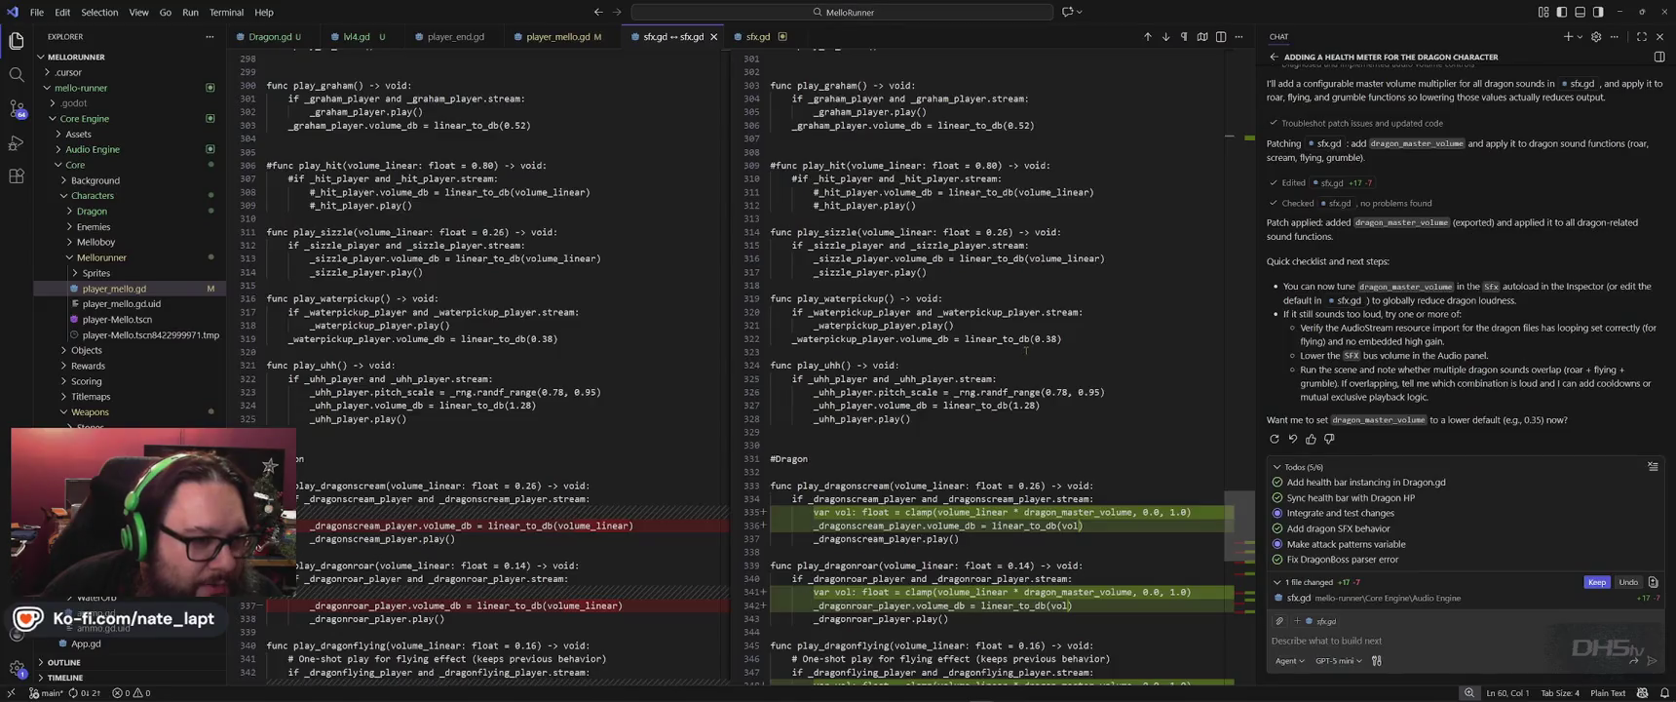
Scroll the sfx.gd diff, then open Dragon.gd at its _update_flying_sfx function.
scroll(1025, 349, "up", 4)
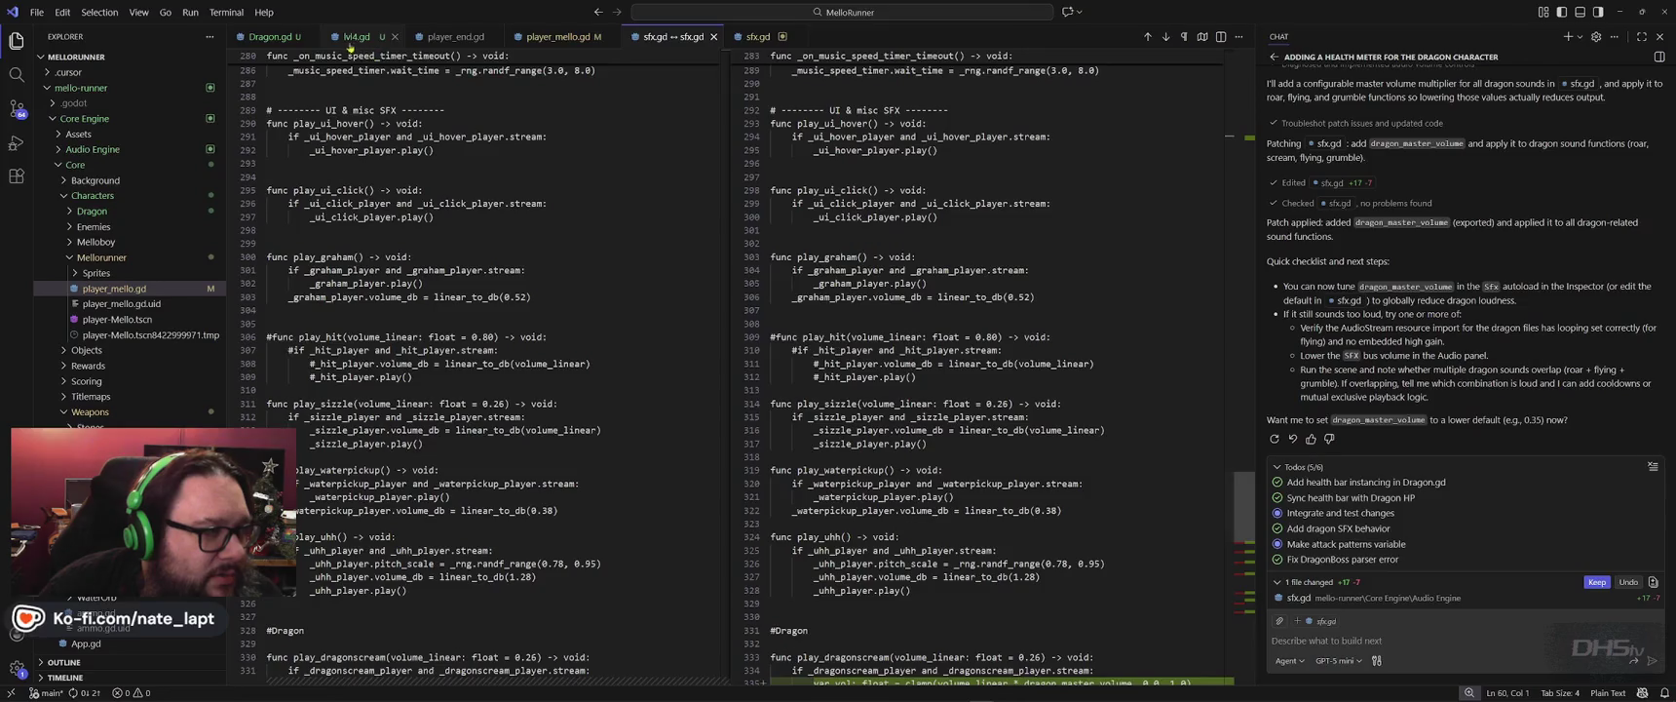
left_click(271, 39)
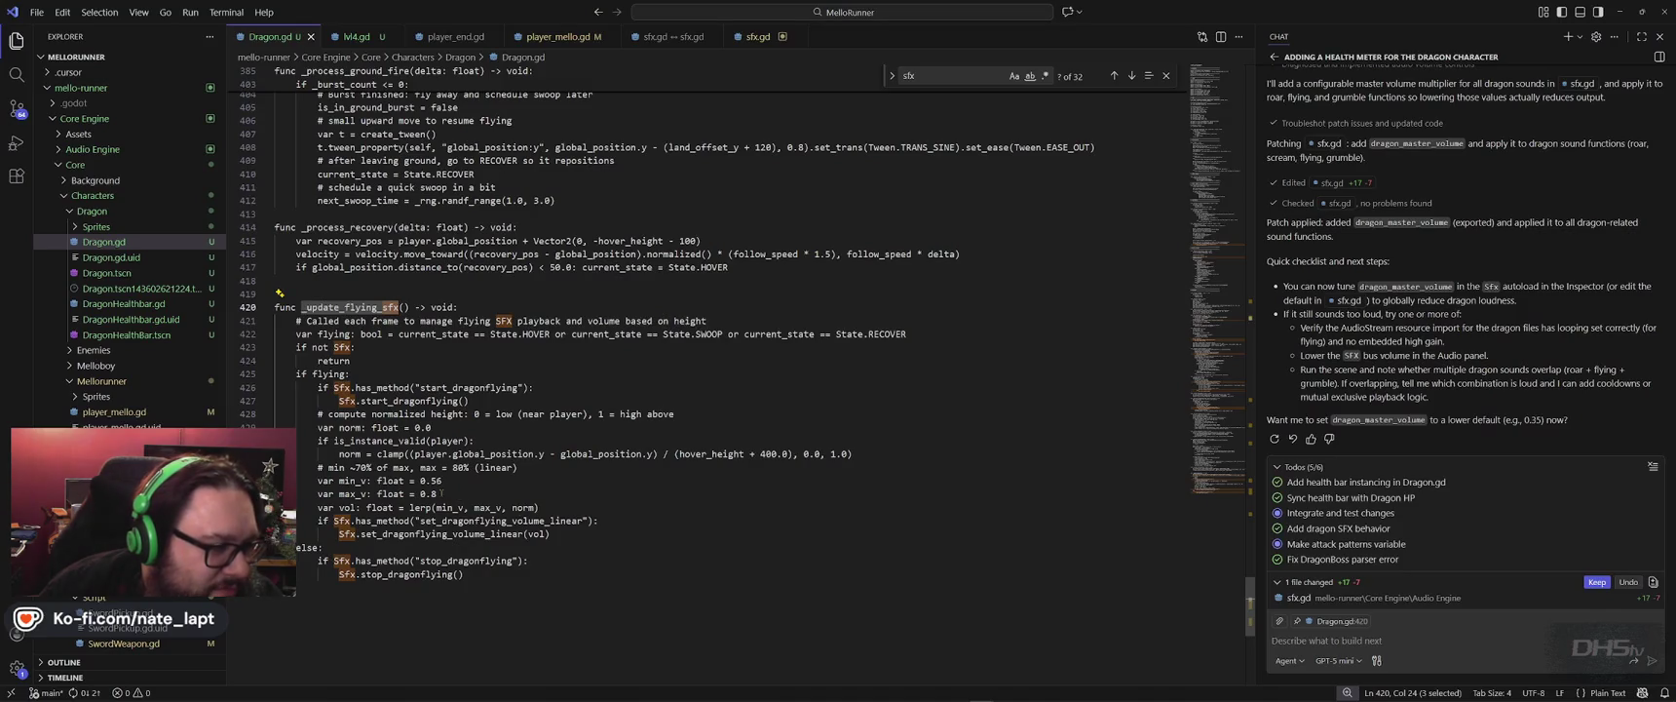
Step back through earlier 'sfx' matches in Dragon.gd's hover and swoop code.
scroll(445, 497, "up", 3)
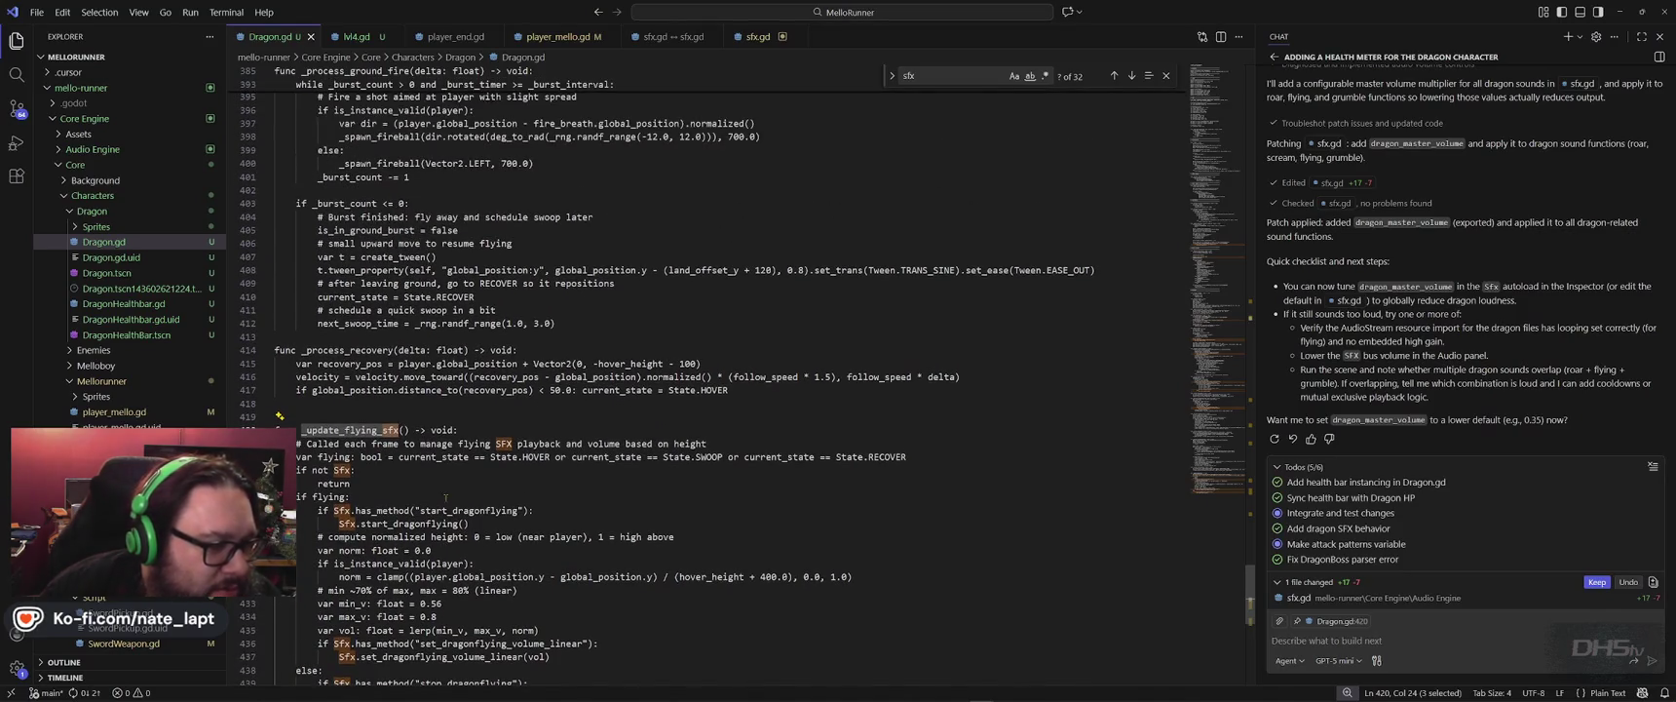
scroll(445, 497, "down", 1)
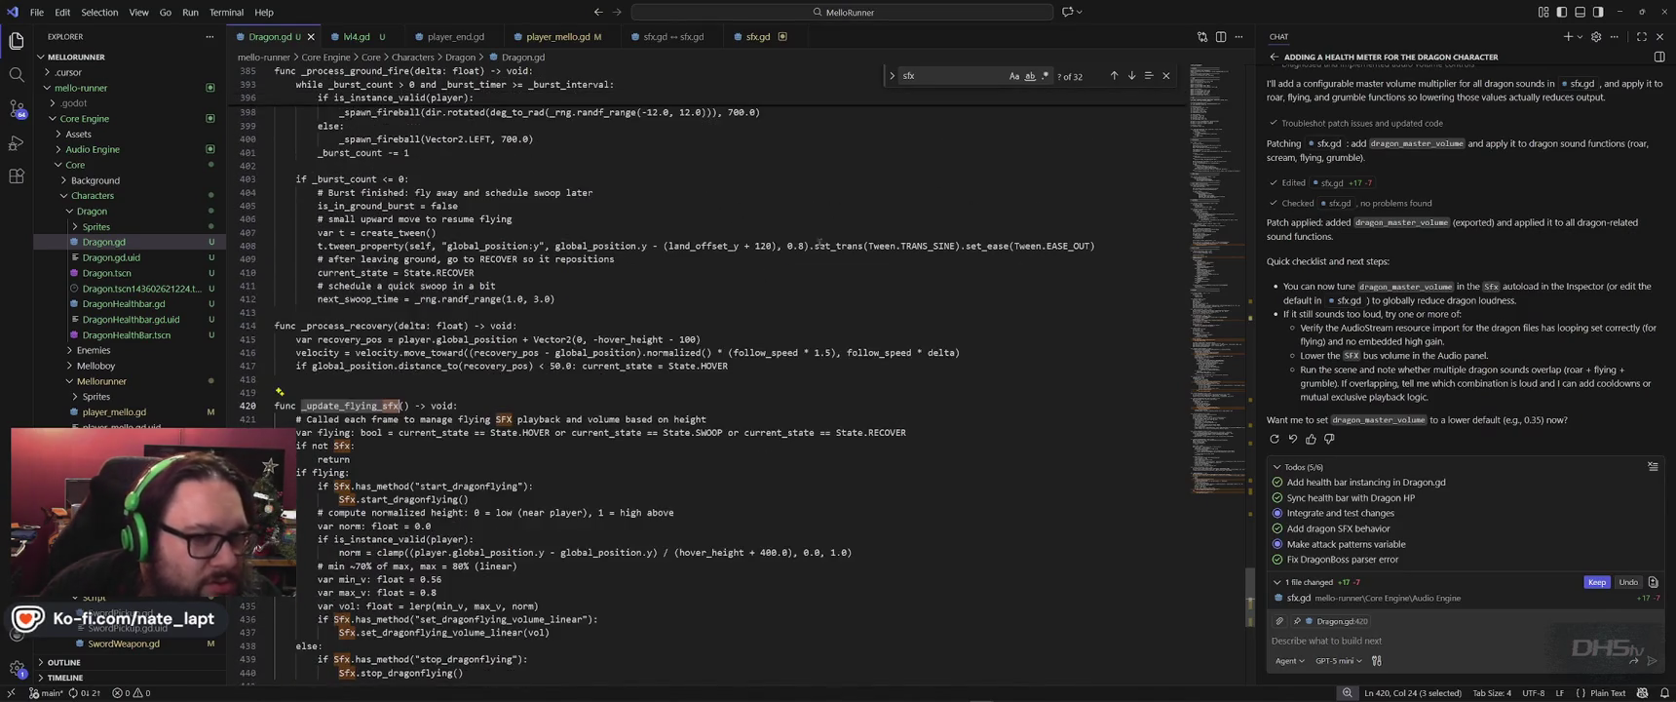
left_click(1113, 75)
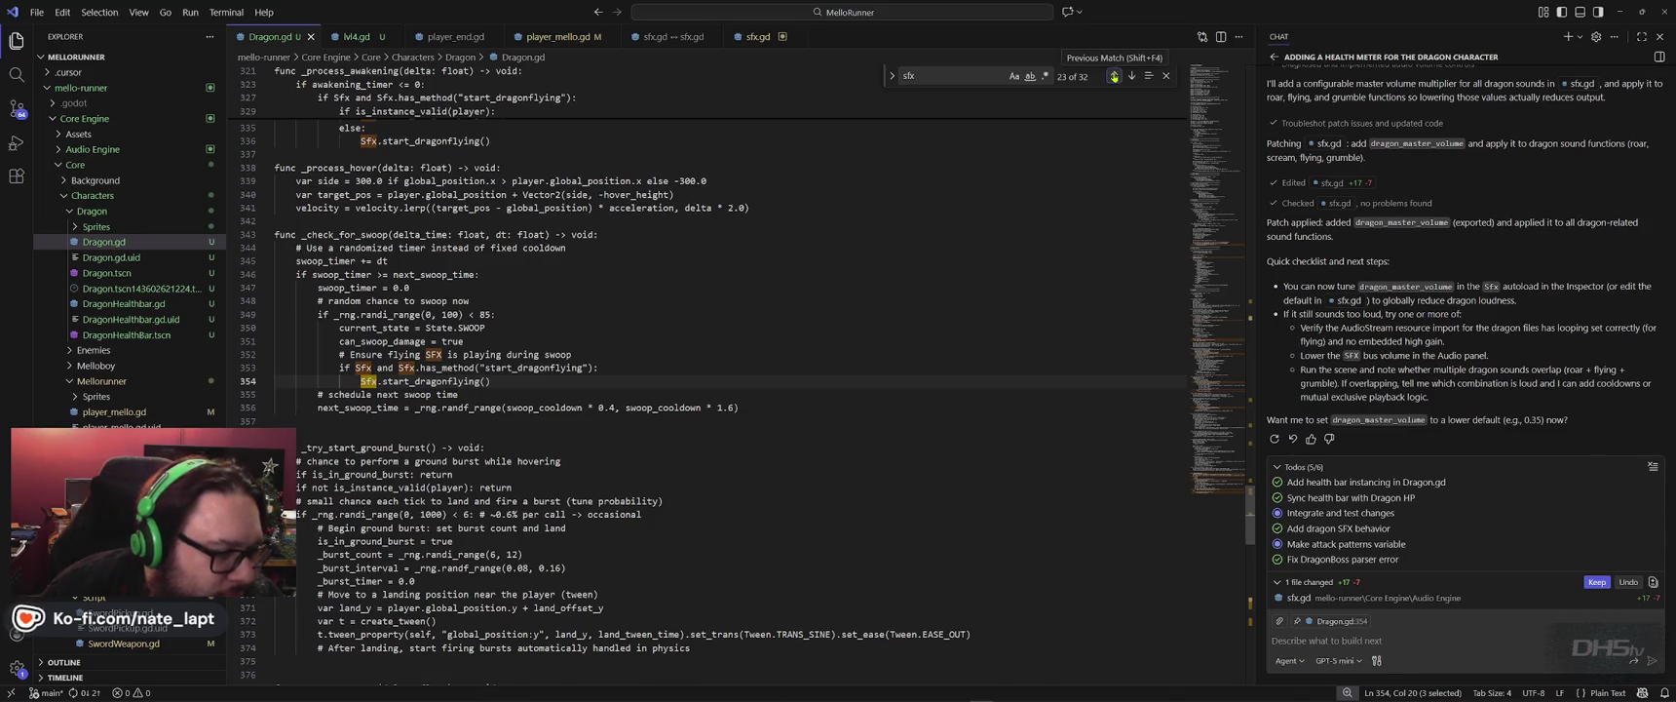
left_click(1114, 76)
left_click(1113, 76)
left_click(1114, 76)
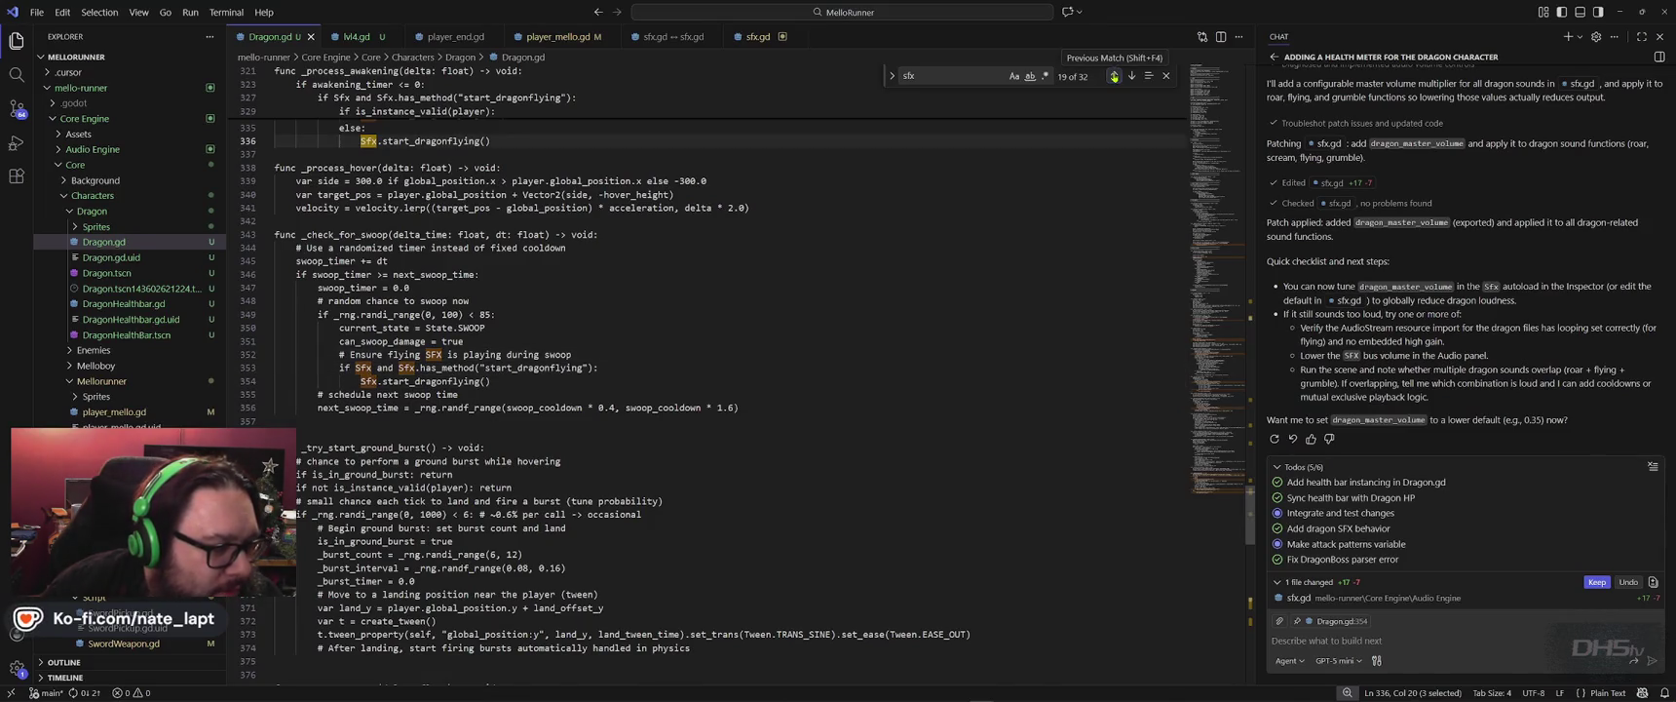
scroll(812, 356, "up", 5)
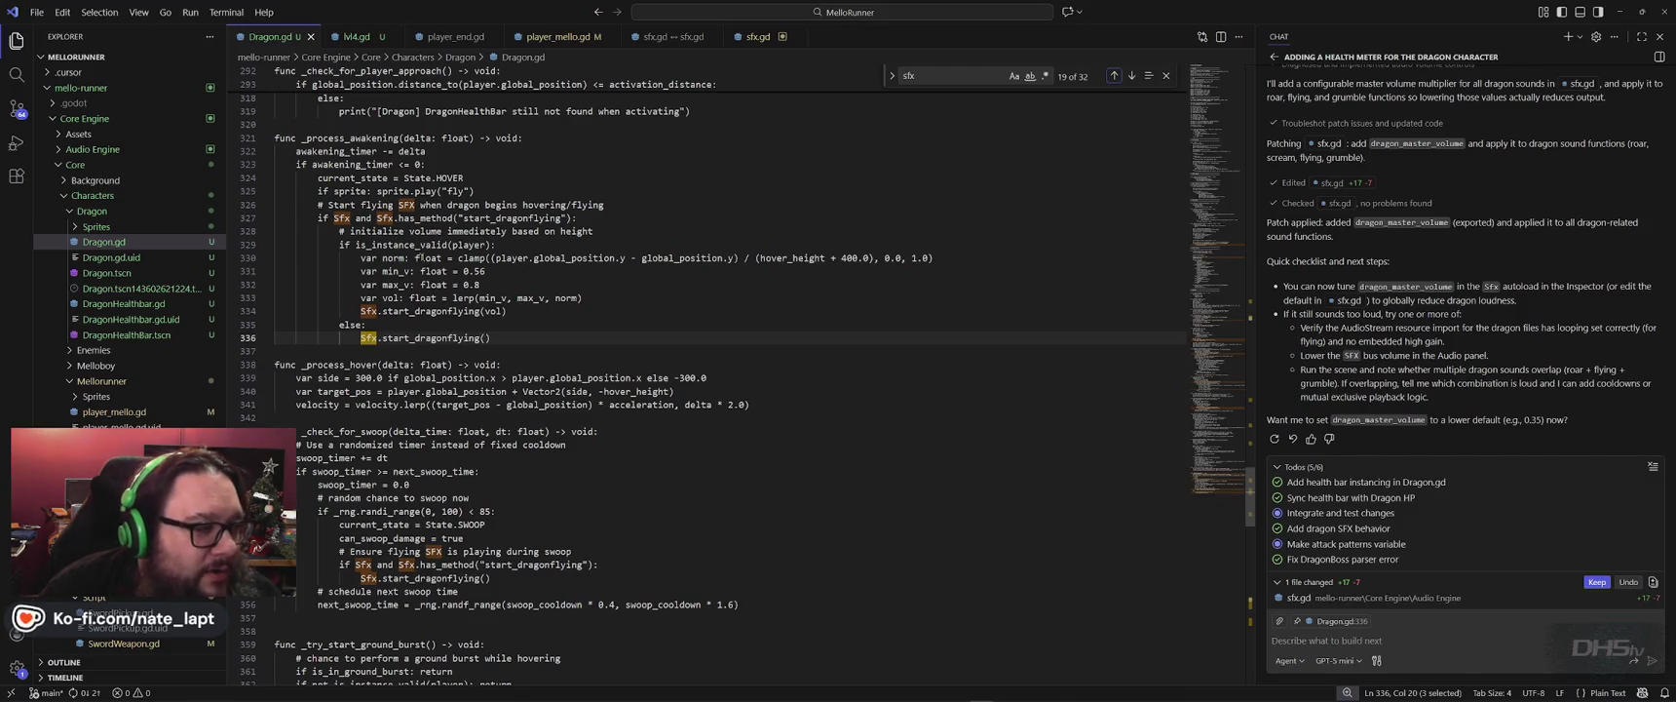
Review the start_dragonflying calls in _process_awakening, then switch toward the Godot editor.
left_click(1114, 76)
left_click(1115, 76)
left_click(1114, 76)
left_click(1114, 76)
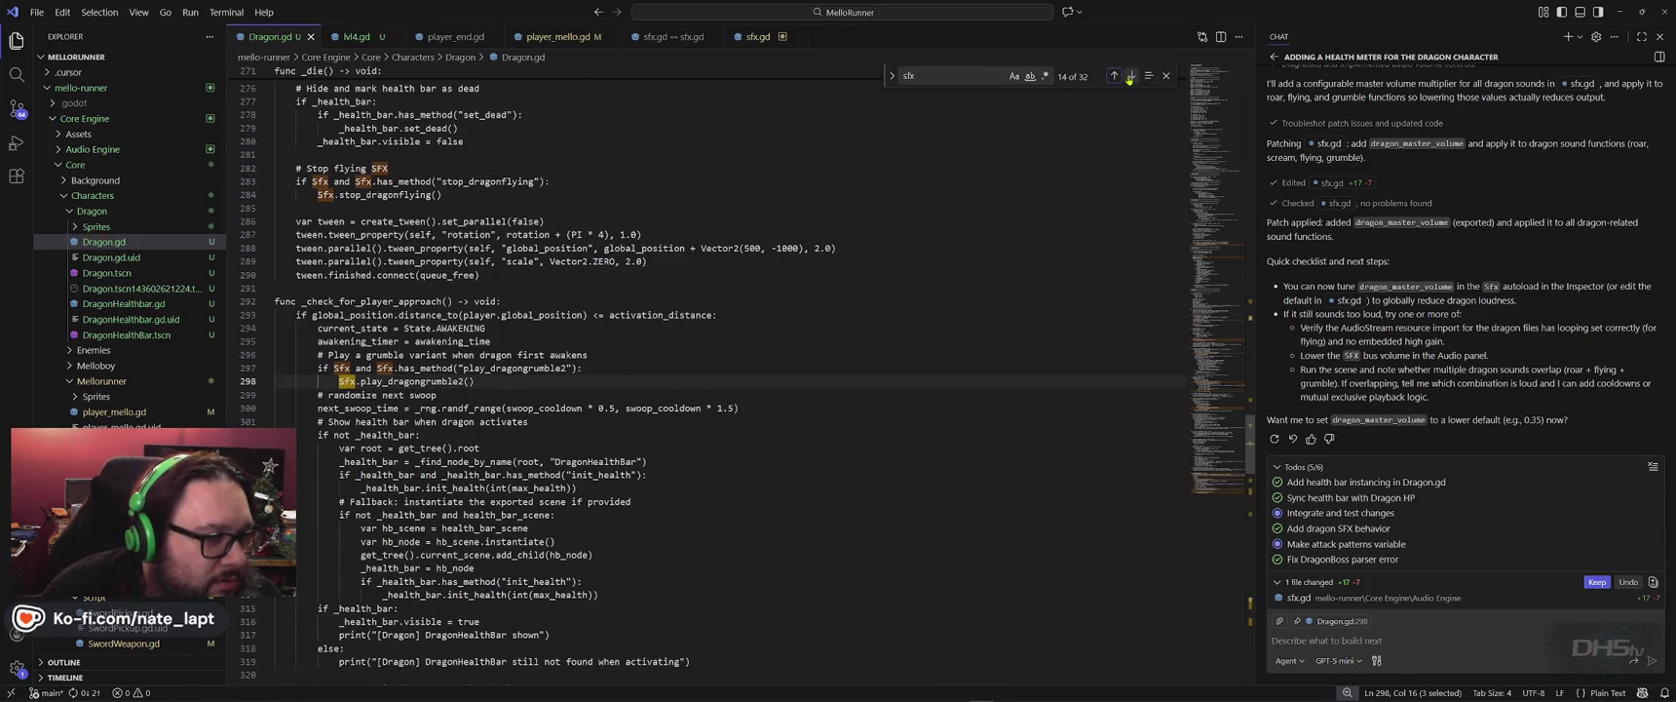
left_click(1130, 76)
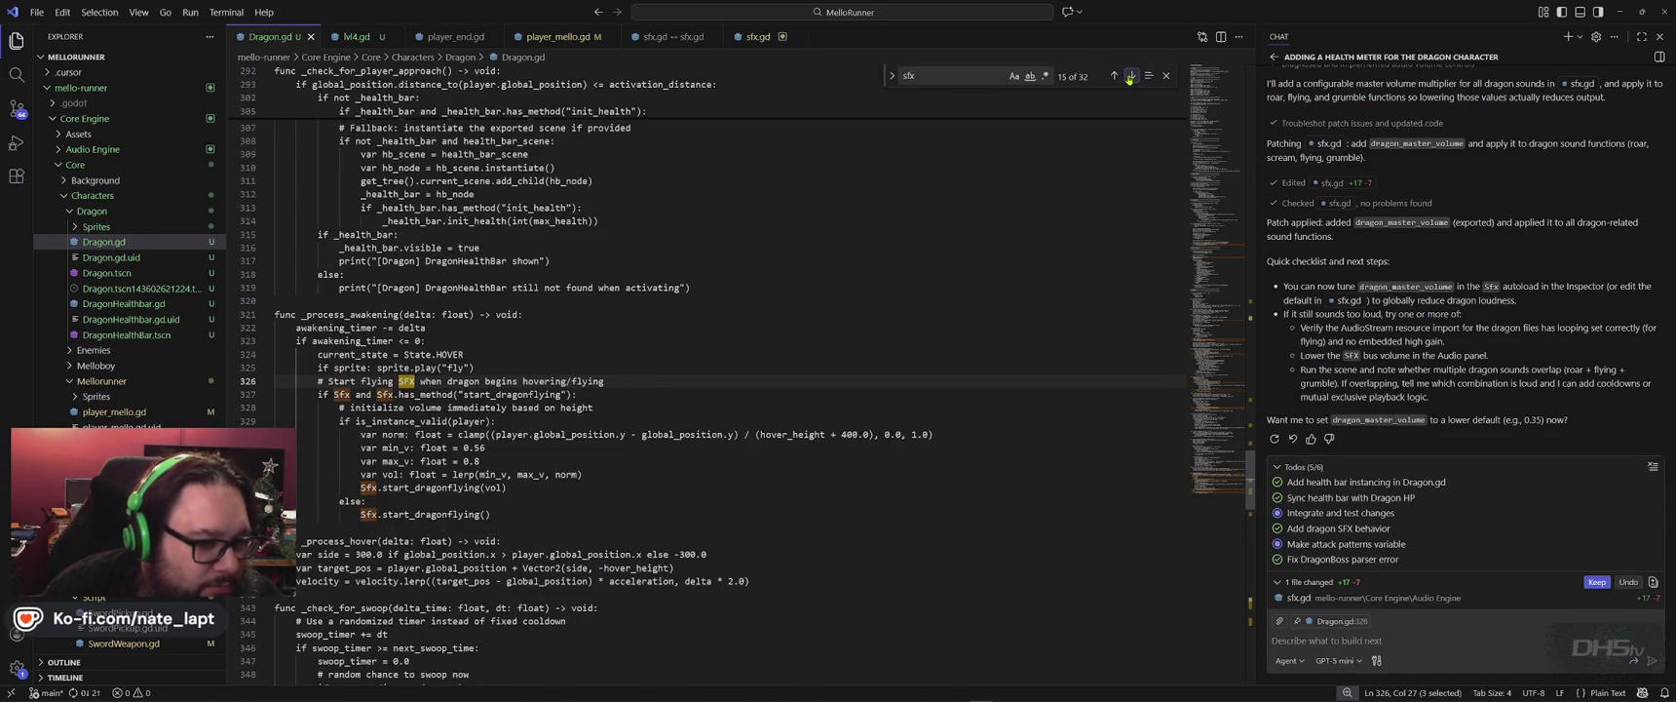
scroll(854, 467, "down", 3)
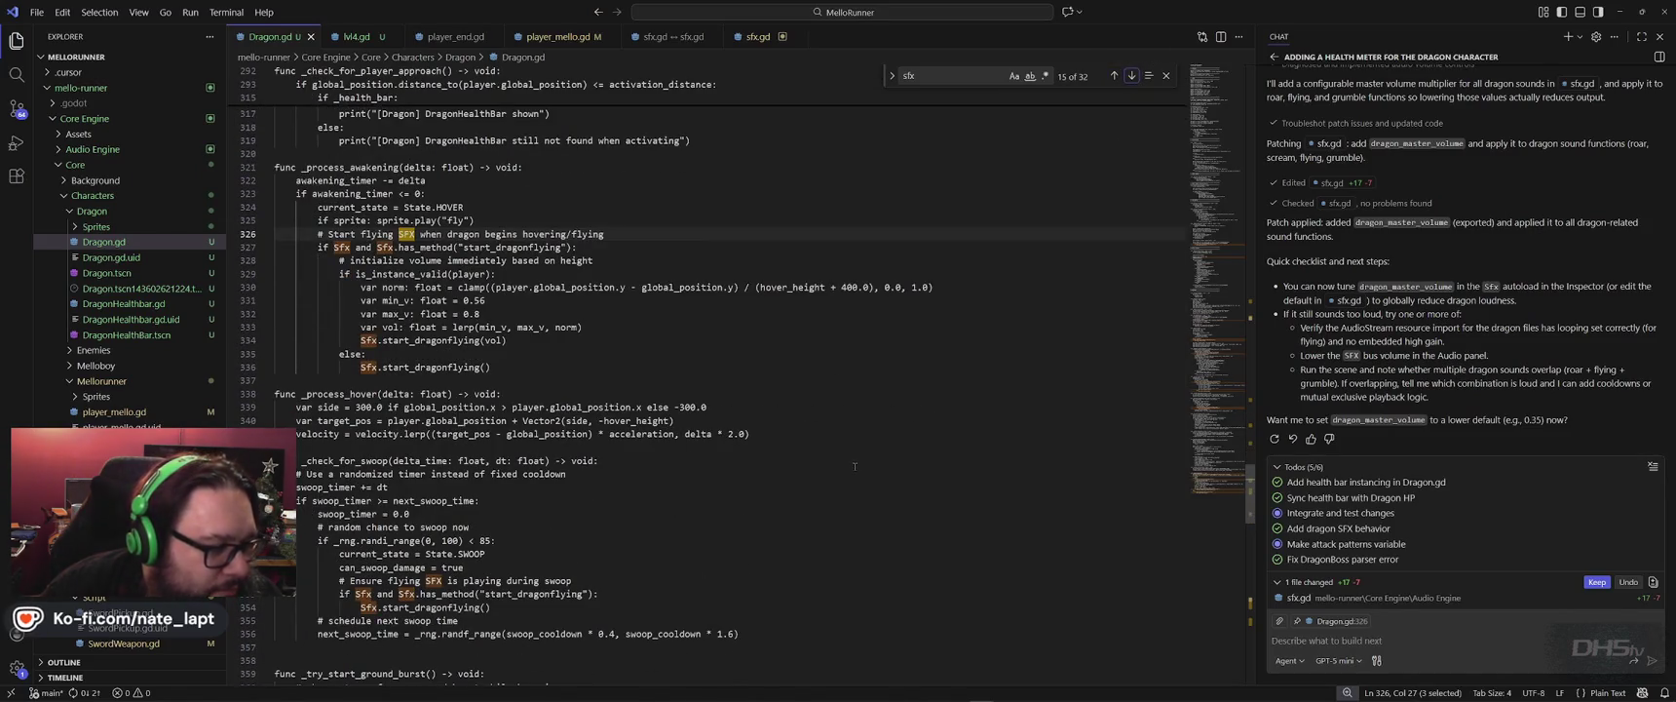
left_click(1411, 646)
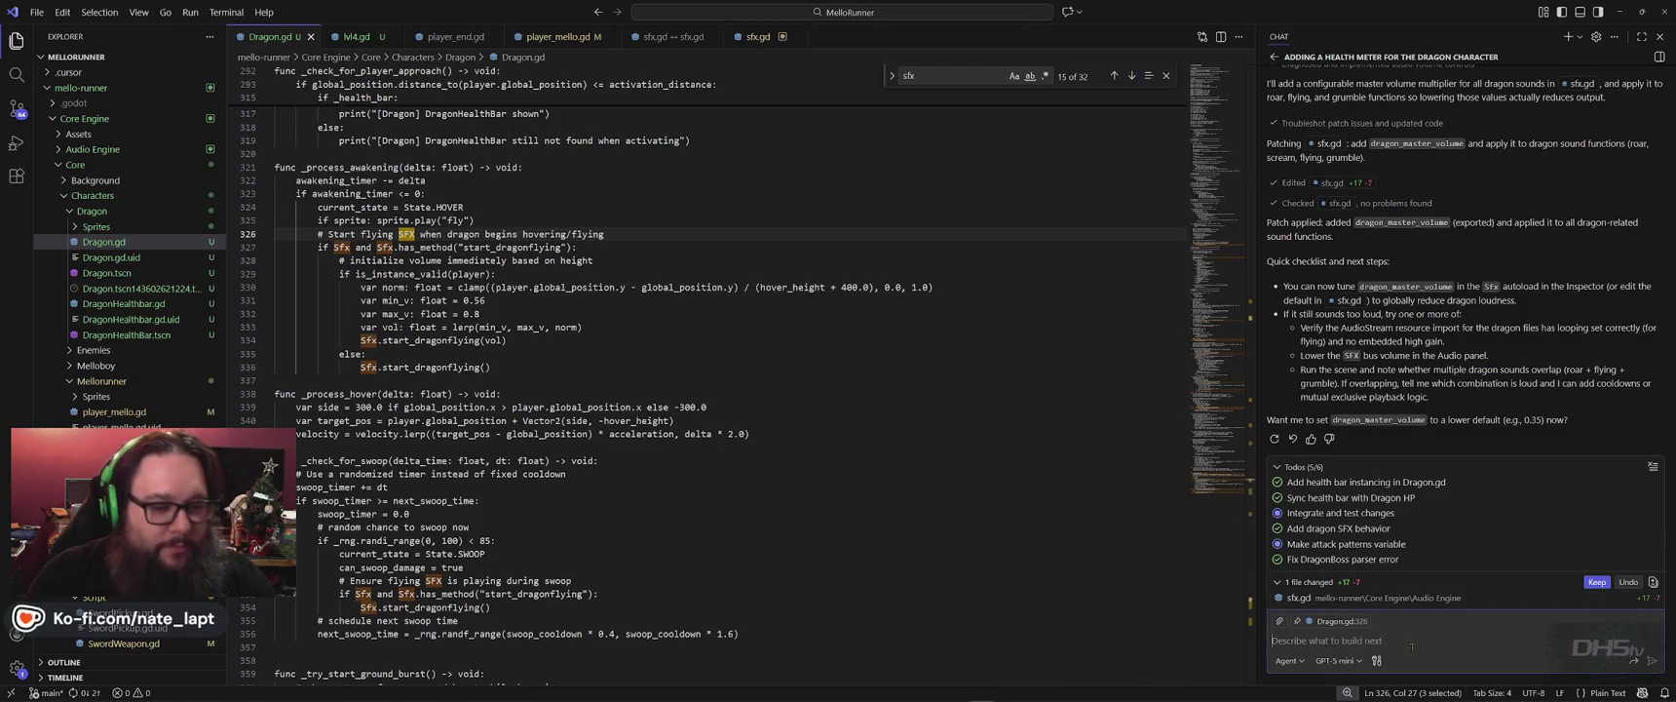
key("alt+Tab")
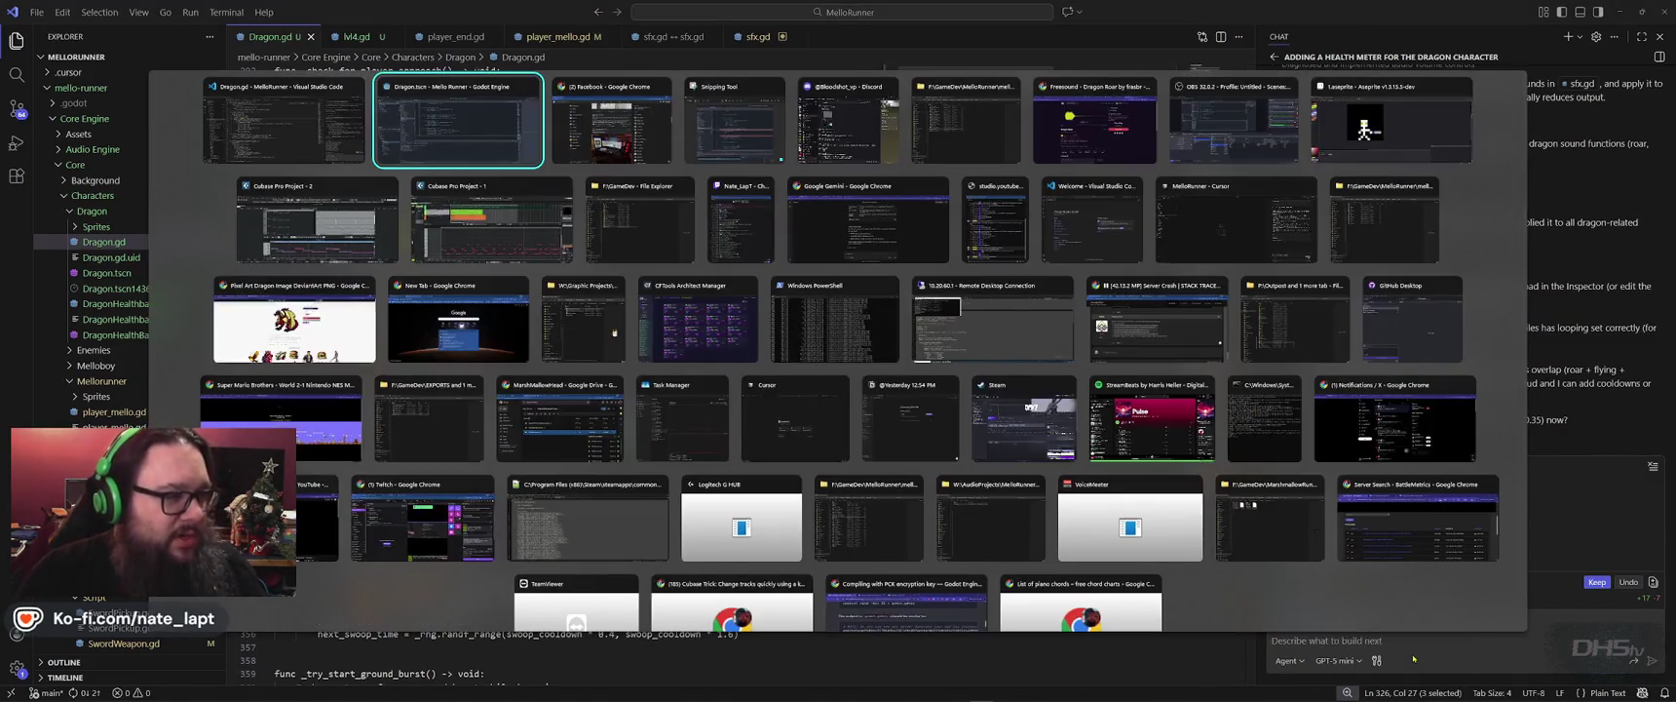
Run the MelloRunner project from the Godot editor to reach its title menu.
key("F5")
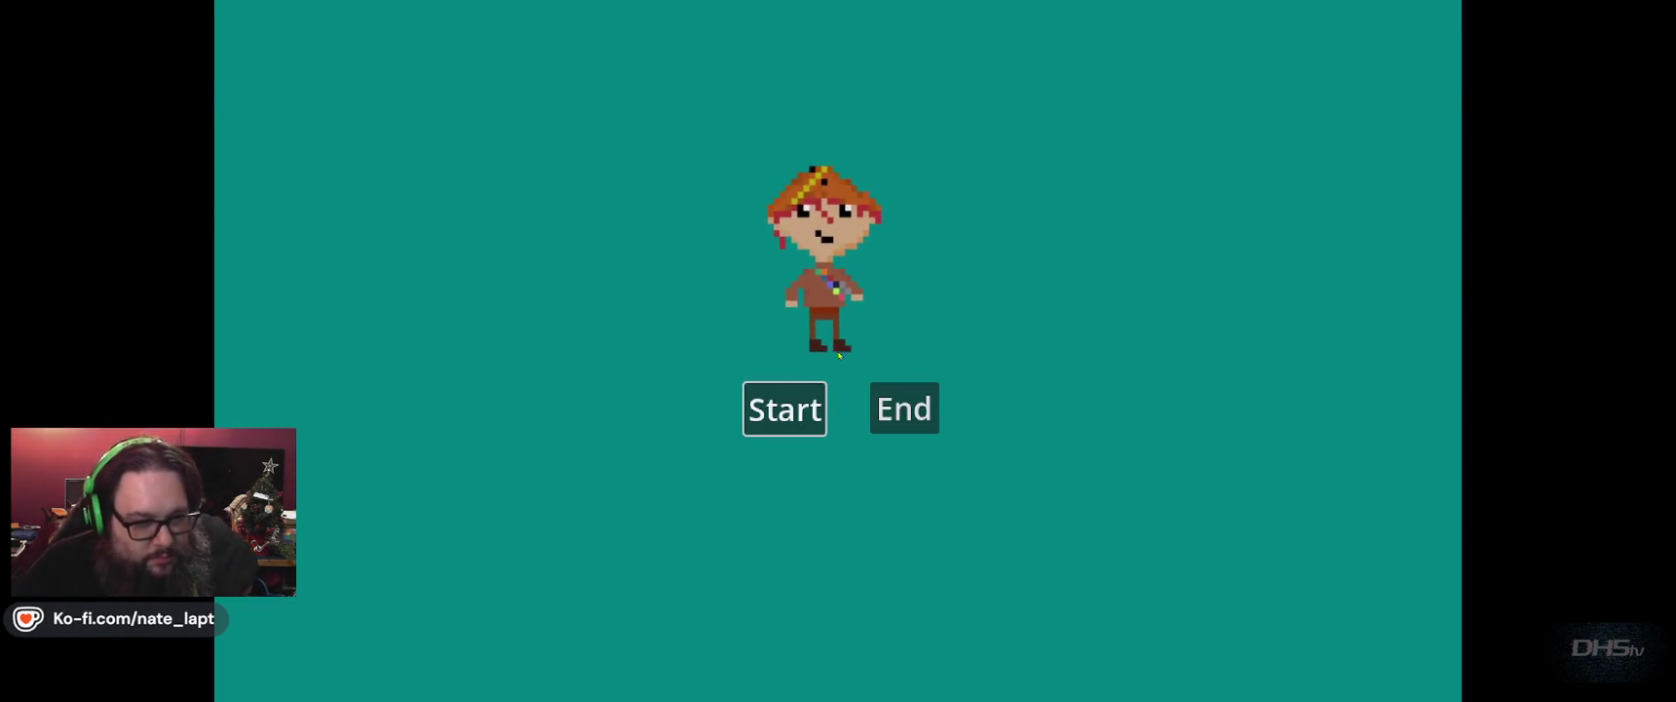
Start a new game, jump right across the platforms, collect the sword, and drop toward the dragon.
key("Return")
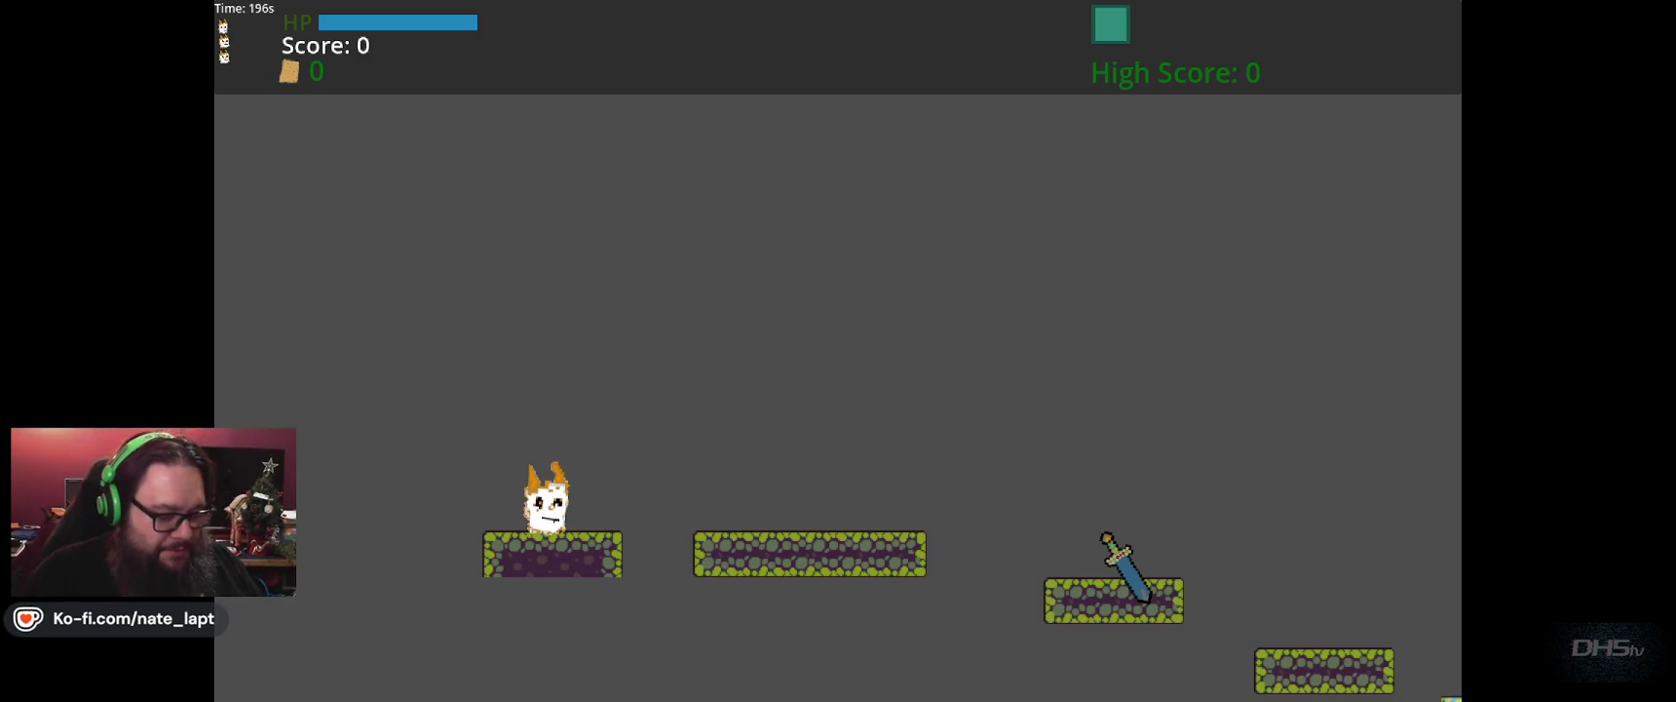
key("space")
key("Right")
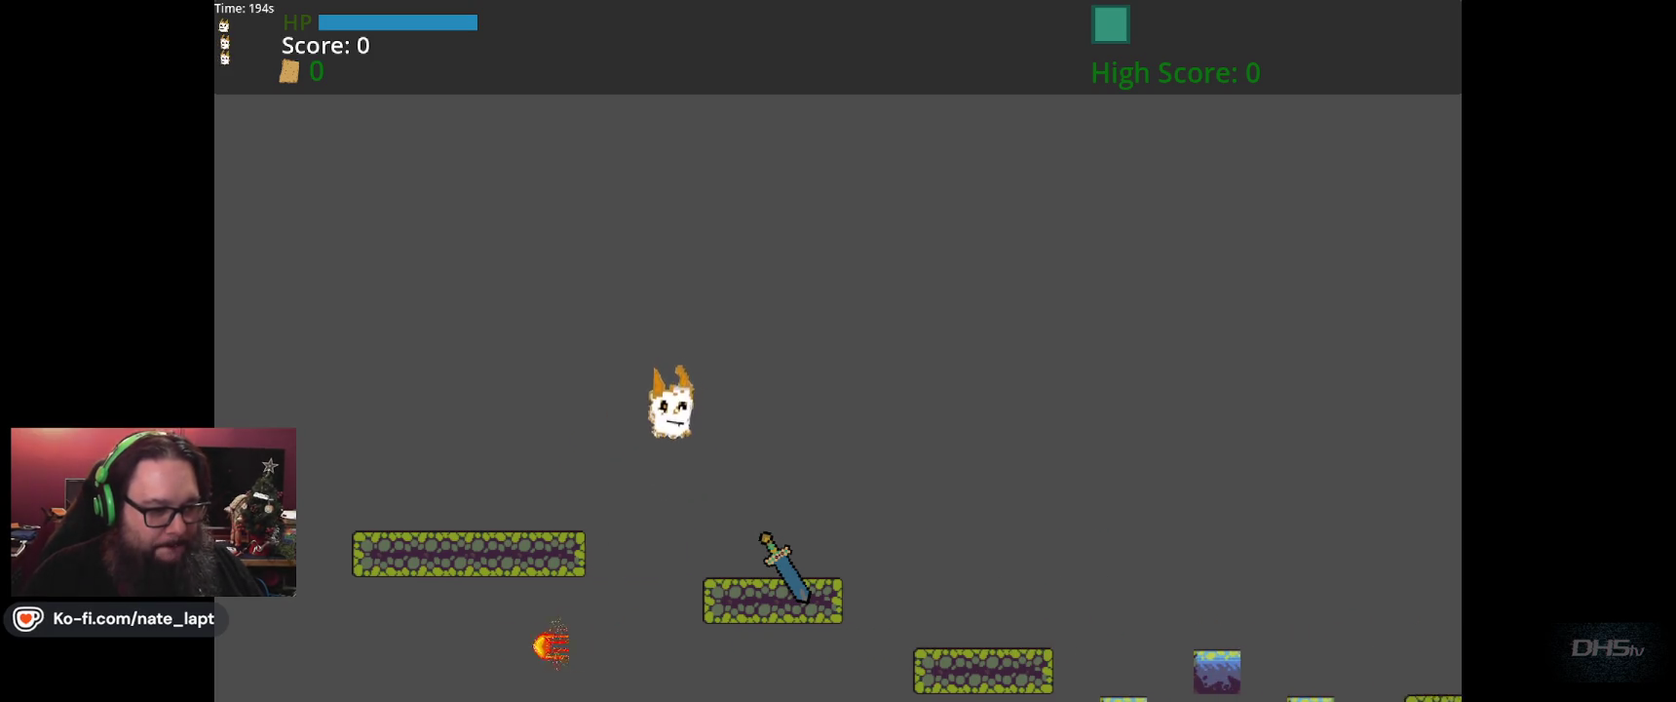
key("space")
key("space")
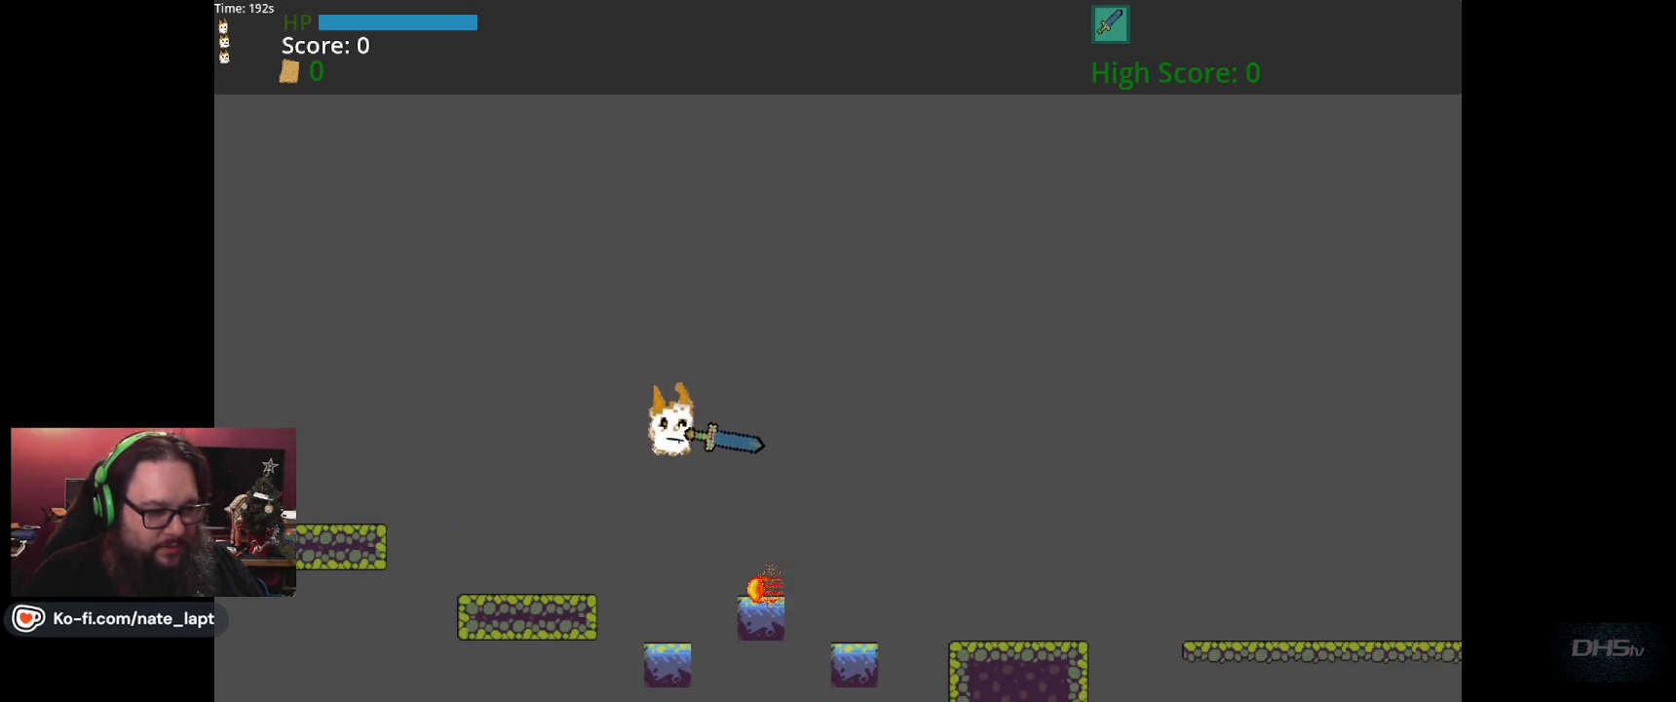
key("space")
key("space")
key("Right")
key("Right")
Charge the dragon, jumping its fireballs and striking it with the sword.
key("Left")
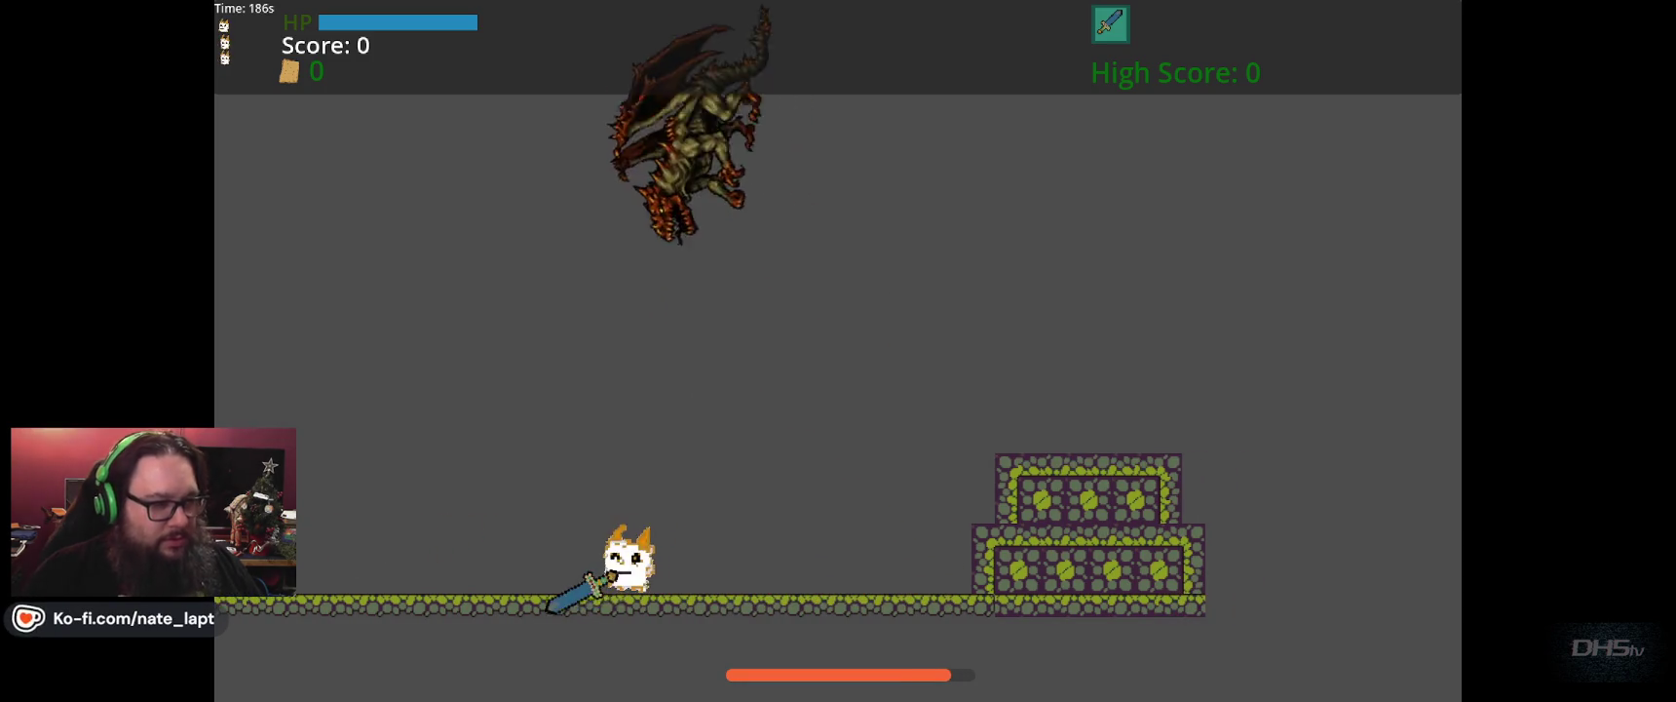
key("Right")
key("space")
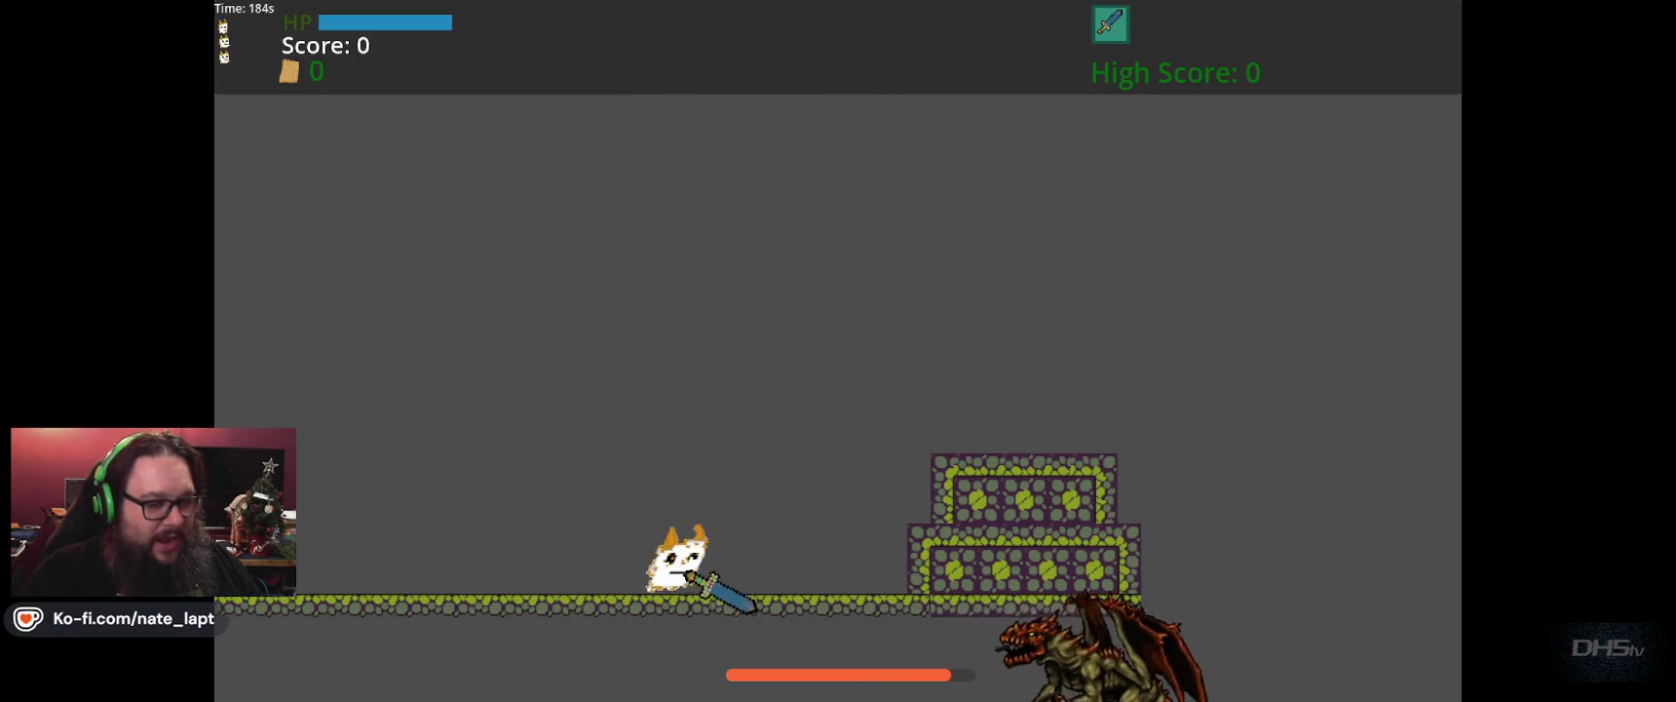
key("space")
key("Left")
key("Right")
key("space")
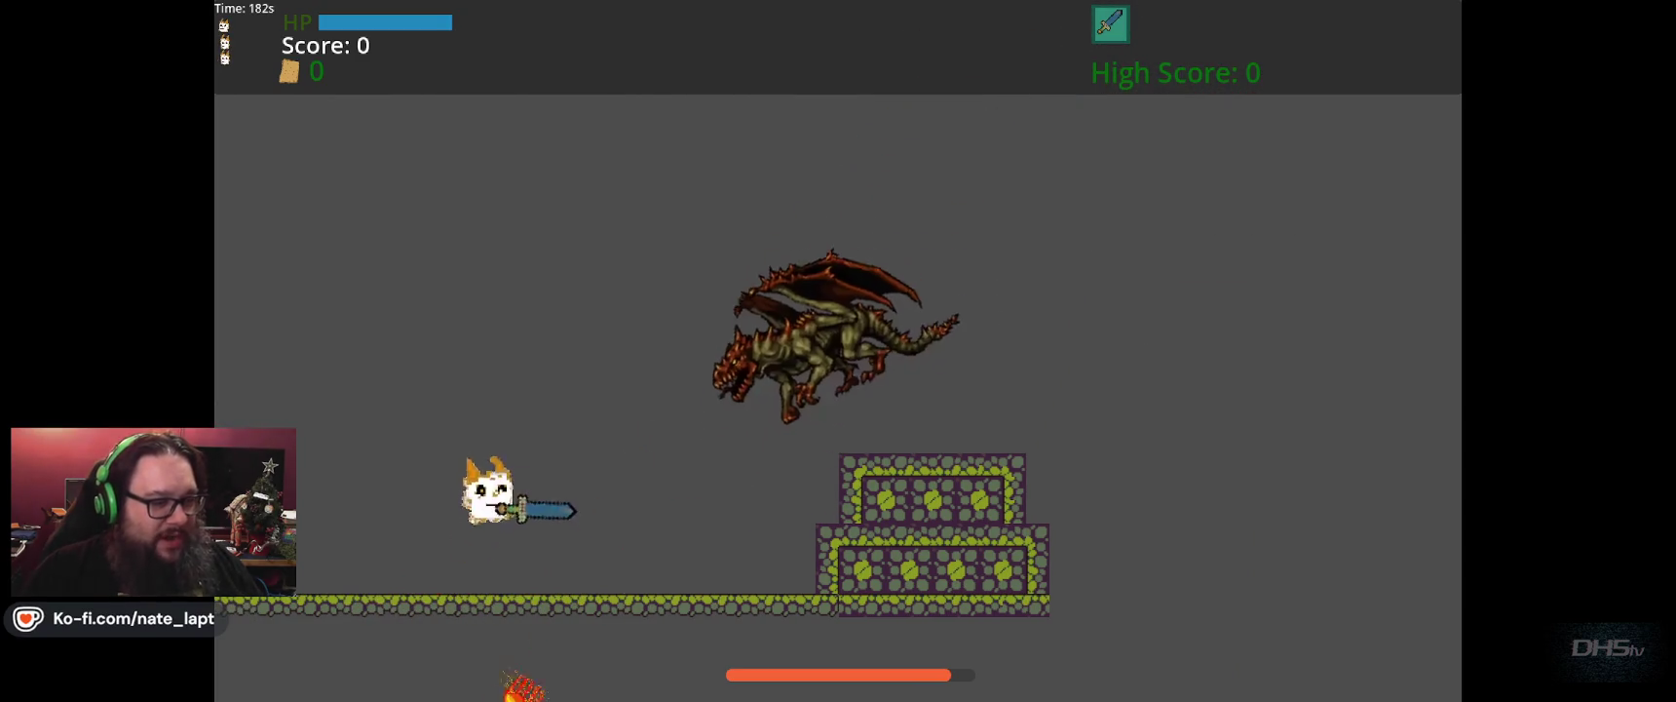
key("Right")
key("space")
key("space")
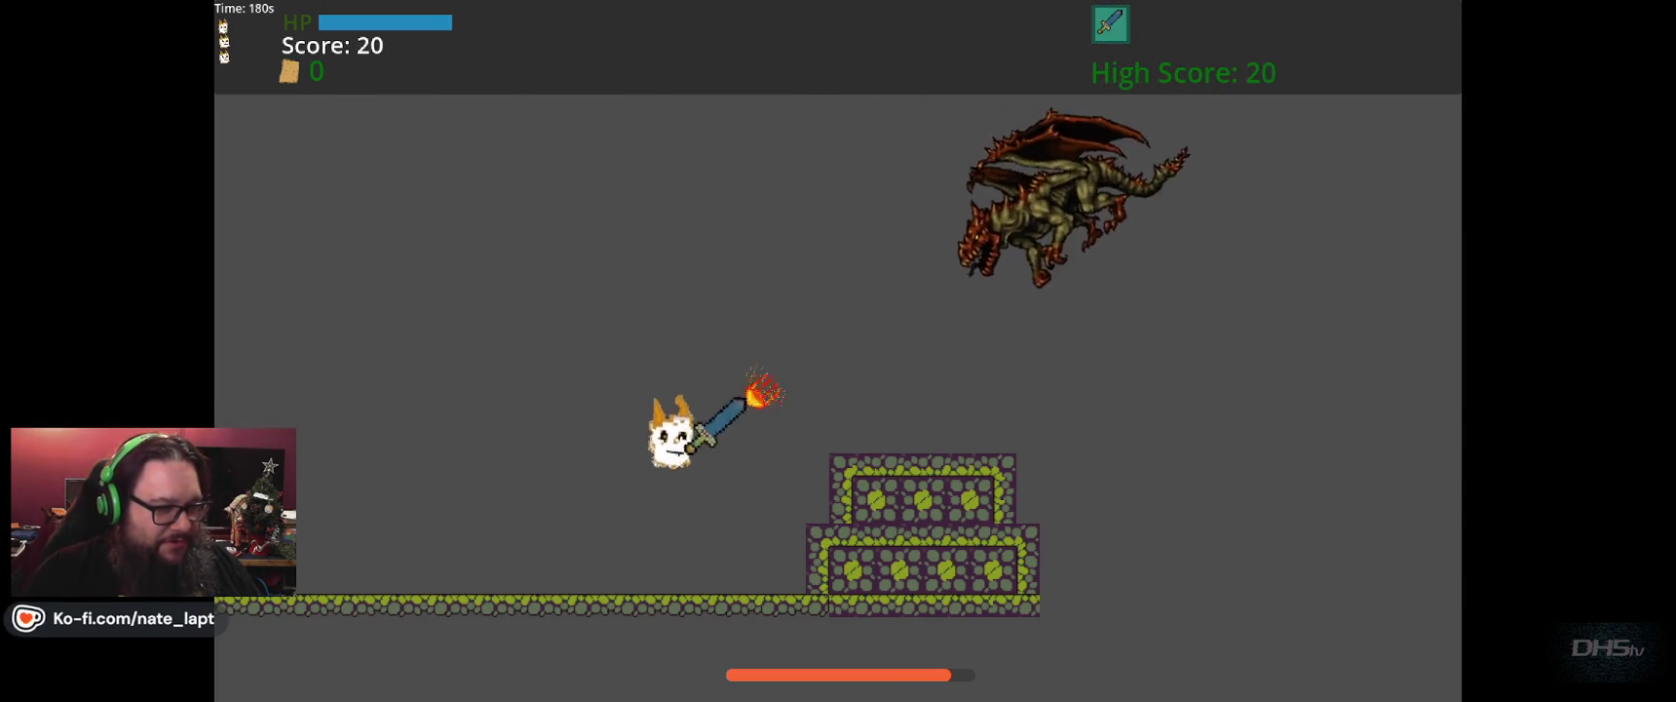
key("Left")
key("space")
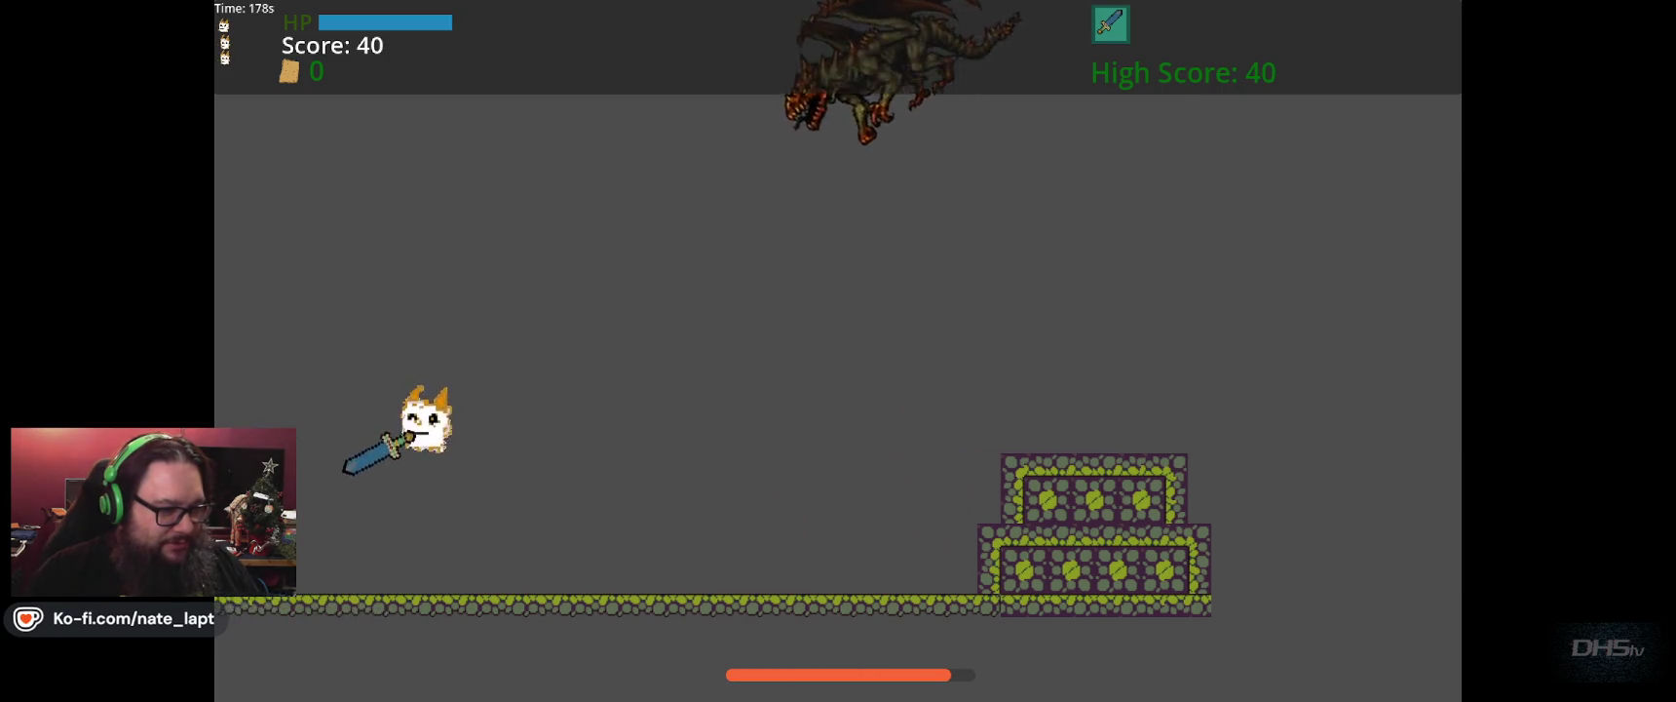
key("Right")
key("space")
key("space")
key("Right")
key("space")
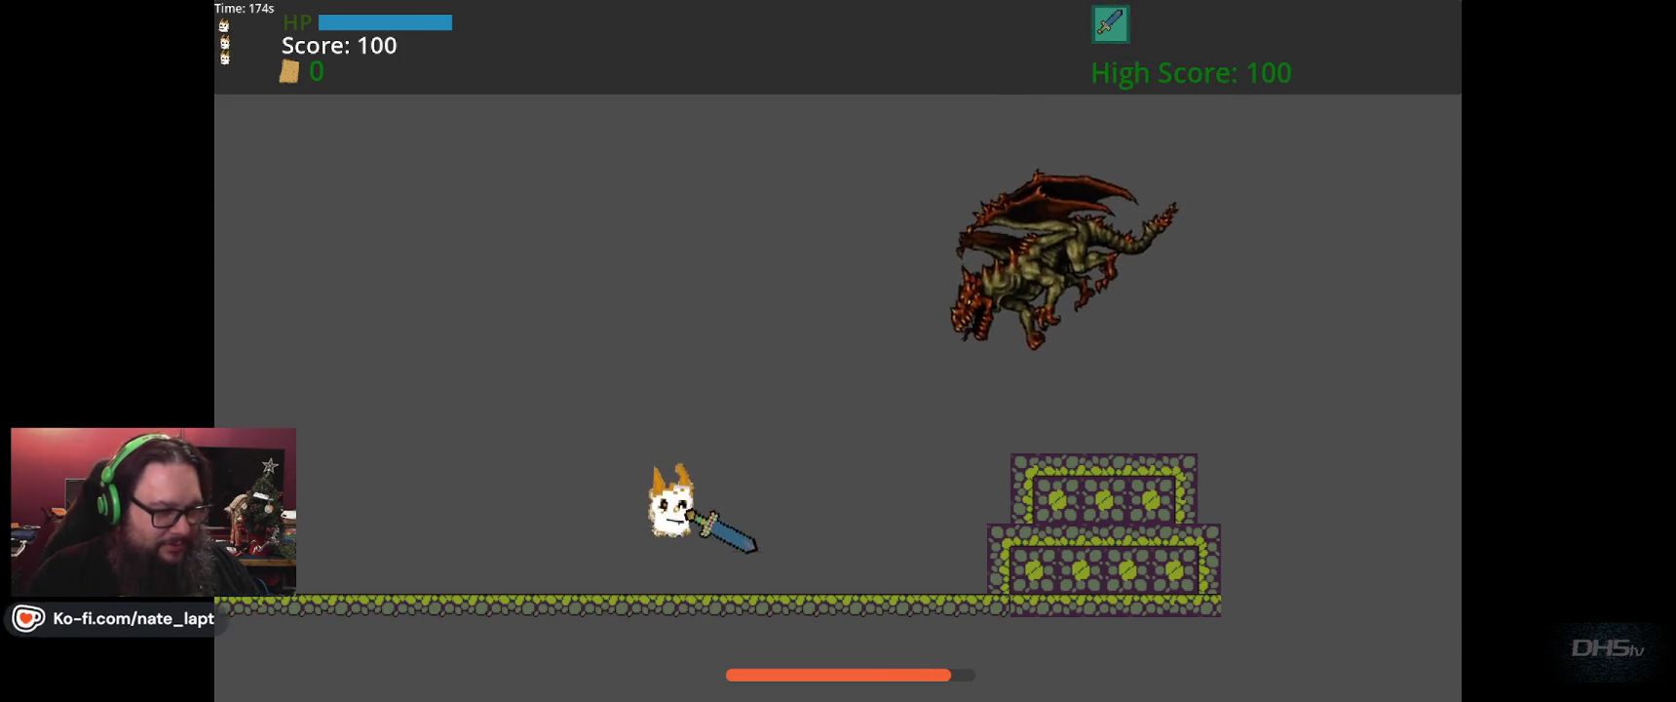
key("Right")
key("space")
key("space")
key("Right")
key("space")
Drop off the dragon, retreat left, then jump back swinging the sword at it.
key("Left")
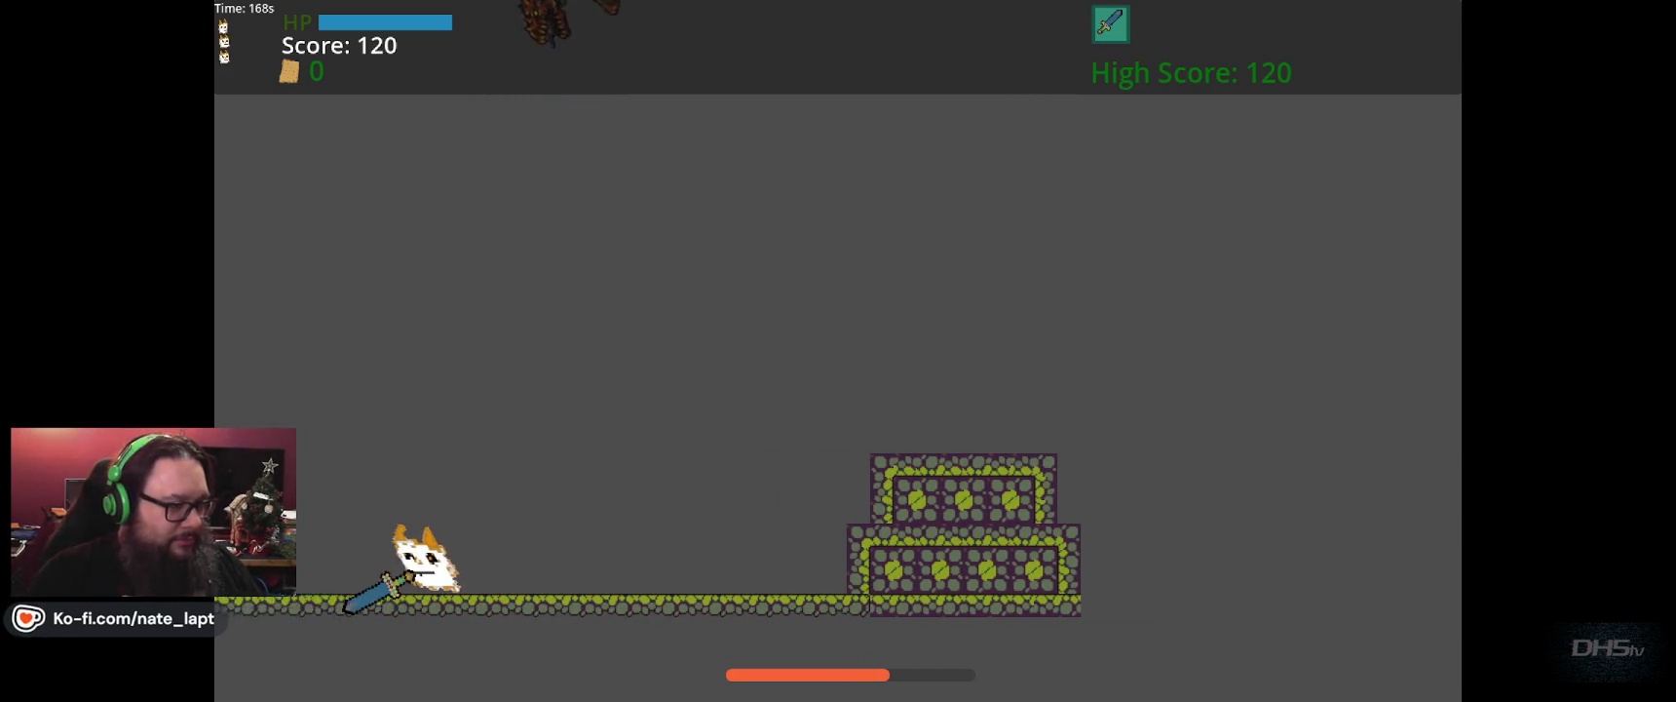
key("Right")
key("Right")
key("Left")
key("Right")
key("space")
key("Left")
key("Right")
key("Right")
key("Left")
key("space")
key("Right")
key("Left")
key("space")
key("Right")
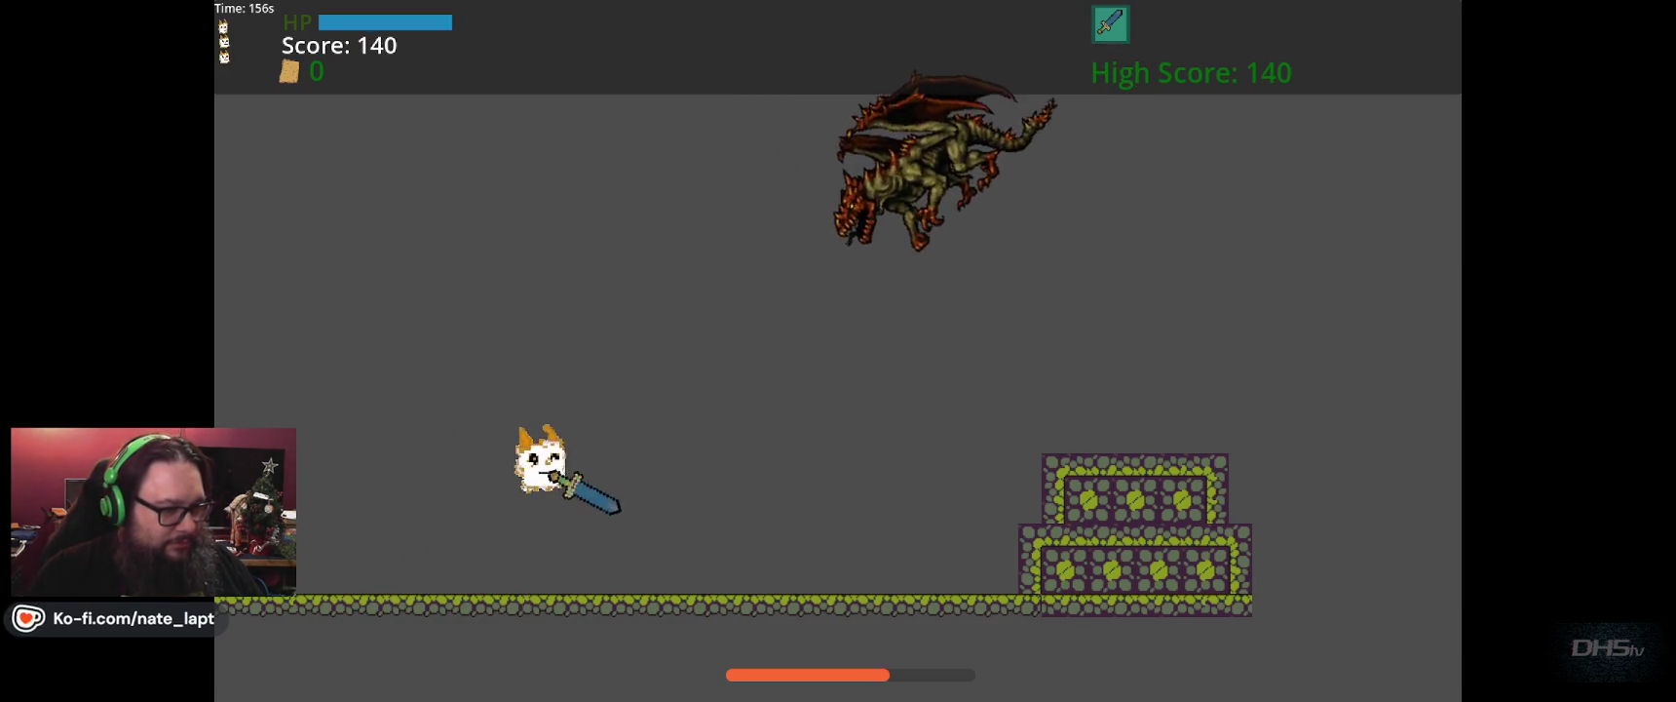
key("Right")
key("space")
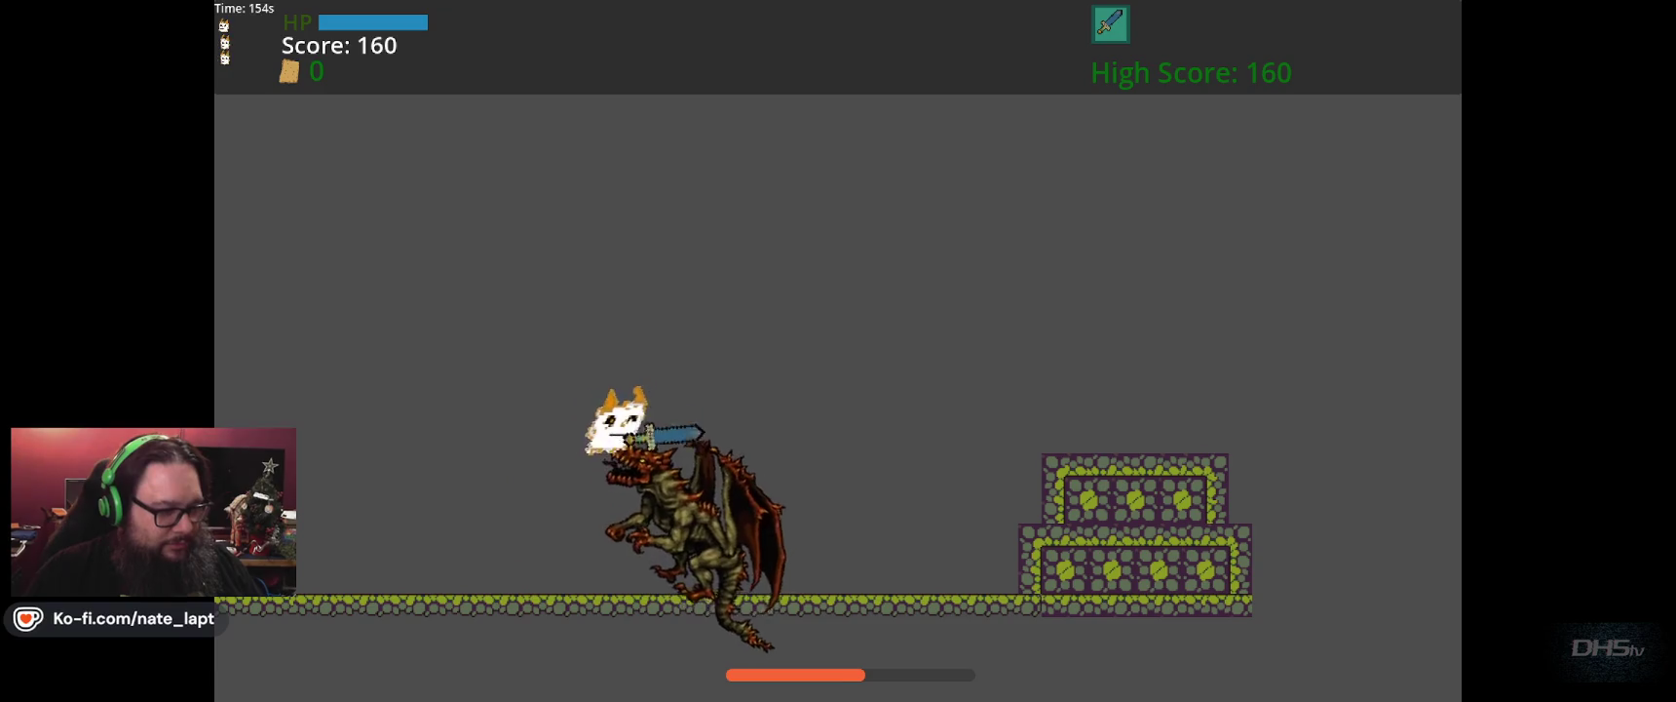
Dodge falling fireballs by running and jumping across the arena, then stop the game.
key("Left")
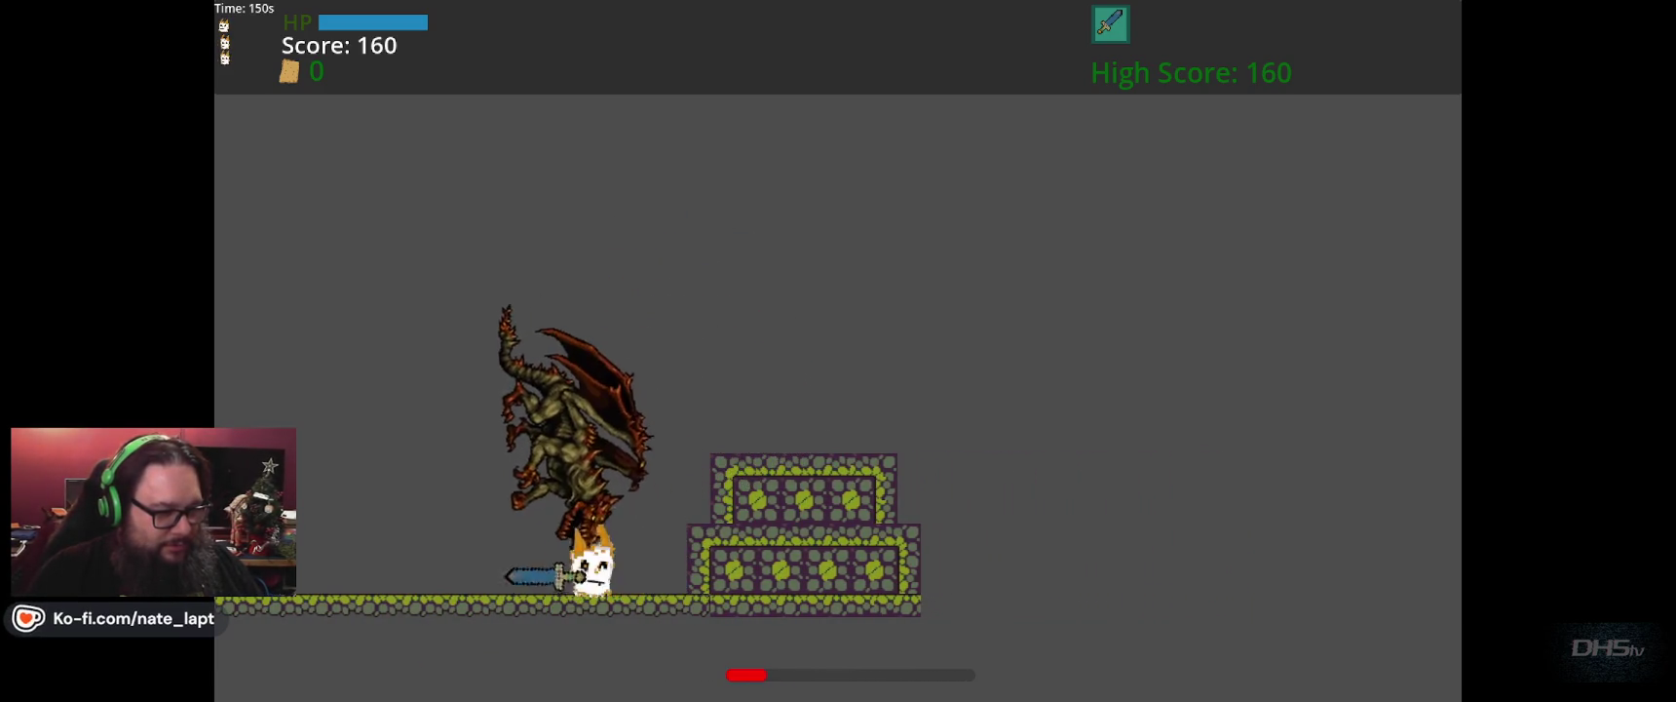
key("Left")
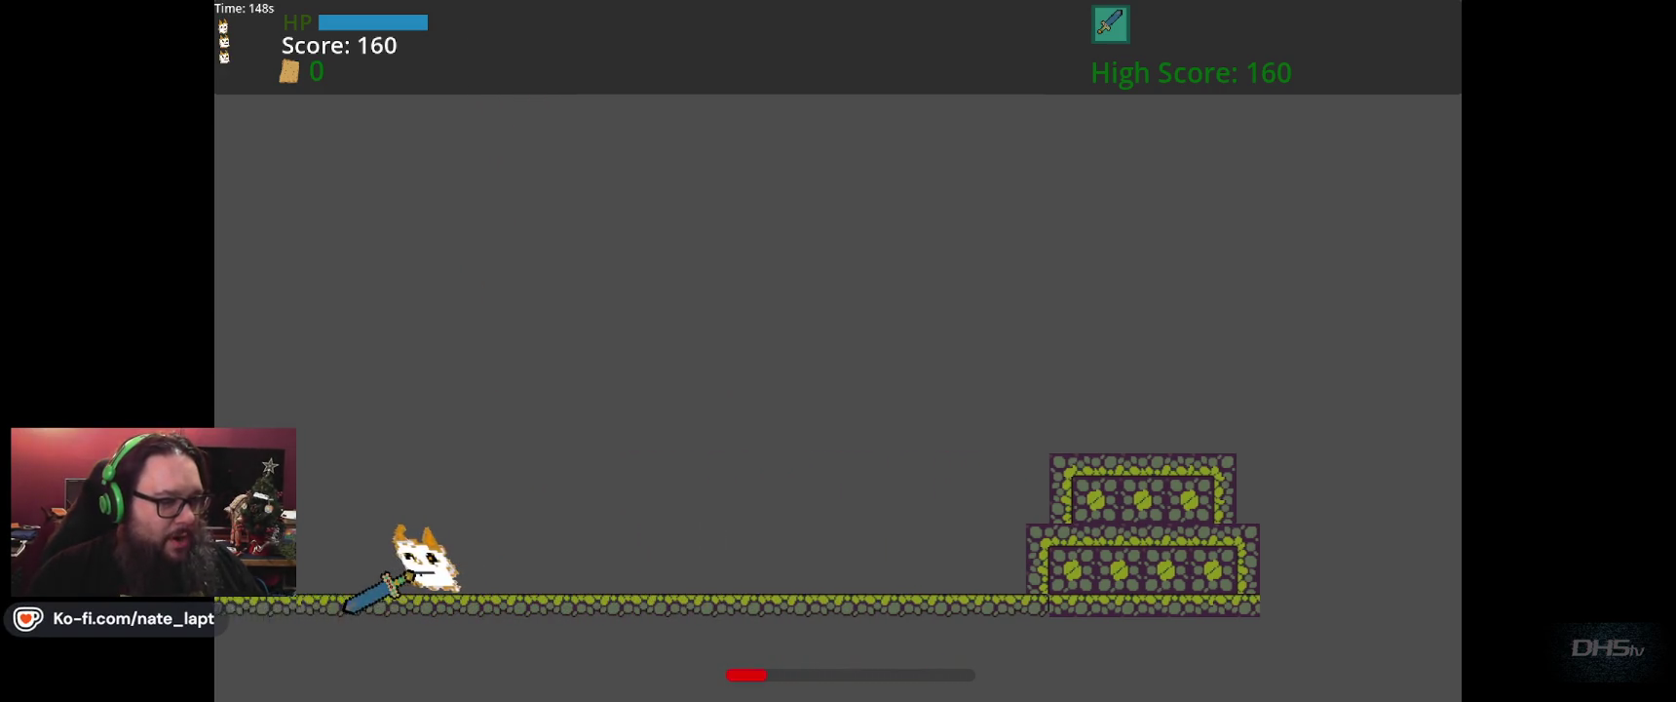
key("Right")
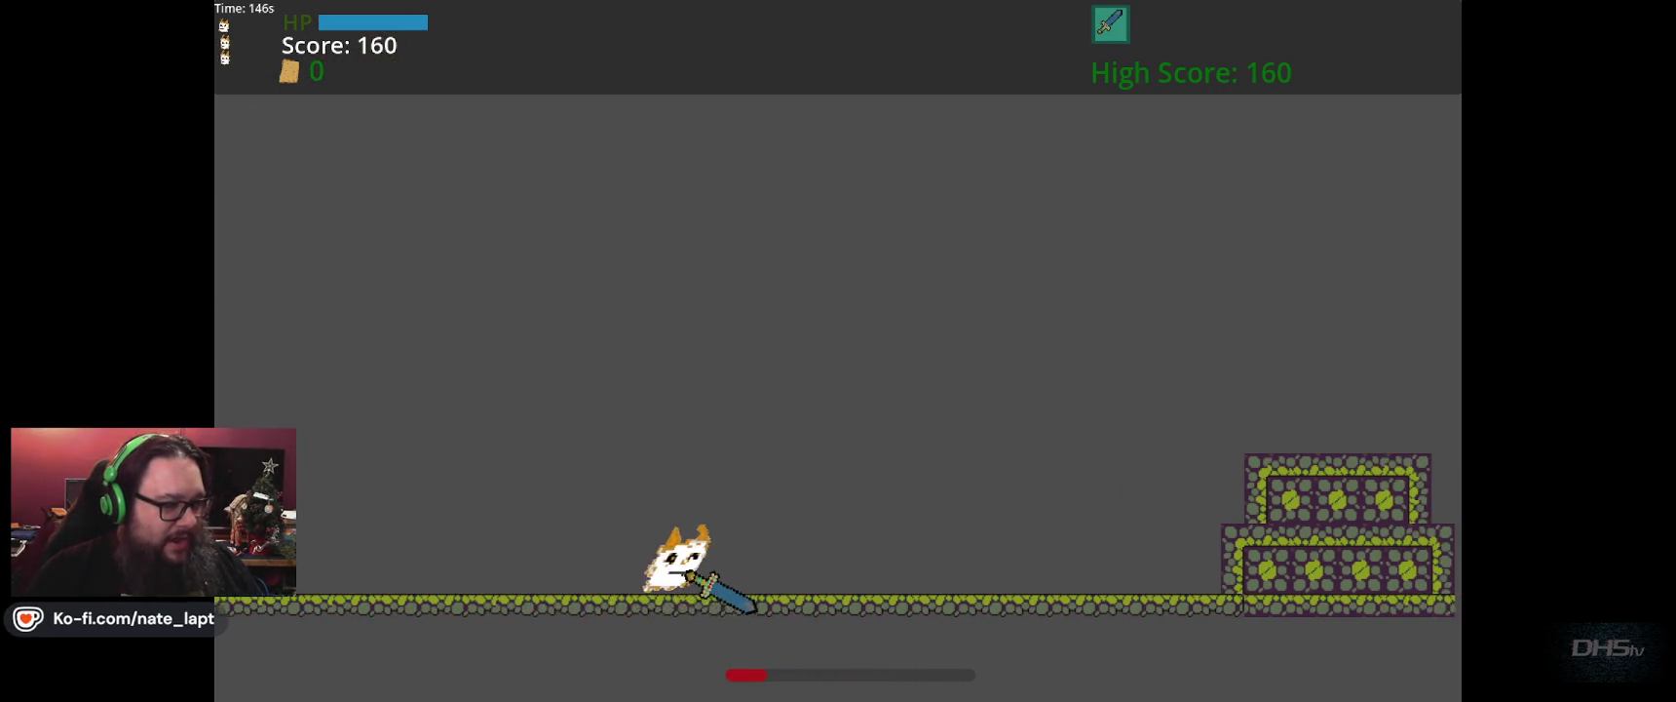
key("Right")
key("Up")
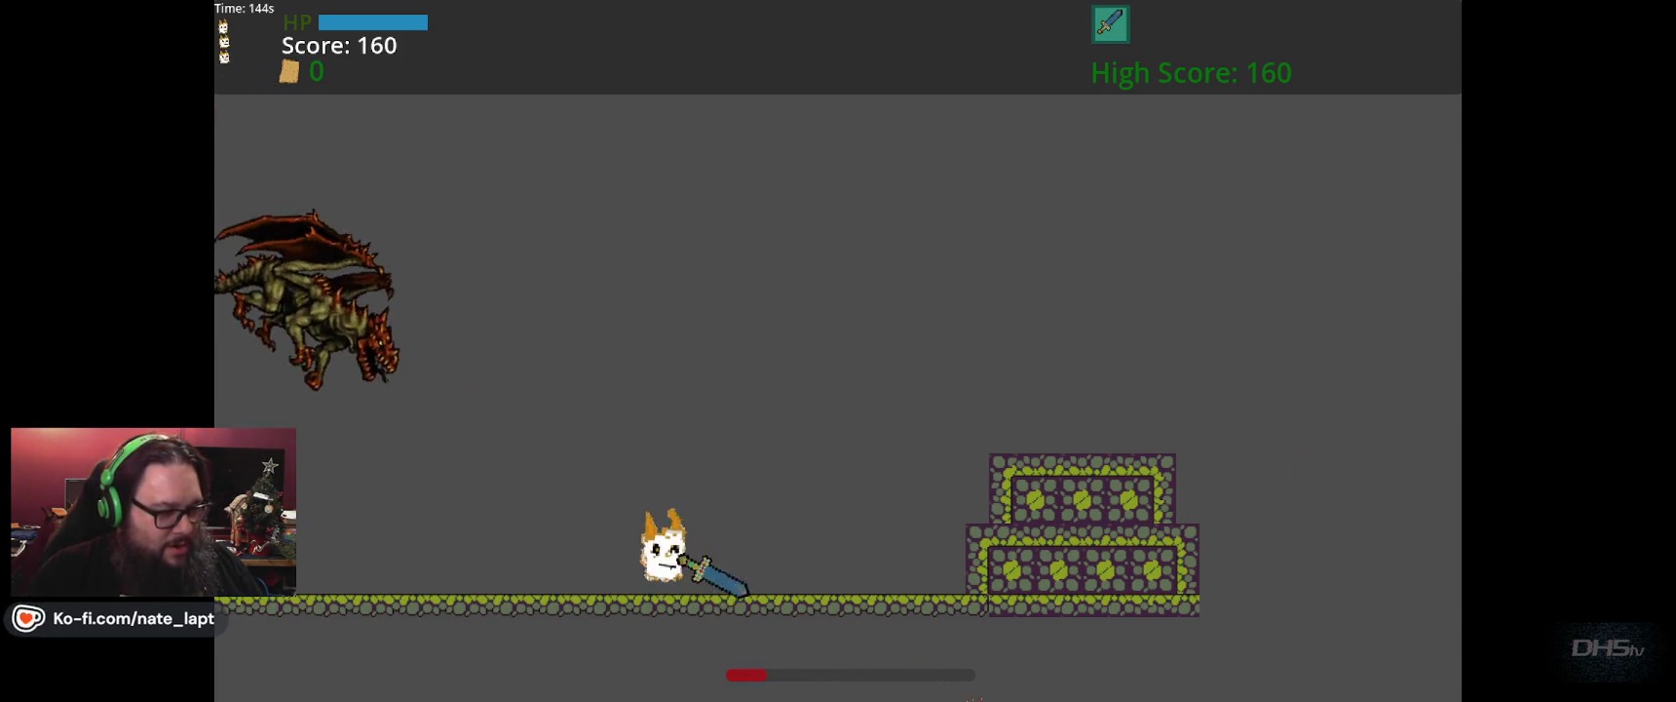
key("Left")
key("Up")
key("Right")
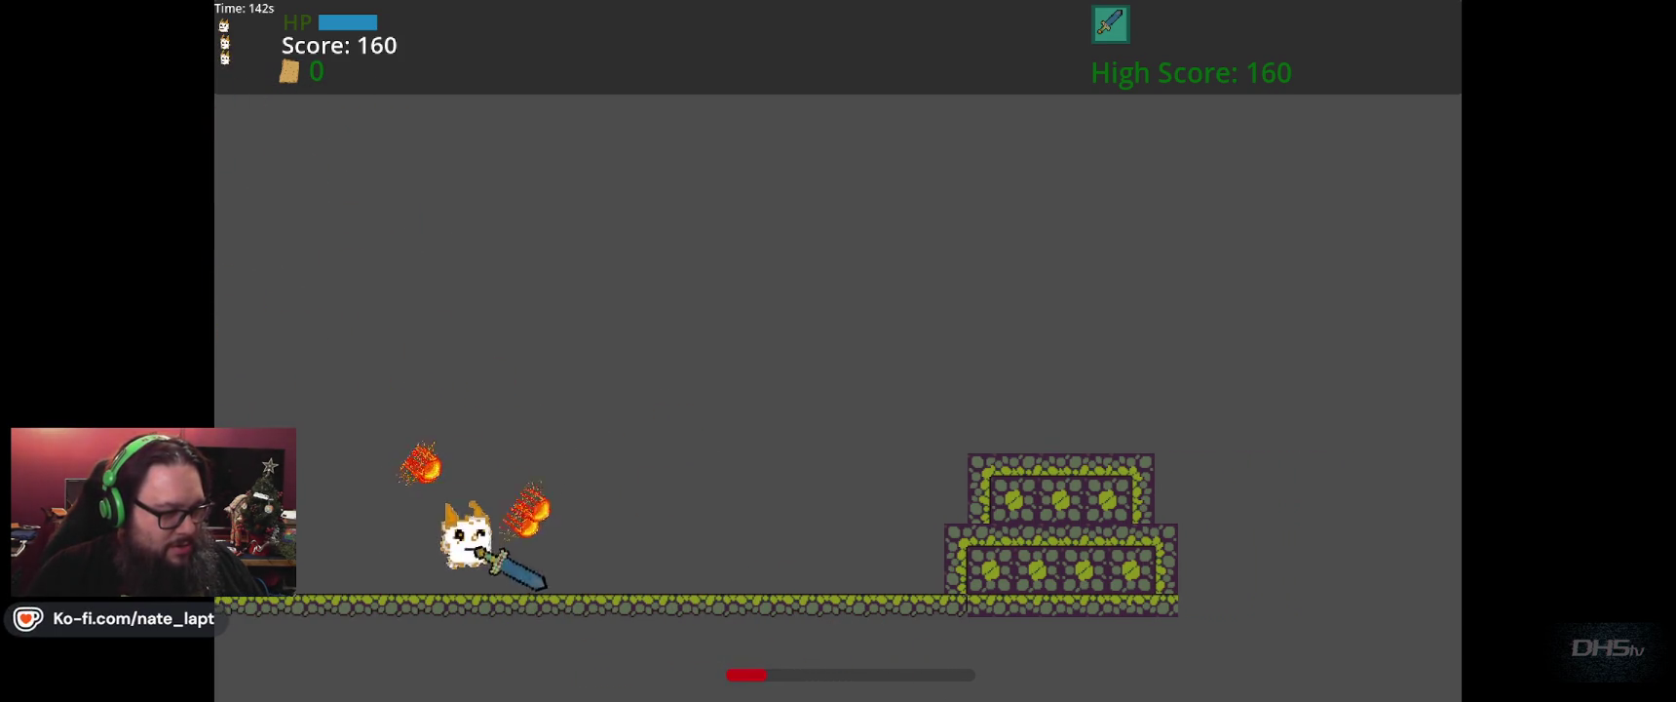
key("Up")
key("Right")
key("Left")
key("Up")
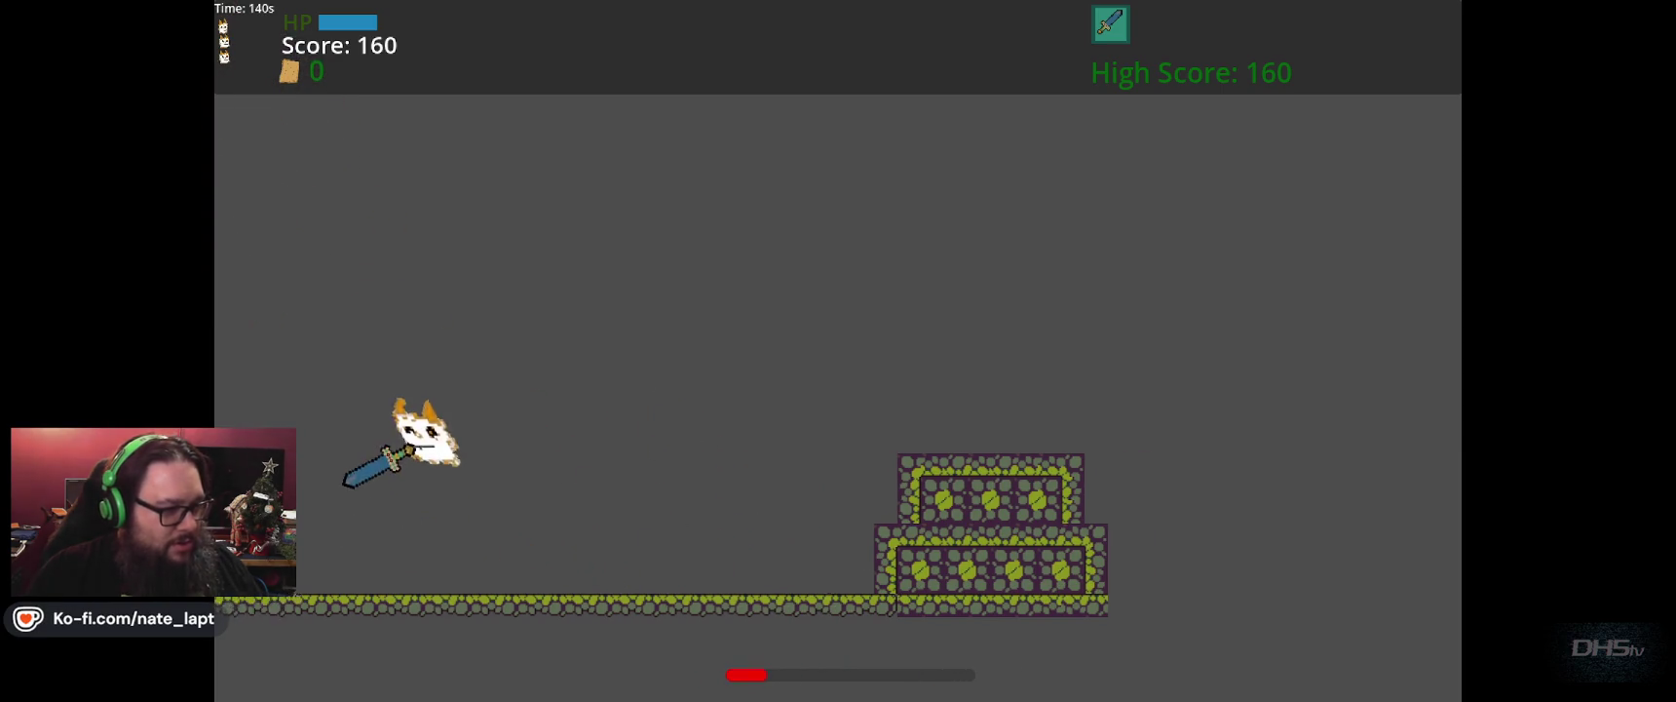
key("Left")
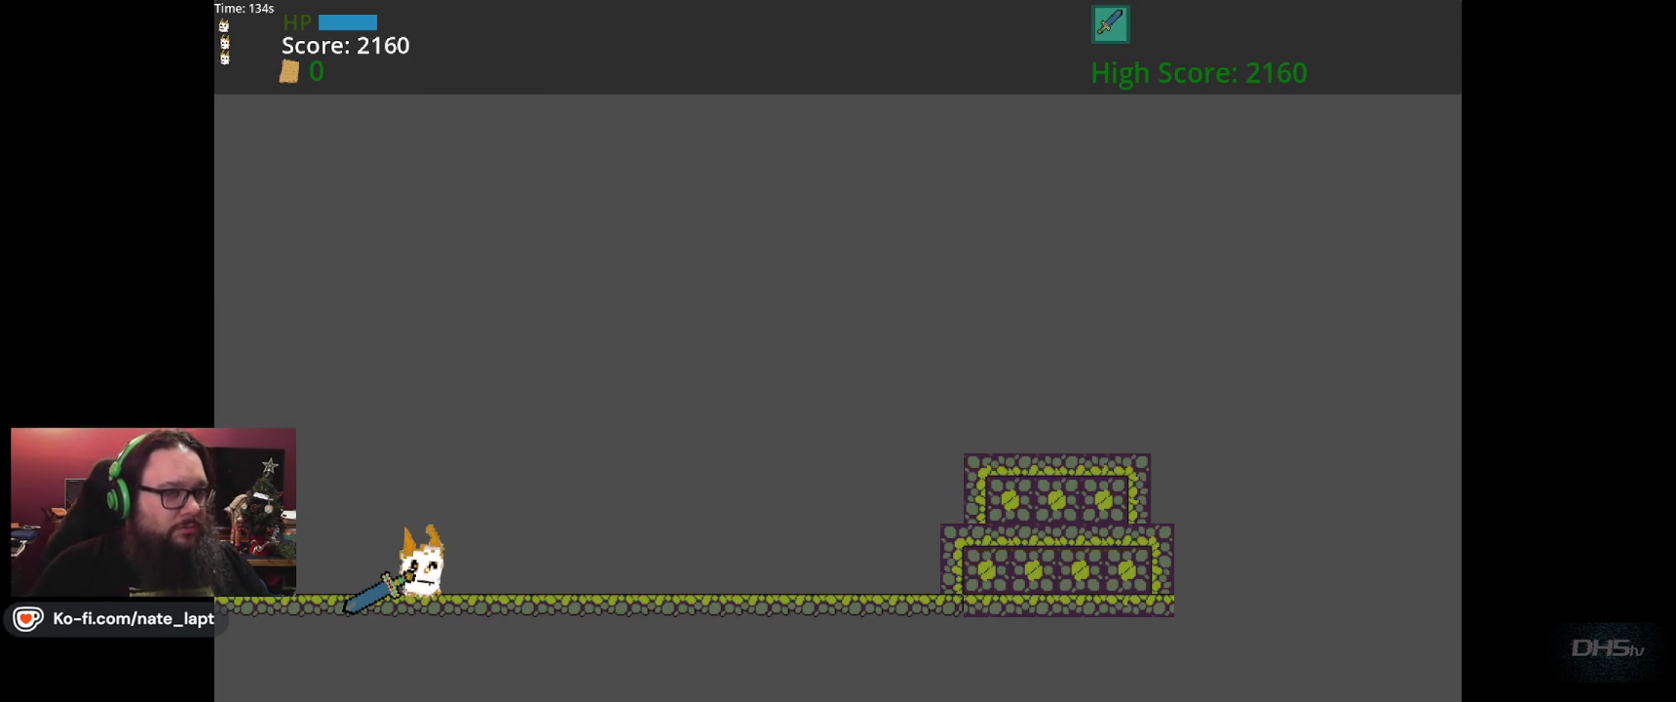
key("F8")
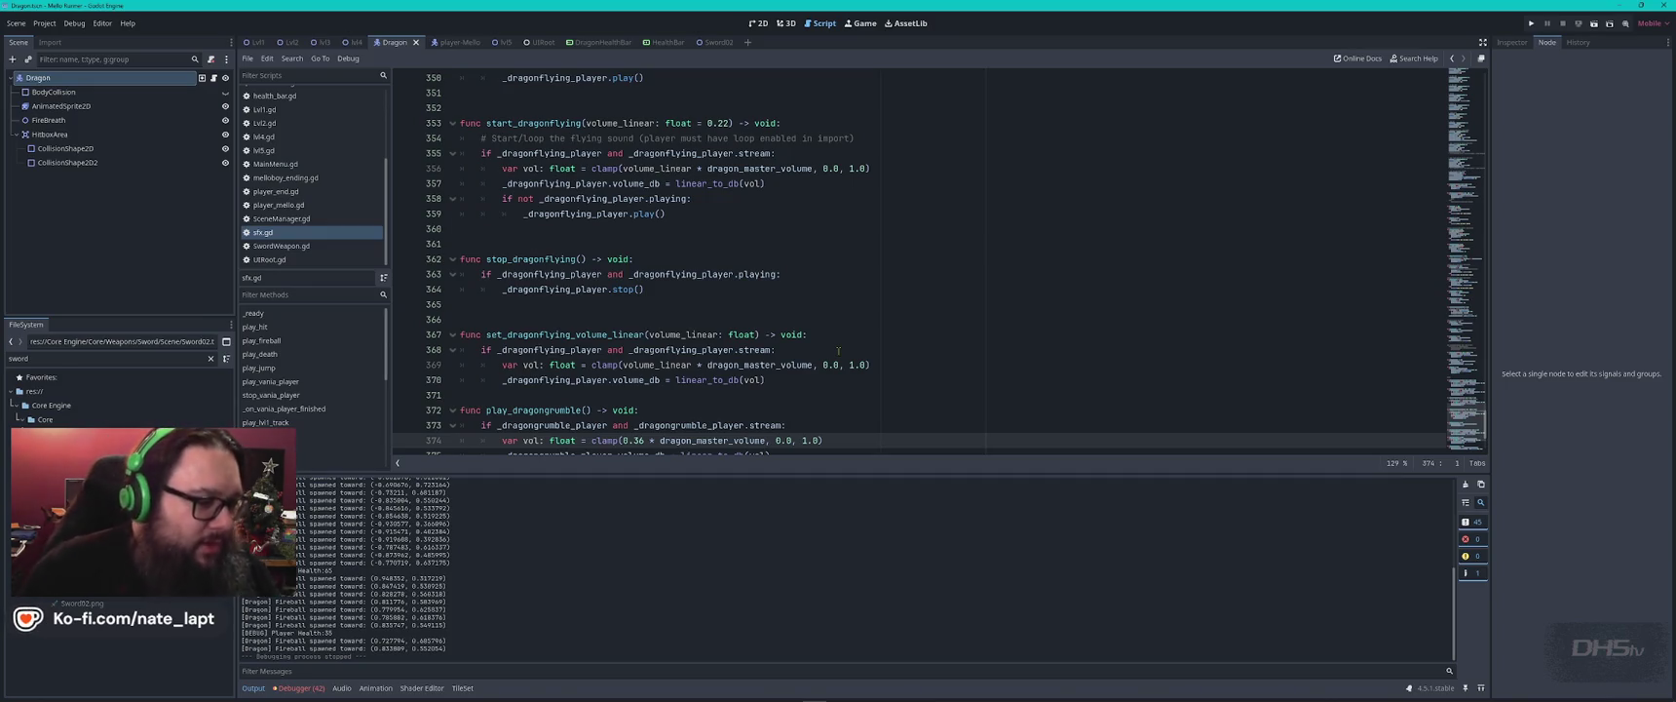
Switch from Godot's sfx.gd to the VS Code window showing Dragon.gd.
key("alt+Tab")
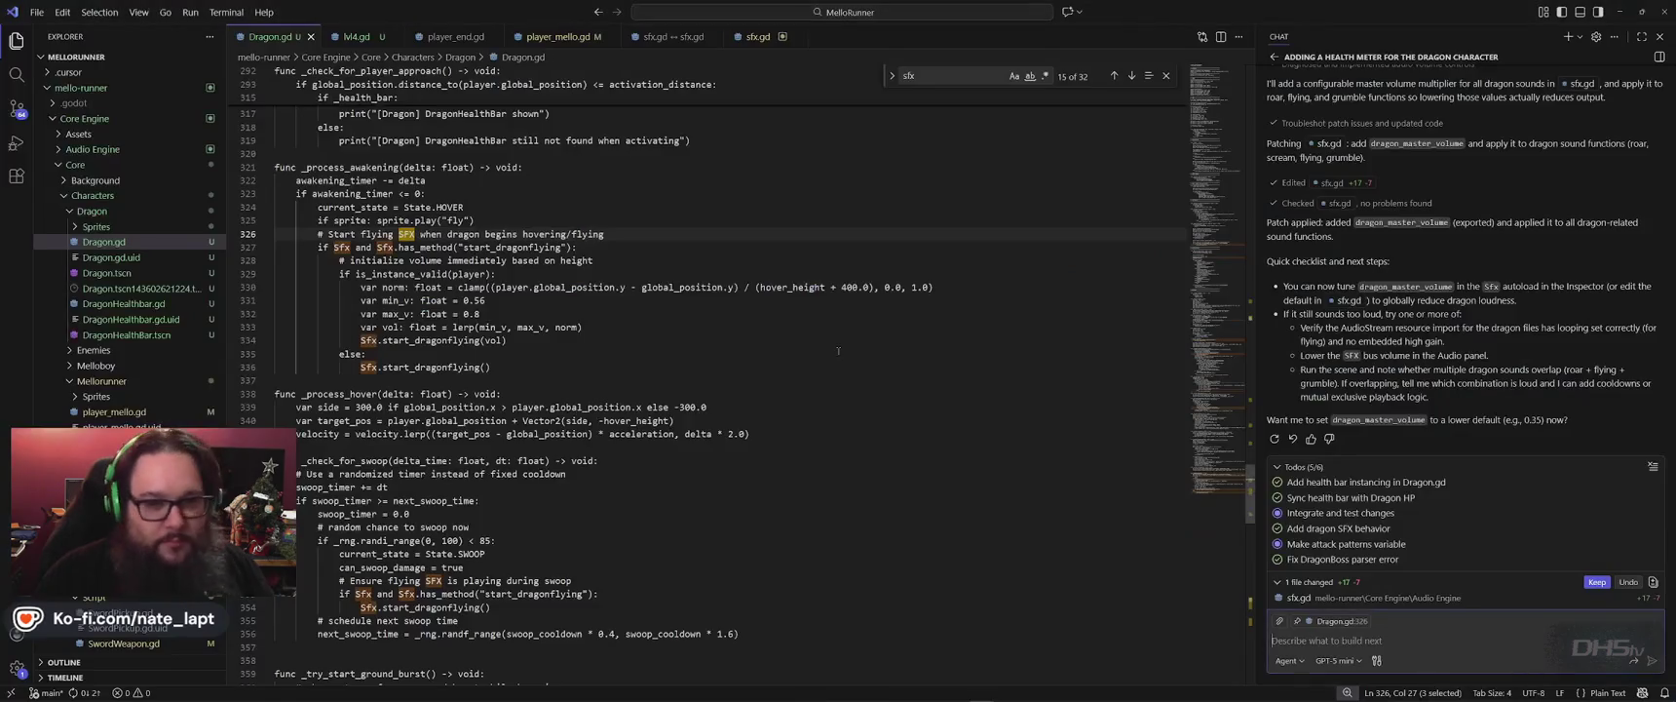
Keep the sfx.gd edit, clear the todos, and draft a chat note about the 80% max volume.
left_click(1596, 582)
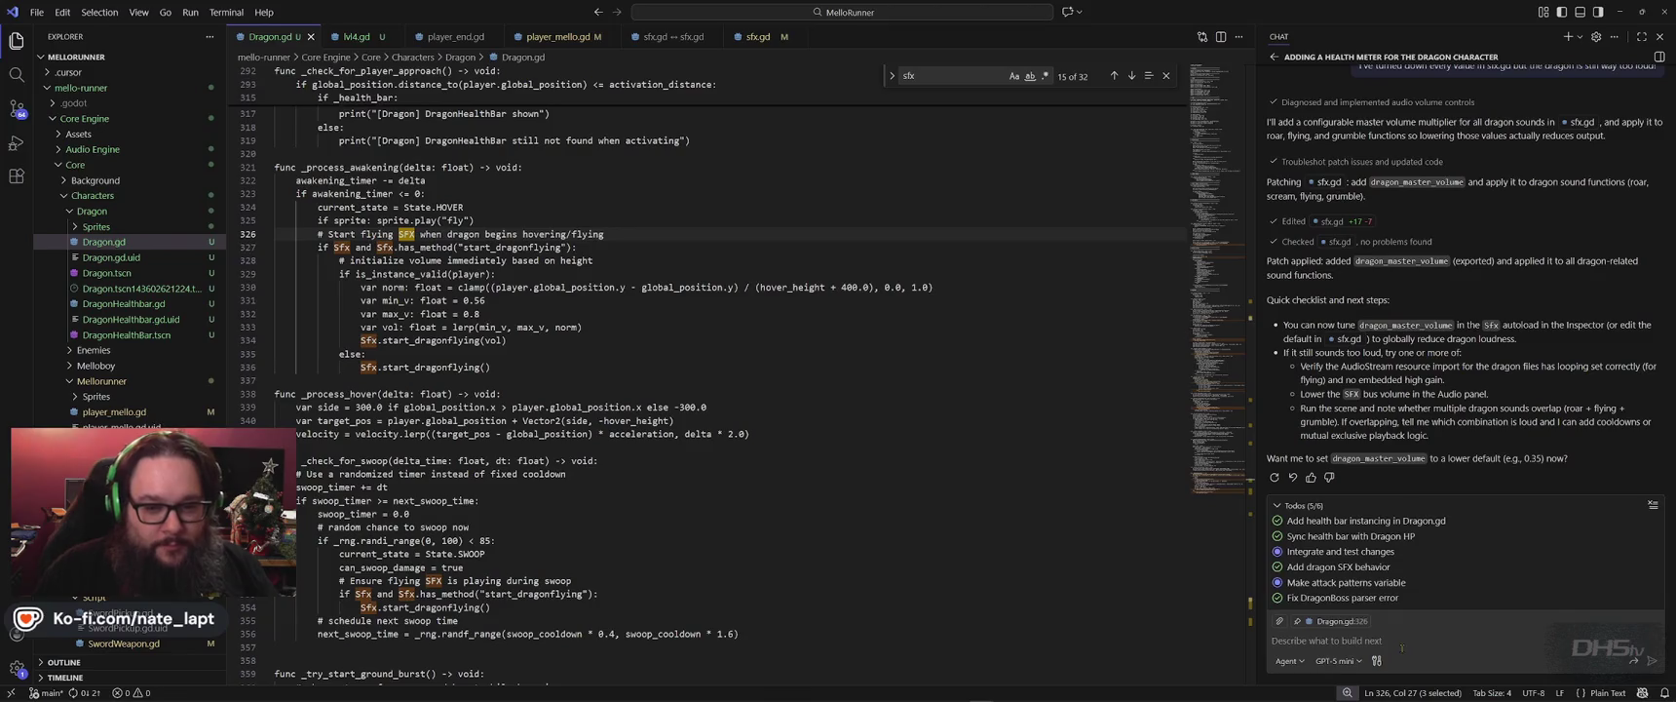
left_click(1654, 505)
type("OK, I think I see the iss")
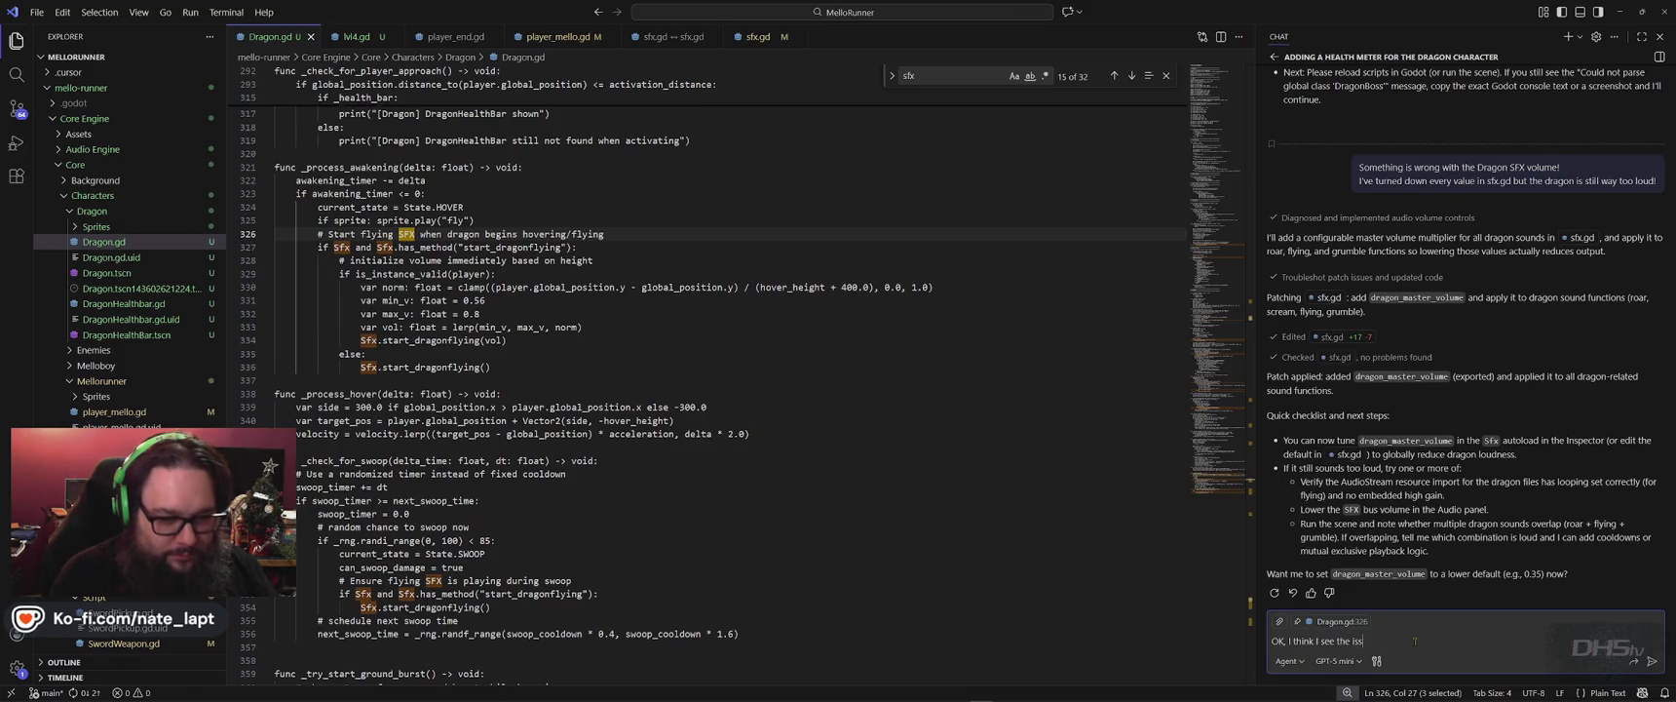
type("ue.")
key("shift+Return")
key("shift+Return")
type("The SFX volum")
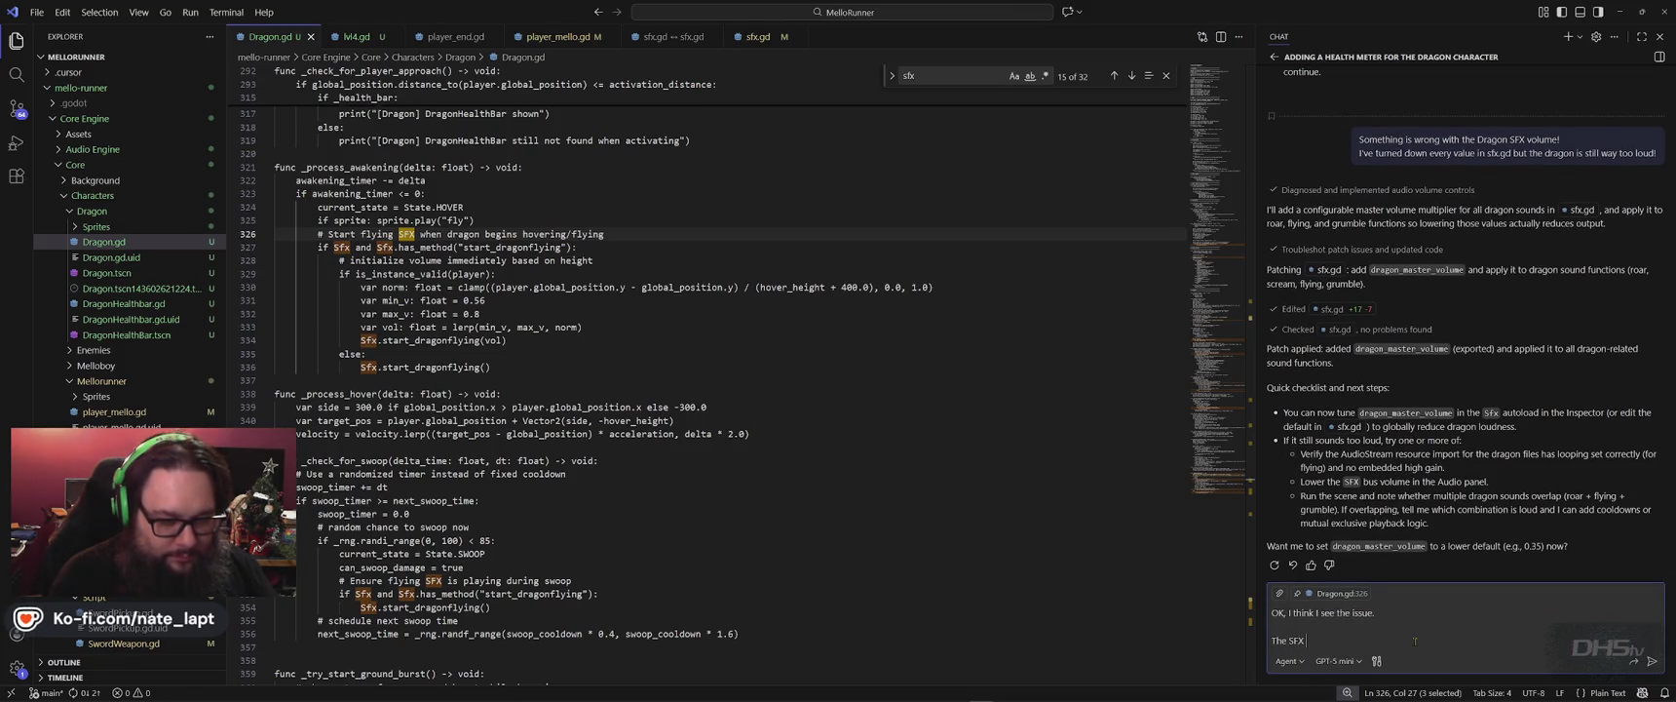
type("e issue is more so in Dragon")
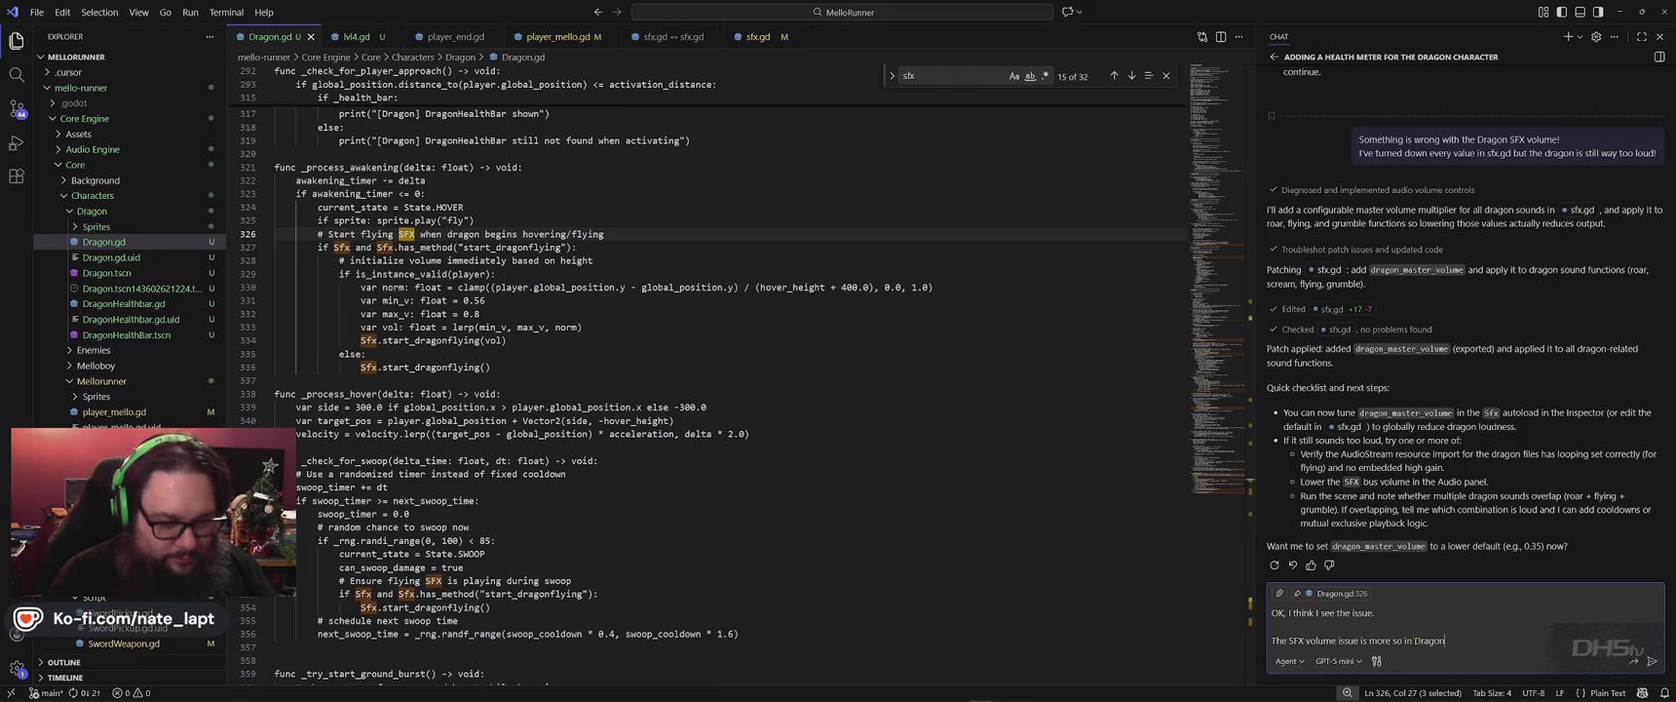
key("shift+Return")
key("shift+Return")
type("he max volume is ")
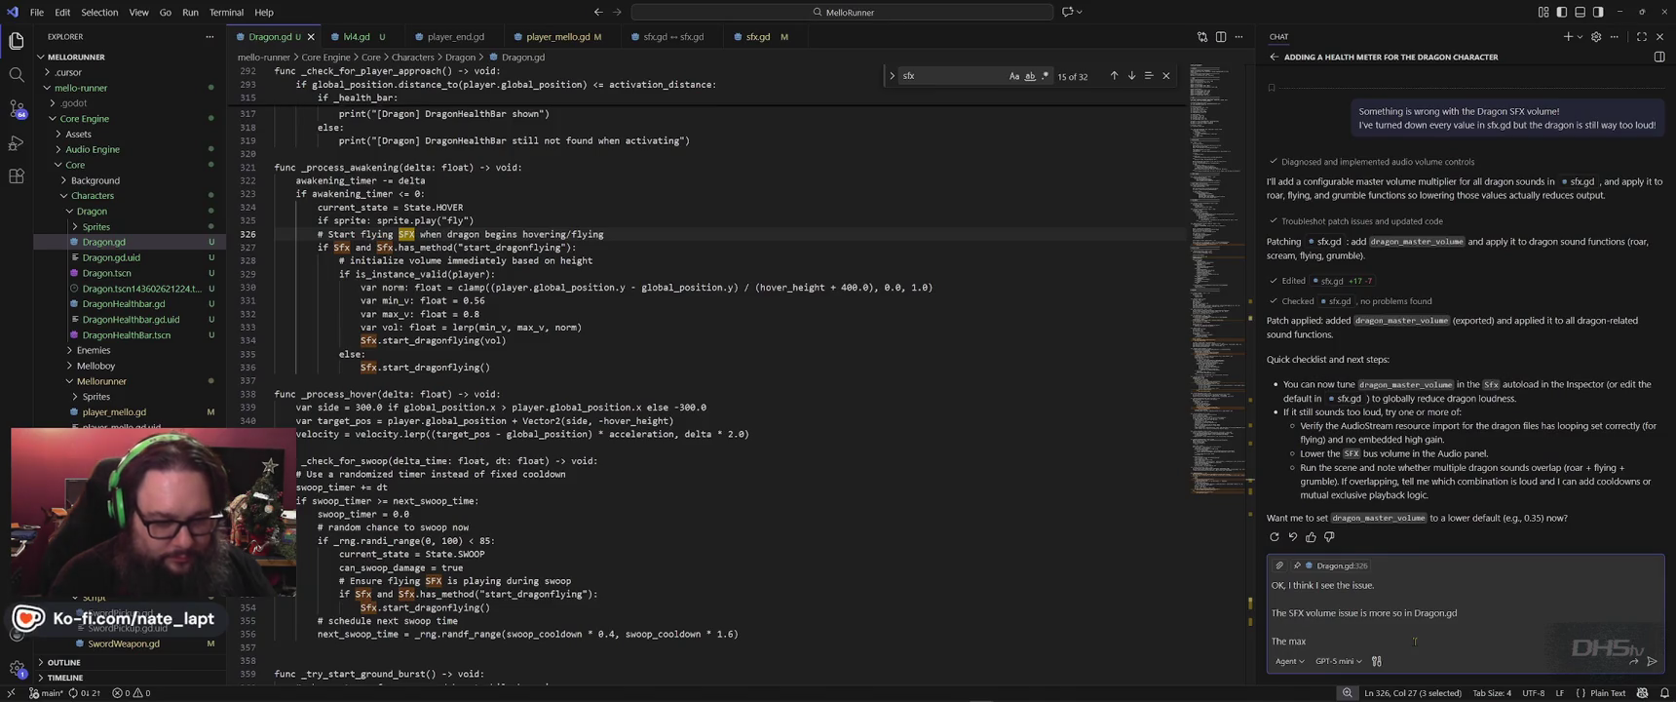
type("8")
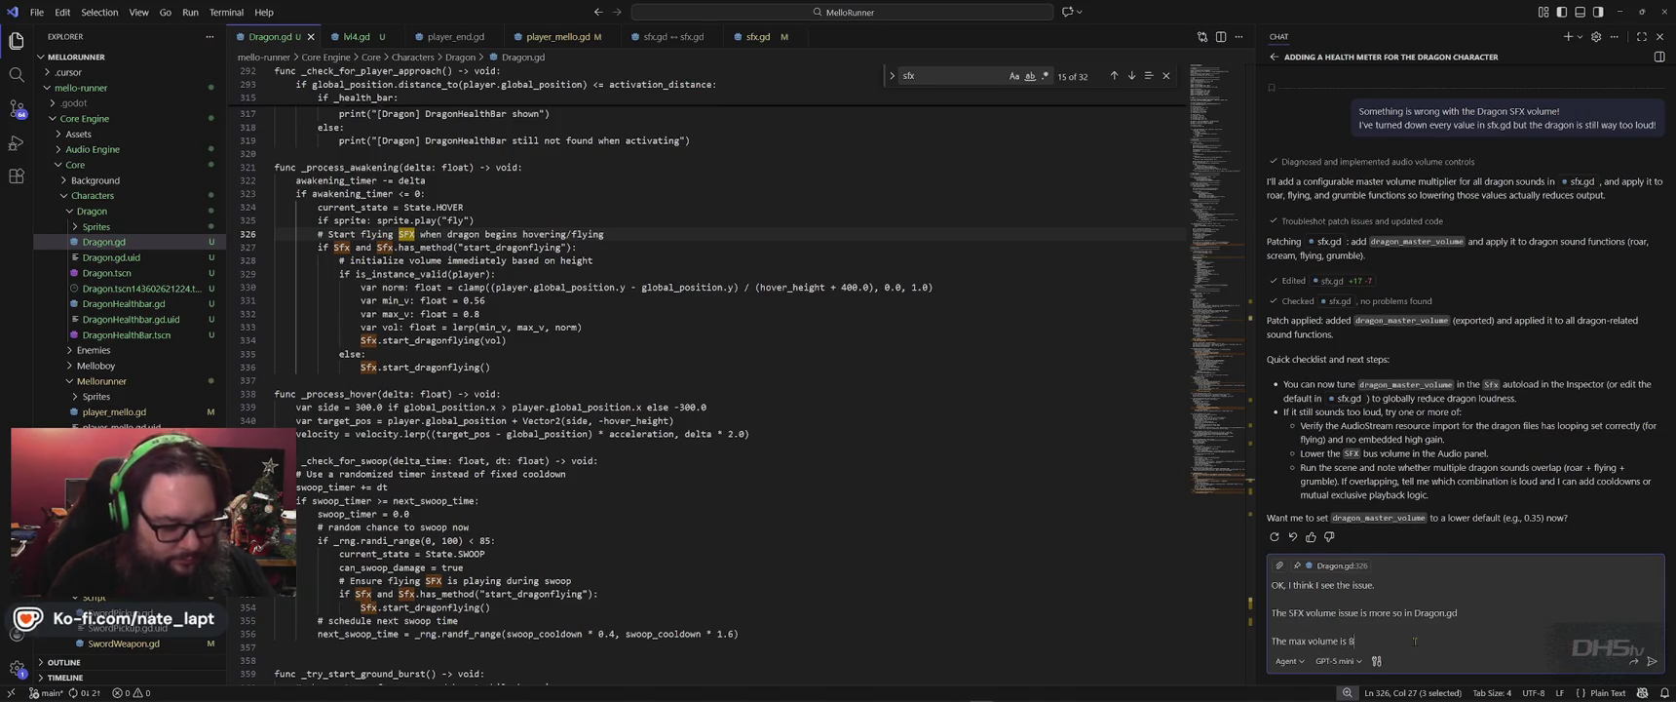
type("0%, lets lower i")
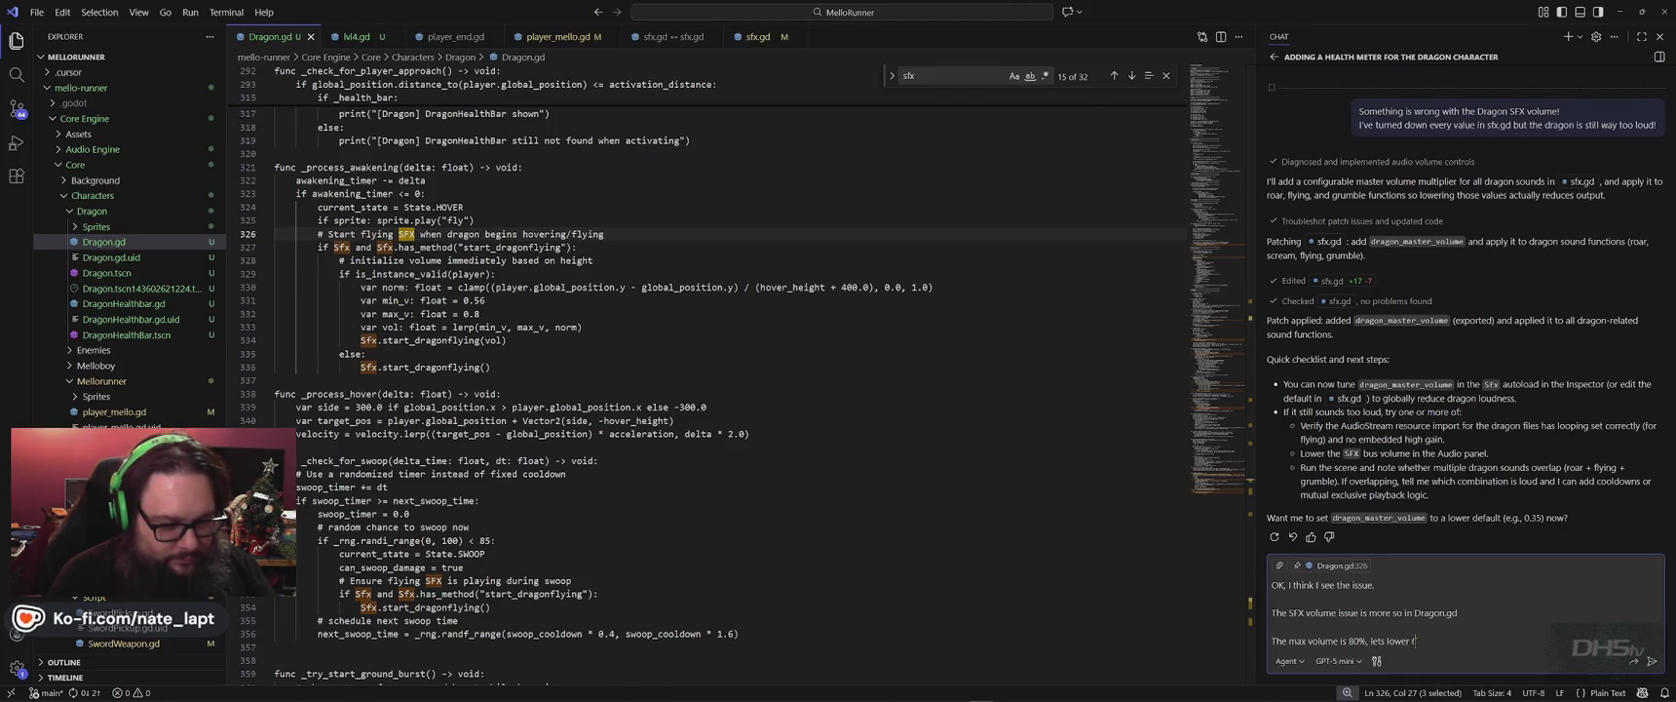
key("alt+Tab")
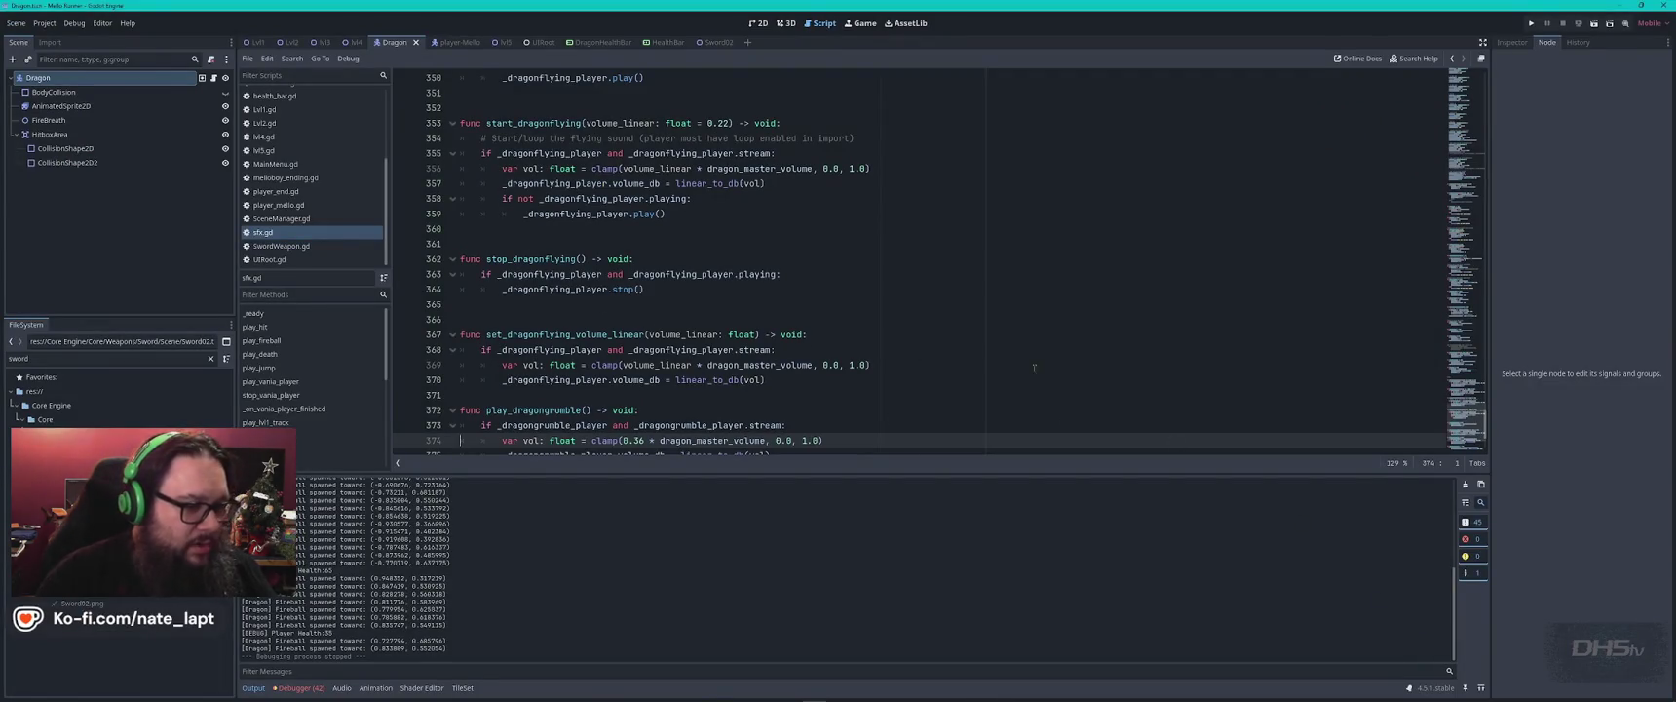
Search sfx.gd for 'max', lower the dragon_master_volume default from 0.60, and relaunch the game.
left_click(1026, 365)
key("ctrl+f")
type("max")
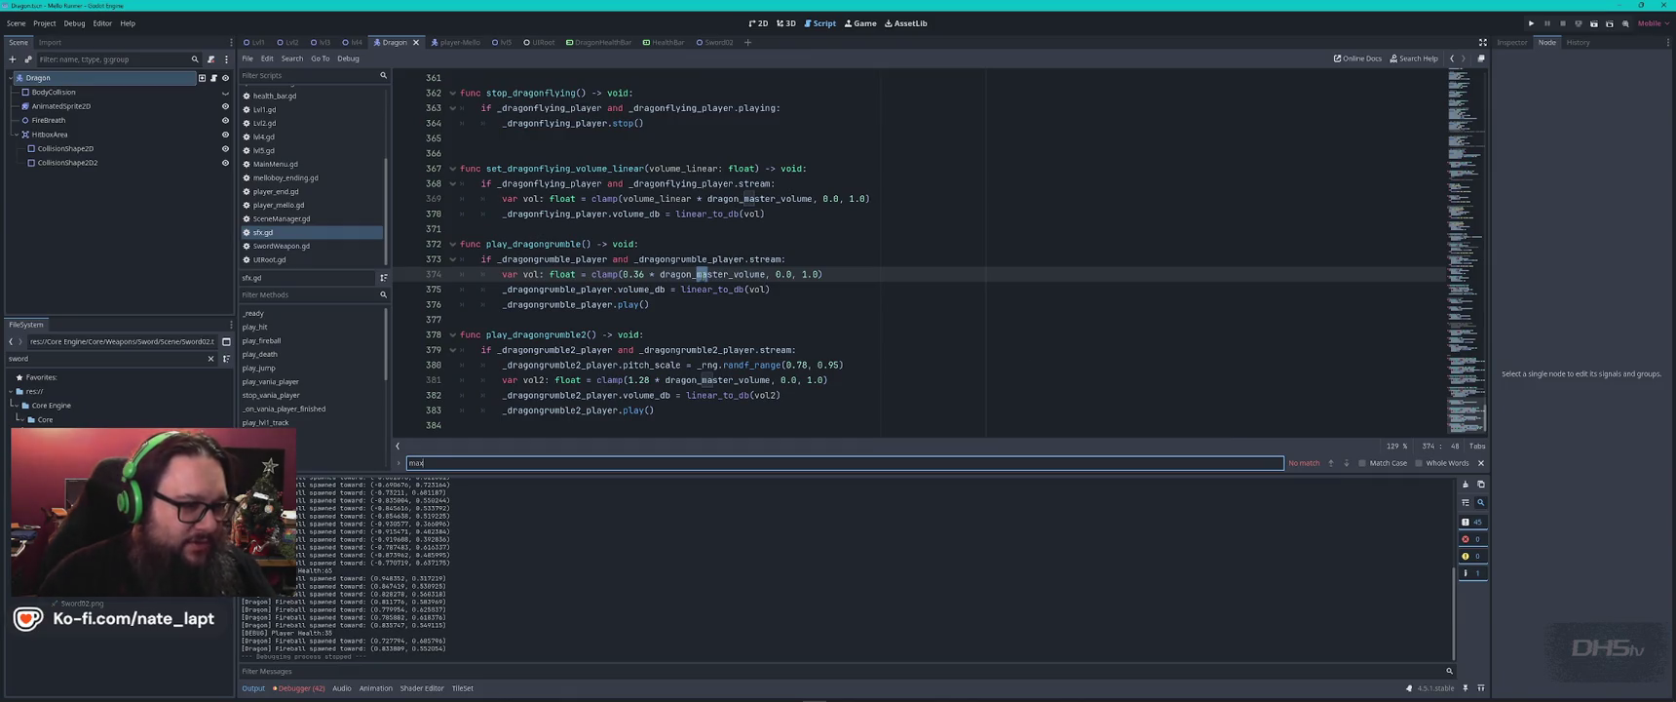
key("Return")
key("Return")
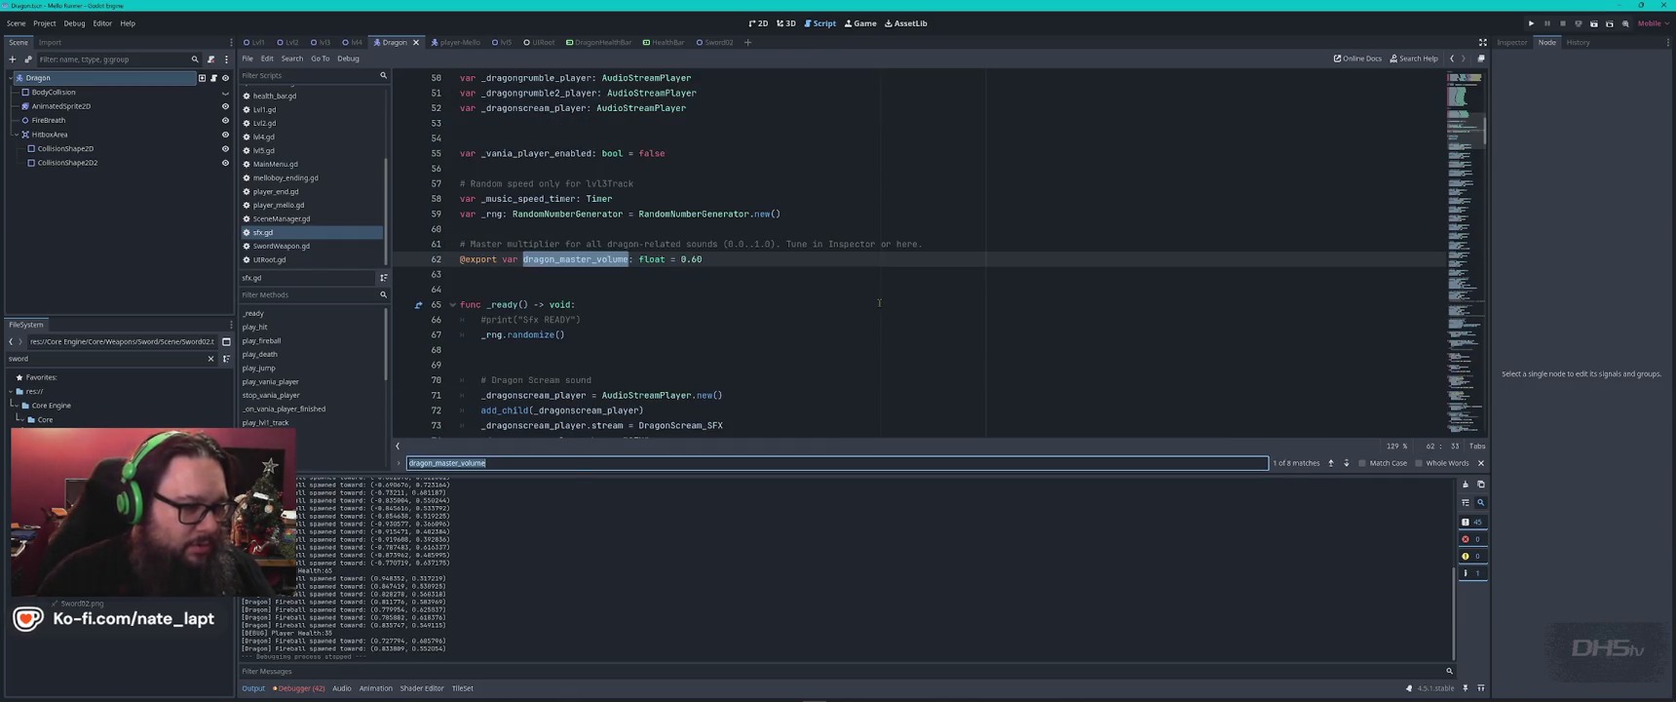
key("Escape")
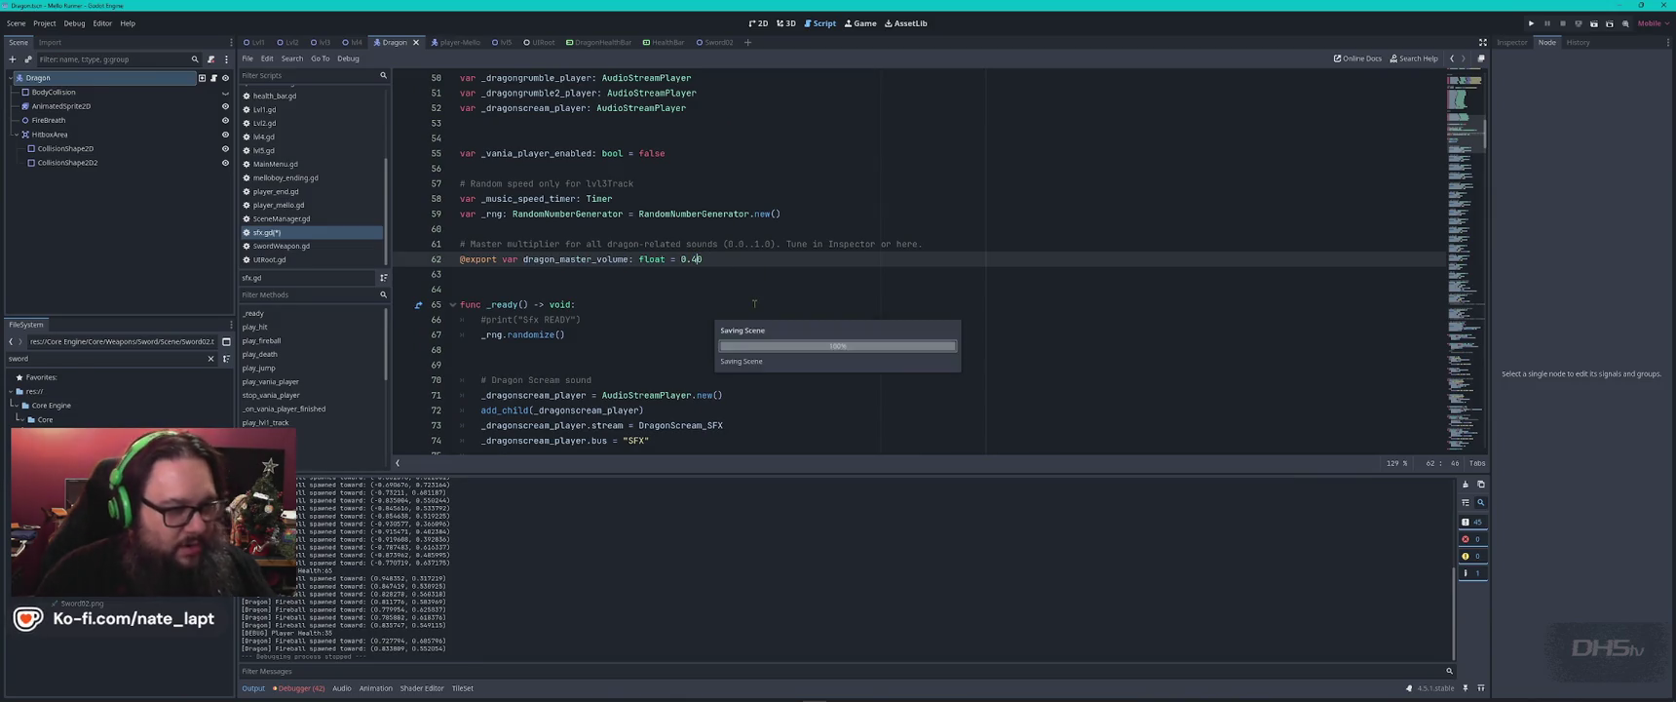
key("F5")
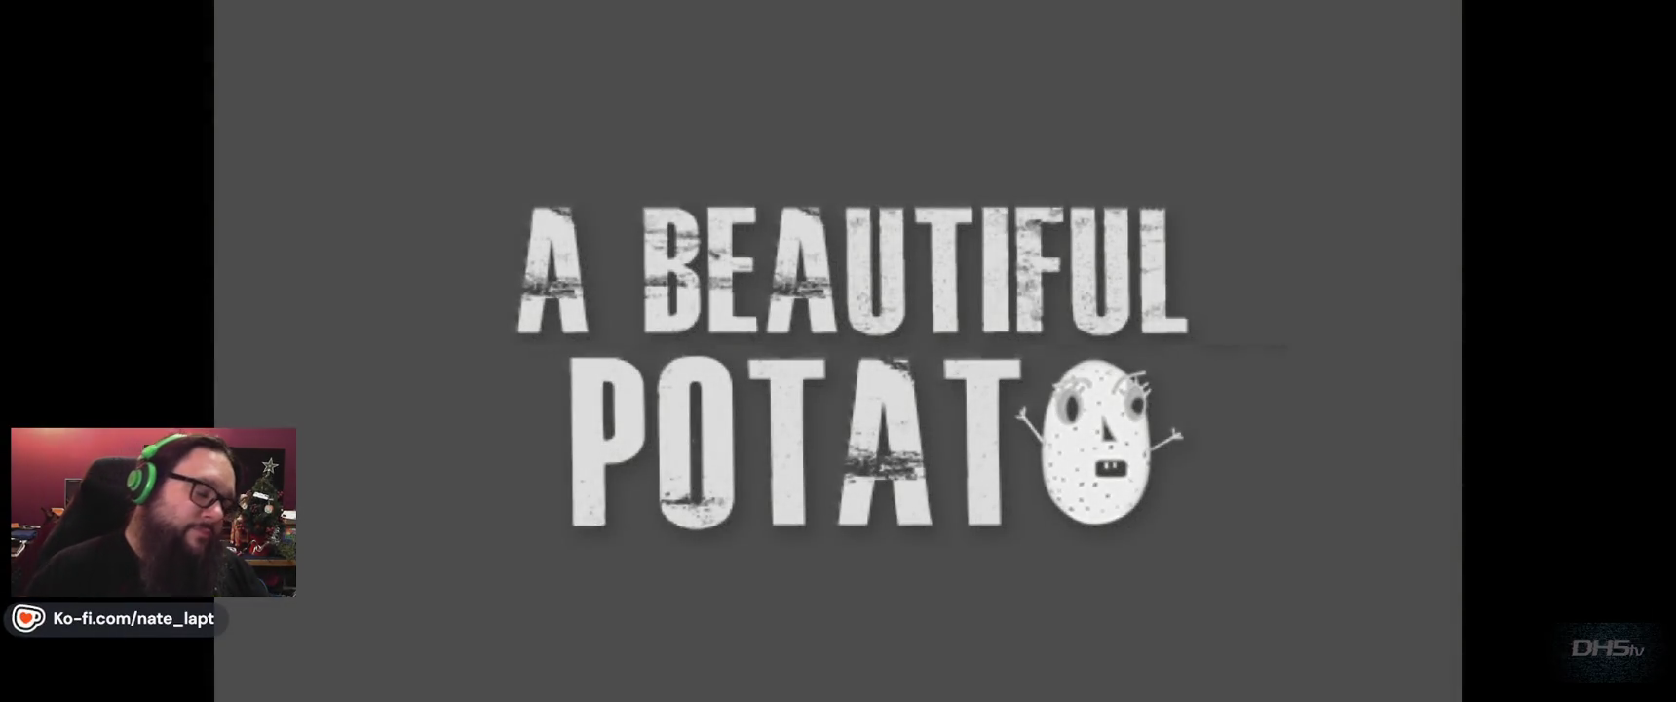
Start the game, run right through the level and pick up the sword.
key("Return")
key("Right")
key("space")
key("space")
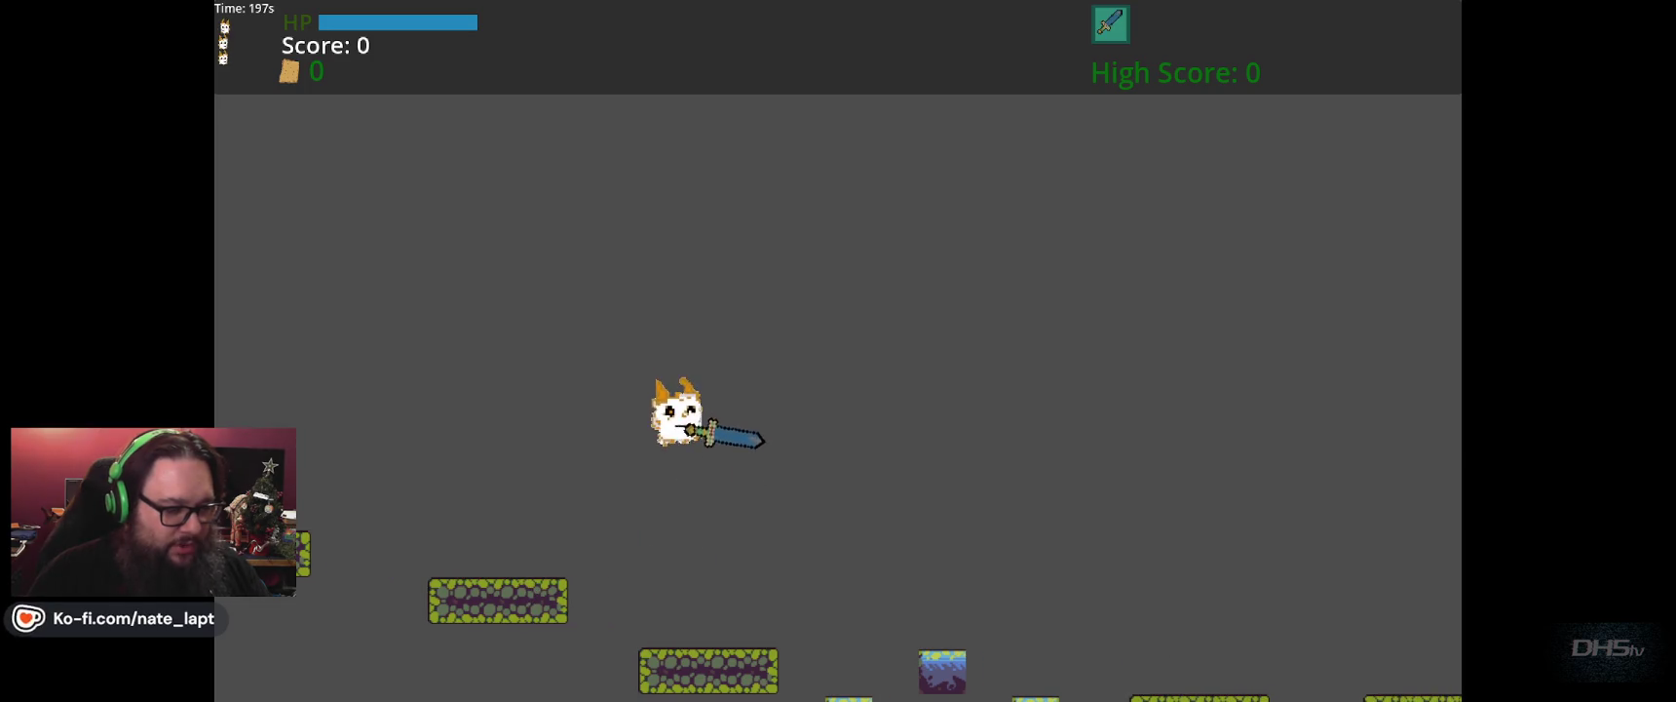
key("space")
key("space")
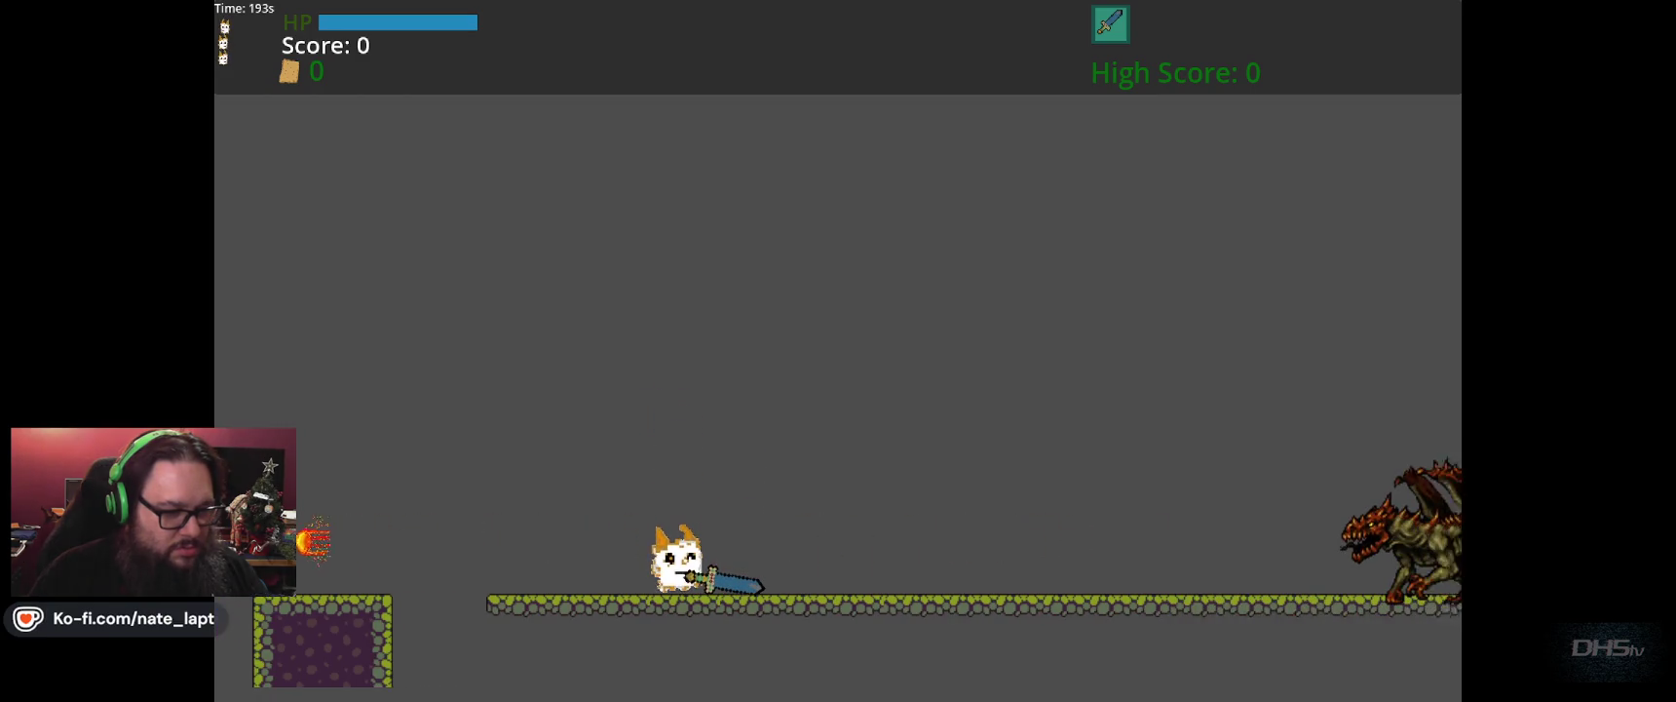
key("space")
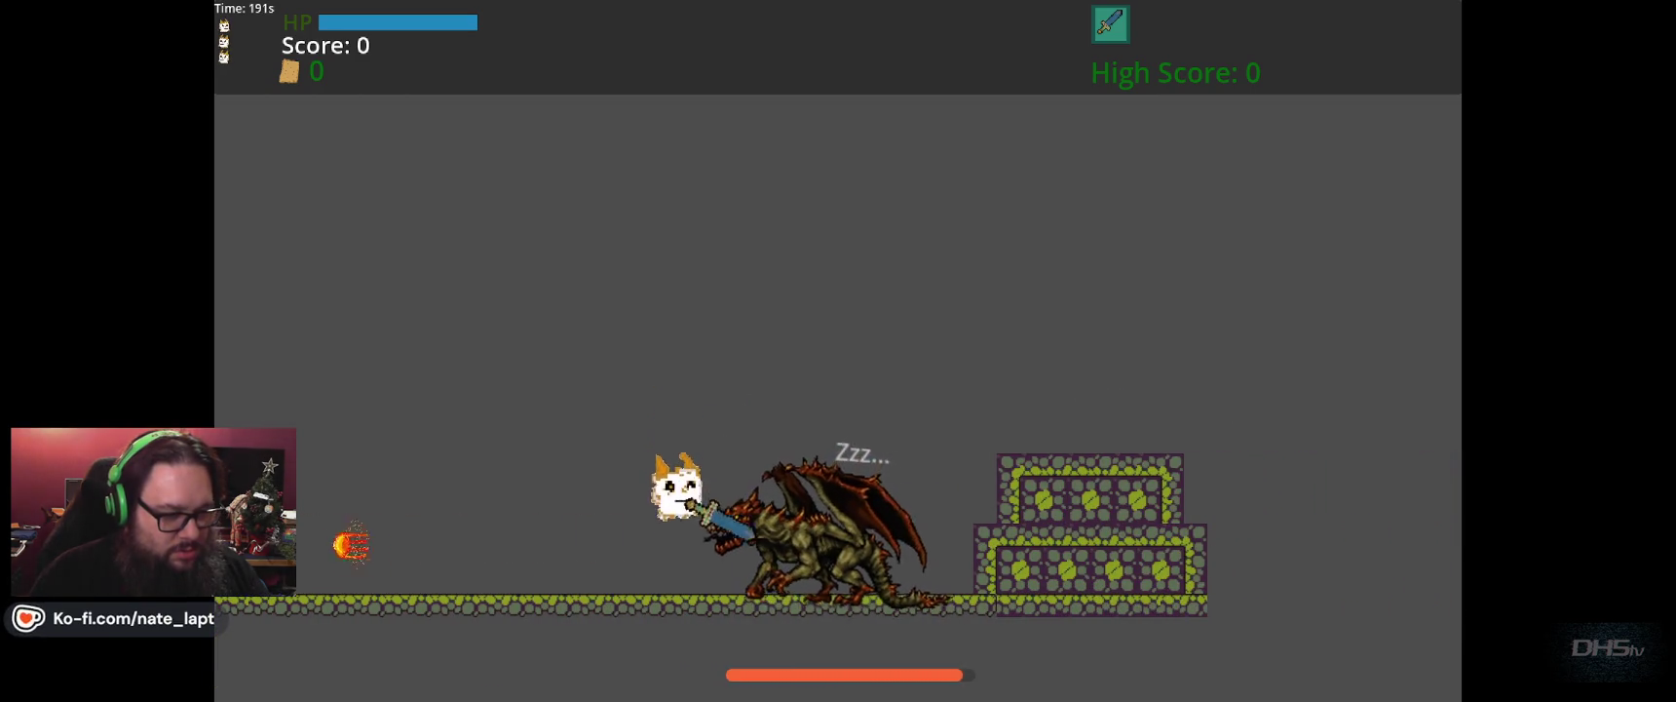
key("space")
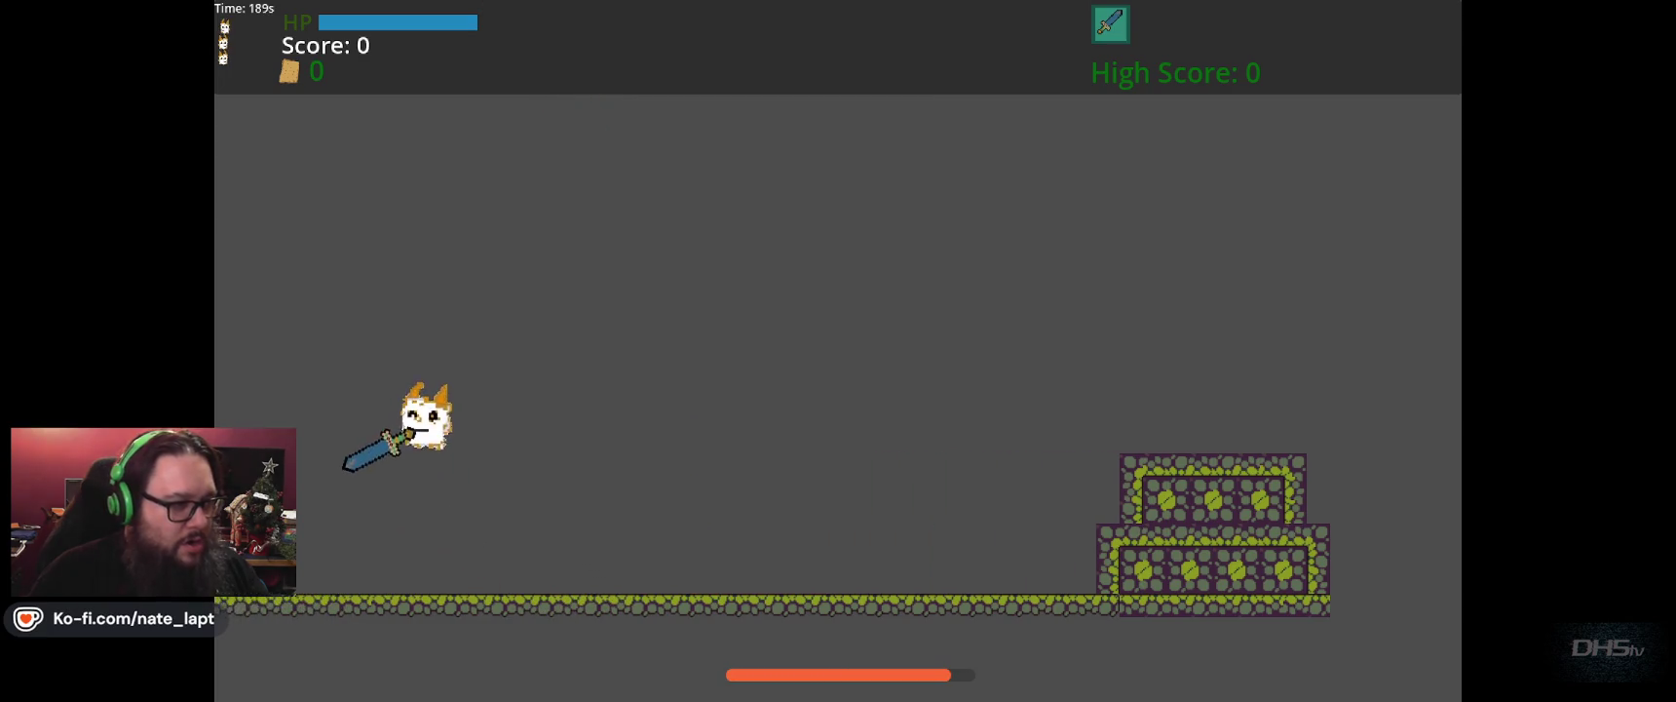
key("space")
key("space")
key("space")
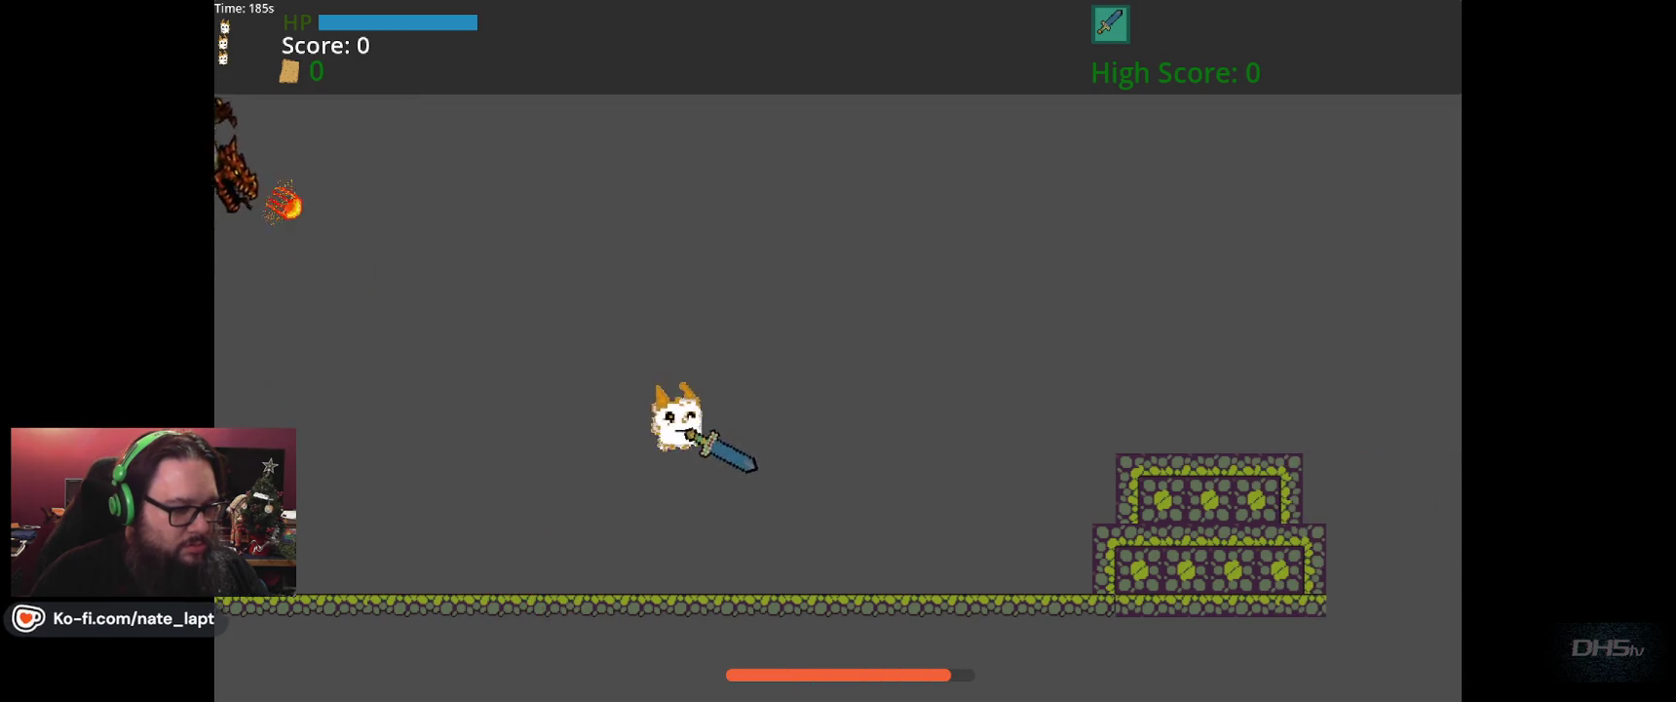
key("space")
Dodge the swooping dragon, destroy a fireball with the sword and strike for points.
key("Left")
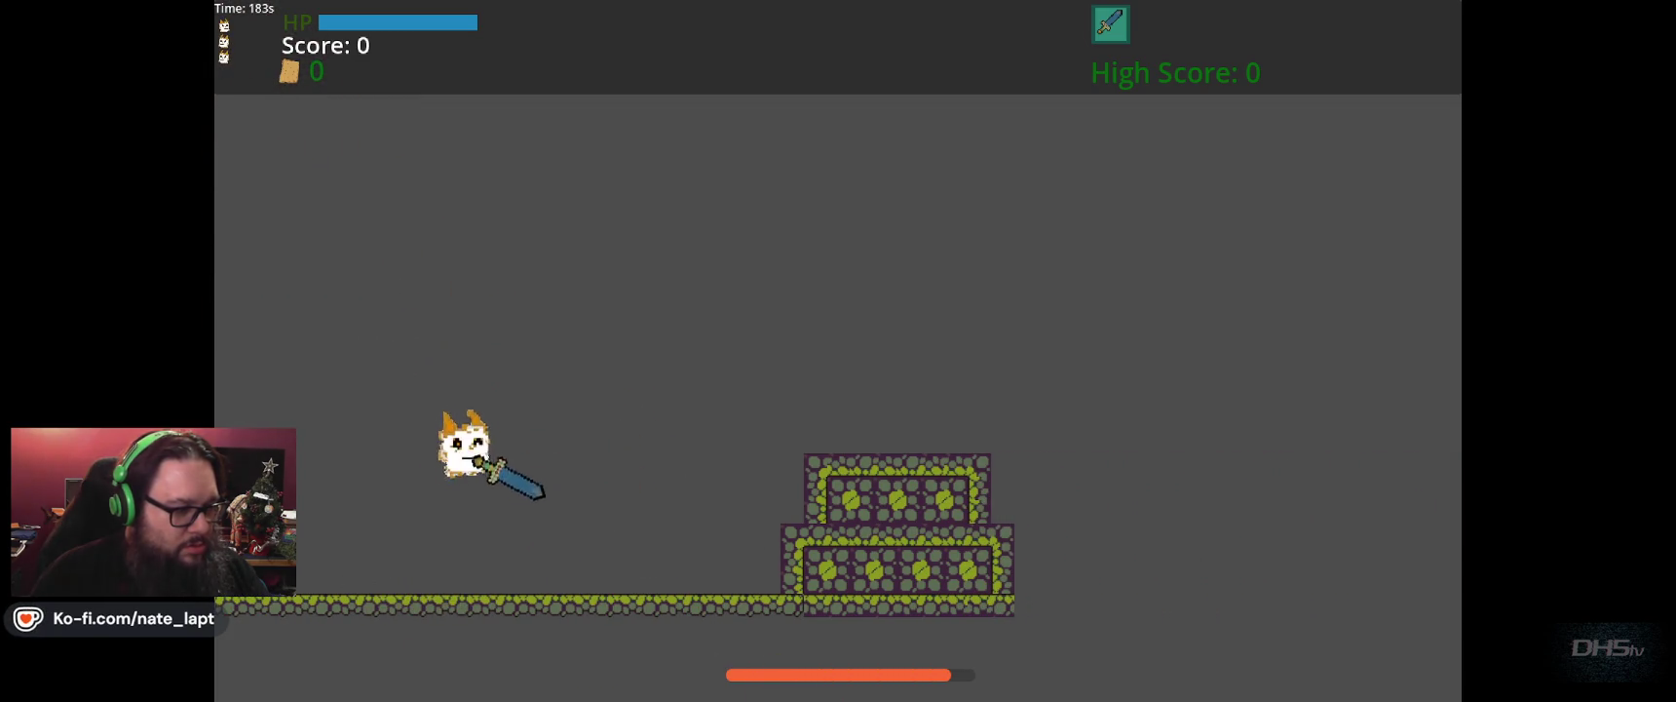
key("Left")
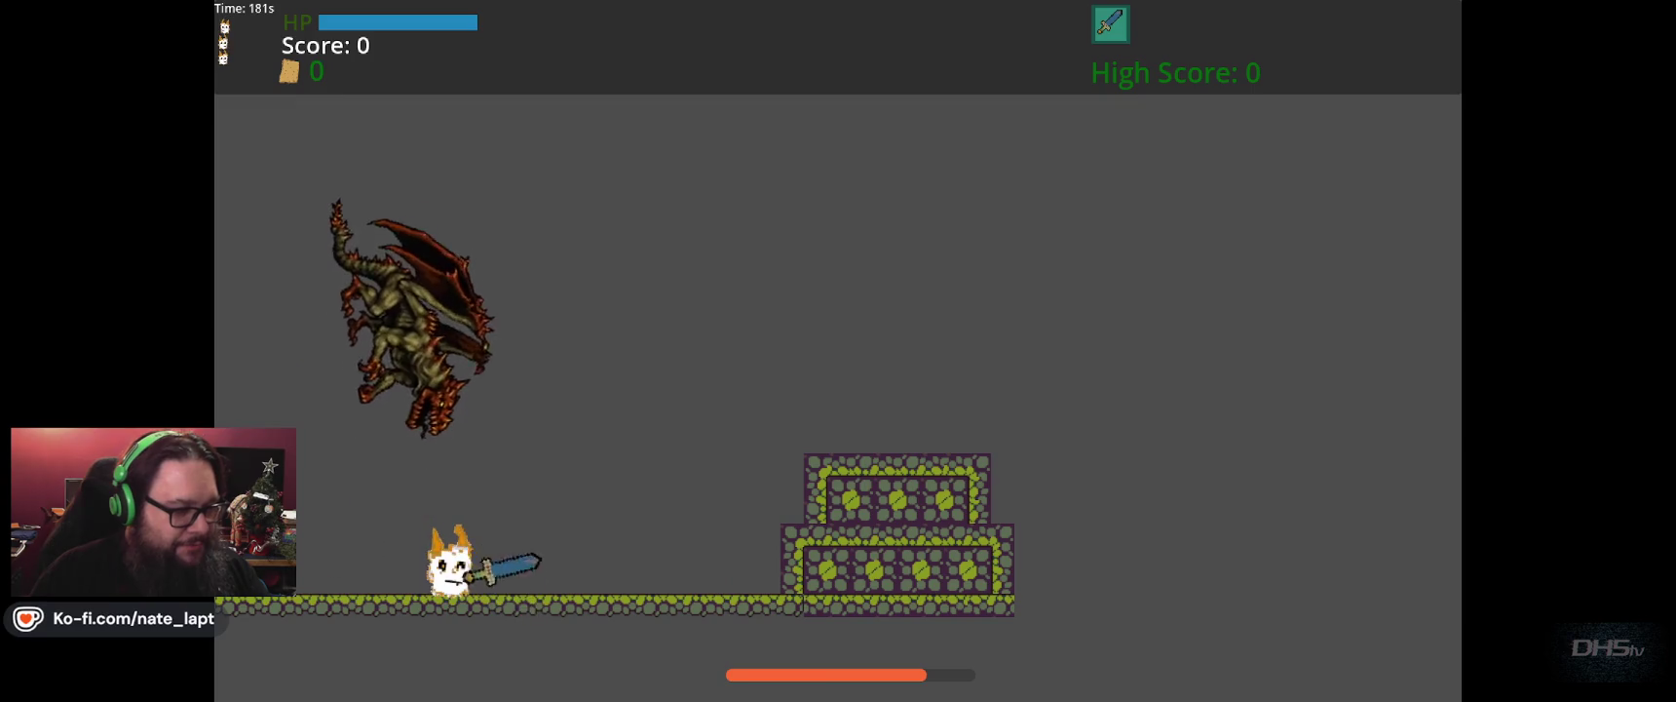
key("space")
key("Right")
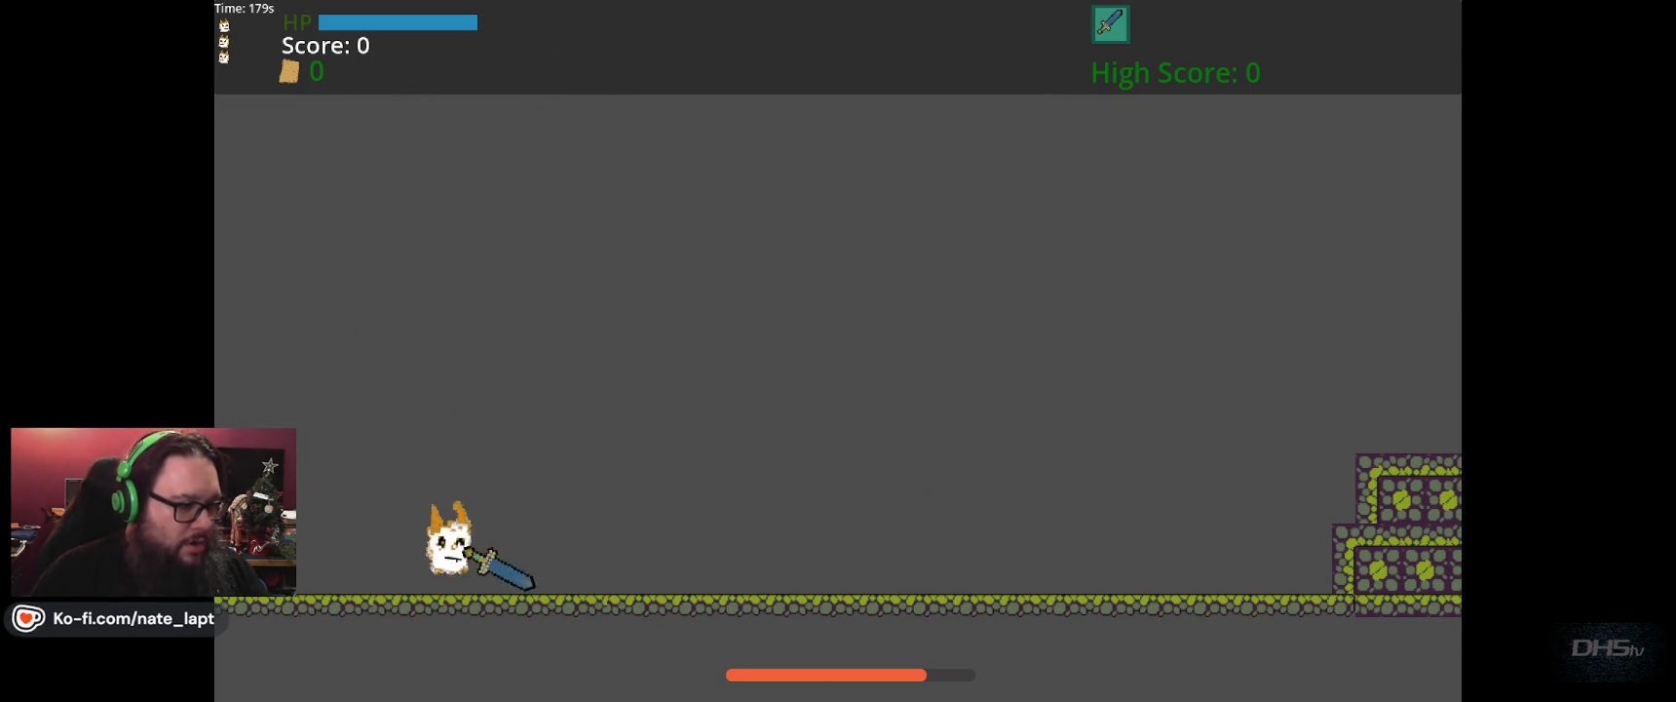
key("Right")
key("space")
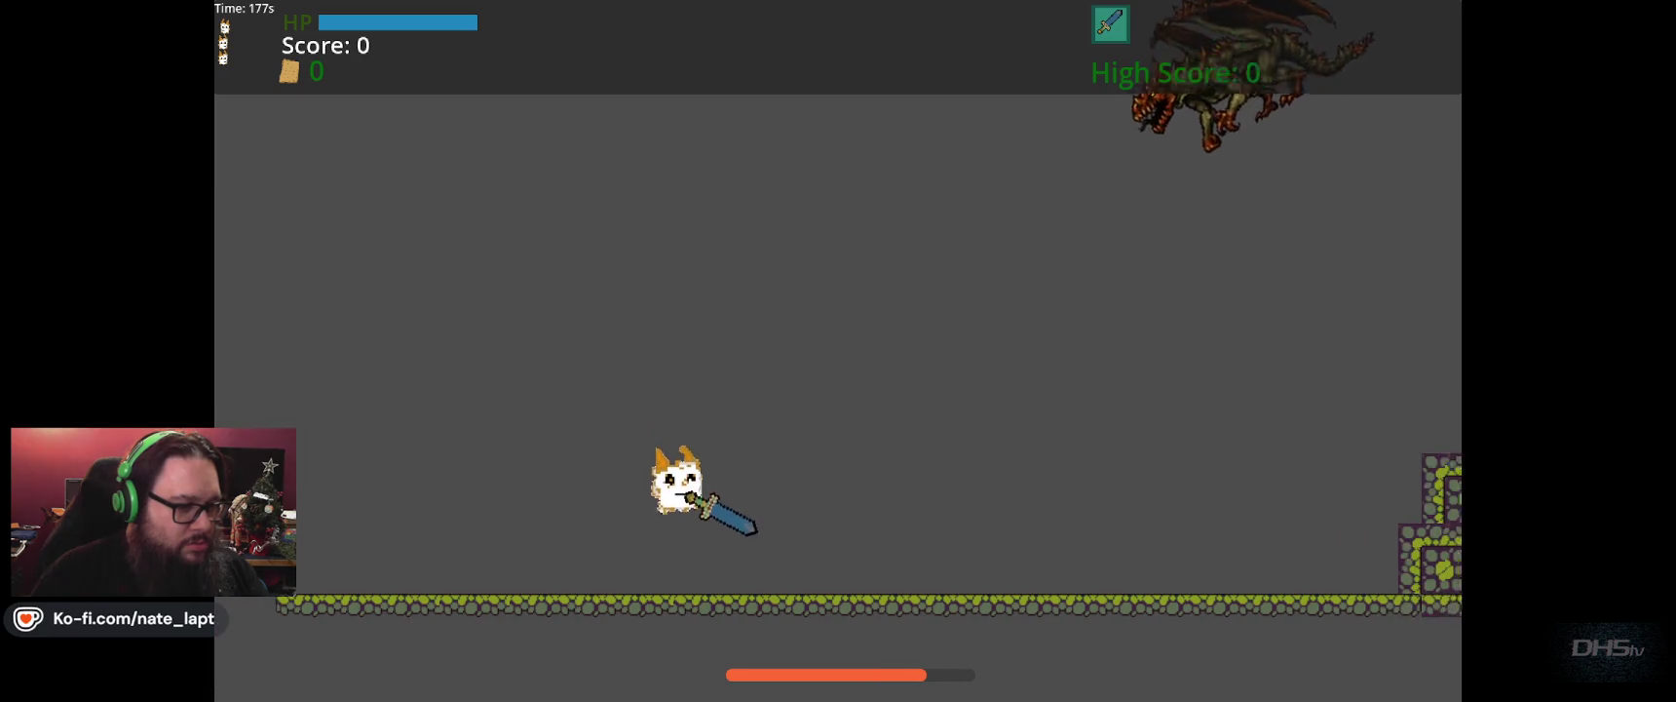
key("space")
key("space")
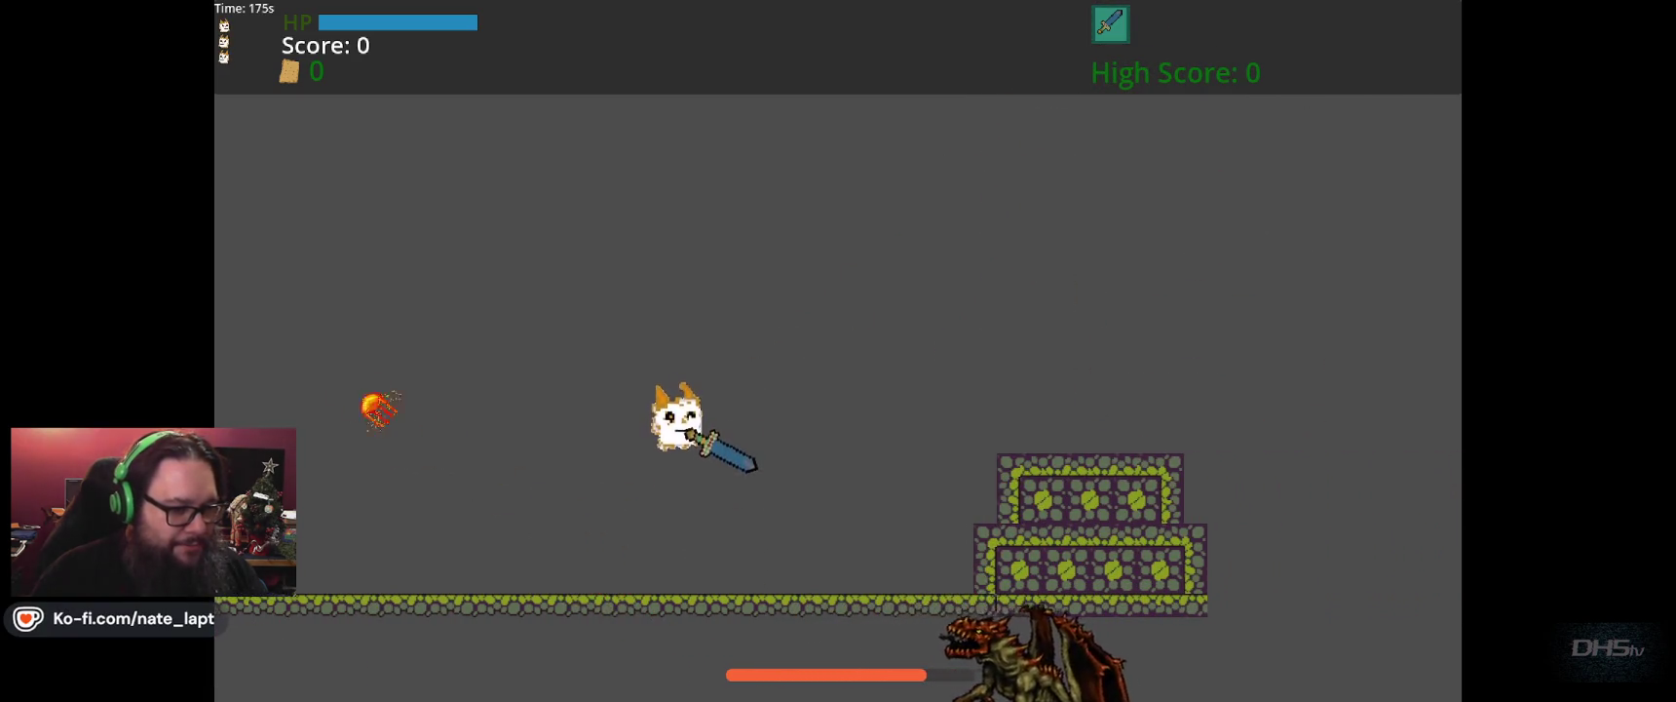
key("x")
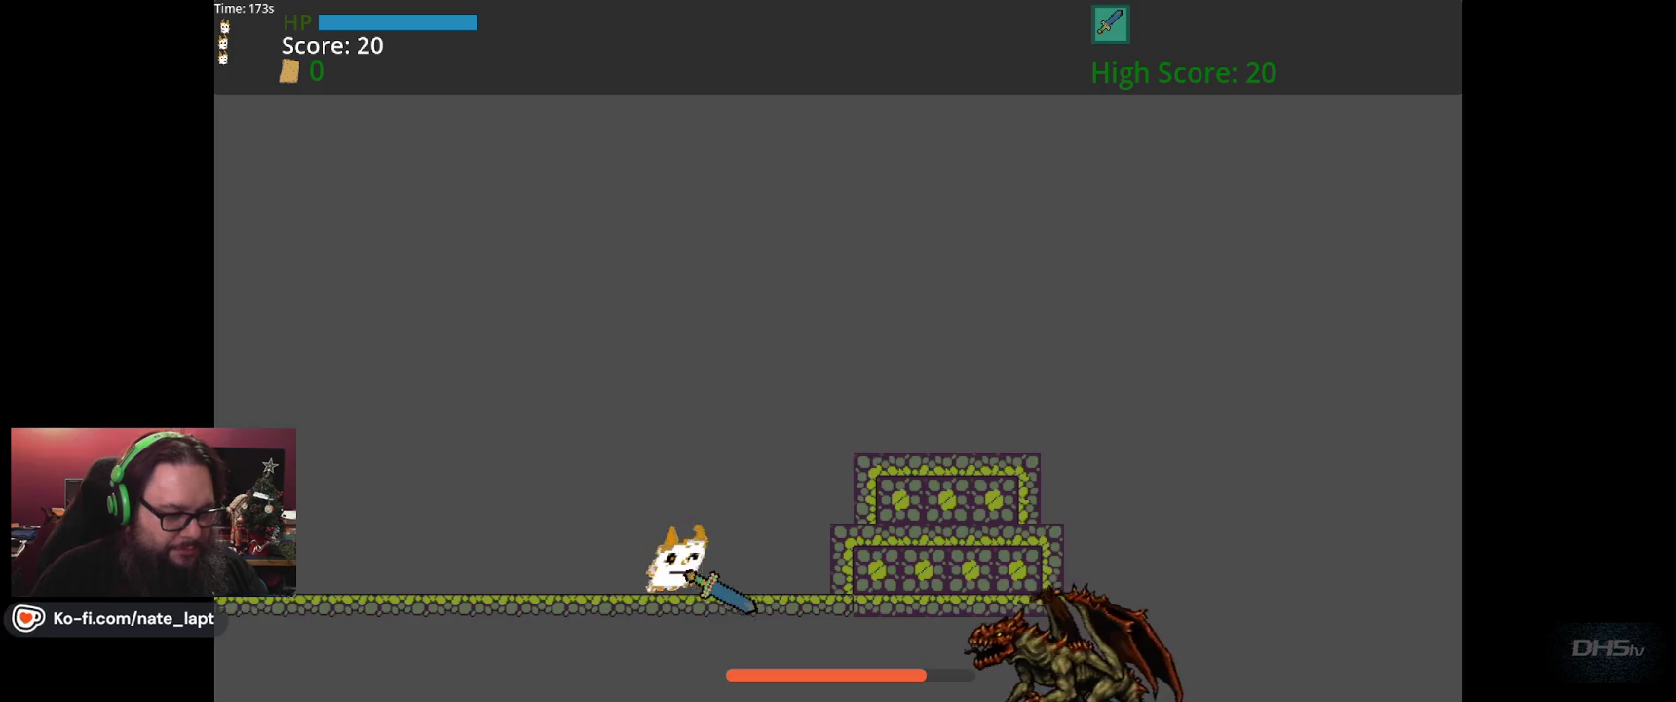
key("Left")
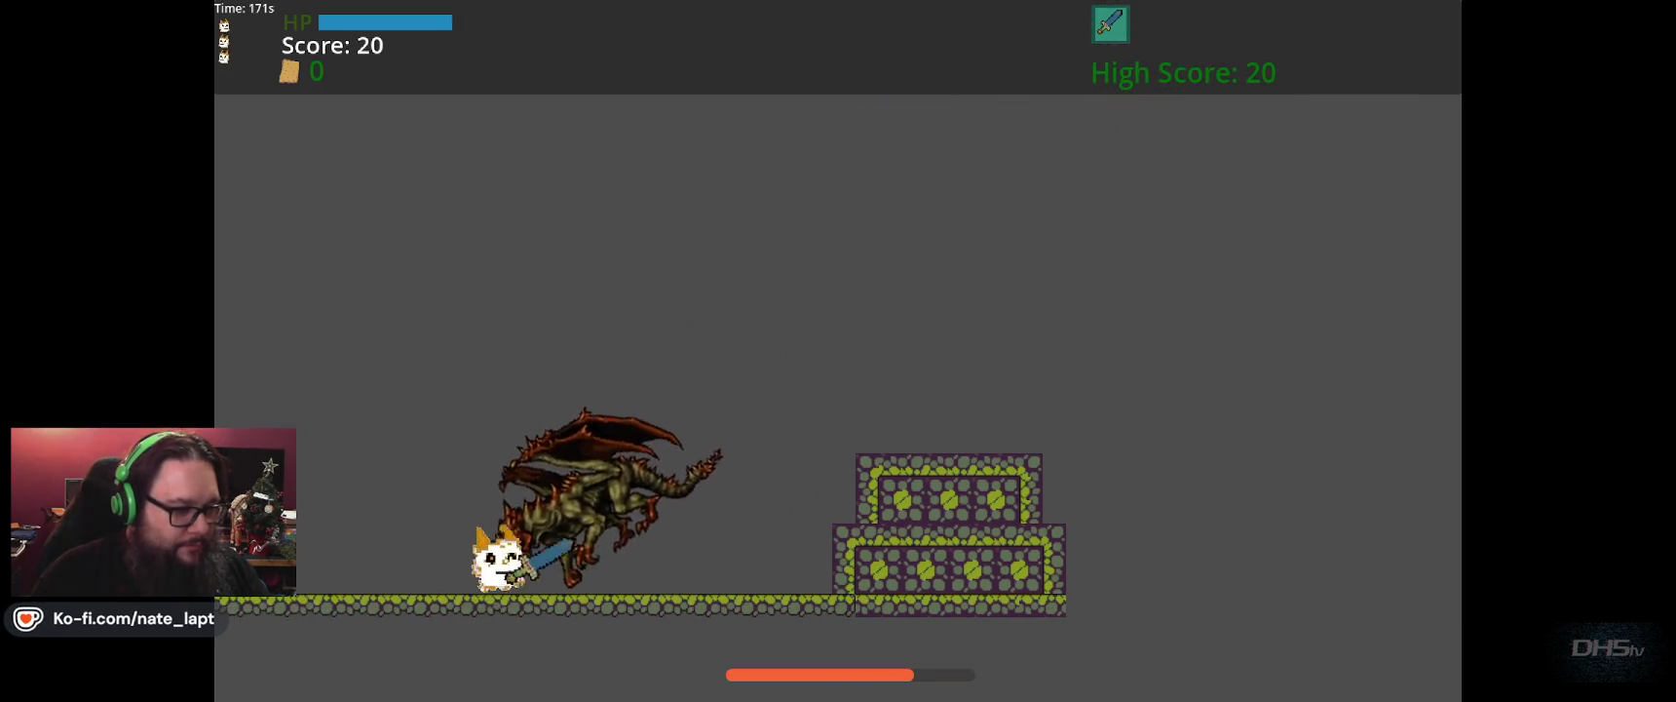
key("space")
key("Left")
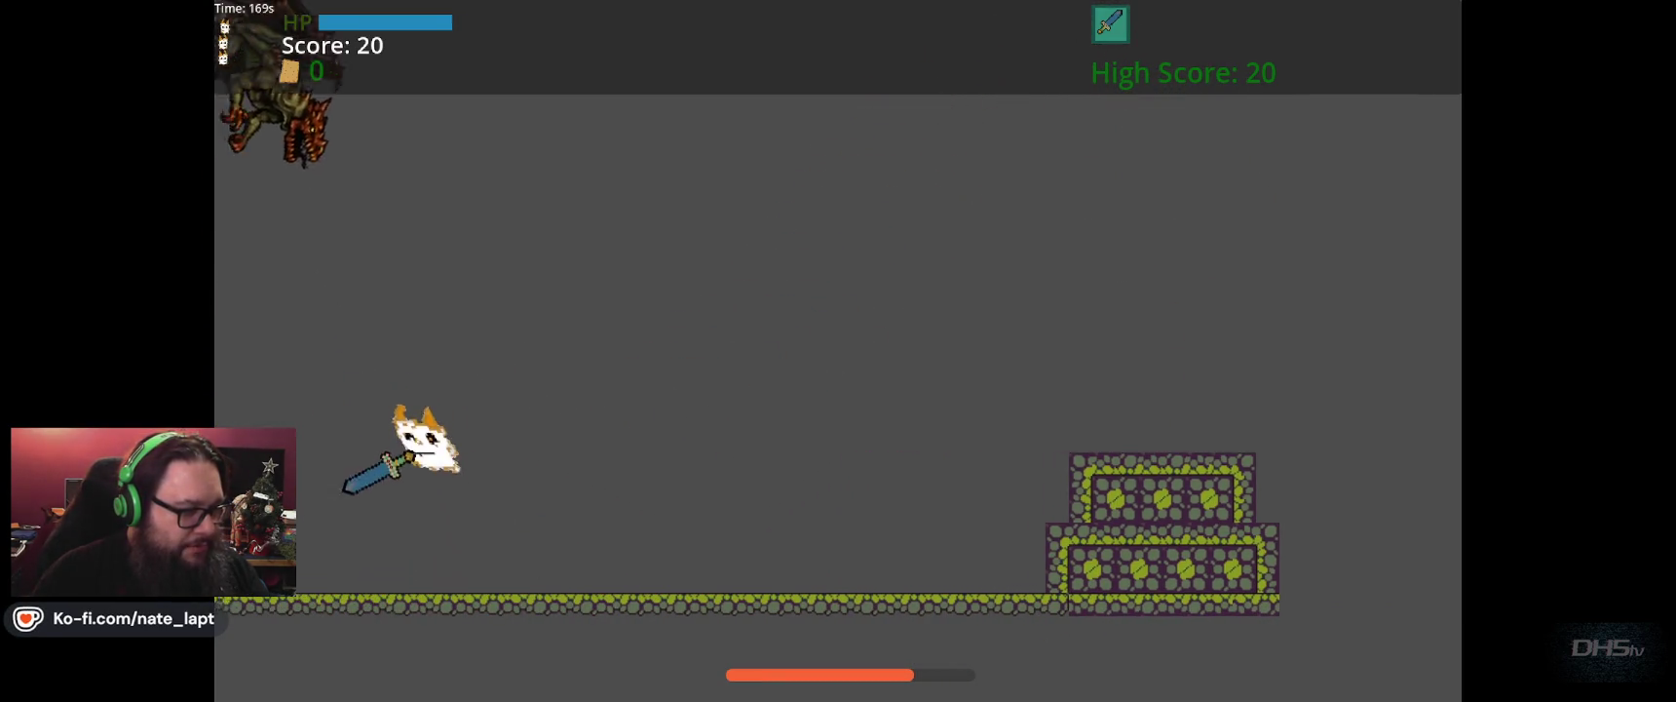
key("Right")
key("Left")
key("Right")
key("space")
key("Left")
key("Right")
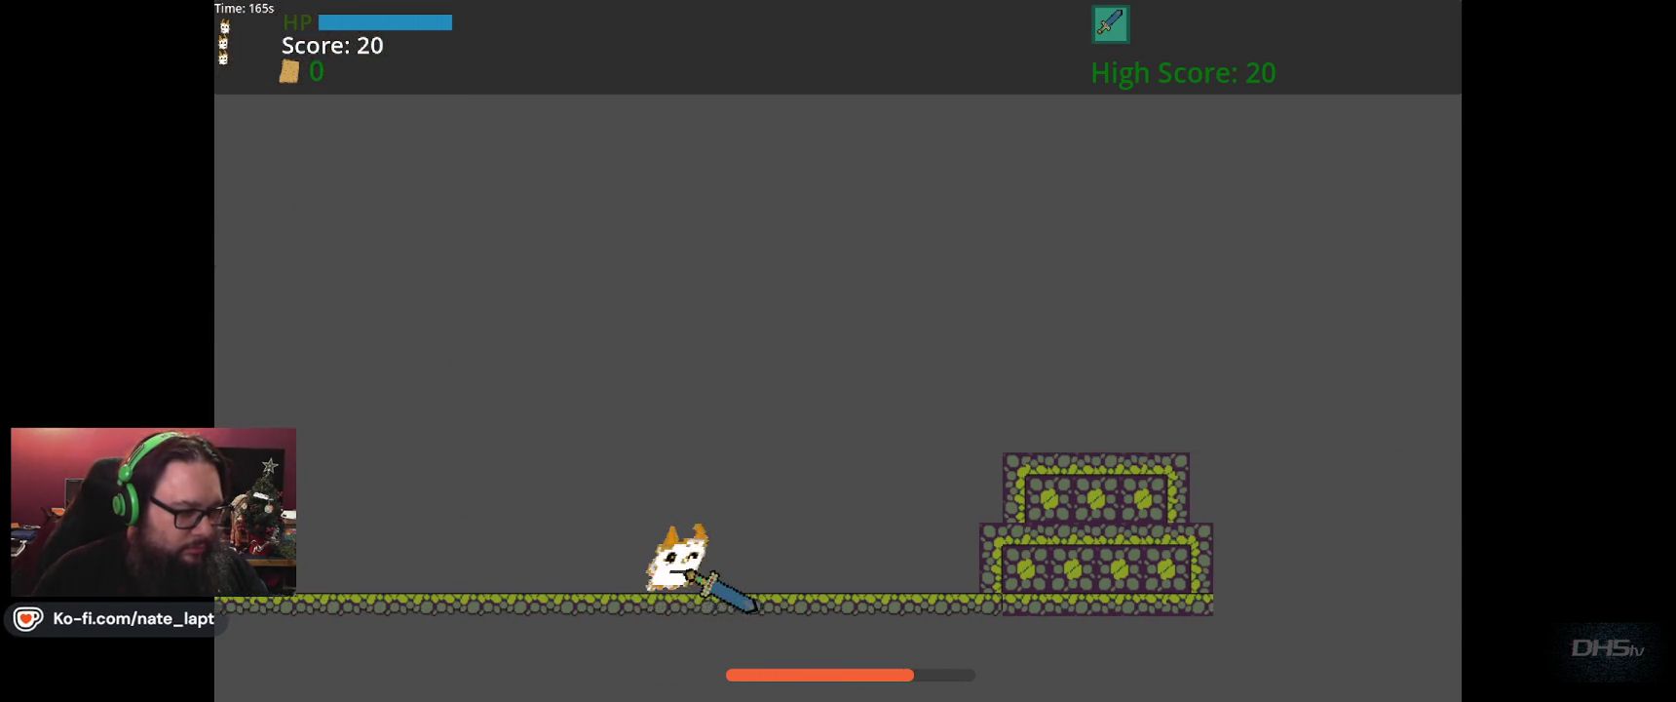
key("Left")
key("Right")
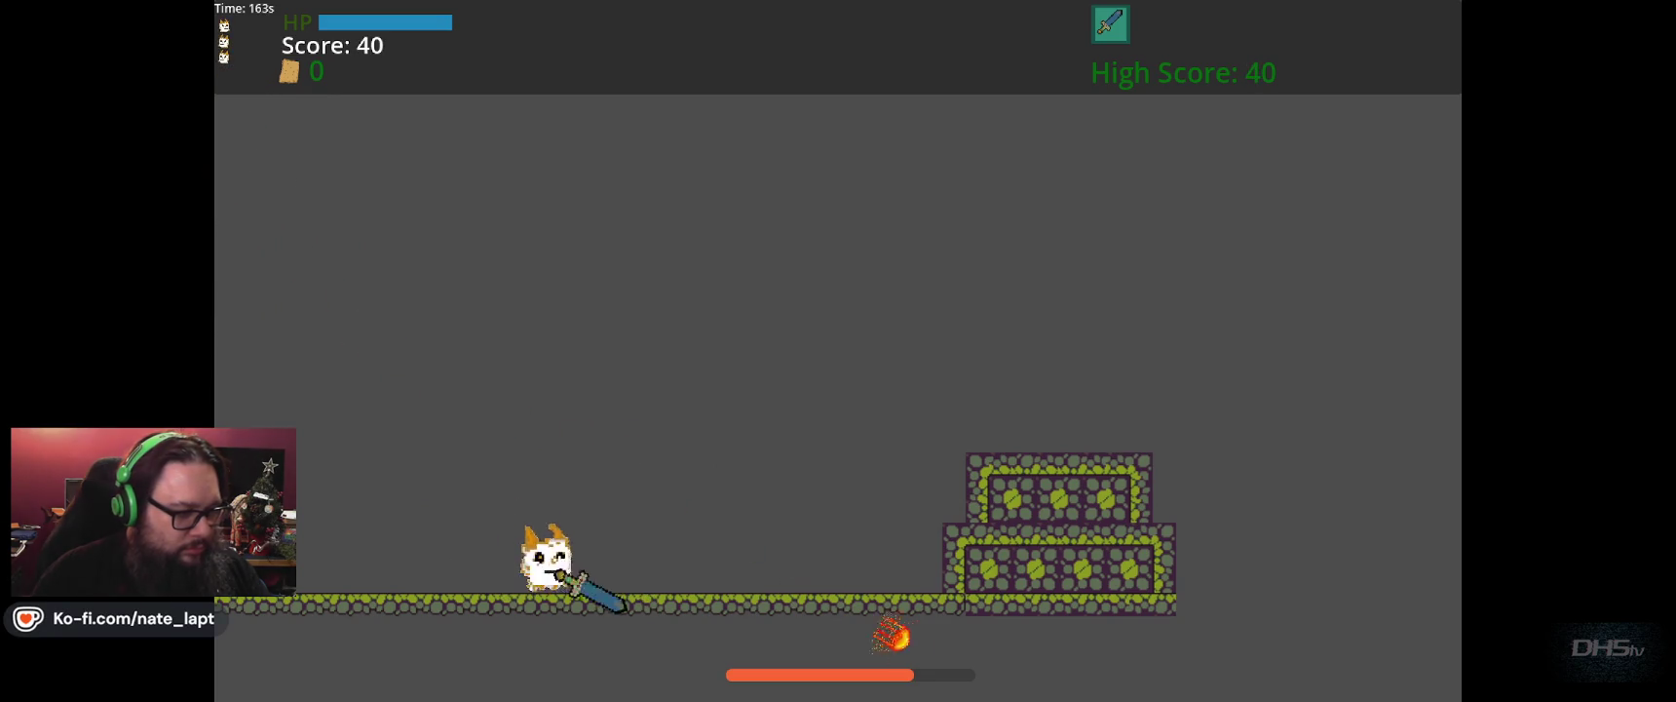
Jump onto the dragon and keep hitting it while dodging its swoops.
key("Left")
key("space")
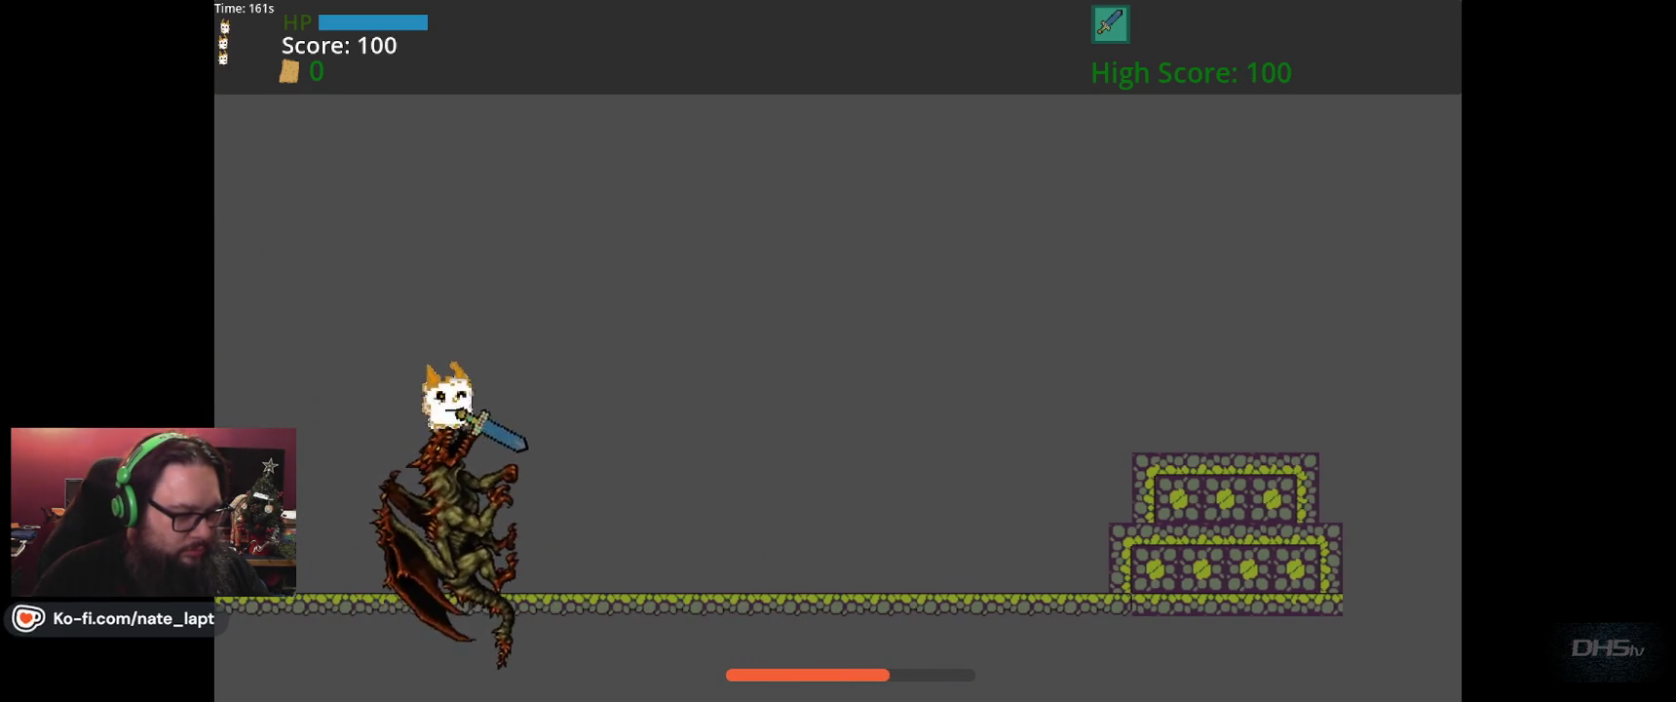
key("Left")
key("Right")
key("Left")
key("Right")
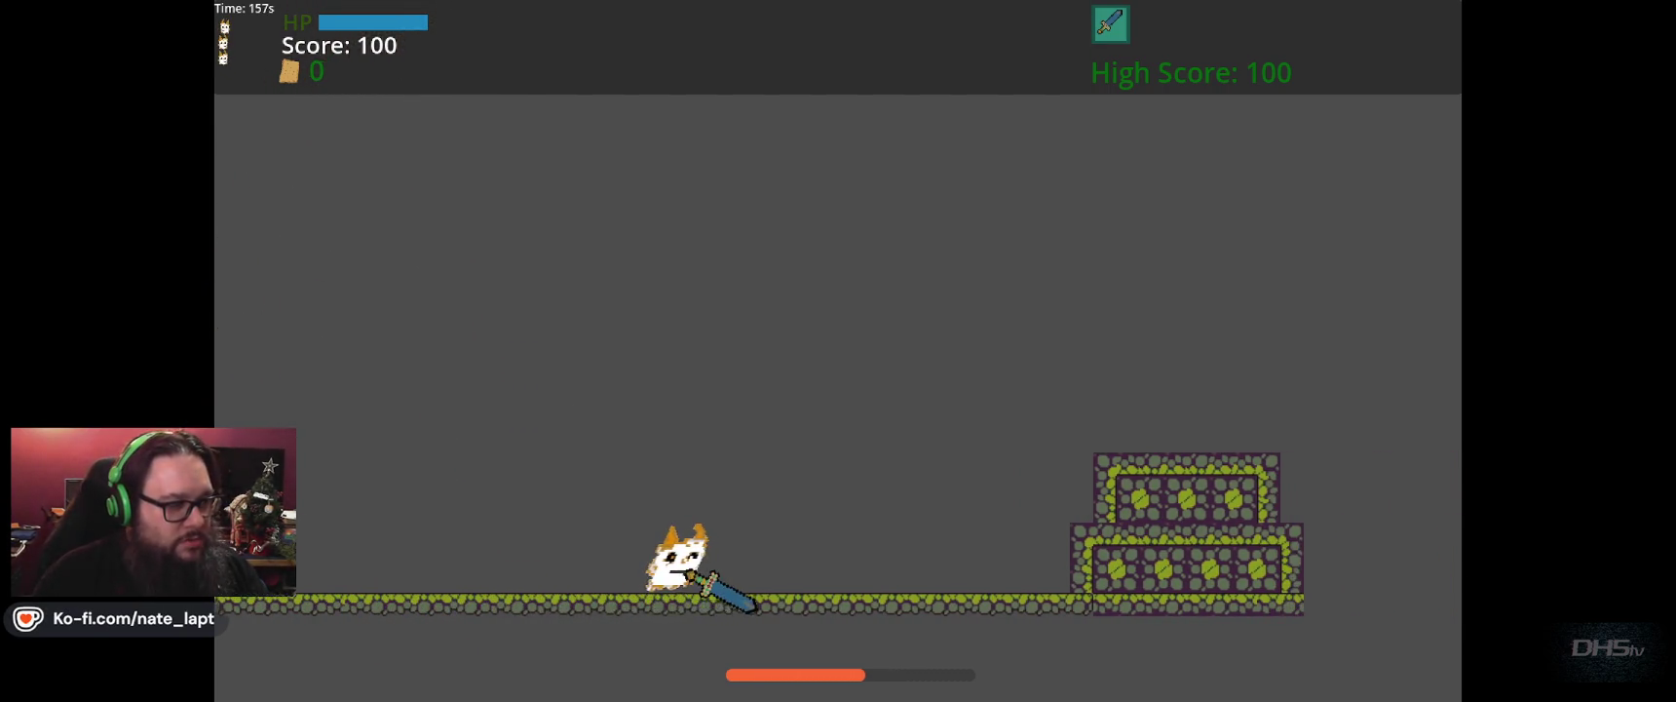
key("Left")
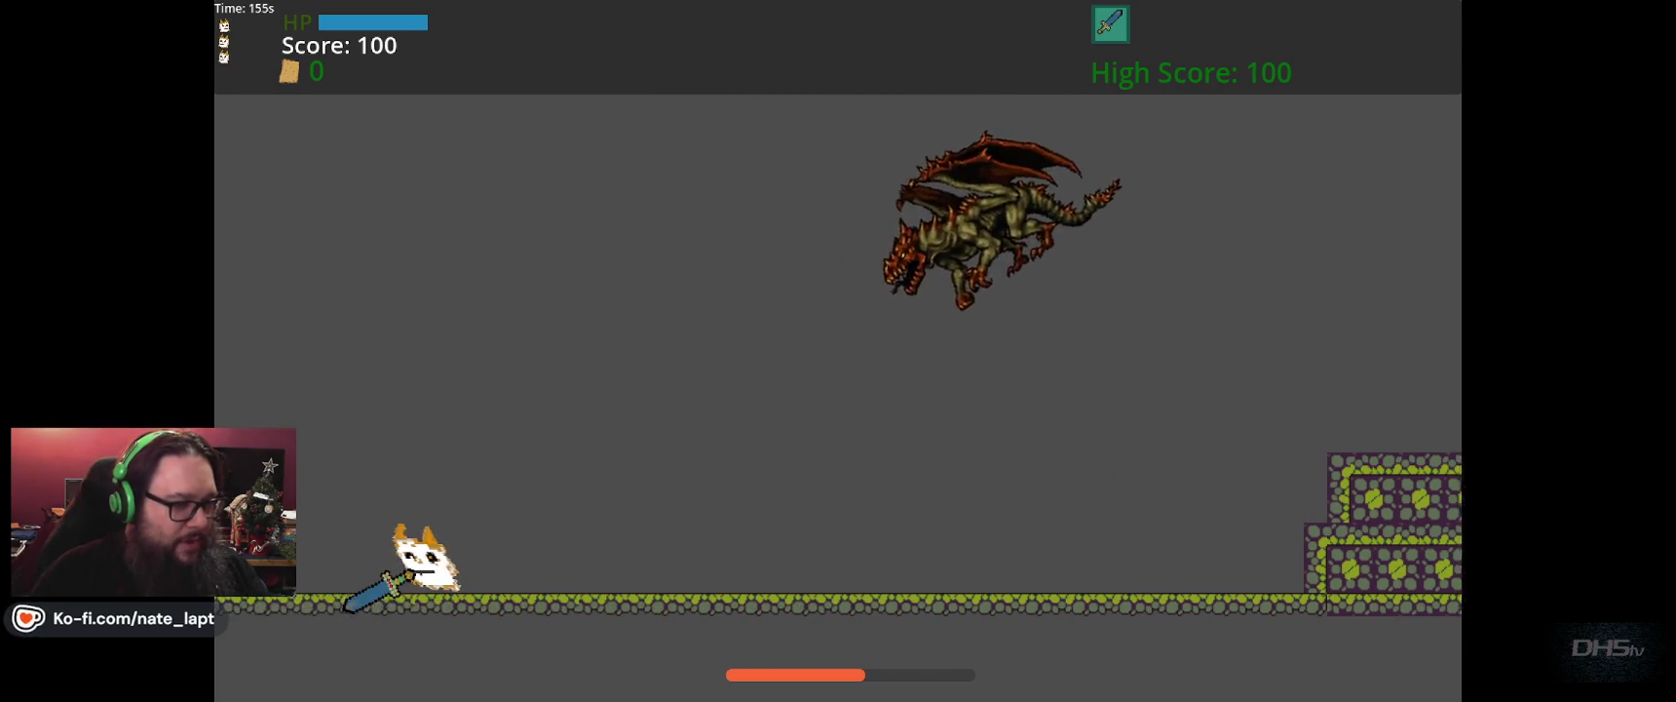
key("Right")
key("space")
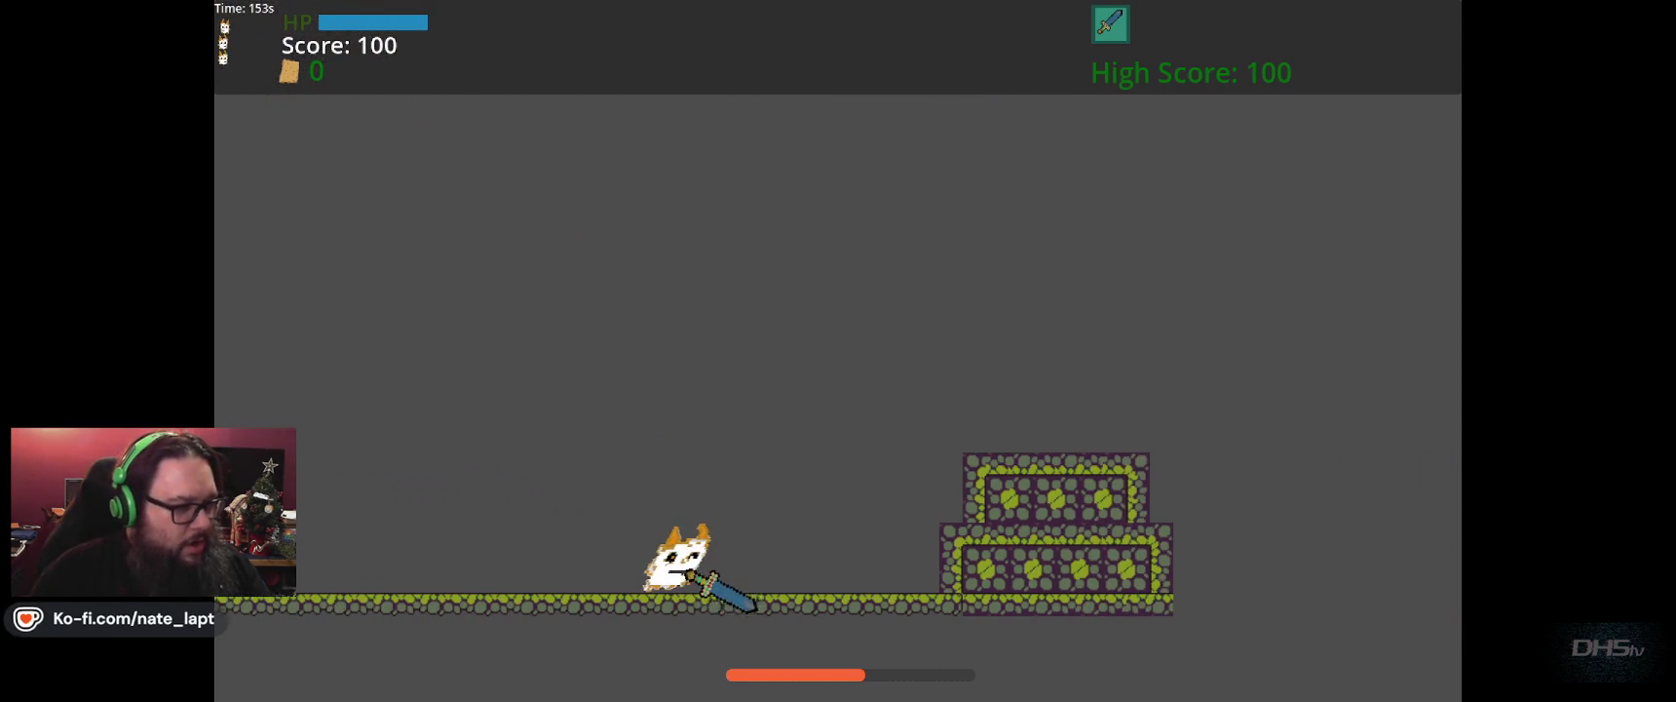
key("Left")
key("Right")
key("Left")
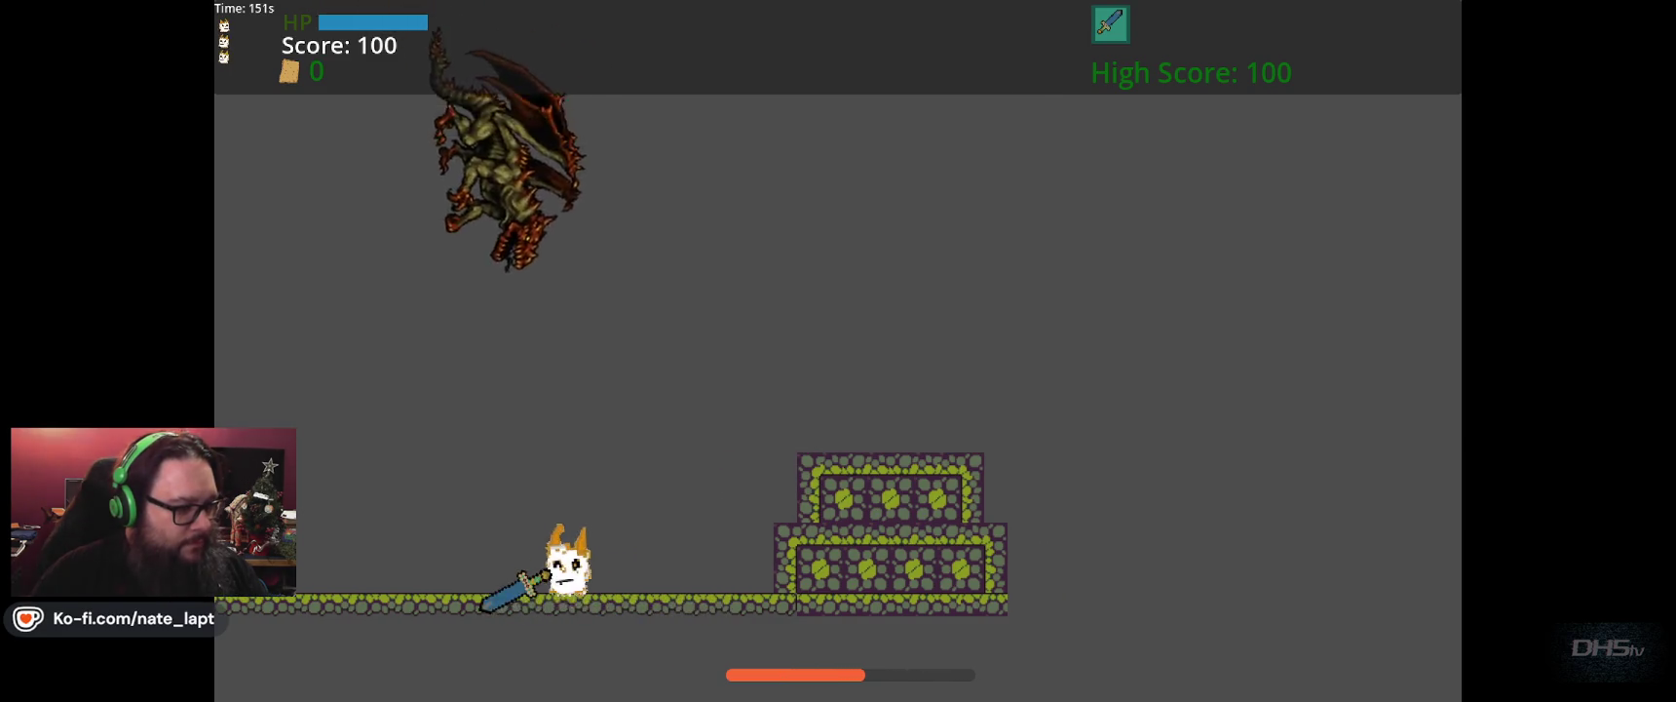
key("Right")
key("Left")
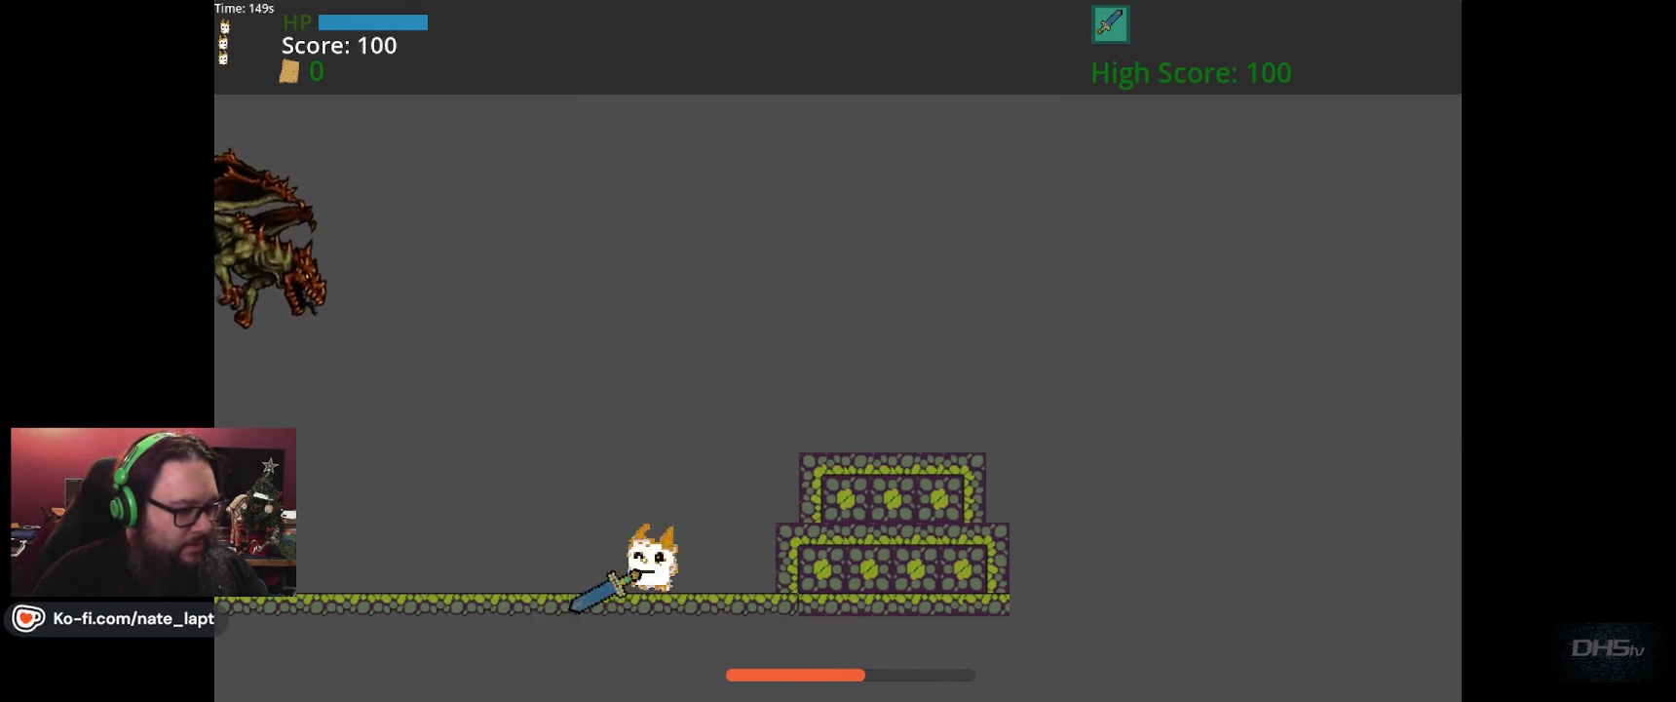
key("Left")
key("Up")
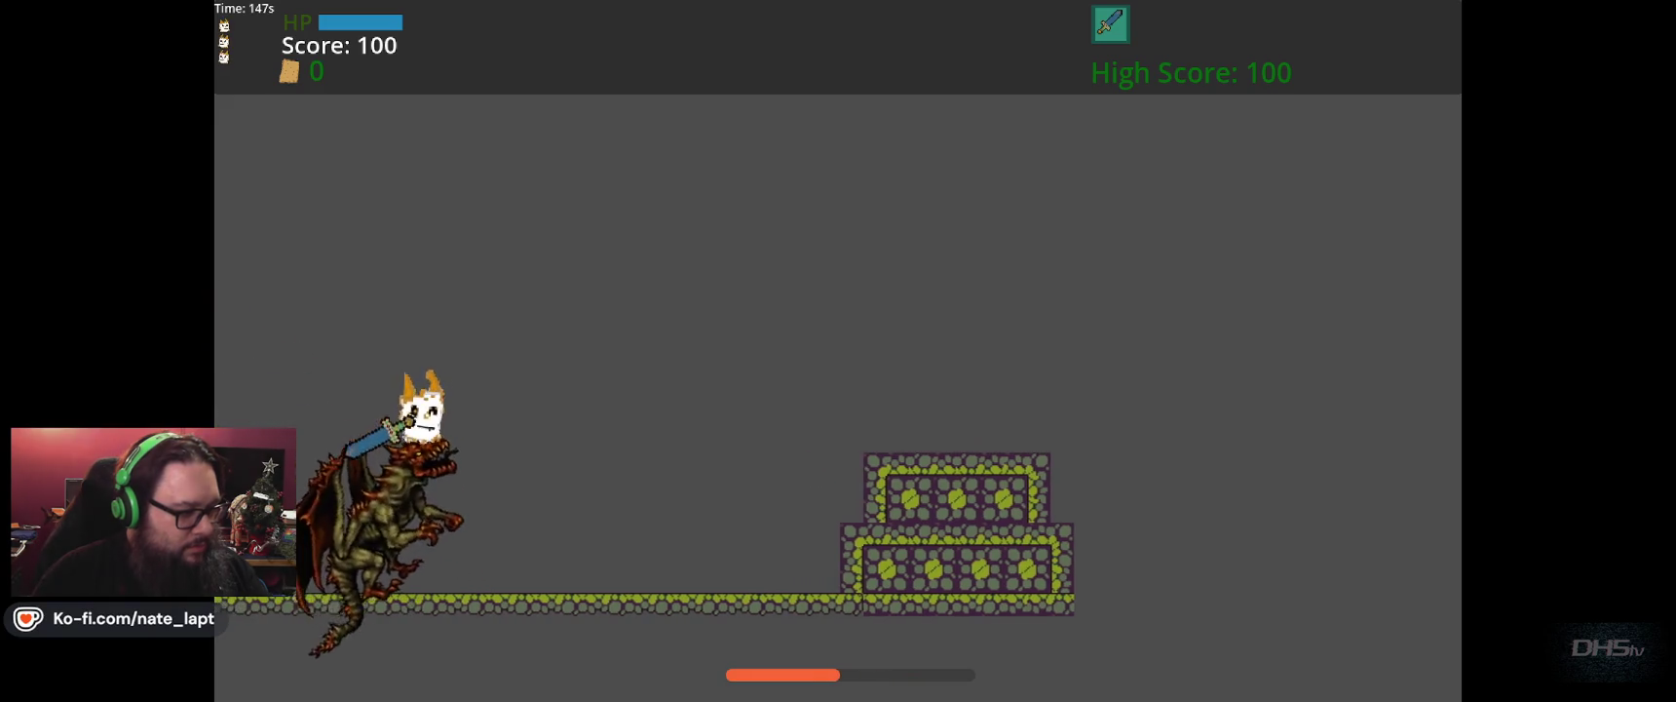
key("Left")
key("Right")
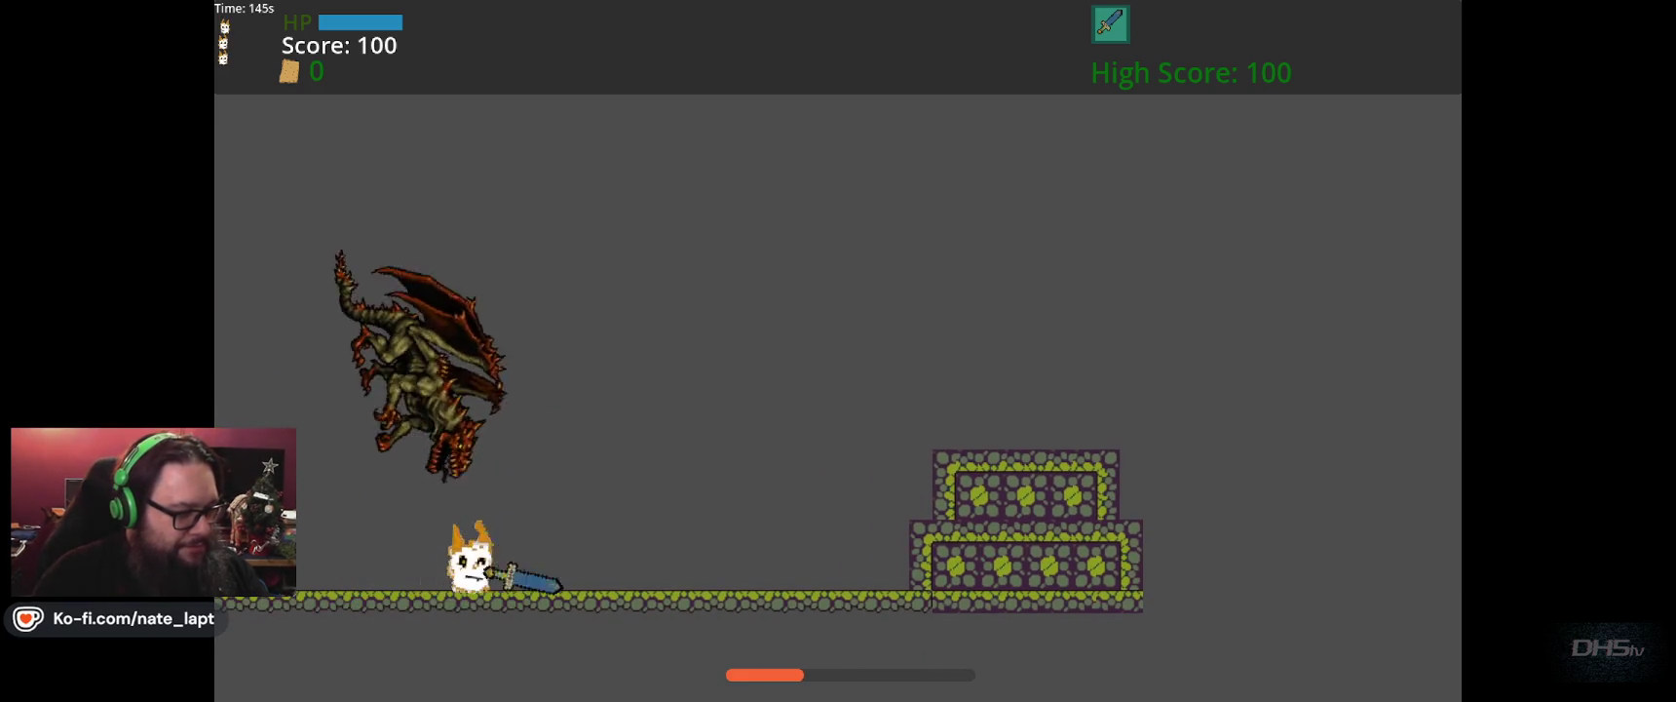
key("Left")
key("Right")
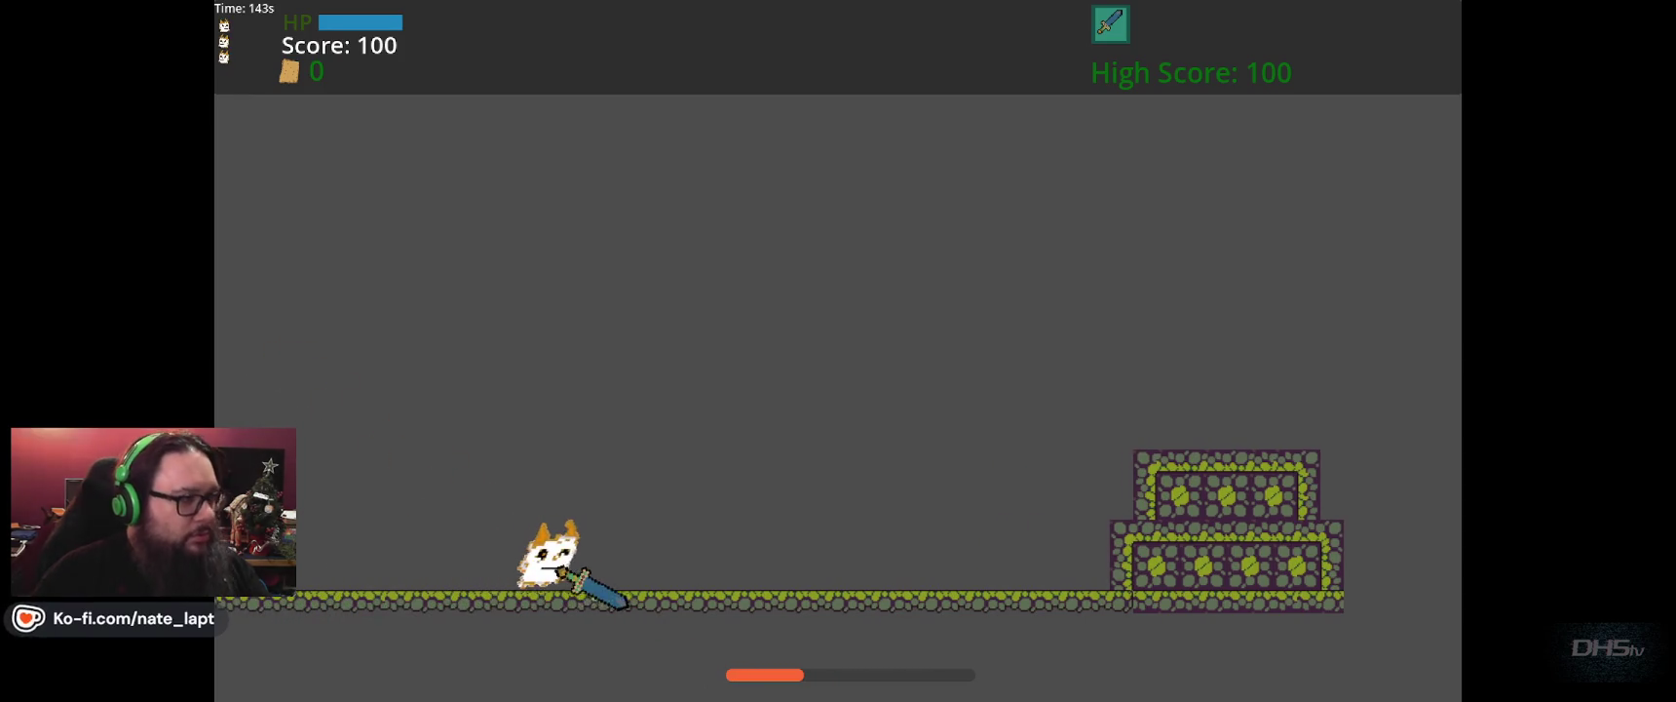
key("Left")
key("Right")
key("Left")
key("Up")
key("Left")
key("Right")
key("Up")
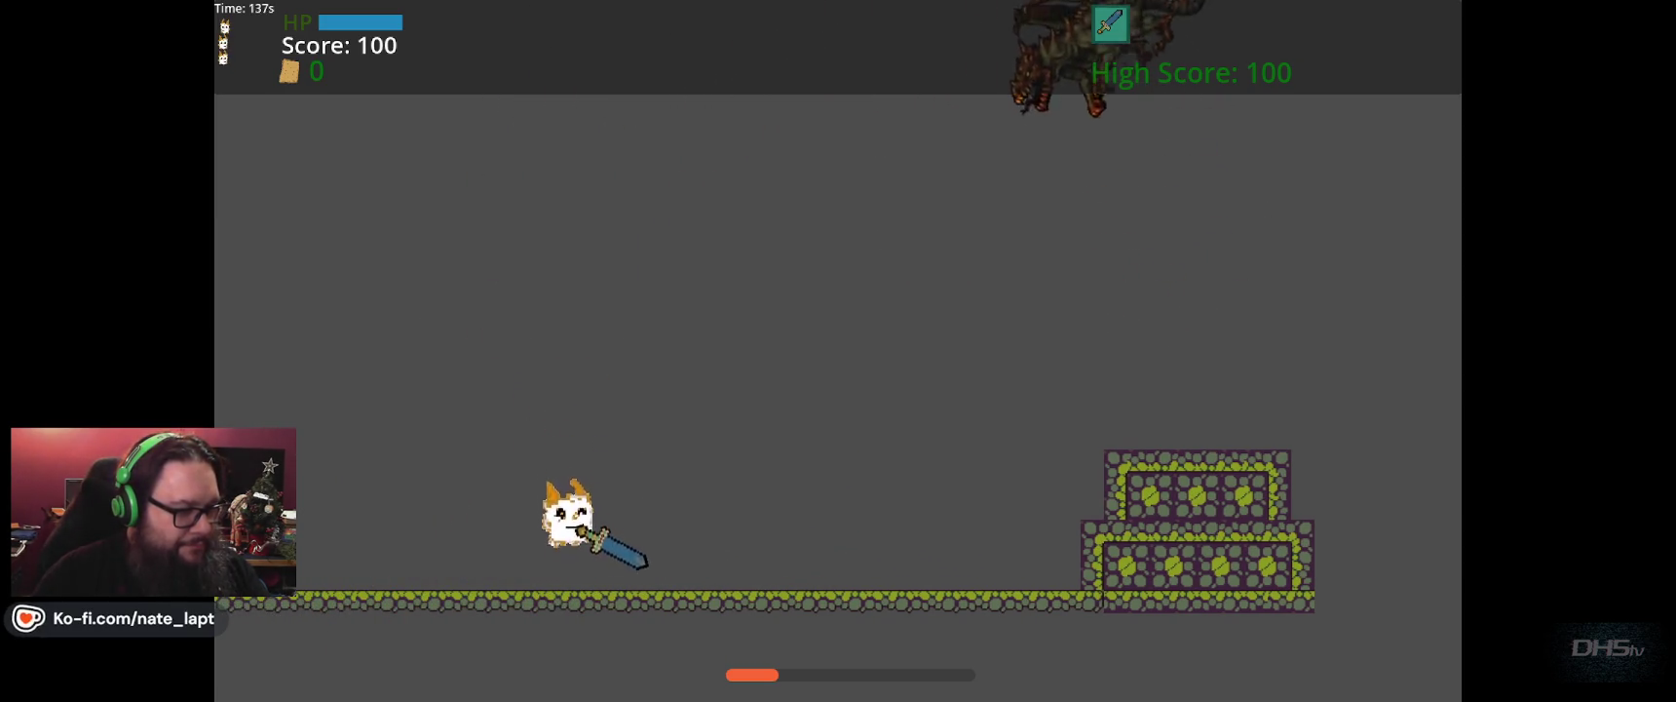
Keep attacking the dragon until the score reaches 2140, then stop the game with F8.
key("Left")
key("Up")
key("Right")
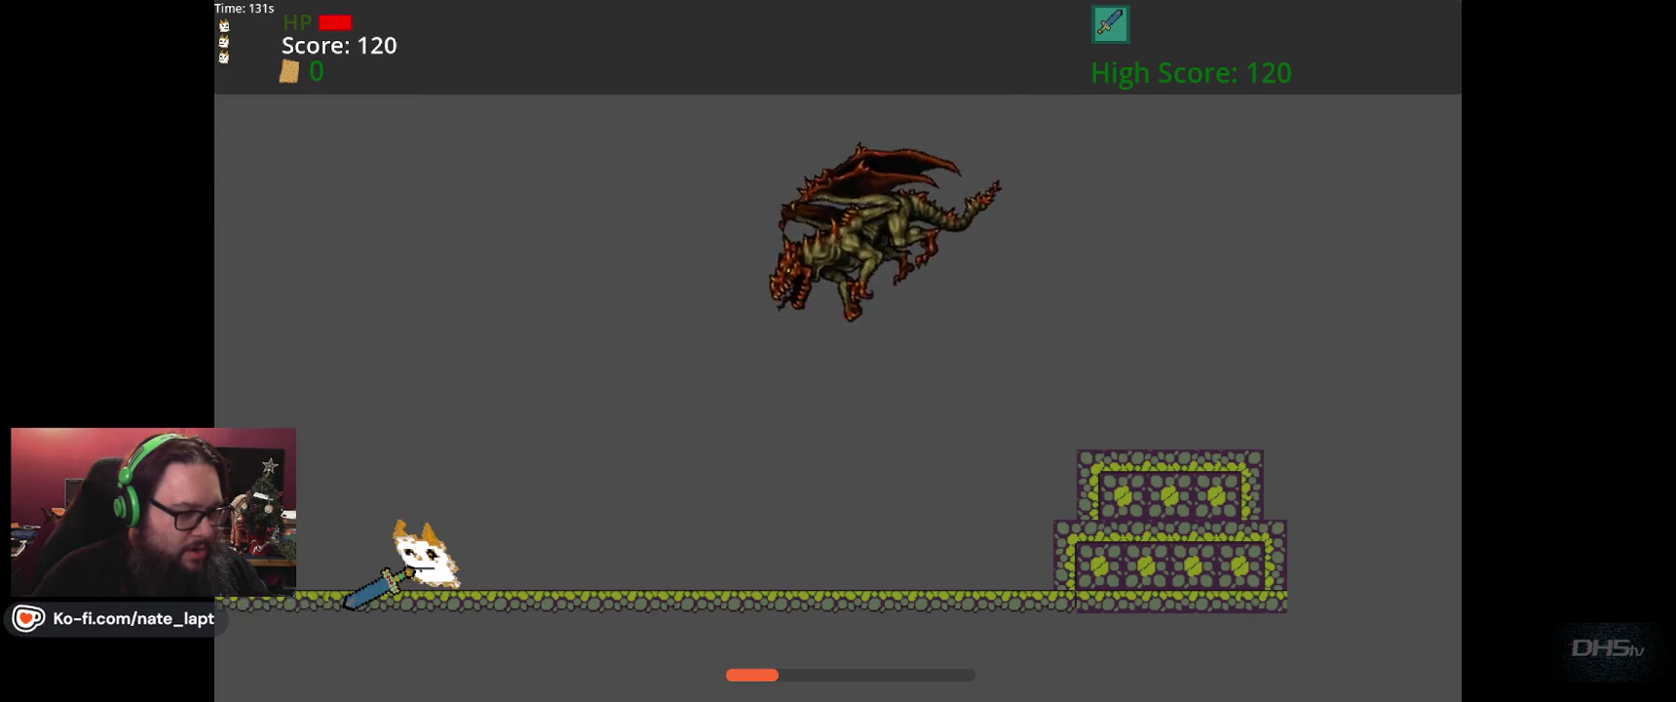
key("Right")
key("Up")
key("Left")
key("Right")
key("Up")
key("Right")
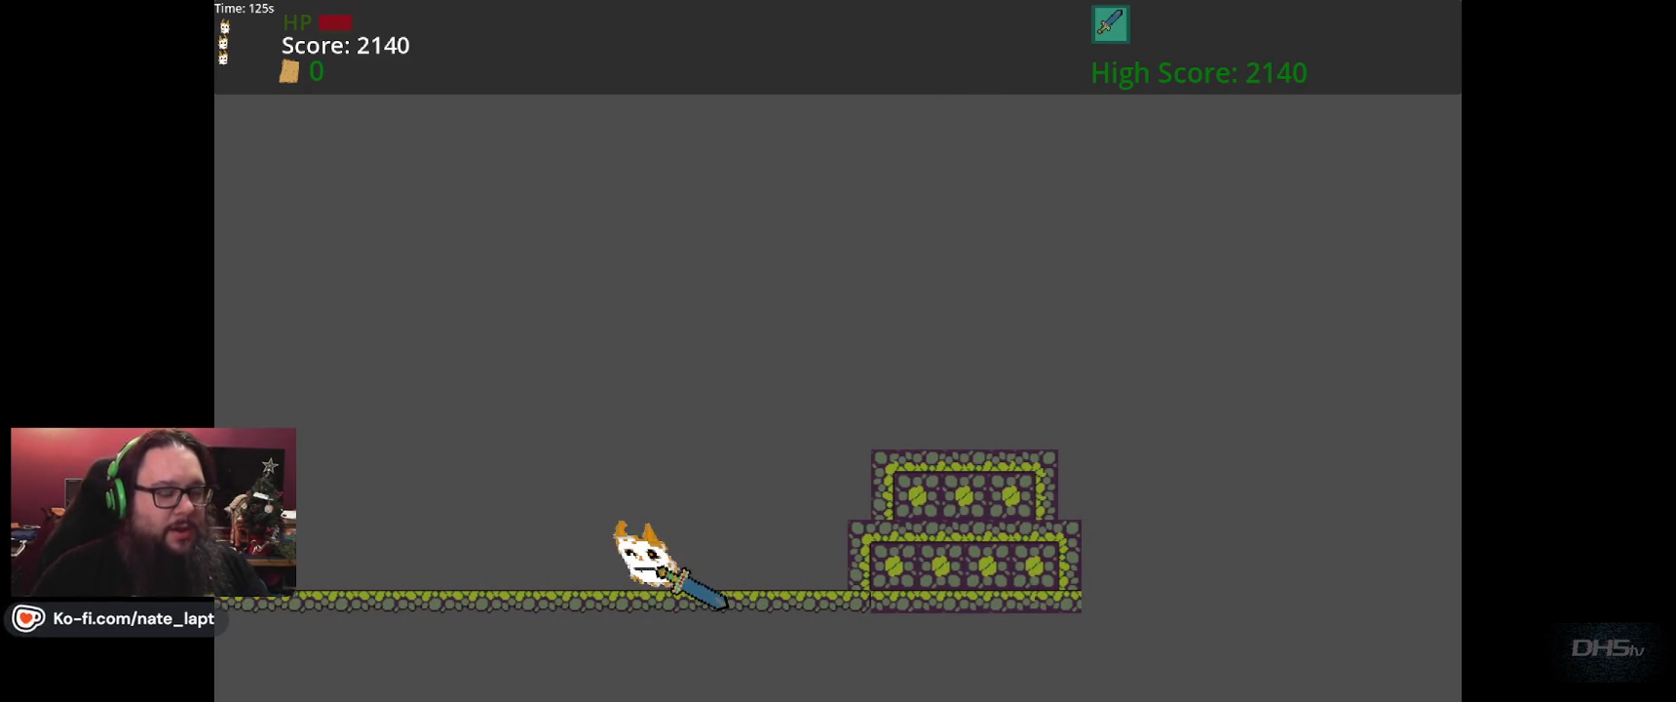
key("F8")
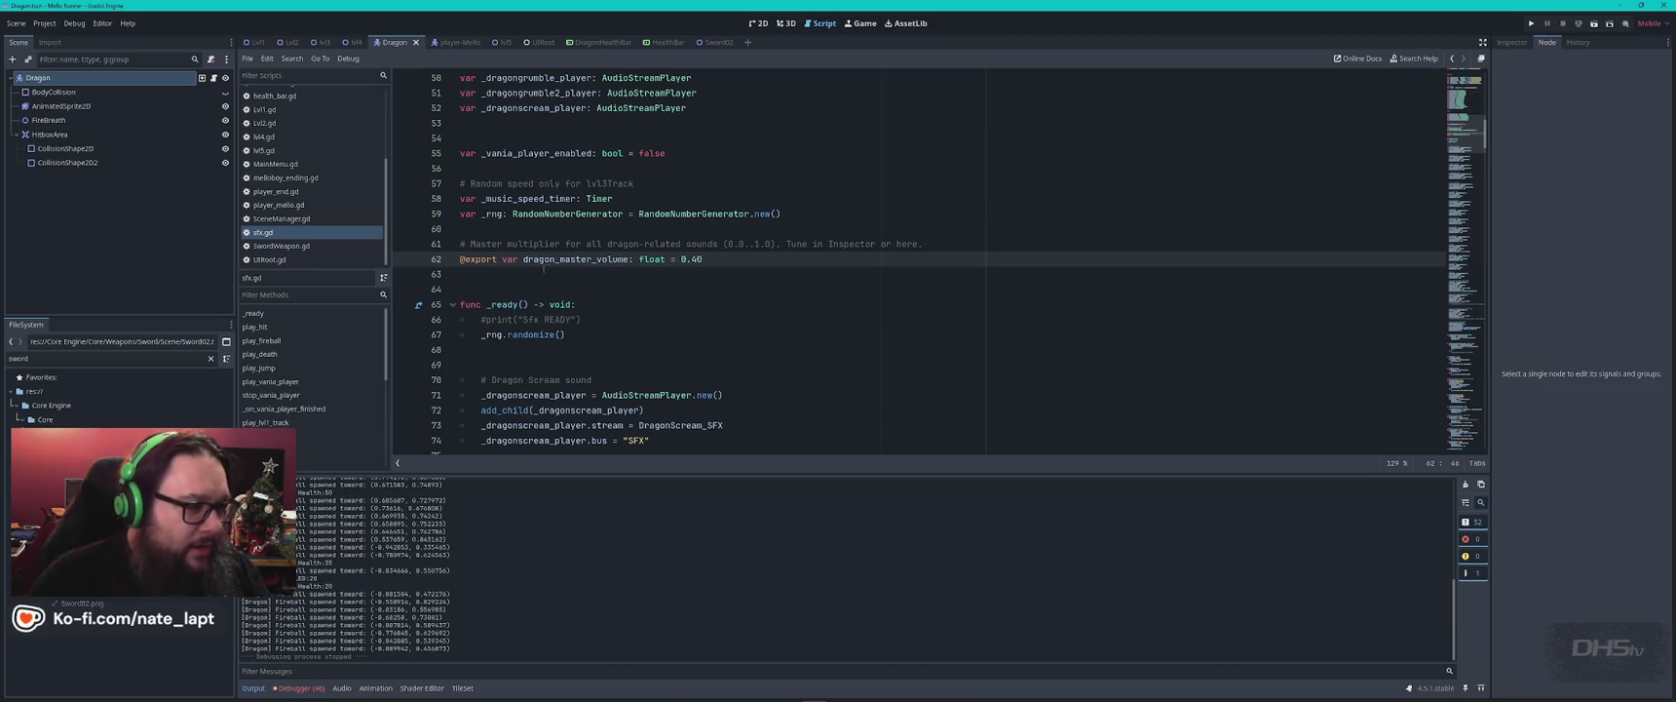
Select dragon_master_volume on line 62 and search sfx.gd for it, finding 8 matches.
left_click(568, 243)
double_click(566, 259)
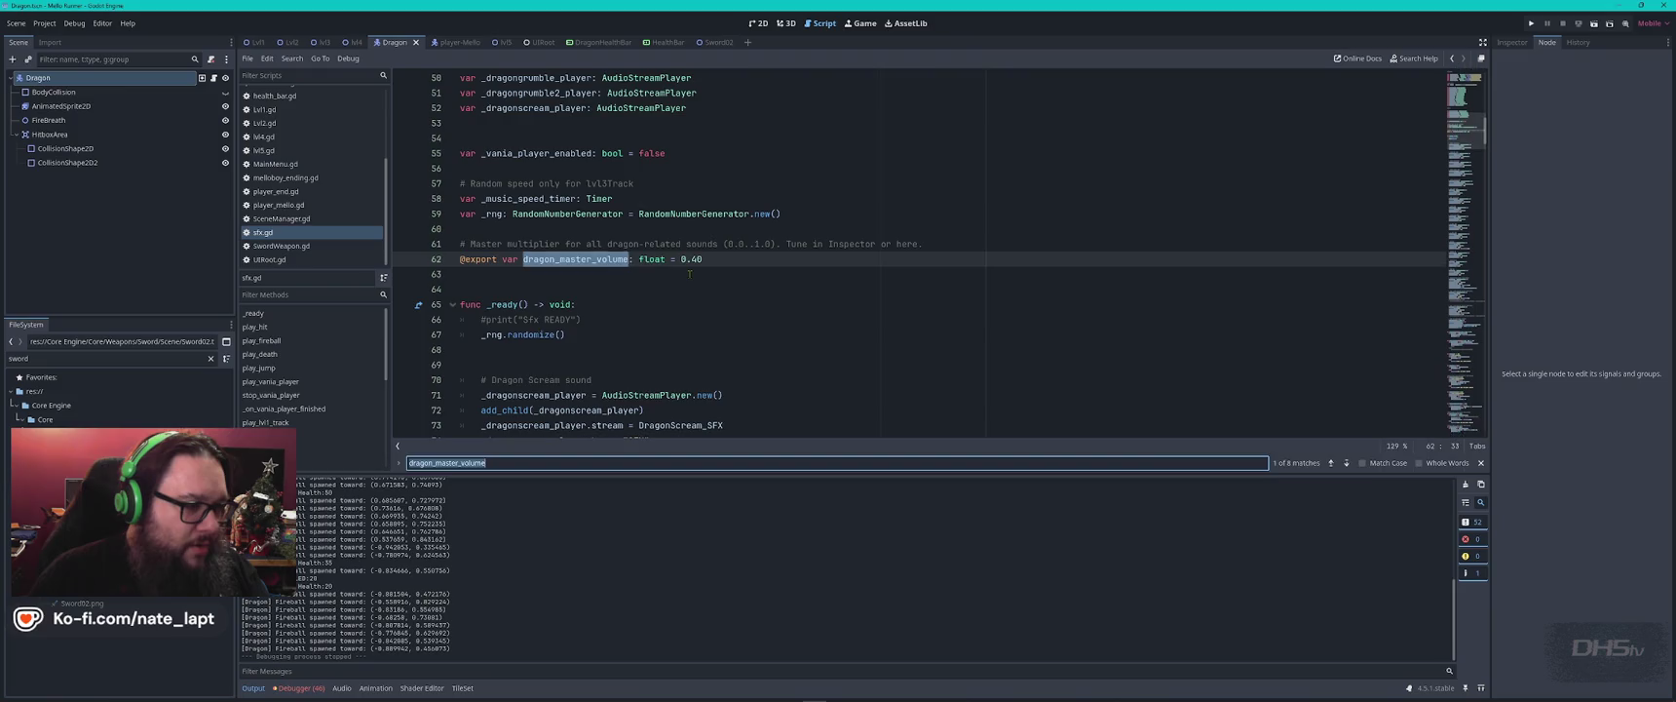
key("ctrl+f")
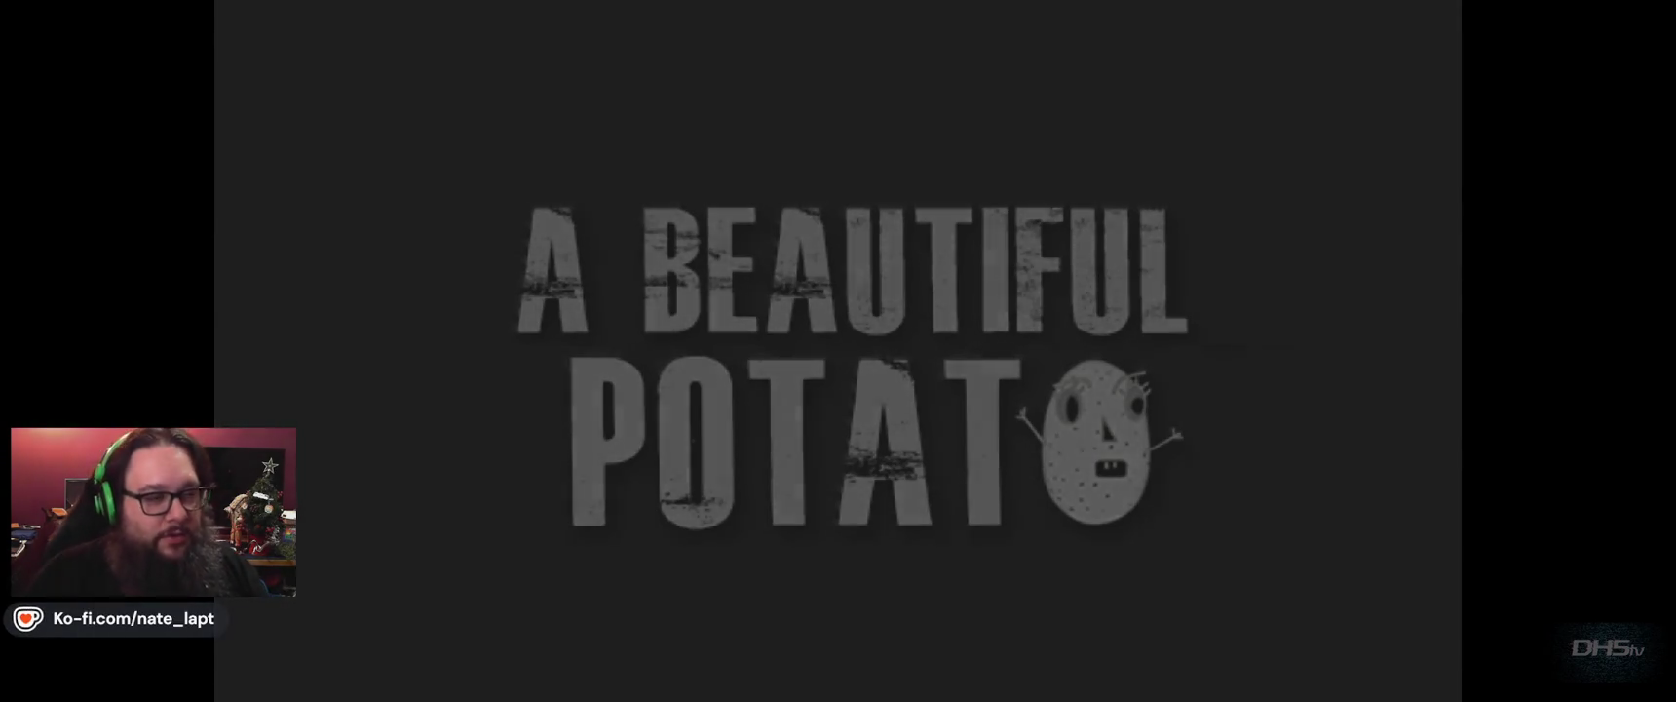
Start the game, collect the sword and jump right across the platforms to the dragon.
key("Return")
key("Right")
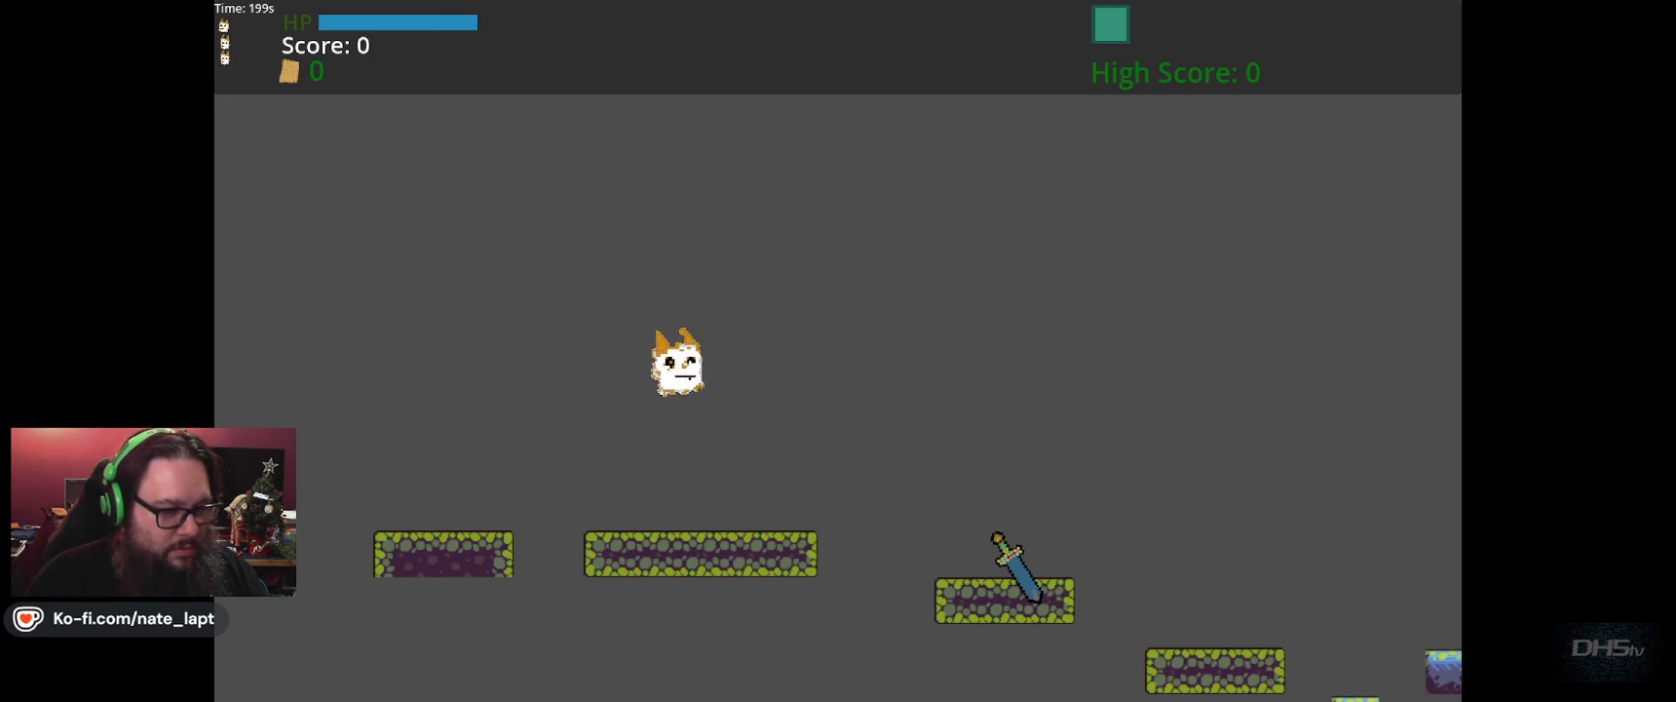
key("Up")
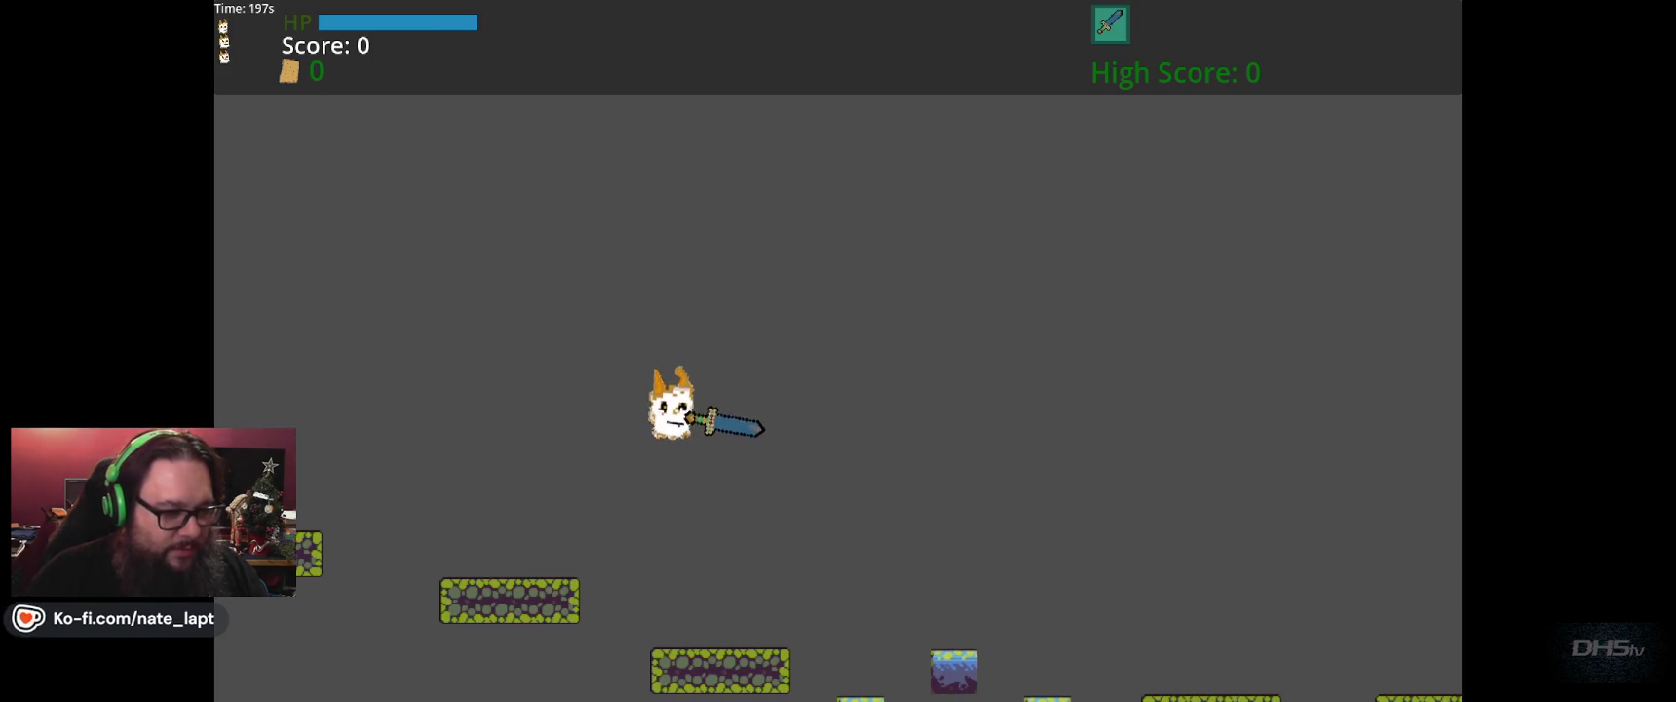
key("Up")
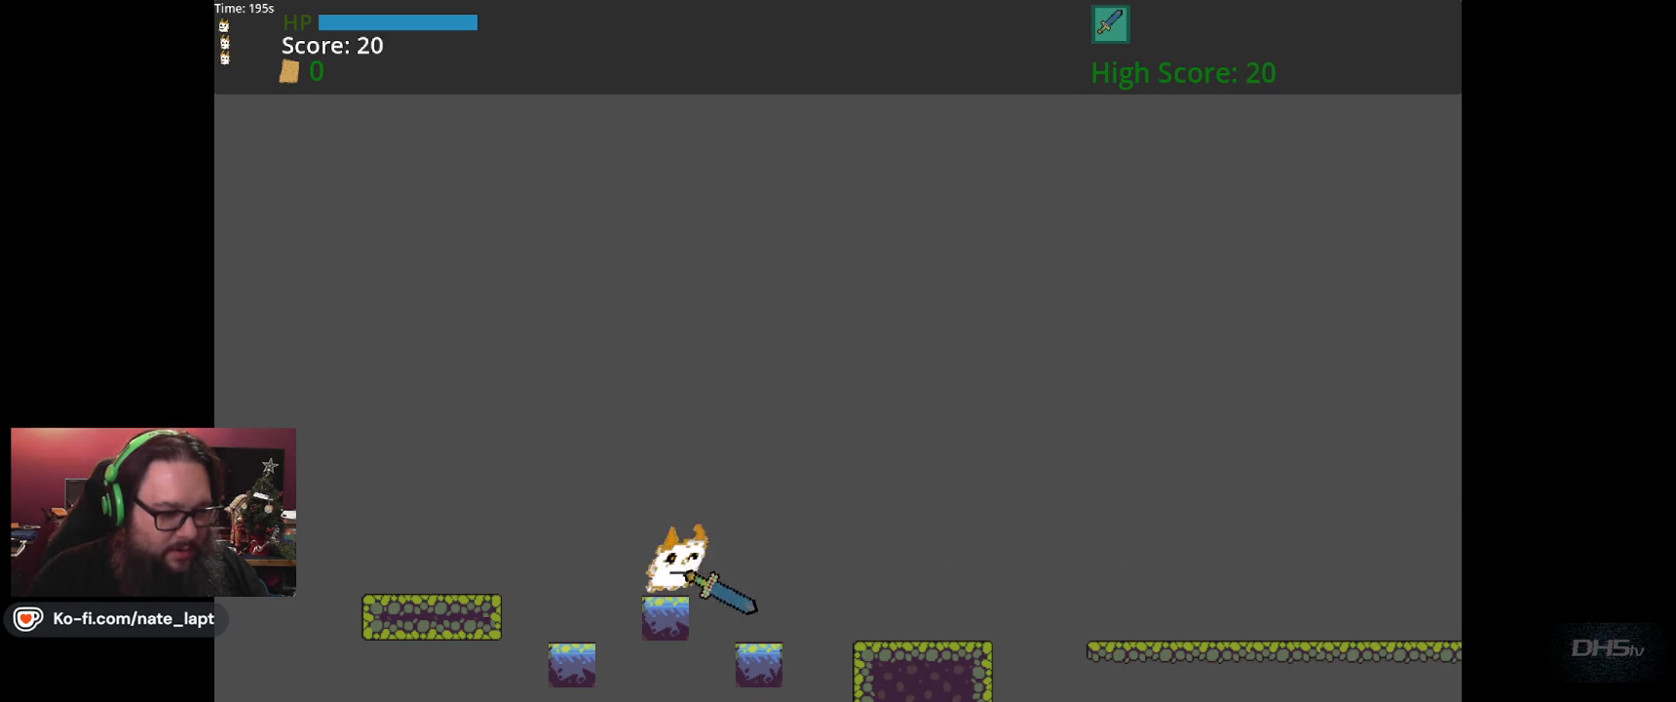
key("Up")
key("Up")
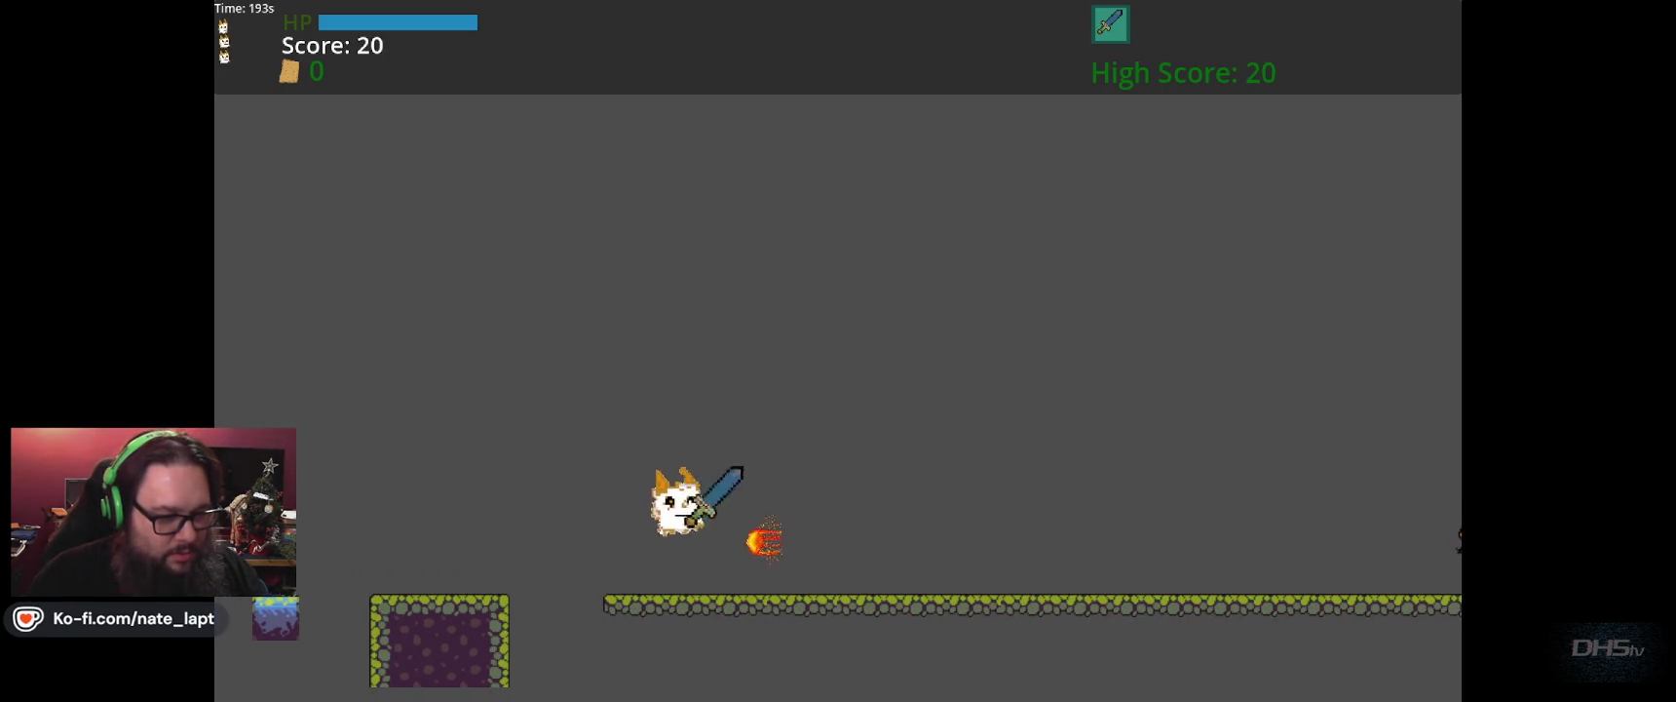
key("Right")
key("Up")
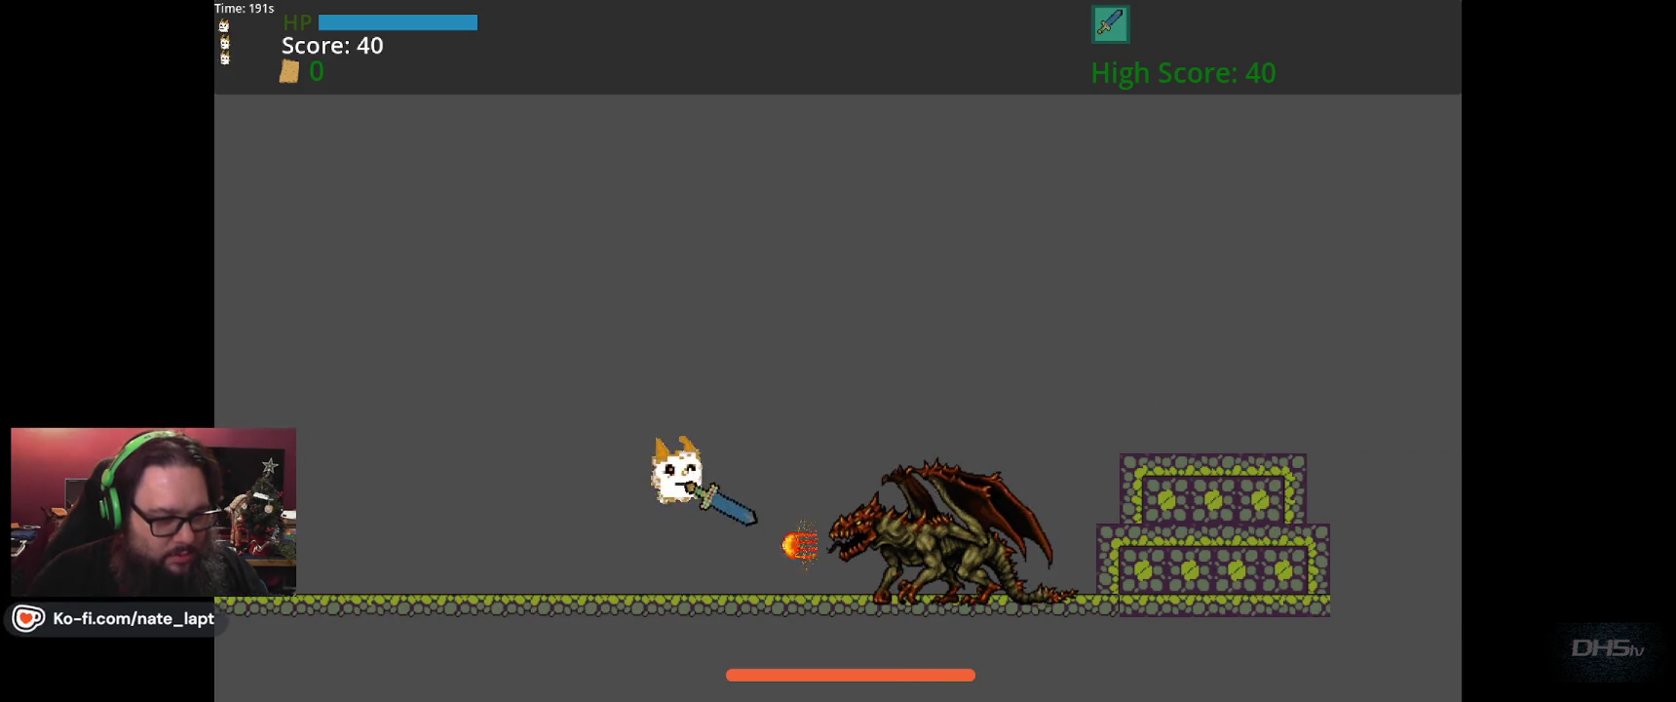
key("Left")
key("Up")
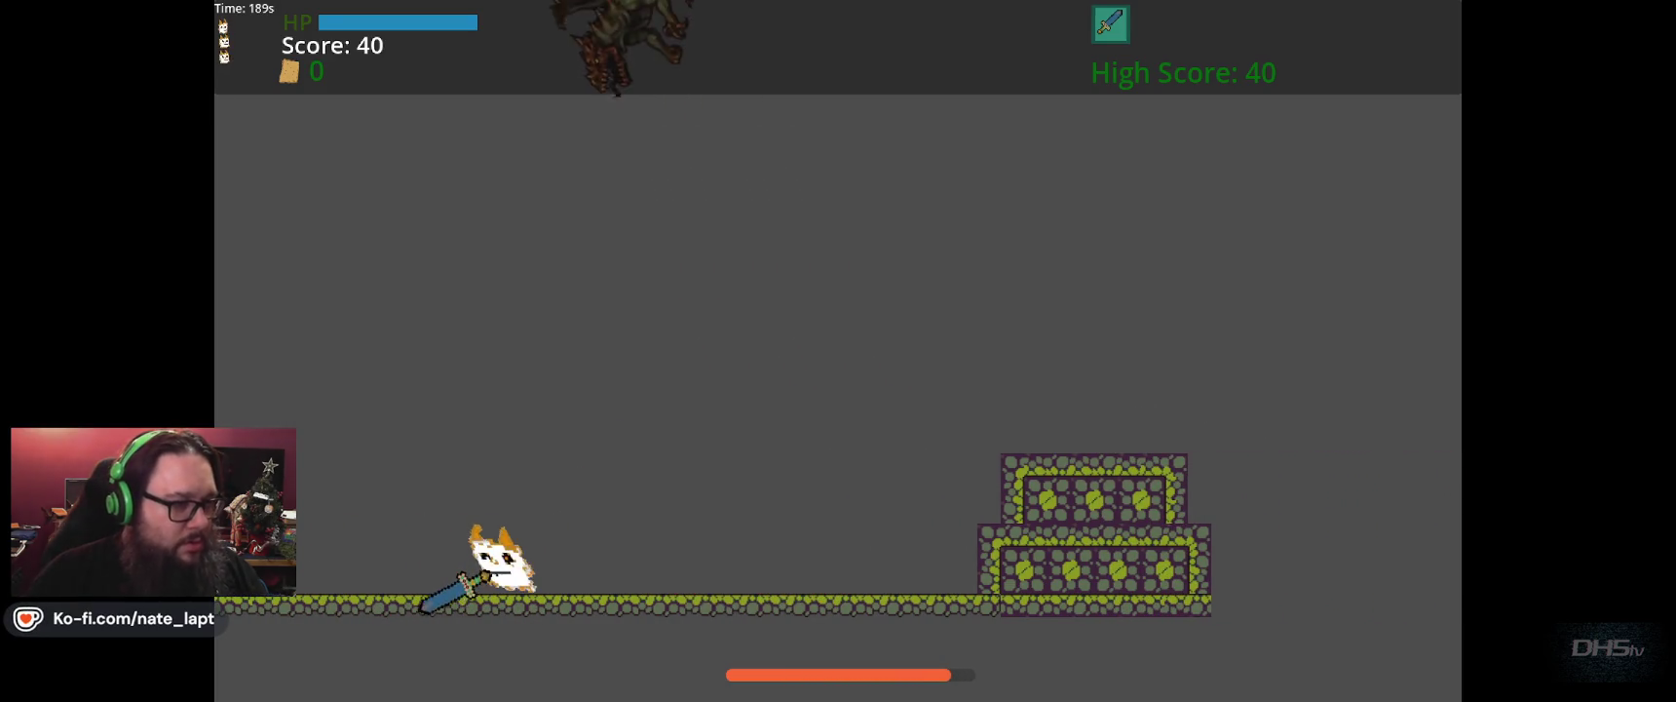
Run back and forth beneath the dragon and jump to strike it.
key("Right")
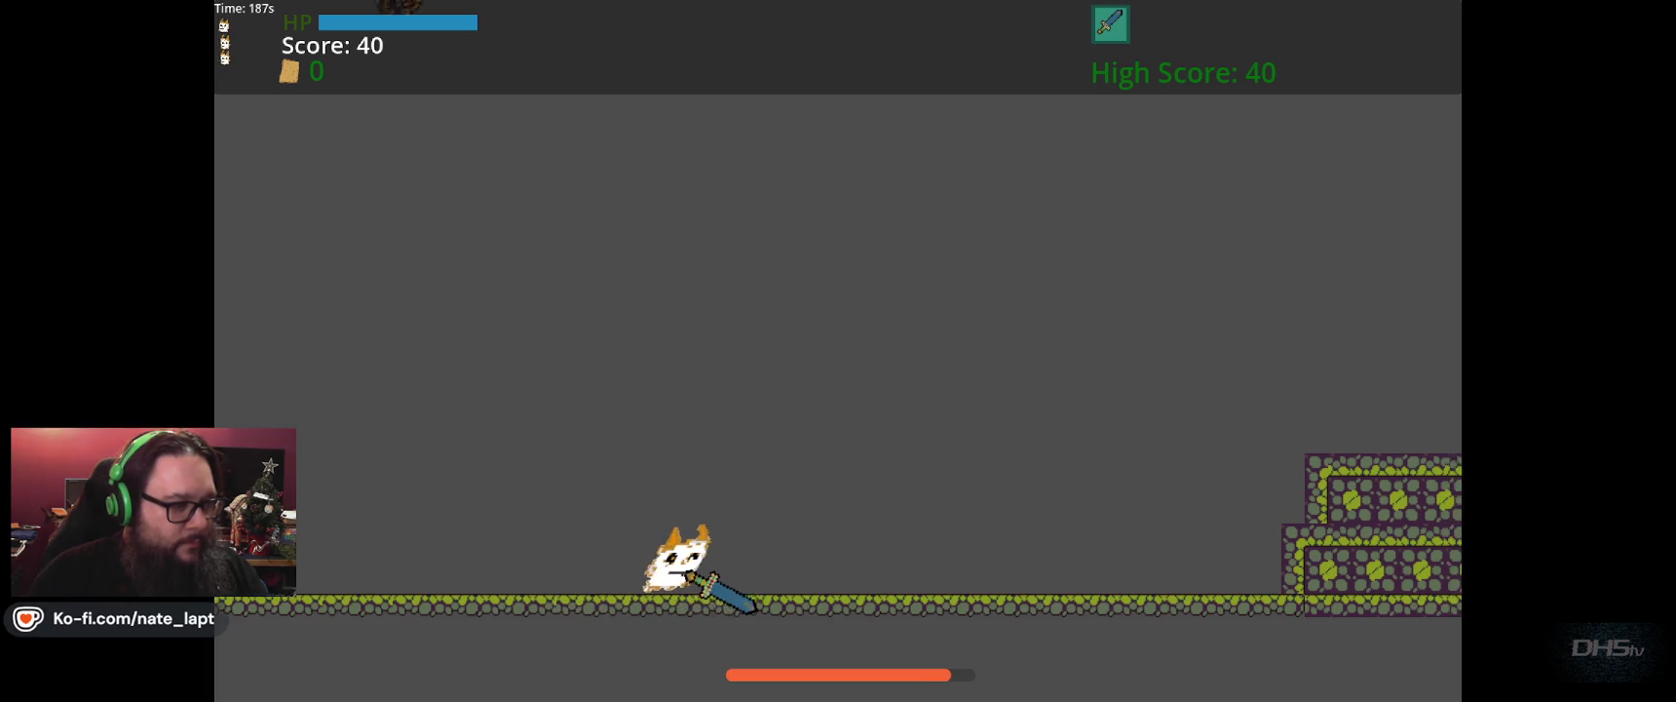
key("Left")
key("Right")
key("Up")
key("Left")
key("Right")
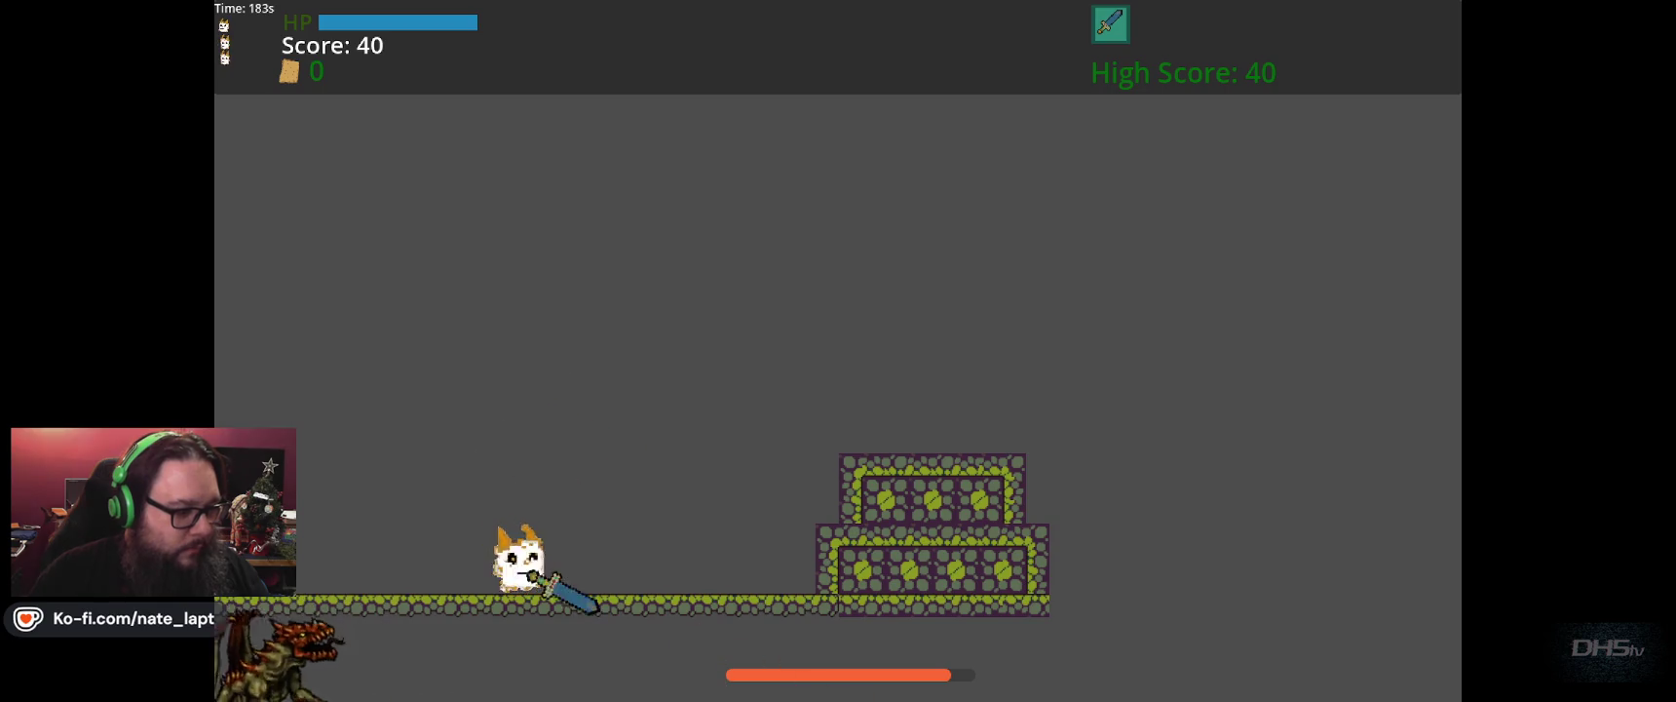
key("Left")
key("Up")
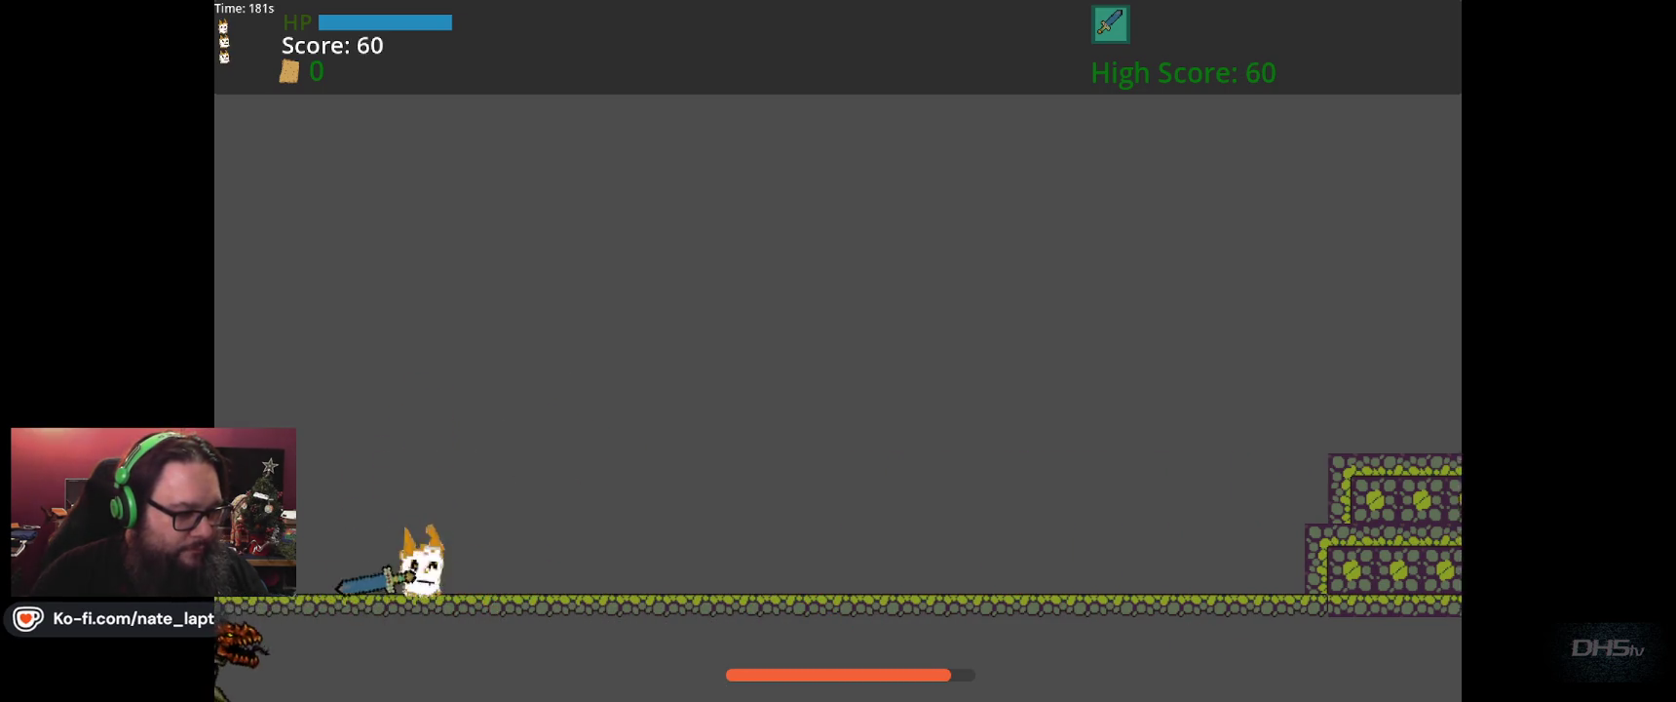
key("Left")
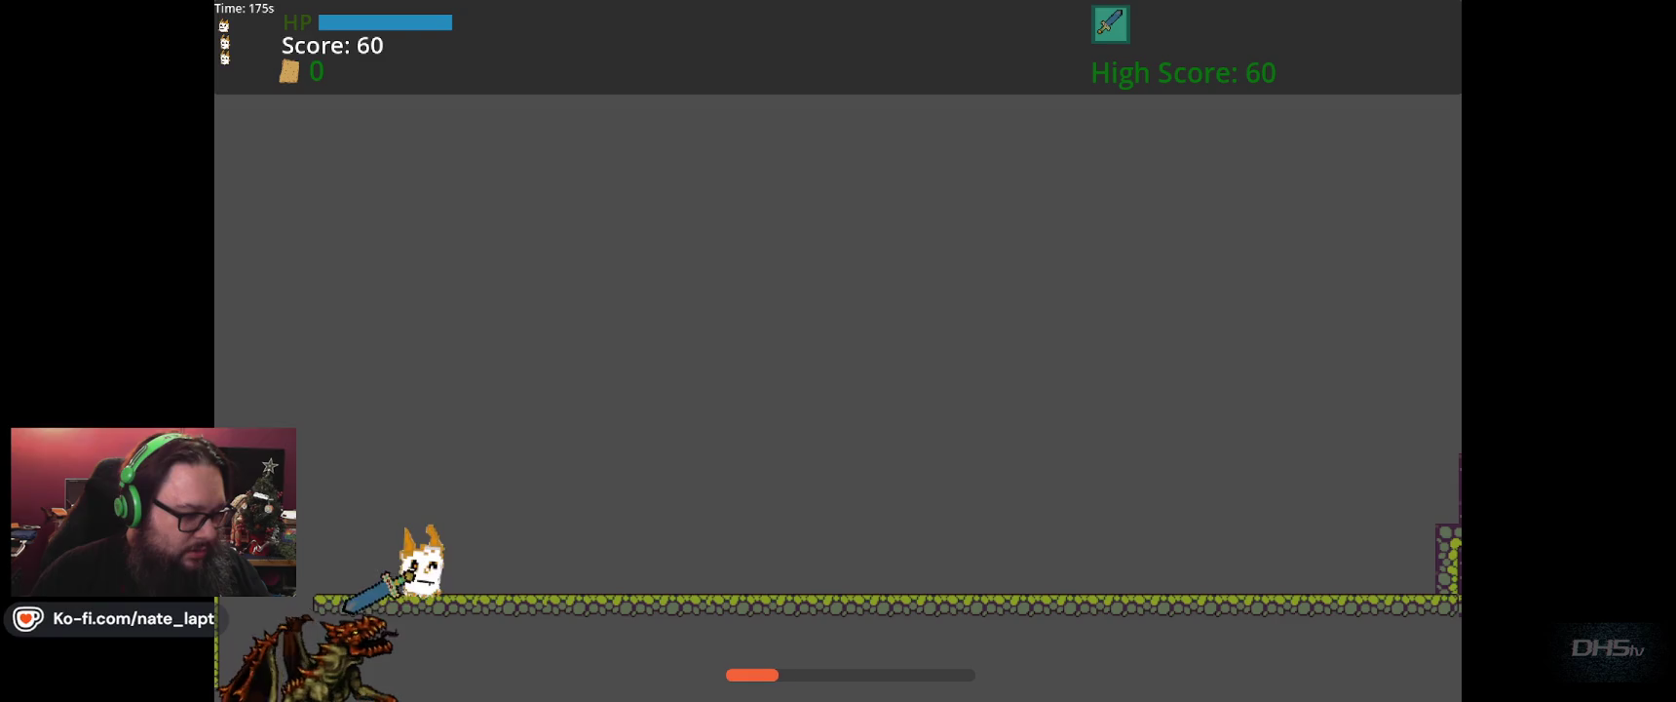
Keep maneuvering and swing the sword at the dragon to reach a score of 2060, then stop the game.
key("Left")
key("Right")
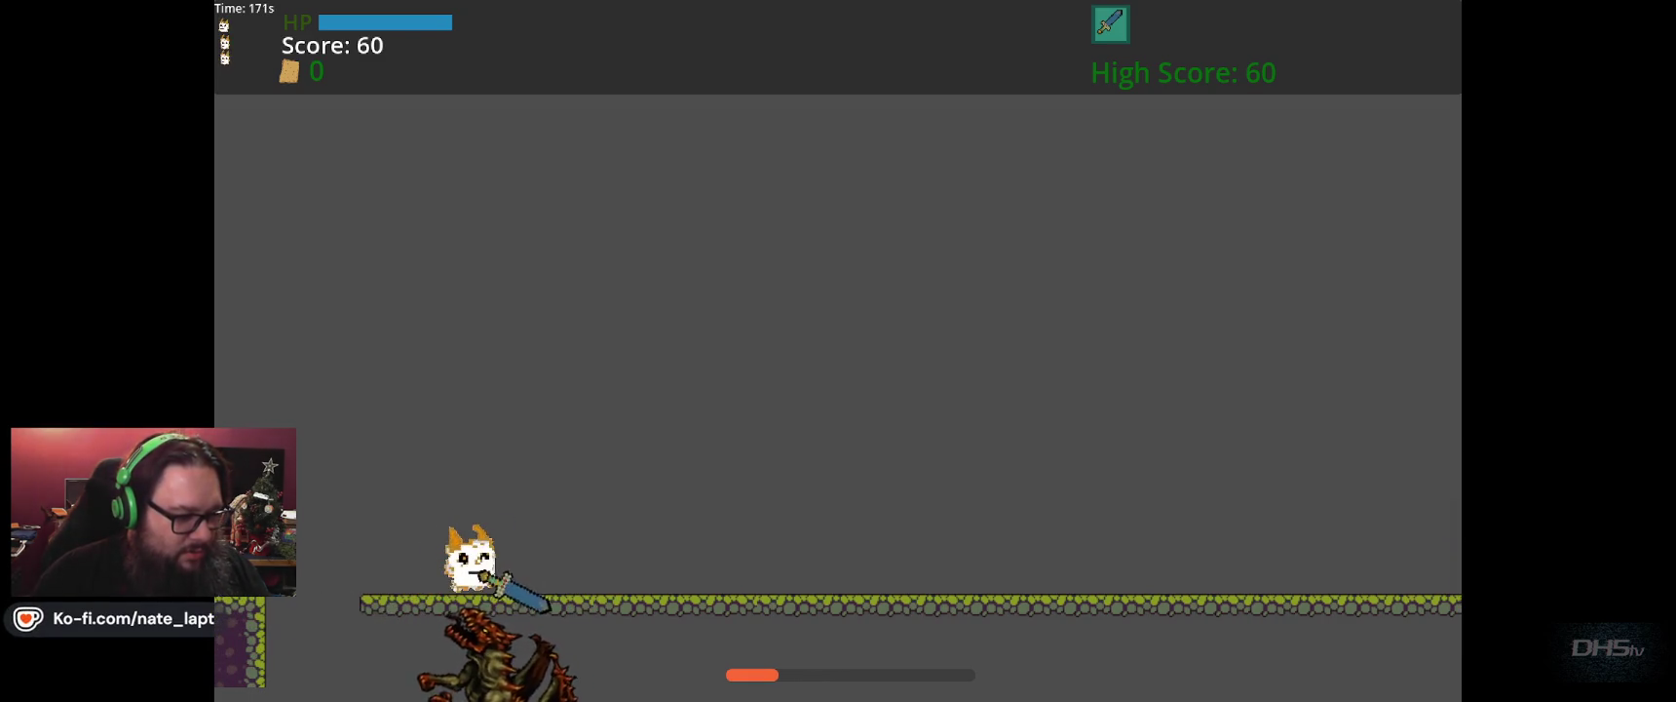
key("Right")
key("Left")
key("Right")
key("Left")
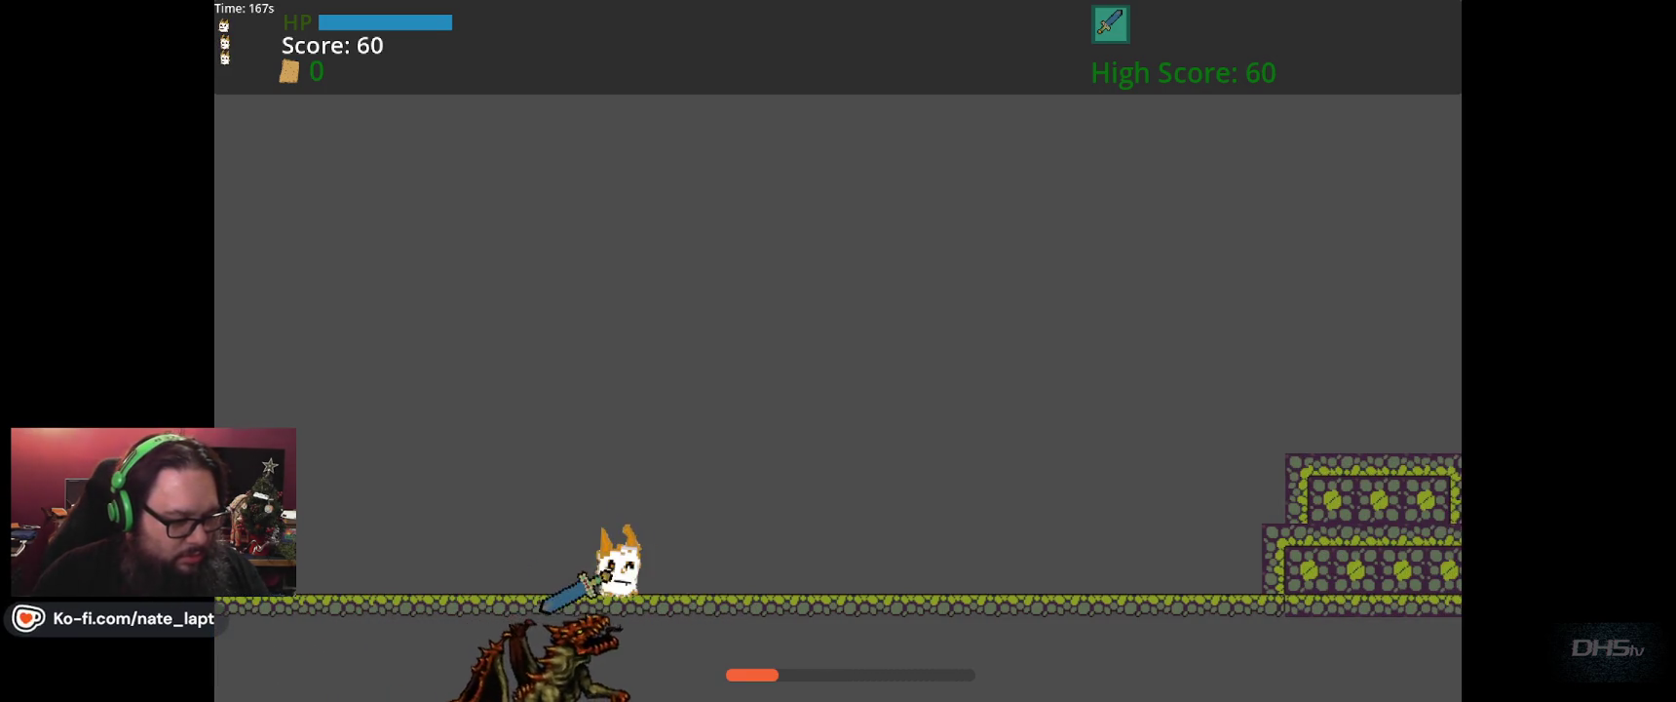
key("Right")
key("Left")
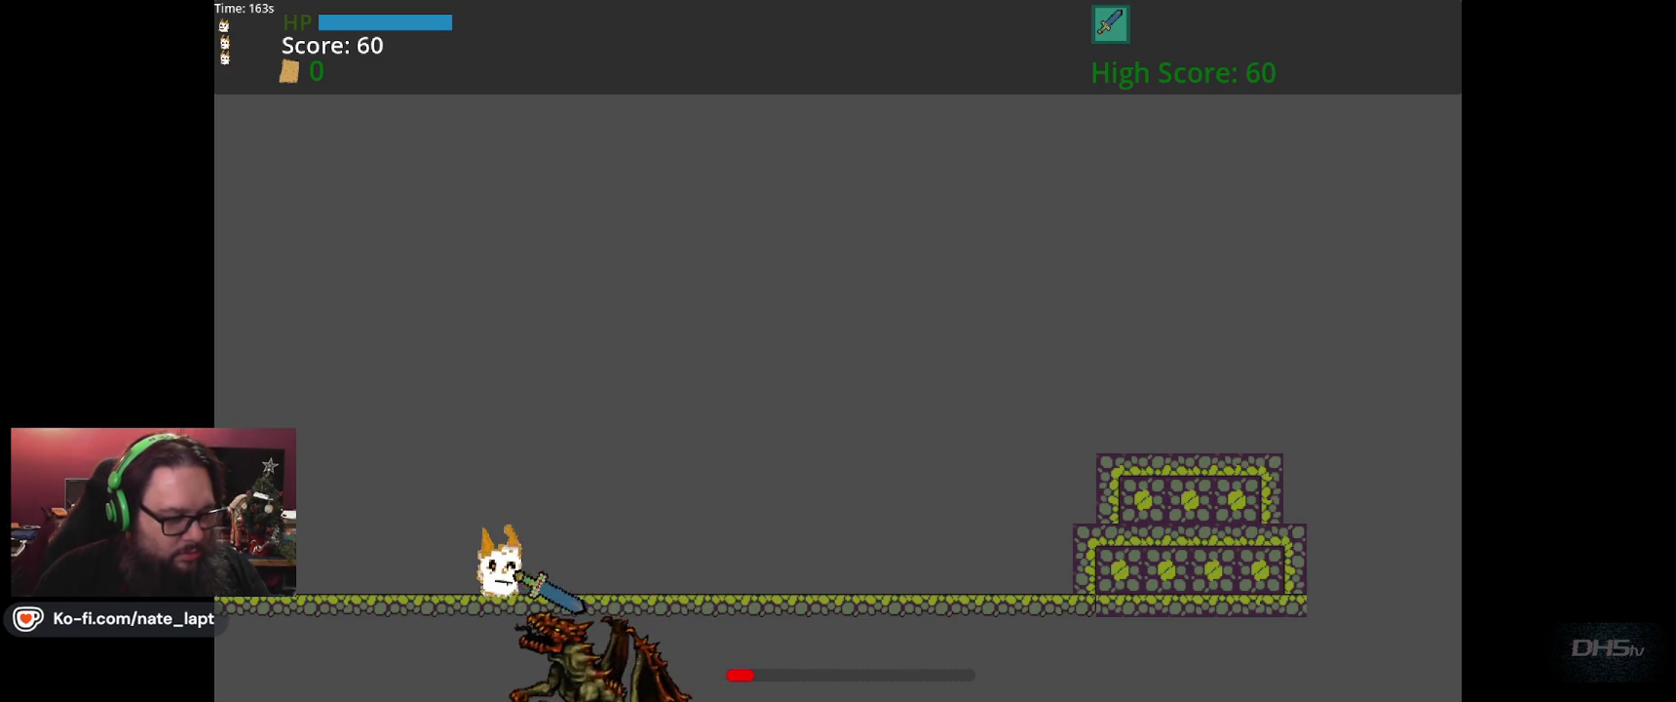
key("Left")
key("Right")
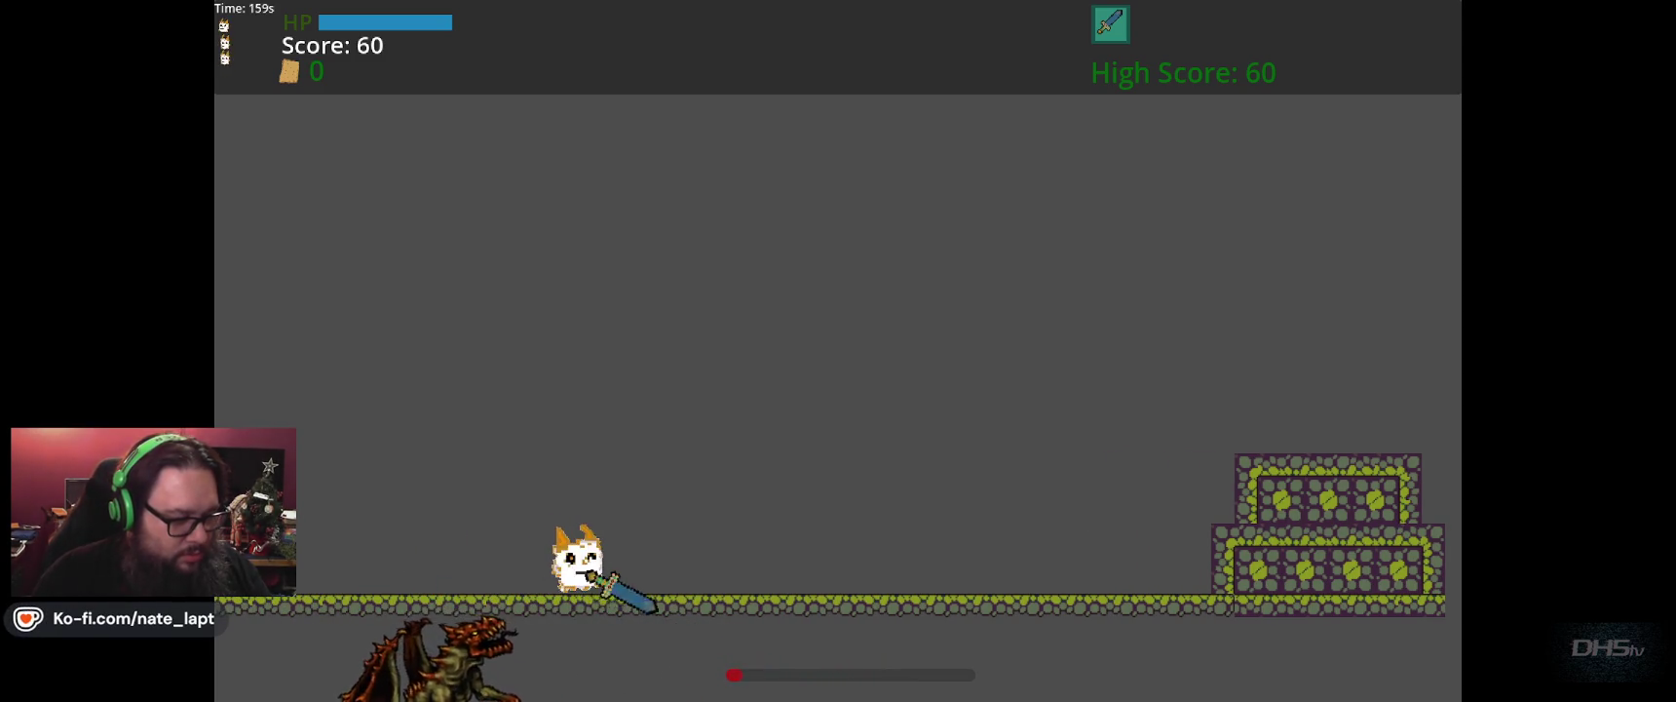
key("Right")
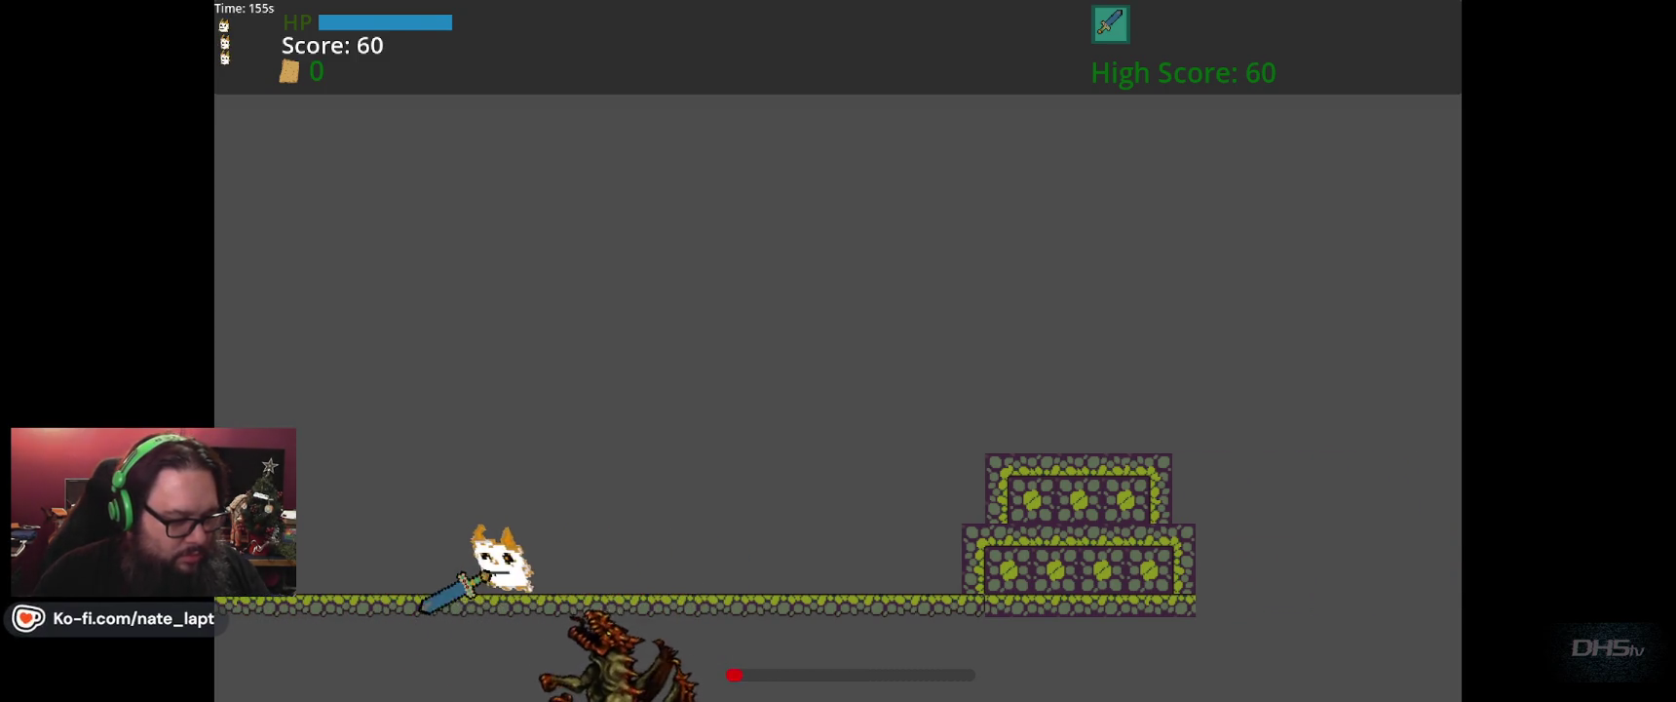
key("Right")
key("space")
key("F8")
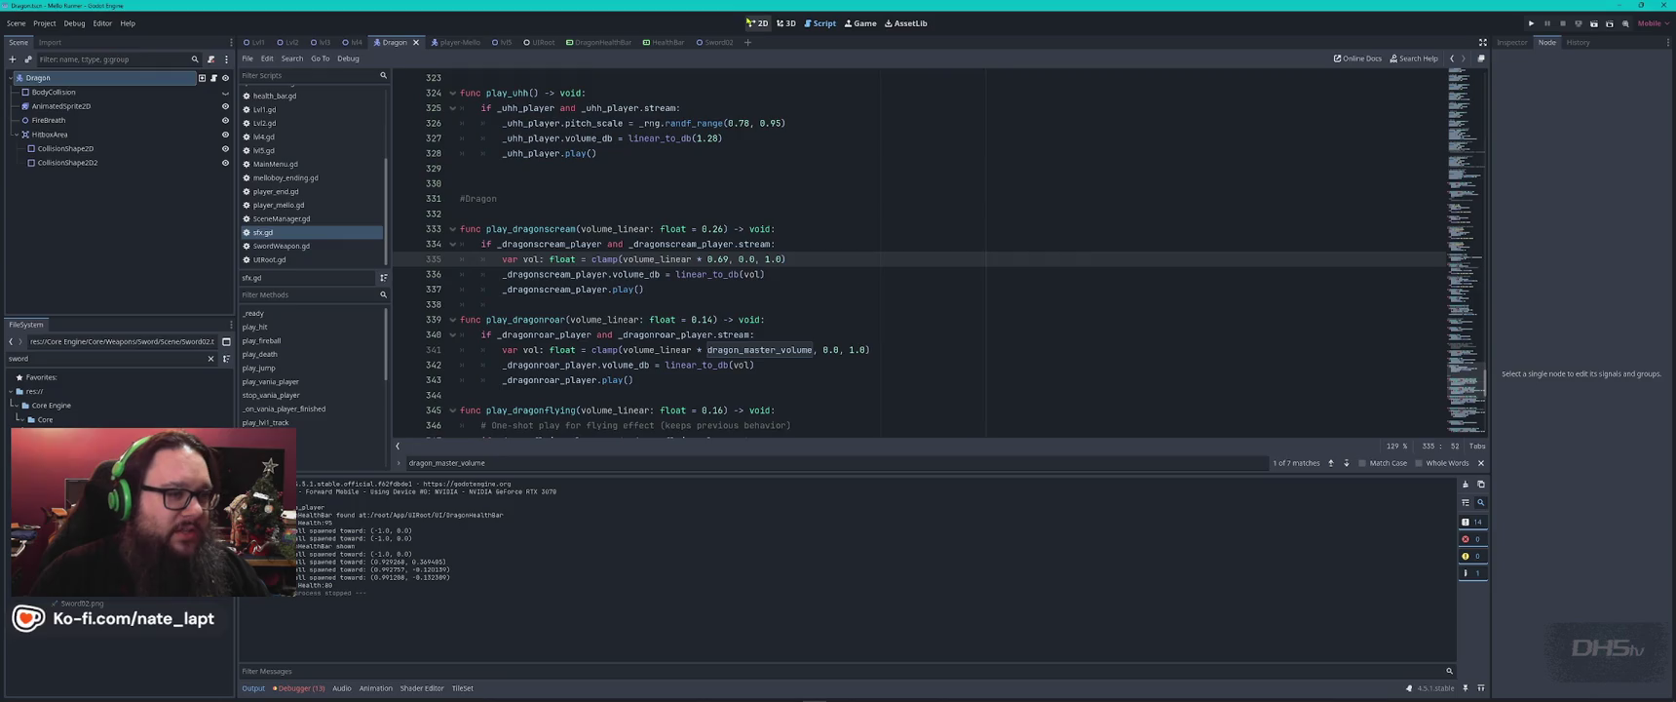
Close the DragonHealthBar, HealthBar, Sword02 and UIRoot tabs and show lvl5 in 2D.
left_click(755, 23)
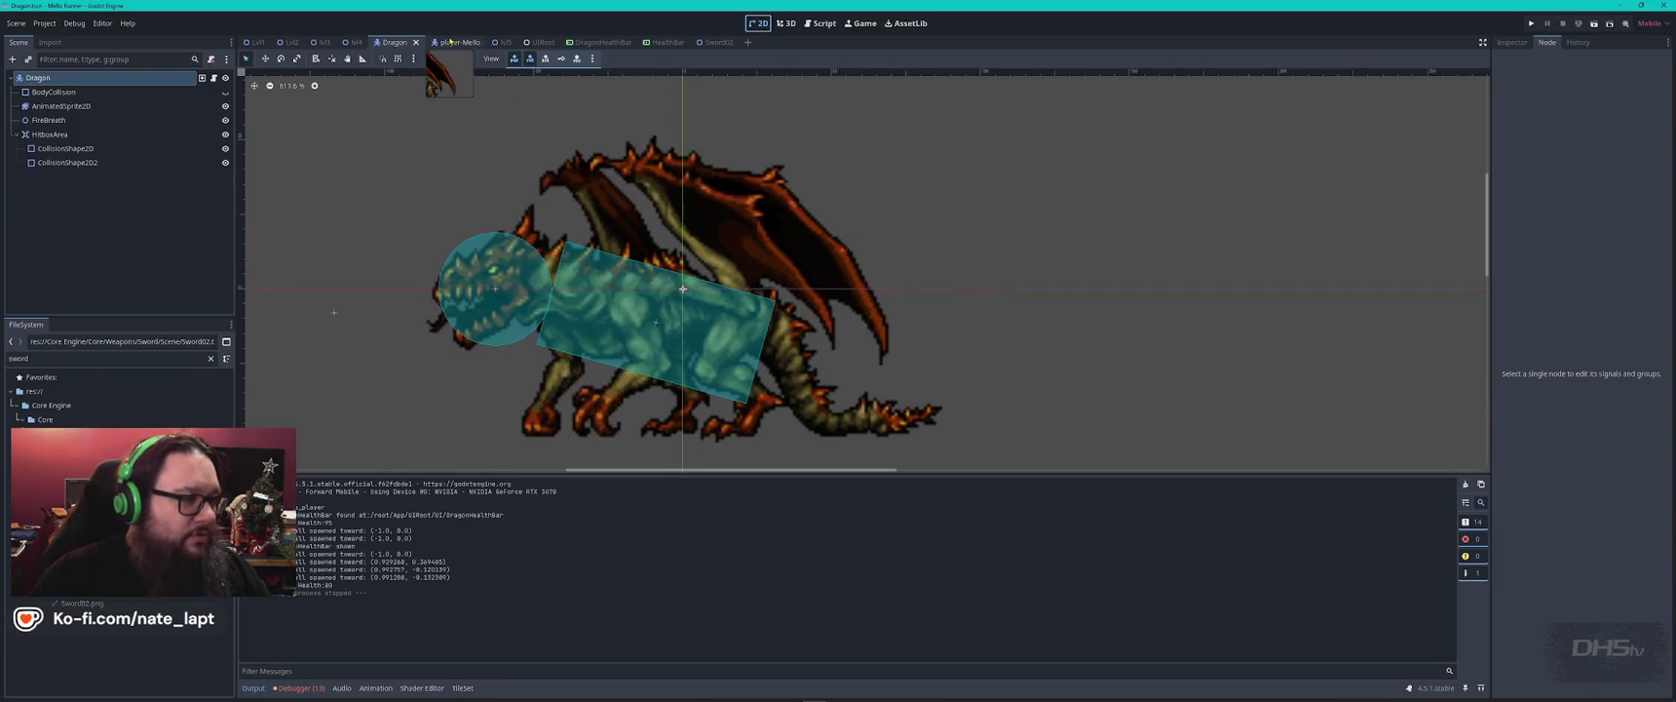
middle_click(600, 42)
middle_click(602, 42)
middle_click(595, 42)
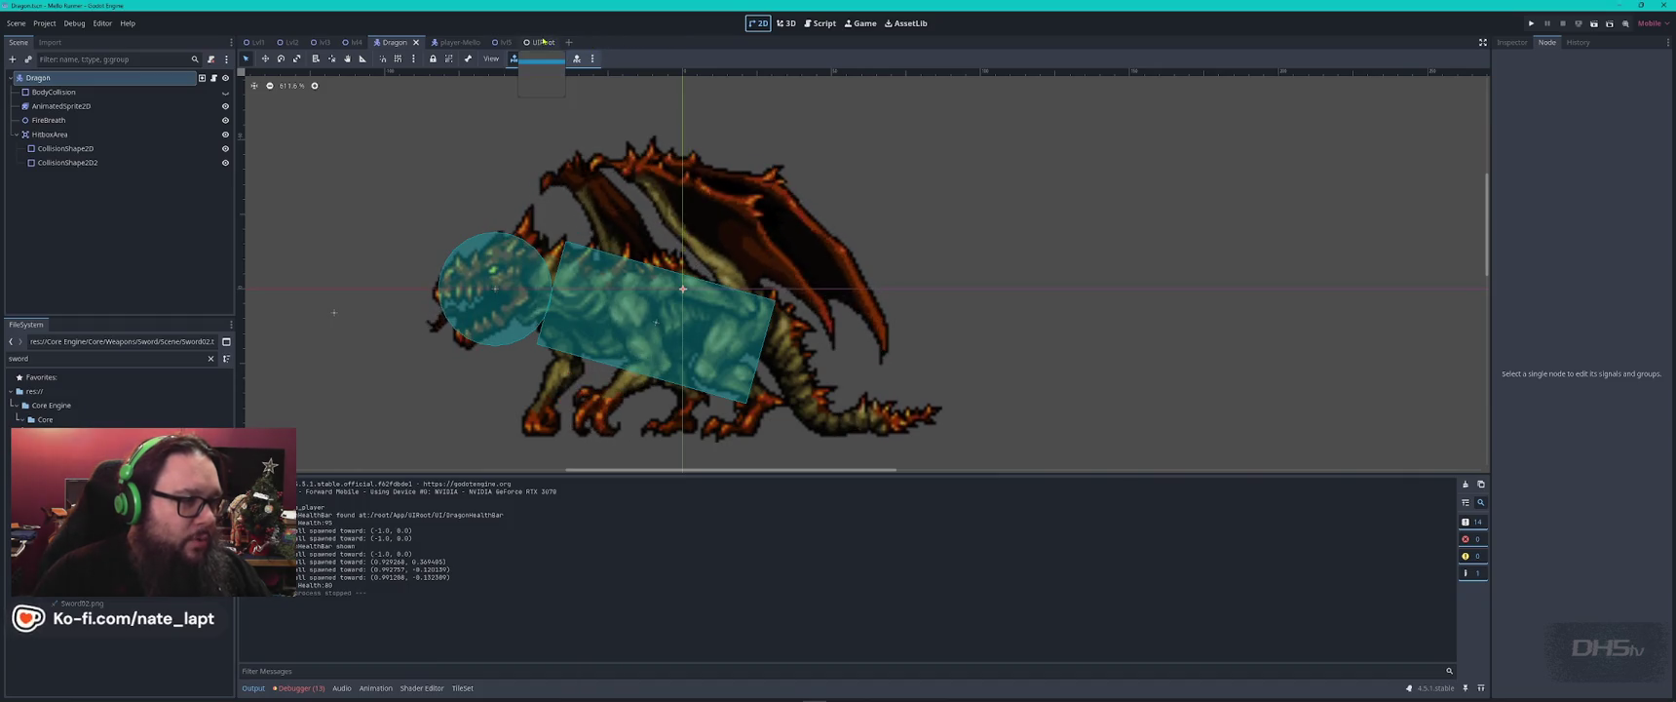
middle_click(543, 42)
left_click(501, 42)
scroll(922, 376, "down", 10)
scroll(780, 370, "right", 10)
scroll(668, 363, "up", 14)
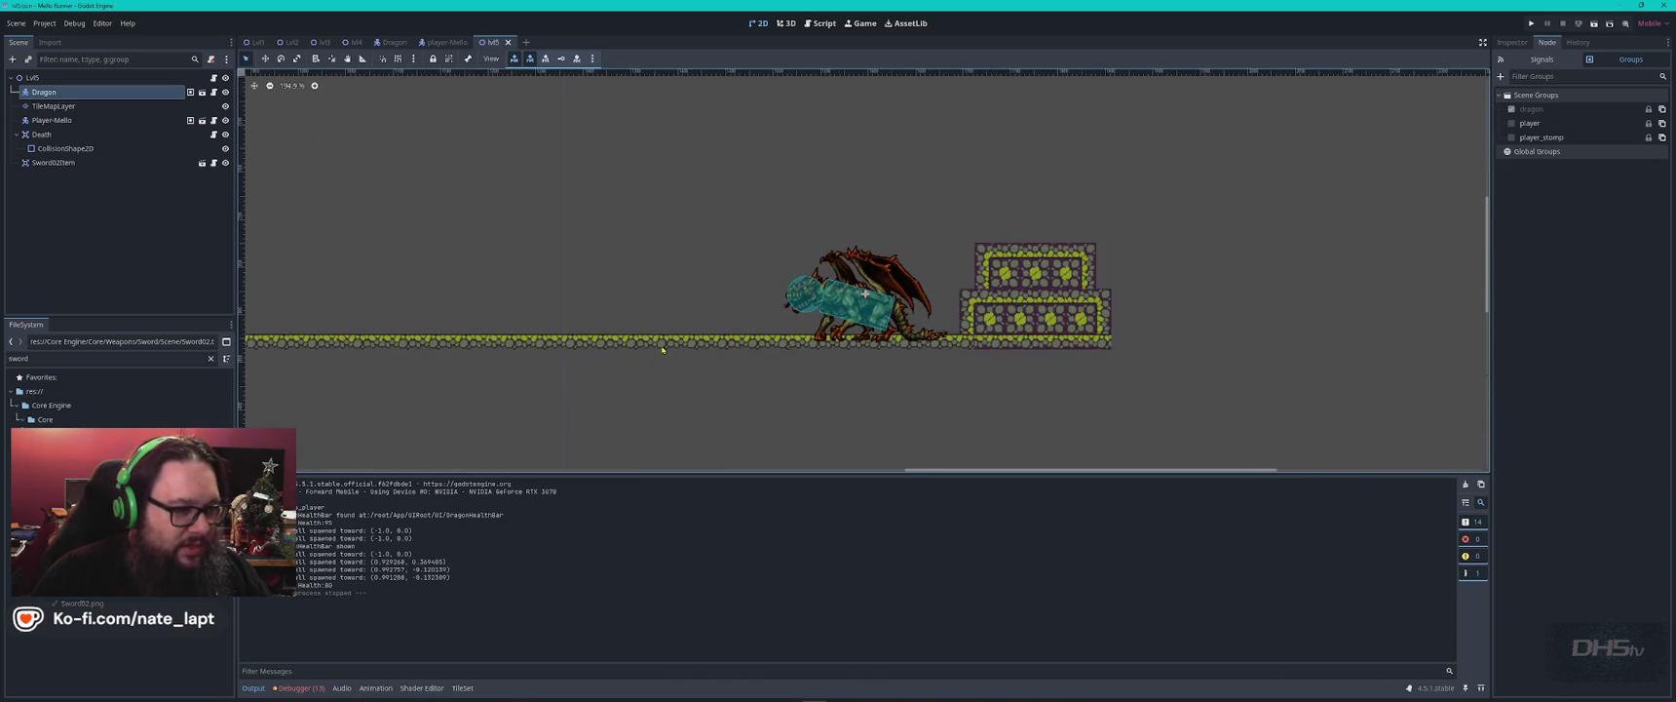
Inspect the level's tile map layer properties and tile set, then show the output log.
left_click(661, 343)
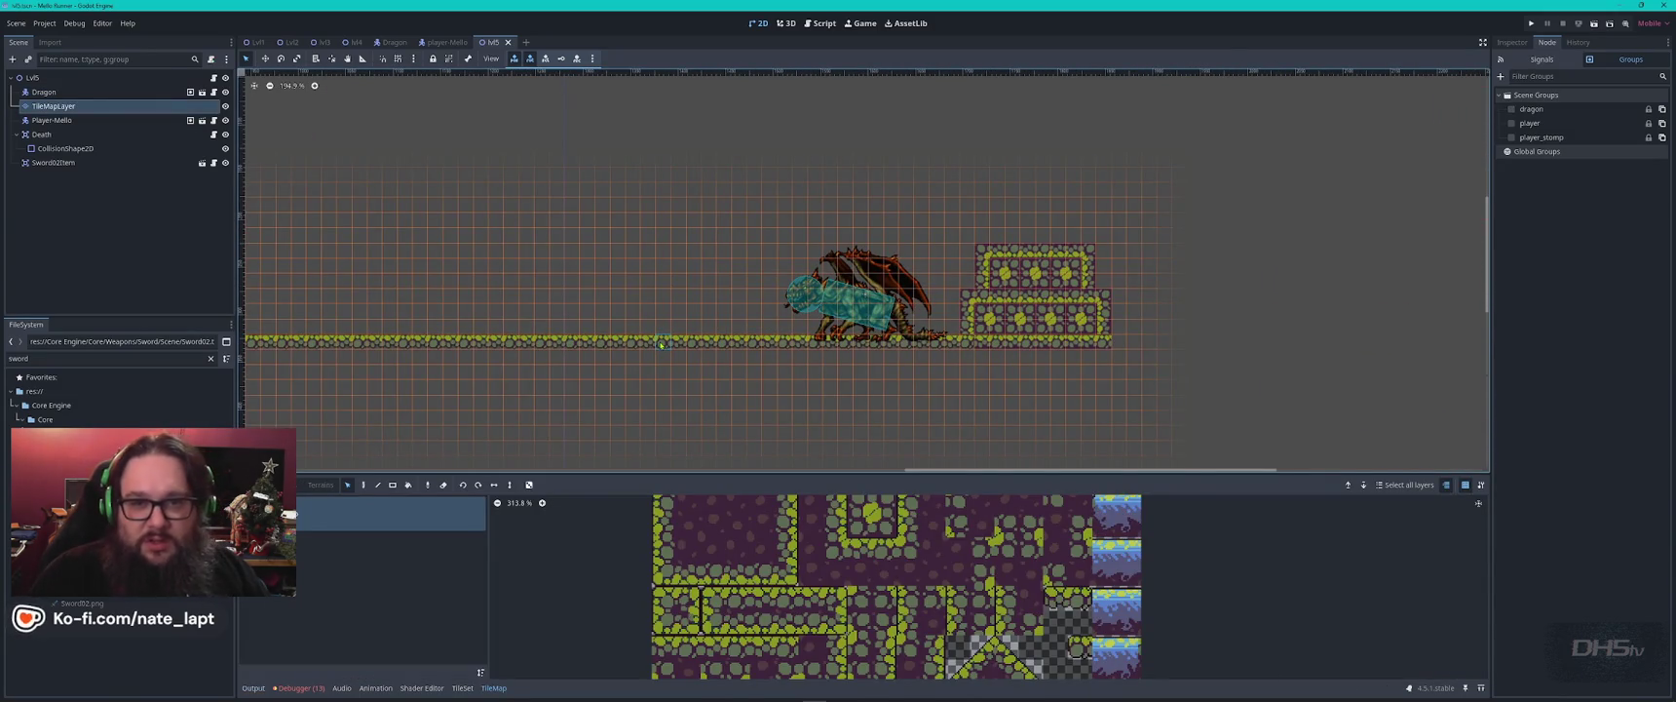
left_click(1513, 42)
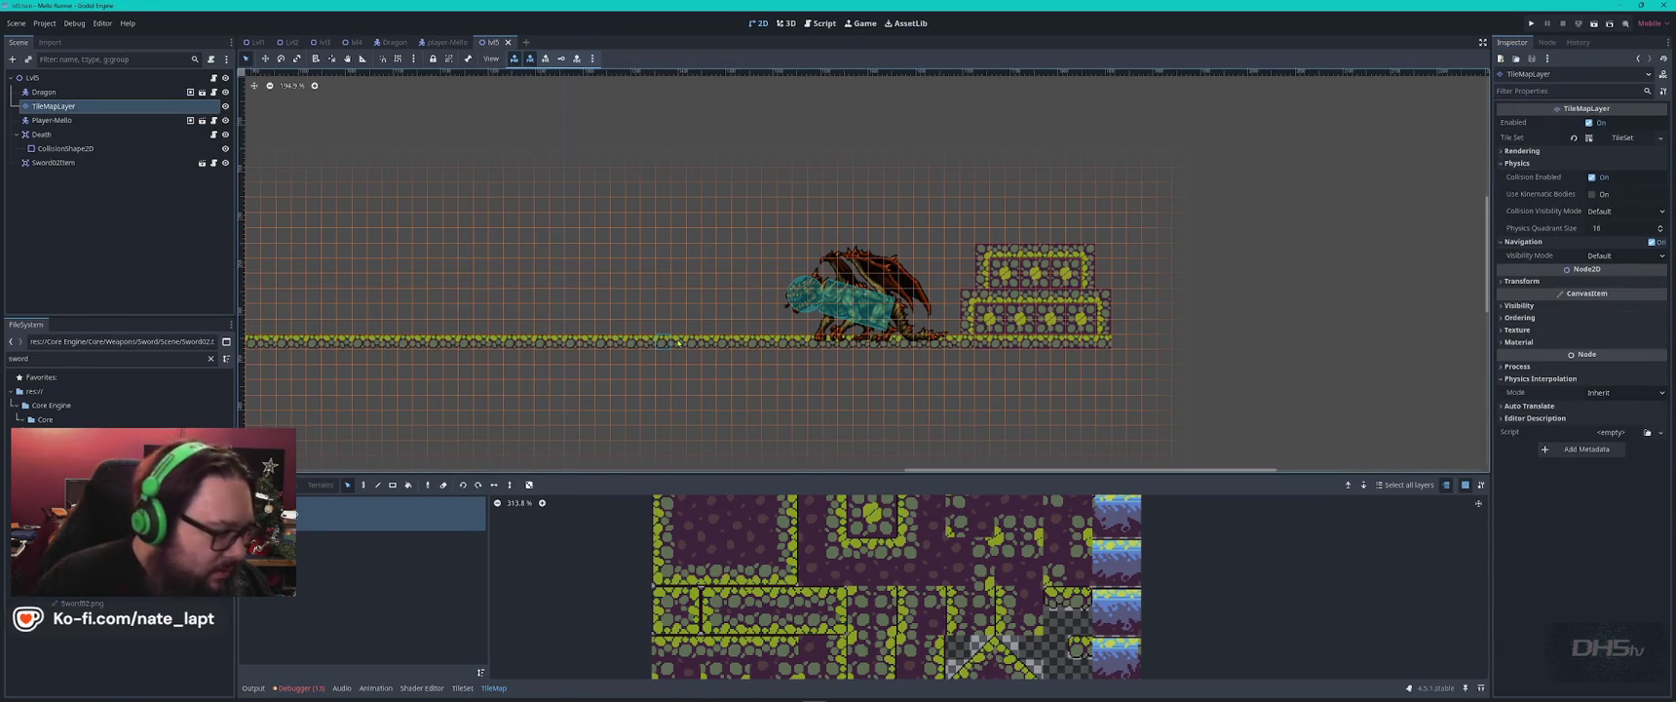
left_click(463, 688)
left_click(460, 687)
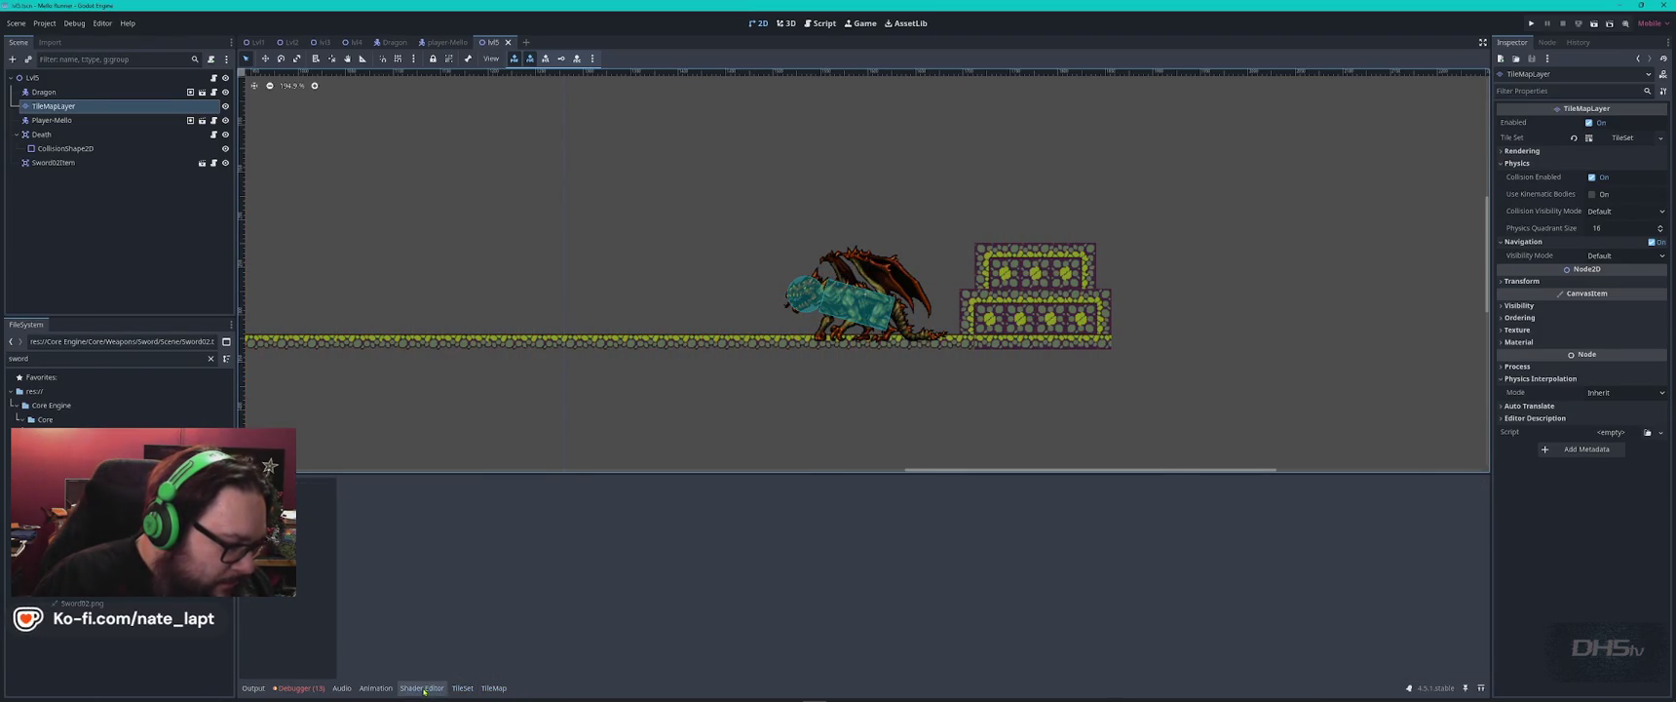
left_click(255, 688)
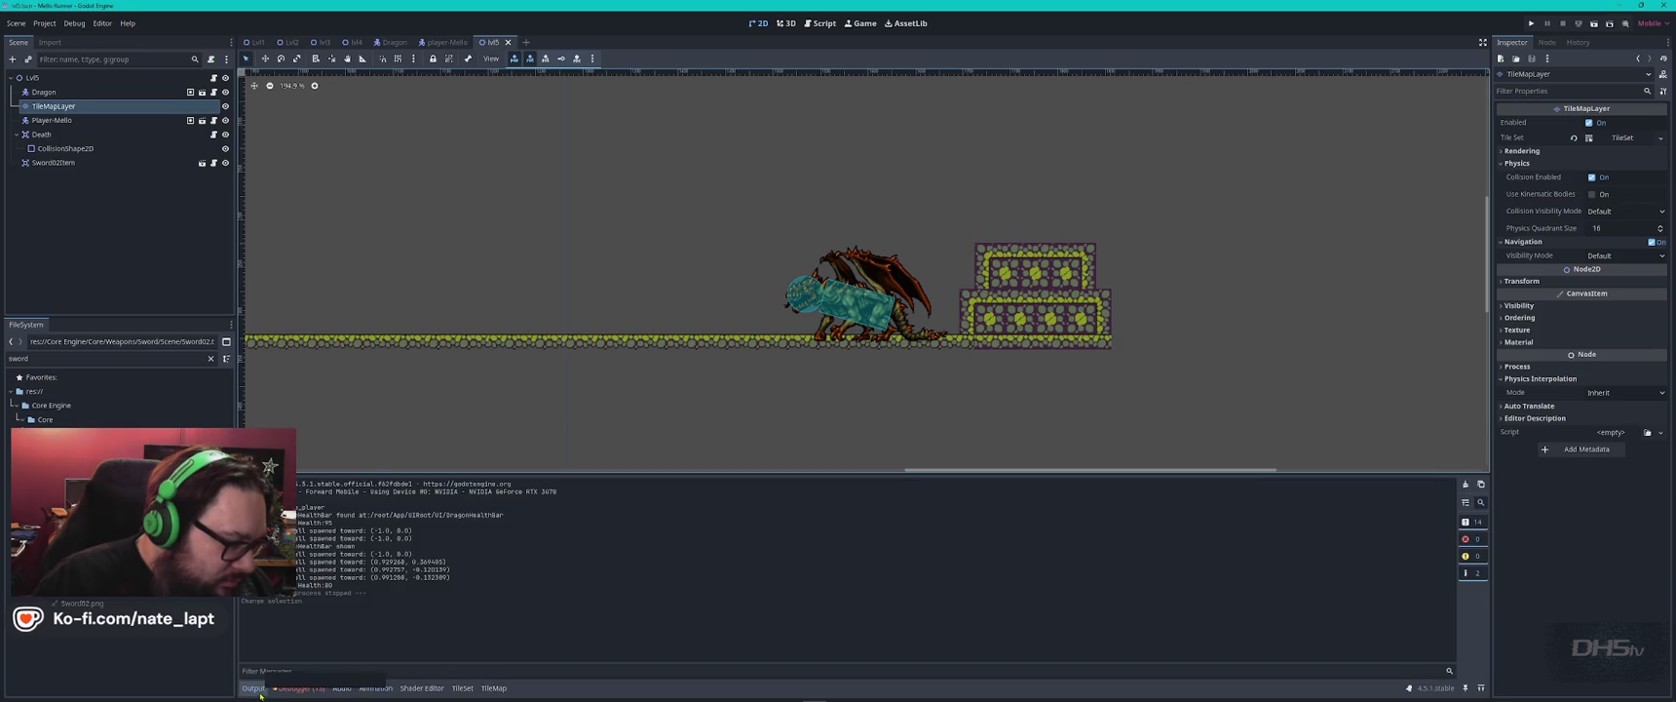
Bring up the canvas context menu and dismiss it without adding a node.
right_click(685, 345)
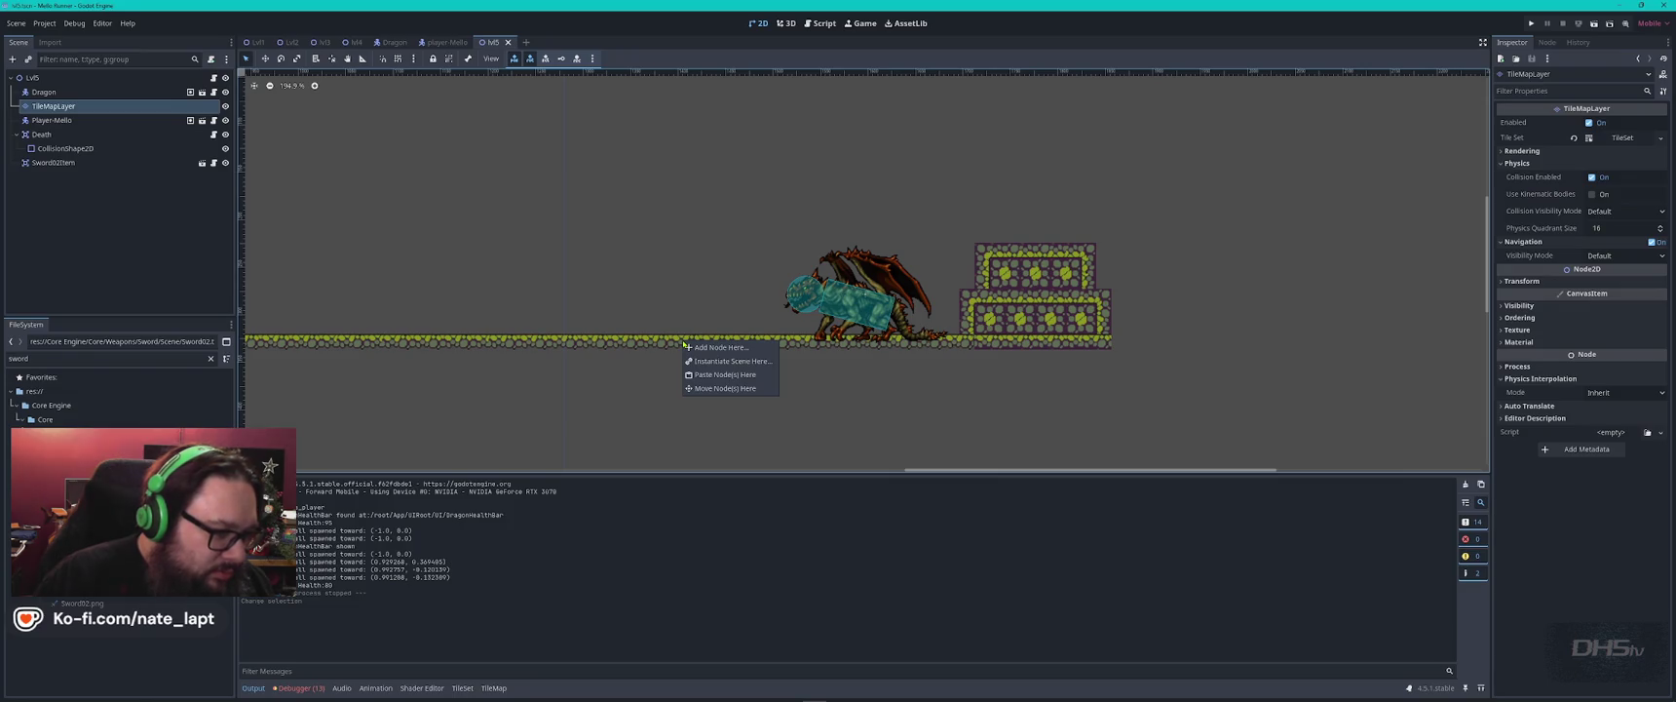
left_click(666, 268)
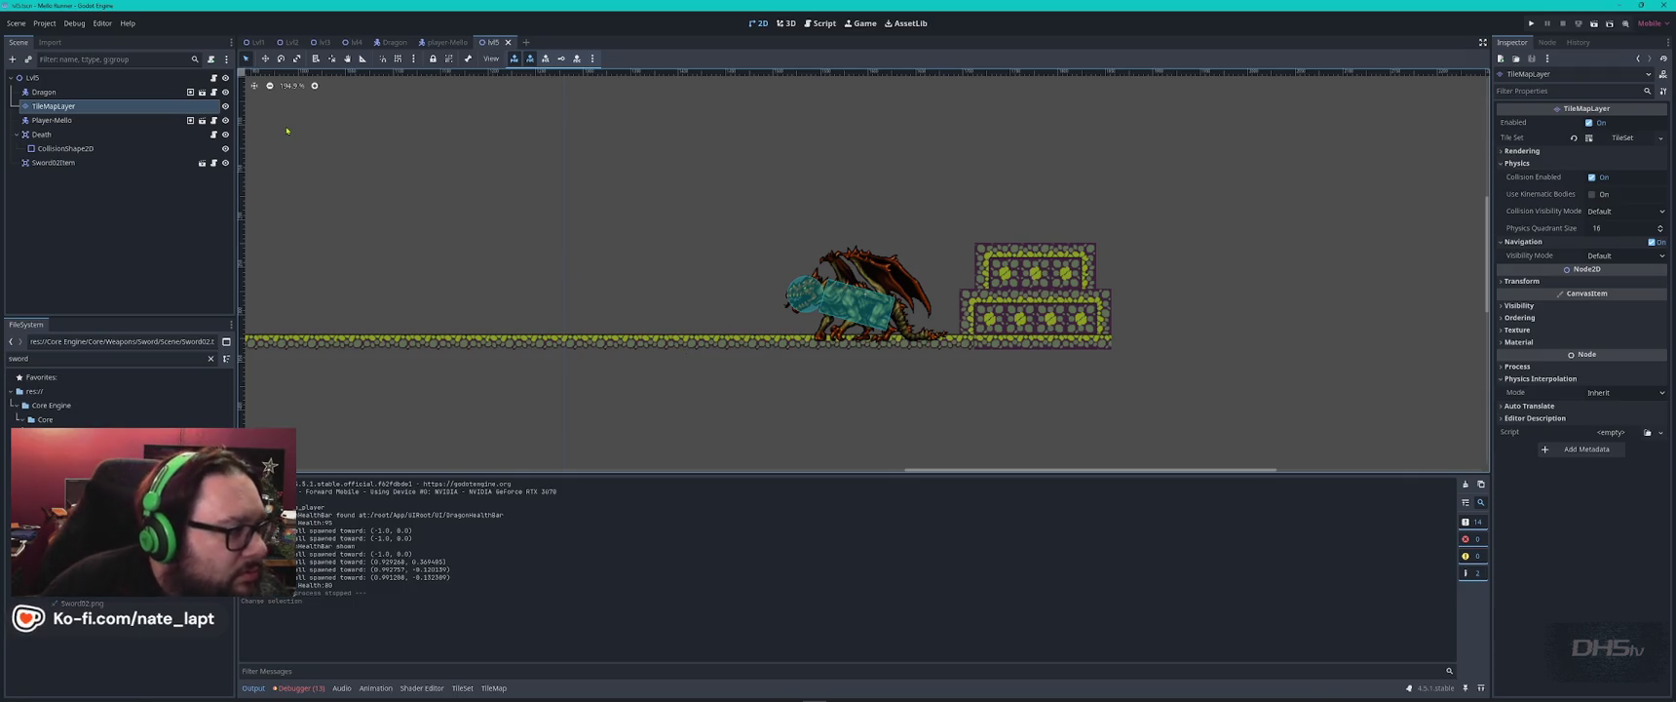
mouse_move(258, 51)
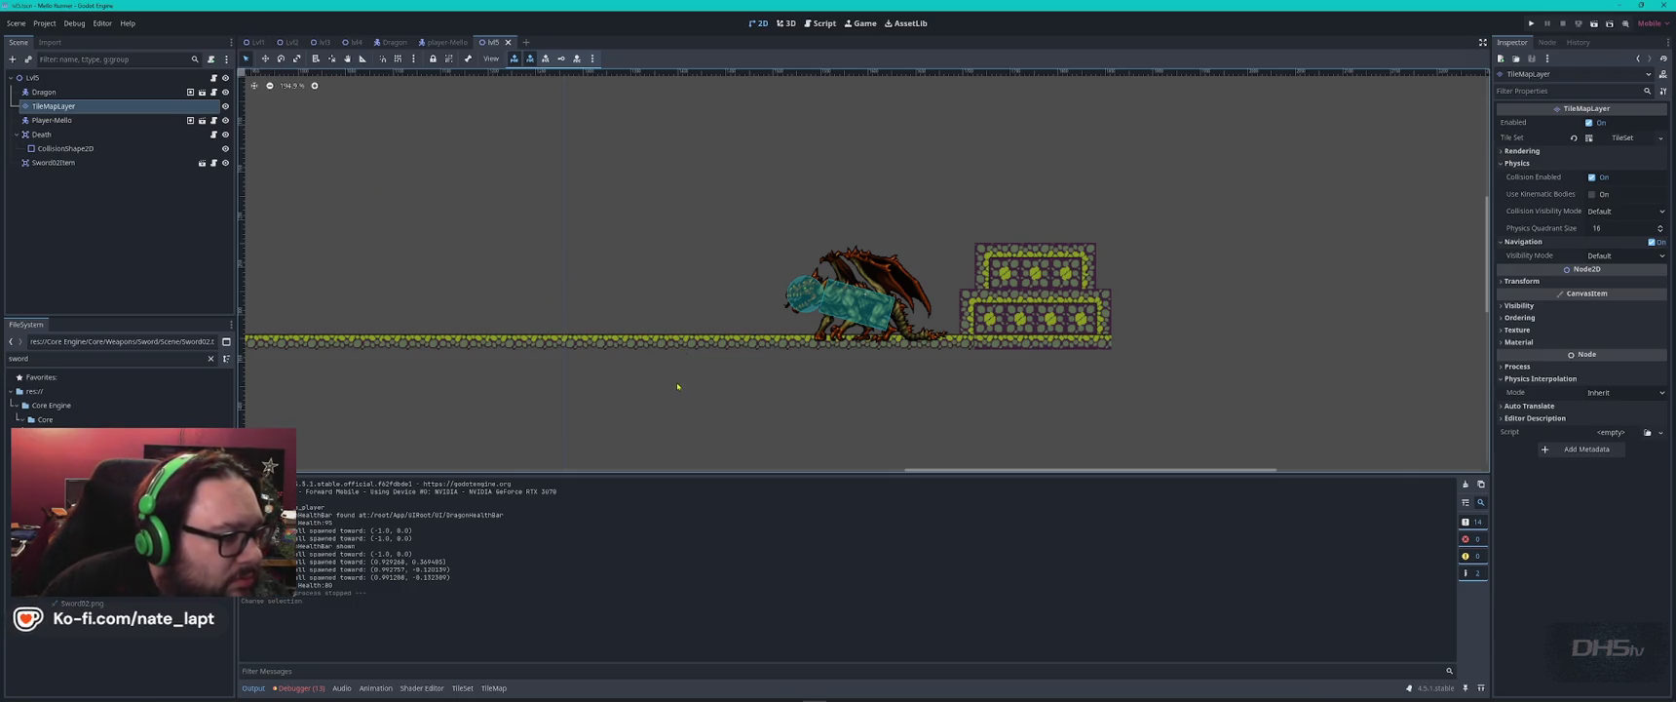
scroll(679, 375, "down", 5)
scroll(681, 365, "down", 5)
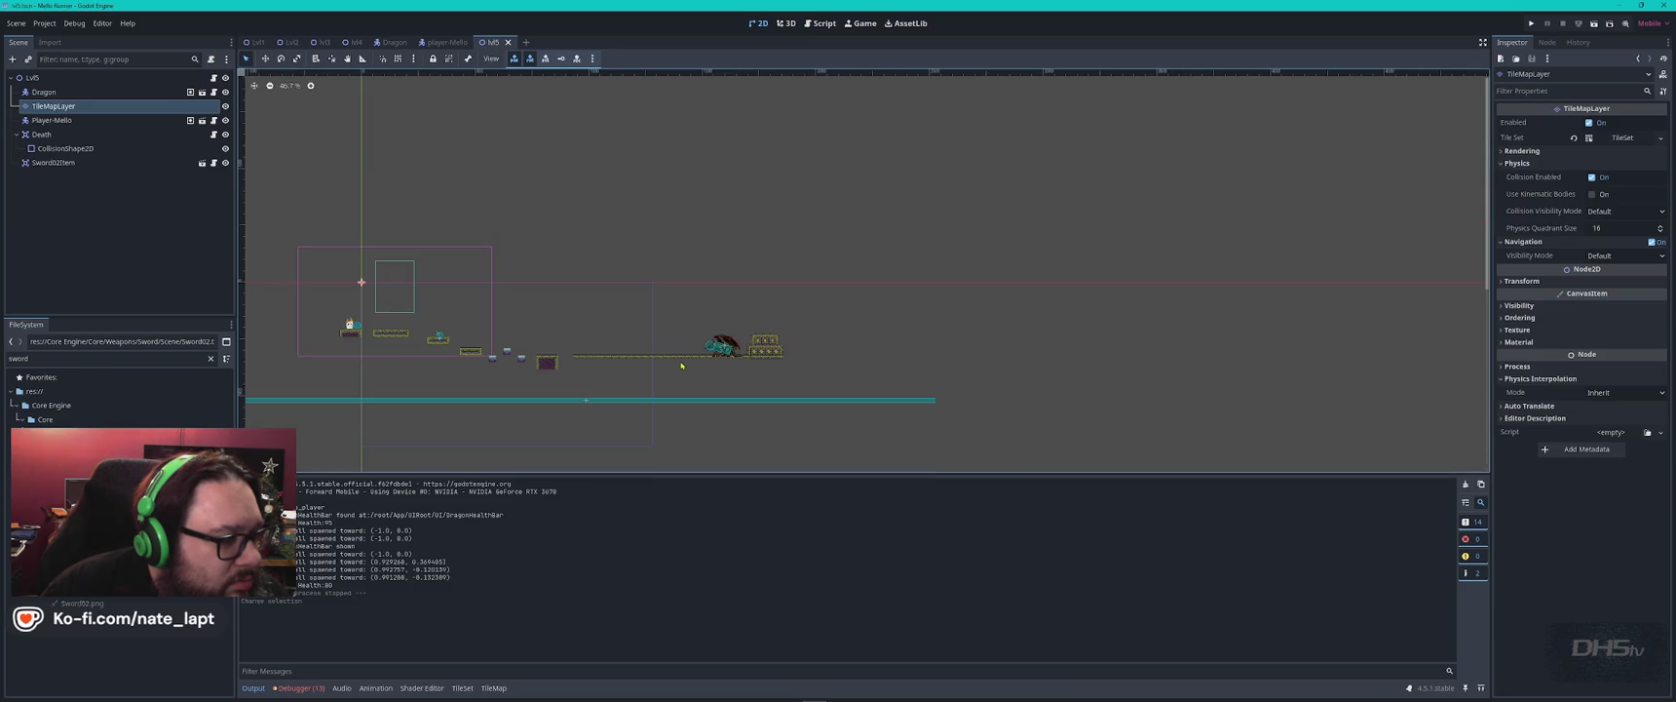
Add an Area2D node under the Lvl5 root node.
left_click_drag(621, 324, 684, 324)
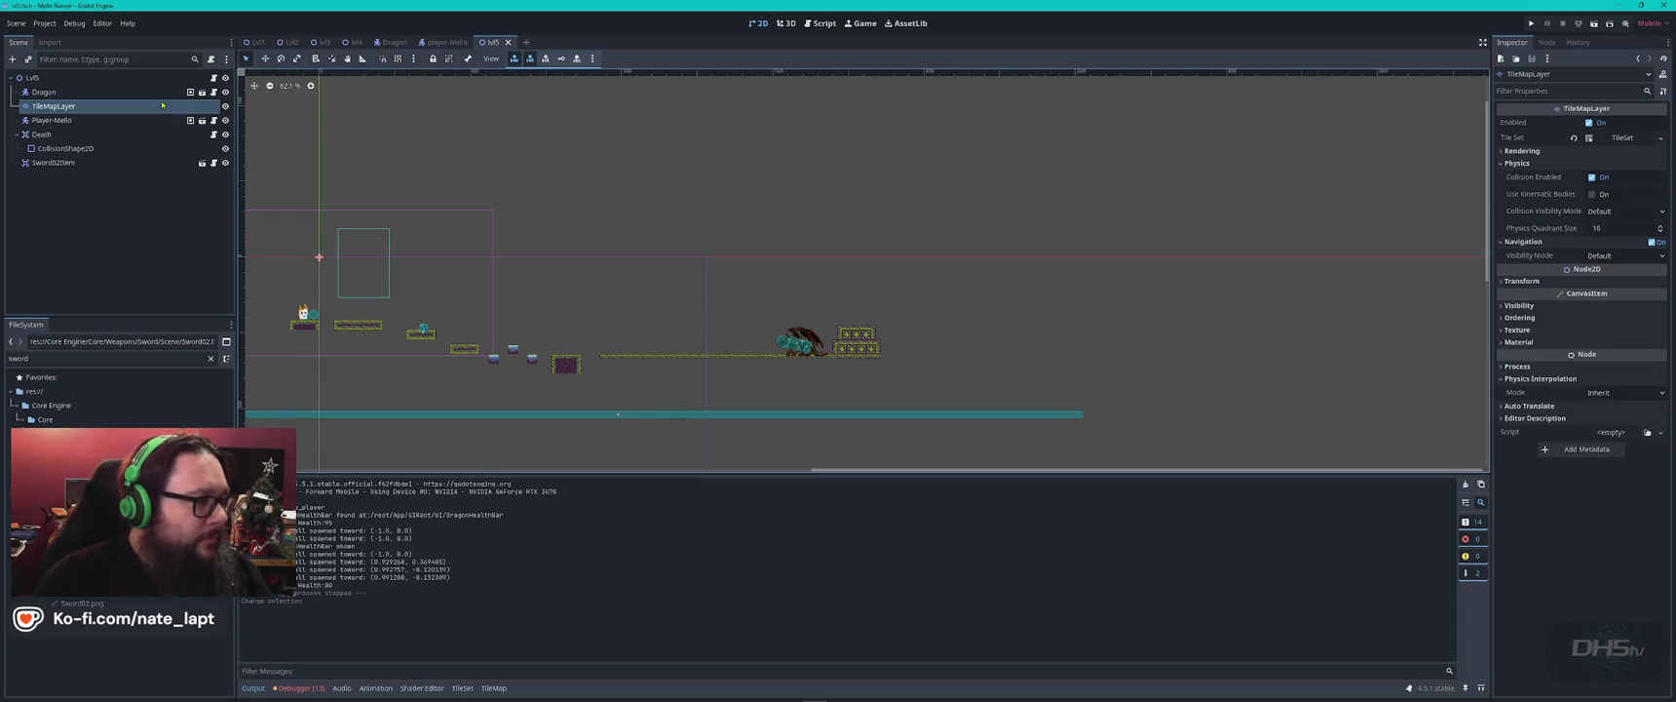
left_click(39, 78)
key("ctrl+a")
type("area")
key("Return")
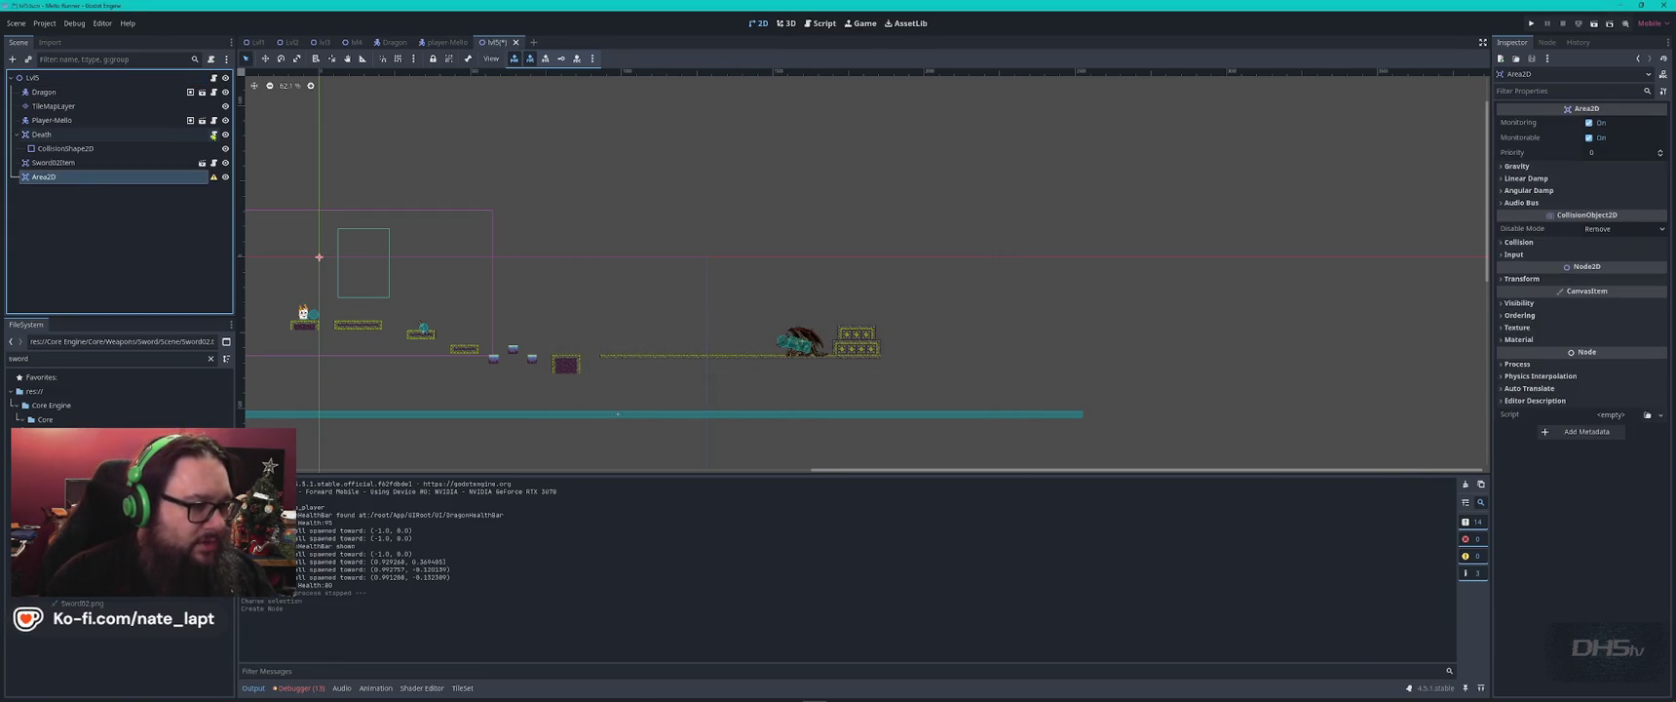
Place the Area2D below the far end of the level and begin adding a child node to it.
scroll(386, 302, "down", 3)
mouse_move(485, 265)
left_mouse_down()
mouse_move(708, 292)
mouse_move(683, 267)
left_mouse_up()
left_click_drag(547, 279, 727, 349)
scroll(746, 350, "up", 10)
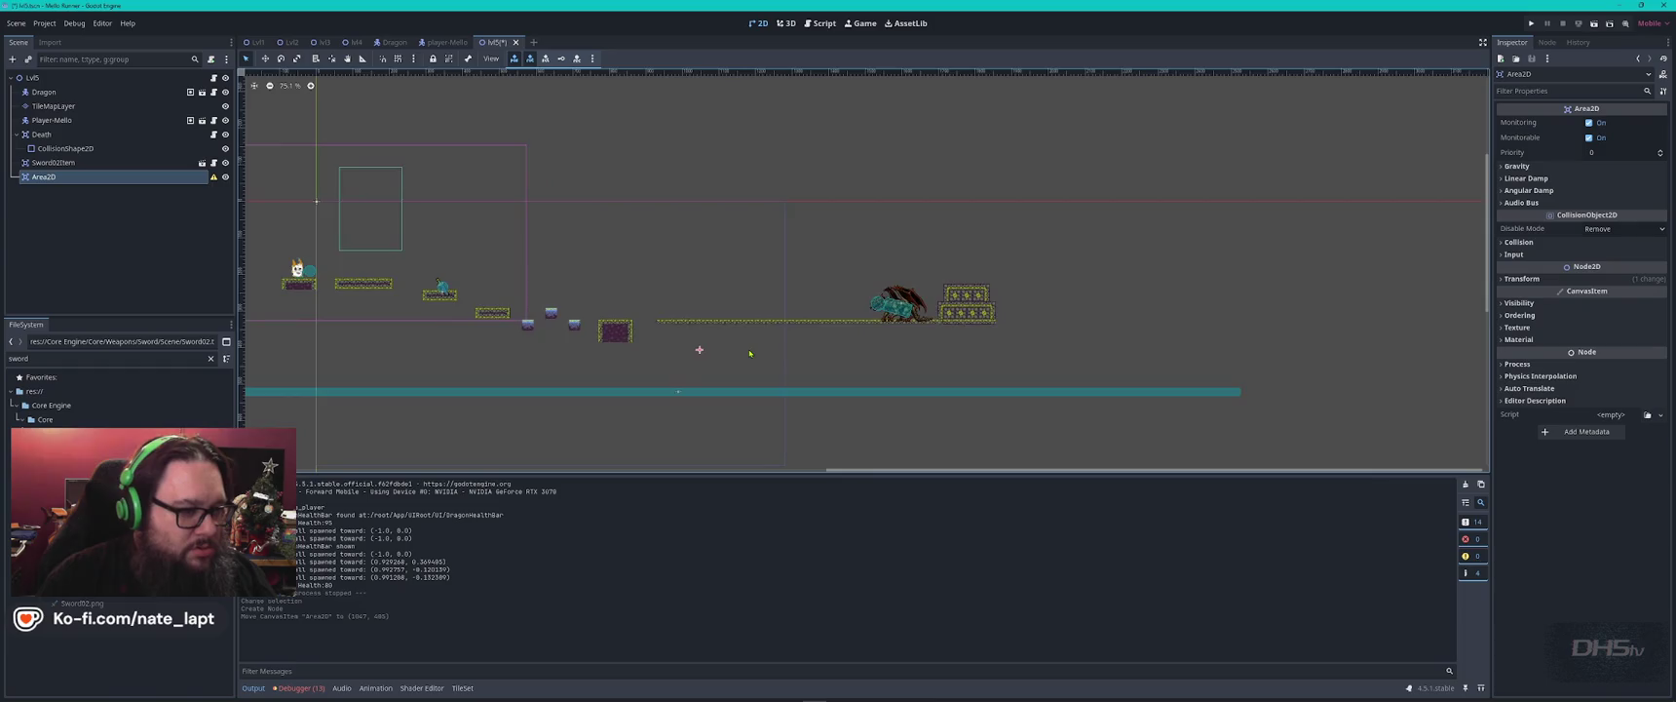
mouse_move(620, 352)
left_mouse_down()
mouse_move(618, 338)
mouse_move(876, 318)
mouse_move(860, 311)
left_mouse_up()
right_click(79, 176)
left_click(116, 184)
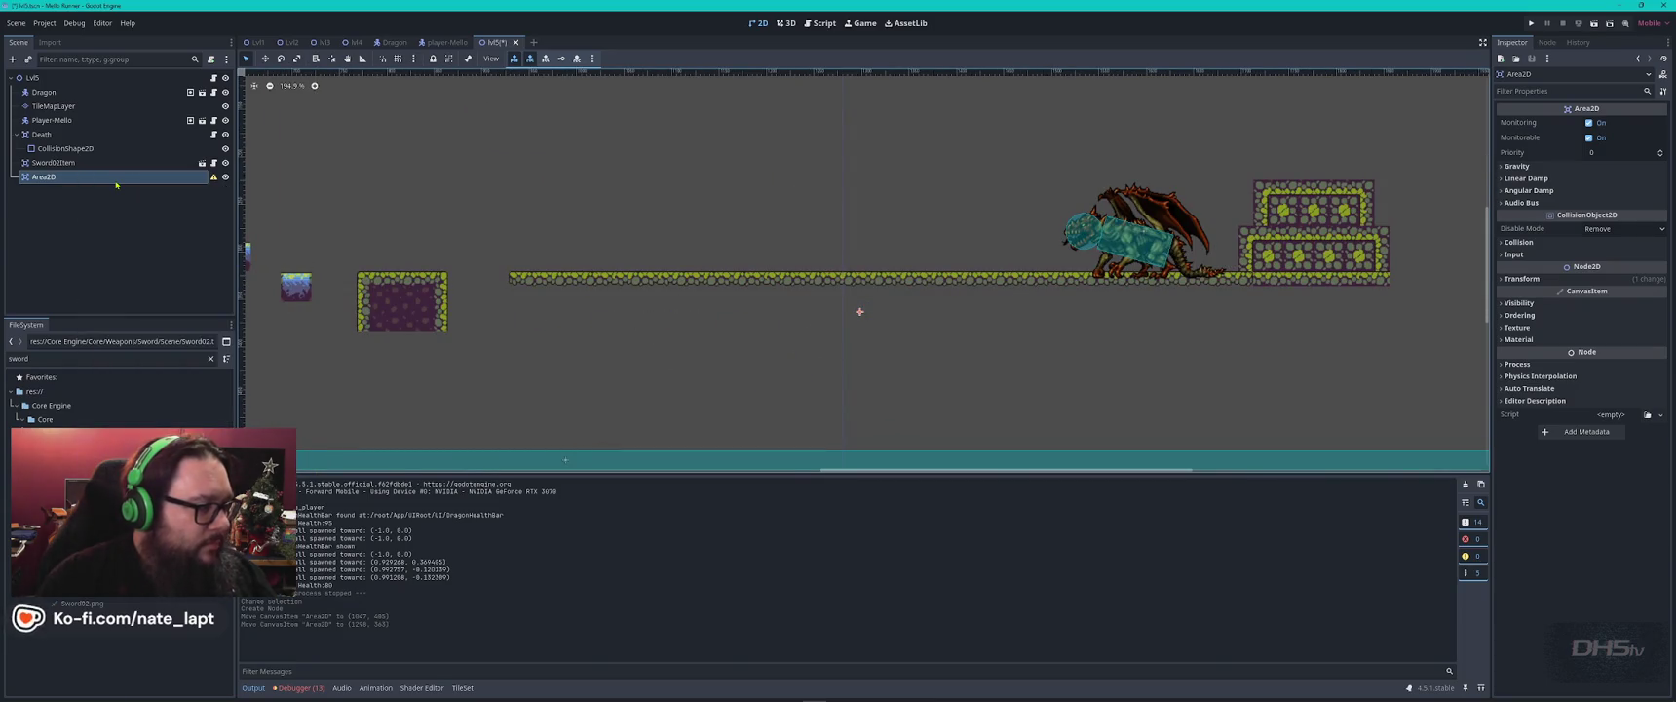
Add a CollisionShape2D under the Area2D with a new RectangleShape2D shape.
type("collisionshape")
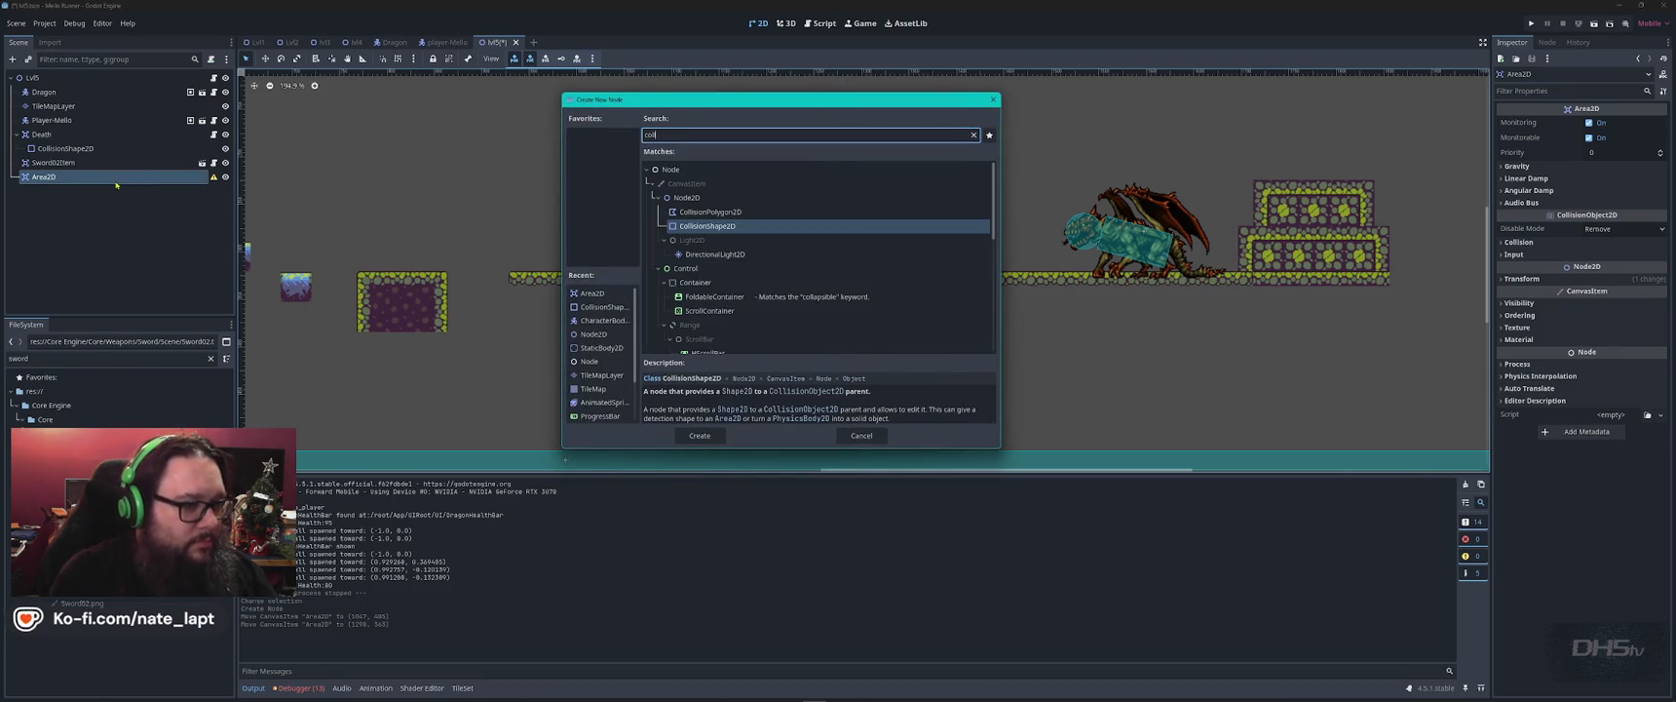
key("Return")
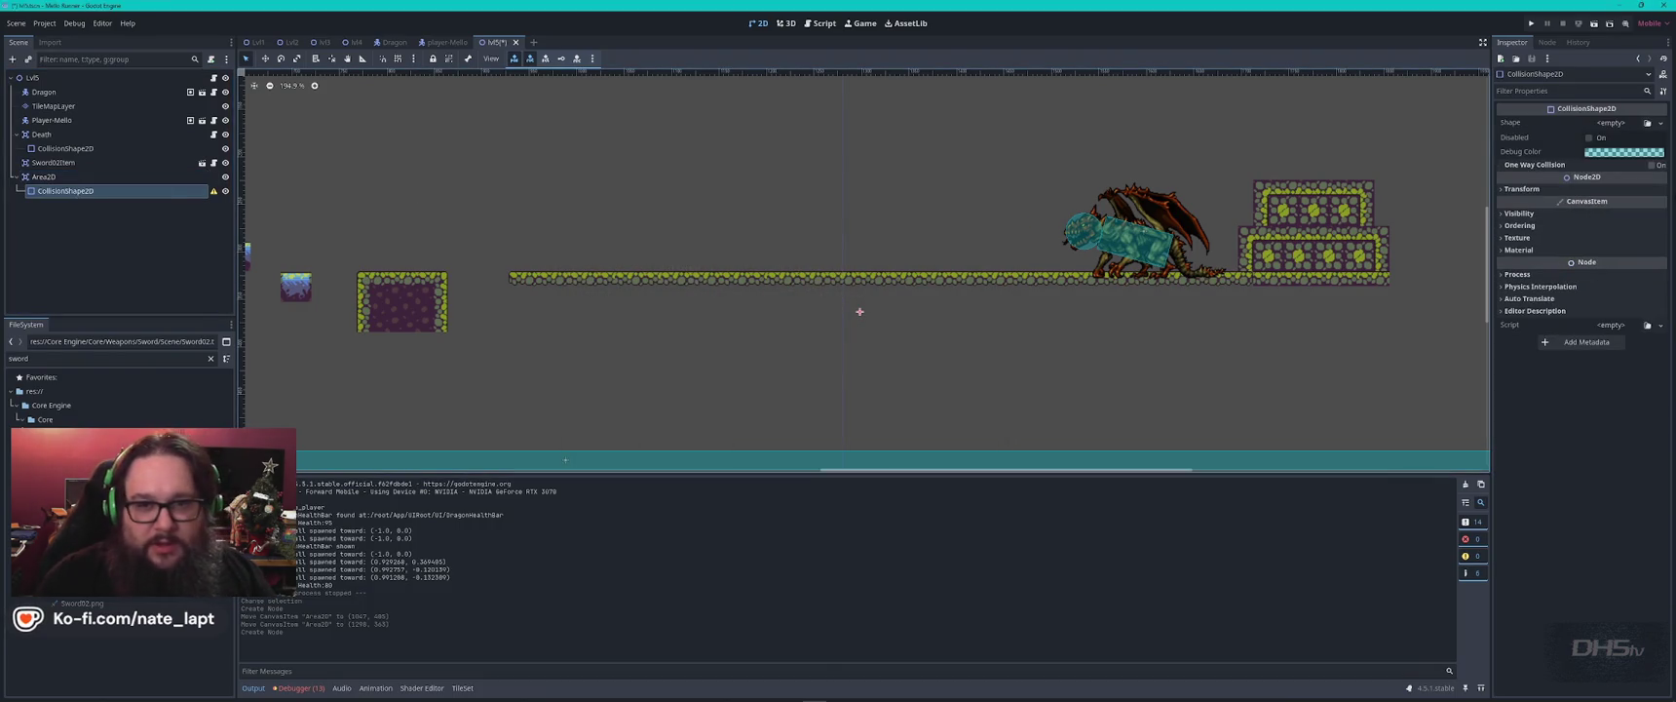
left_click(1611, 122)
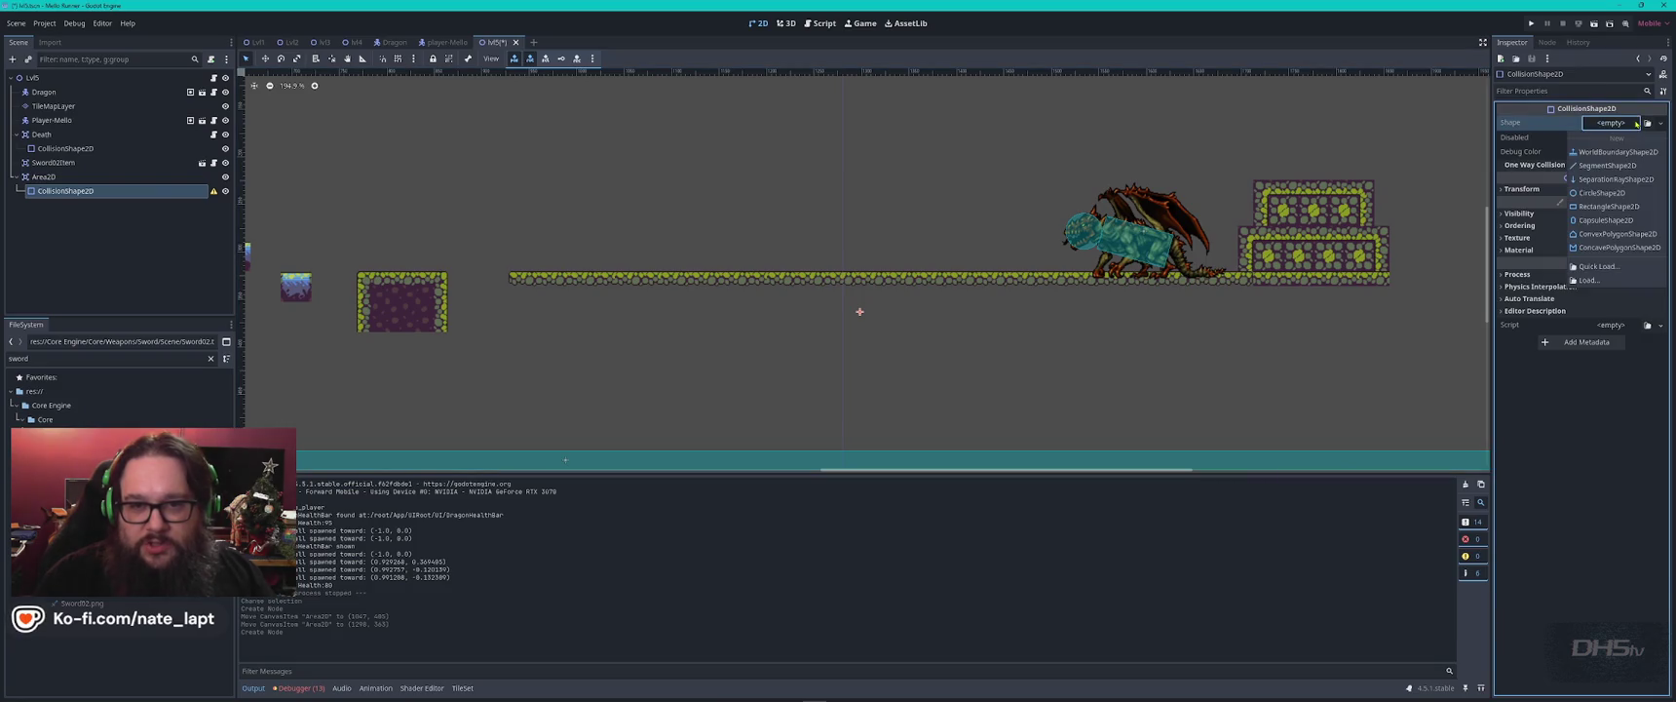
left_click(1608, 206)
Stretch the rectangle into a wide, taller band spanning beneath the level's platforms.
mouse_move(874, 325)
left_mouse_down()
mouse_move(1466, 328)
mouse_move(1488, 389)
left_mouse_up()
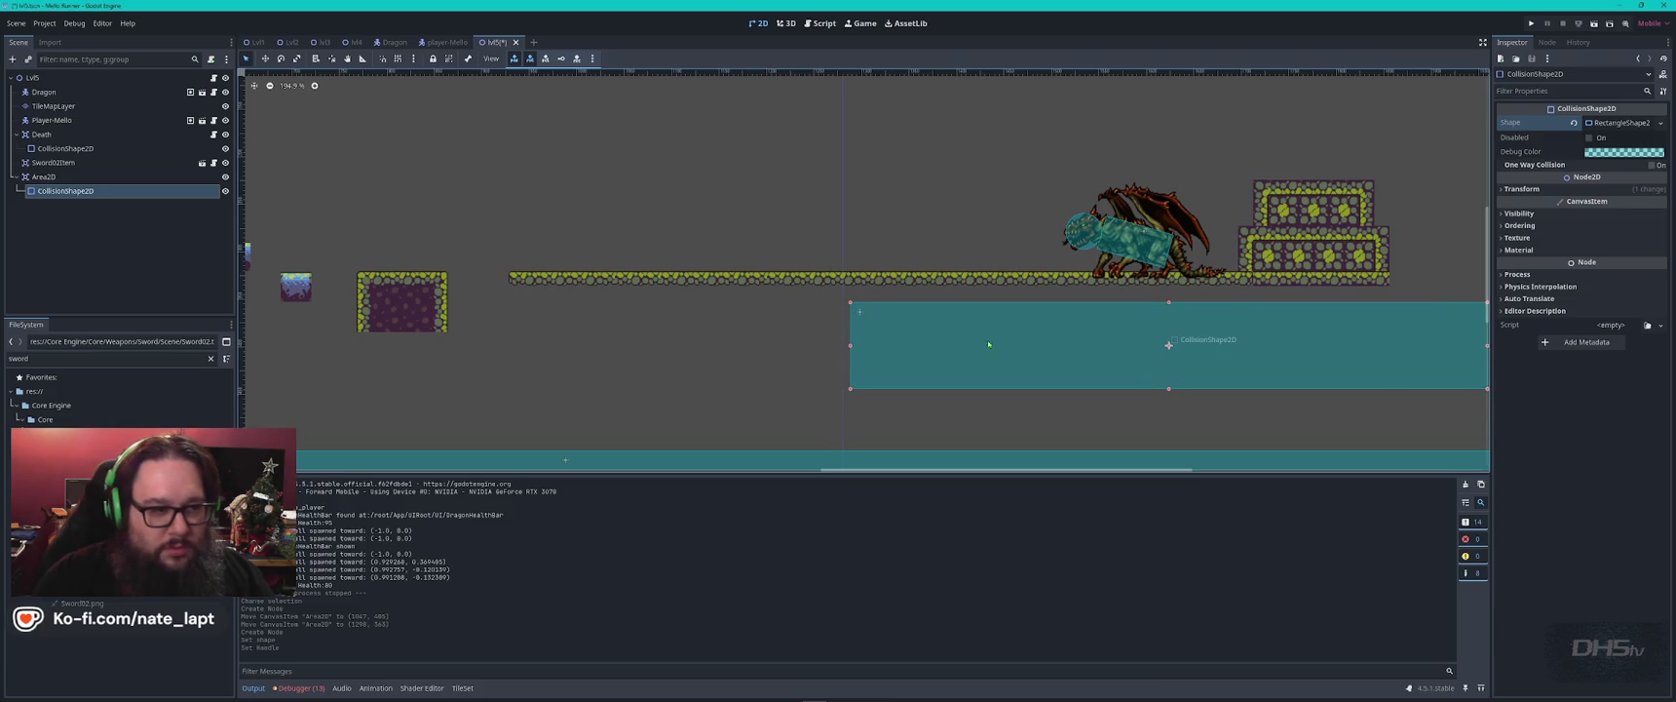
left_click_drag(849, 303, 241, 283)
scroll(1004, 376, "down", 1)
scroll(1004, 376, "down", 7)
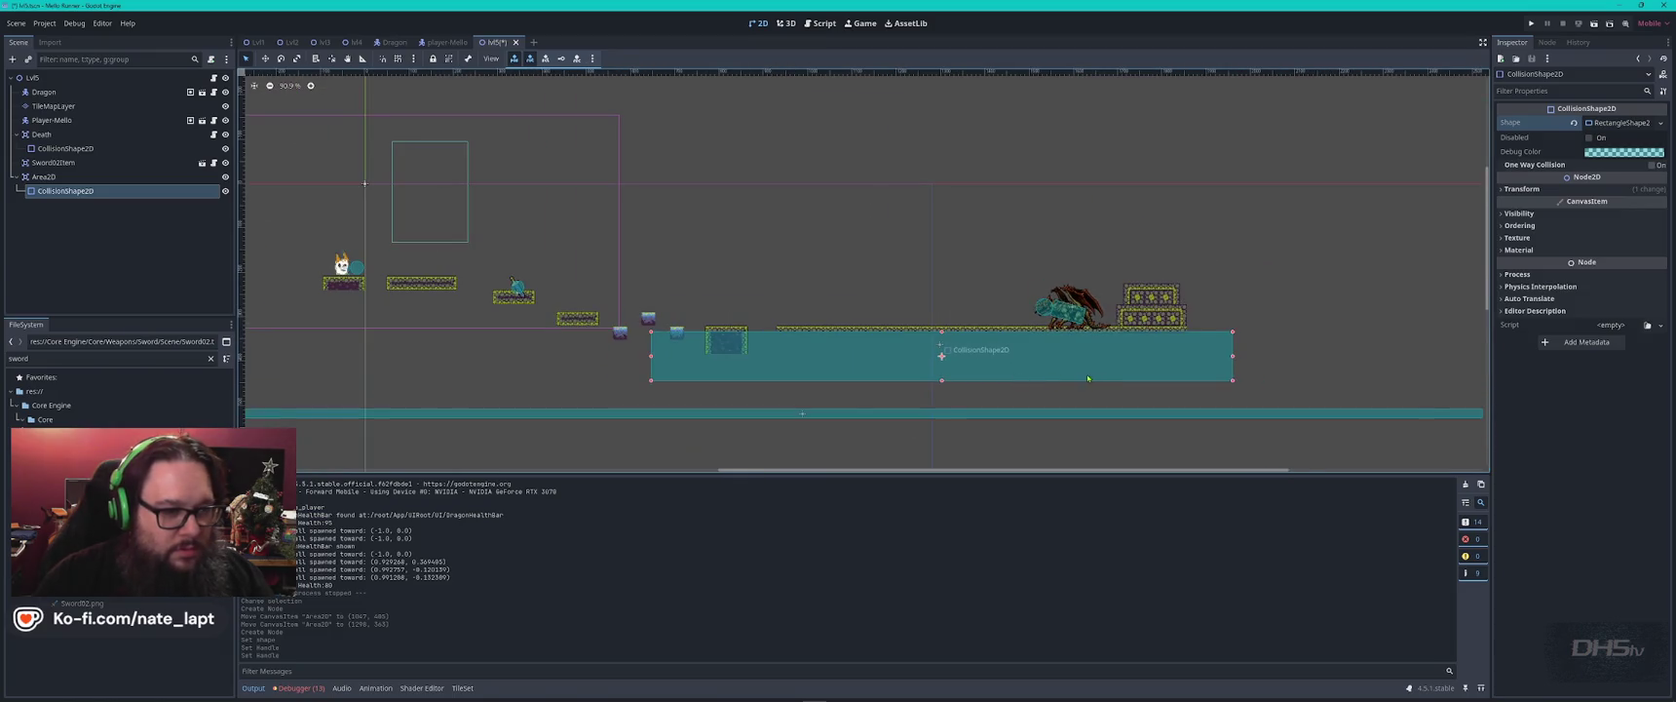
left_click_drag(1232, 358, 1443, 356)
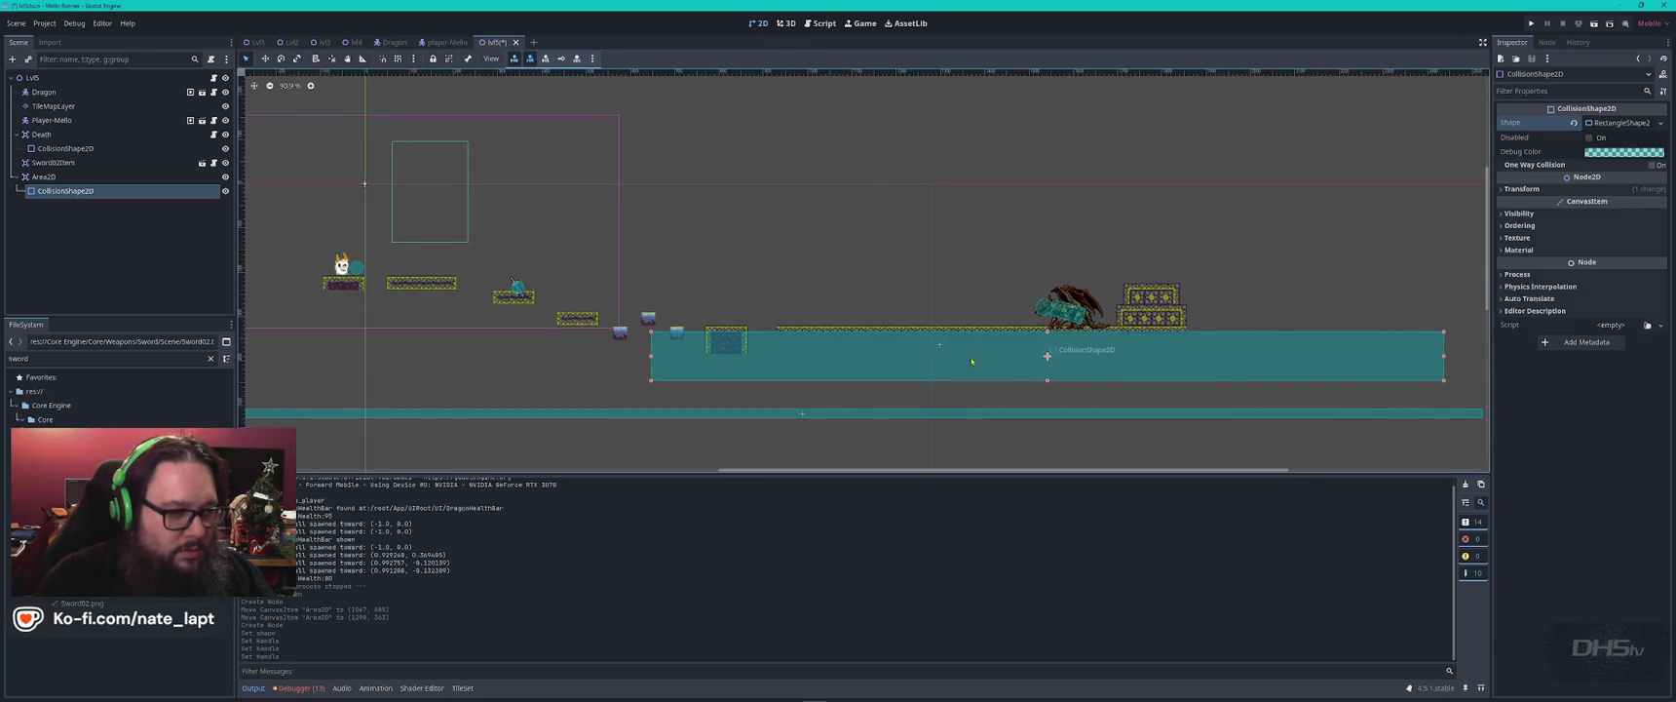
mouse_move(649, 360)
left_mouse_down()
mouse_move(336, 364)
mouse_move(365, 364)
left_mouse_up()
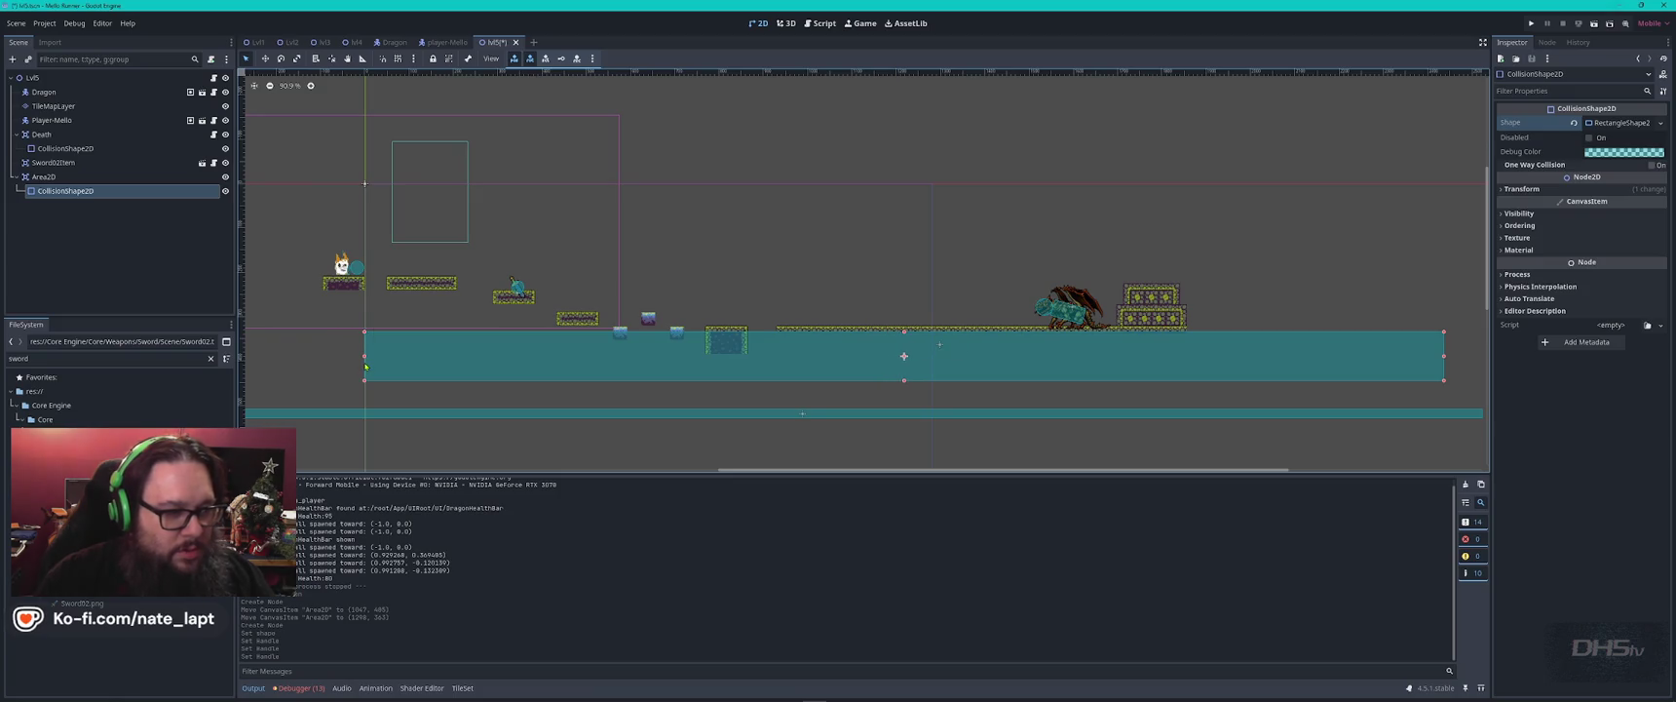
left_click_drag(904, 380, 907, 404)
double_click(185, 179)
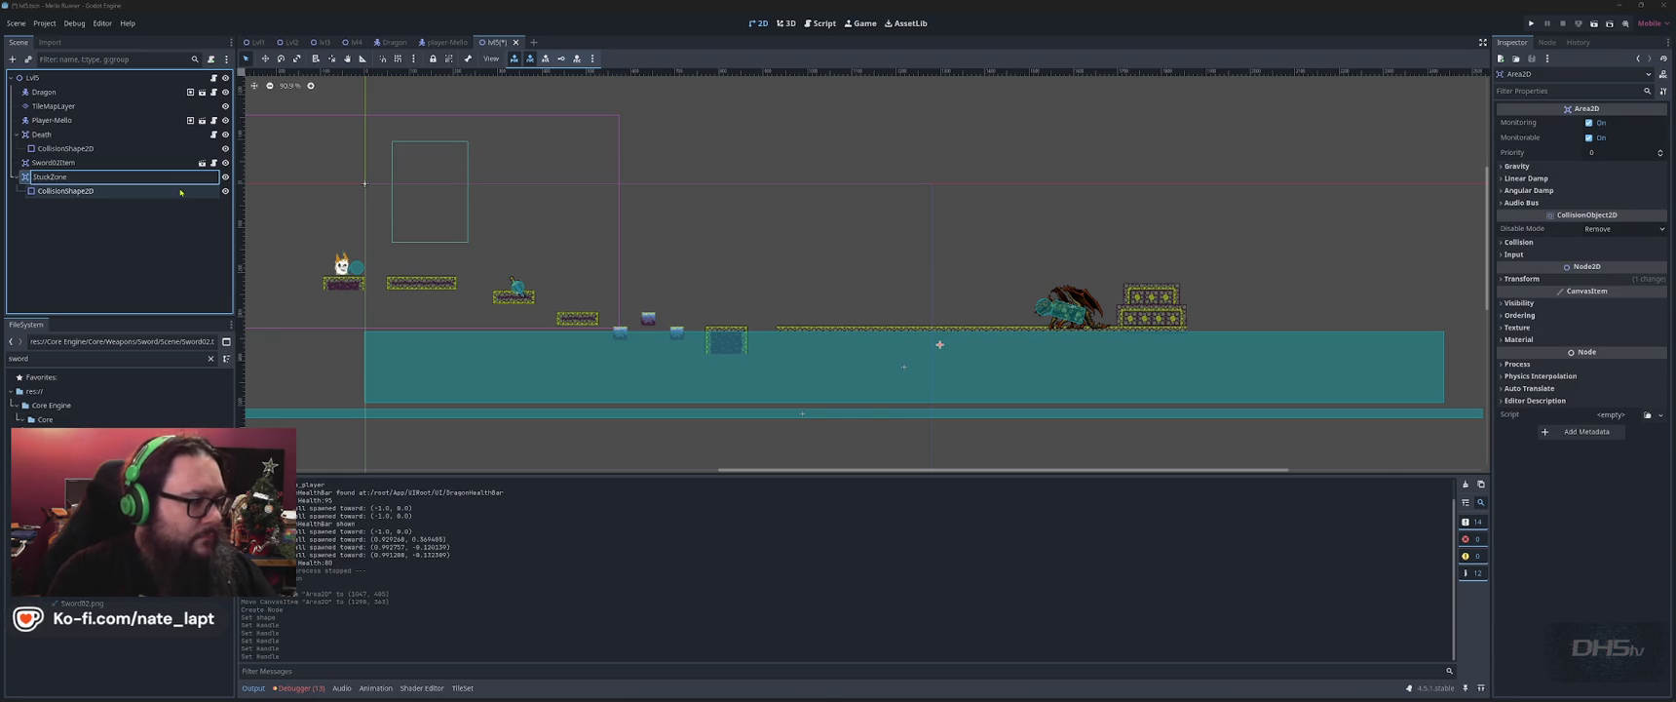
Name the Area2D StuckZone and snip a screenshot of the level scene with Snipping Tool.
key("Return")
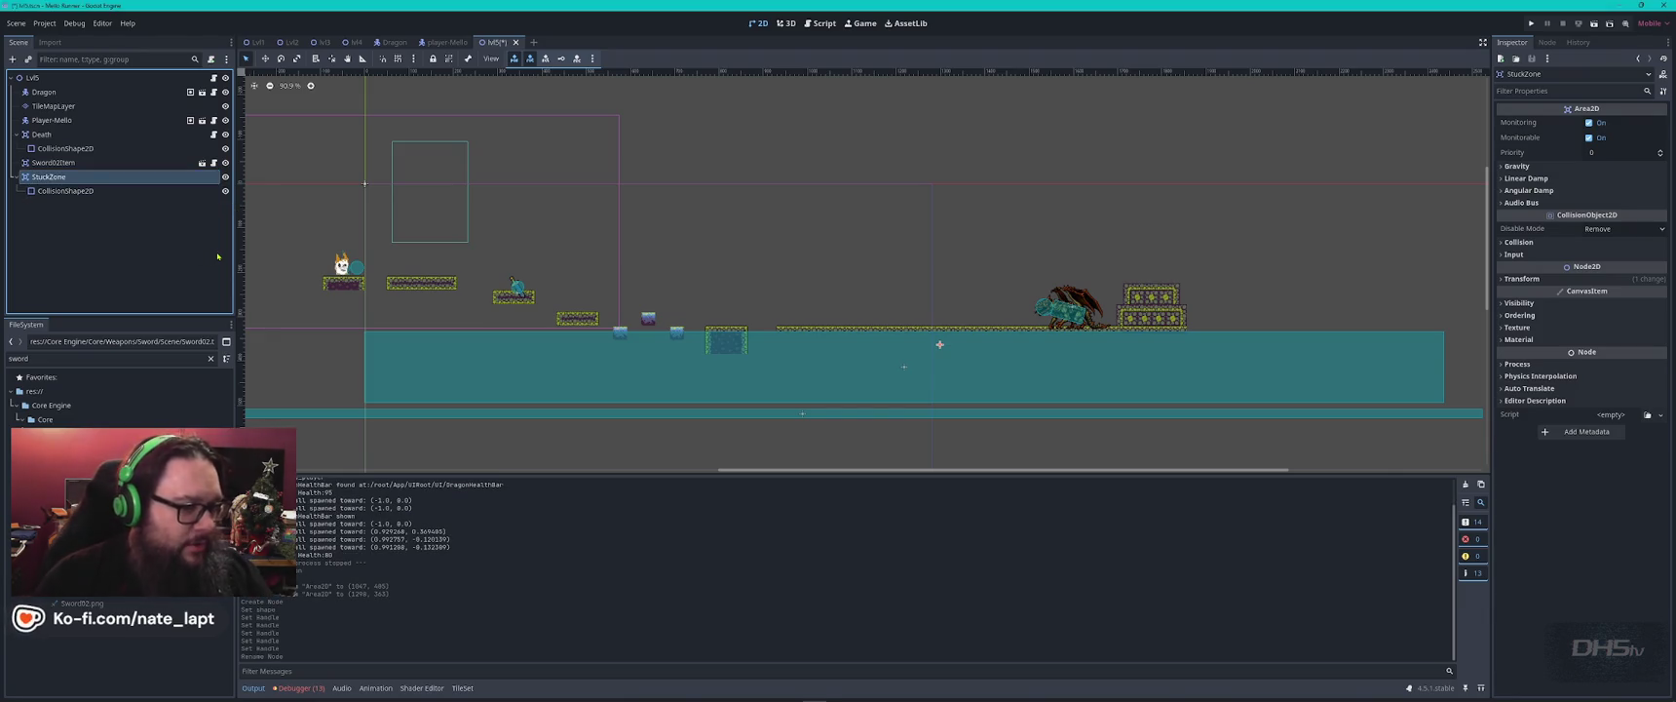
key("super")
type("snip")
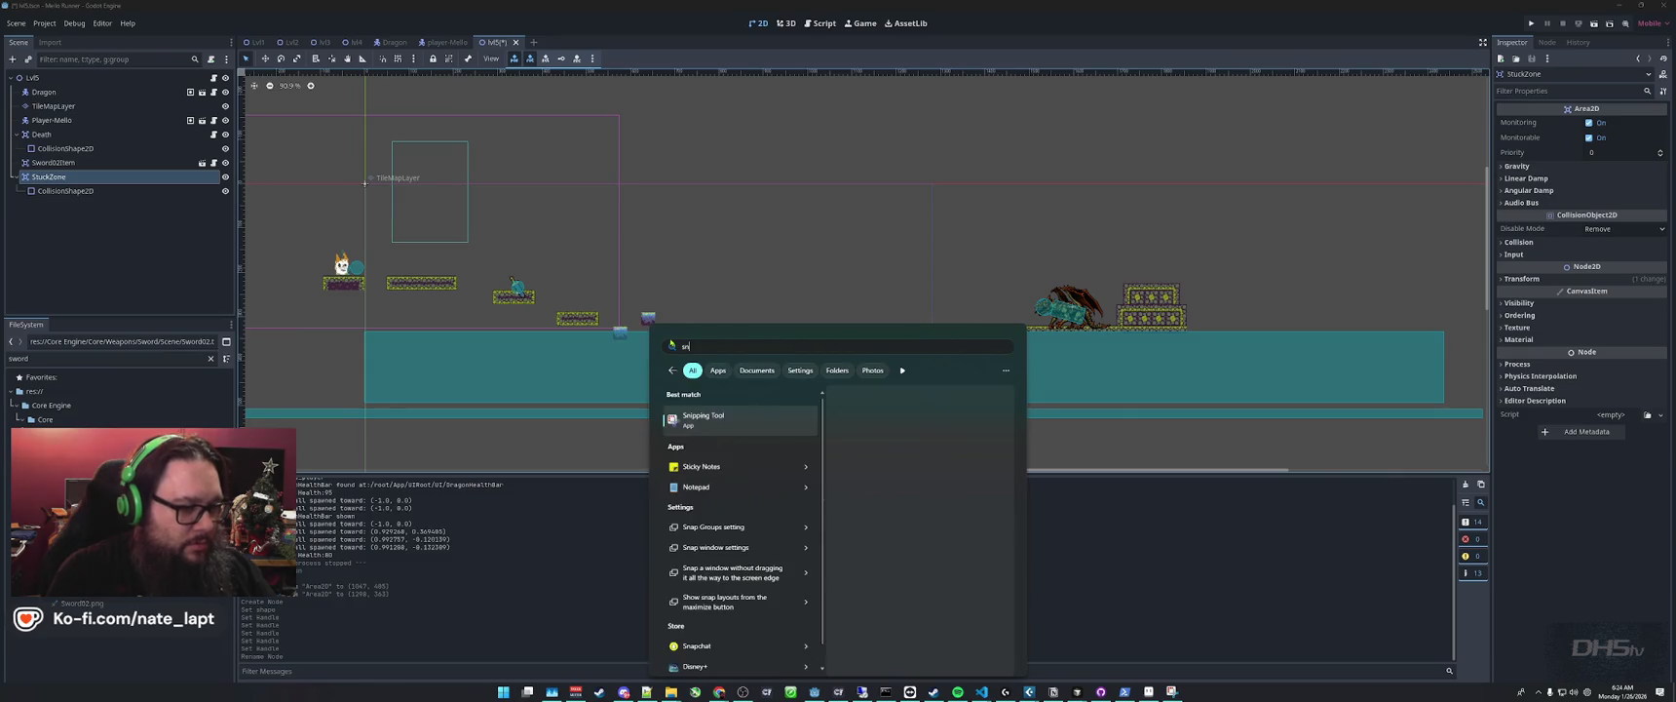
key("Return")
left_click(1067, 180)
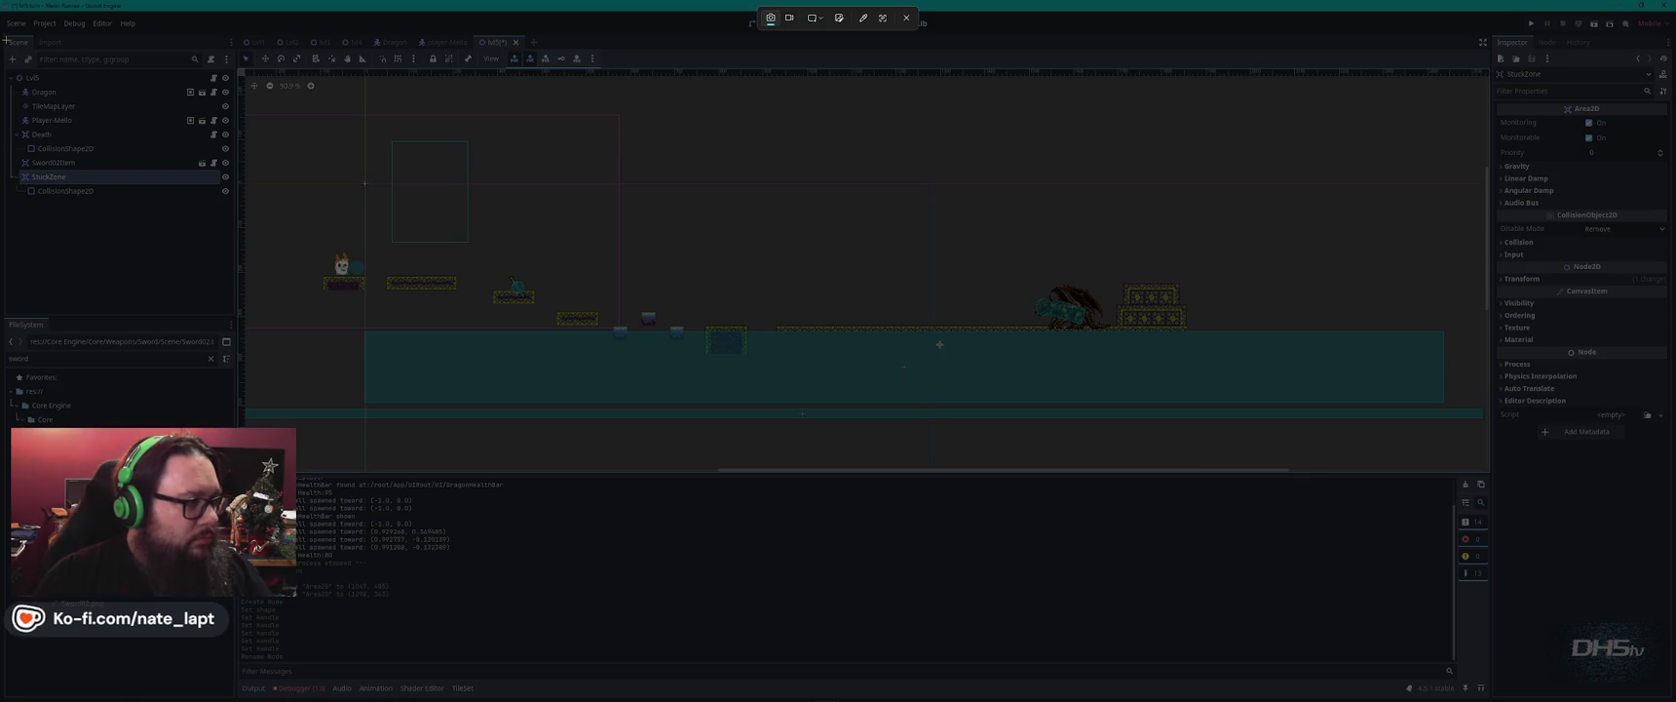
mouse_move(3, 32)
left_mouse_down()
mouse_move(1469, 399)
mouse_move(1488, 464)
left_mouse_up()
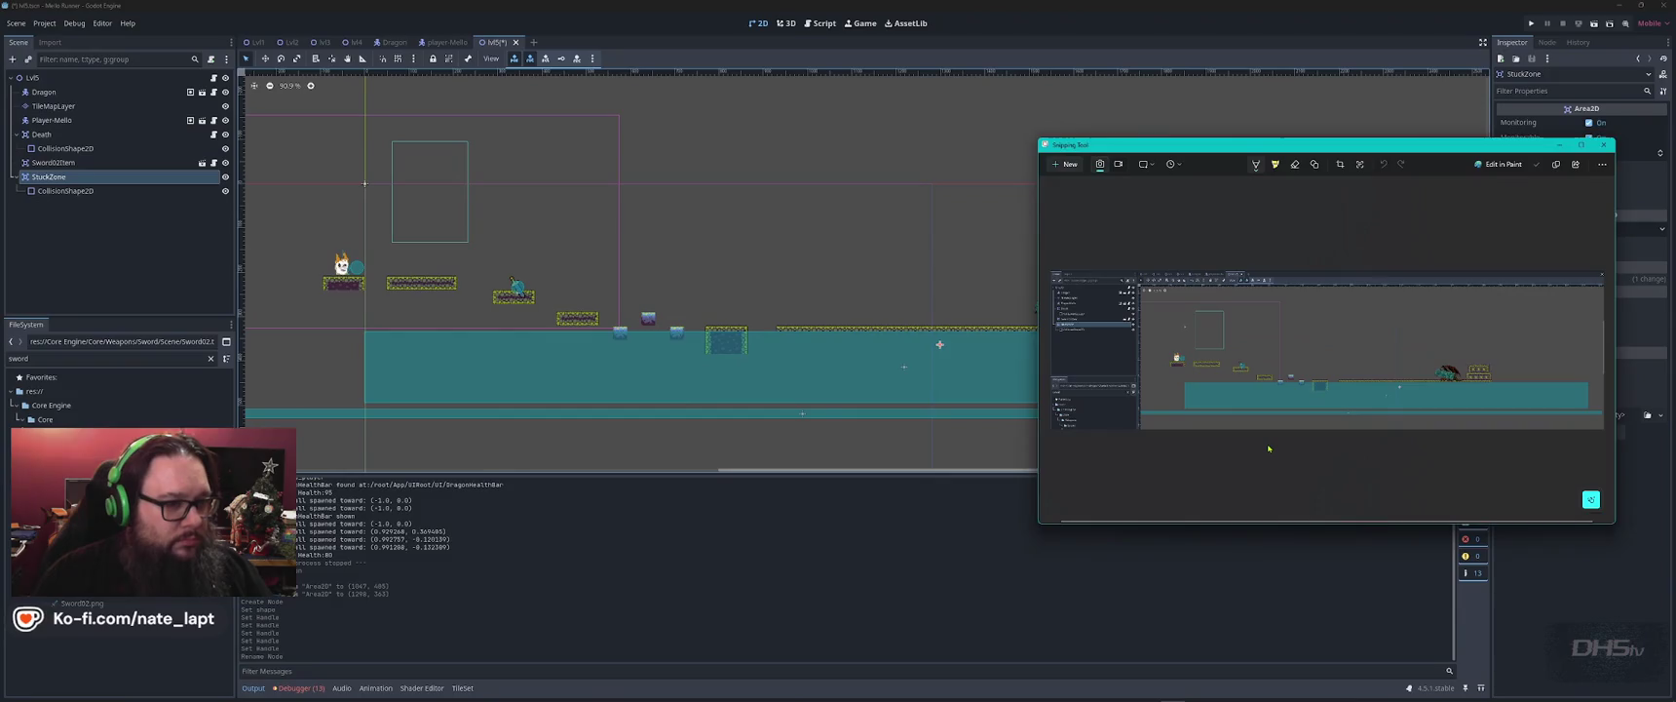
key("alt+Tab")
key("alt+Tab")
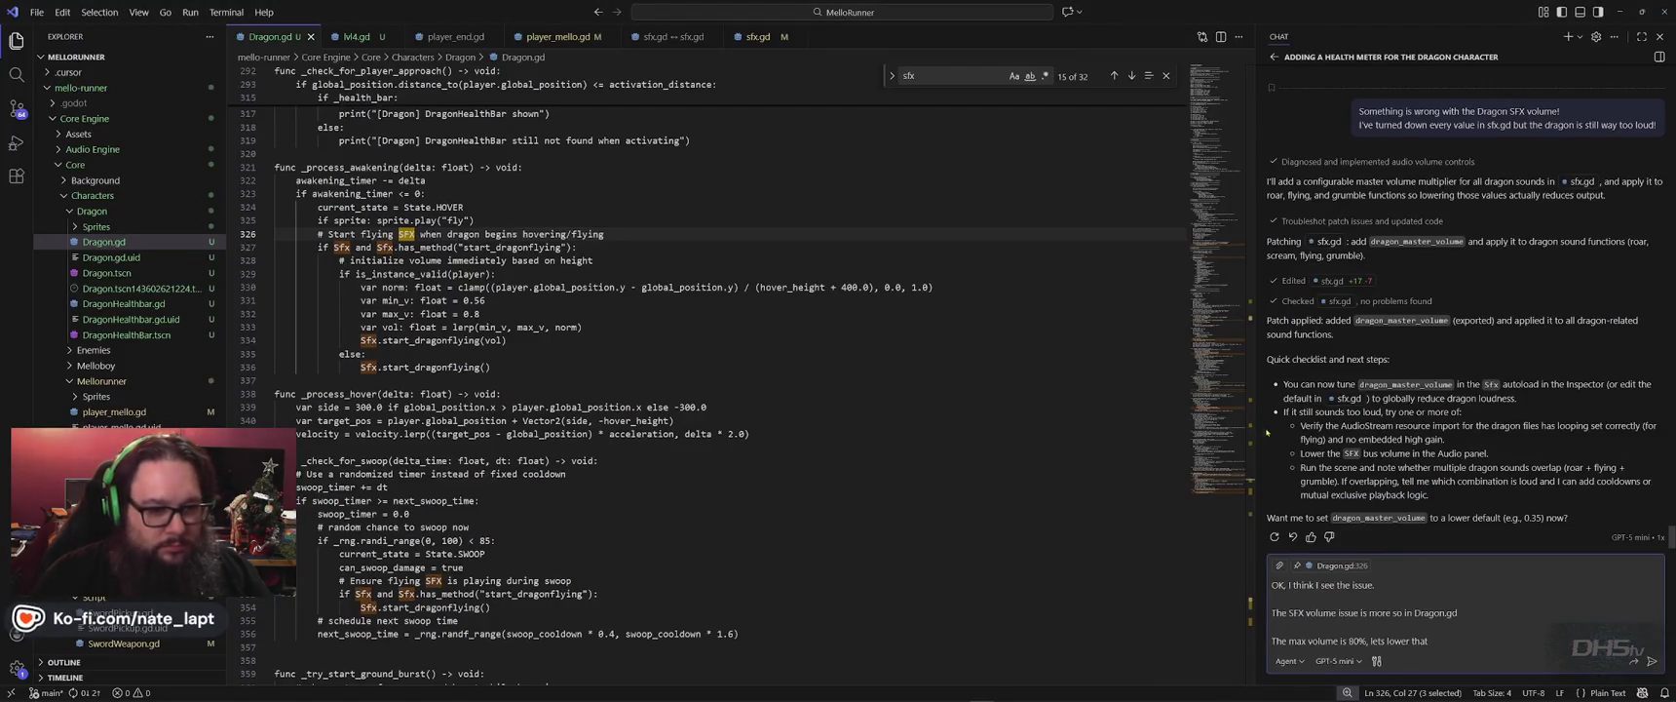
Replace the old chat draft with a note that the dragon ran under the floor and should reappear.
key("ctrl+a")
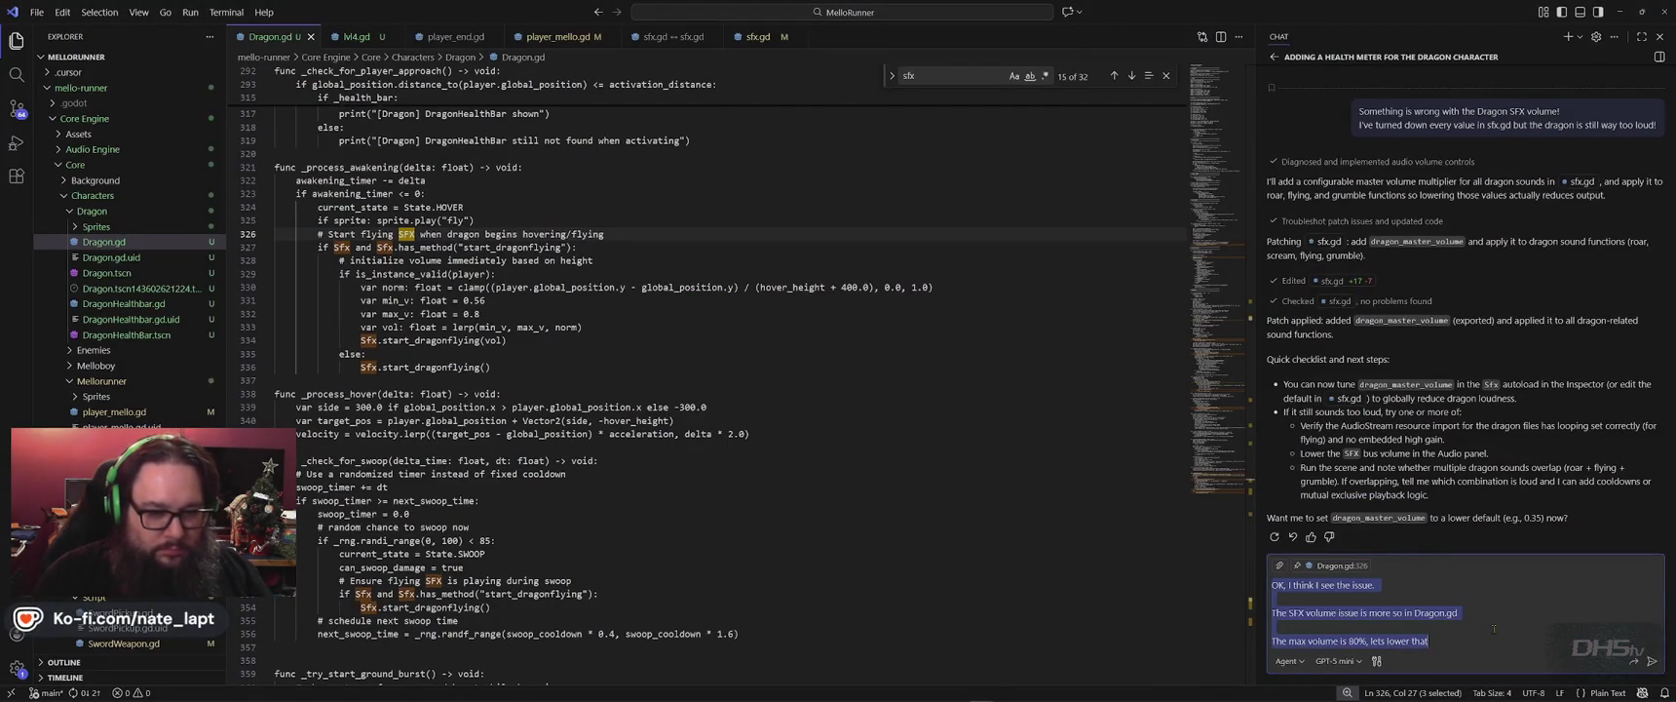
key("BackSpace")
type("OK, New Dragon")
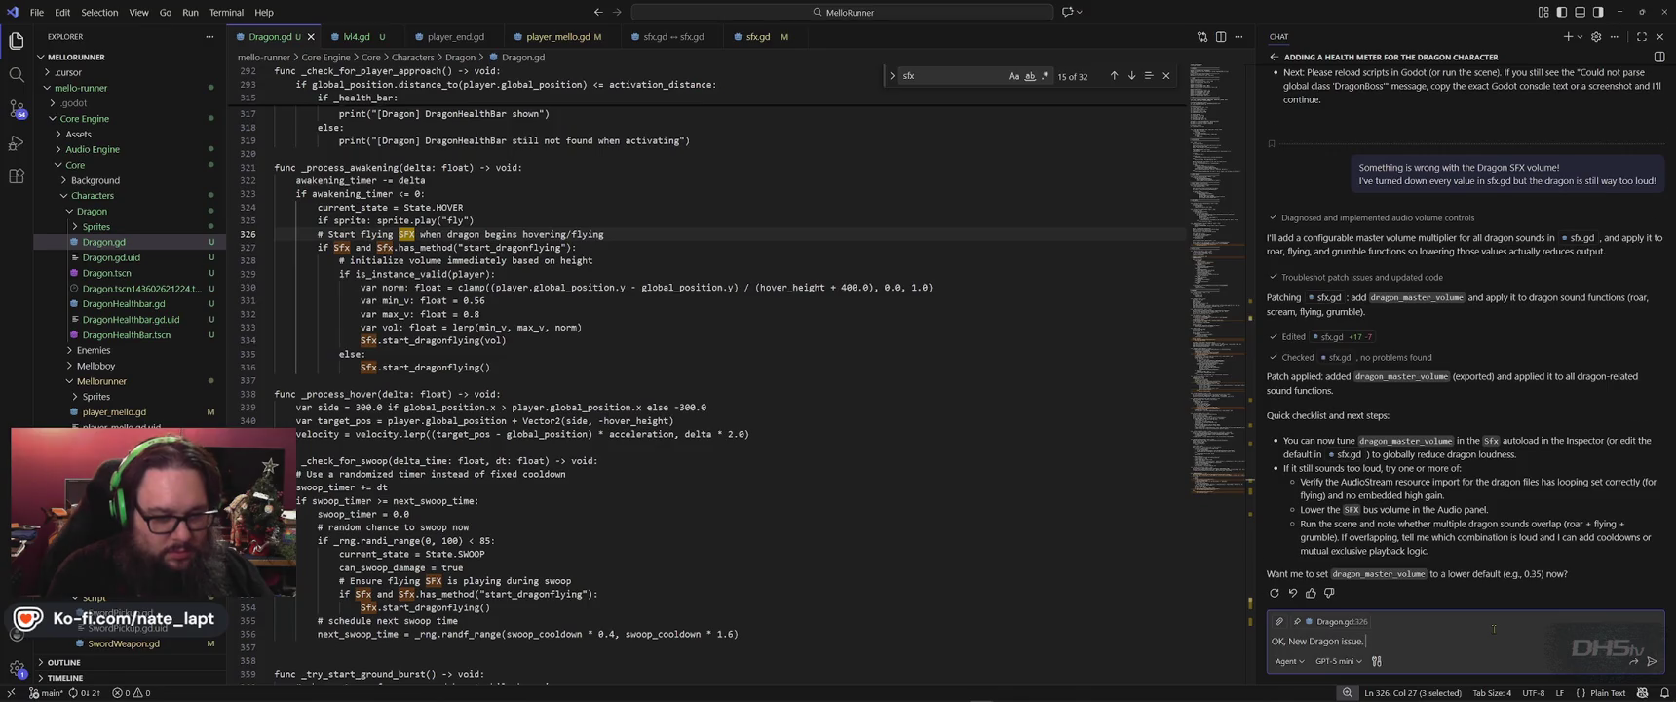
key("shift+Return")
type("The ")
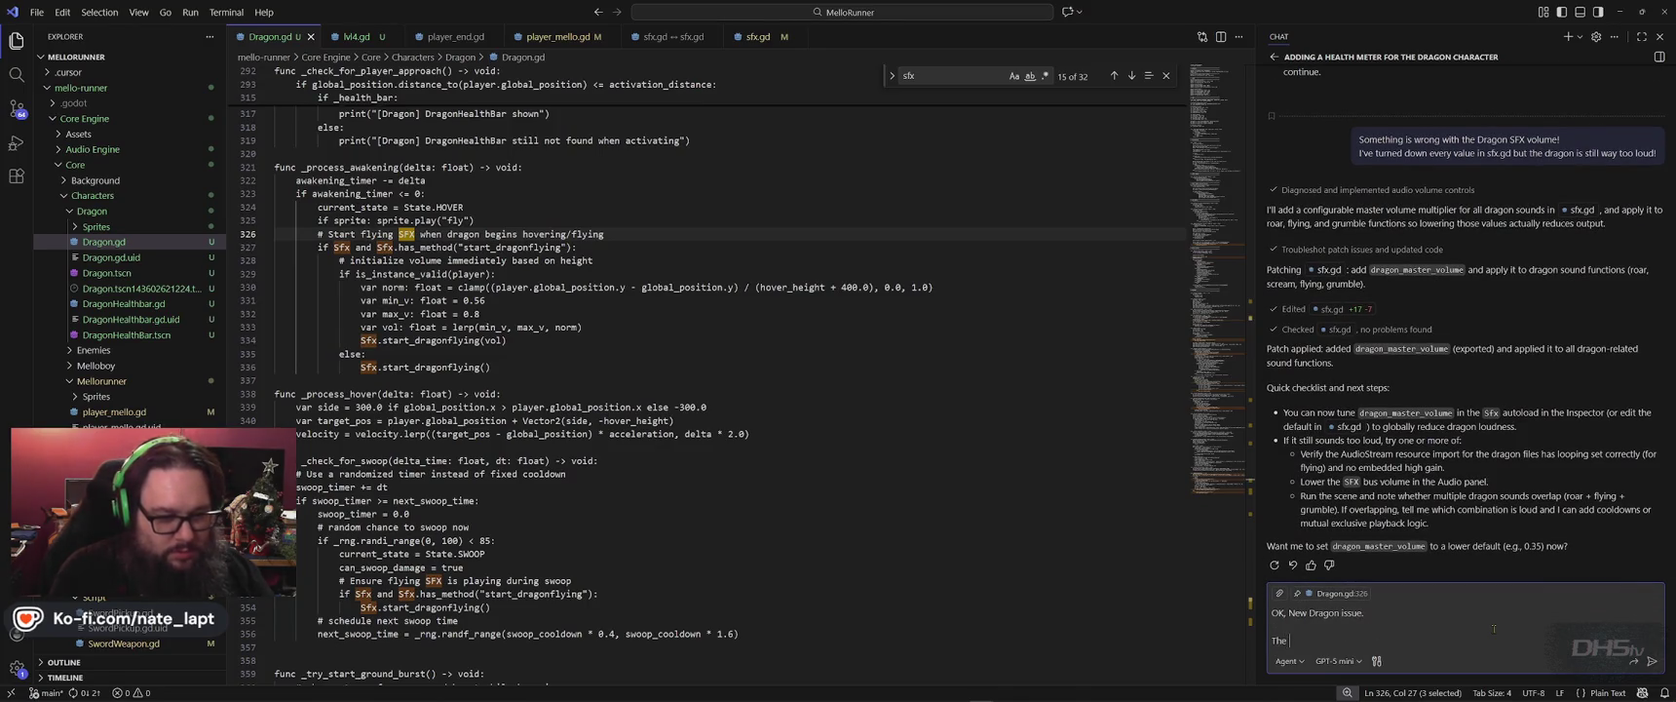
type("don randomly")
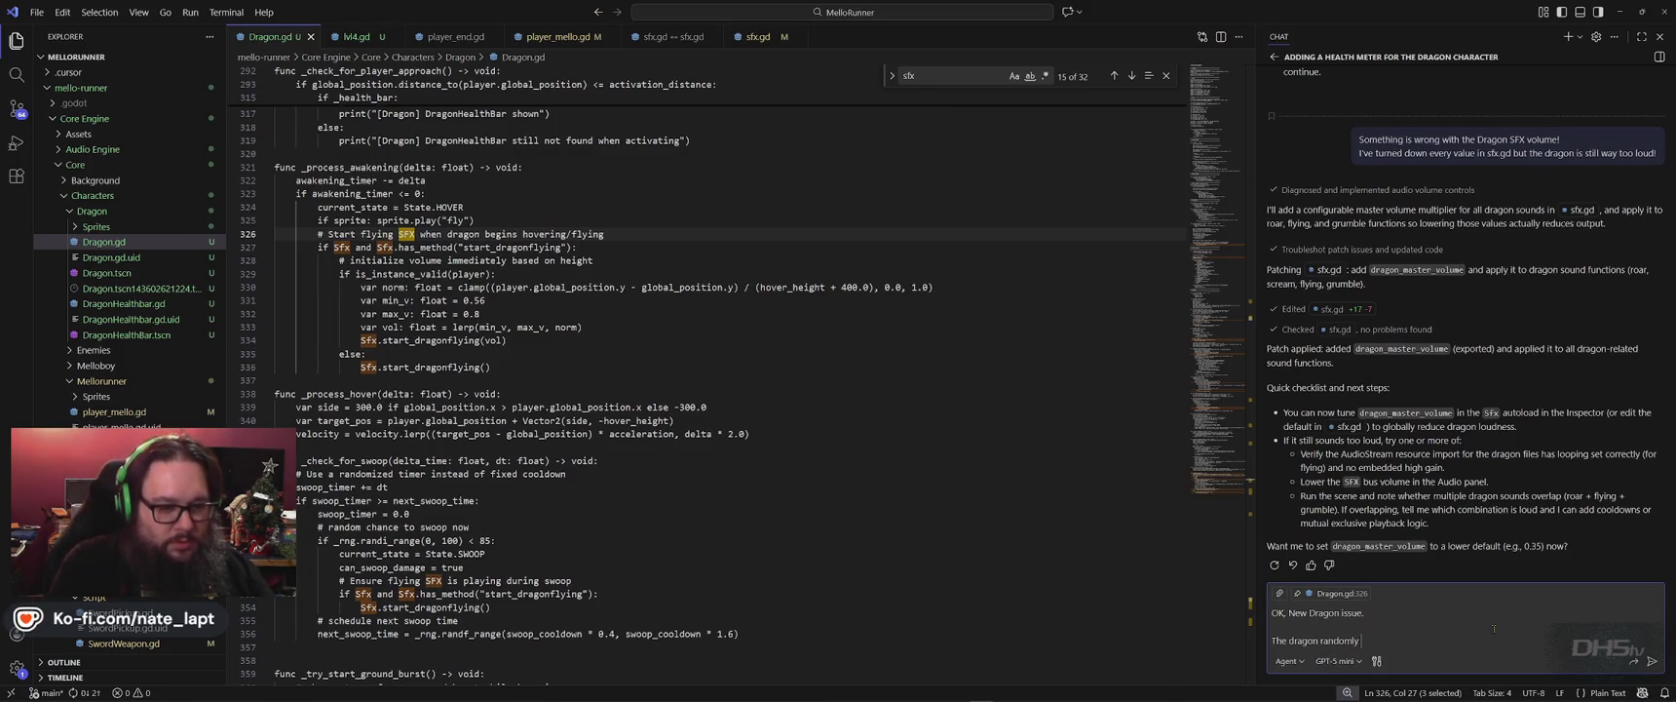
type("und")
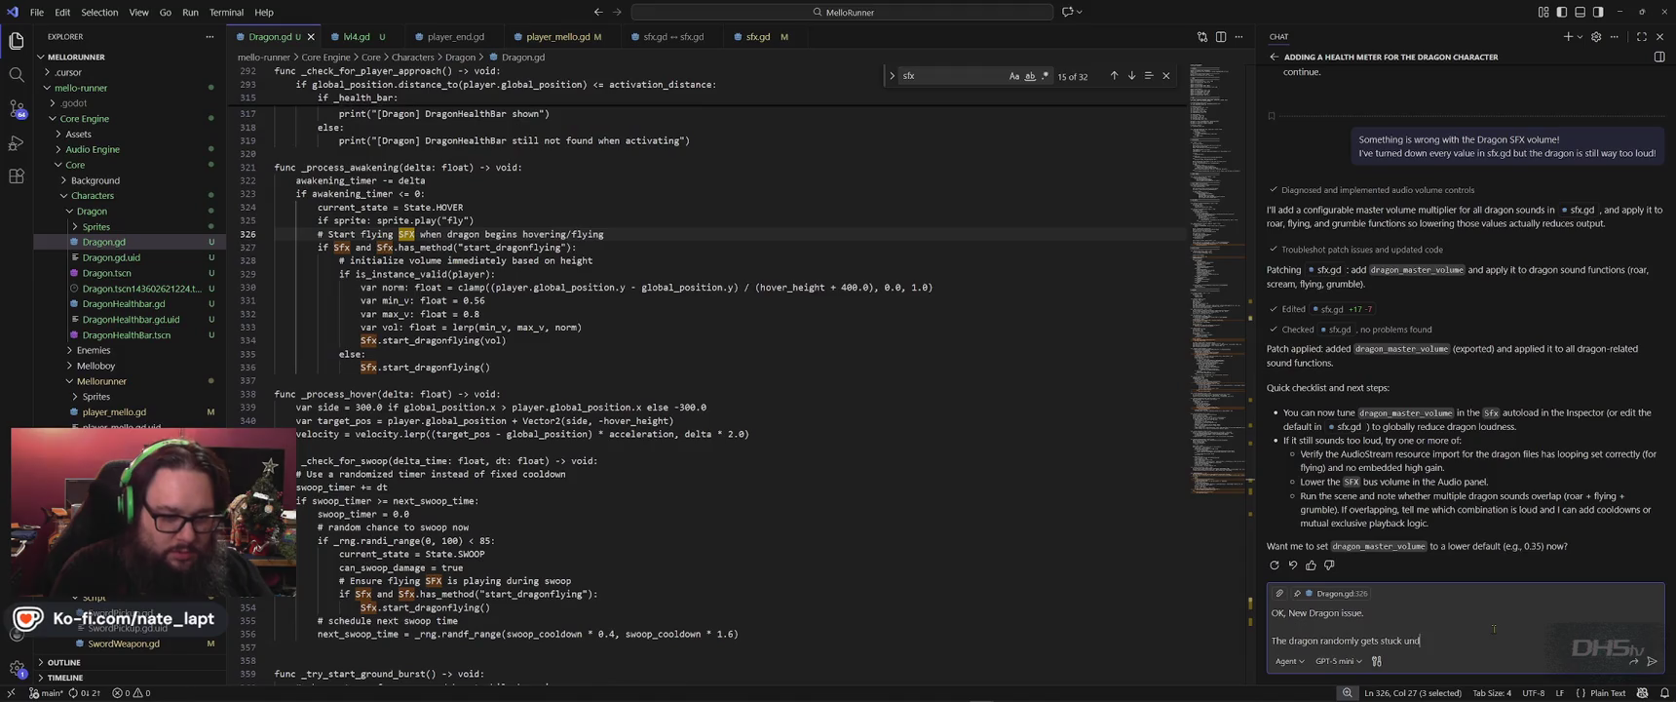
type("er thoor.")
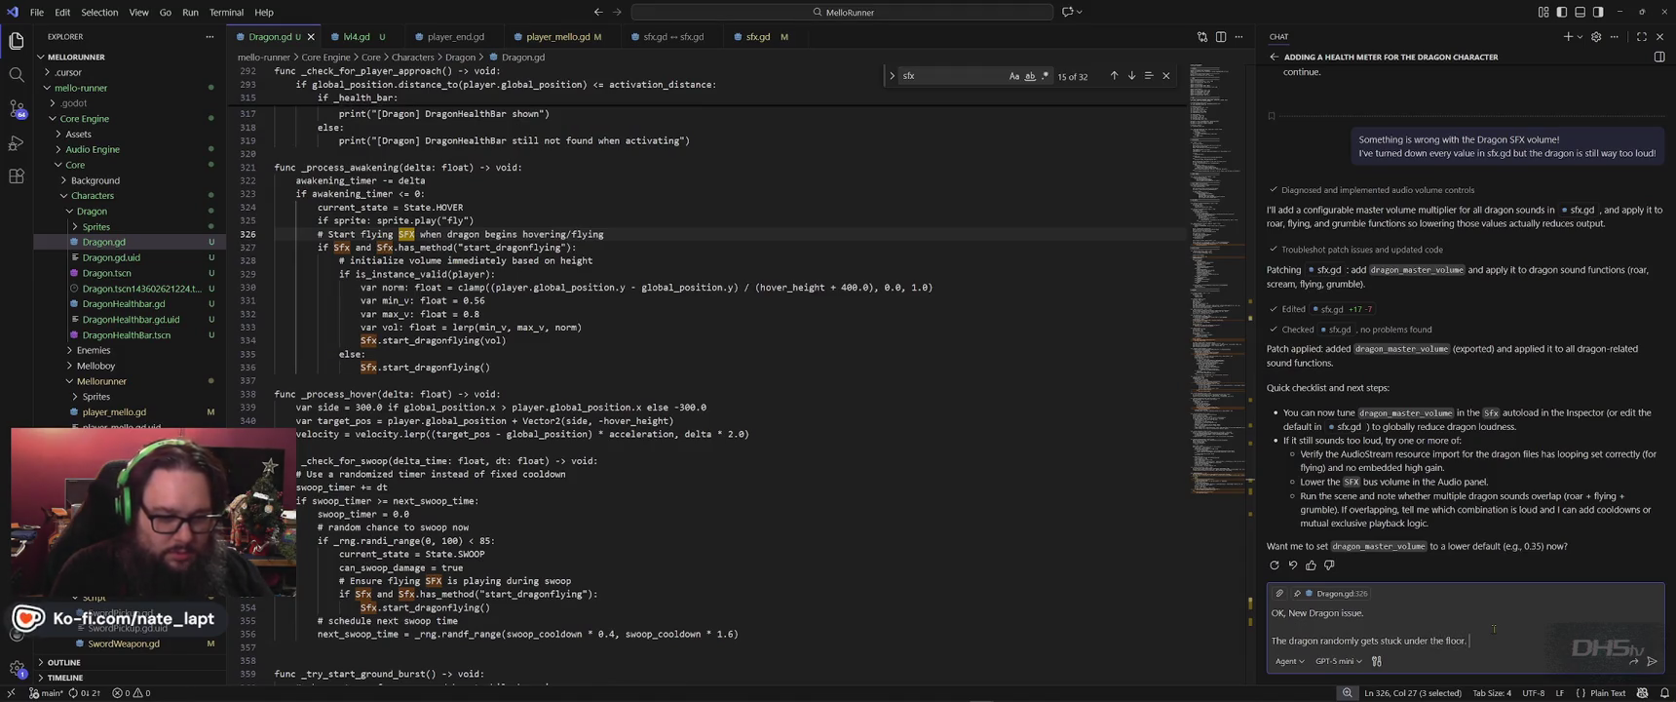
key("shift+Return")
type("Lets make it so")
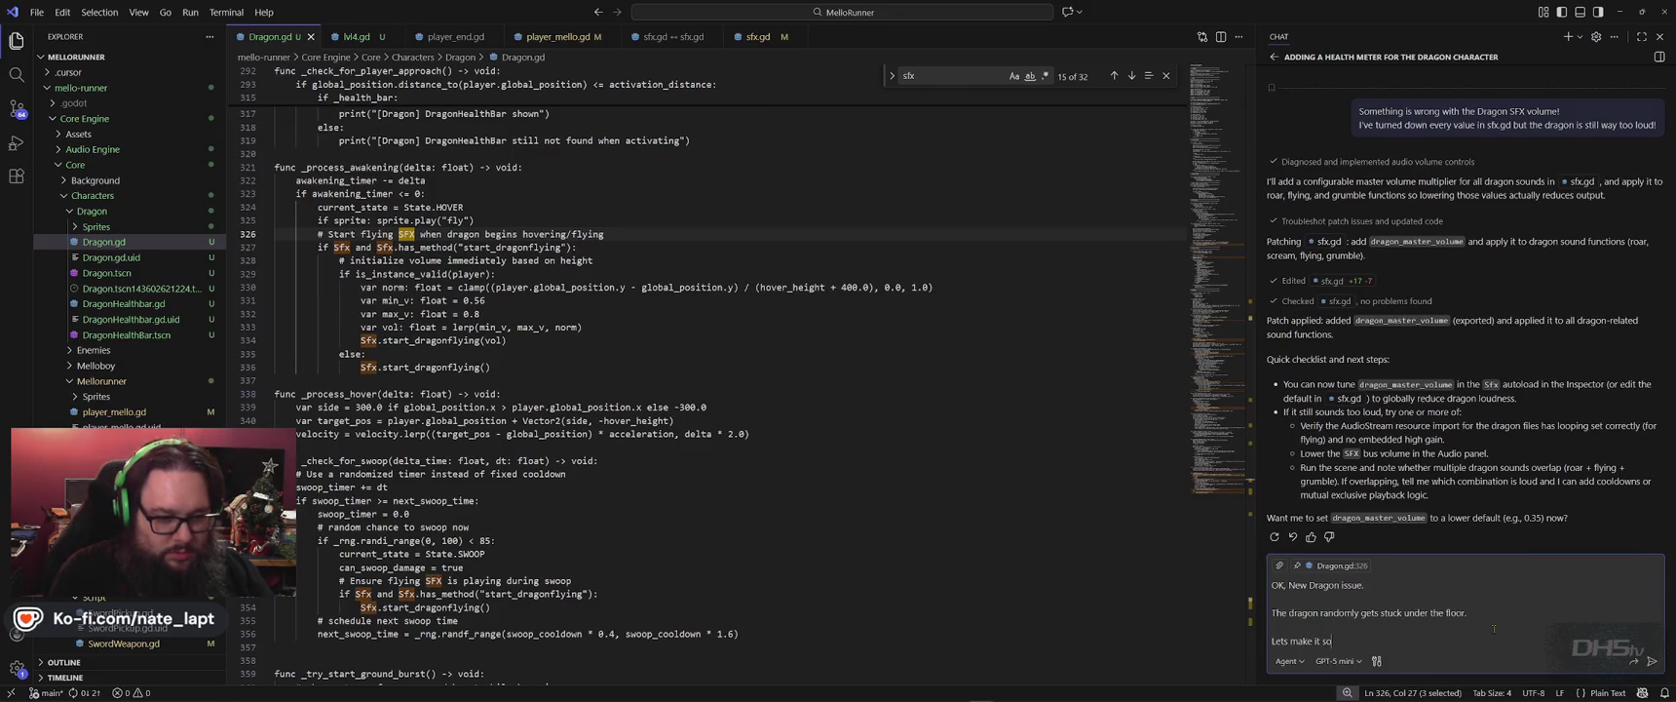
type("if the ")
type("on is ")
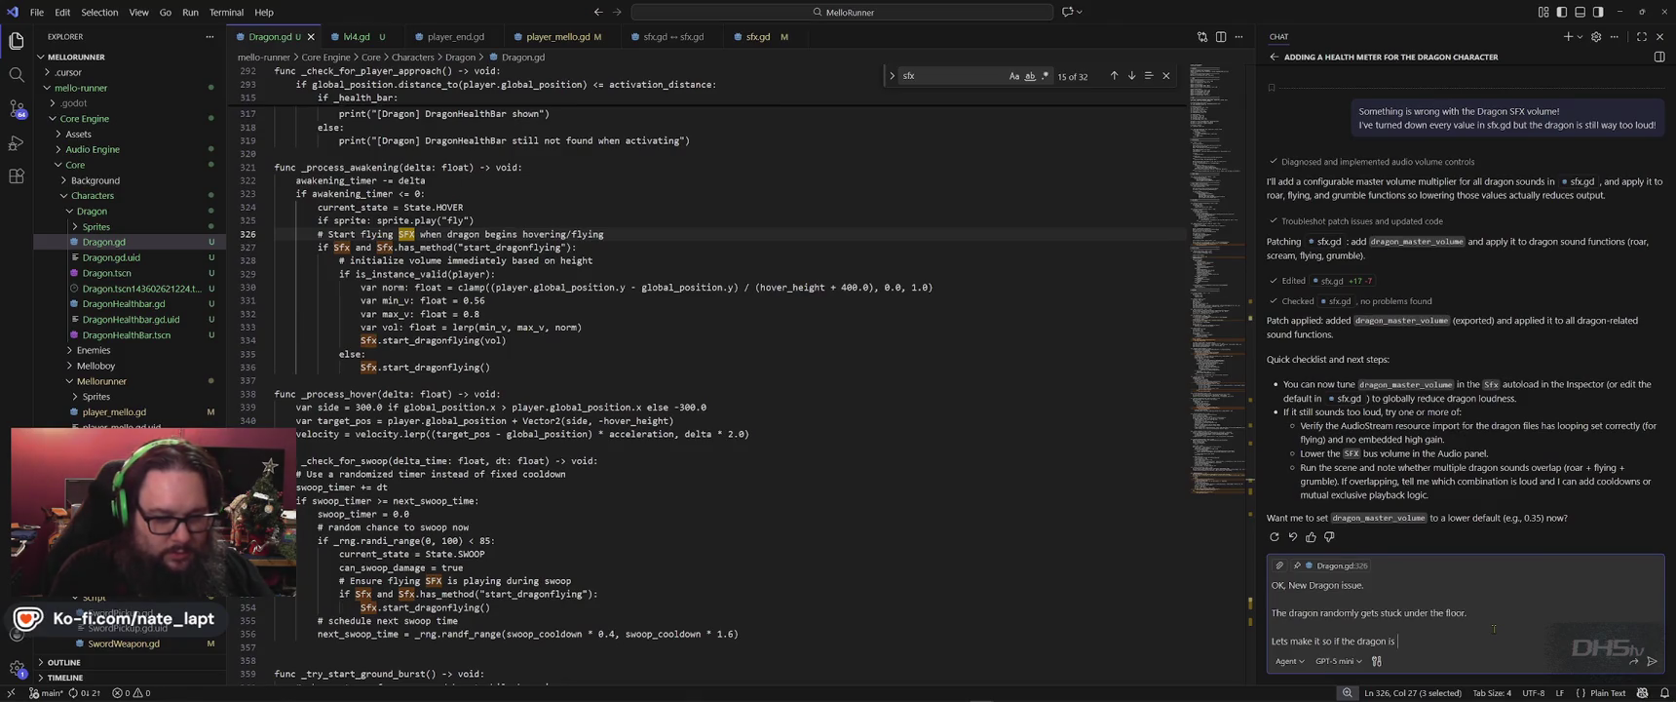
type("s Are")
type("a2D it flys")
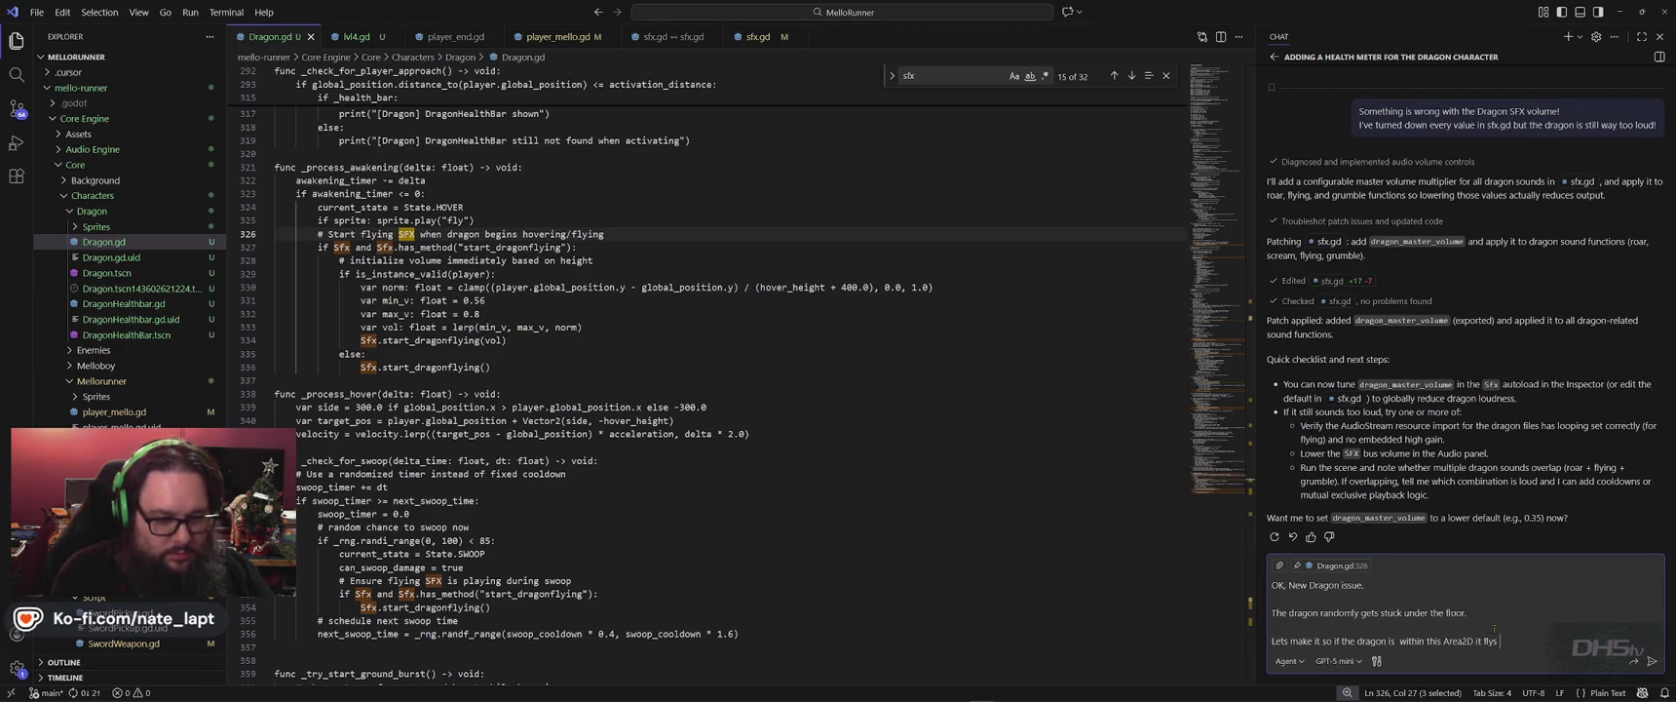
type(" off scre")
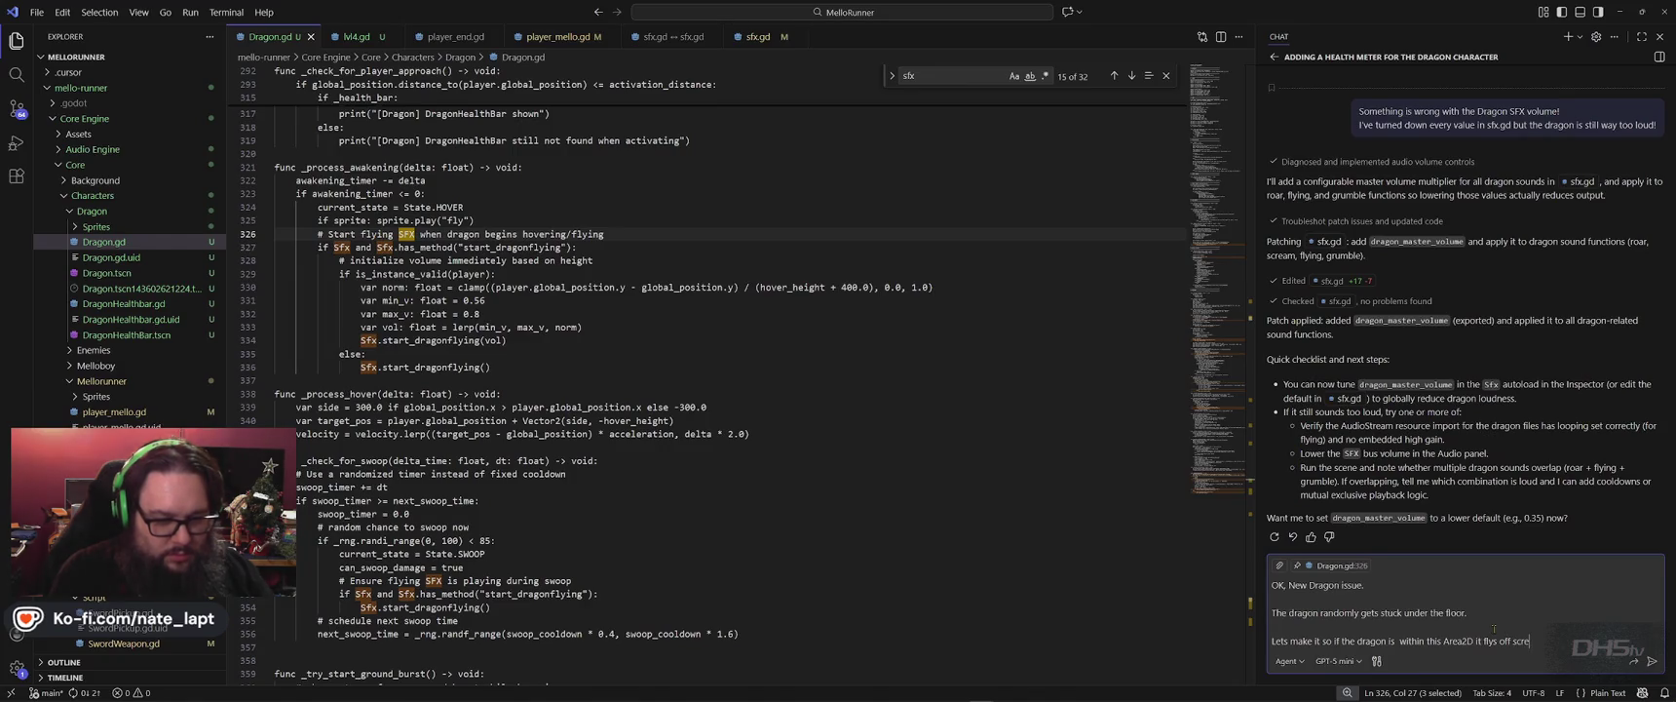
type("enreapears from above!")
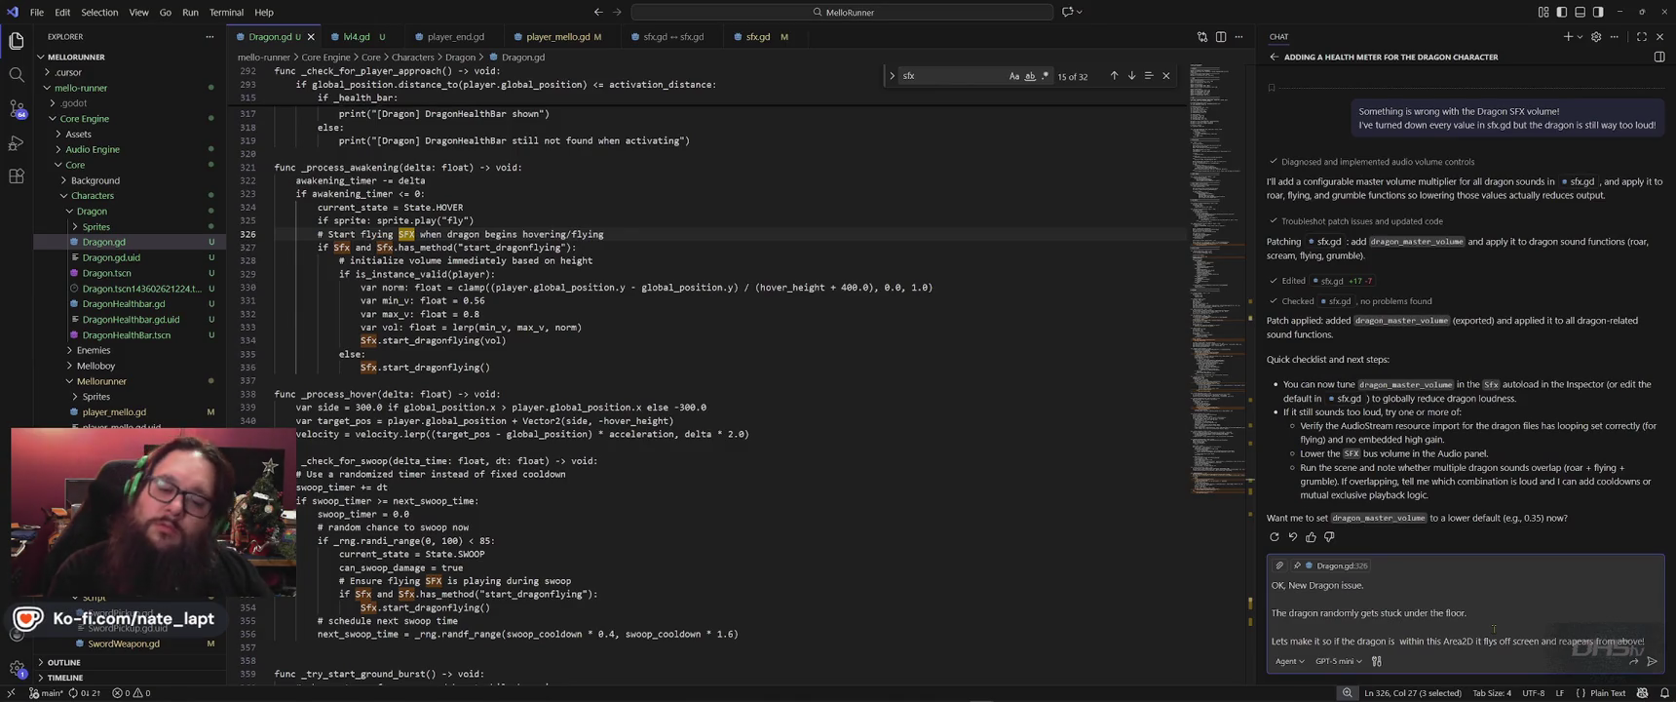
Paste the level screenshot and state the area is named "StuckZone".
key("shift+Return")
key("ctrl+v")
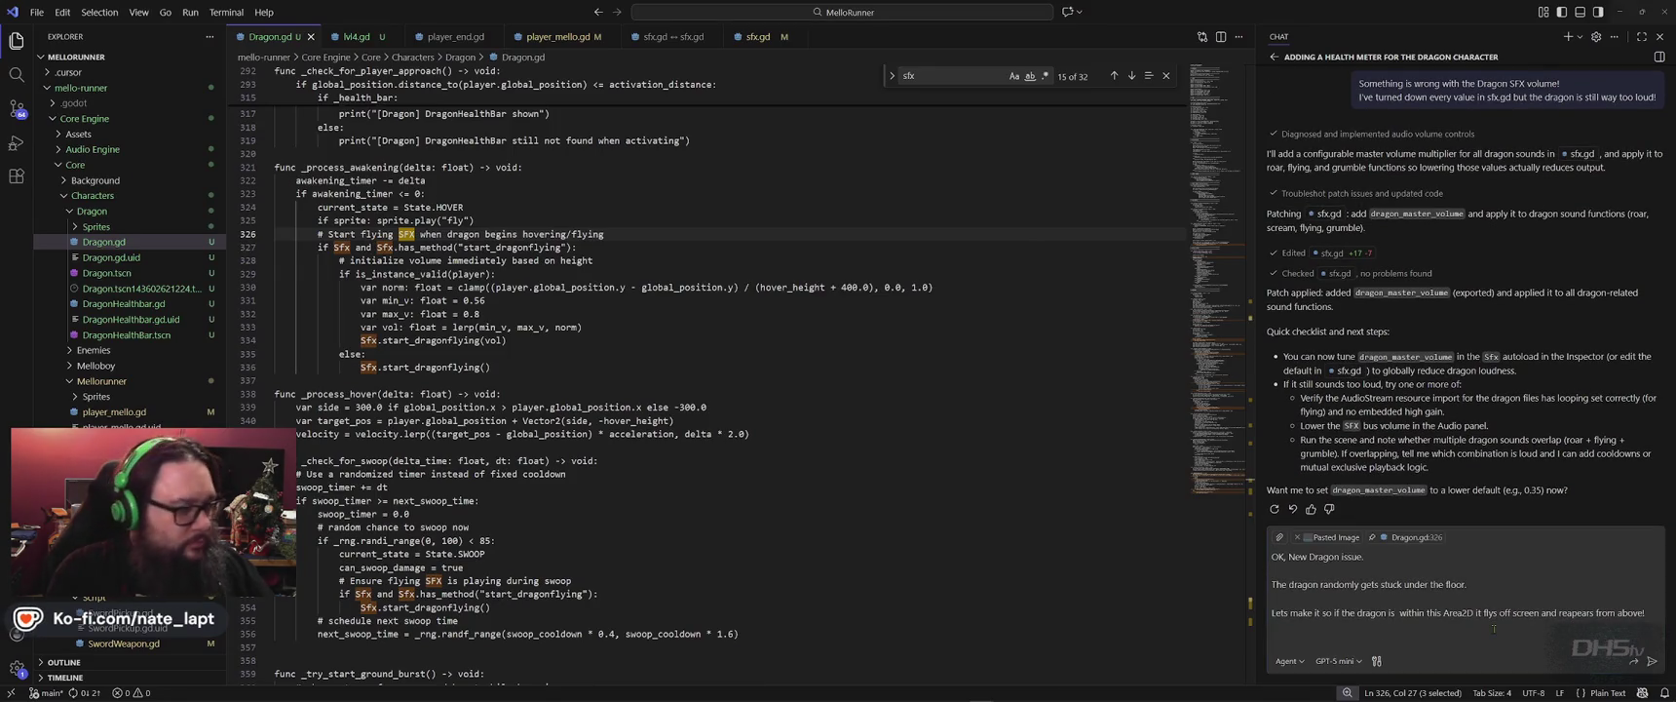
key("alt+Tab")
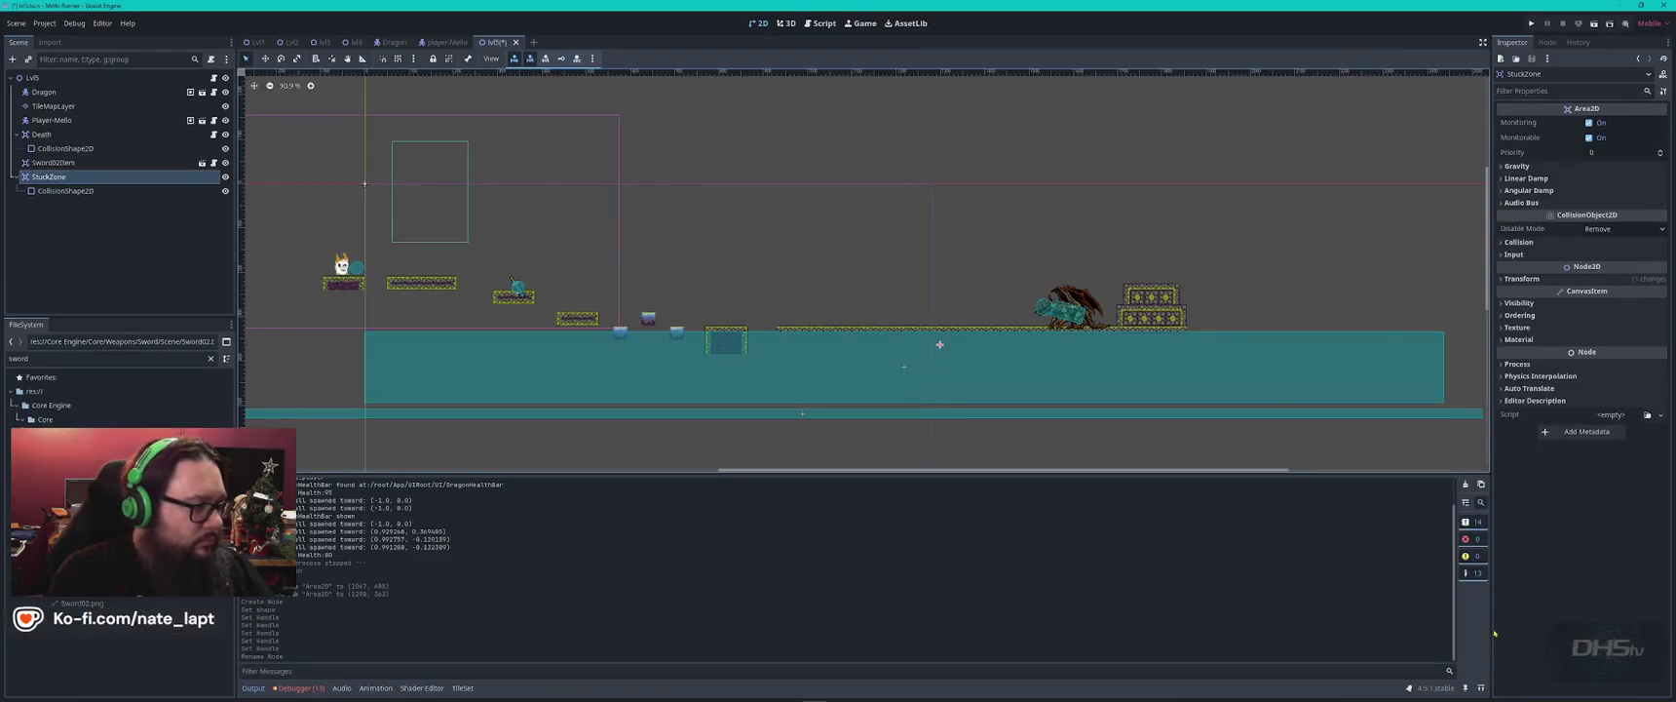
key("alt+Tab")
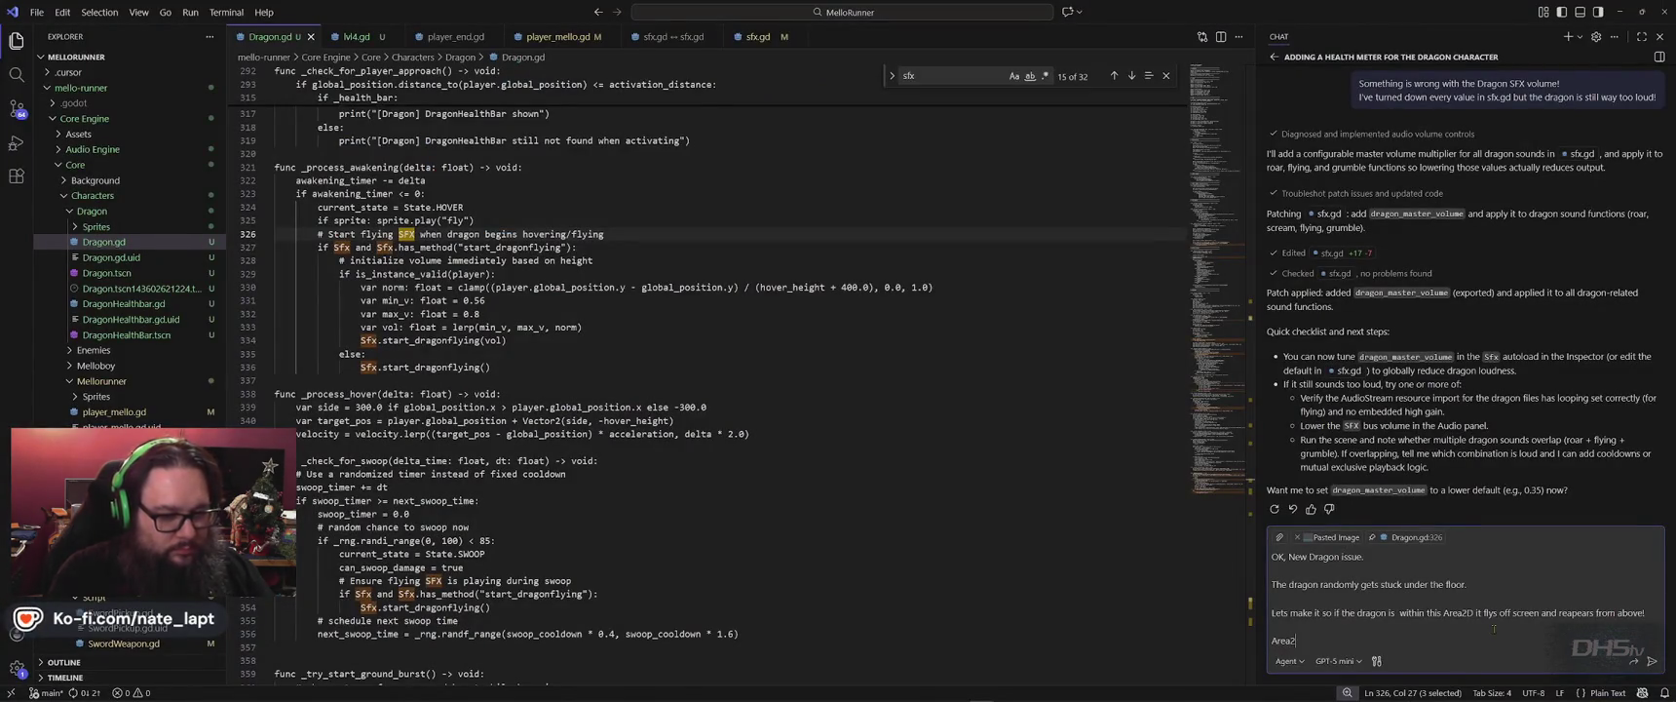
type("D na")
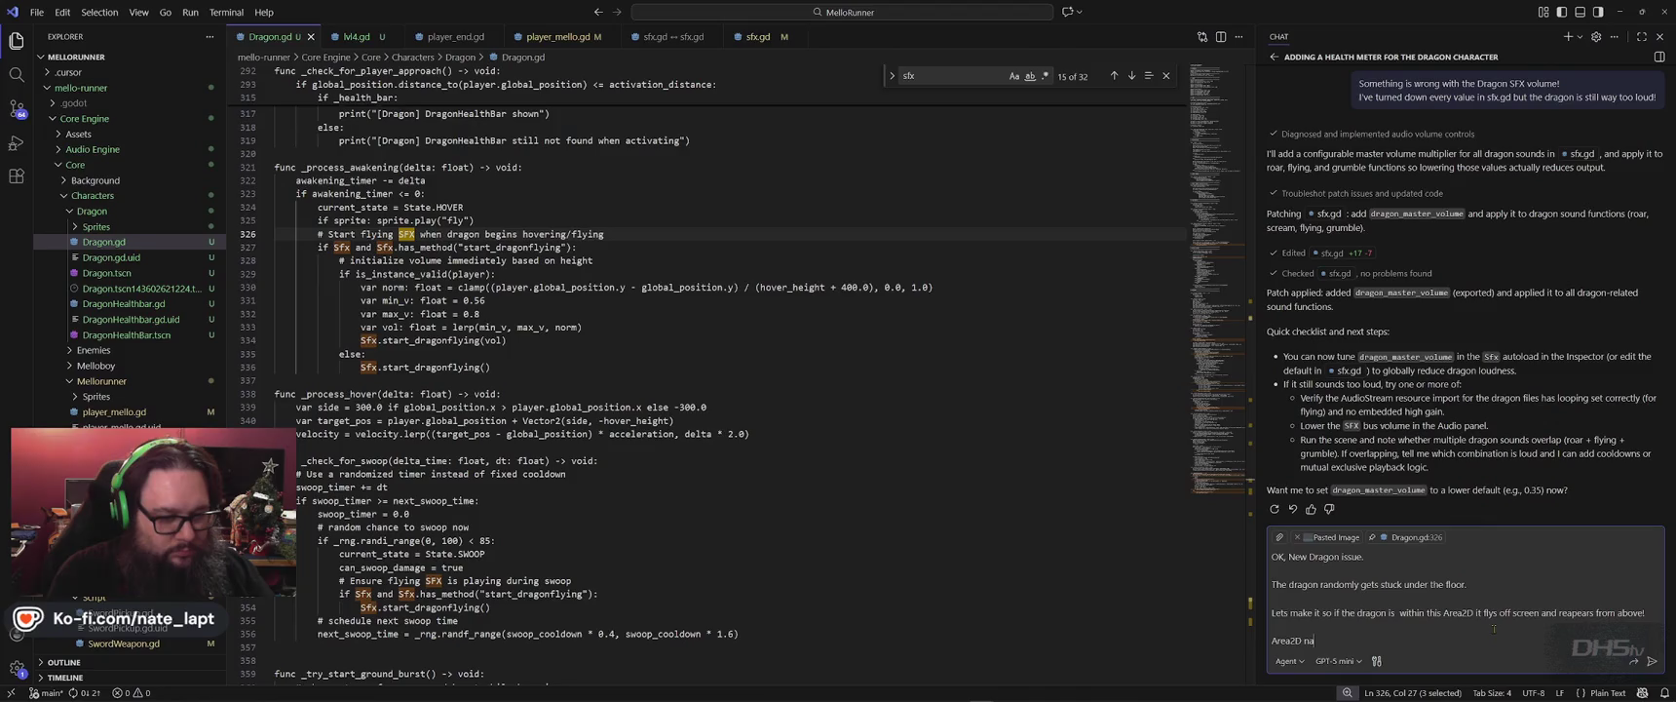
type("med \"StuckZone")
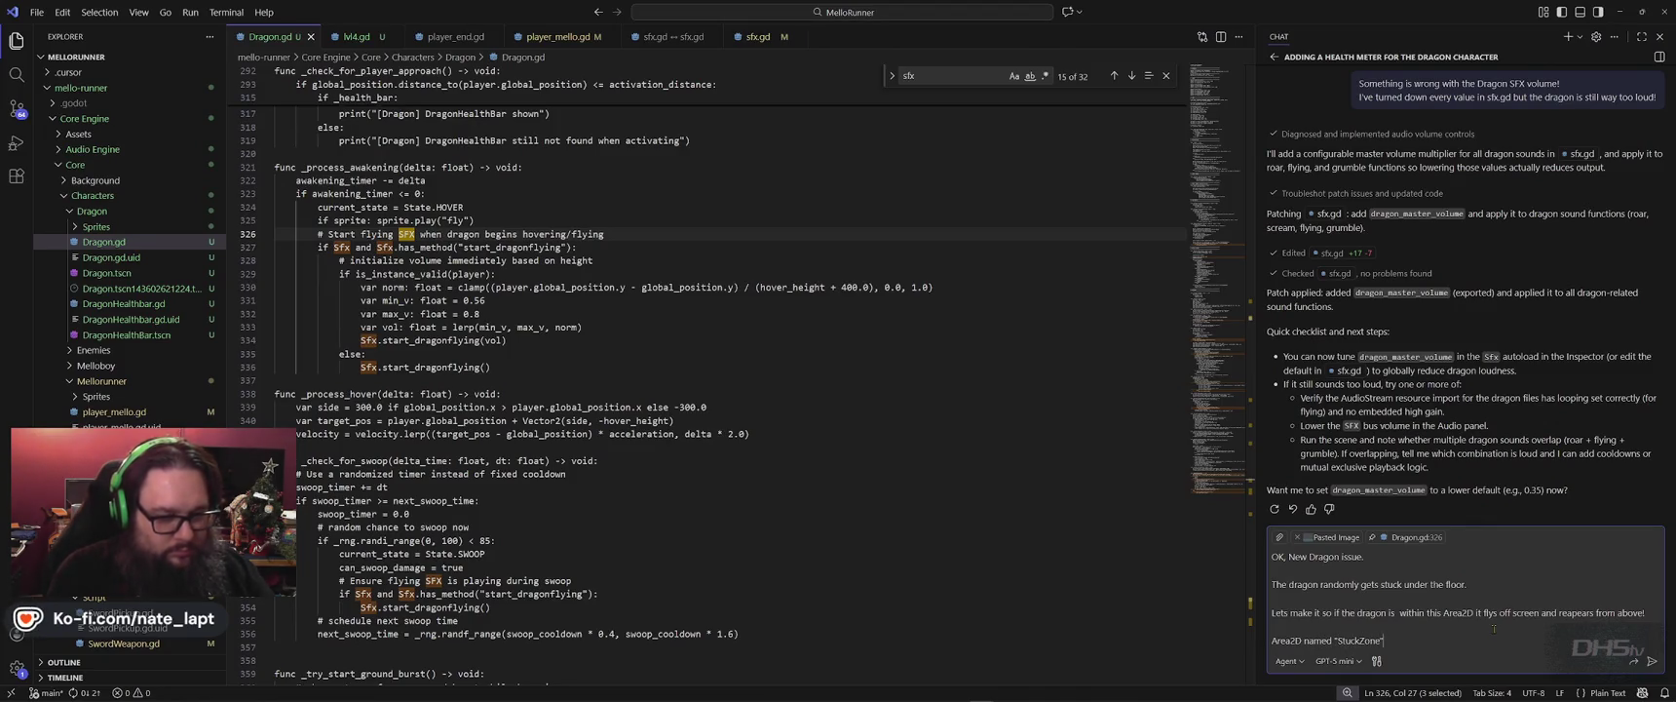
key("shift+Return")
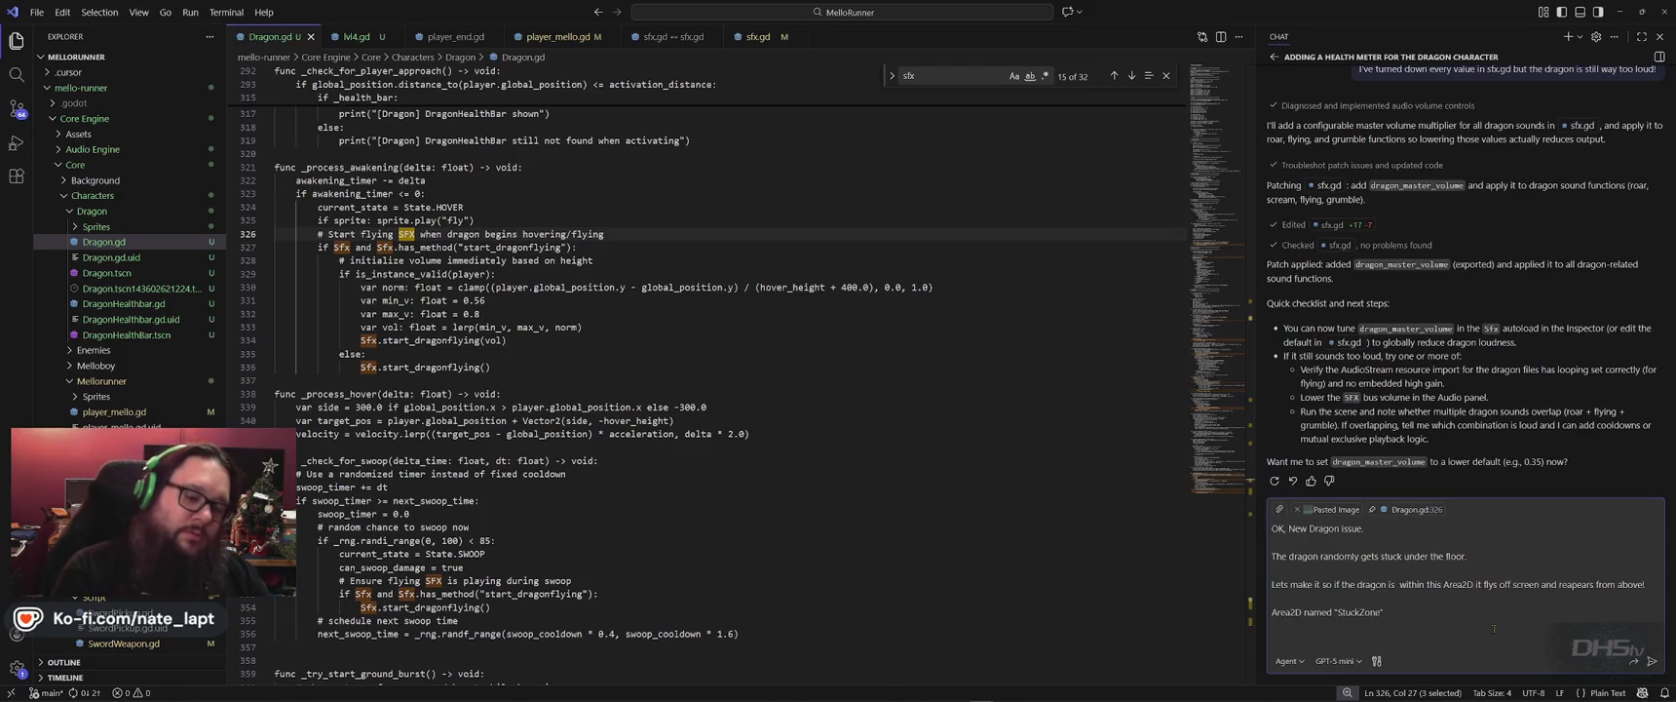
key("super")
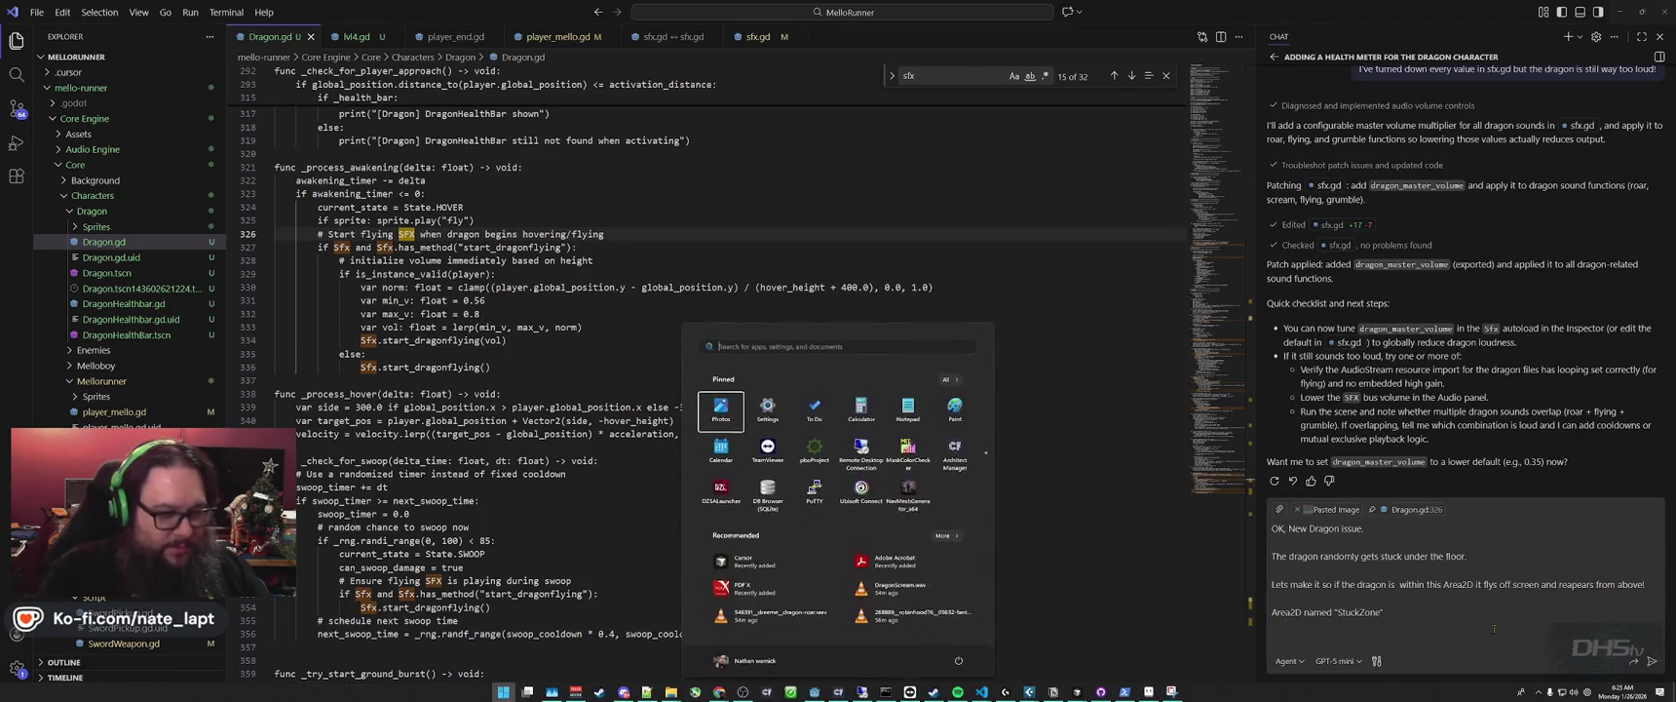
Open GitHub Desktop on the Mello-Runner repository.
left_click(1125, 691)
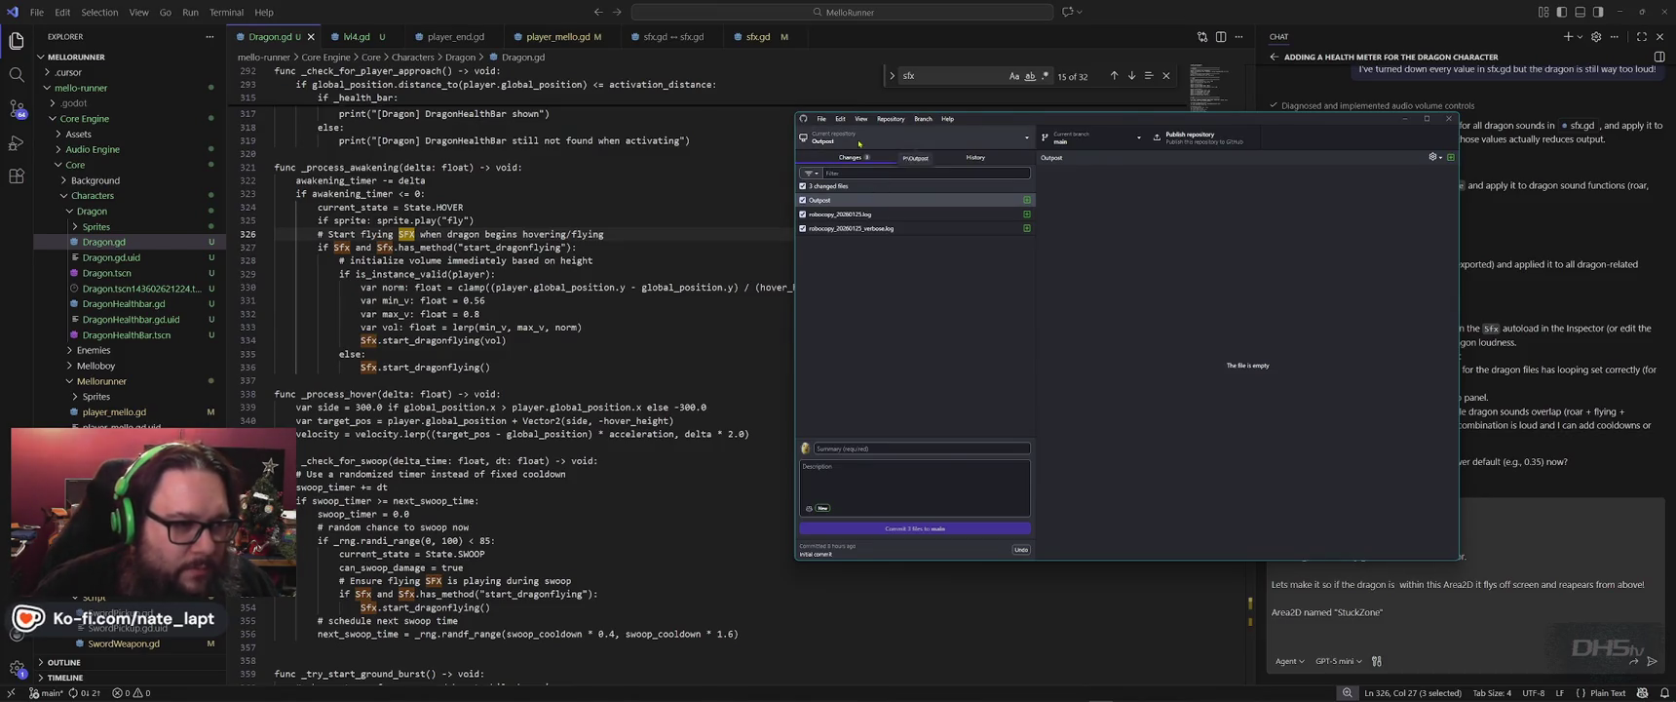
left_click(911, 138)
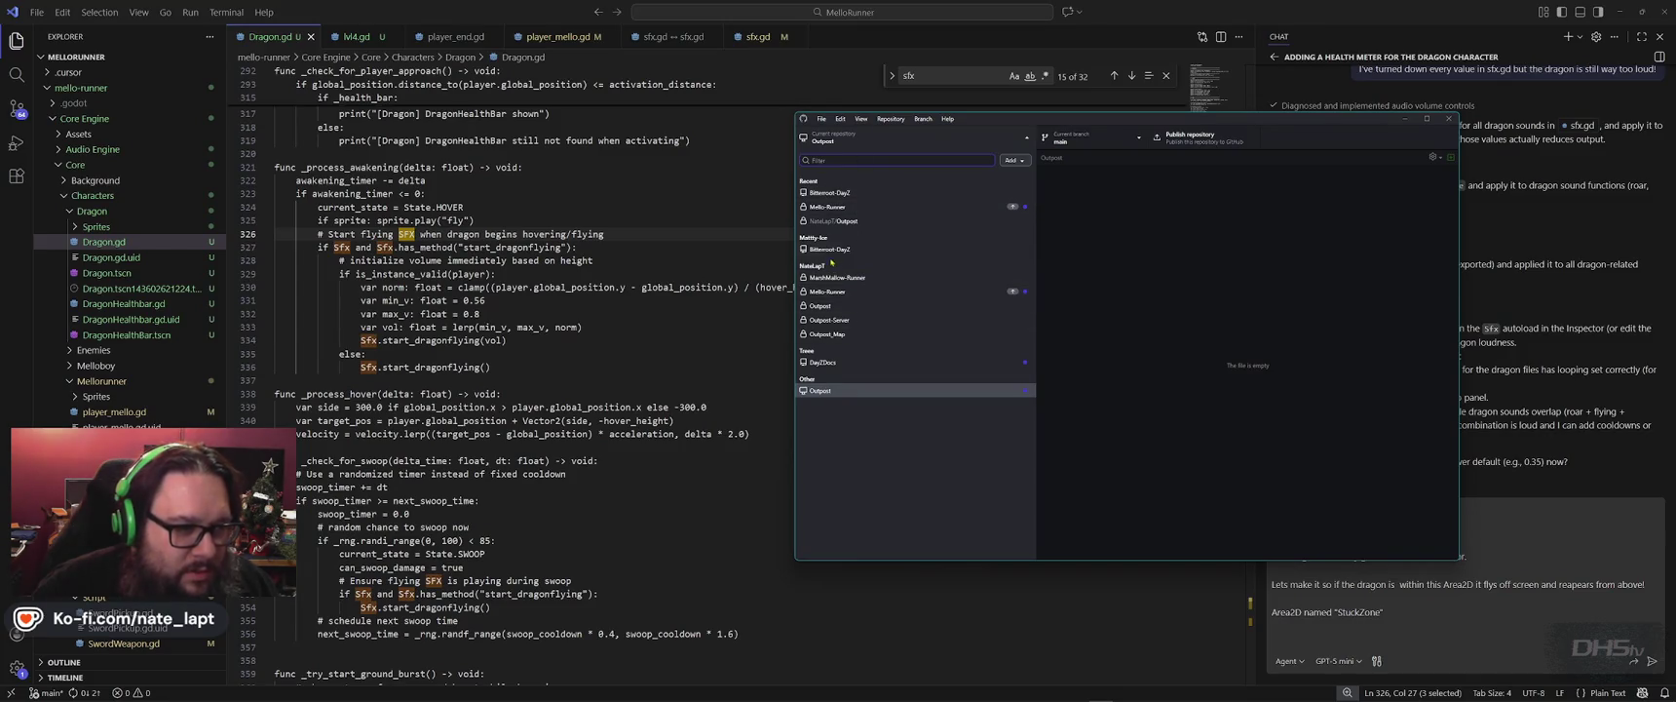
left_click(847, 208)
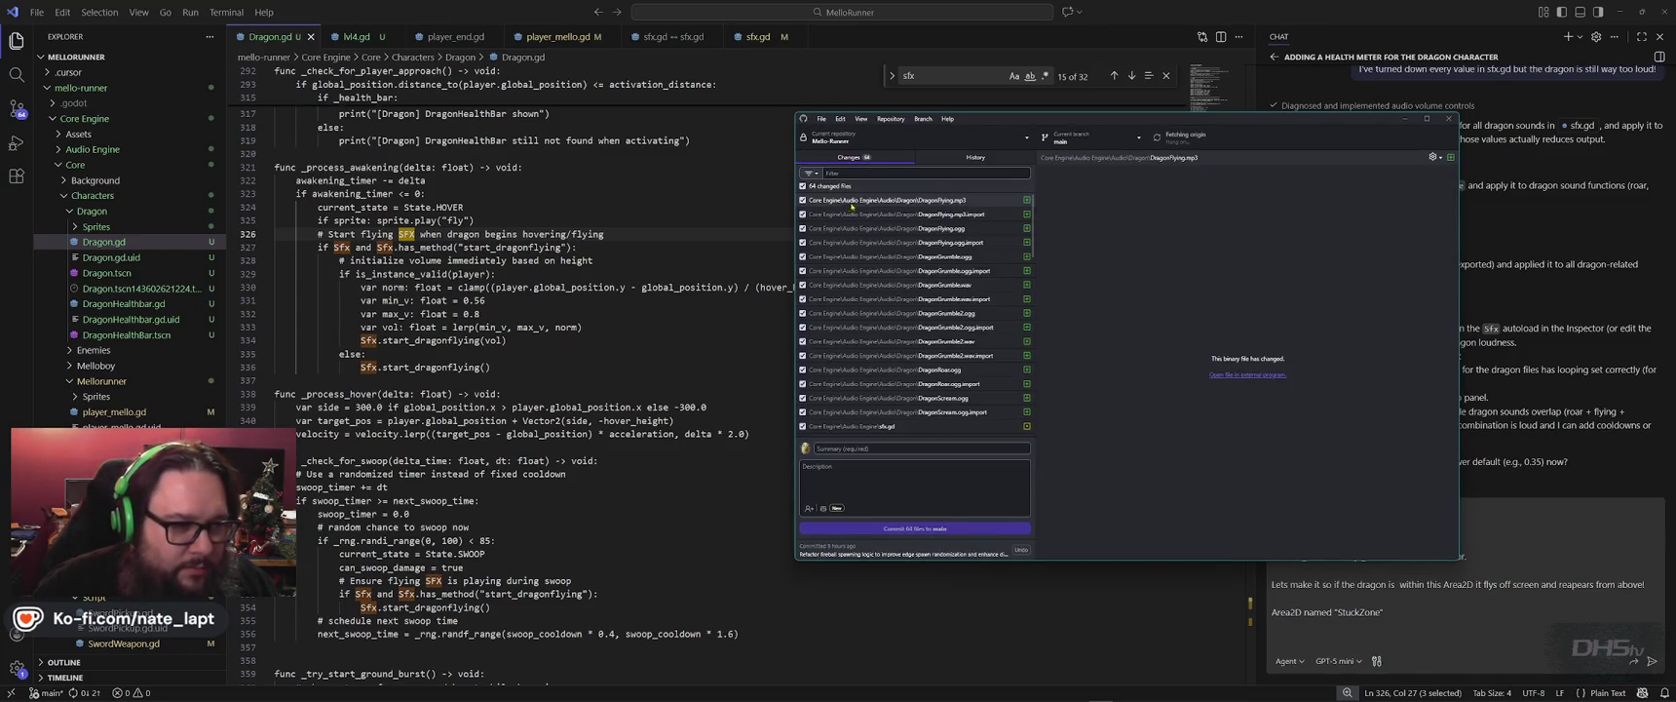
Enter commit summary 20260125-Dragon and description Dragon Update!
left_click(901, 447)
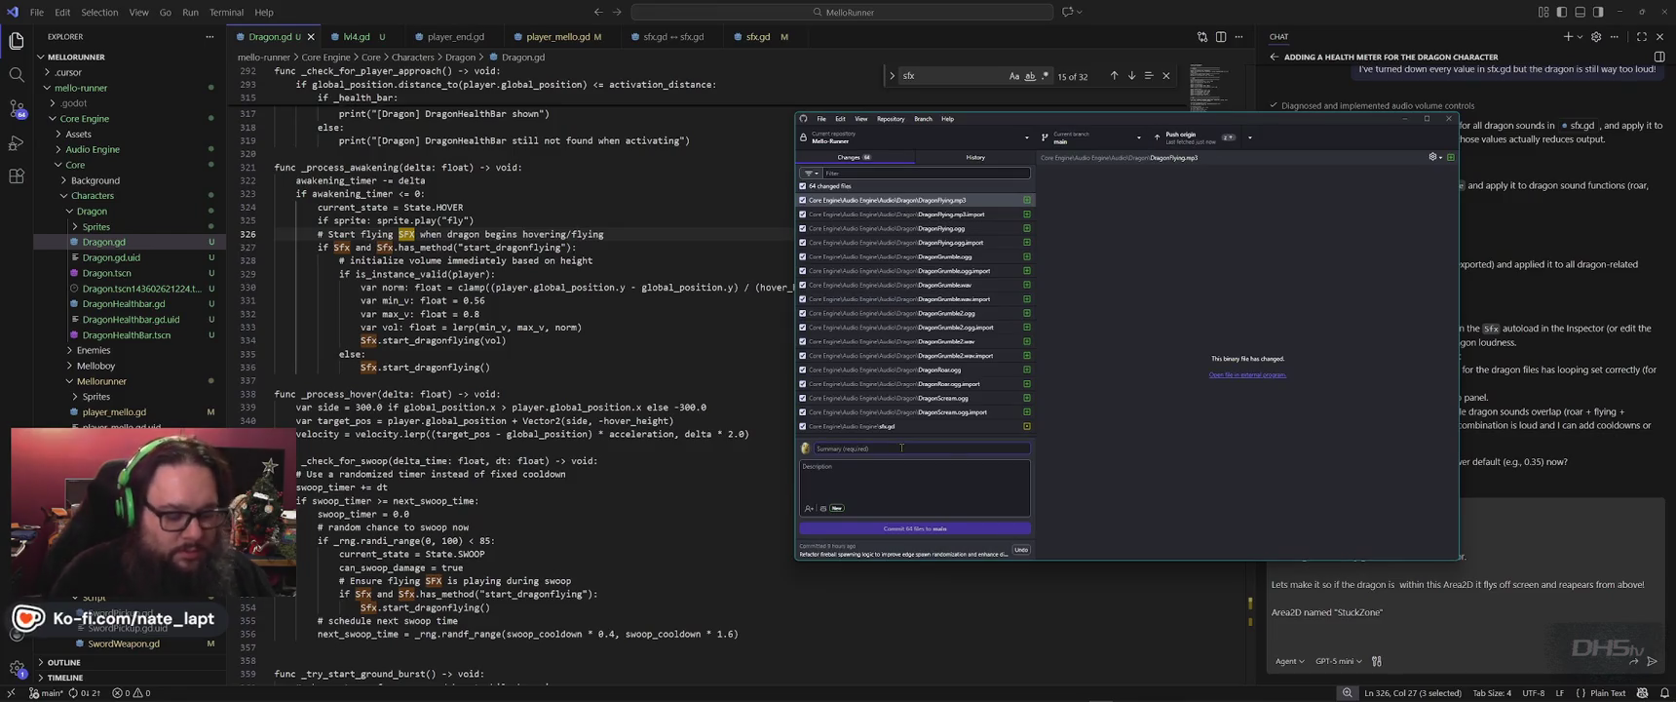
type("202")
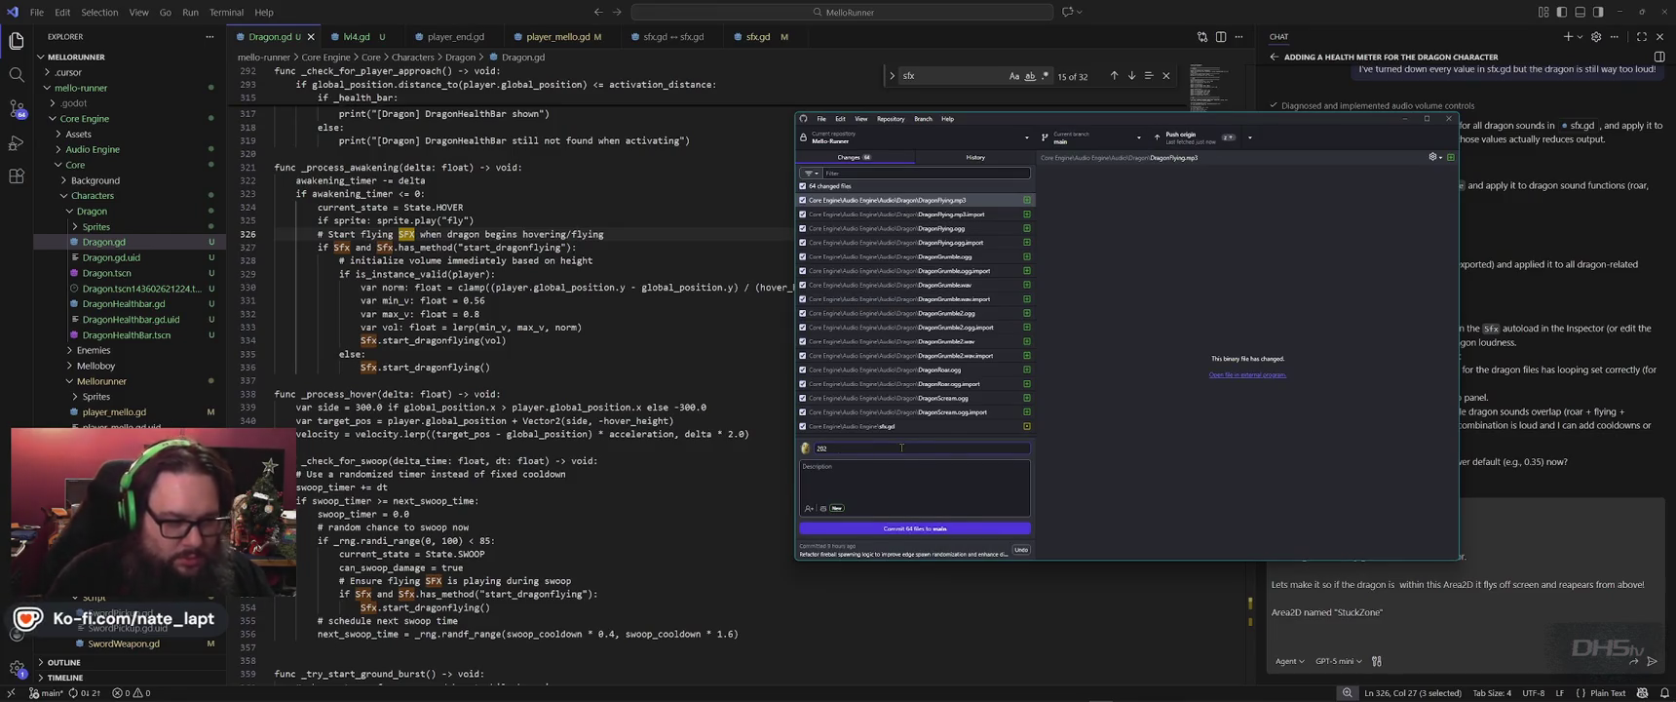
key("super")
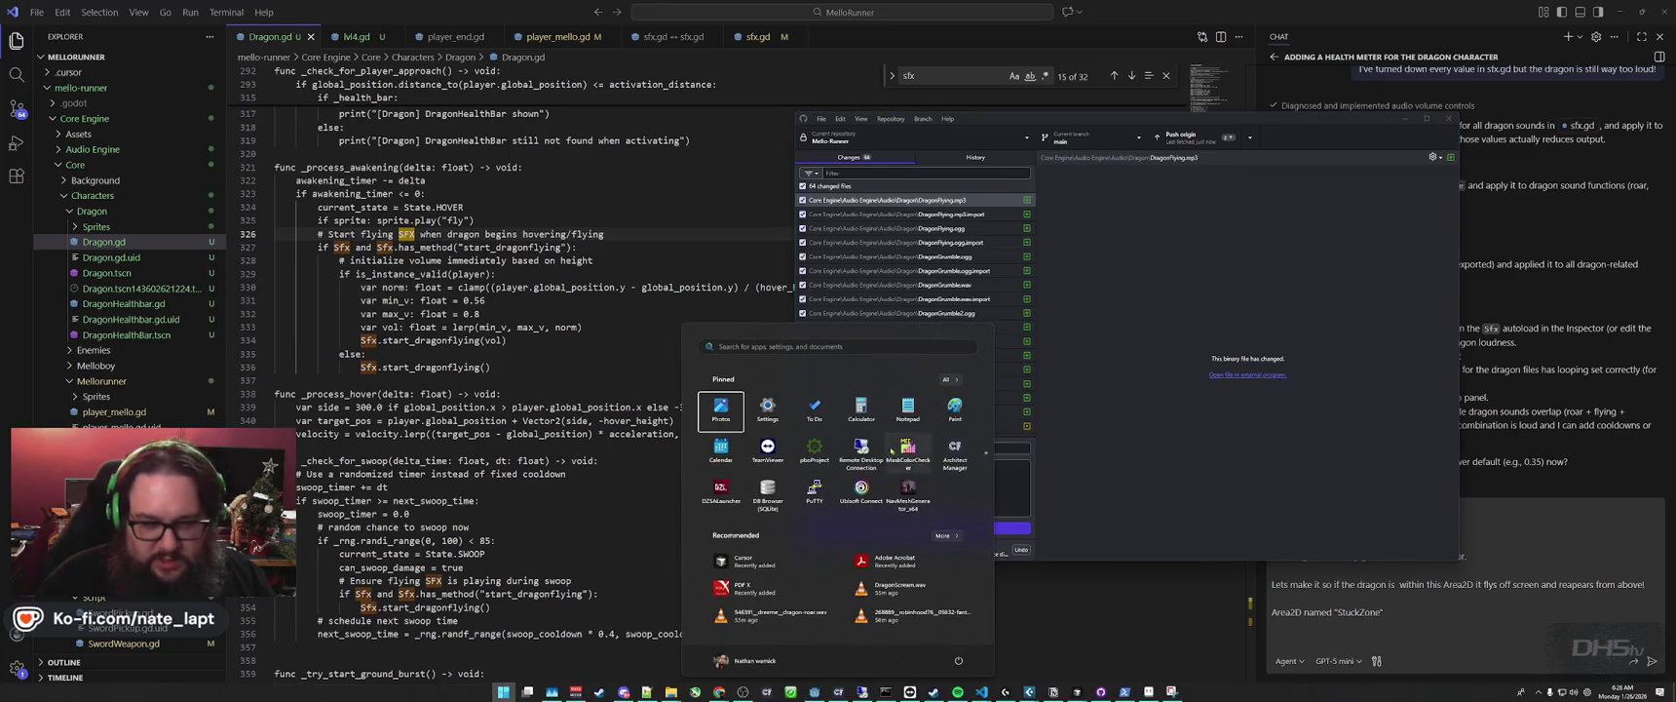
key("super")
type("0260125-F")
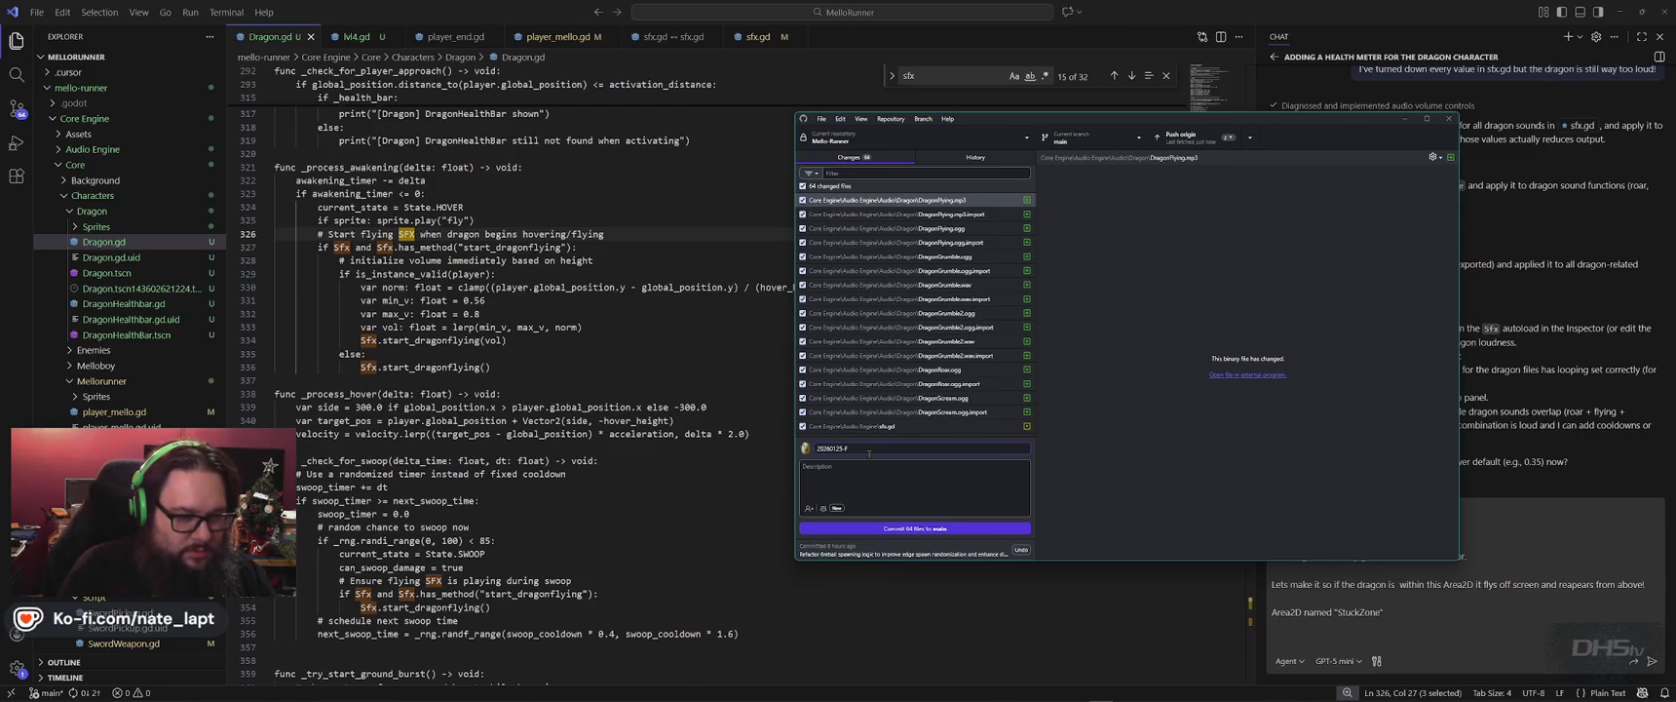
key("BackSpace")
type("Stuff")
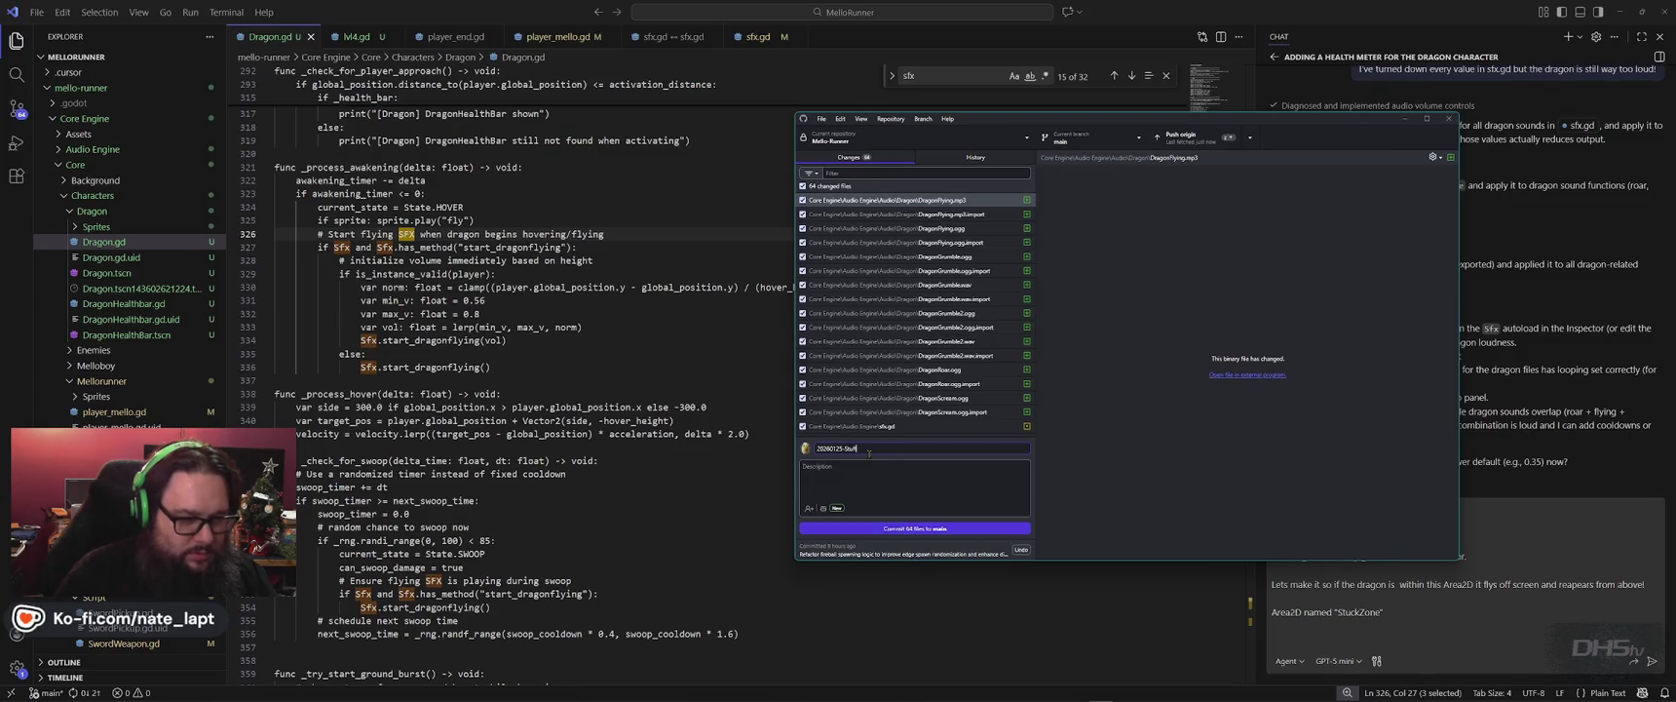
left_click(875, 470)
left_click(870, 449)
key("BackSpace")
type("Dragon")
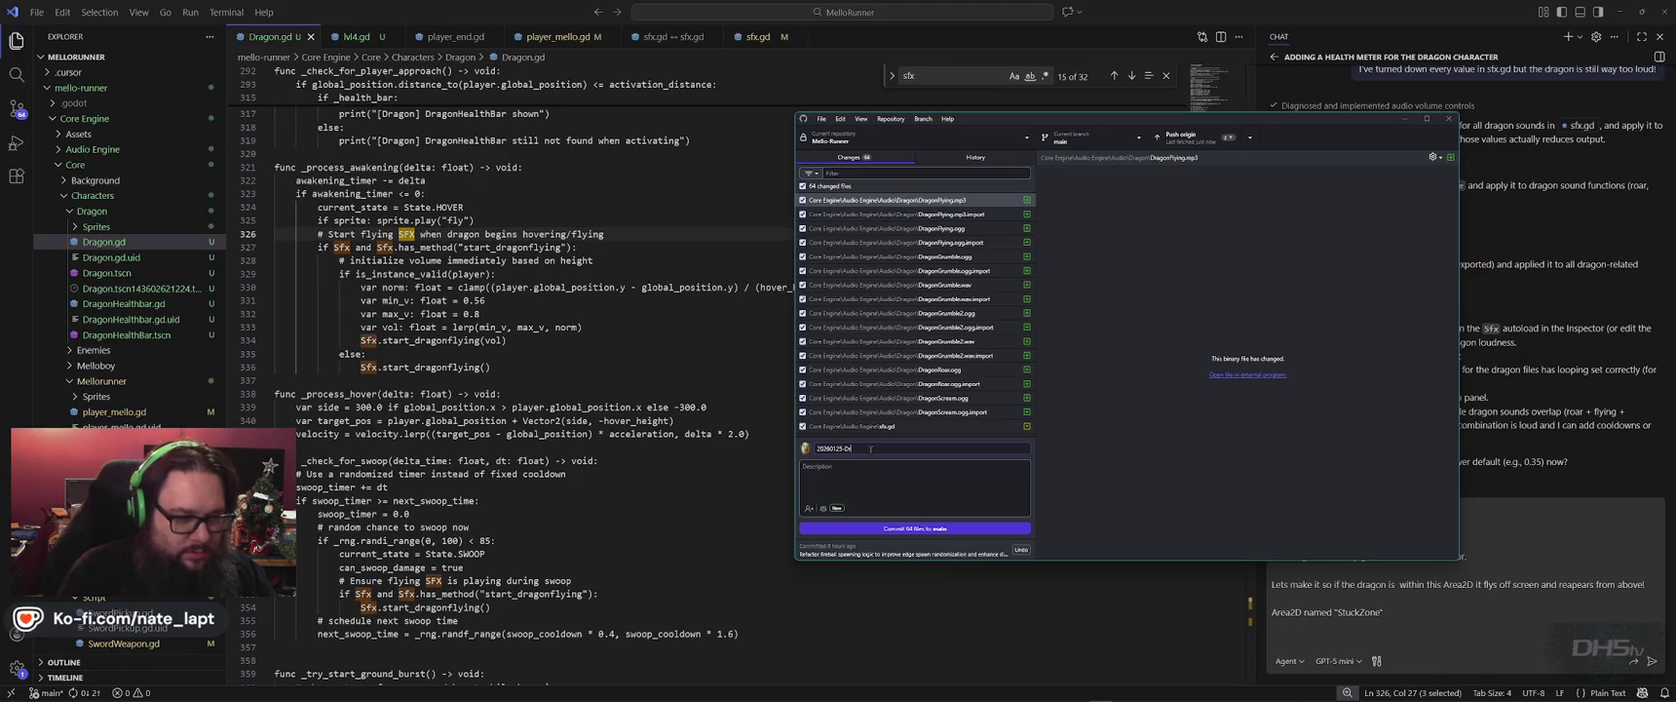
left_click(908, 486)
type("Dragon Update")
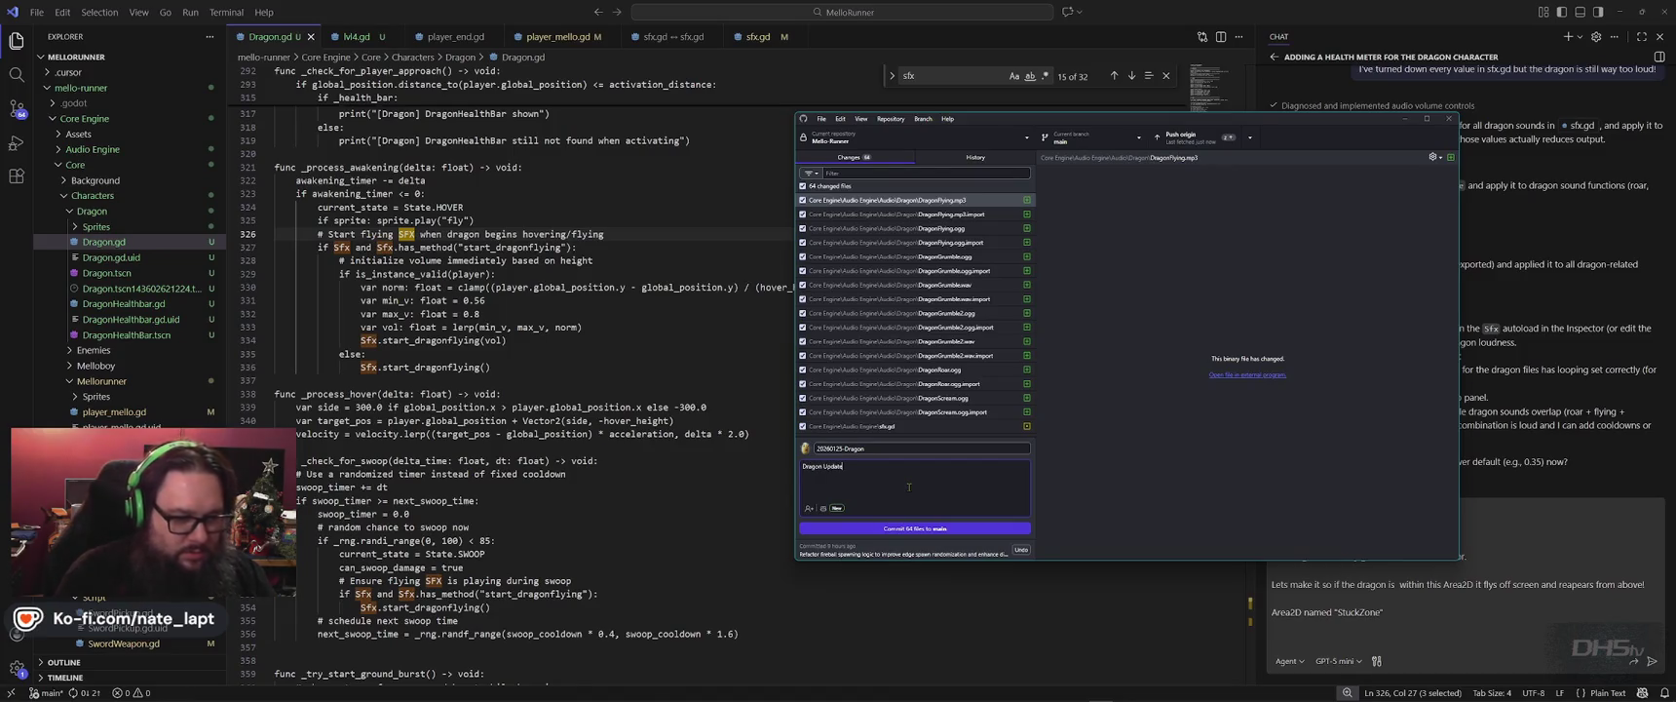
type("!")
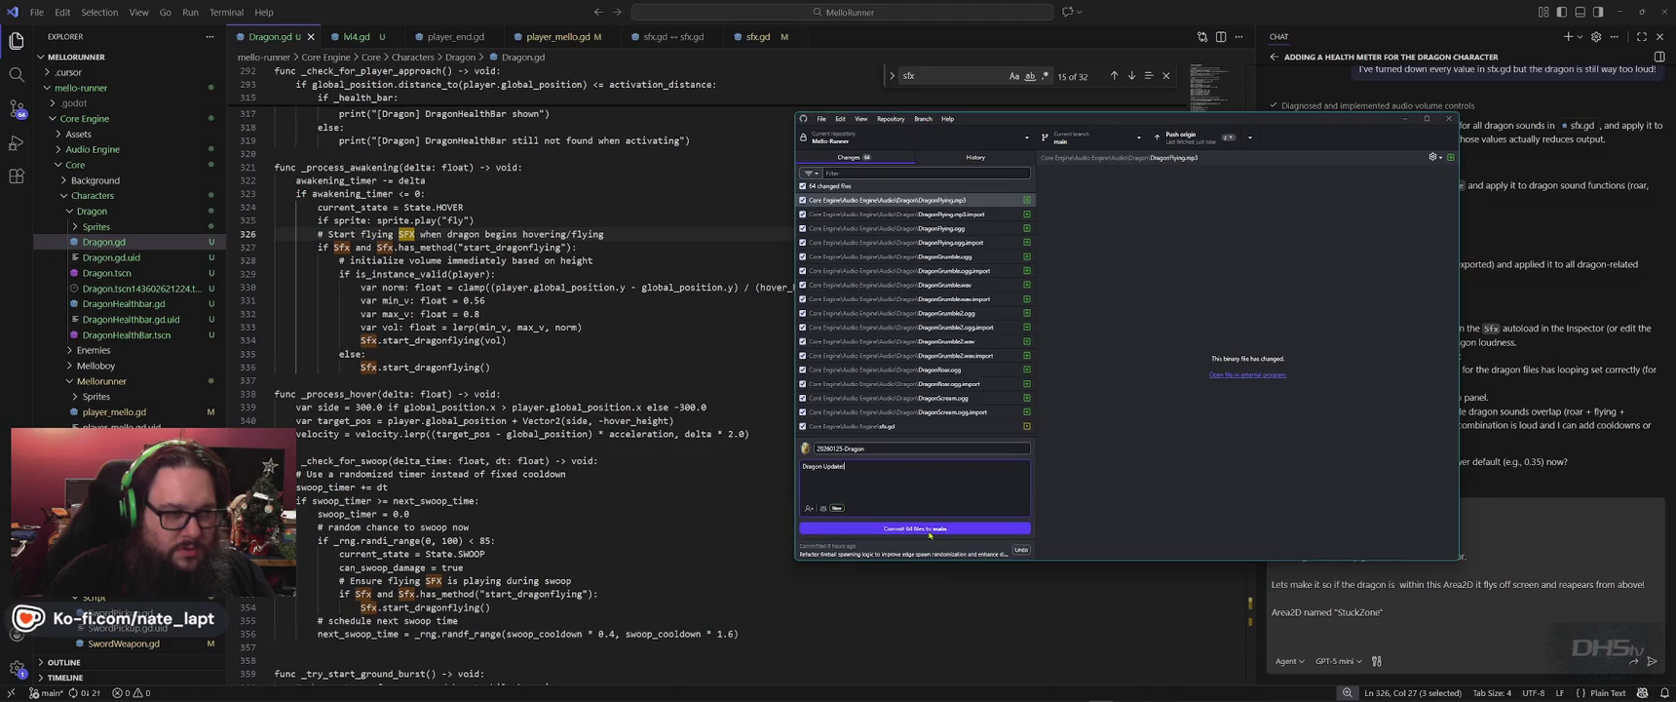
Commit the 64 changed files to main and push to origin.
left_click(929, 528)
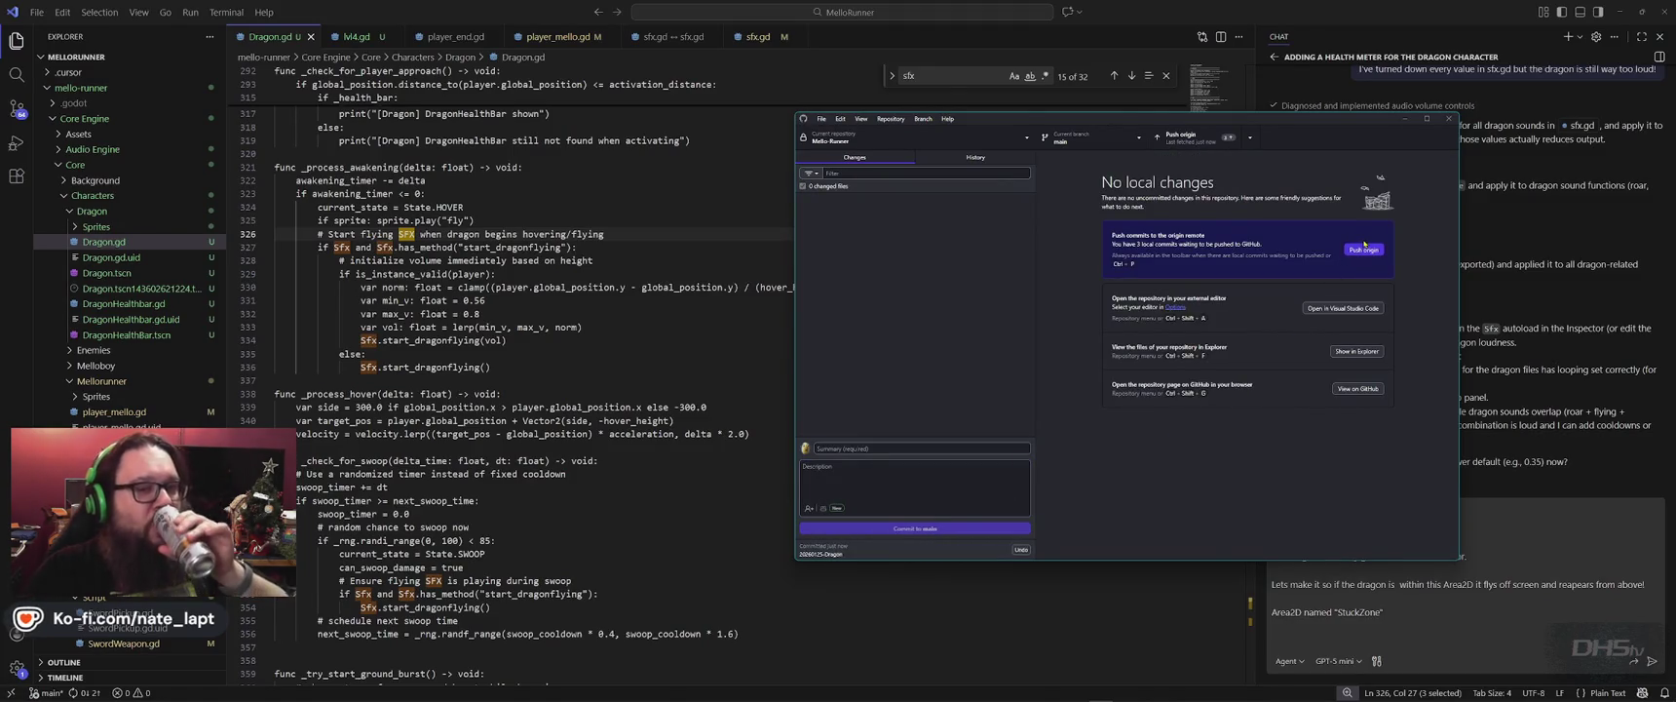
left_click(1363, 249)
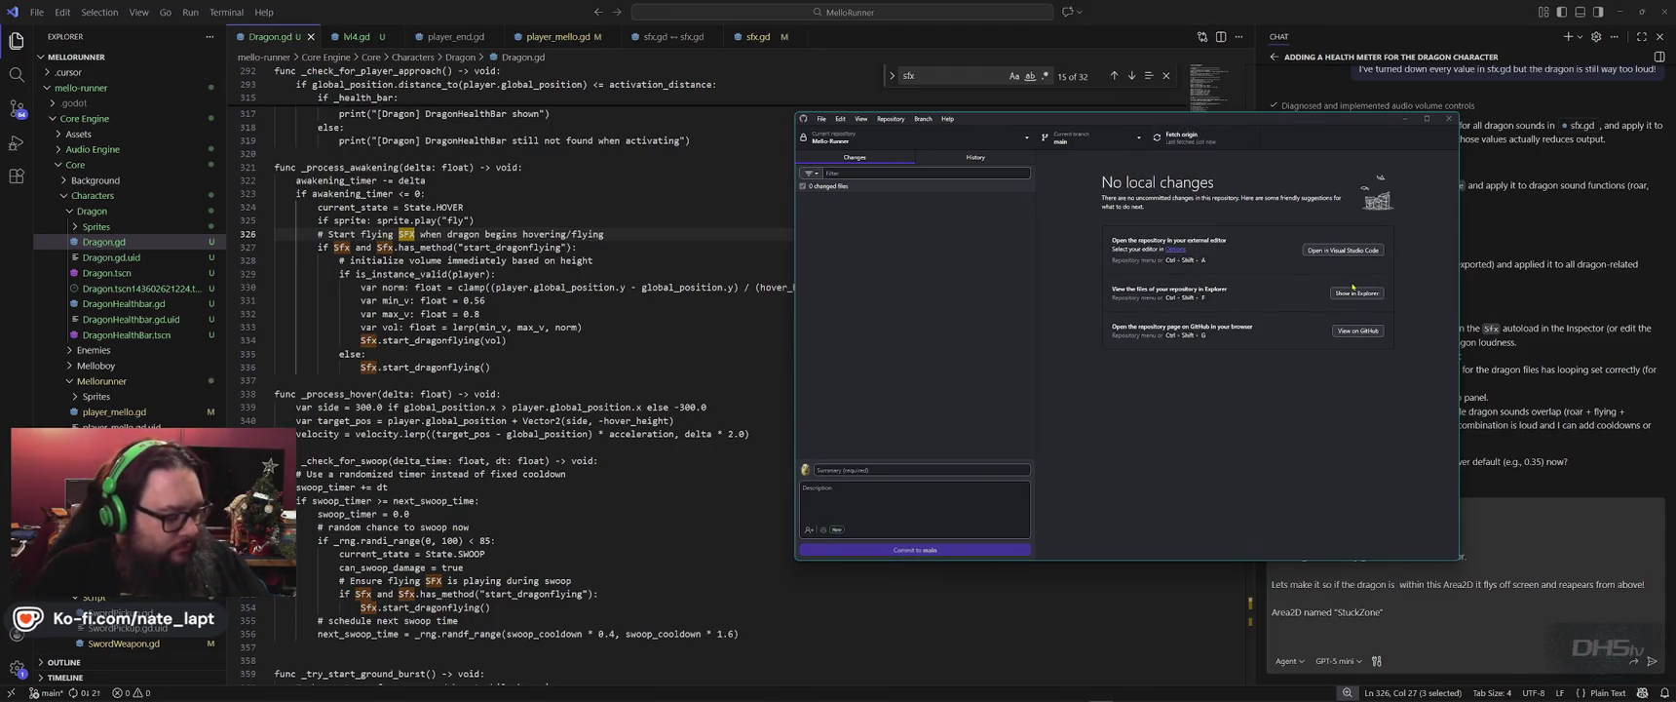
left_click(1374, 616)
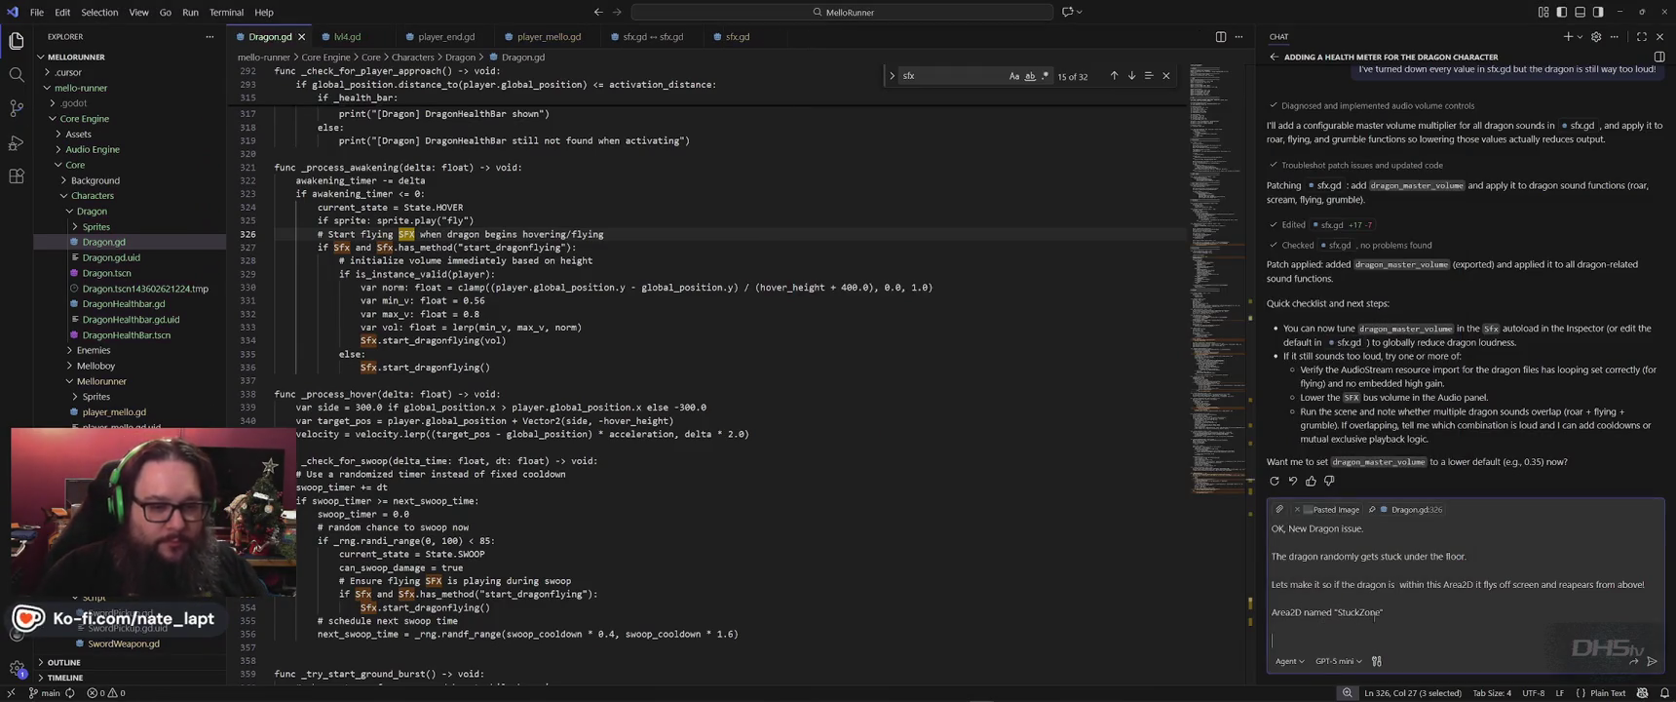
Add a 'Second task' asking for a sword-blocking action that makes fireballs bounce off.
type("Second task.")
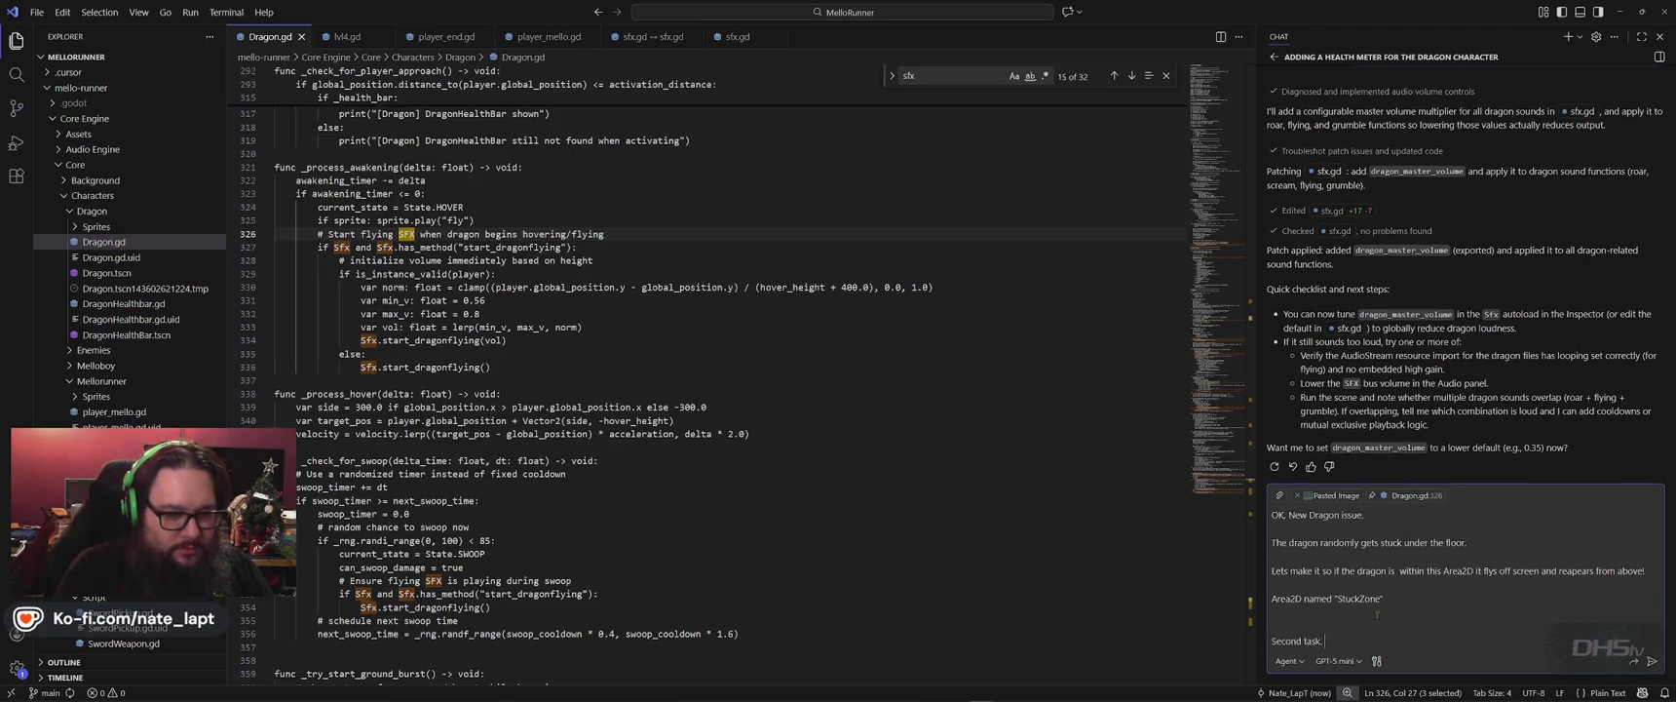
key("shift+Return")
key("shift+Return")
type("Lets add a blocking")
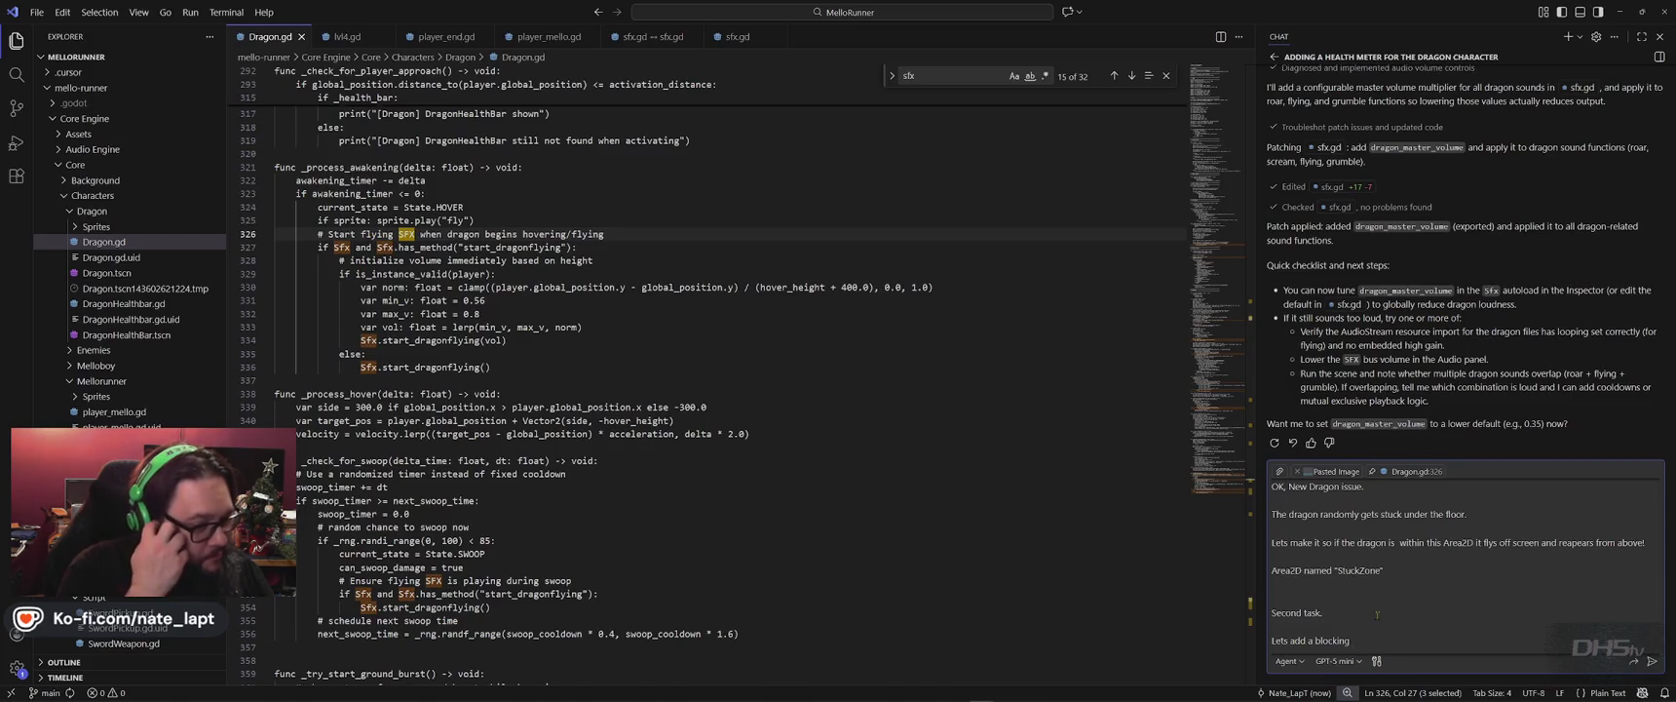
type("action while holdi")
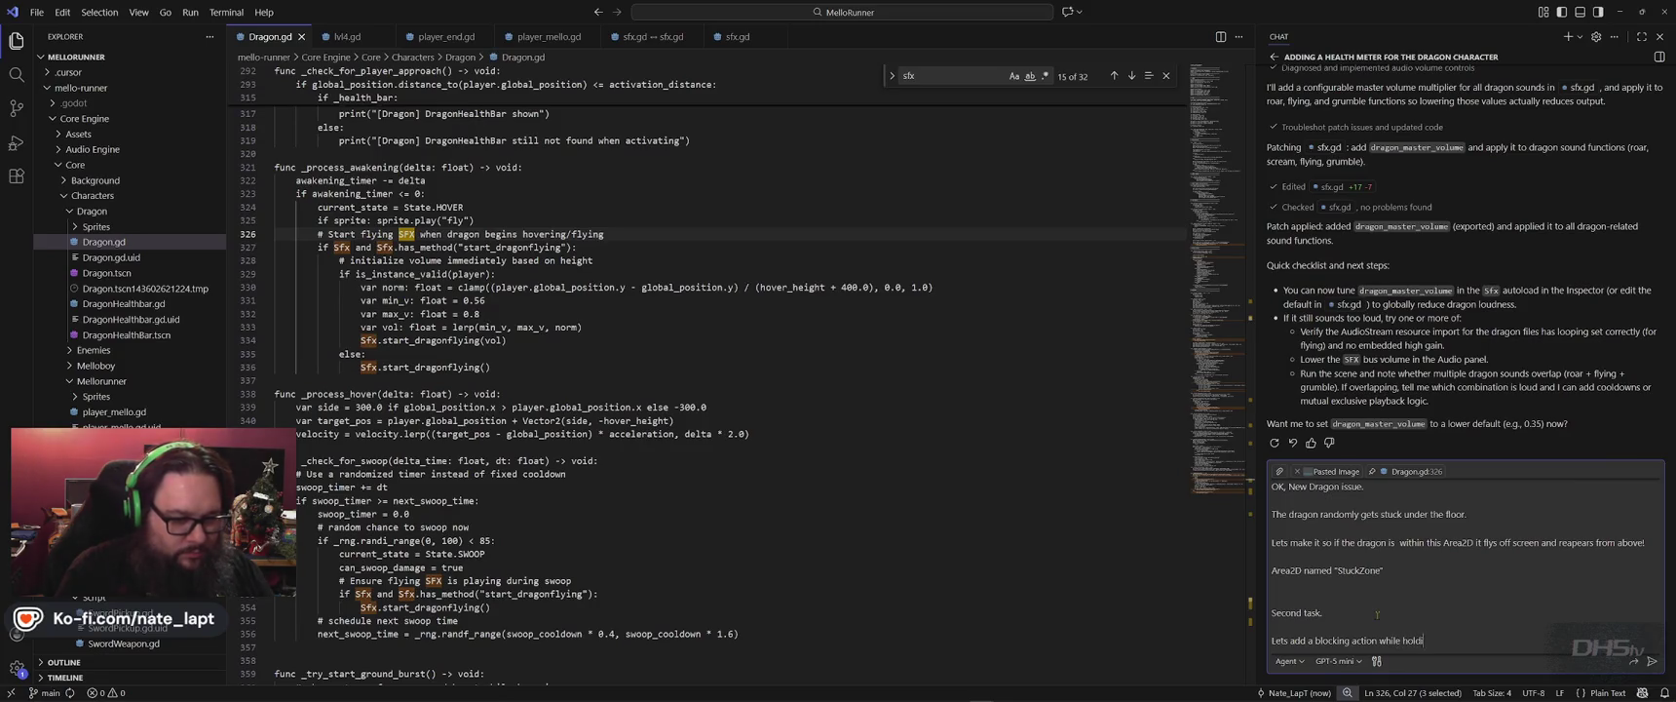
type(".")
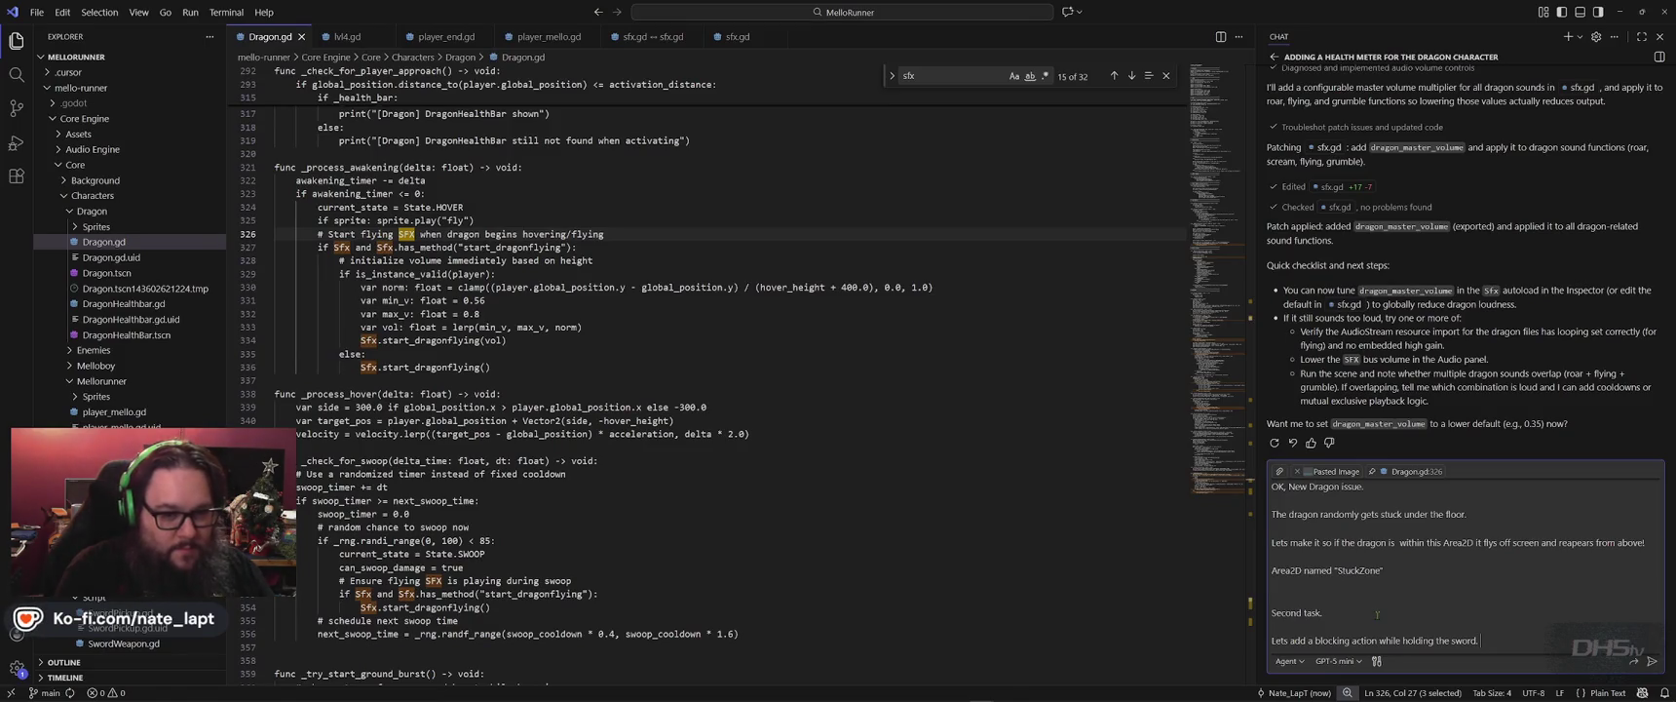
key("shift+Return")
type("Any fireballs that hit while in the blo")
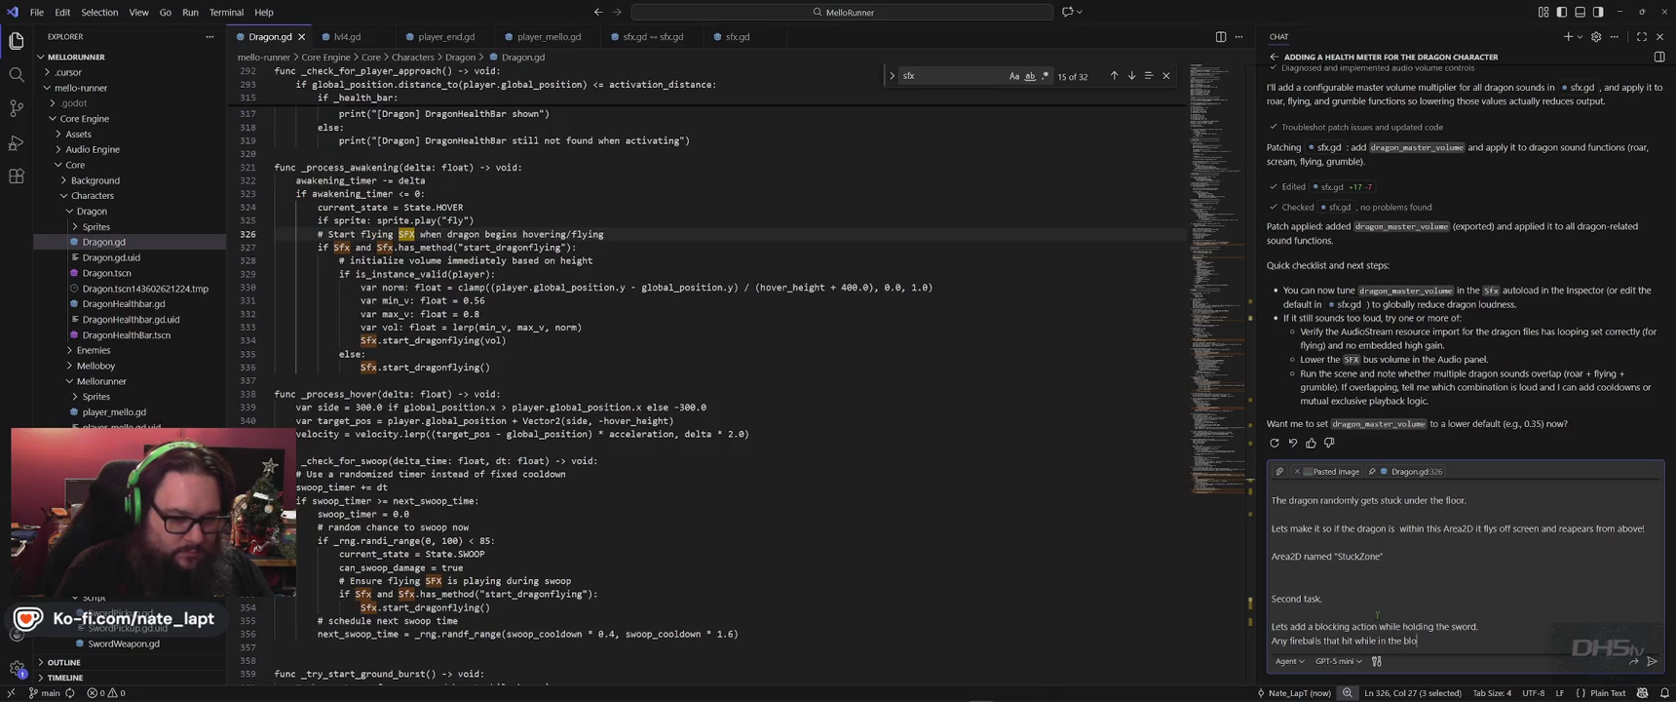
type("cking action will ")
type("bounce off the swor")
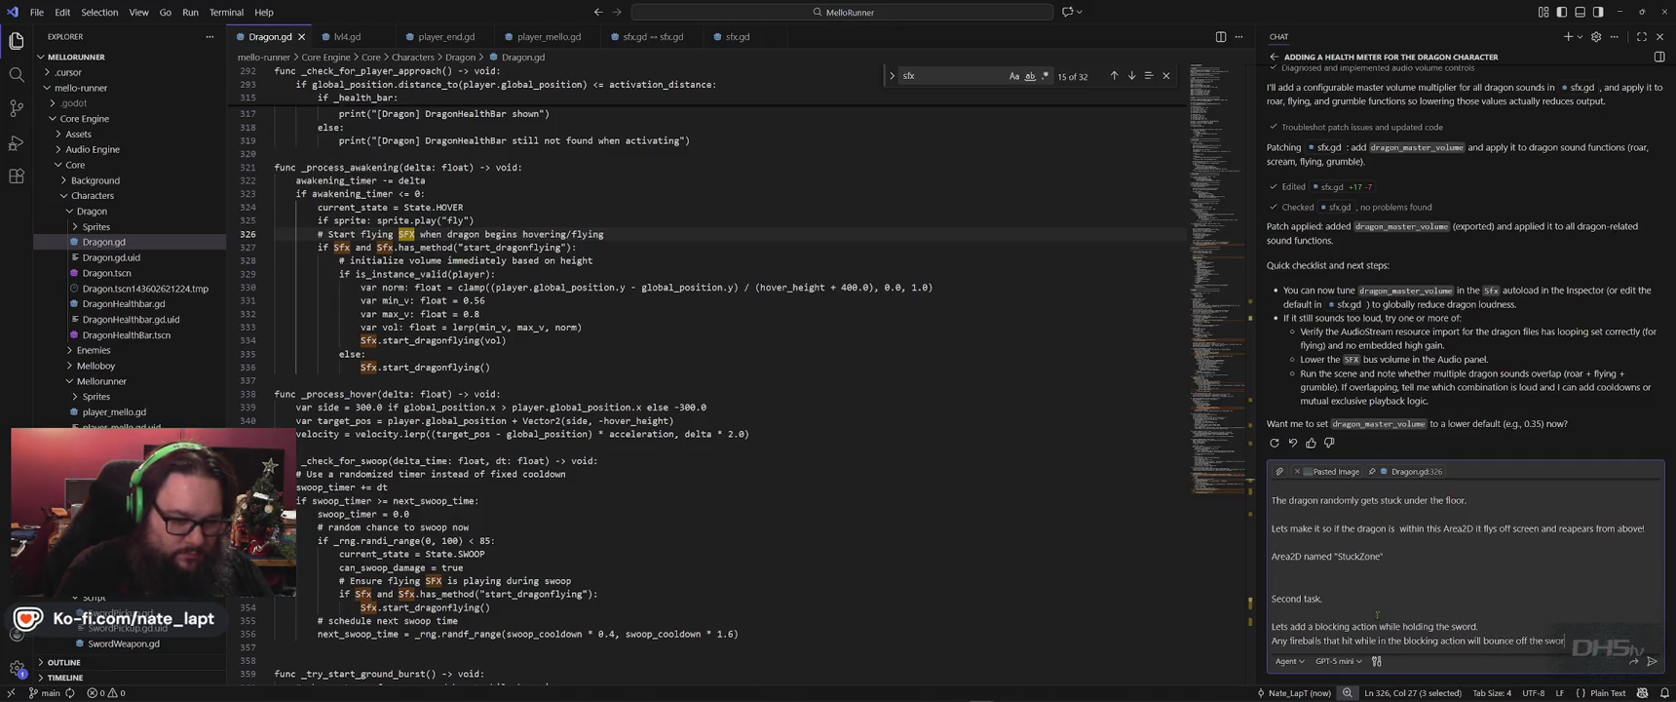
key("shift+Return")
key("shift+Return")
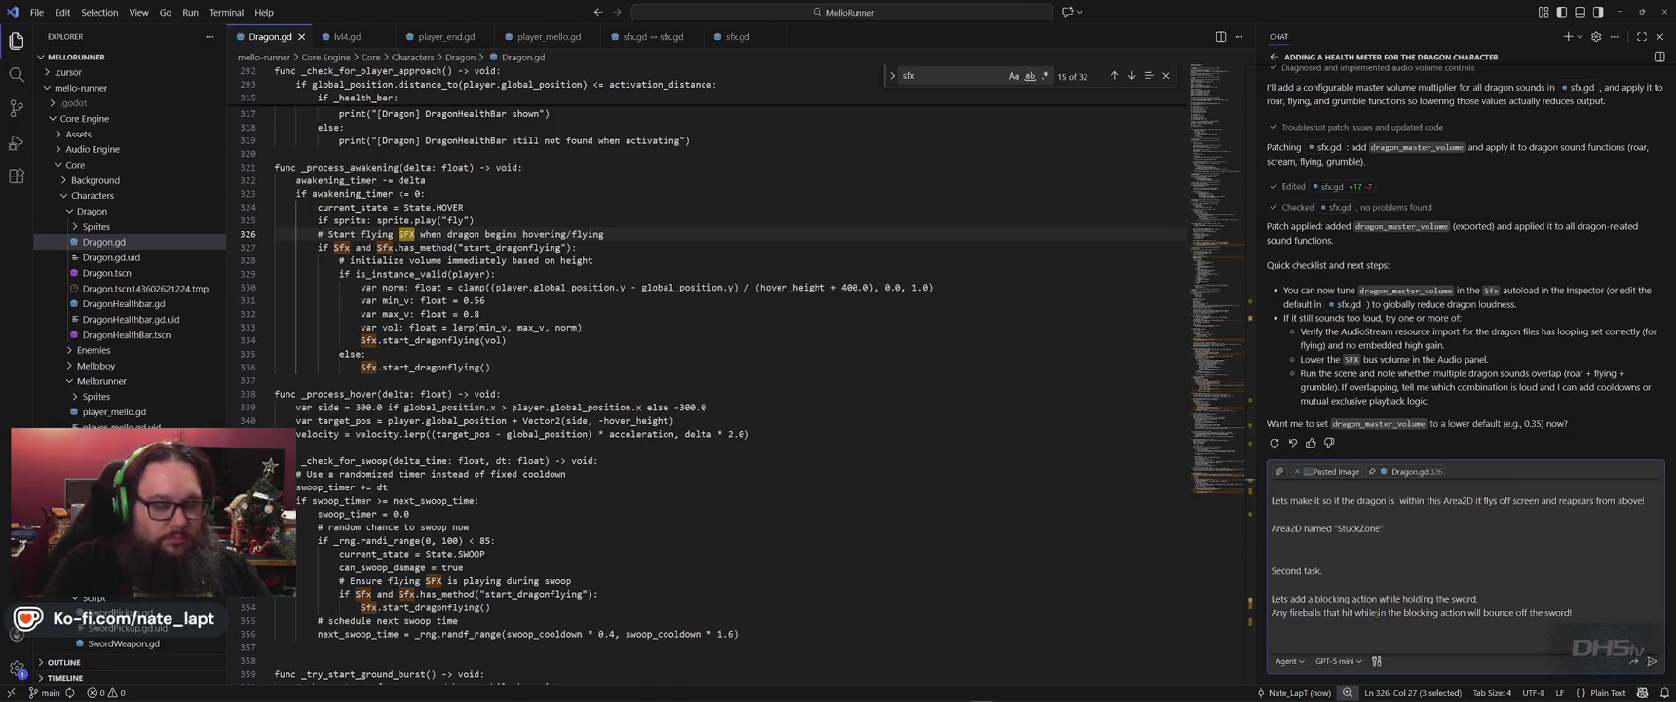
type("What keypress")
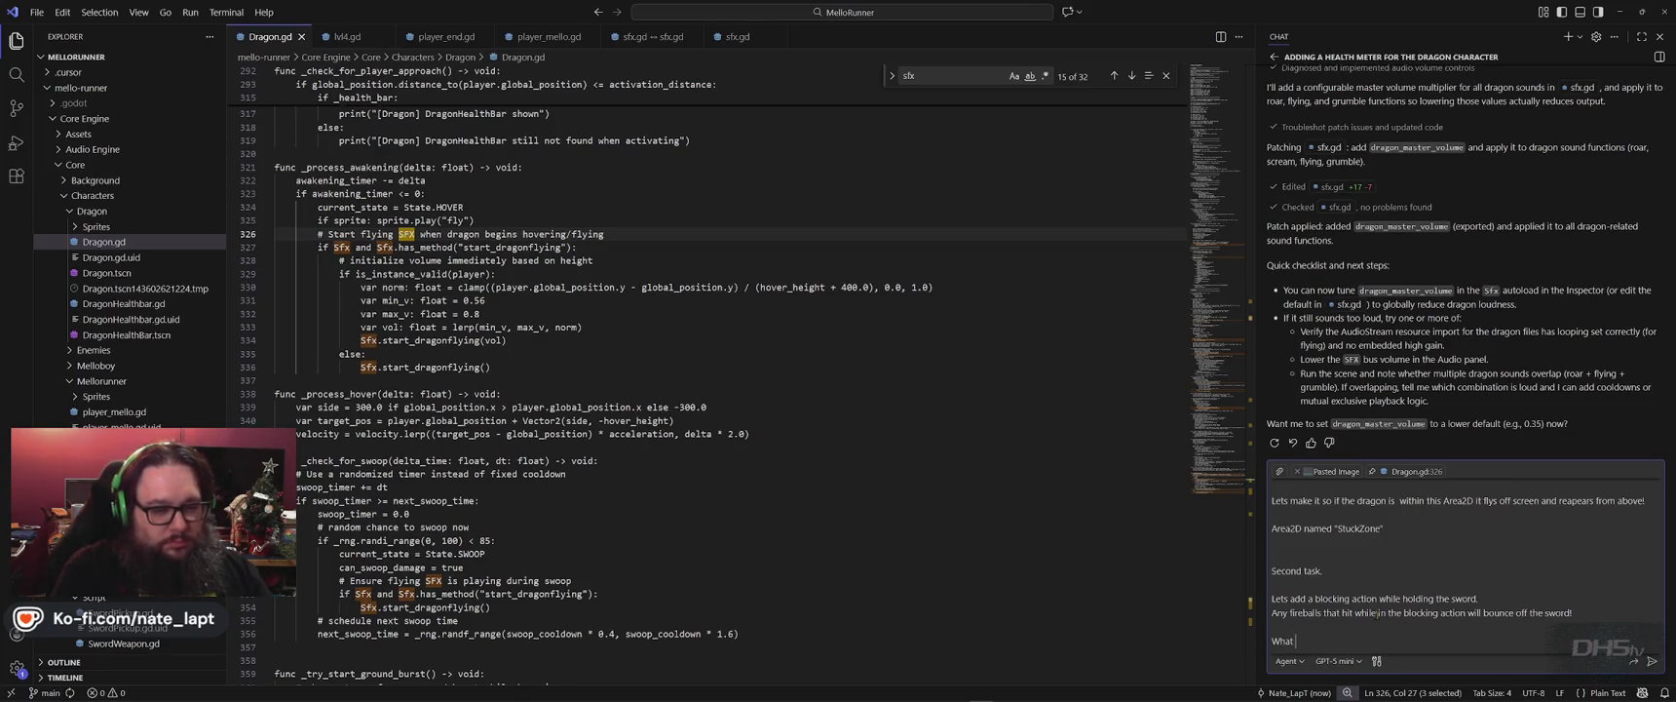
type(" should we use to block?")
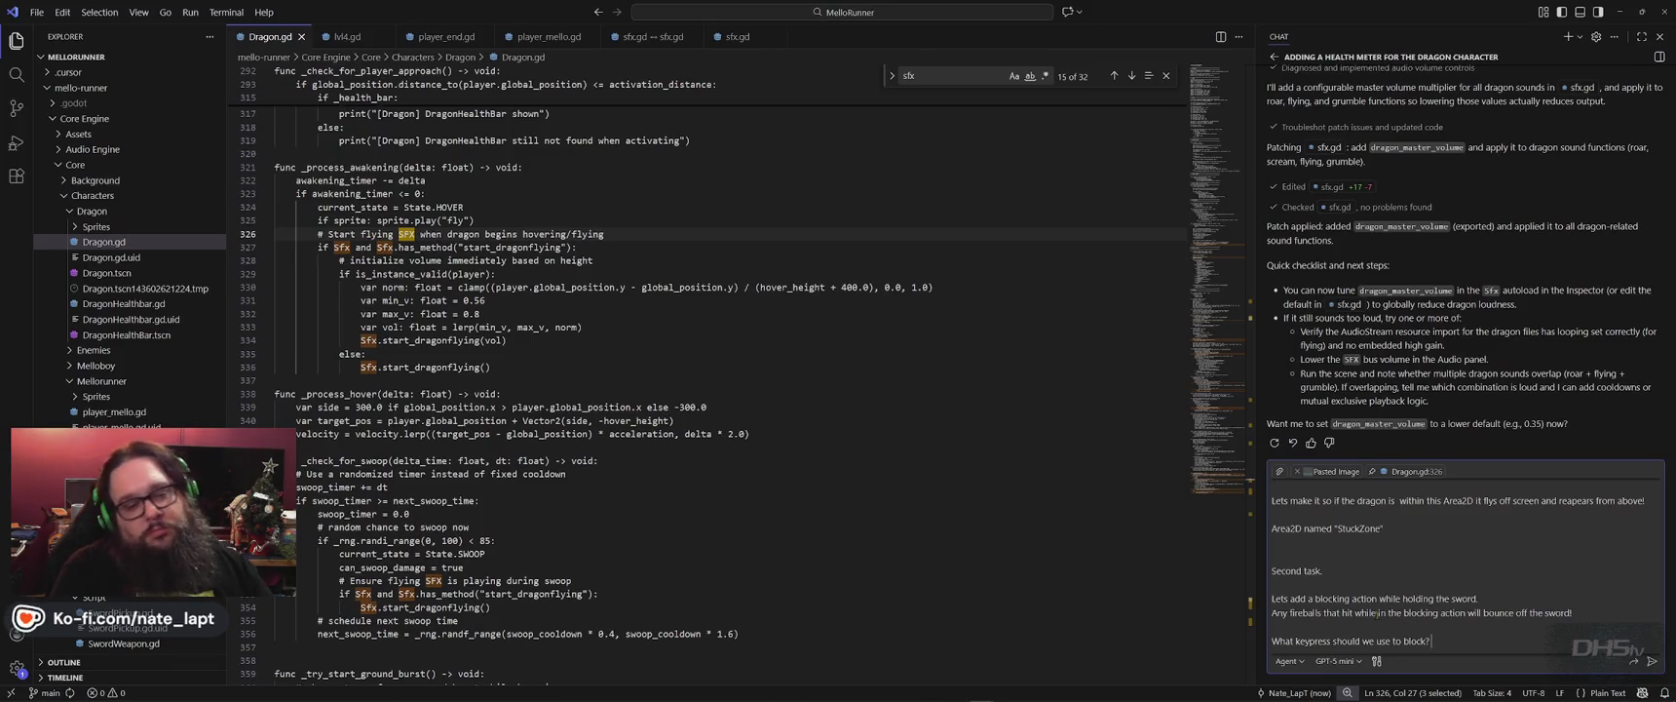
Note that Down ducks but has no function, and propose assigning it as blocking.
key("shift+Return")
type("Down is")
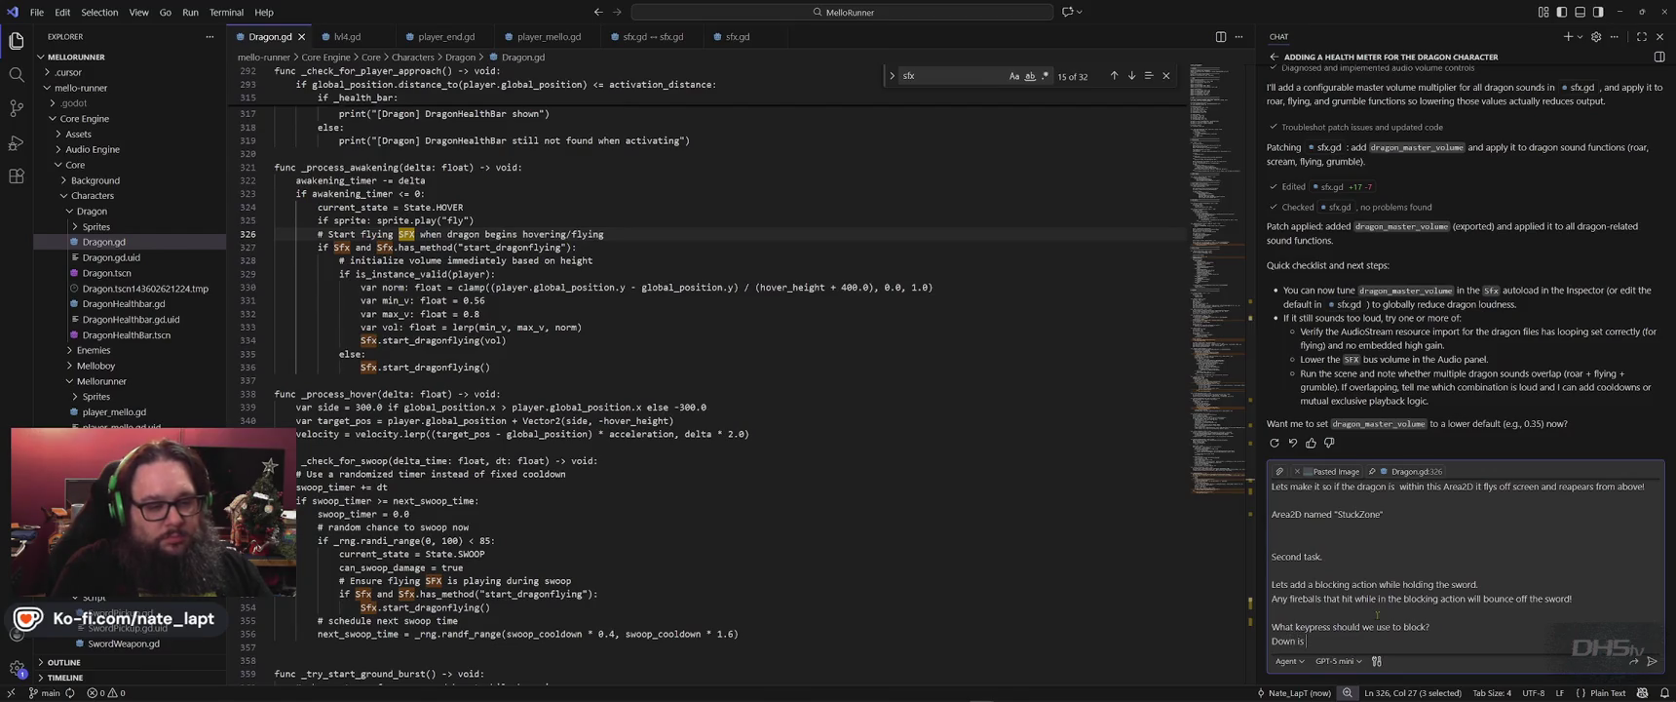
type(" used to duck, b")
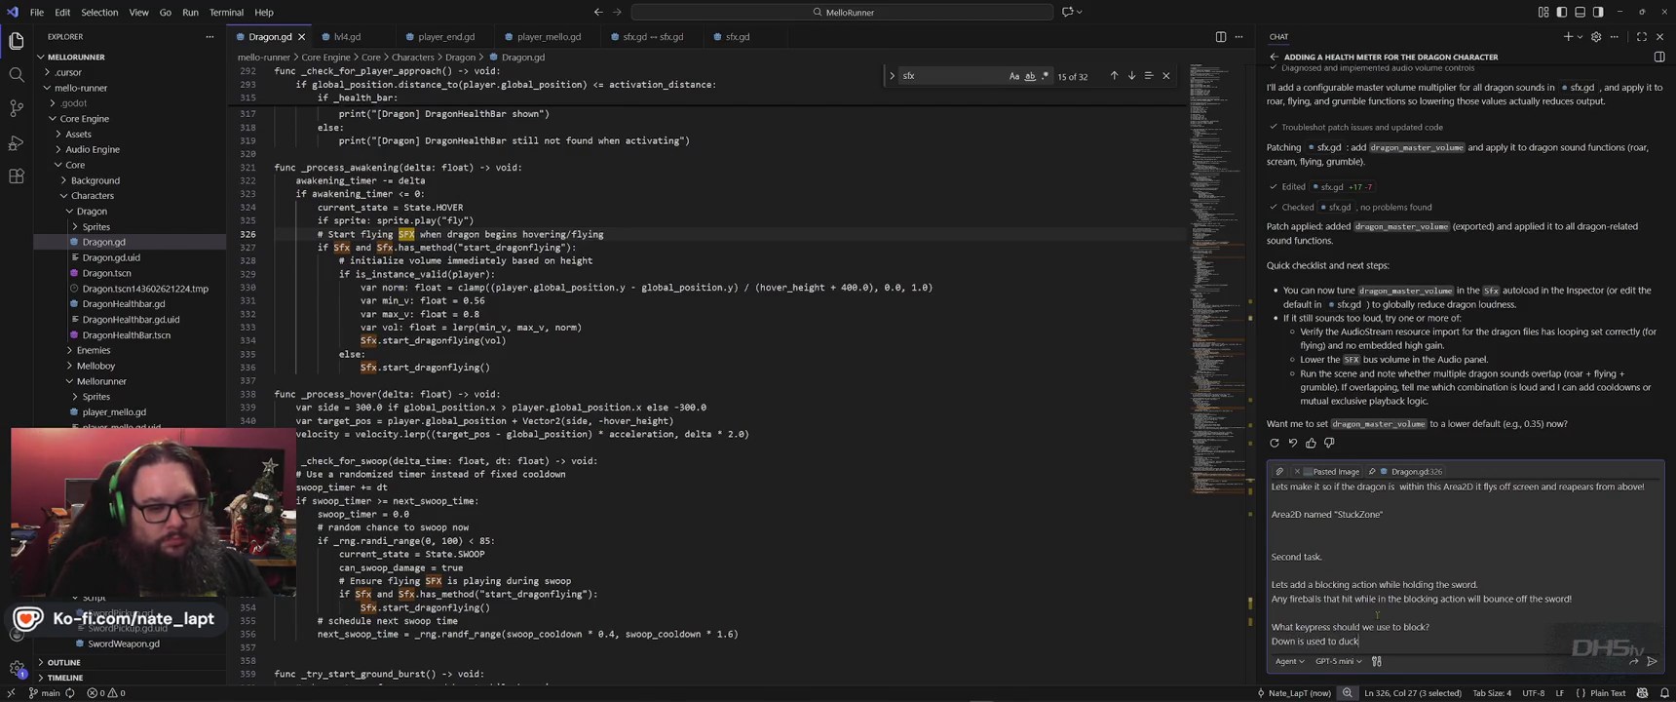
type("ut")
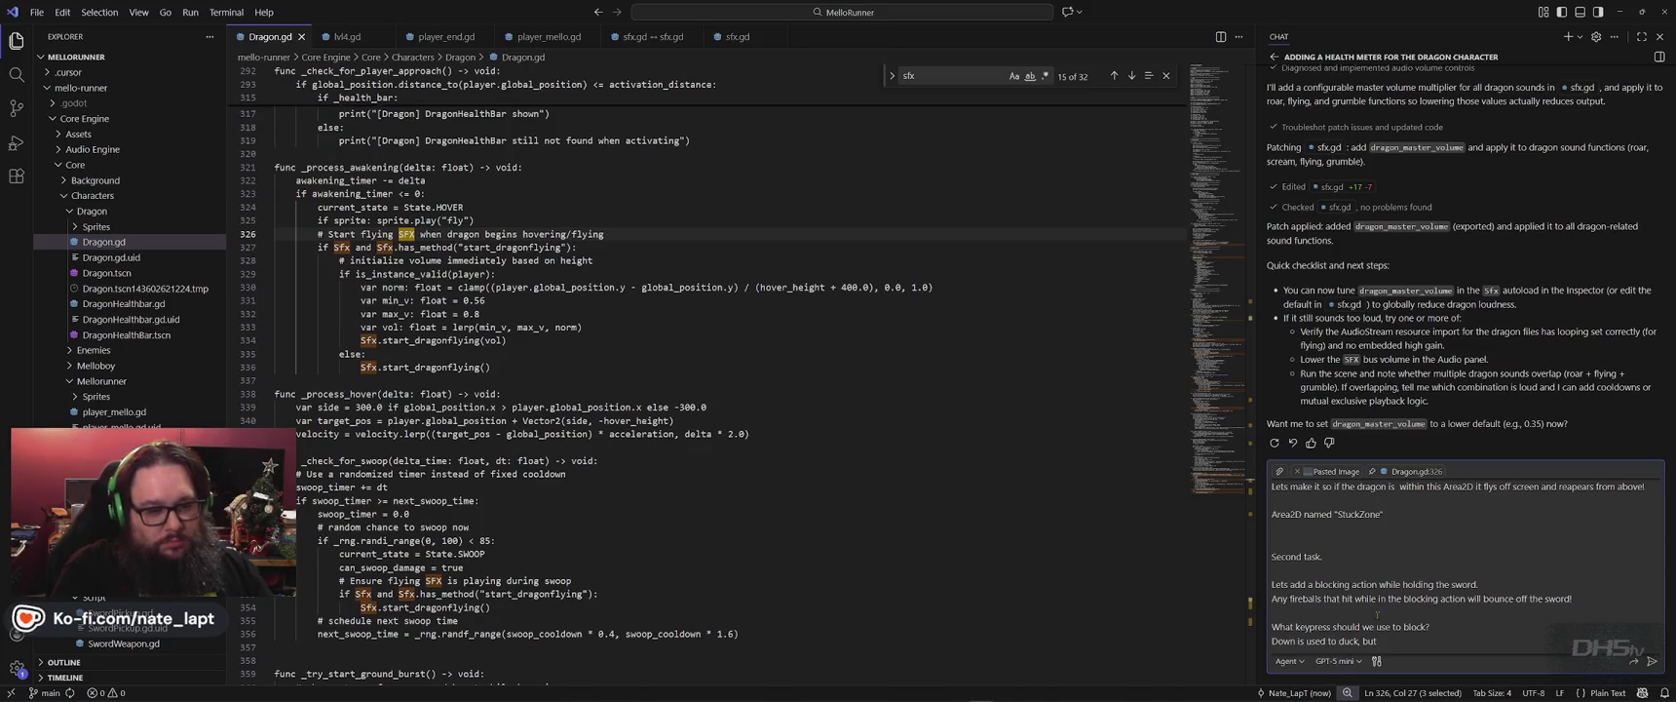
type(" currently has n")
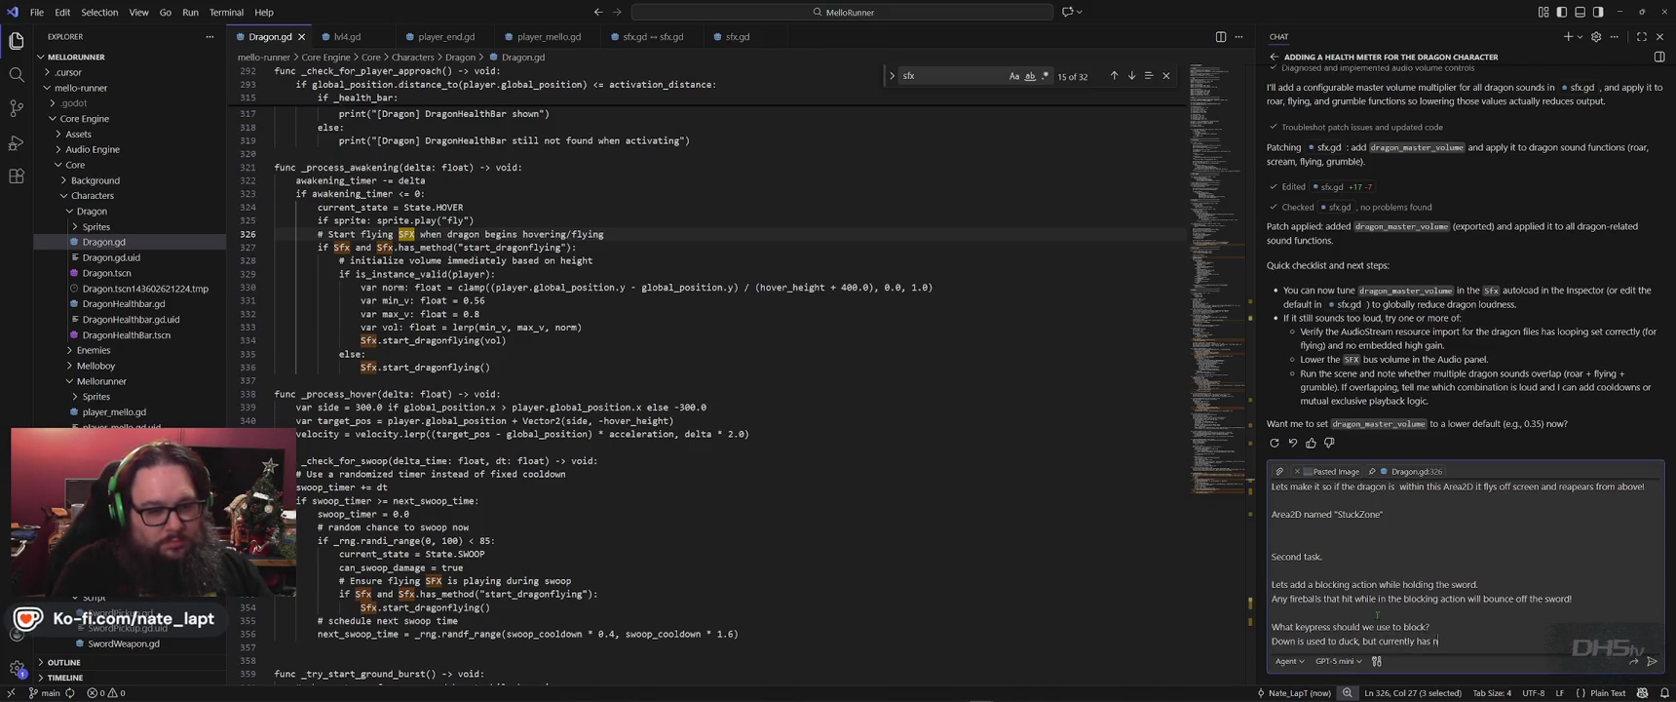
type("o function.  Let")
type("s assign that")
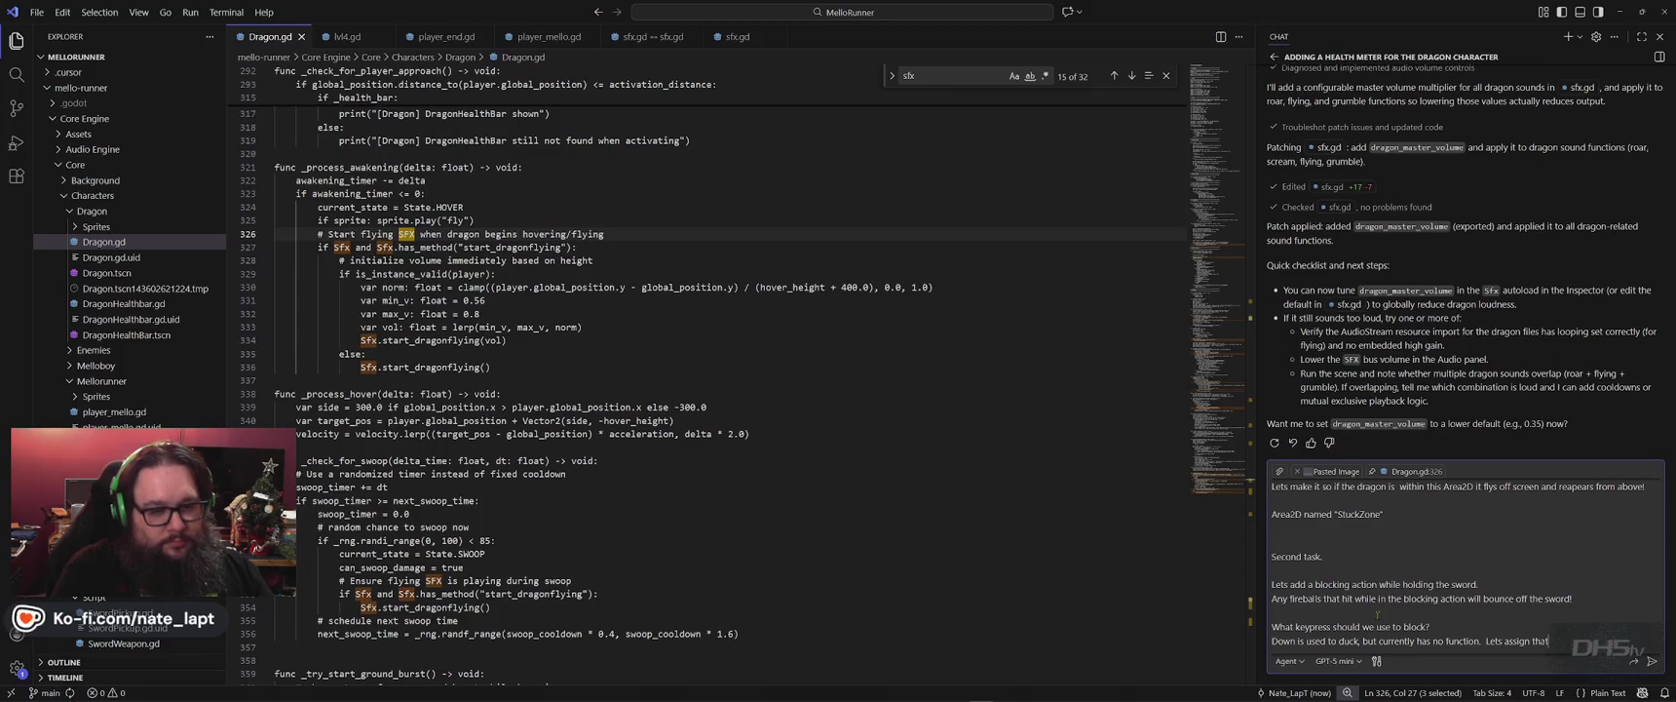
type(" combo.")
key("shift+Return")
key("shift+Return")
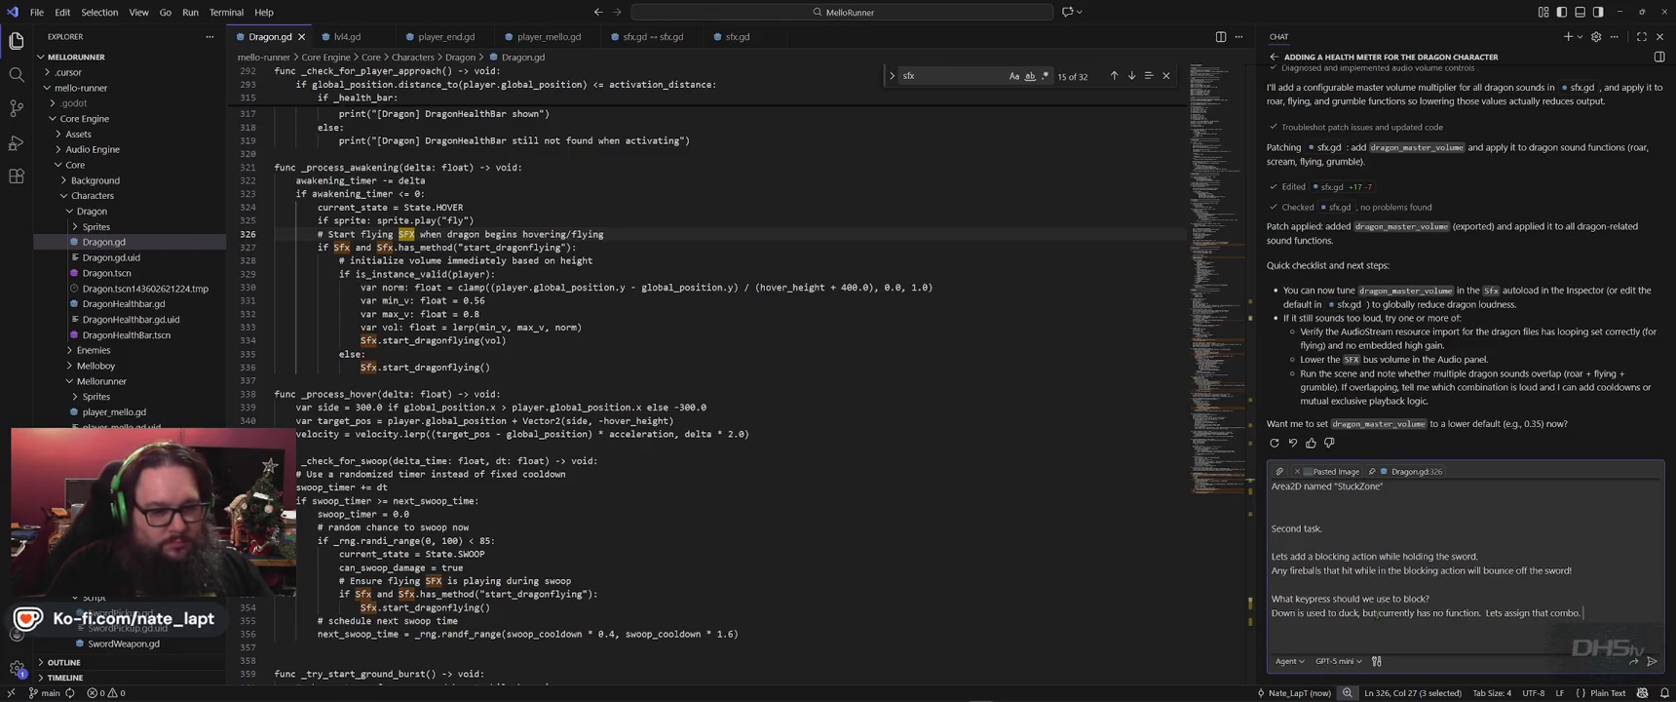
key("BackSpace")
key("BackSpace")
key("BackSpace")
type("as blocking")
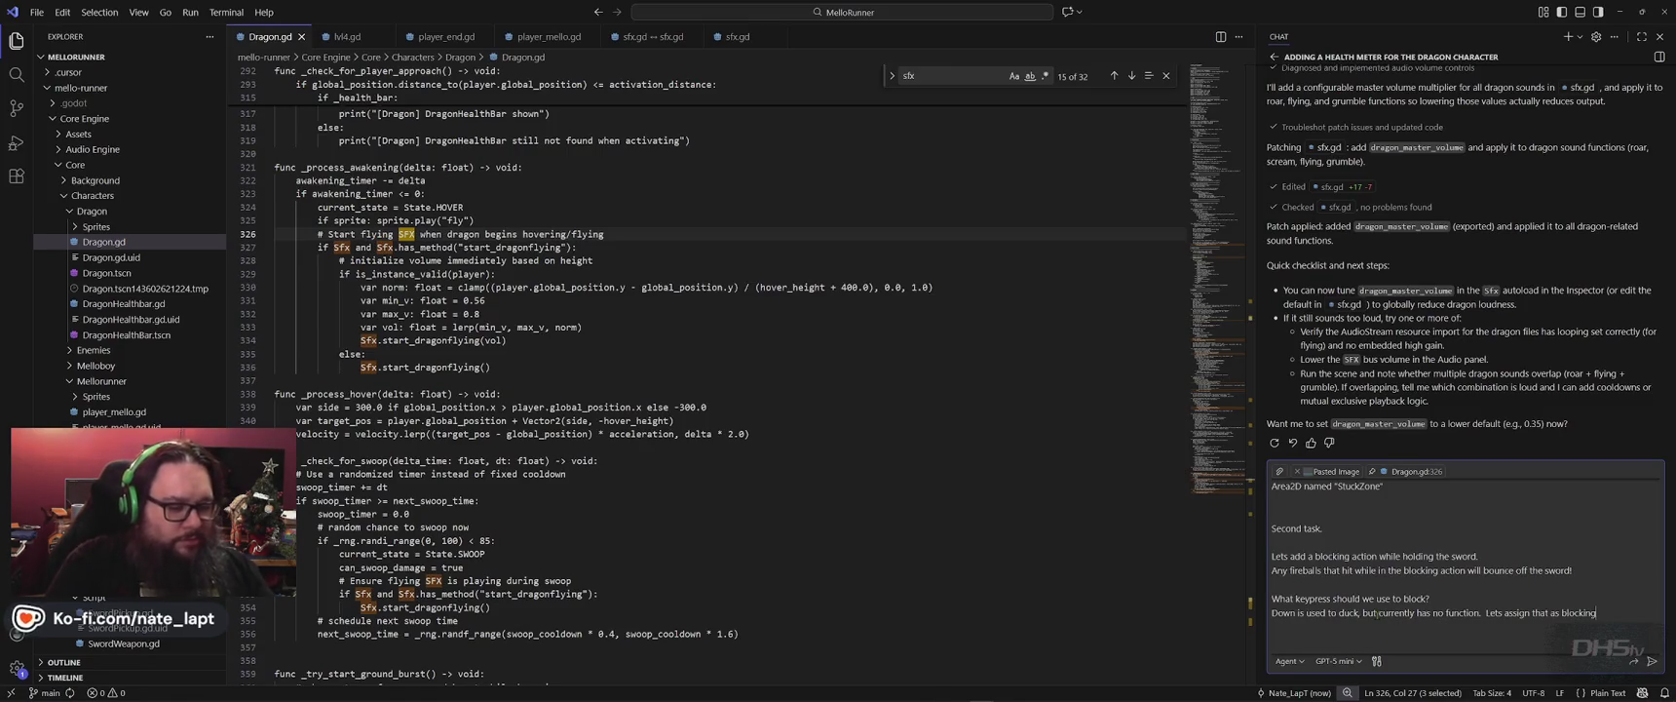
key("alt+Tab")
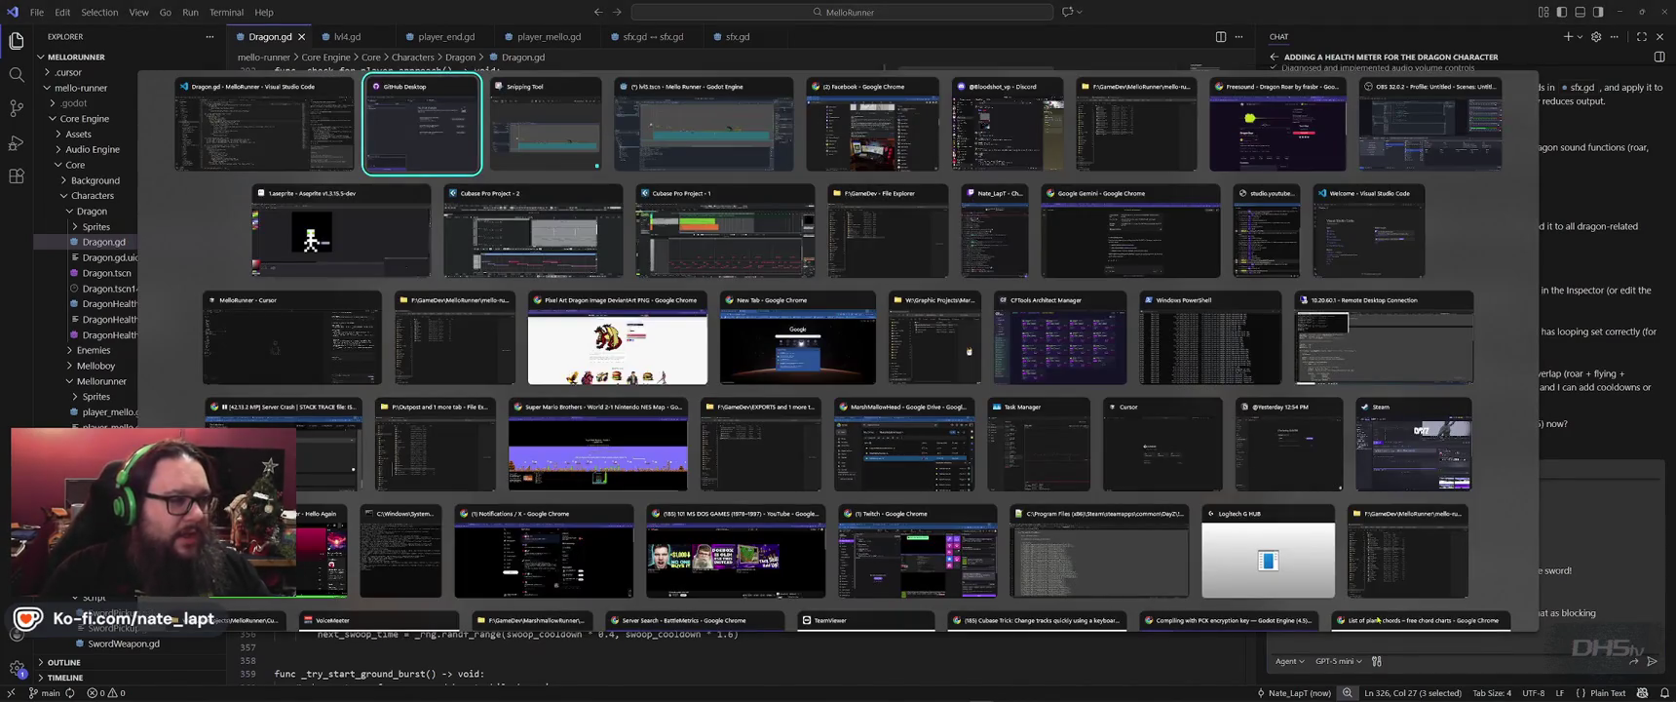
key("Tab")
key("Tab")
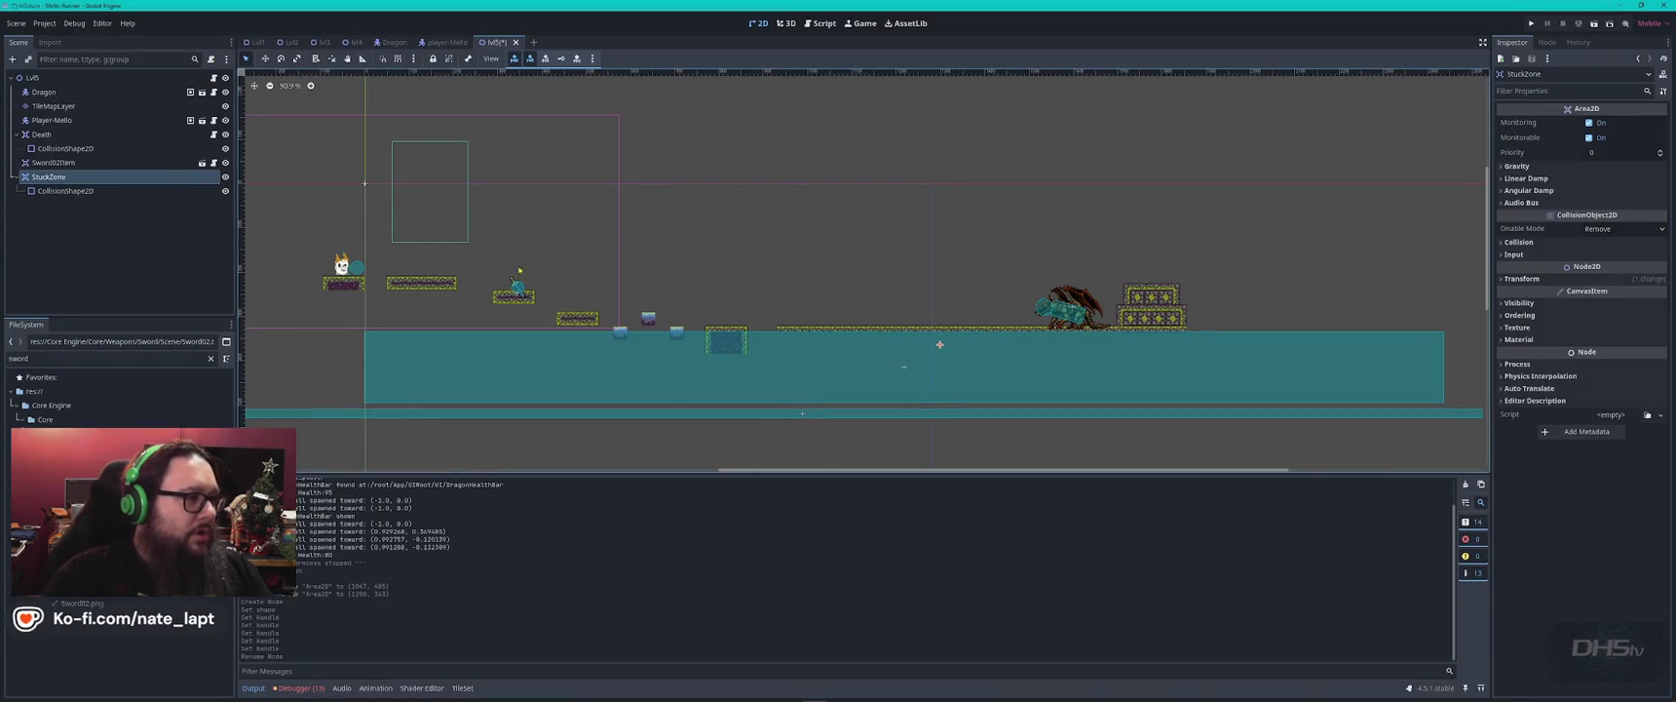
Open the Project Settings Input Map, browse the built-in ui_ actions, then hide them.
left_click(44, 23)
left_click(68, 36)
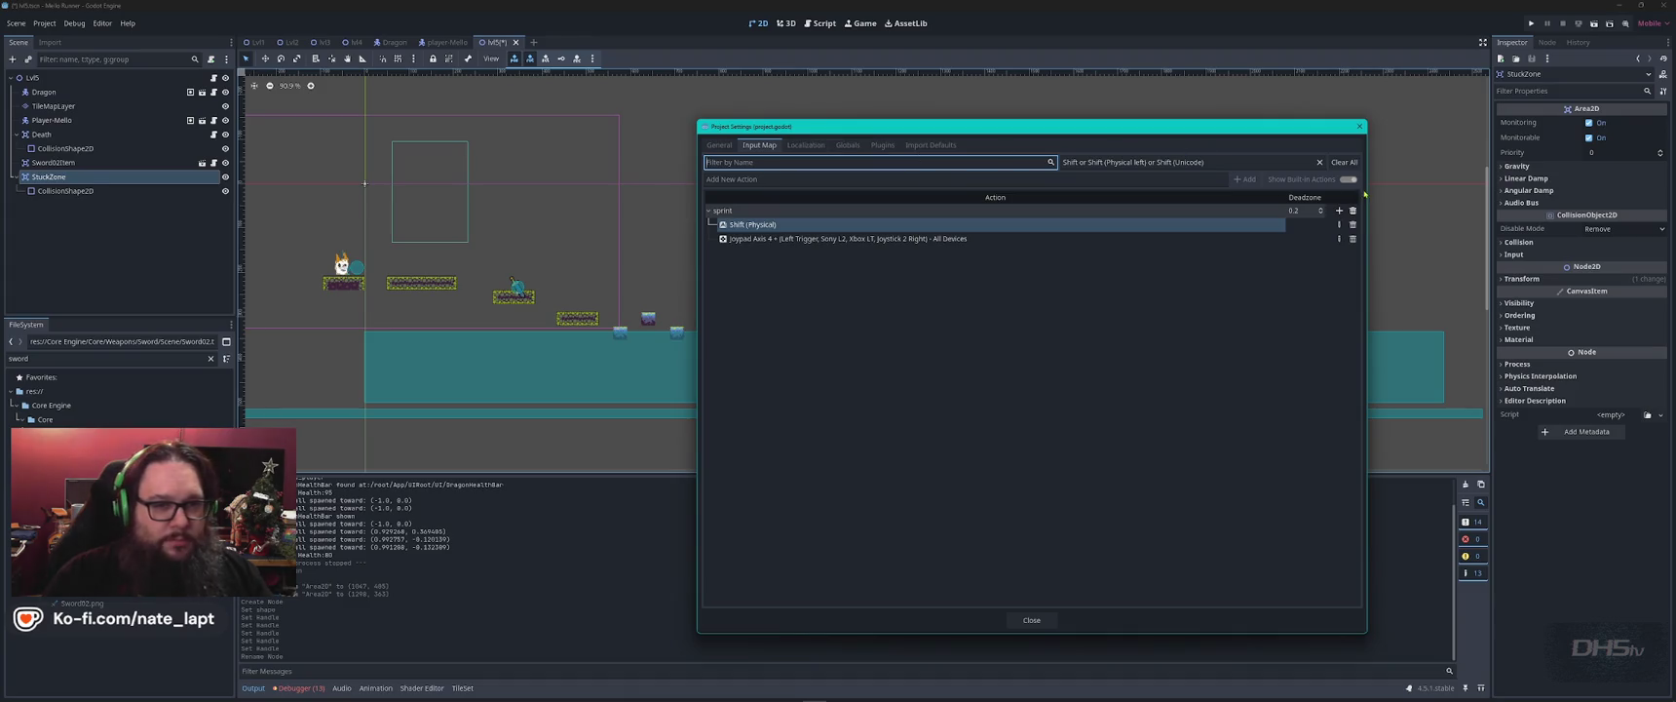
left_click(1344, 162)
left_click(1348, 179)
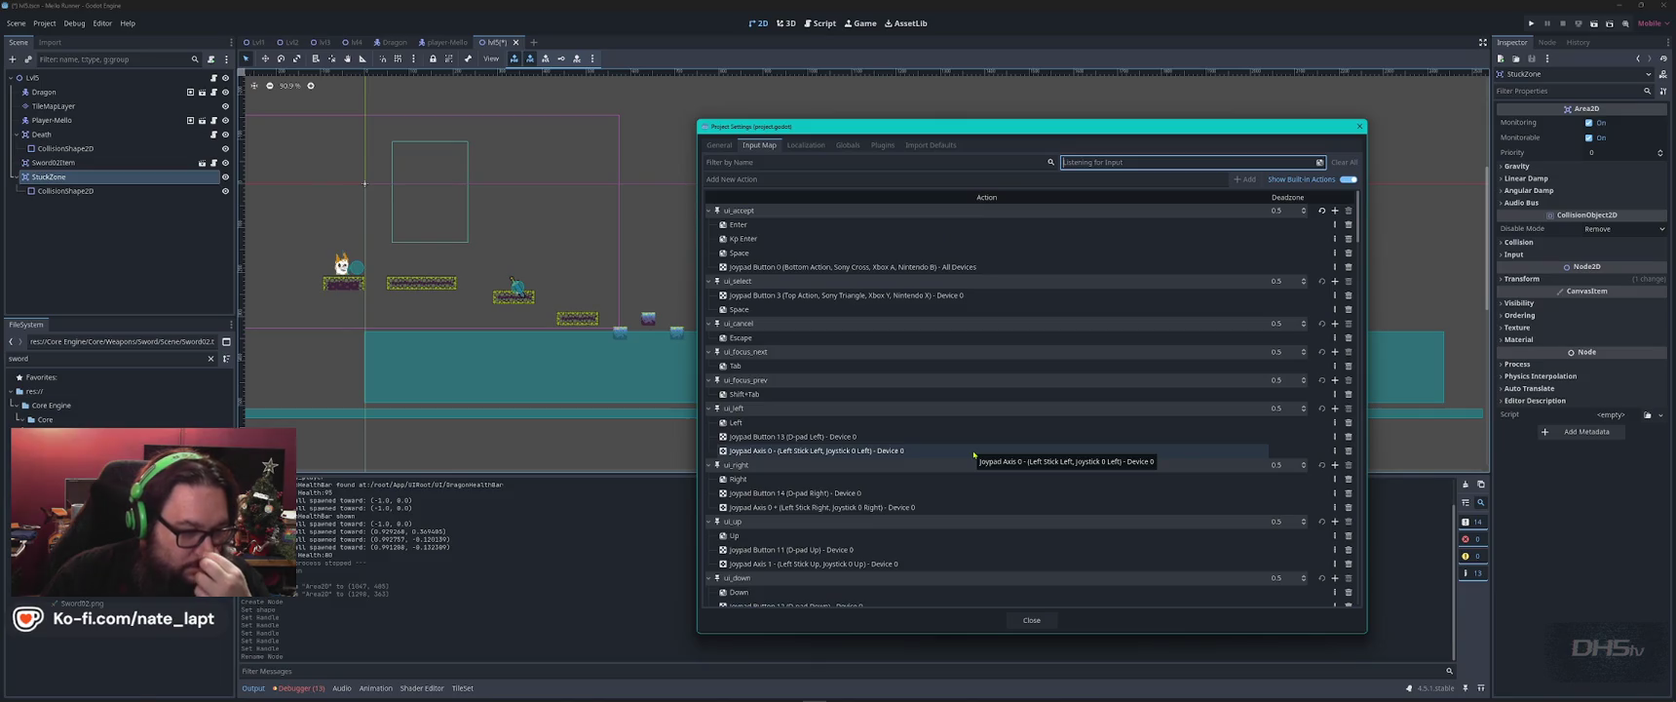
scroll(959, 521, "down", 2)
scroll(960, 521, "down", 2)
scroll(933, 540, "down", 2)
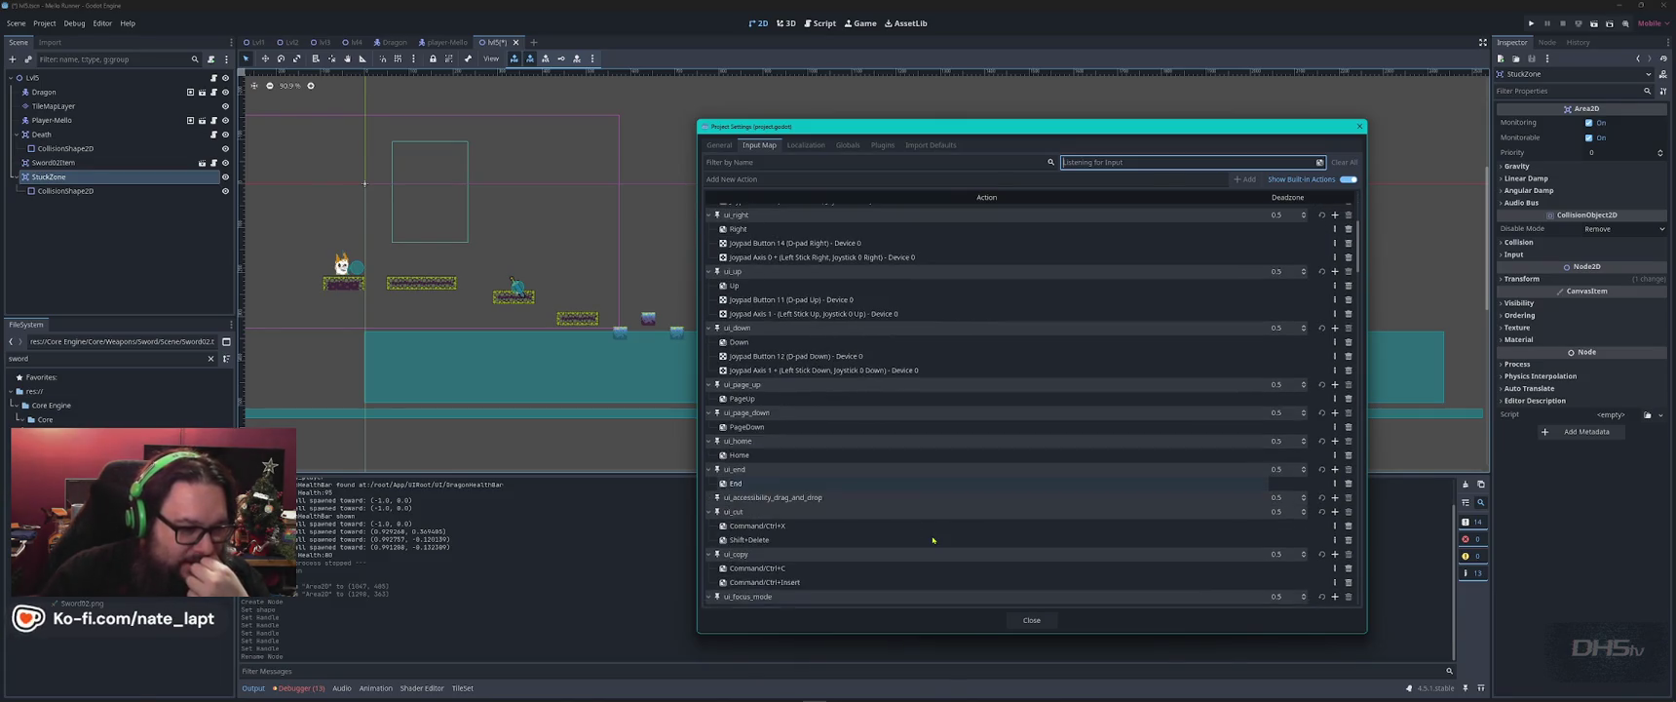
scroll(933, 540, "down", 1)
scroll(932, 540, "down", 3)
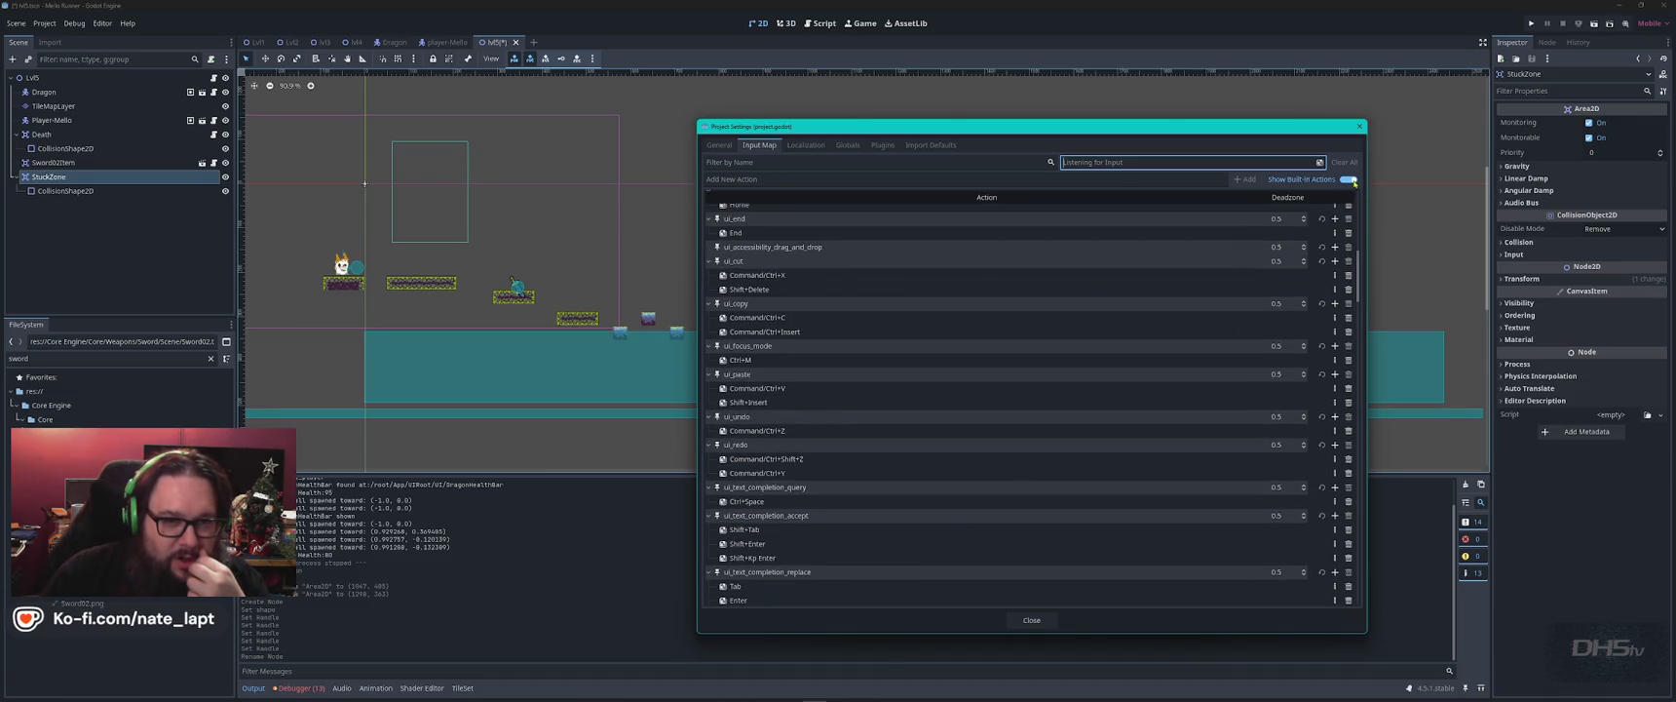
left_click(1347, 181)
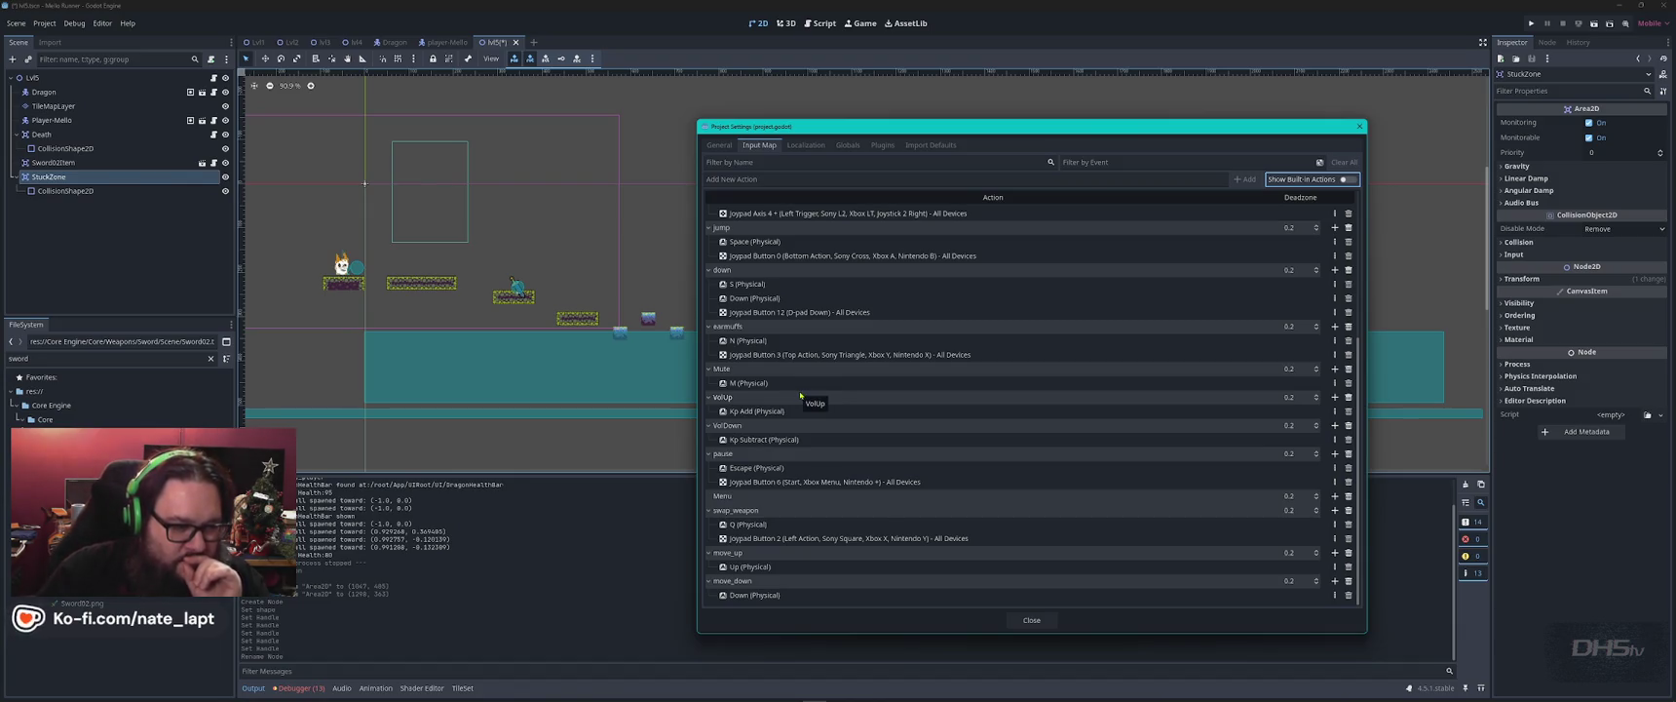
scroll(799, 395, "up", 5)
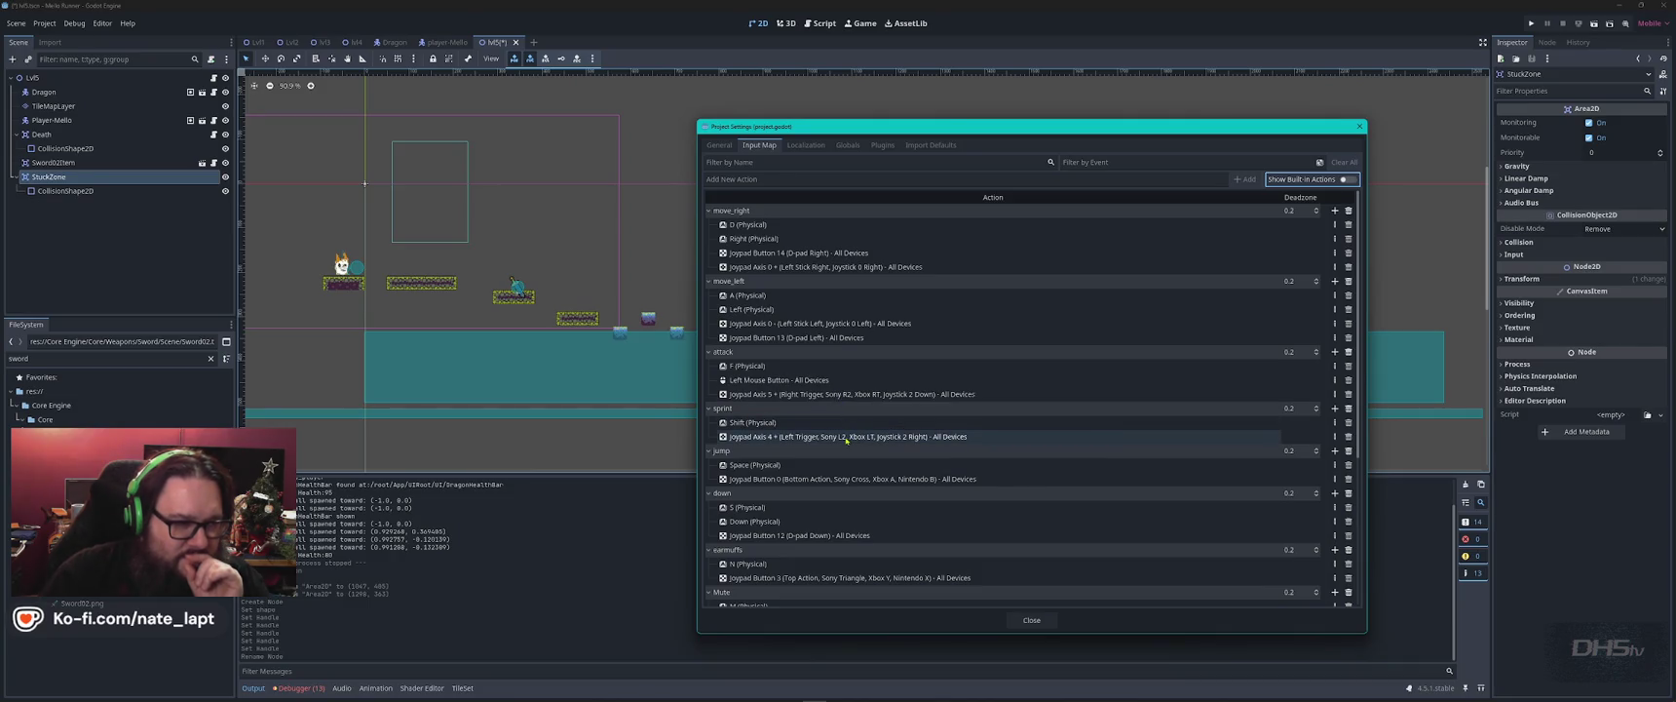
scroll(780, 292, "down", 1)
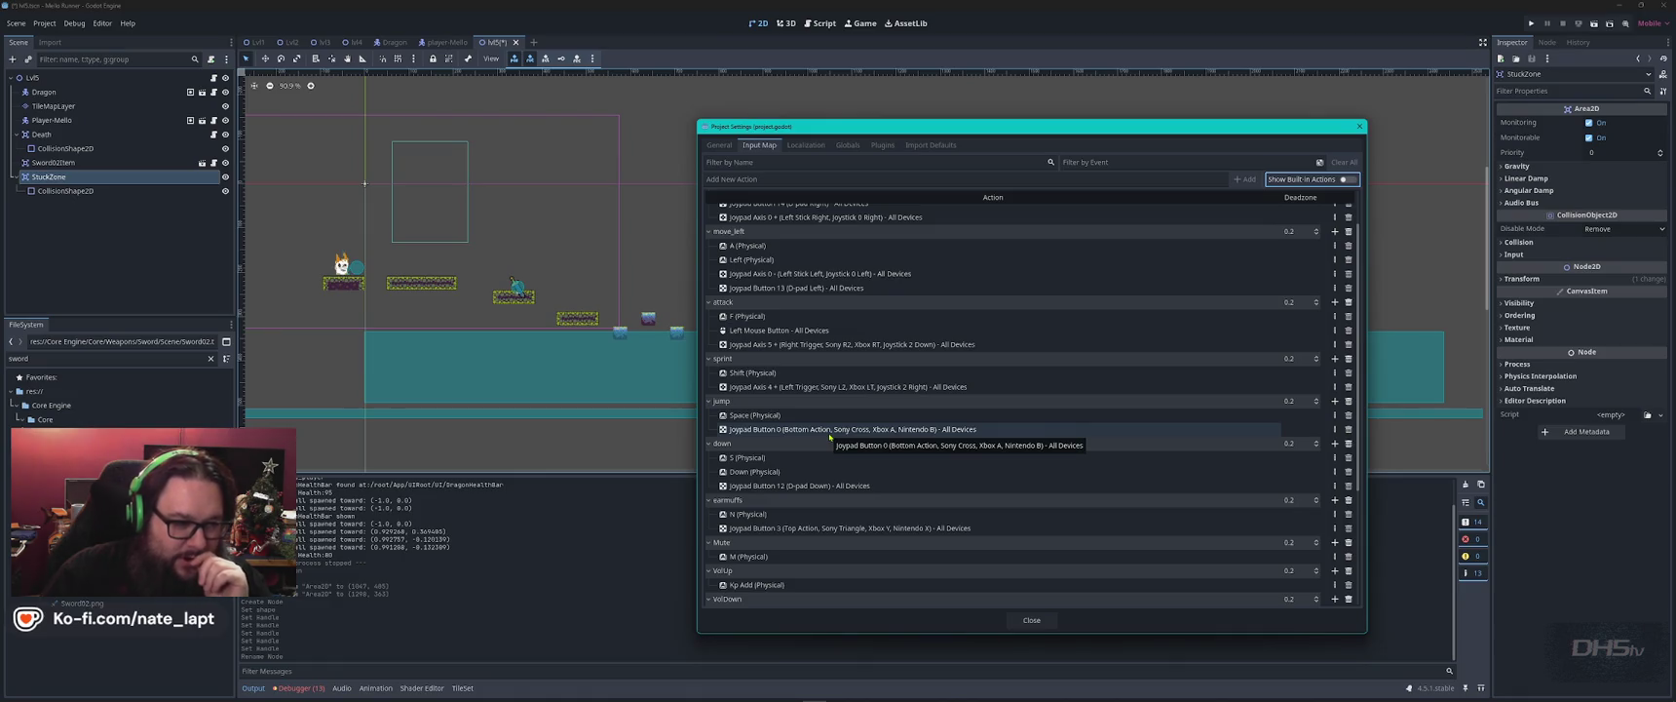
scroll(854, 444, "down", 1)
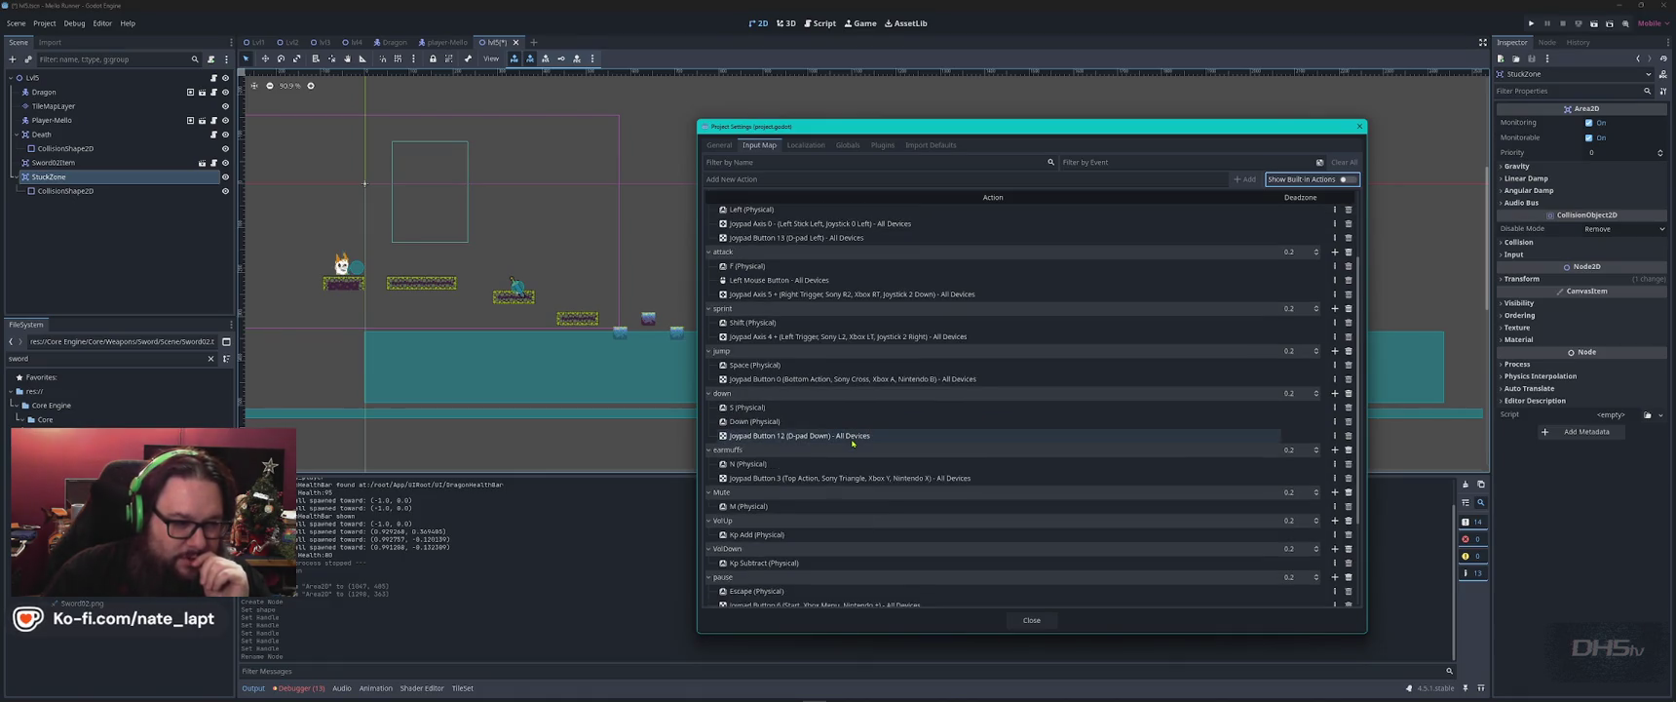
scroll(866, 454, "down", 1)
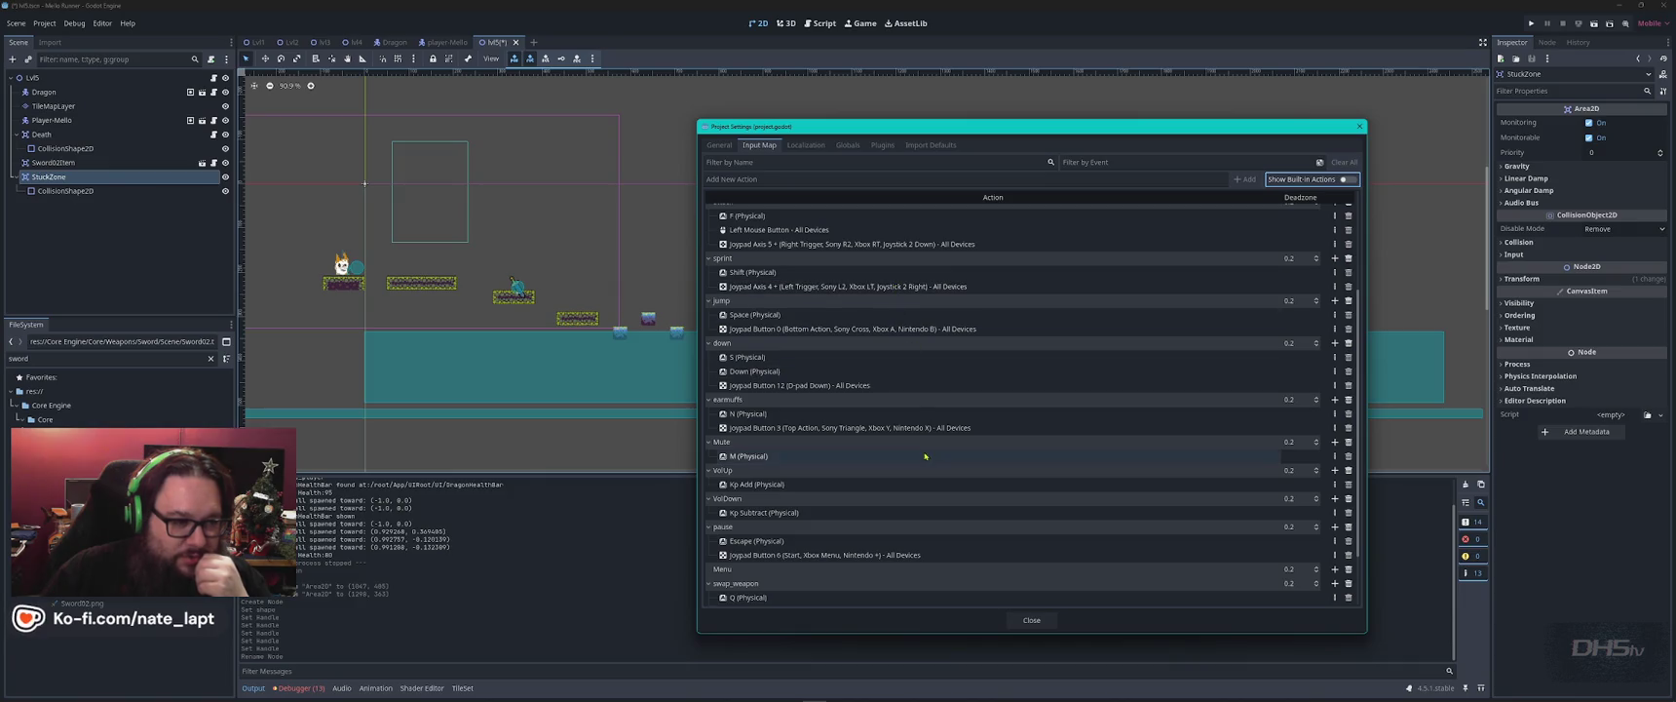
scroll(924, 478, "down", 1)
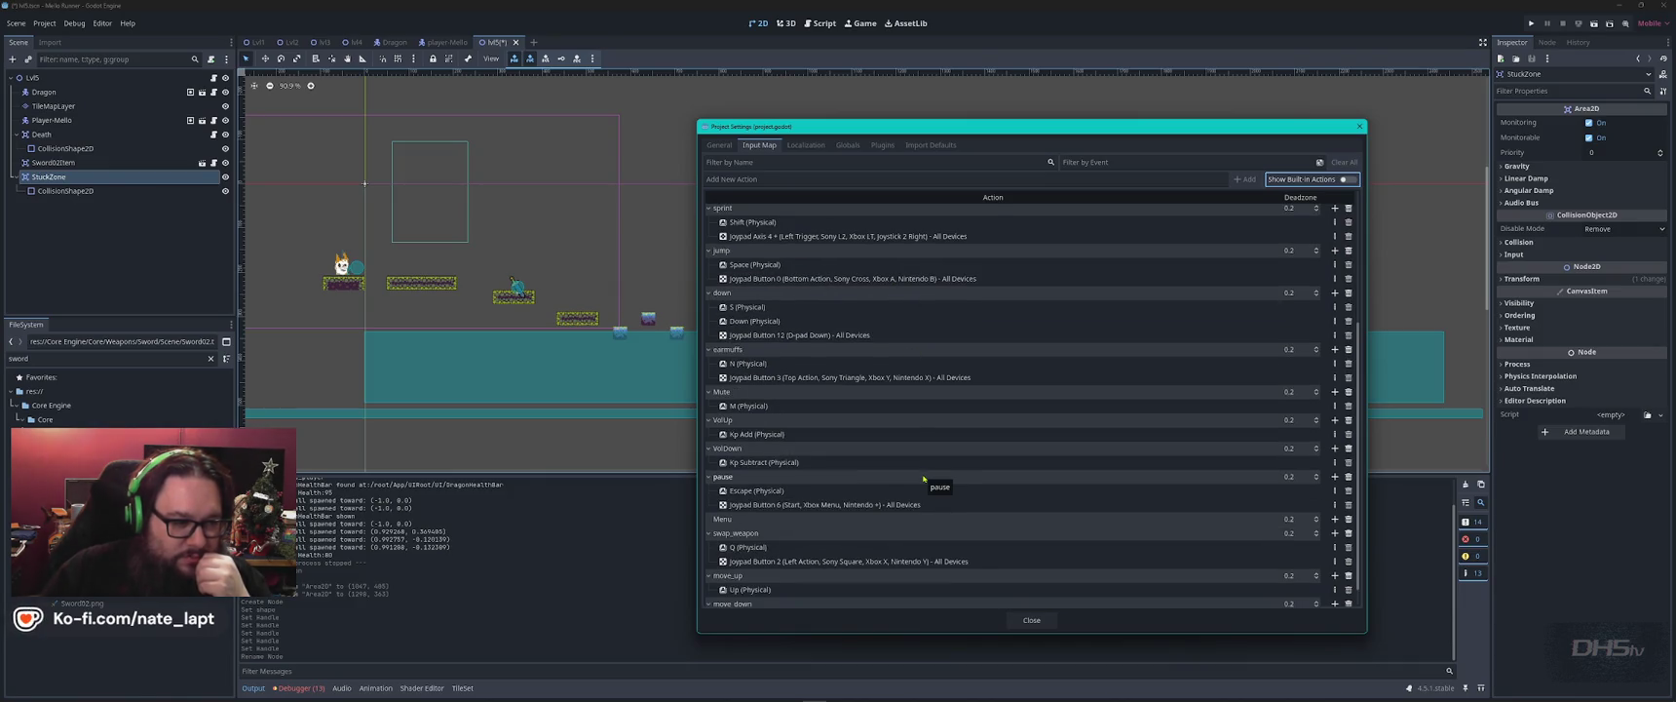
scroll(926, 481, "down", 1)
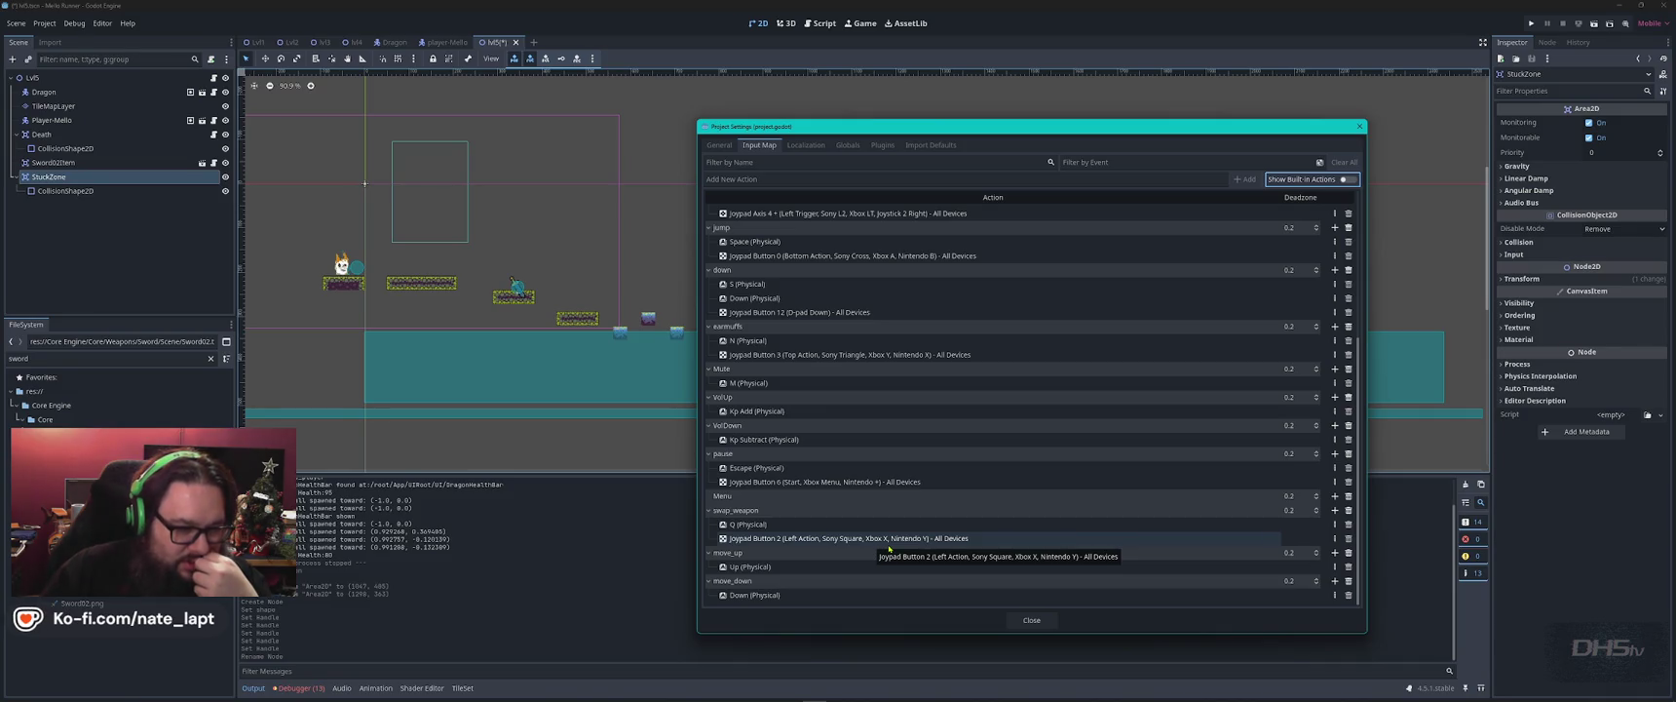
scroll(901, 546, "up", 5)
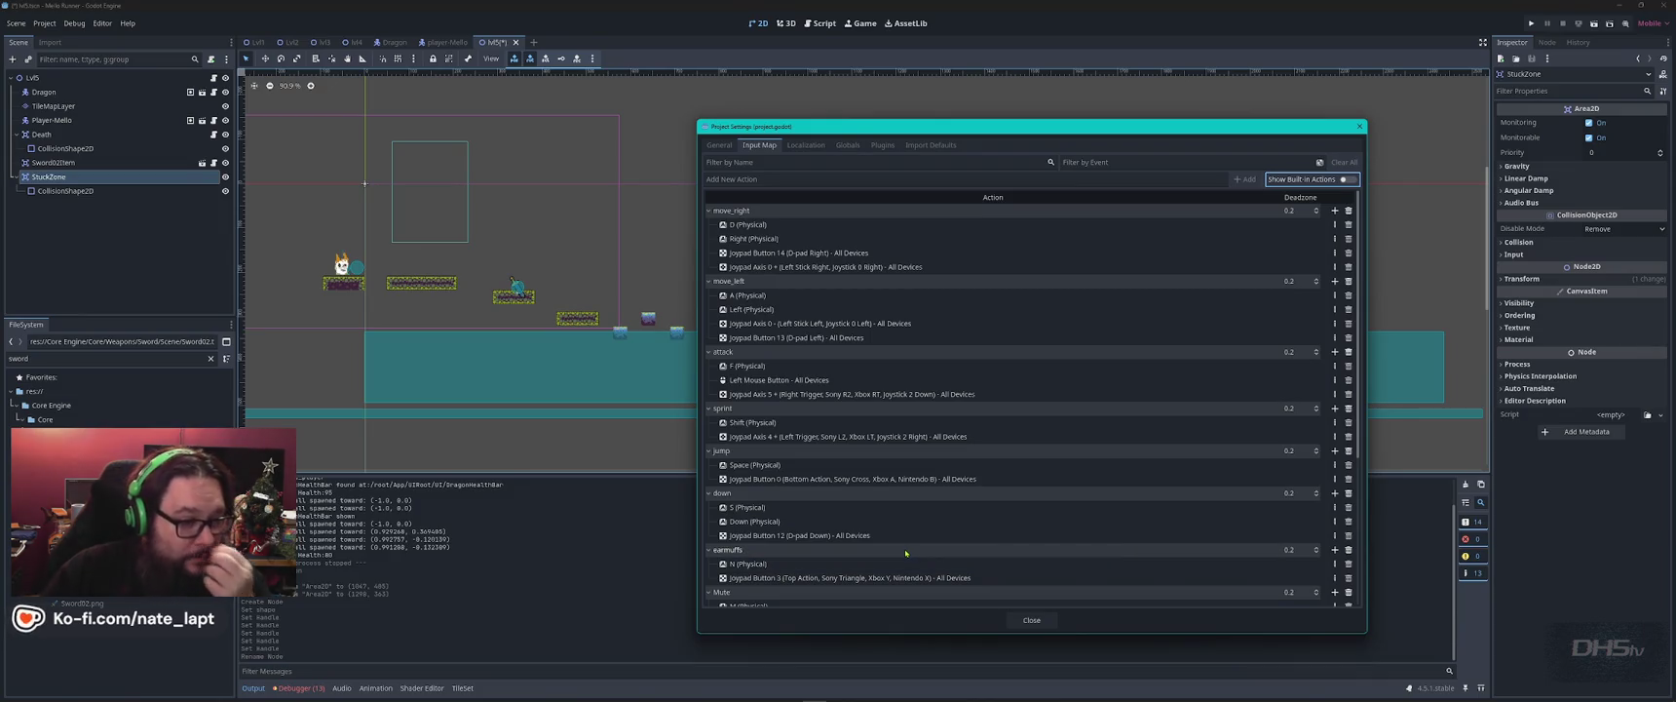
left_click(796, 181)
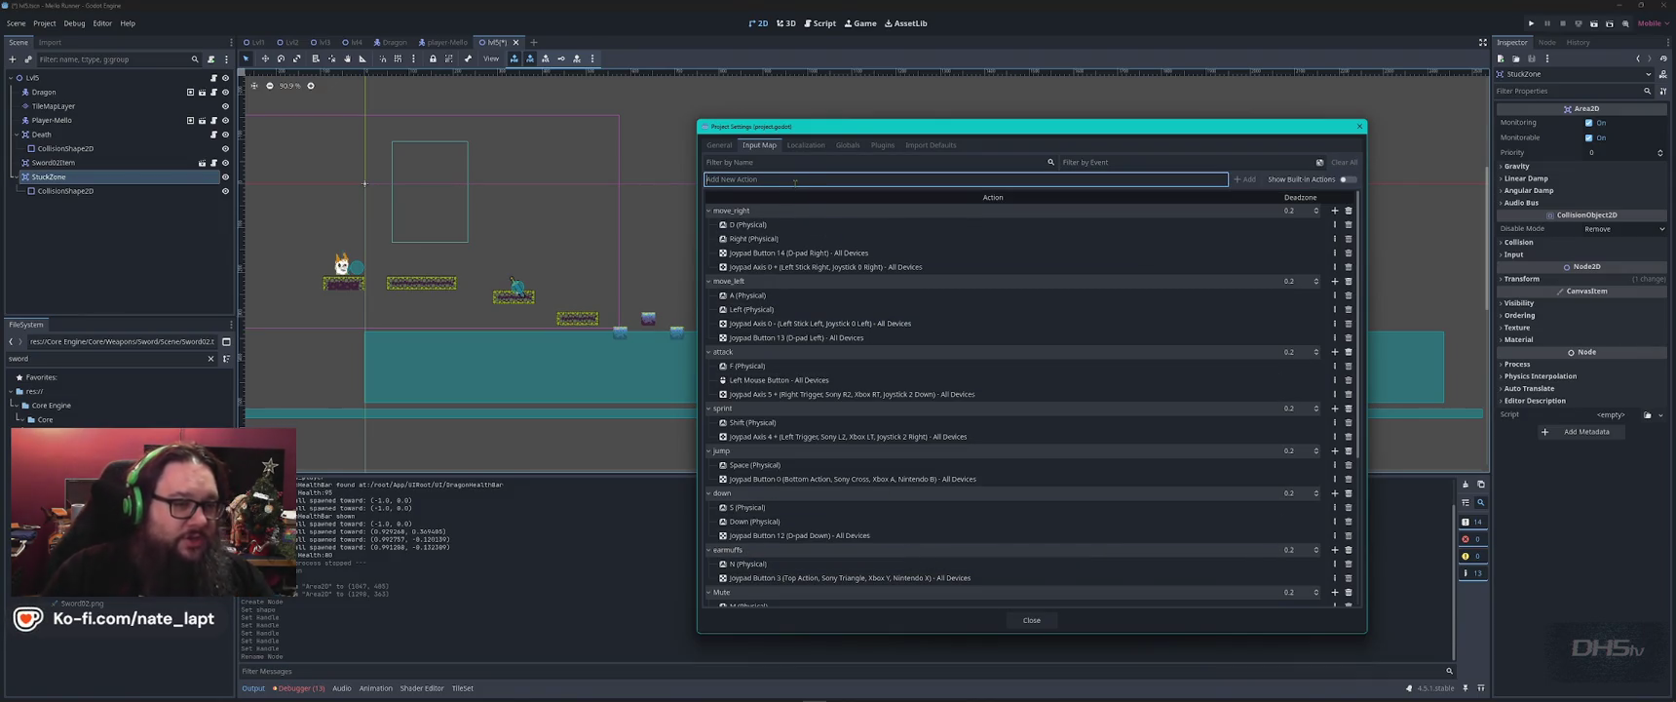
Add a 'block' action to the Input Map and open its event configuration.
type("block")
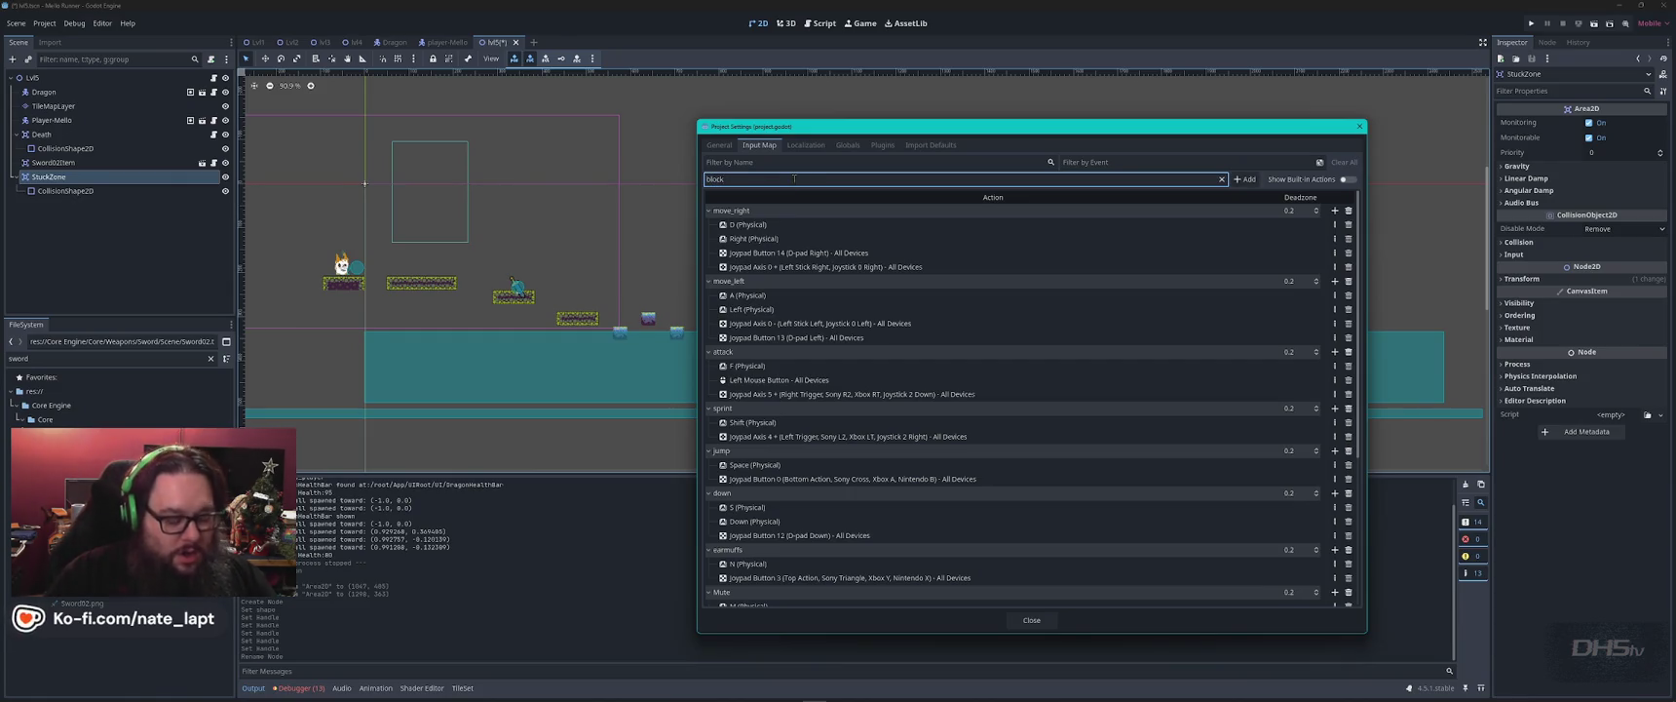
left_click(1245, 180)
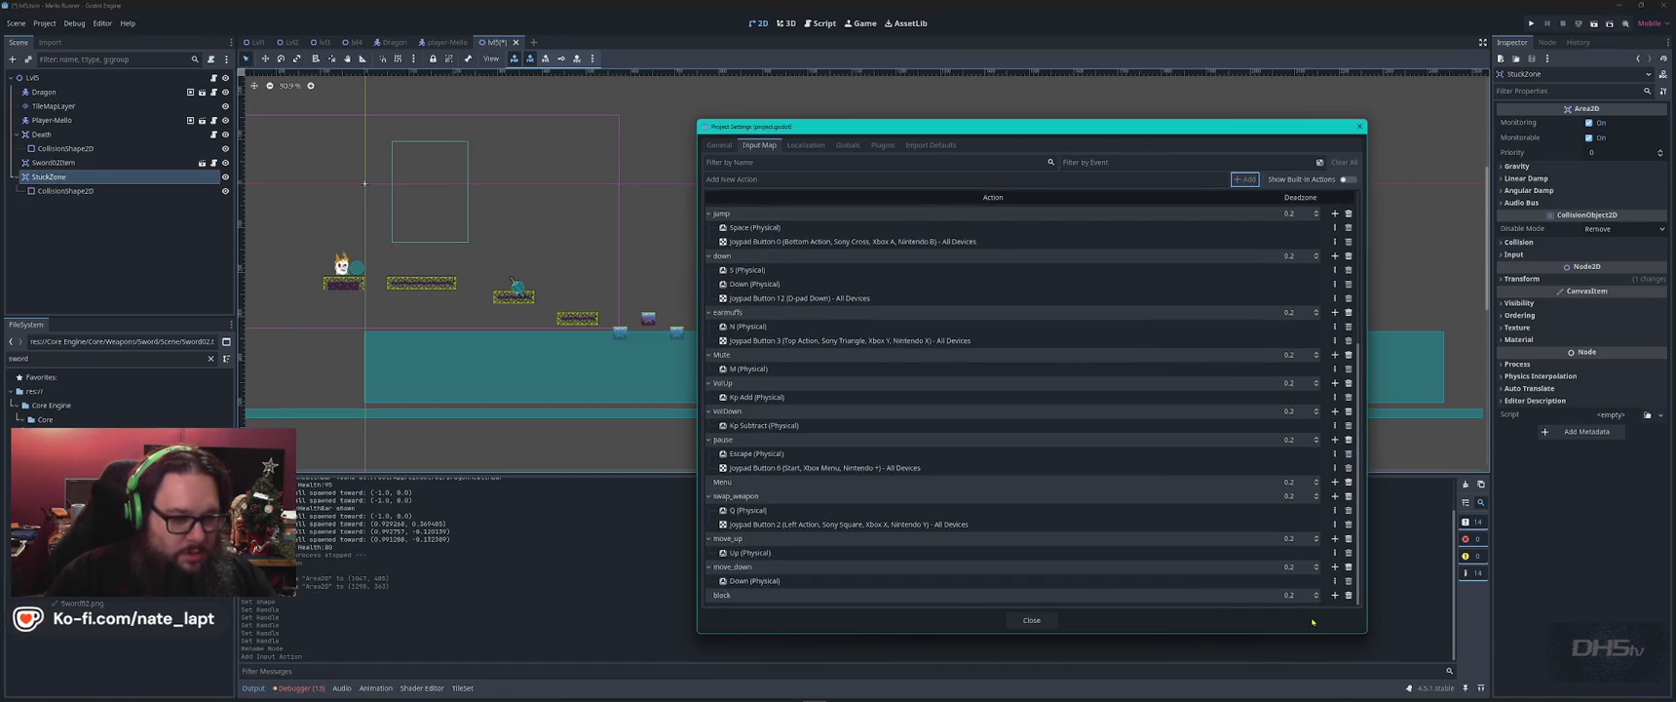
left_click(1335, 596)
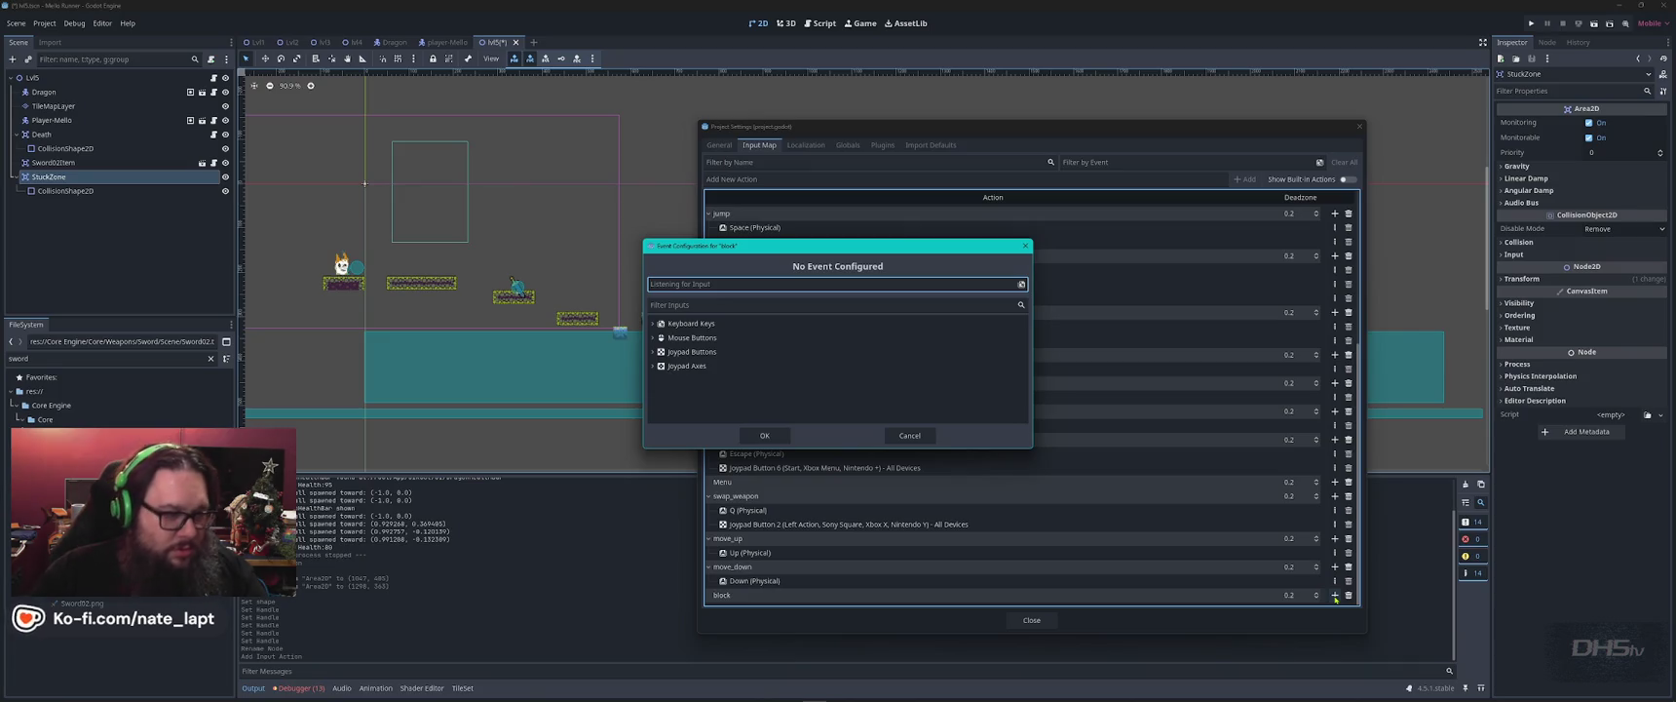
Bind Joypad Button 1 to the block action and close Project Settings.
left_click(653, 351)
scroll(918, 371, "down", 2)
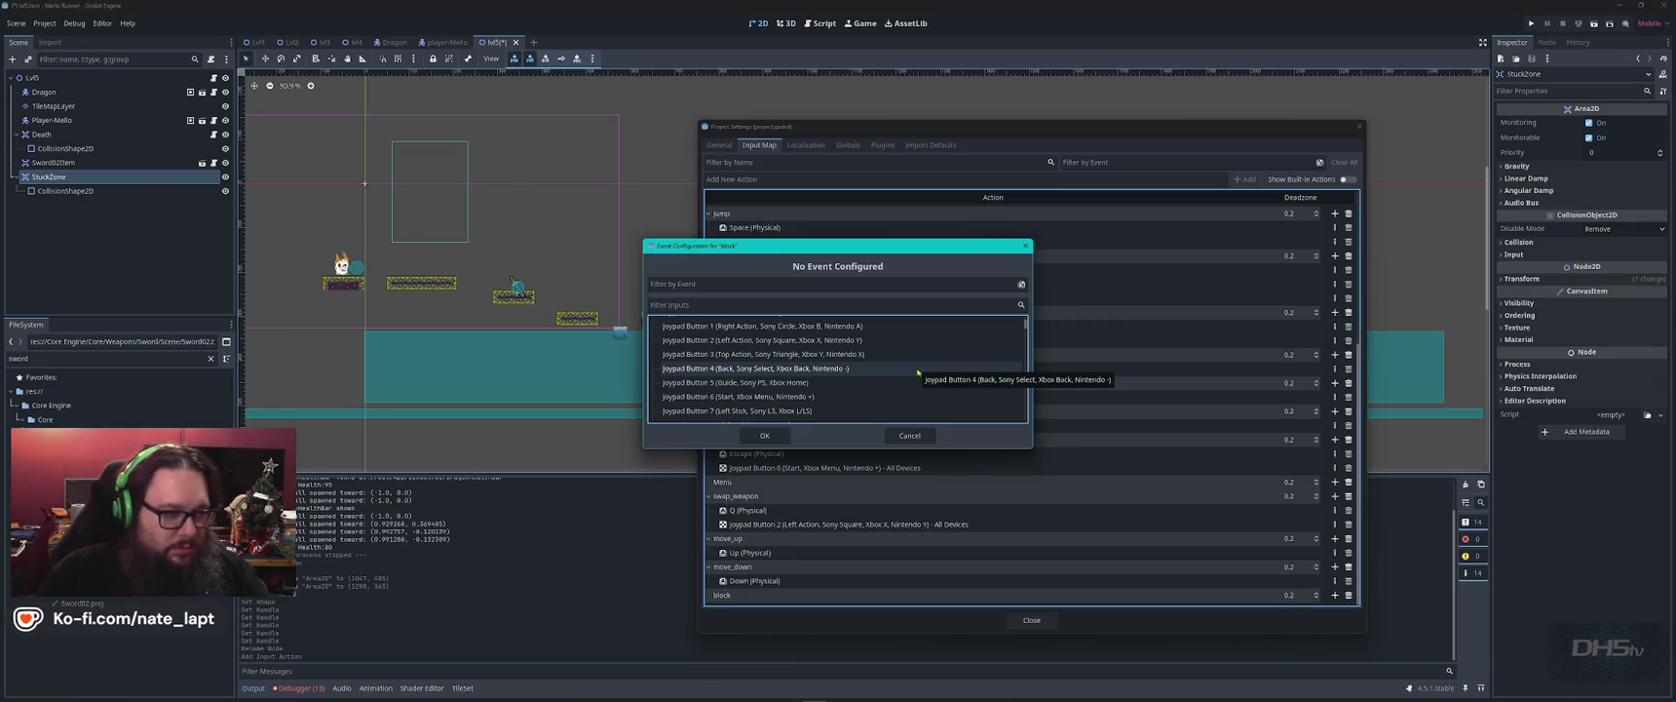
left_click(861, 305)
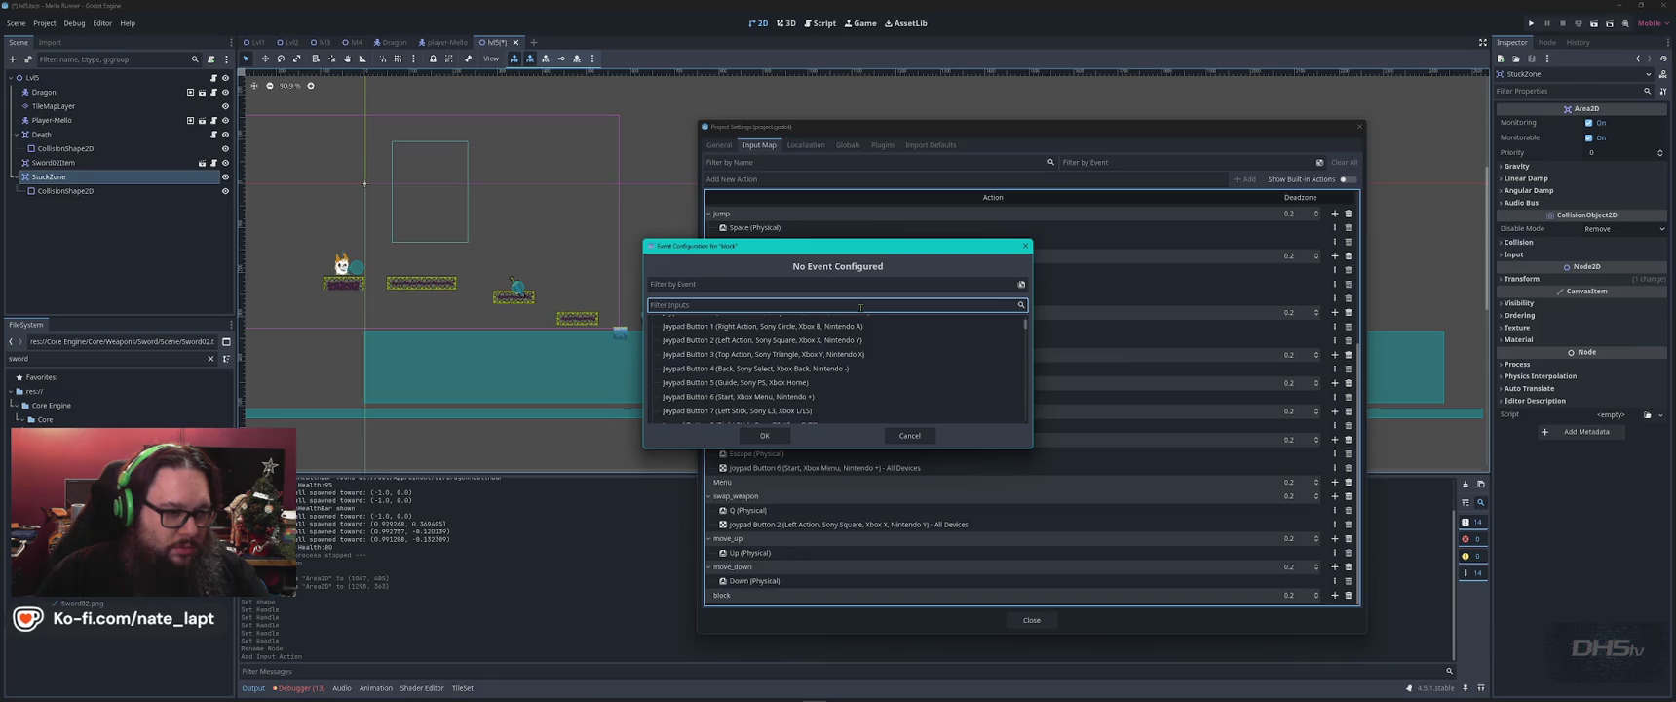
left_click(817, 284)
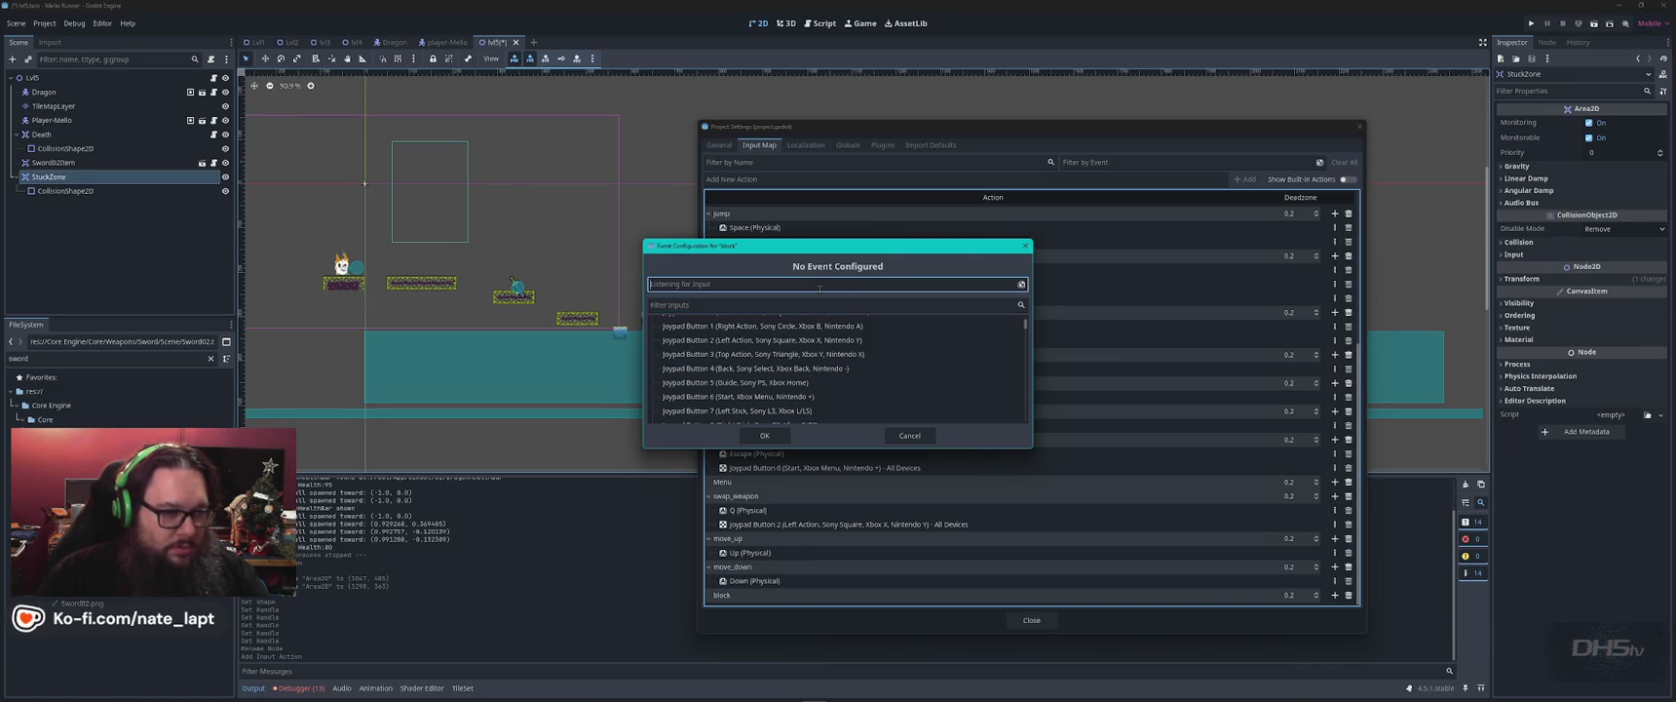
left_click(765, 436)
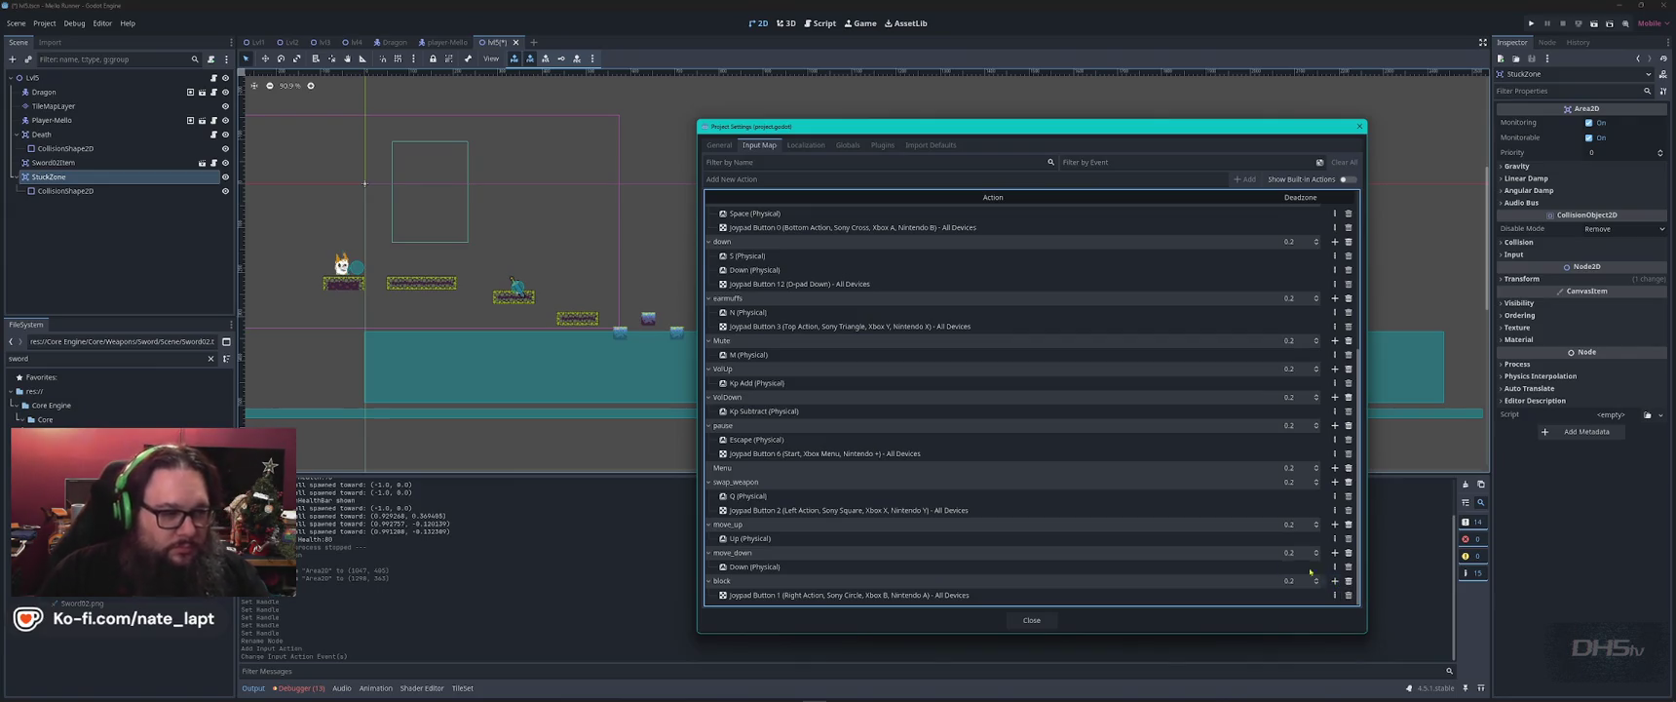
scroll(927, 375, "up", 5)
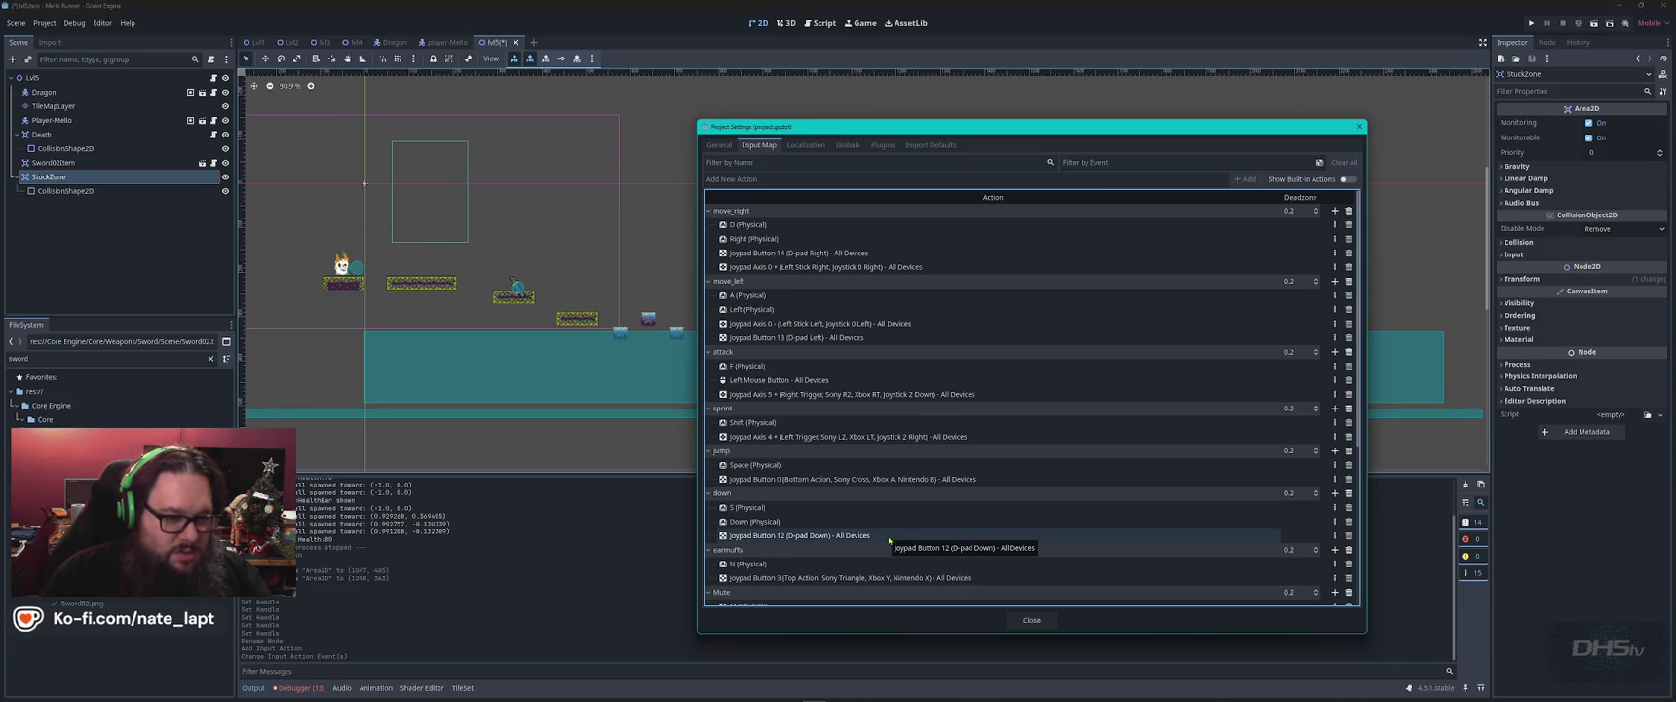
scroll(889, 538, "down", 1)
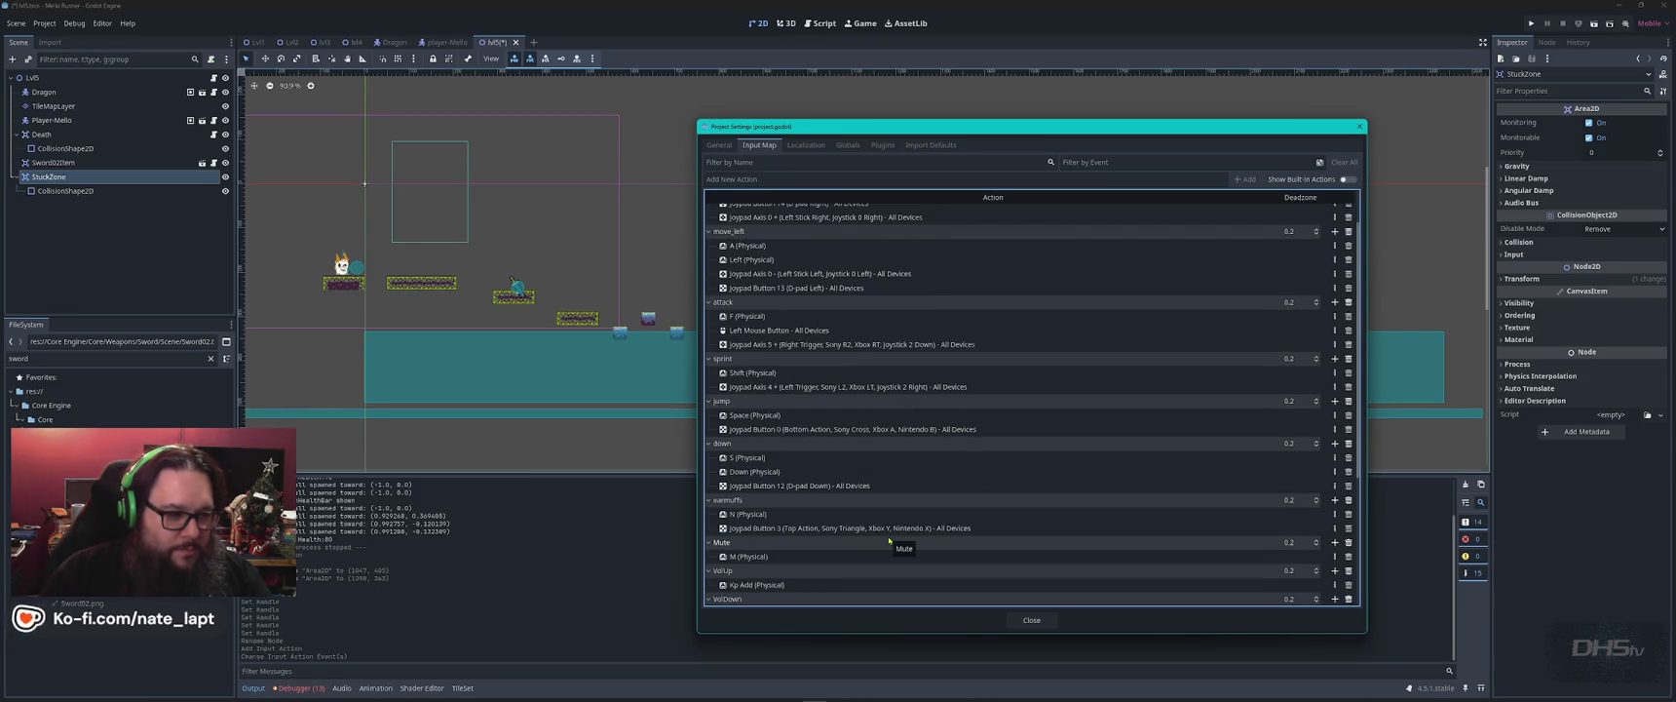
scroll(889, 539, "down", 4)
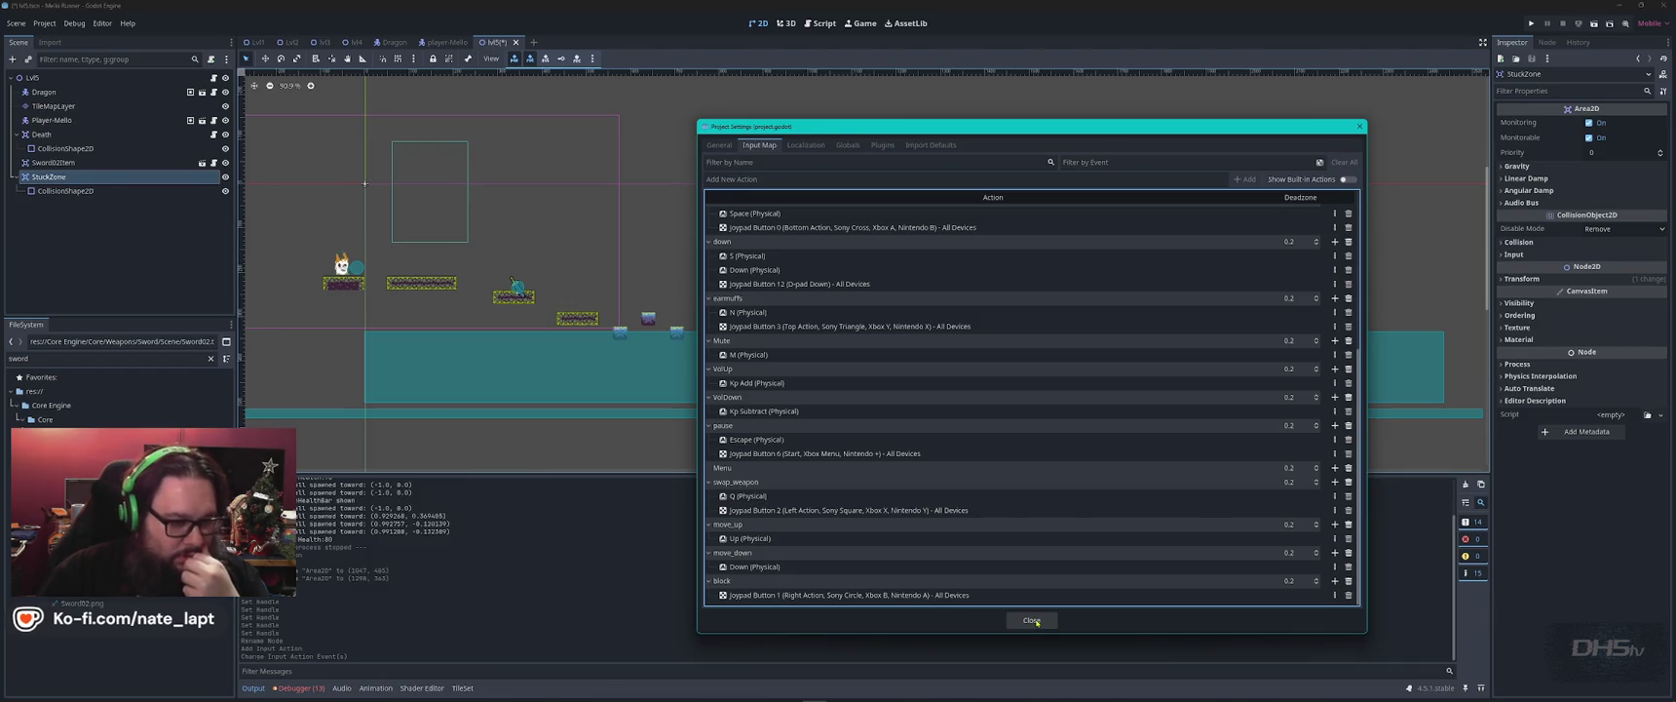
left_click(1031, 619)
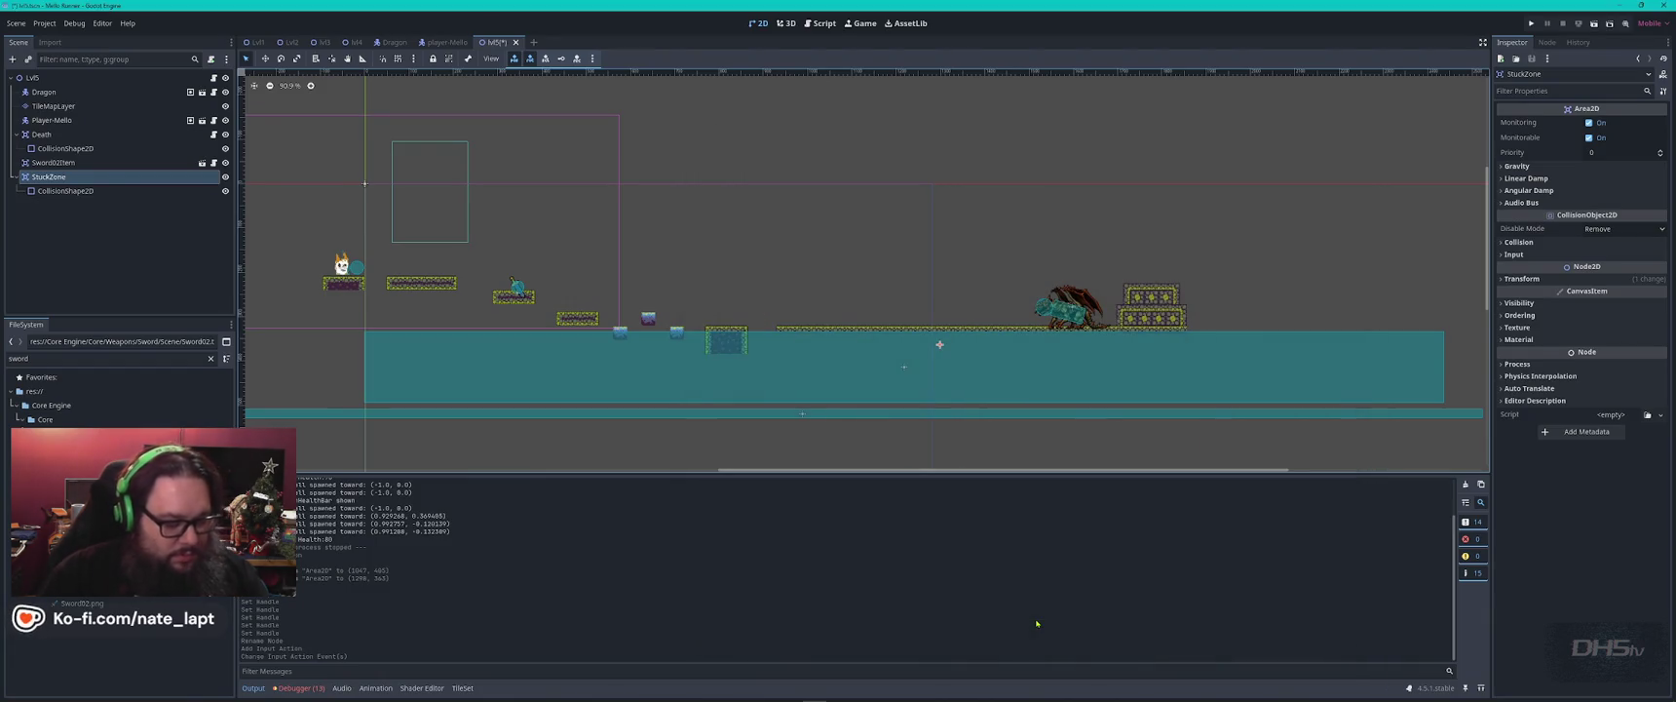
key("alt+Tab")
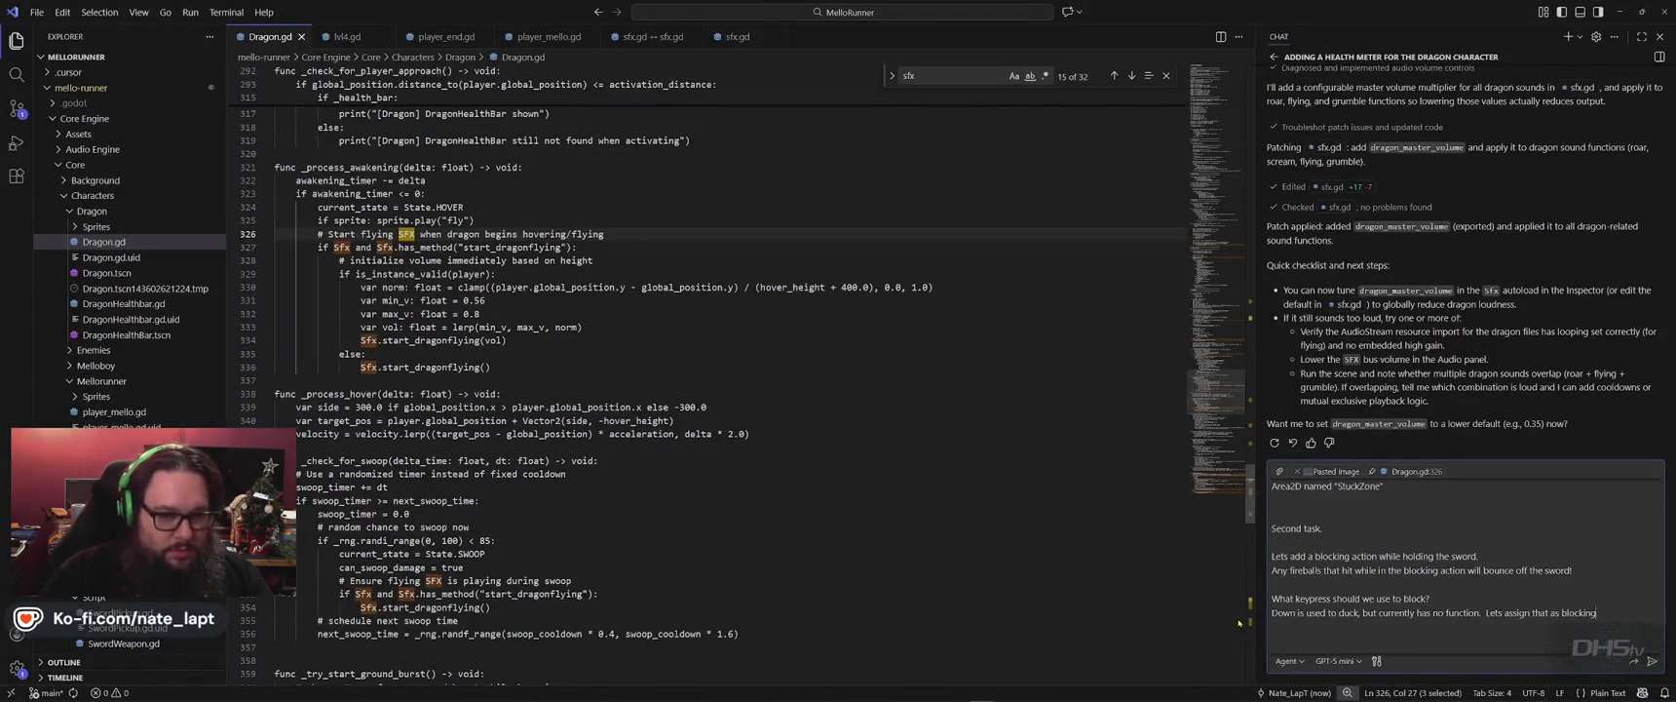
Reword the prompt to 'Lets assign down or "block" as blocking' and send it to the AI.
left_click(1532, 612)
type("down")
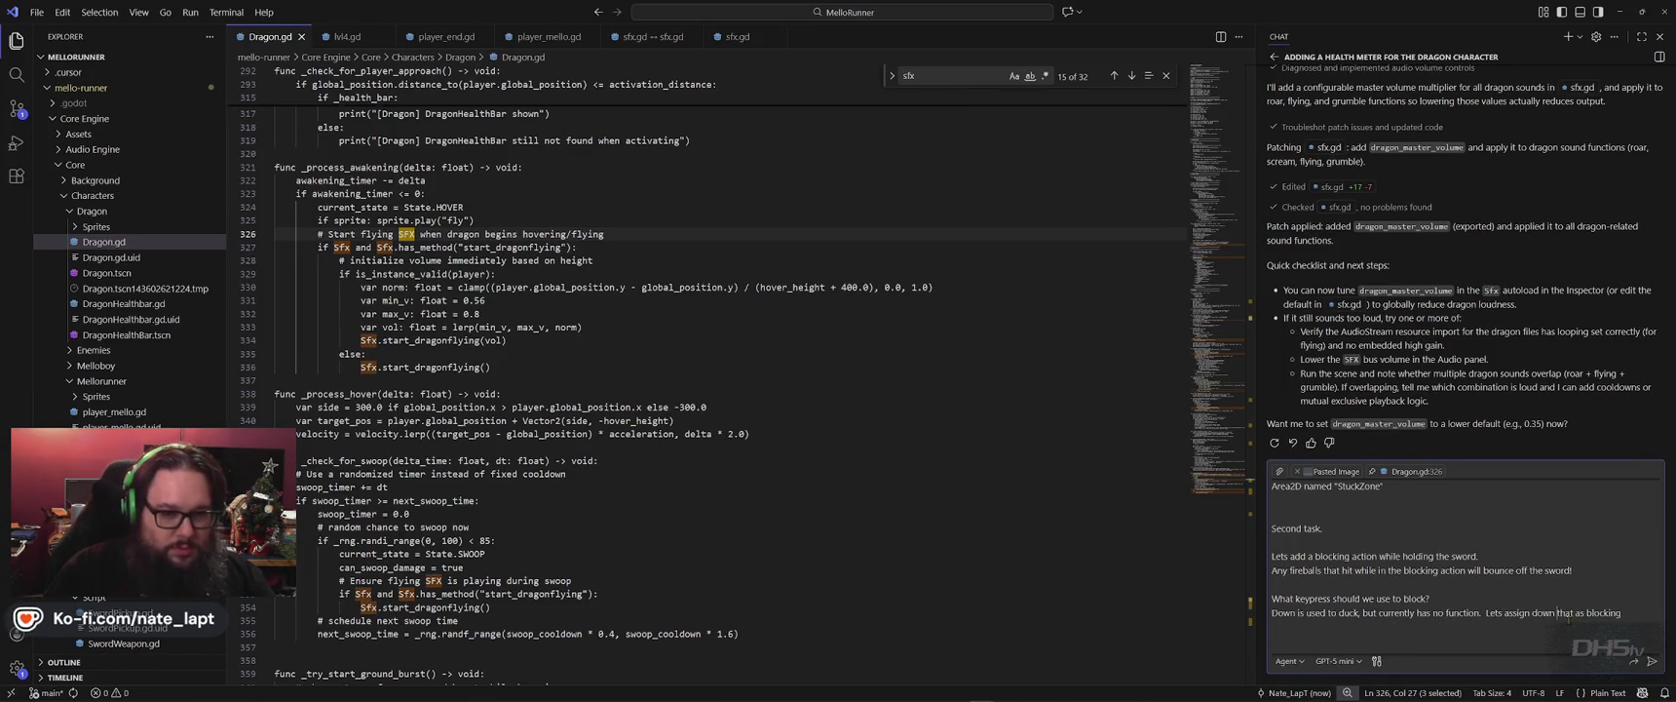
double_click(1565, 613)
key("BackSpace")
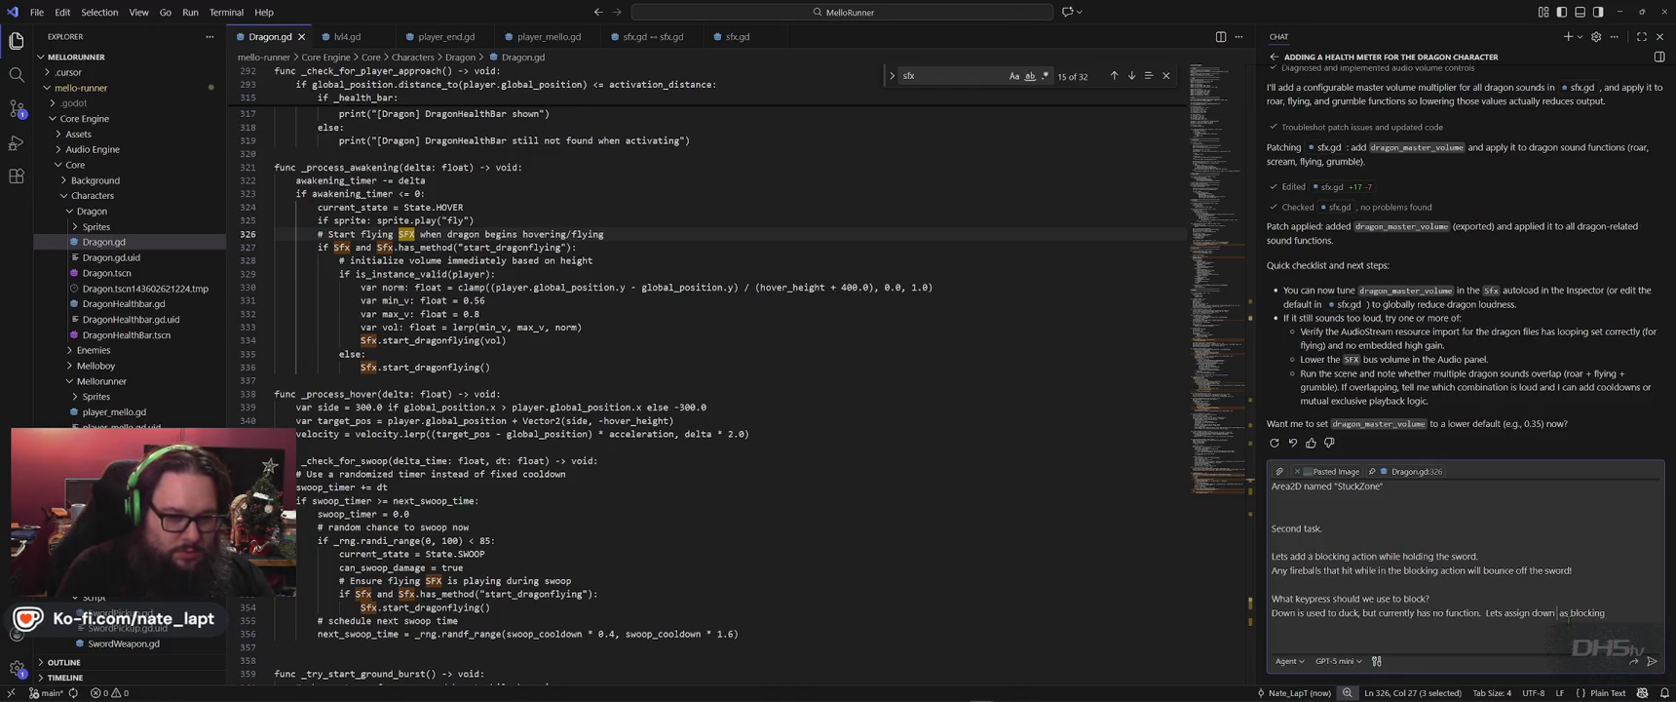
type("or \"block\"")
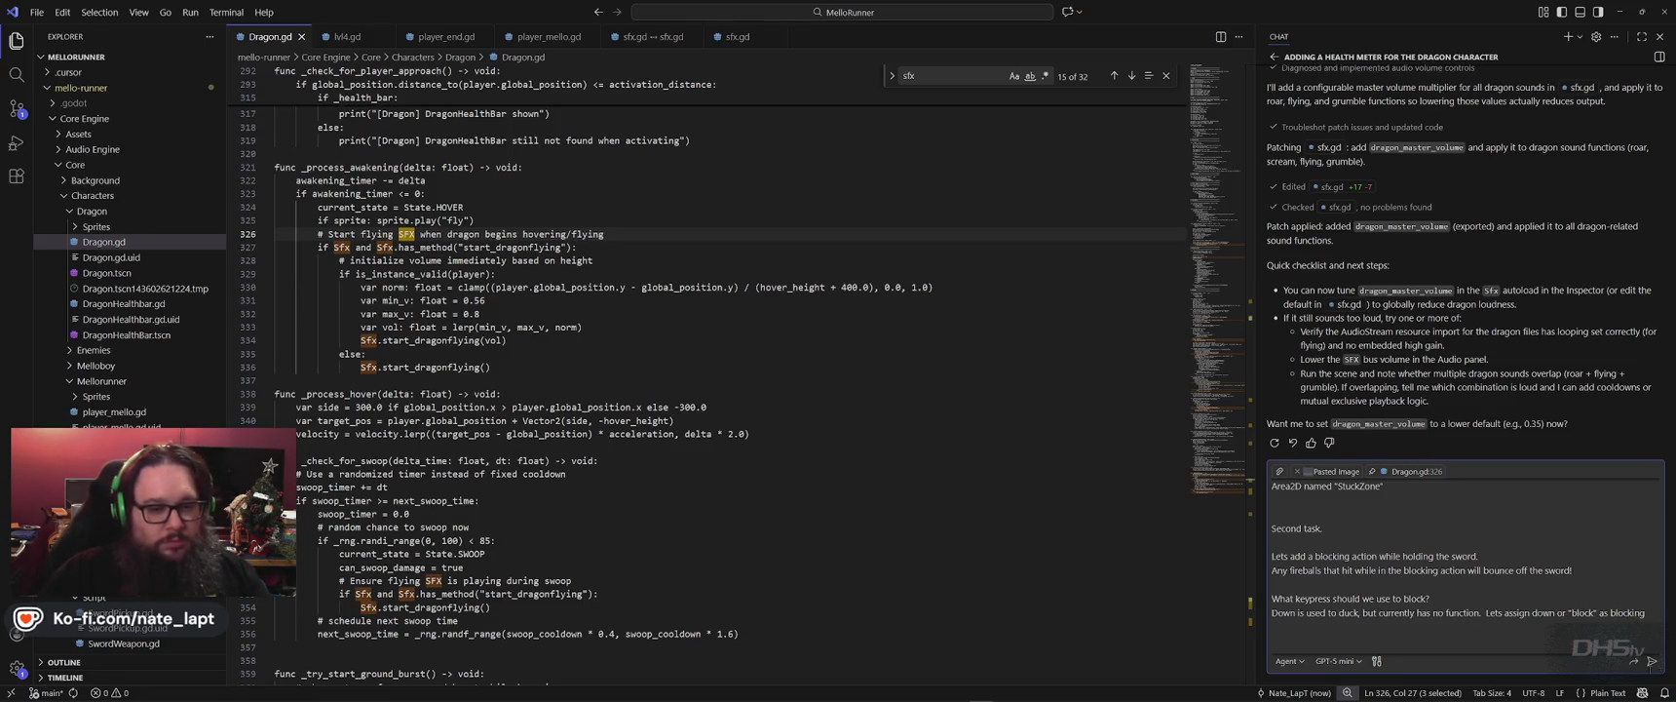
left_click(1651, 662)
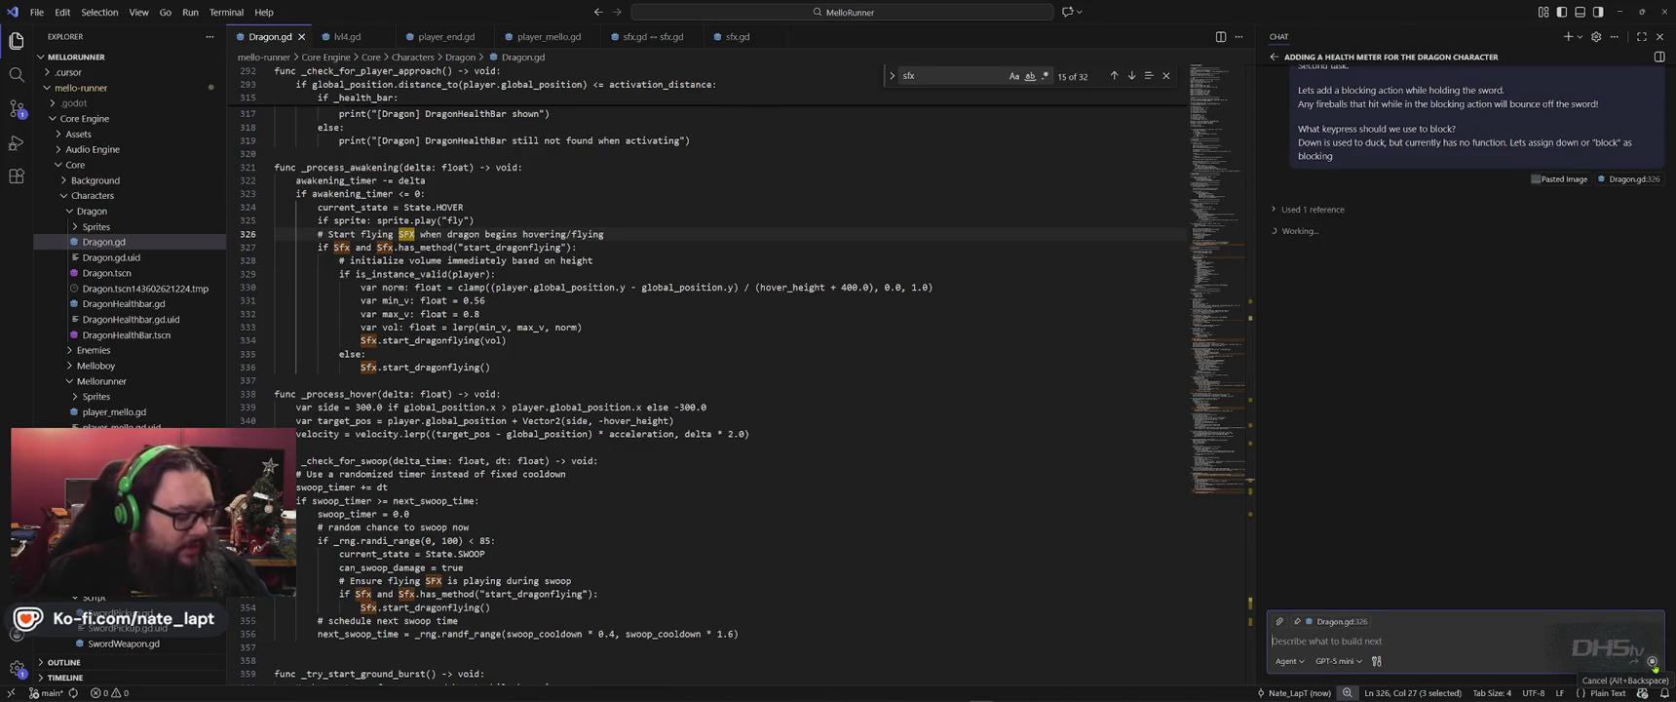
key("alt+Tab")
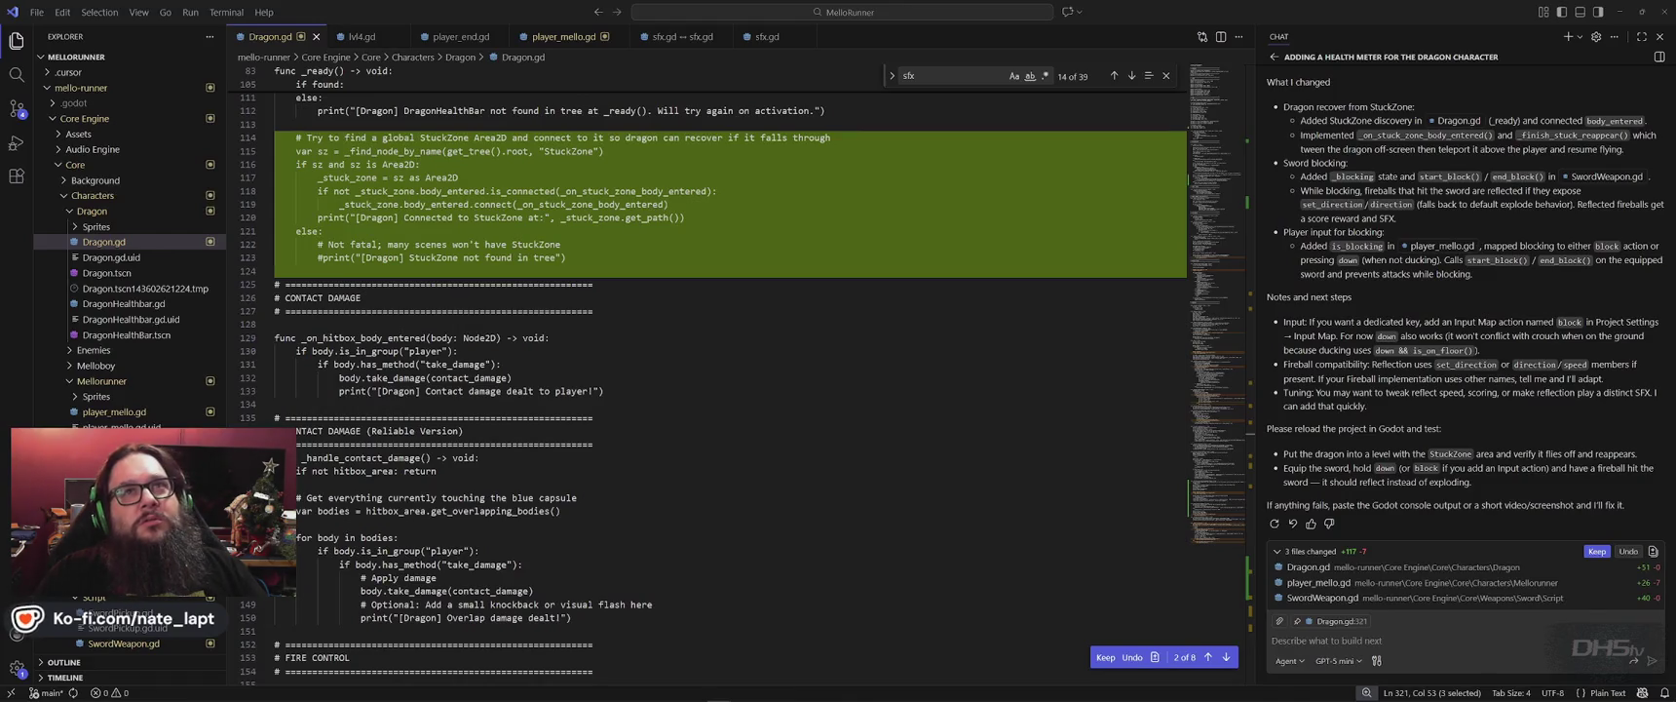
Read Copilot's change summary and reload-and-test steps, then return to the Godot editor.
mouse_move(1066, 153)
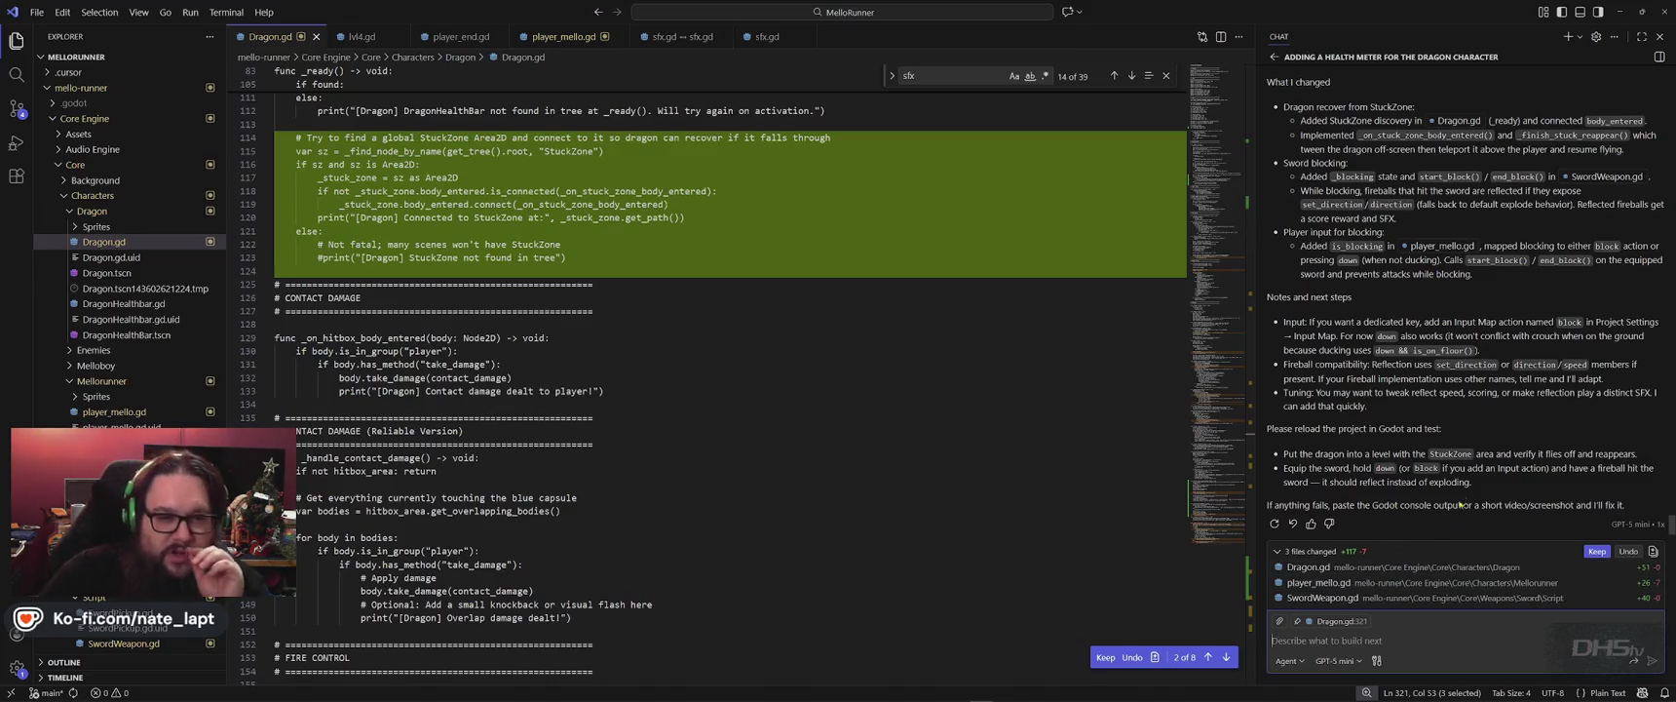
scroll(1478, 467, "up", 3)
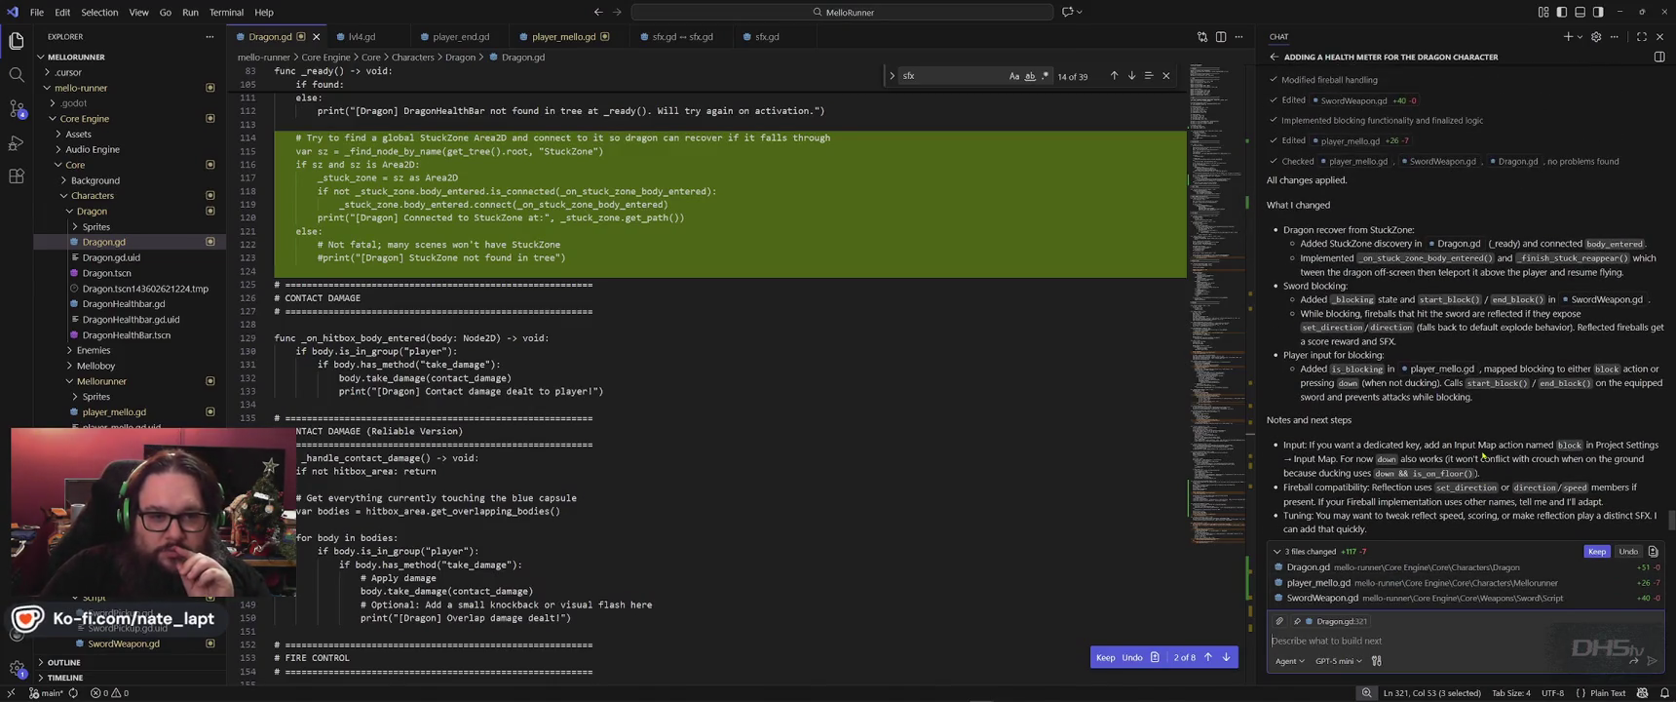
scroll(1482, 454, "down", 1)
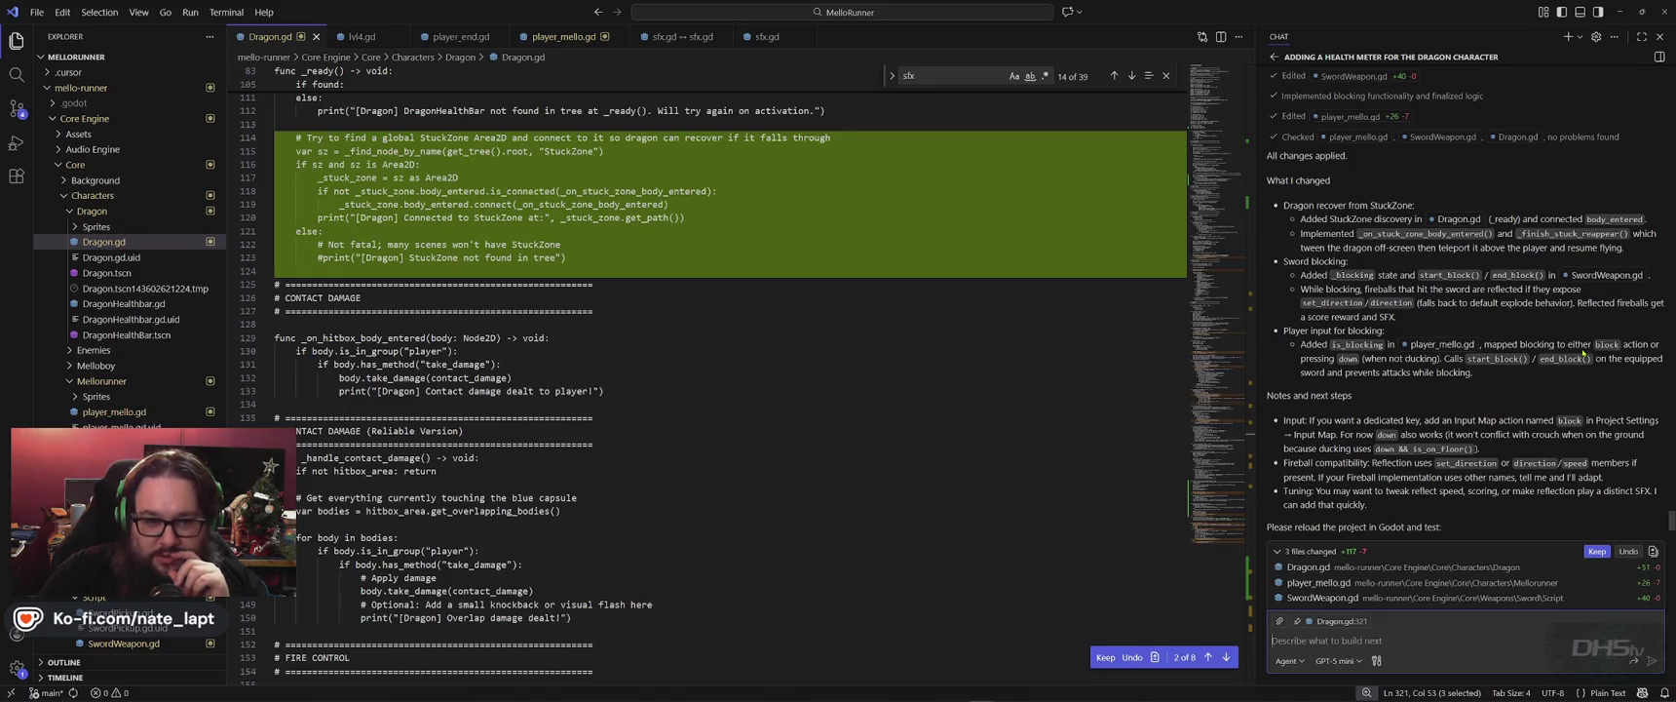
scroll(1576, 341, "down", 1)
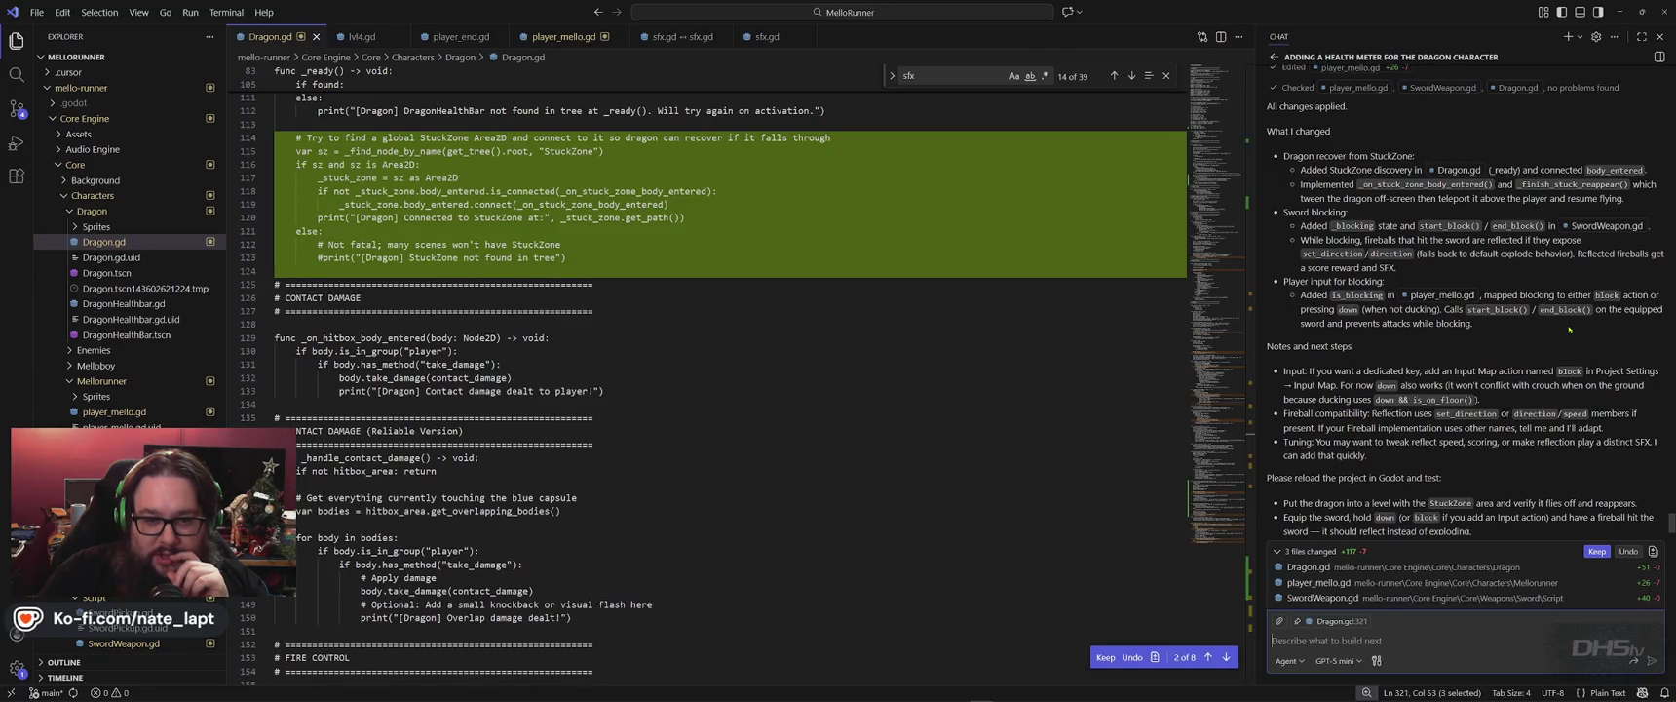
scroll(1570, 329, "down", 1)
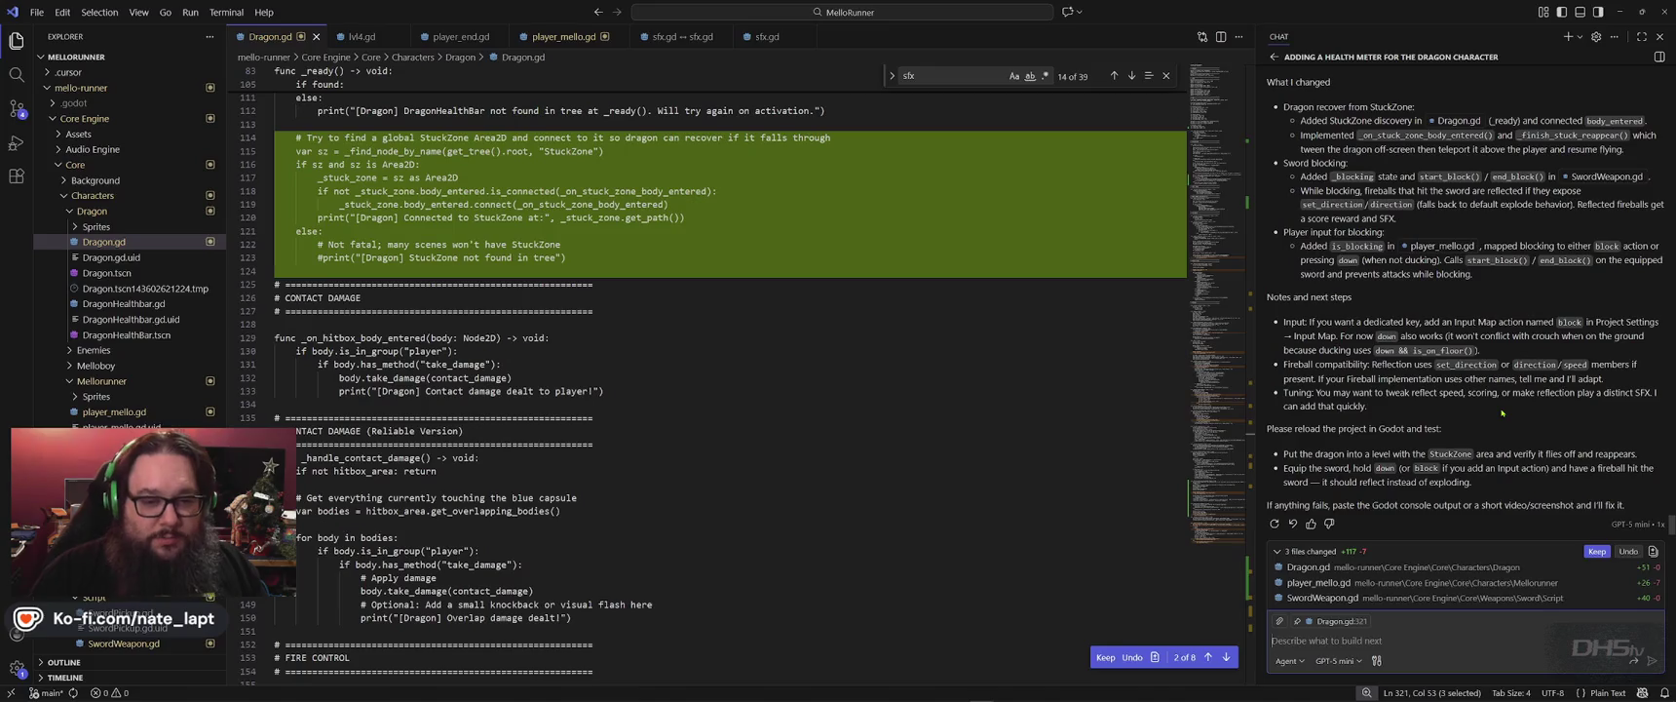
key("alt+Tab")
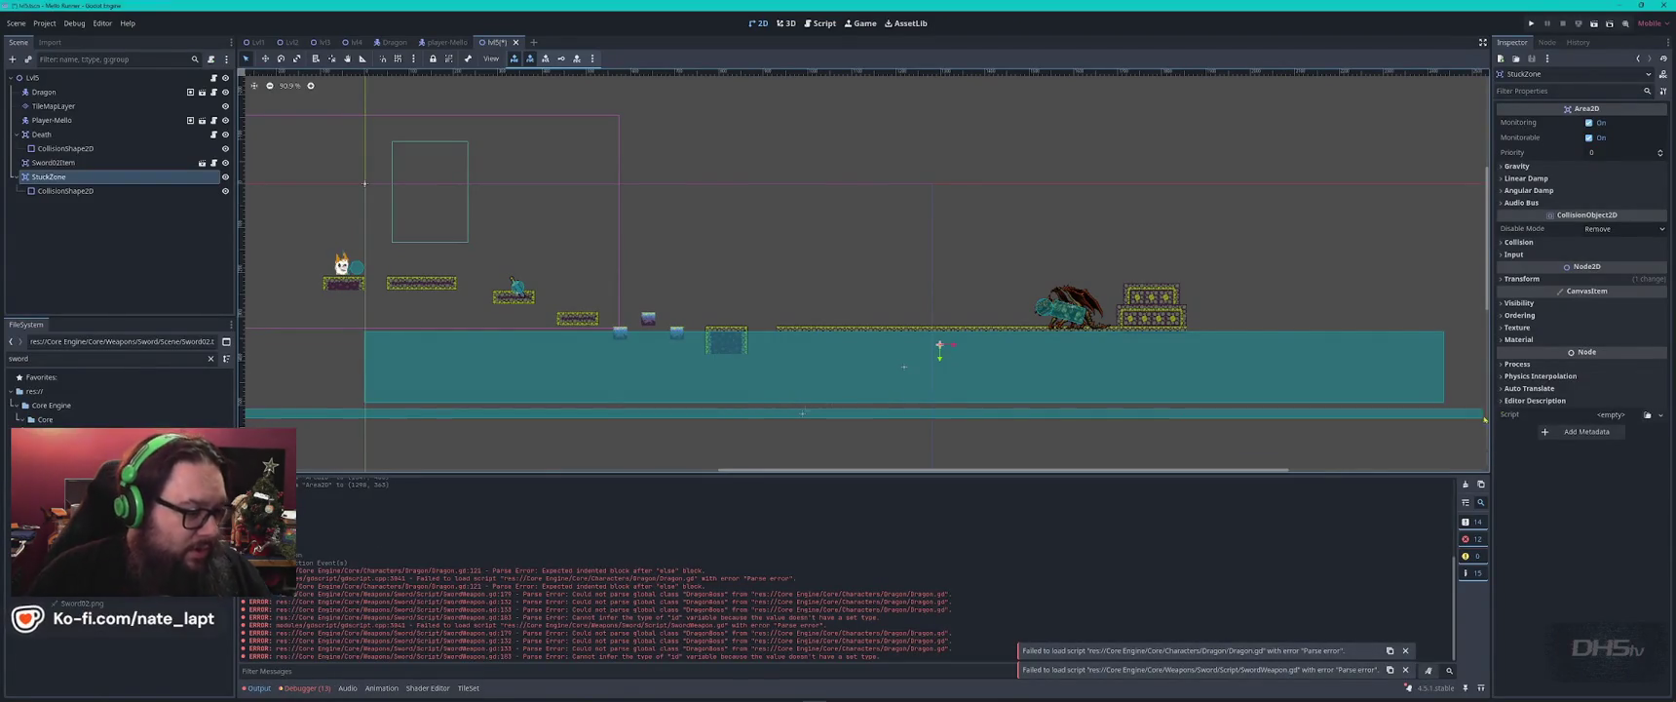
Review the Debugger's Errors list, then save the Lv5 scene and run the project.
left_click(304, 687)
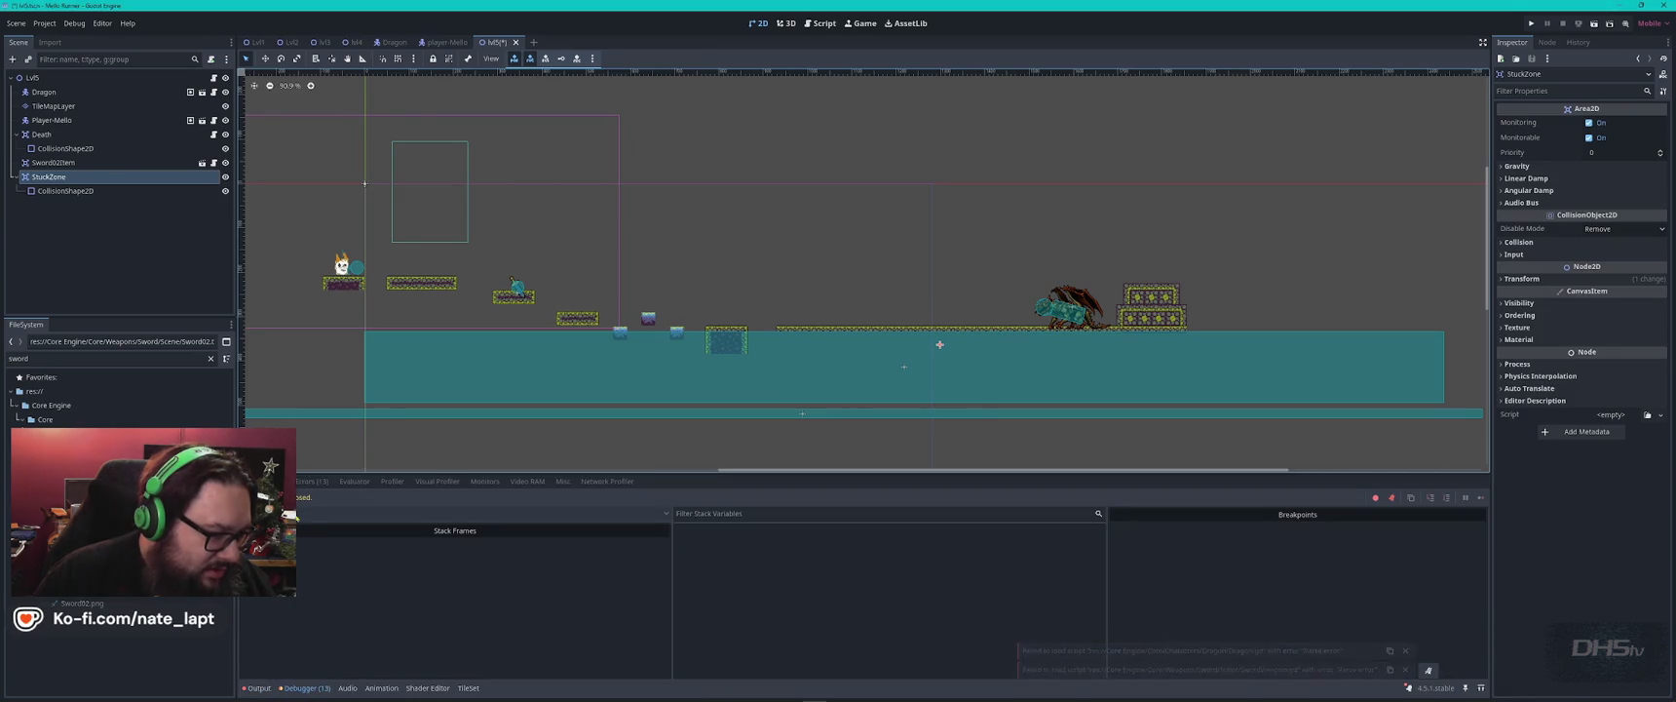
left_click(312, 481)
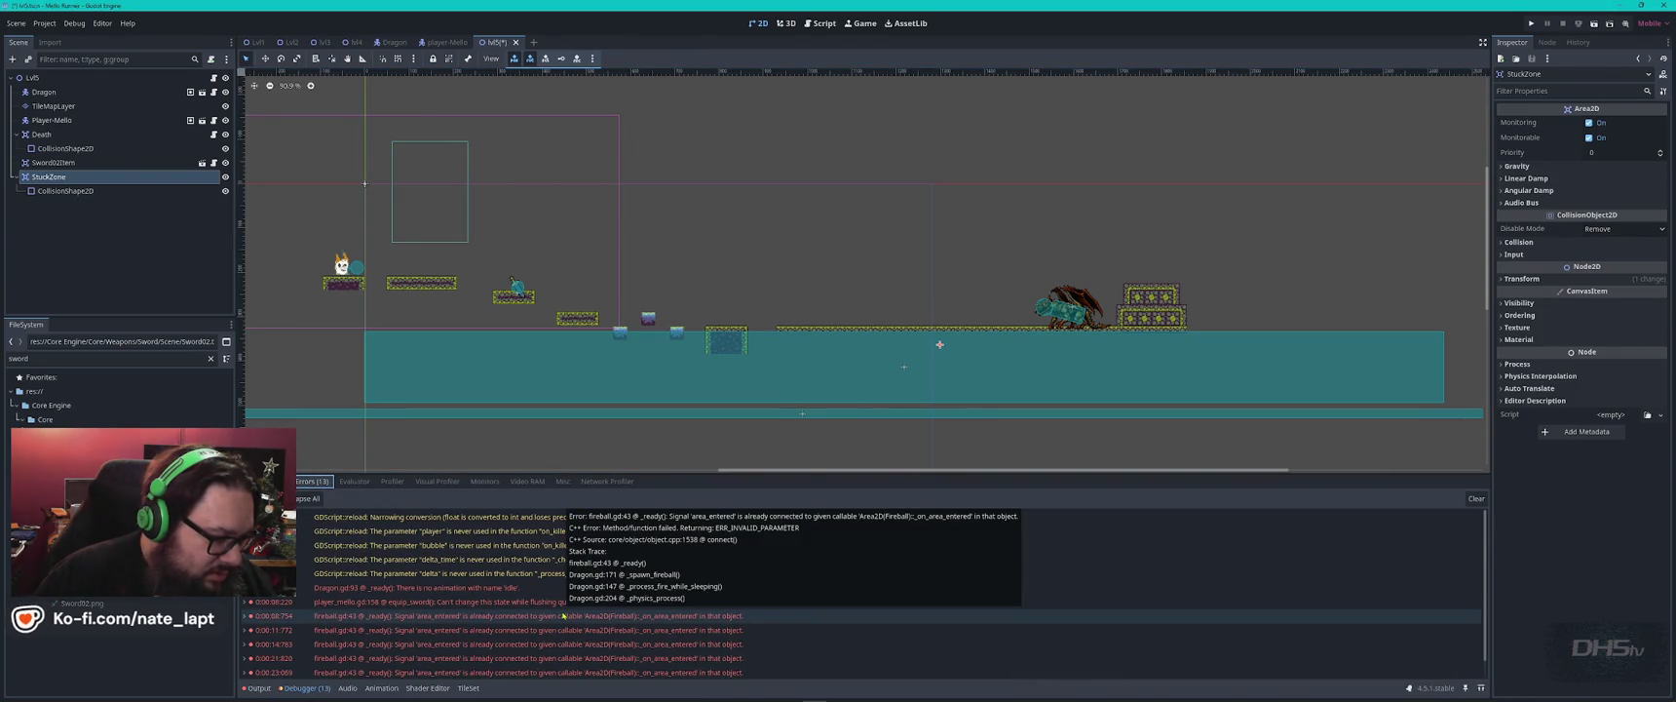
scroll(563, 615, "down", 1)
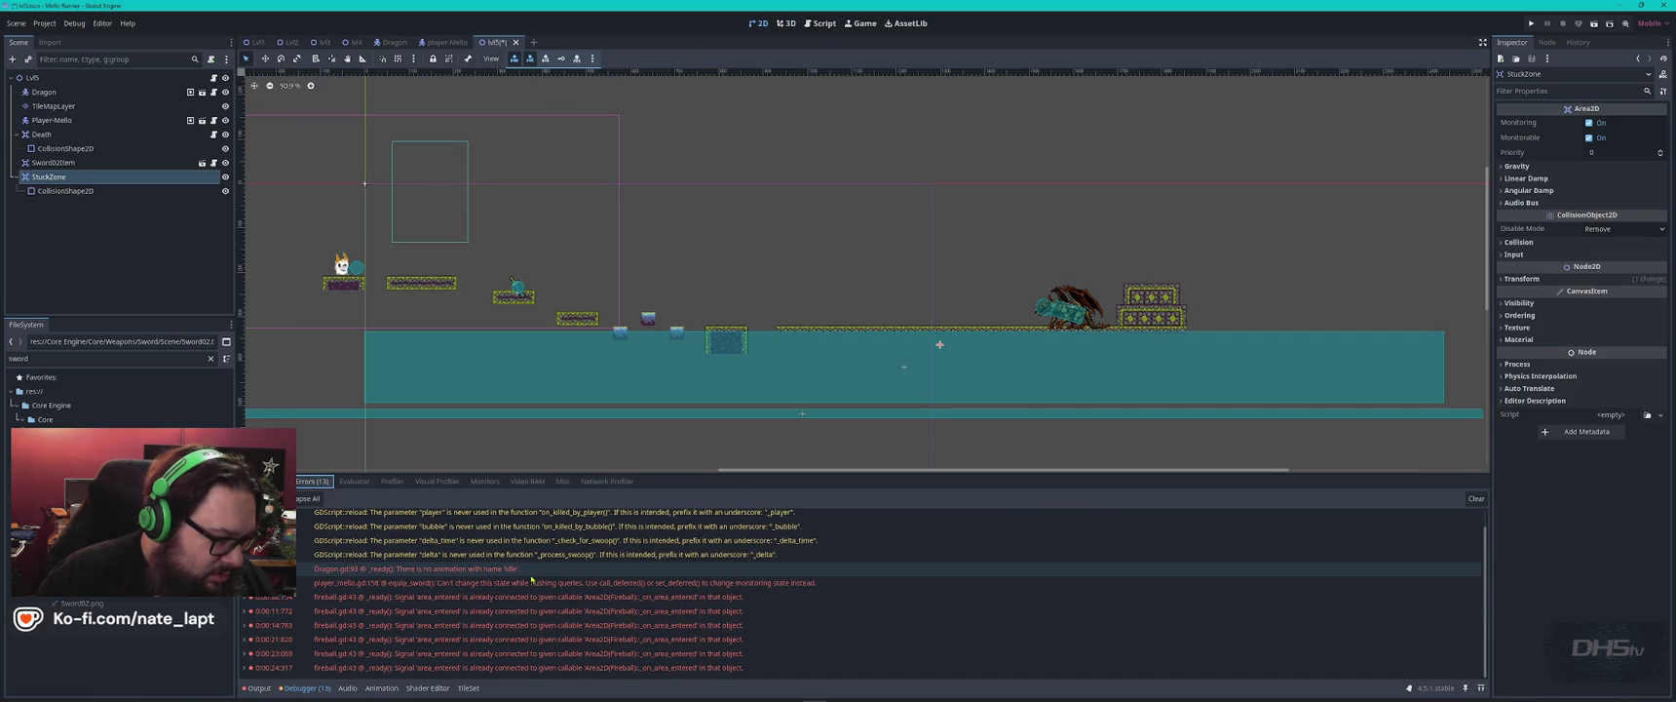
mouse_move(531, 578)
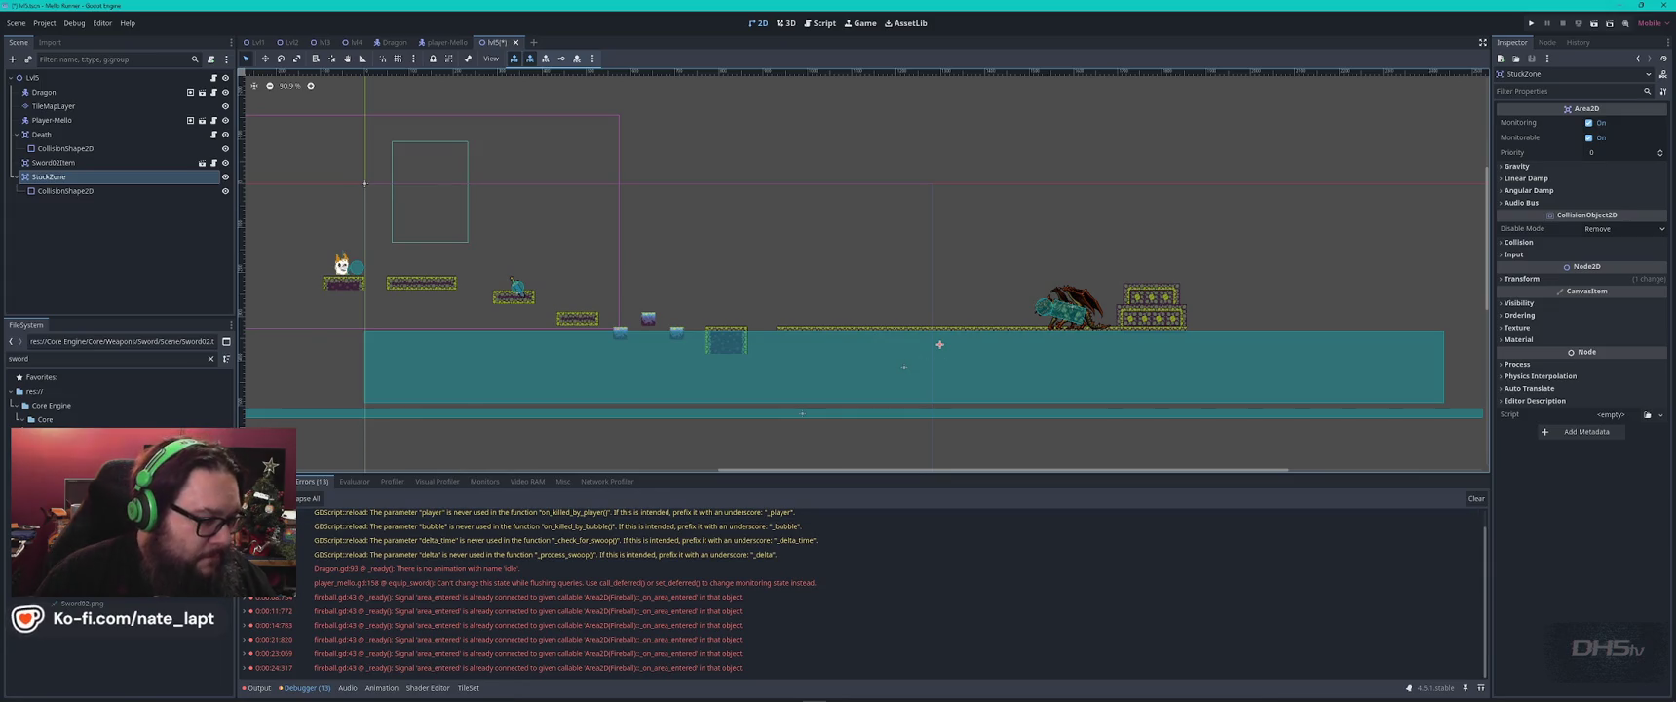
left_click(265, 480)
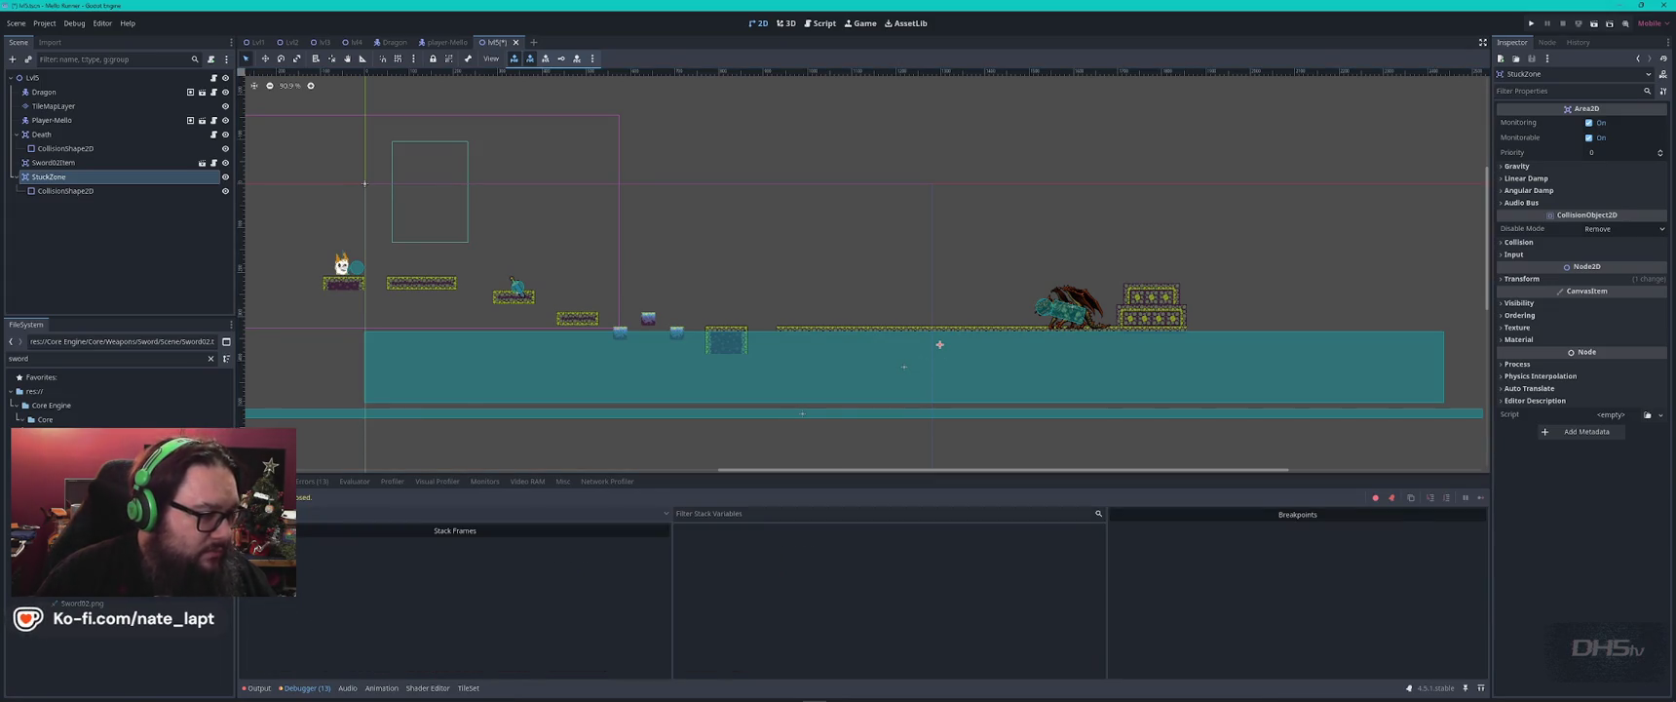
key("ctrl+s")
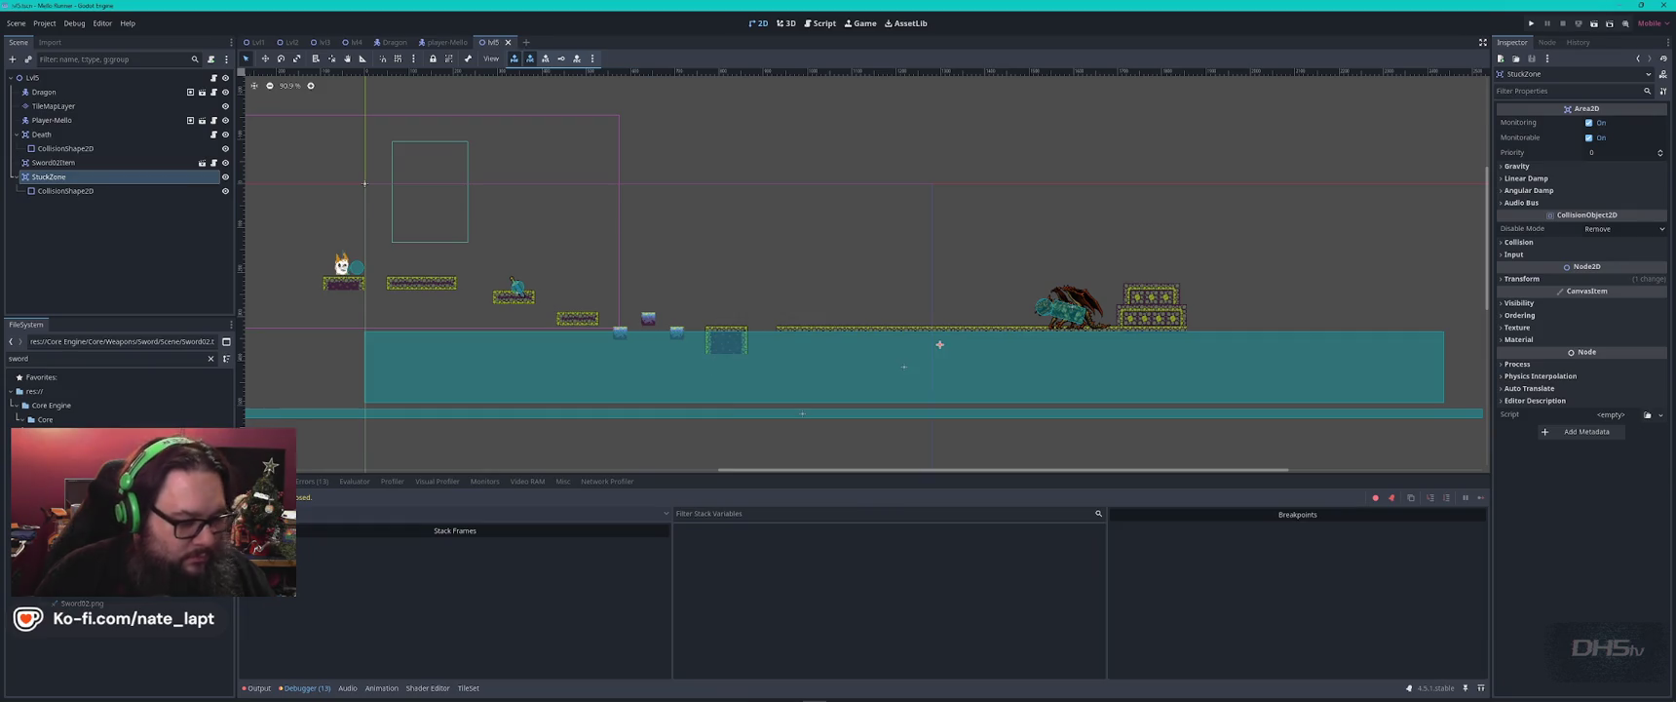
key("F5")
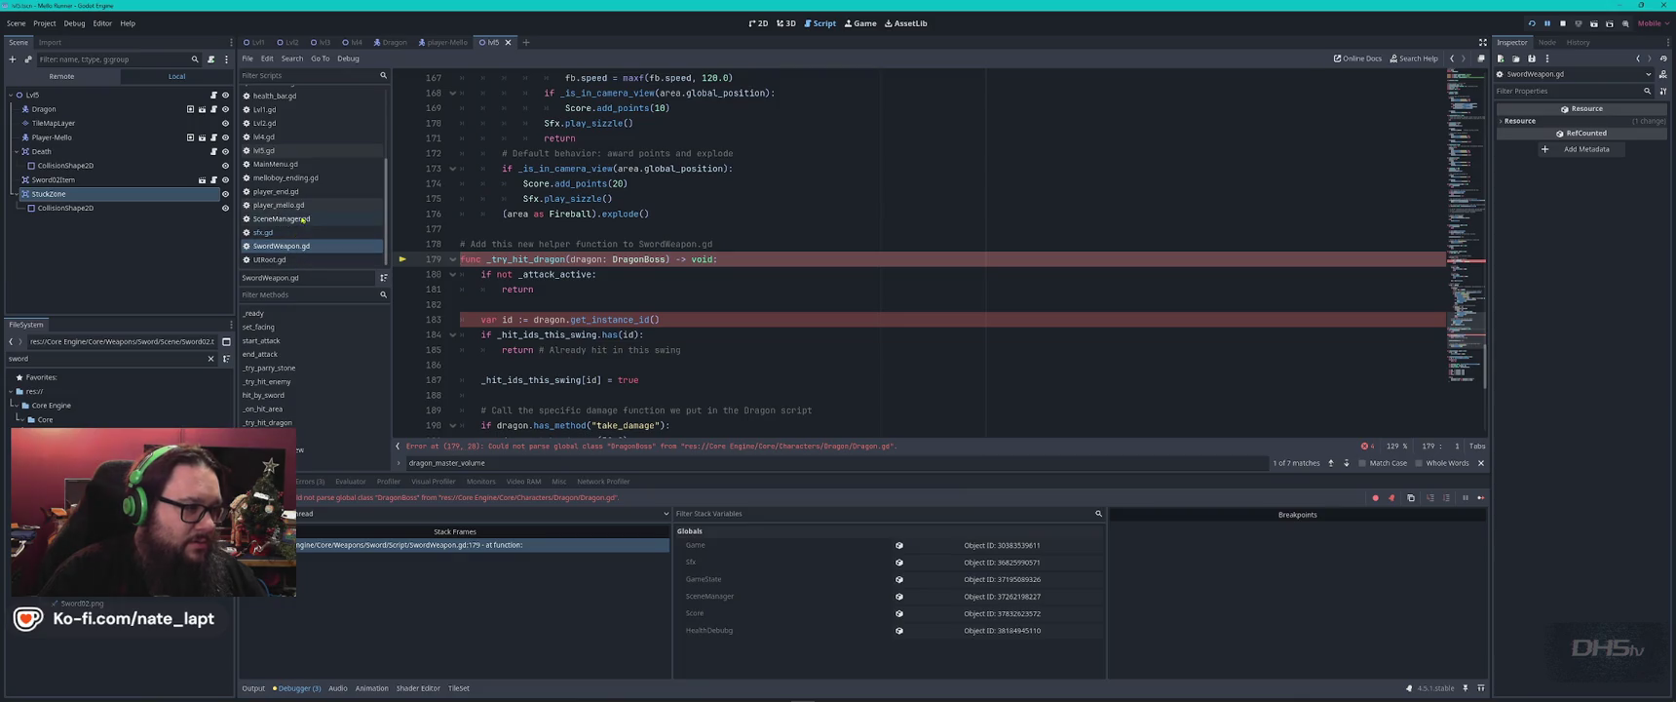
In Dragon.gd, uncomment the 'StuckZone not found' print on line 123 and save the script.
scroll(278, 141, "up", 5)
left_click(280, 136)
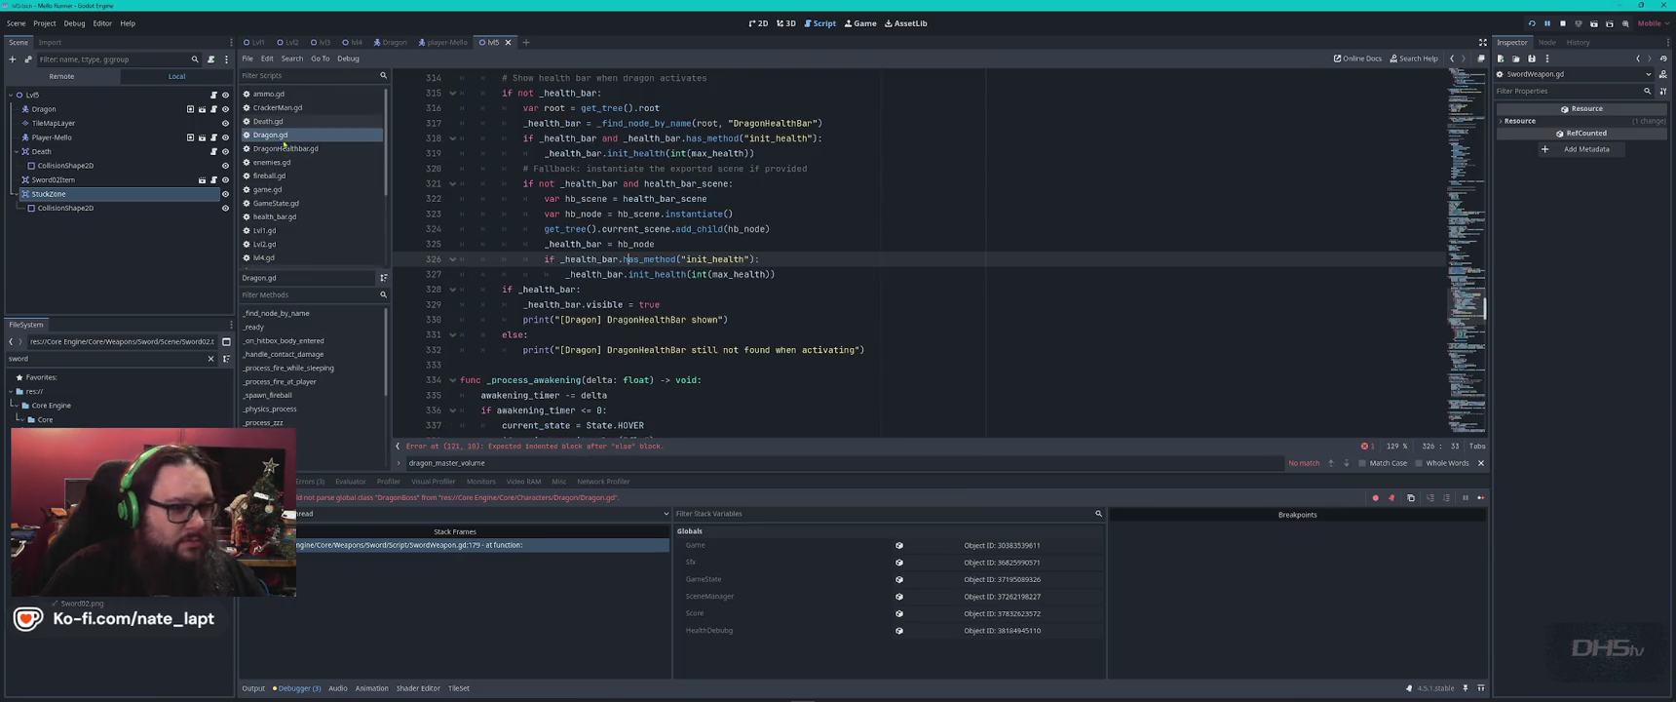
left_click(836, 292)
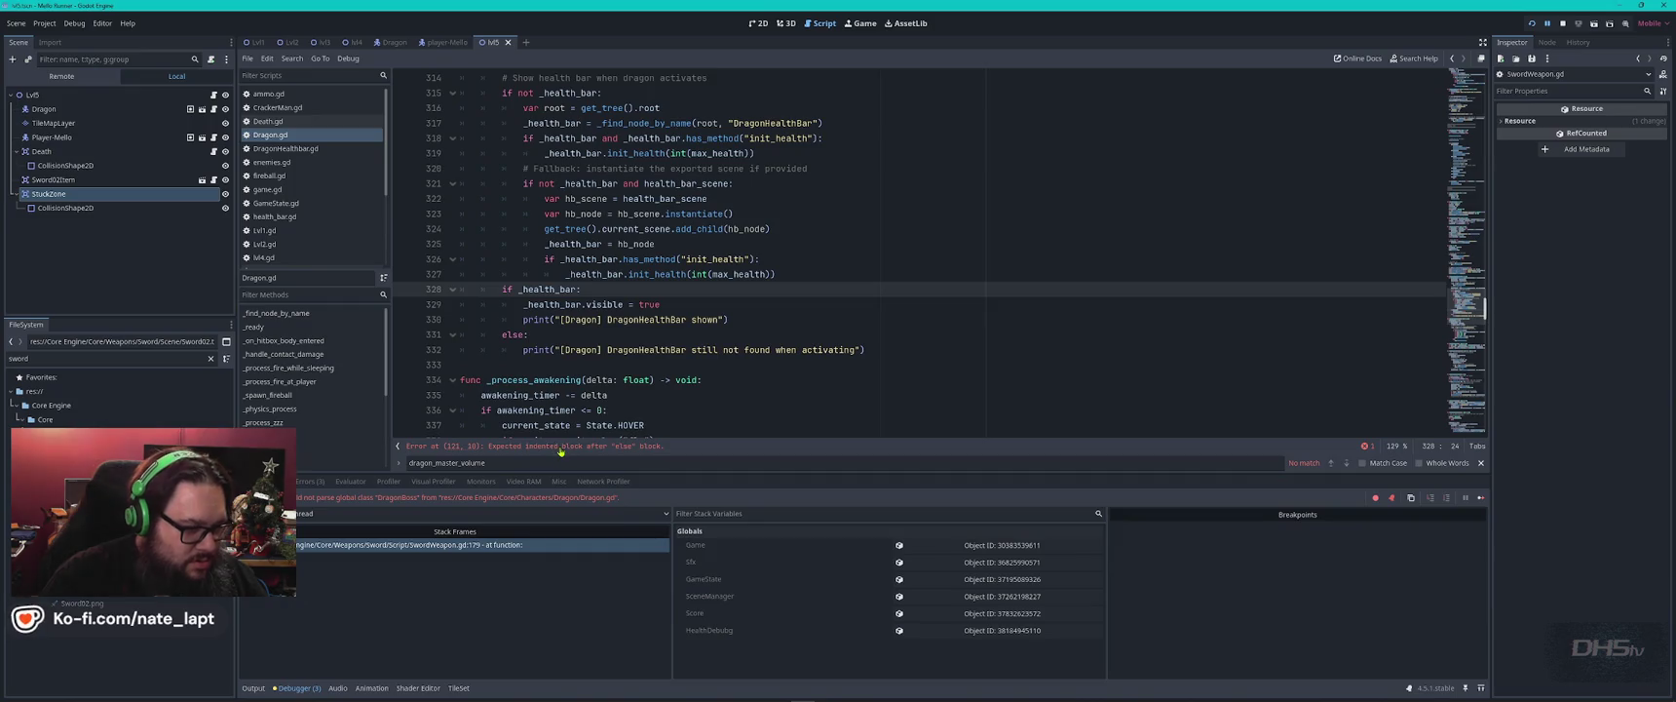
left_click(560, 447)
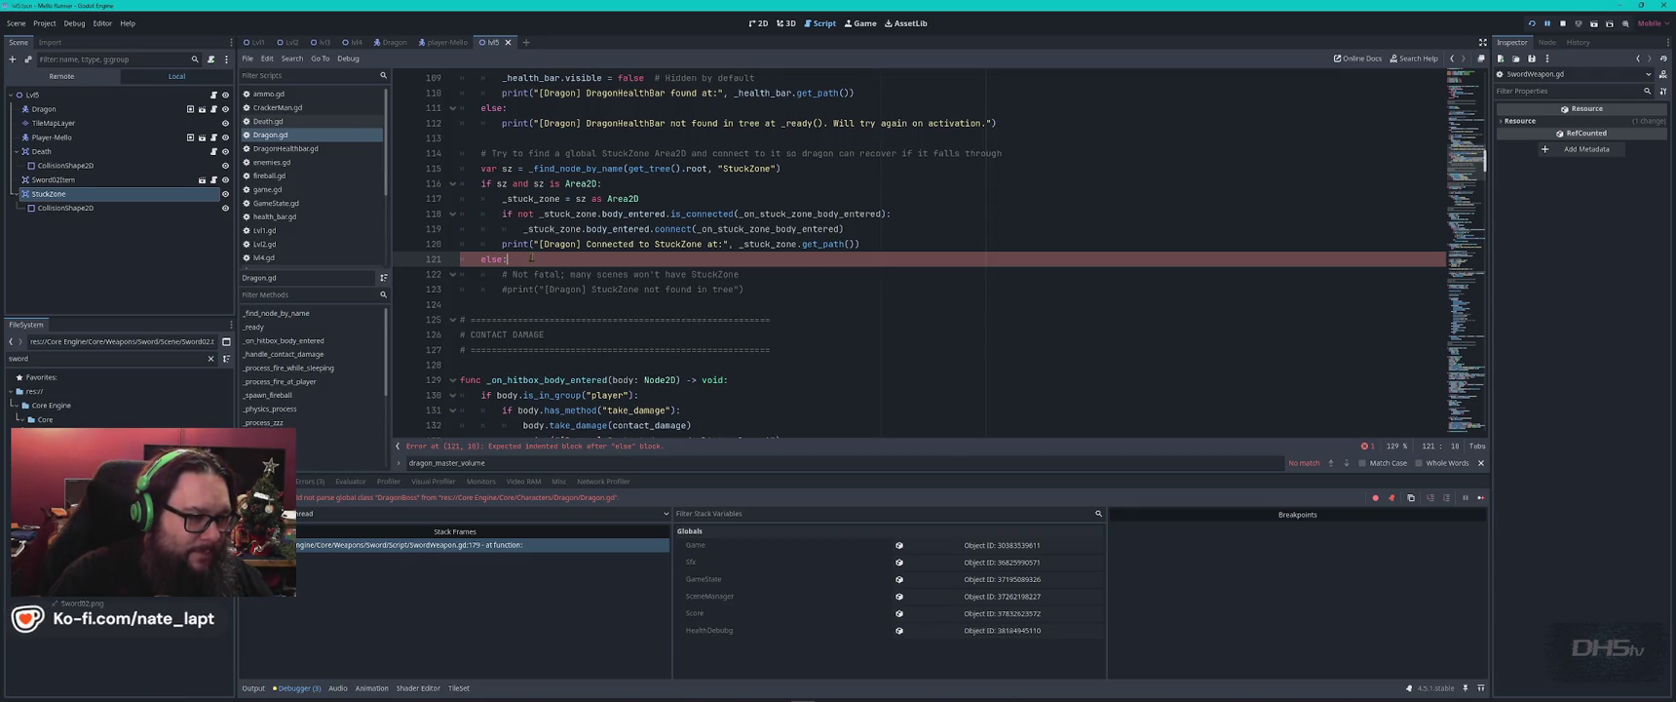
left_click(506, 290)
key("Home")
key("Delete")
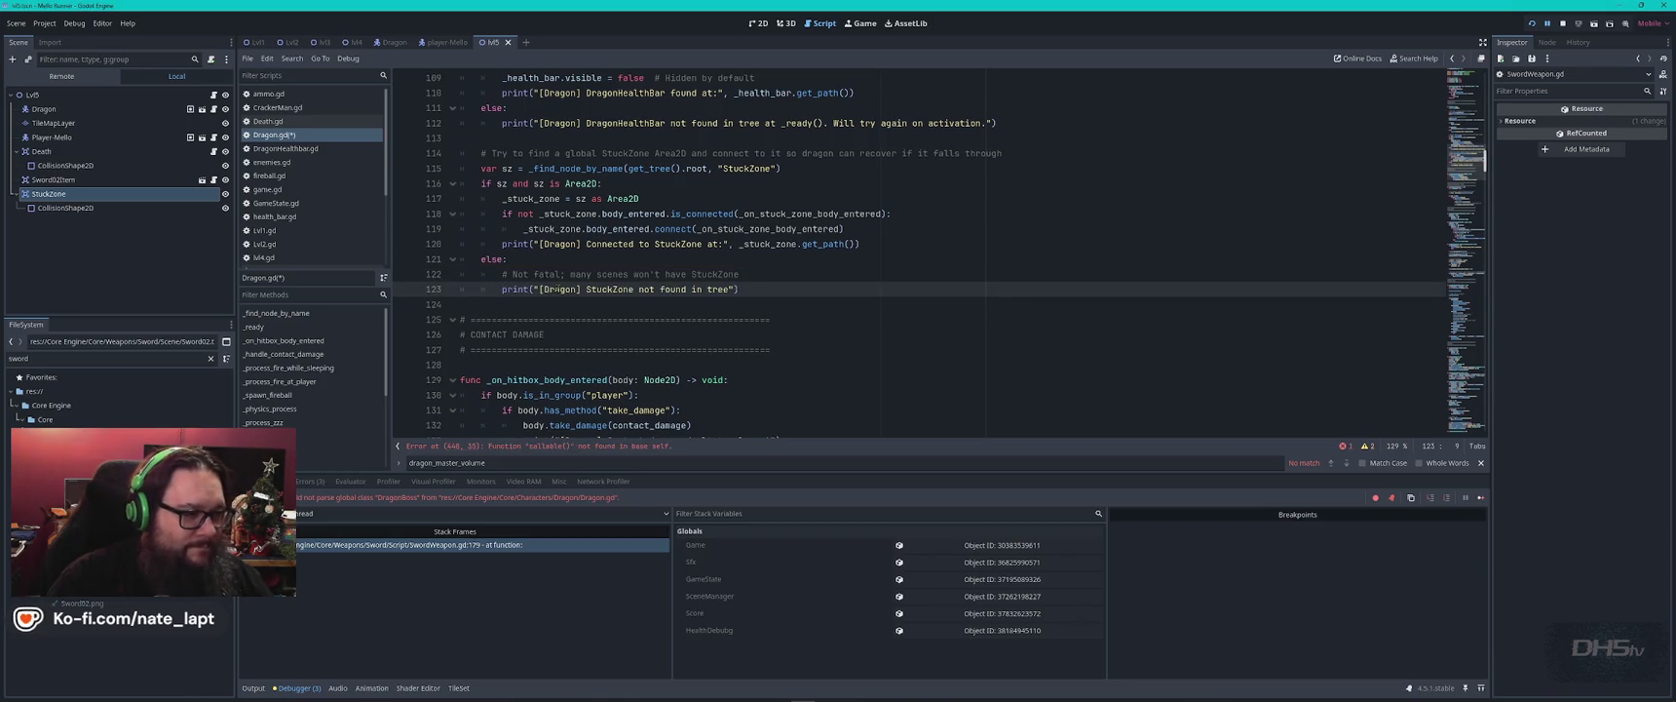
key("ctrl+s")
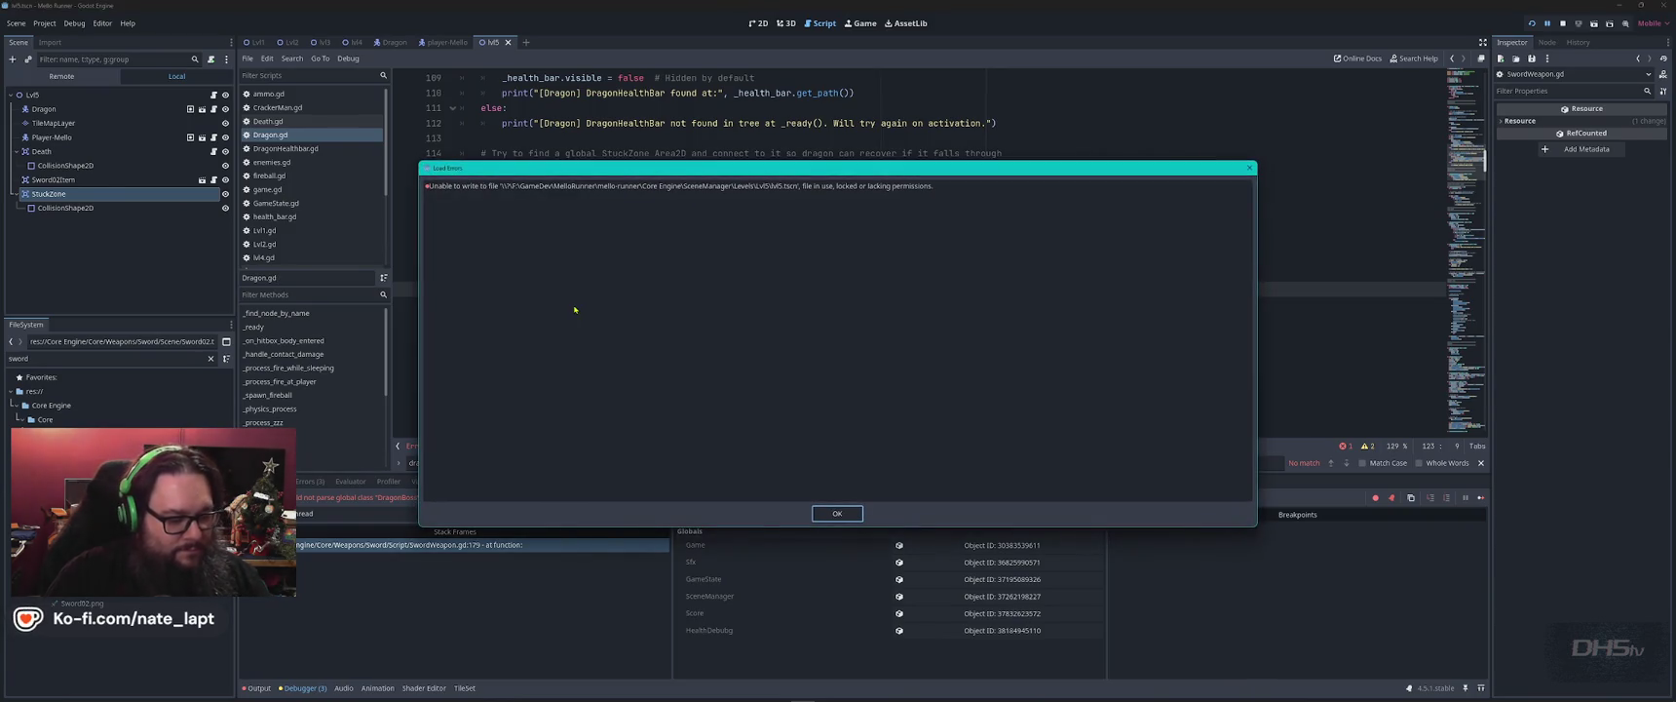
Dismiss the Lvl5.tscn write error and run the game again.
key("Return")
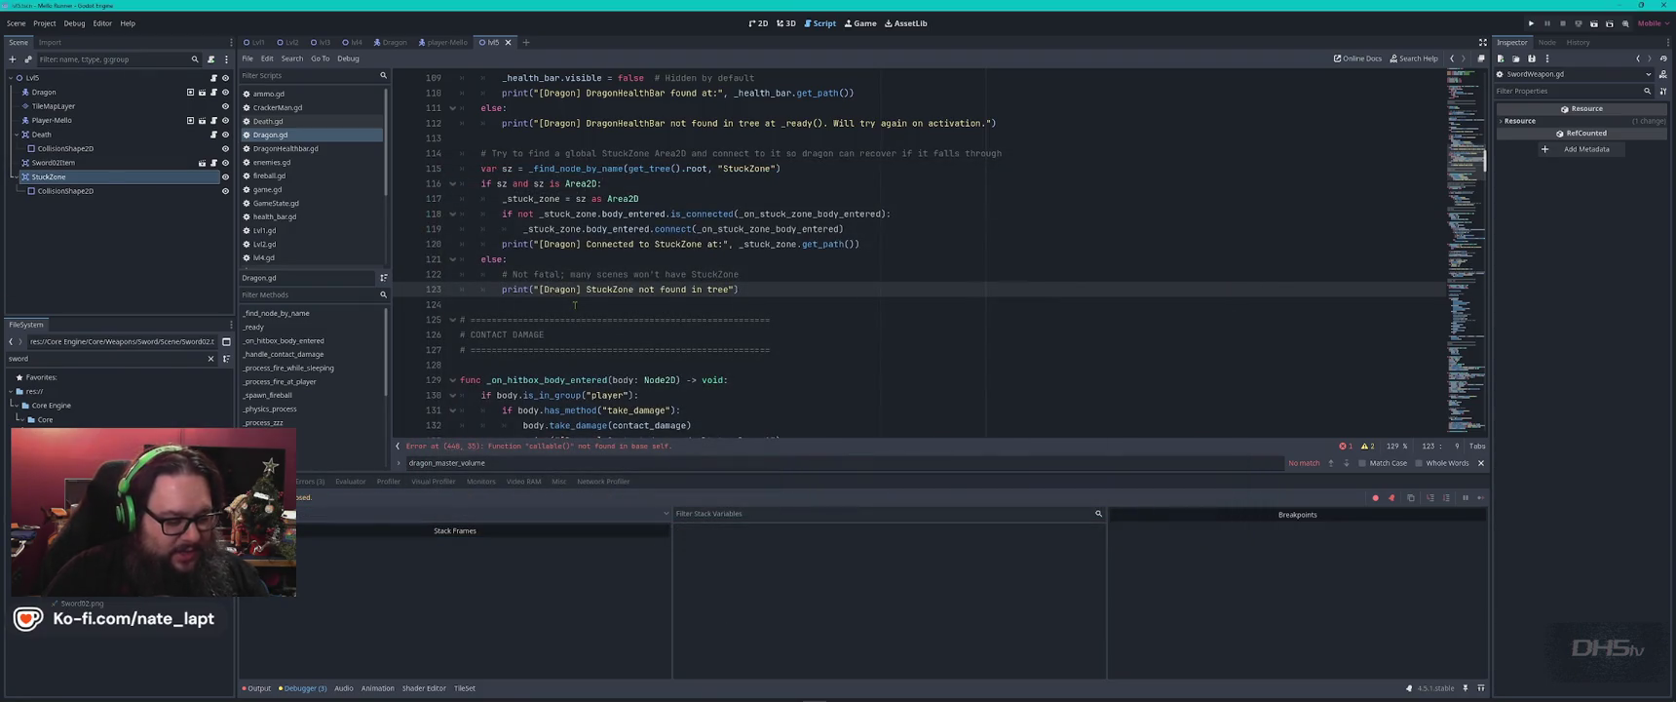
key("F5")
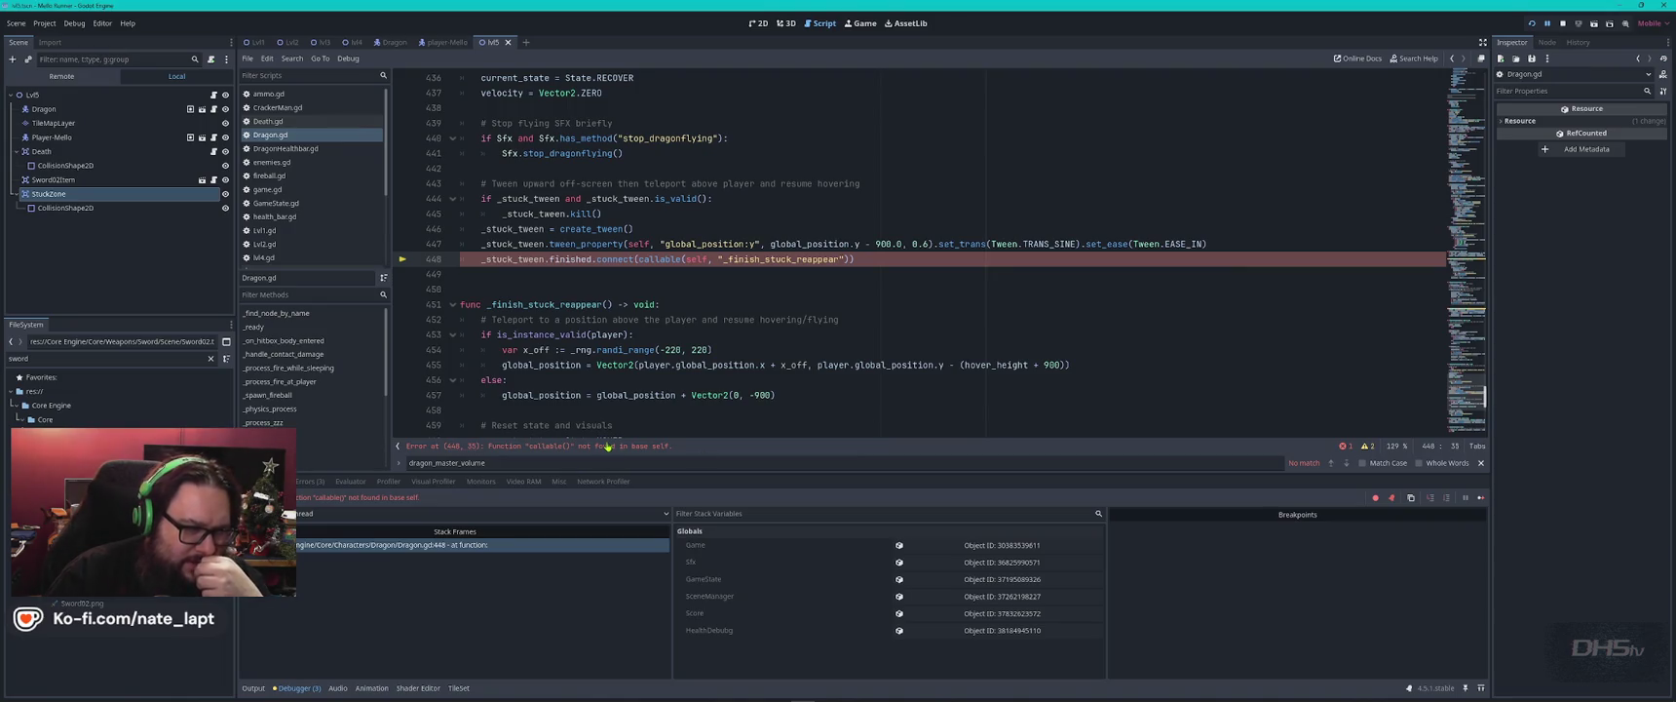
Copy the line-448 callable() error message, rerun the game, and switch to VS Code.
left_click(729, 285)
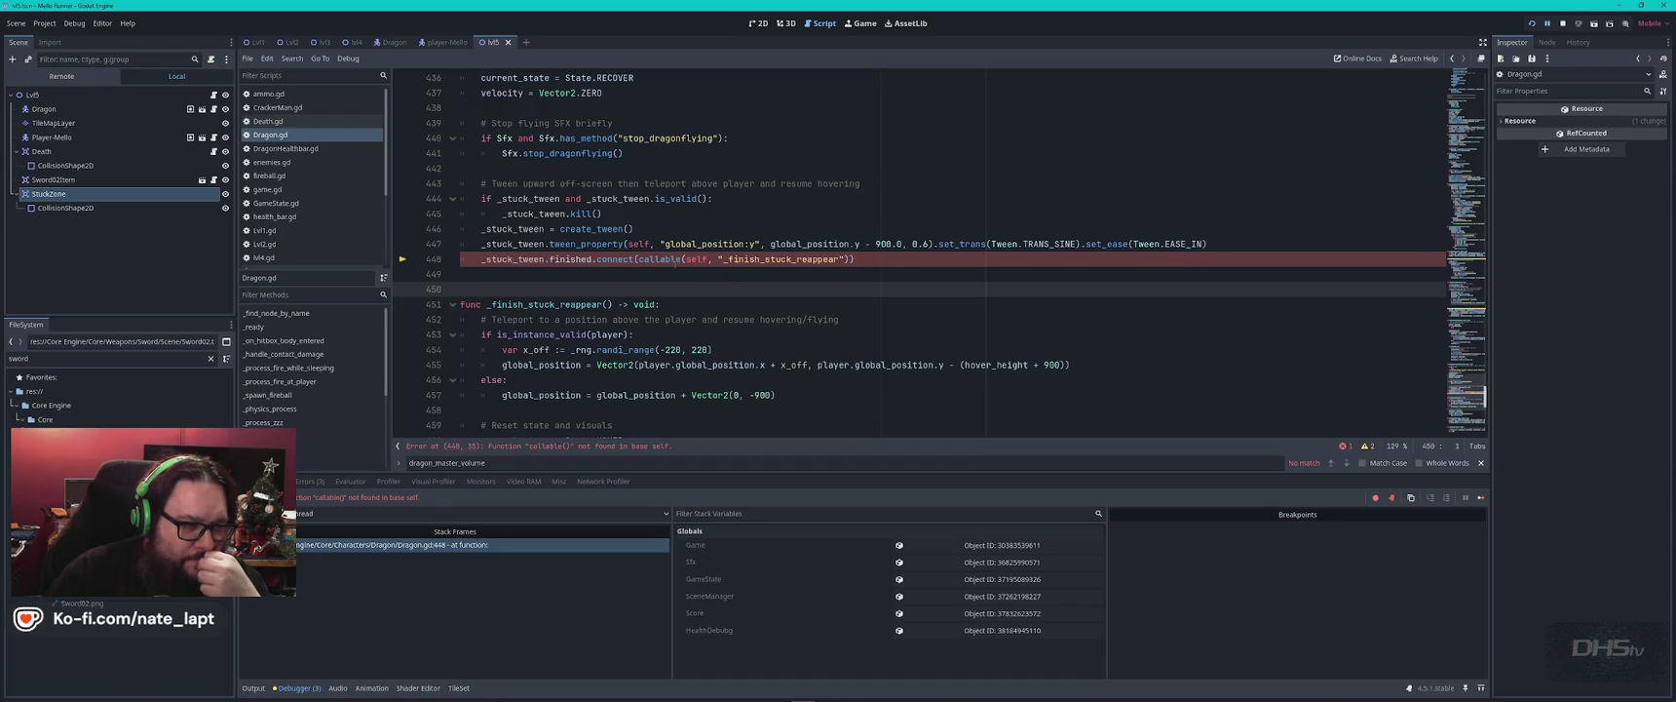
double_click(659, 259)
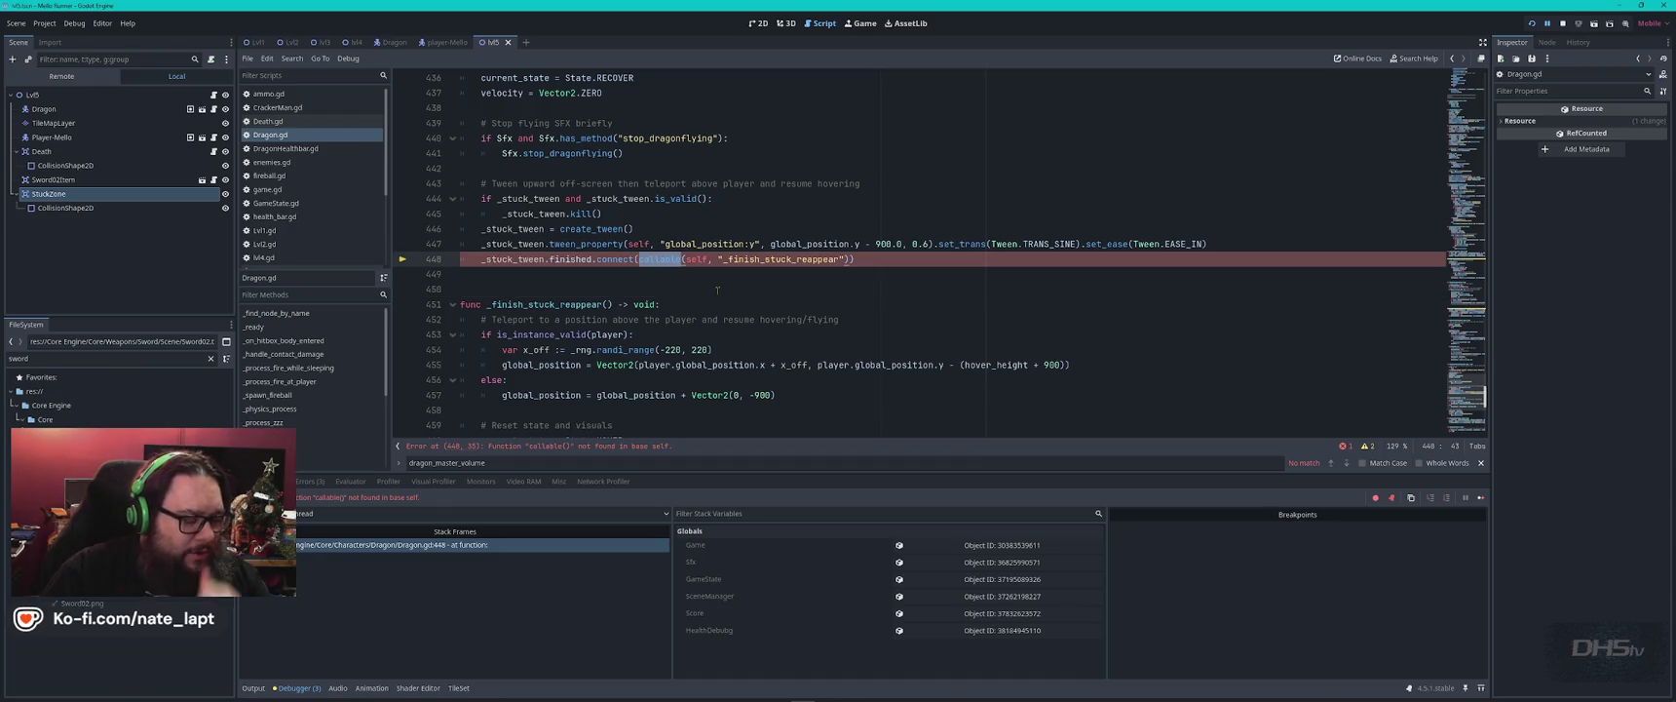
right_click(559, 450)
left_click(572, 460)
key("F5")
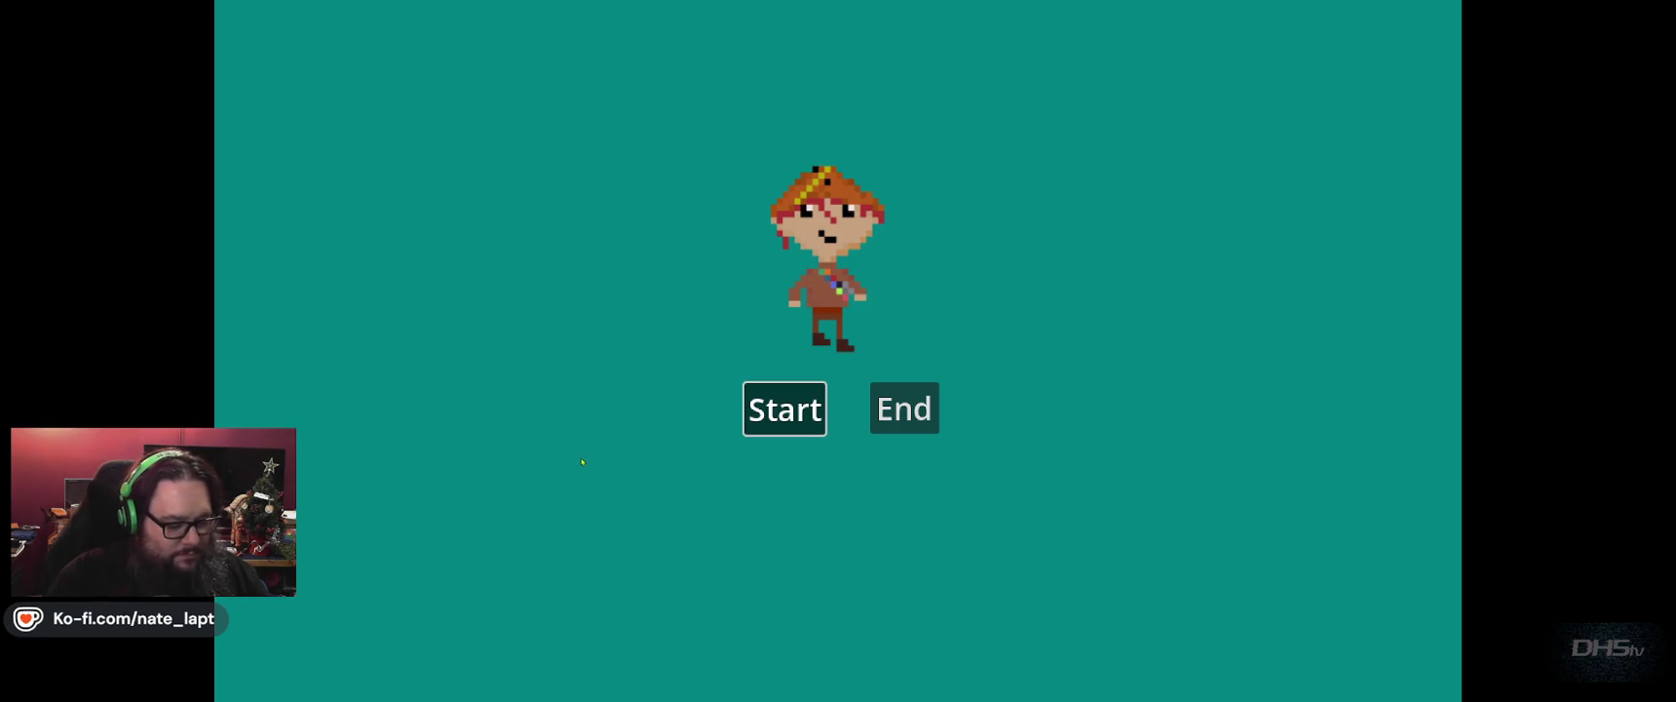
key("alt+Tab")
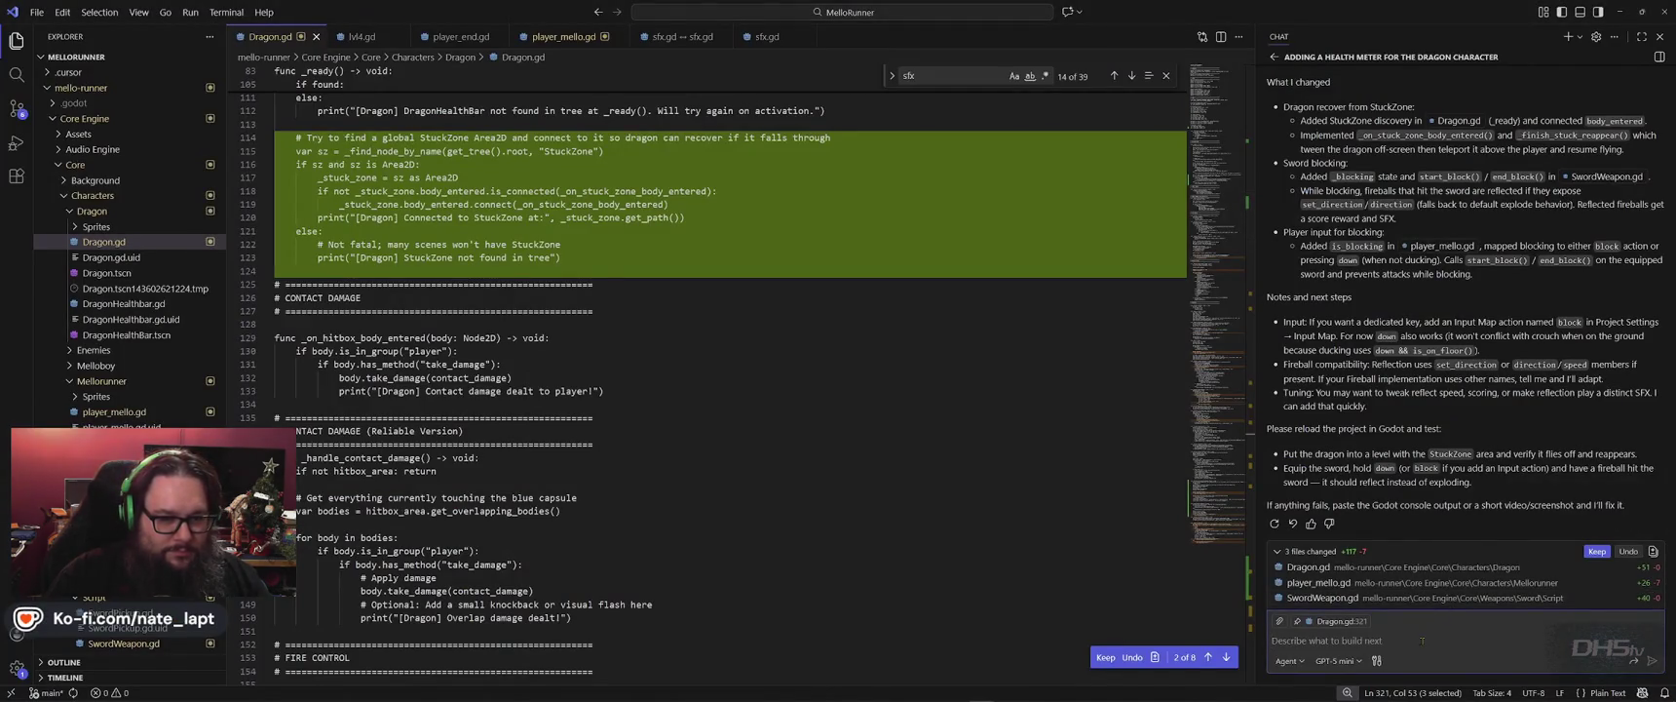
Send Copilot a note that the missing indent is fixed plus the pasted line-448 callable() error.
type("I f")
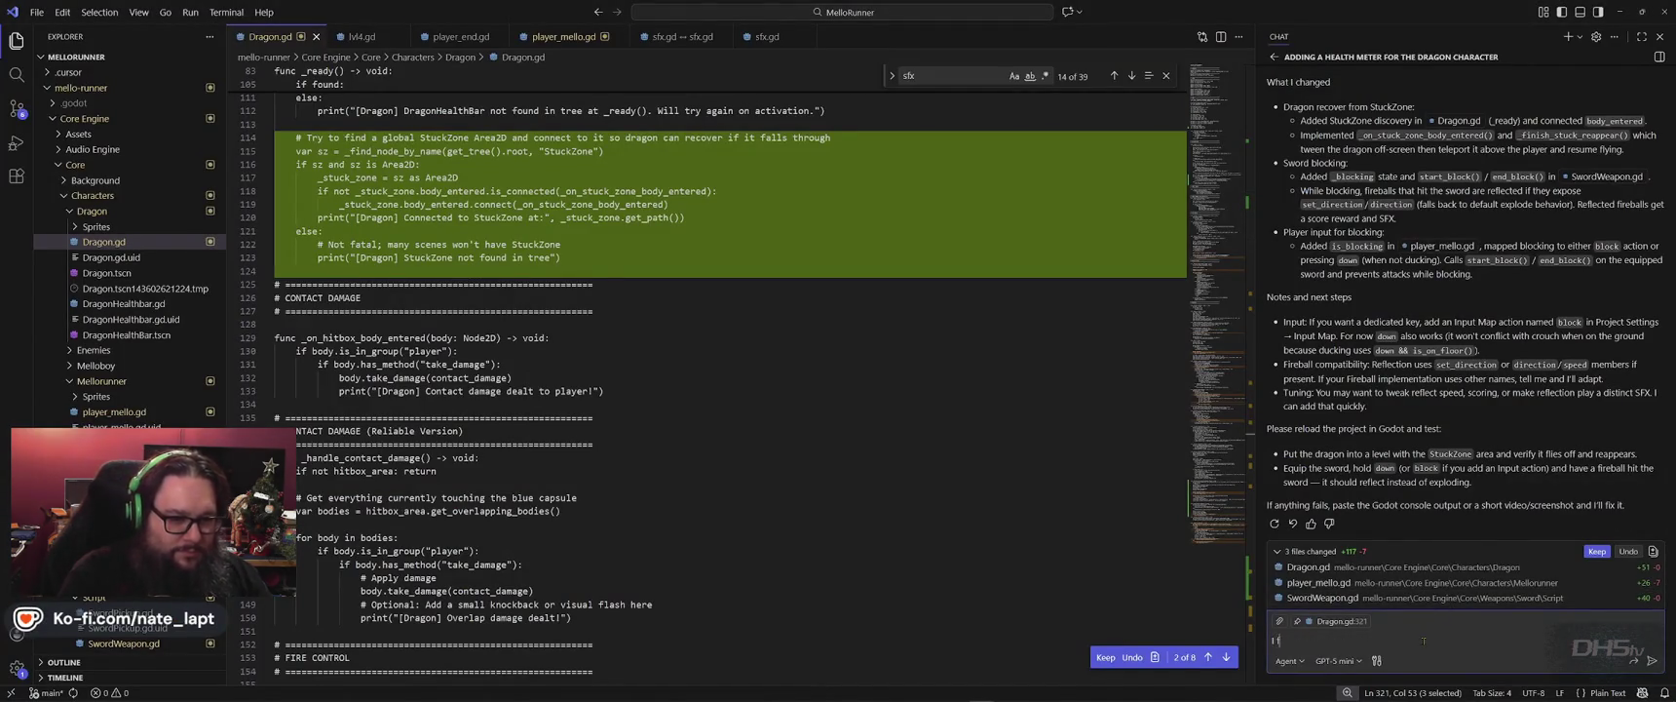
type("ixed missing indent.")
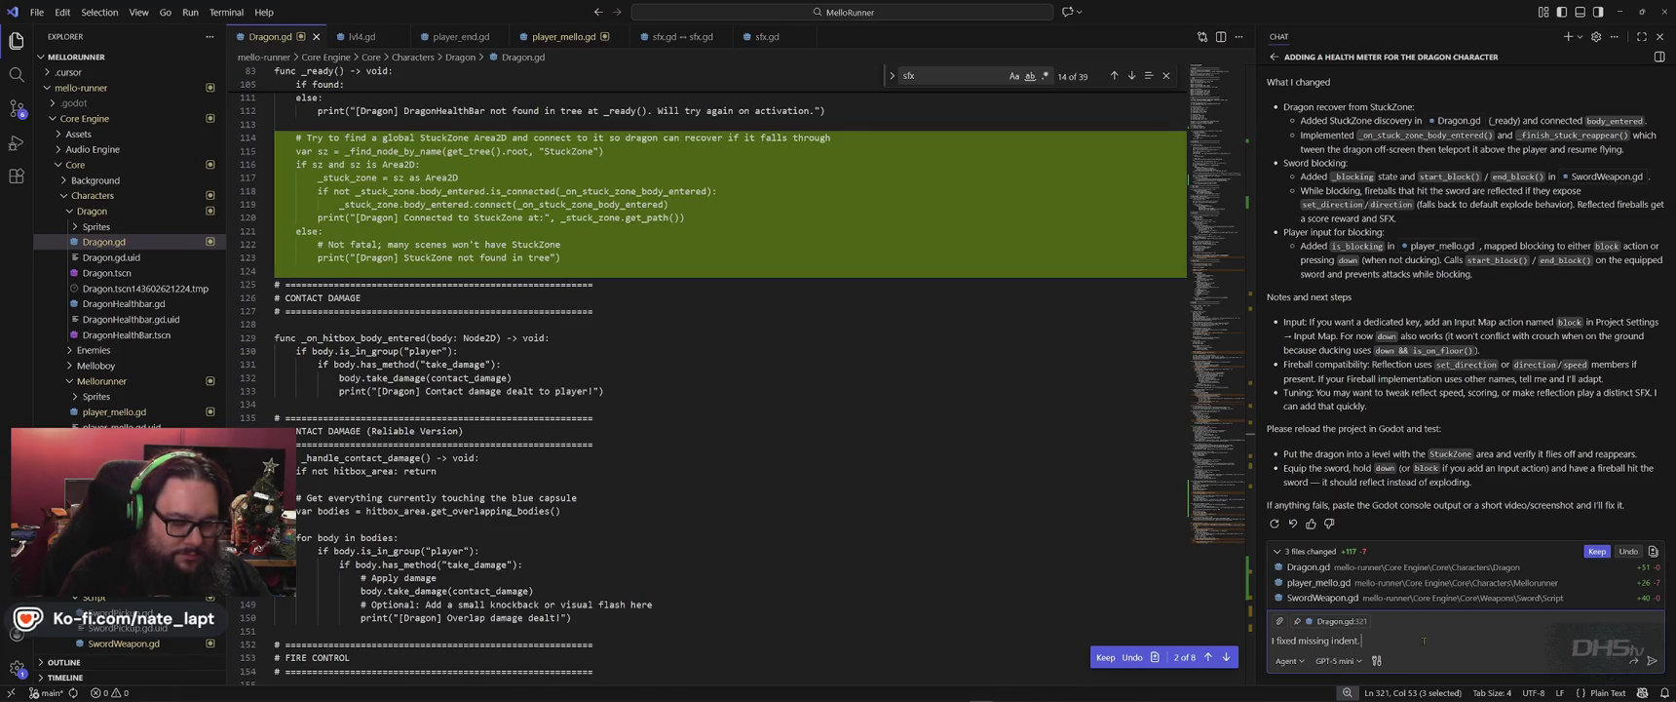
key("shift+Return")
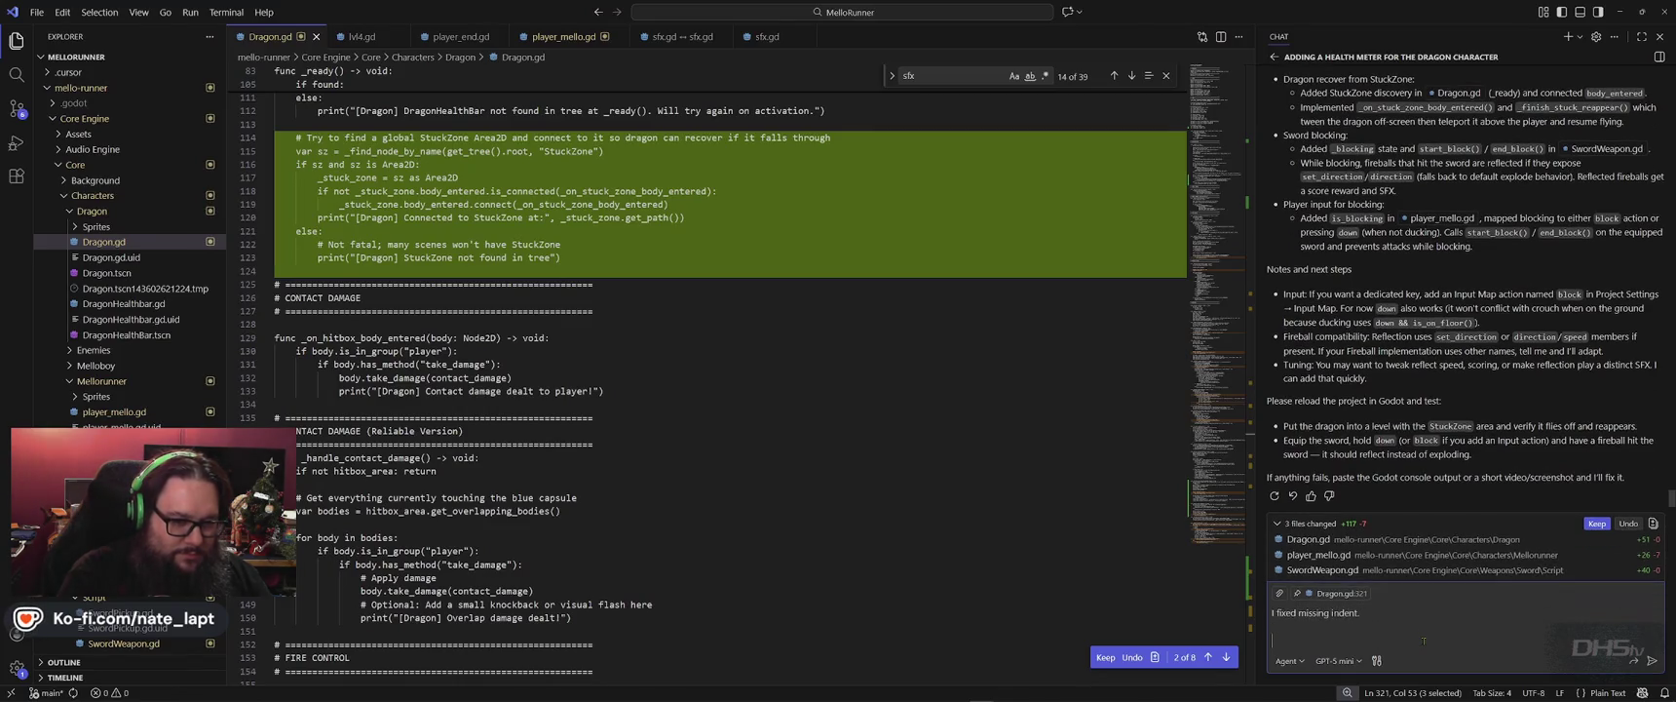
type("ror is presne")
key("shift+Return")
key("shift+Return")
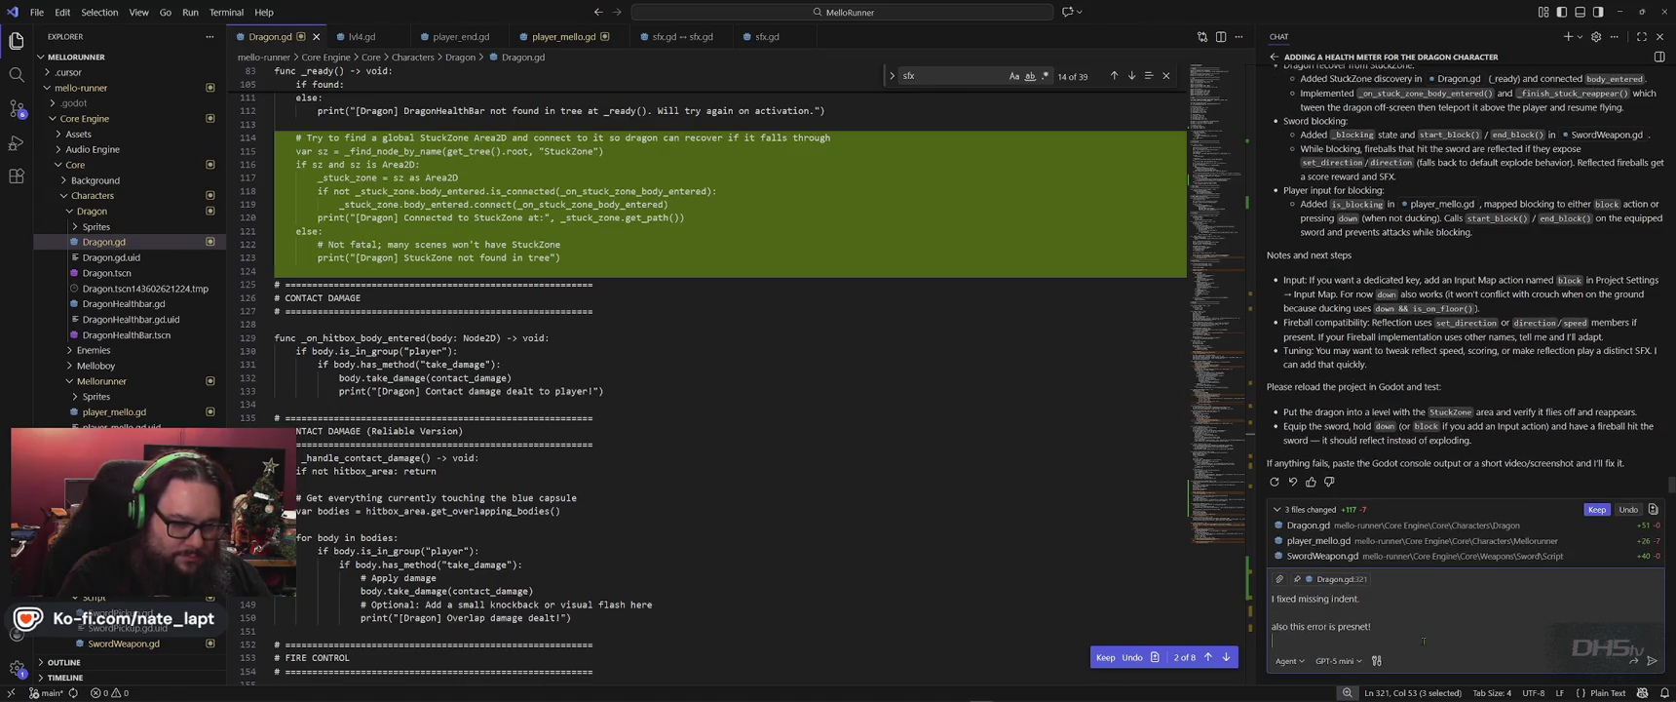
type("Error at (448, 35): Function \"callable()\" not found in base self.")
double_click(1354, 611)
type("Present")
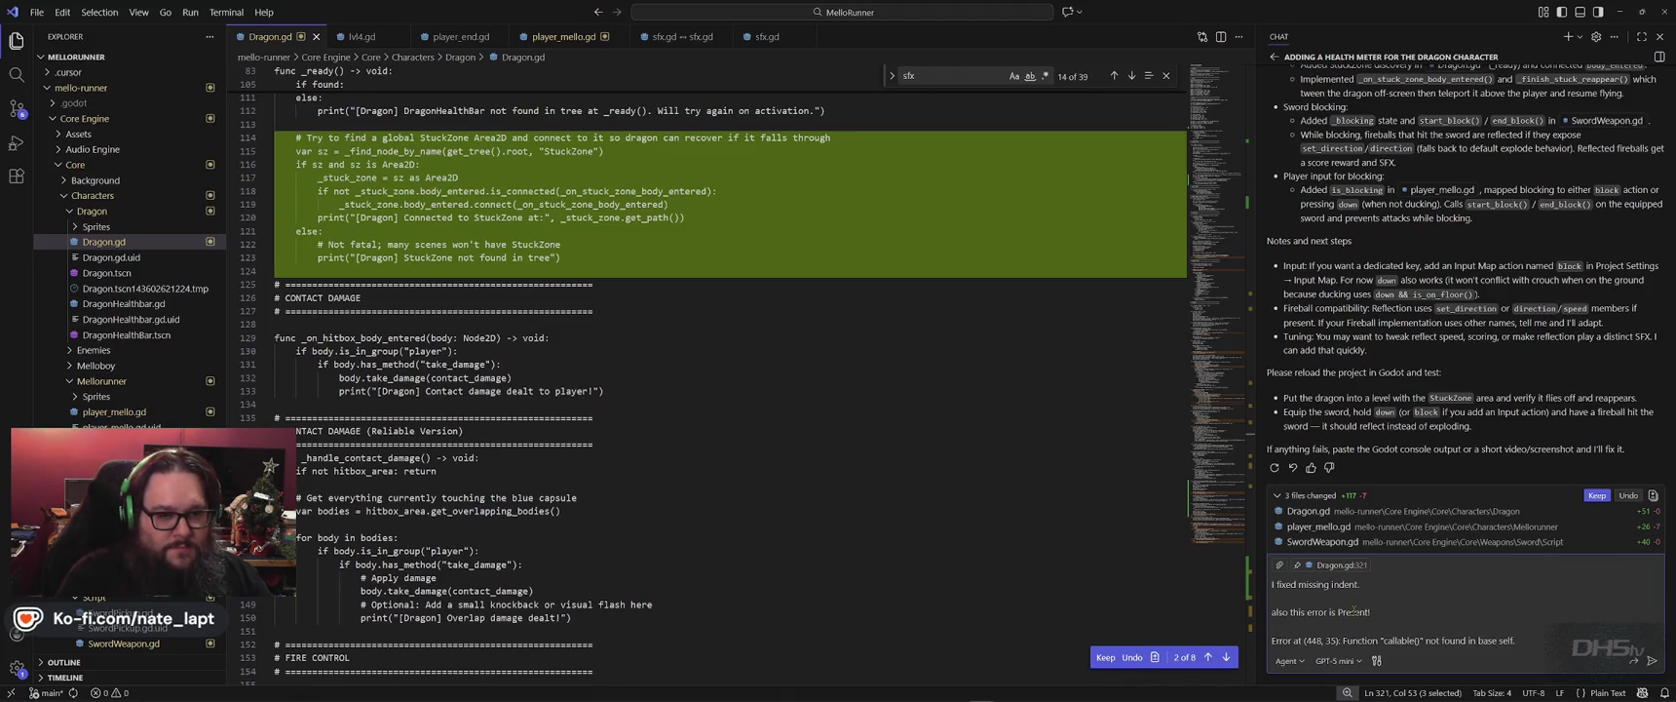
key("Return")
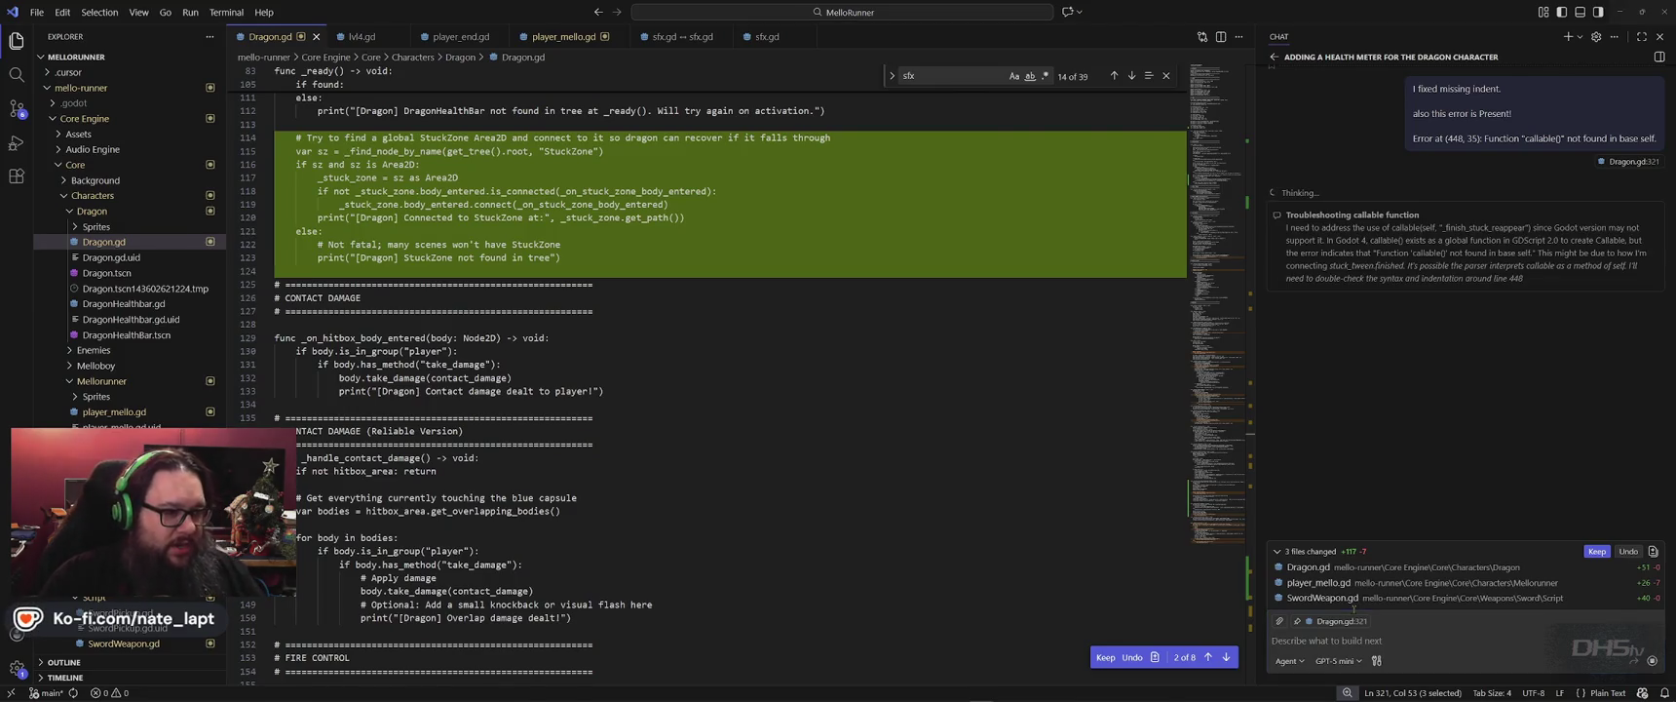
key("alt+Tab")
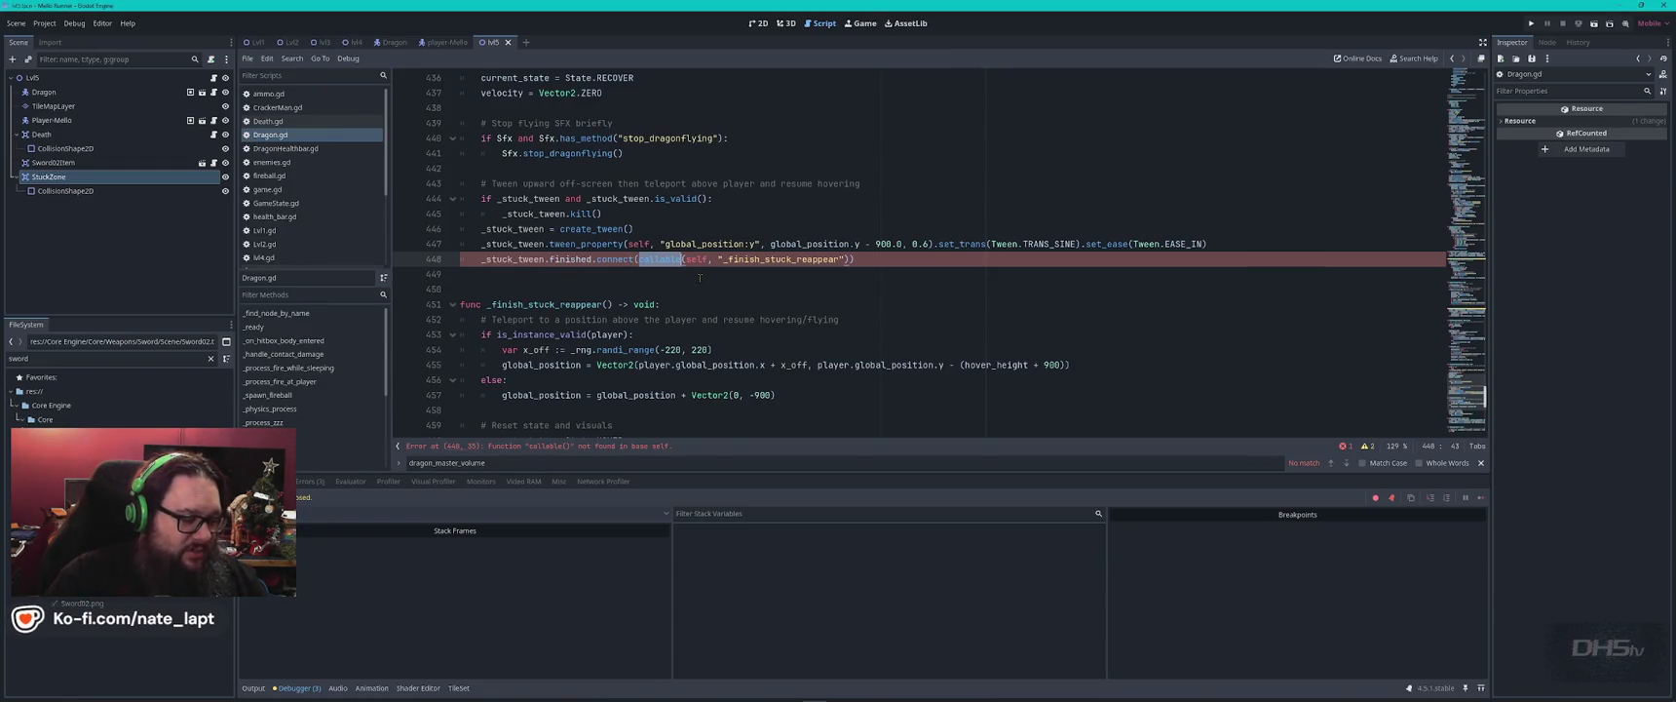
Search Dragon.gd for 'callable' near line 448, then switch to VS Code's AI chat.
key("ctrl+f")
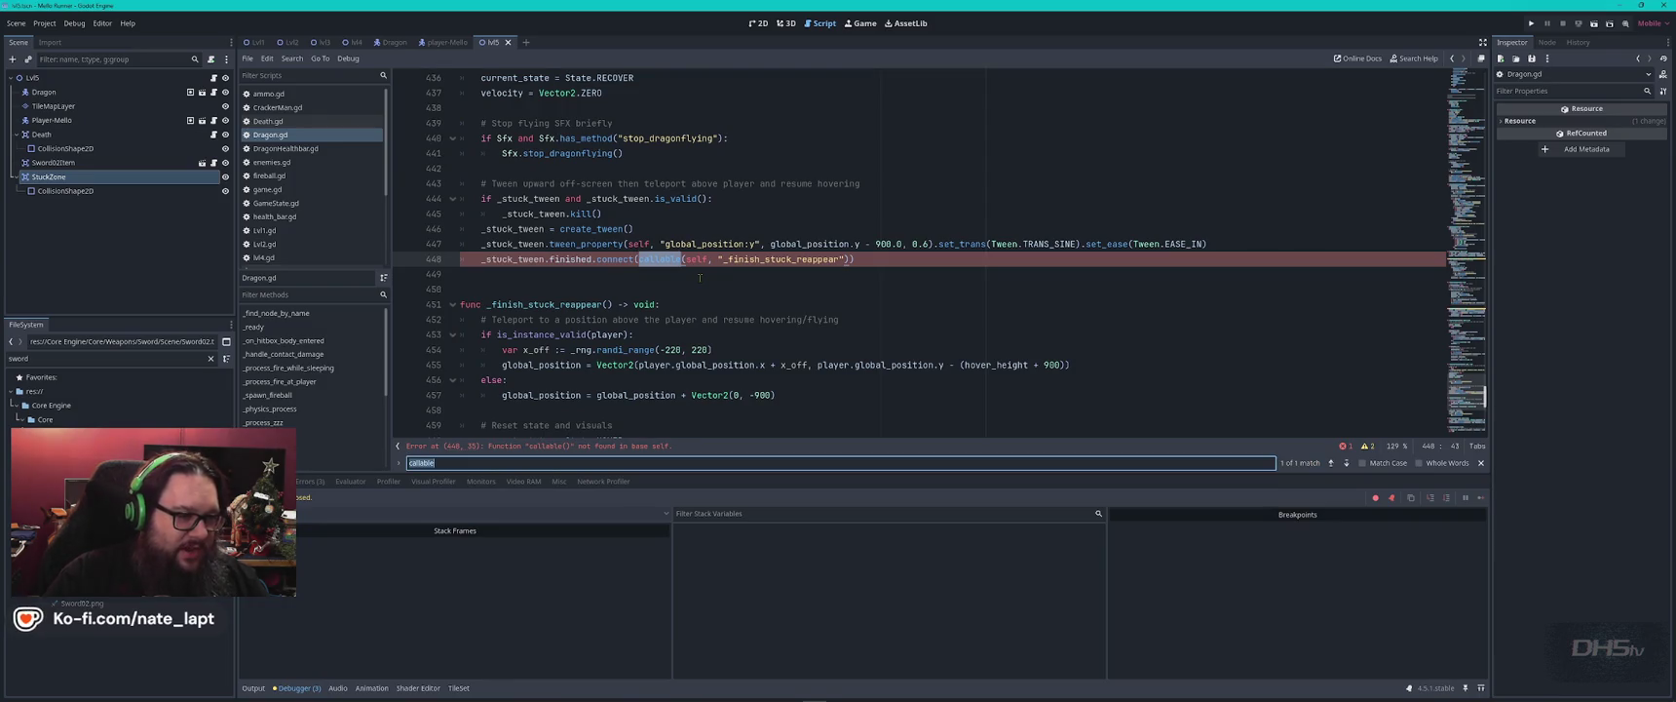
key("Escape")
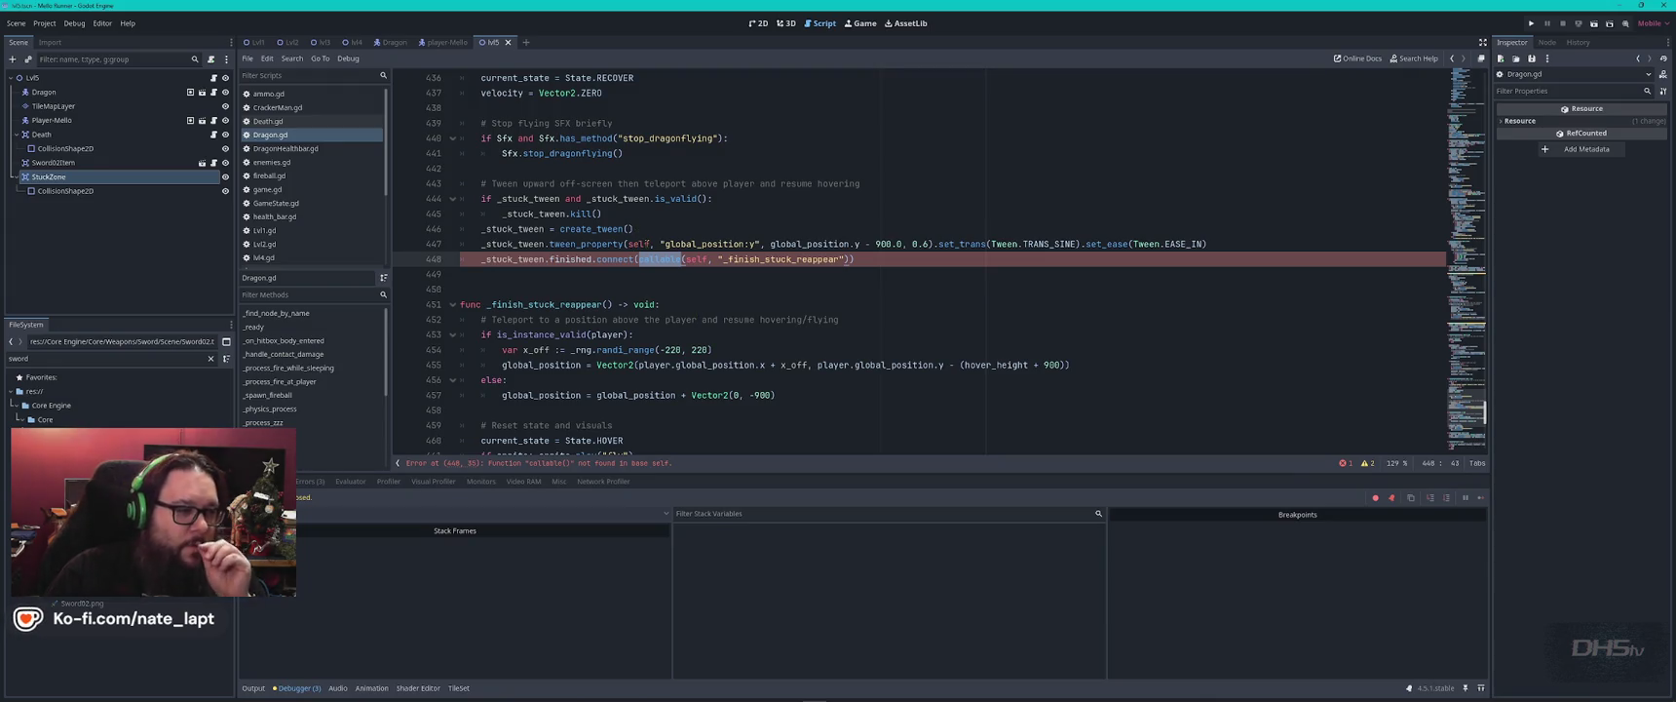
left_click(705, 285)
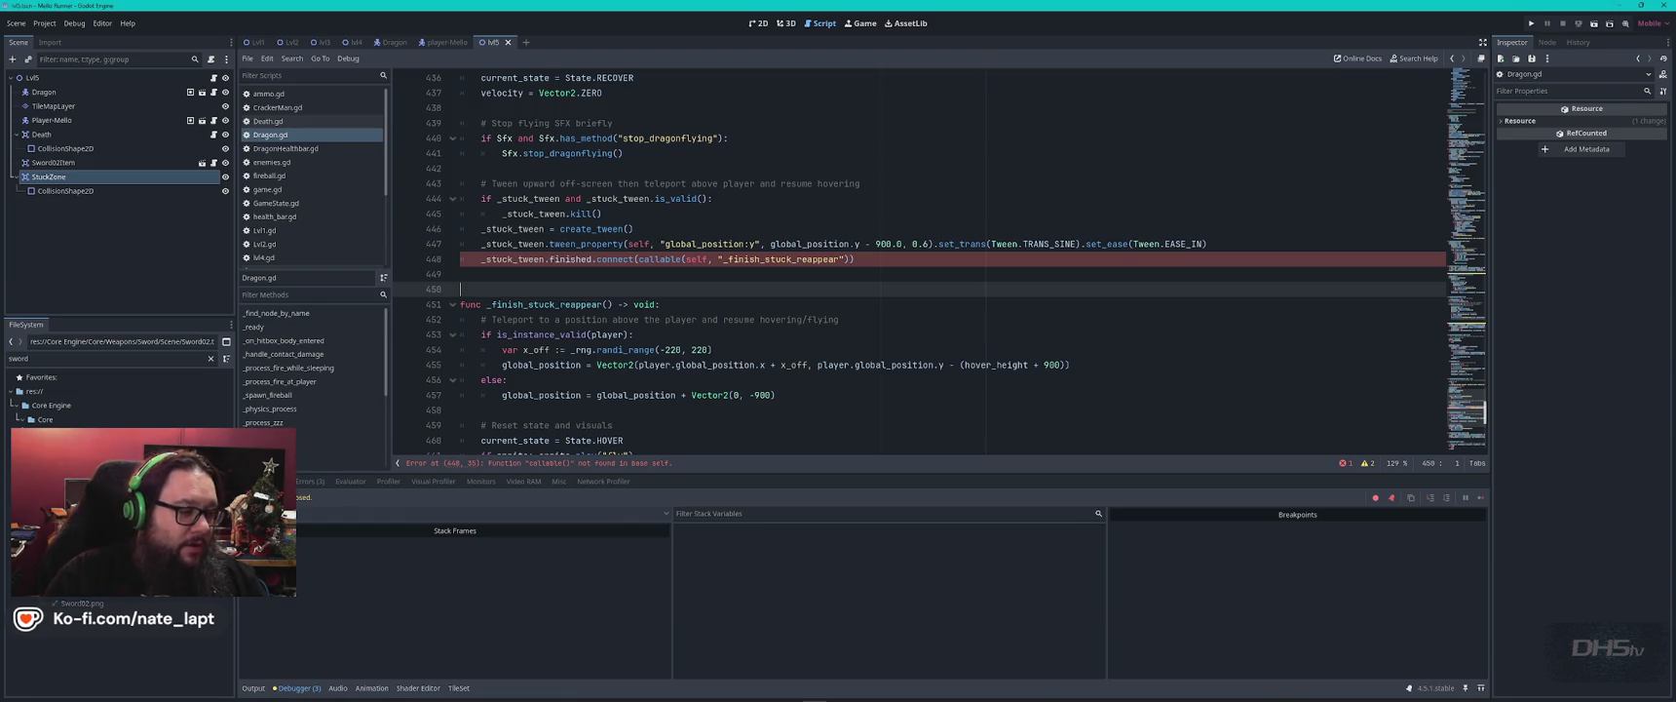
key("alt+Tab")
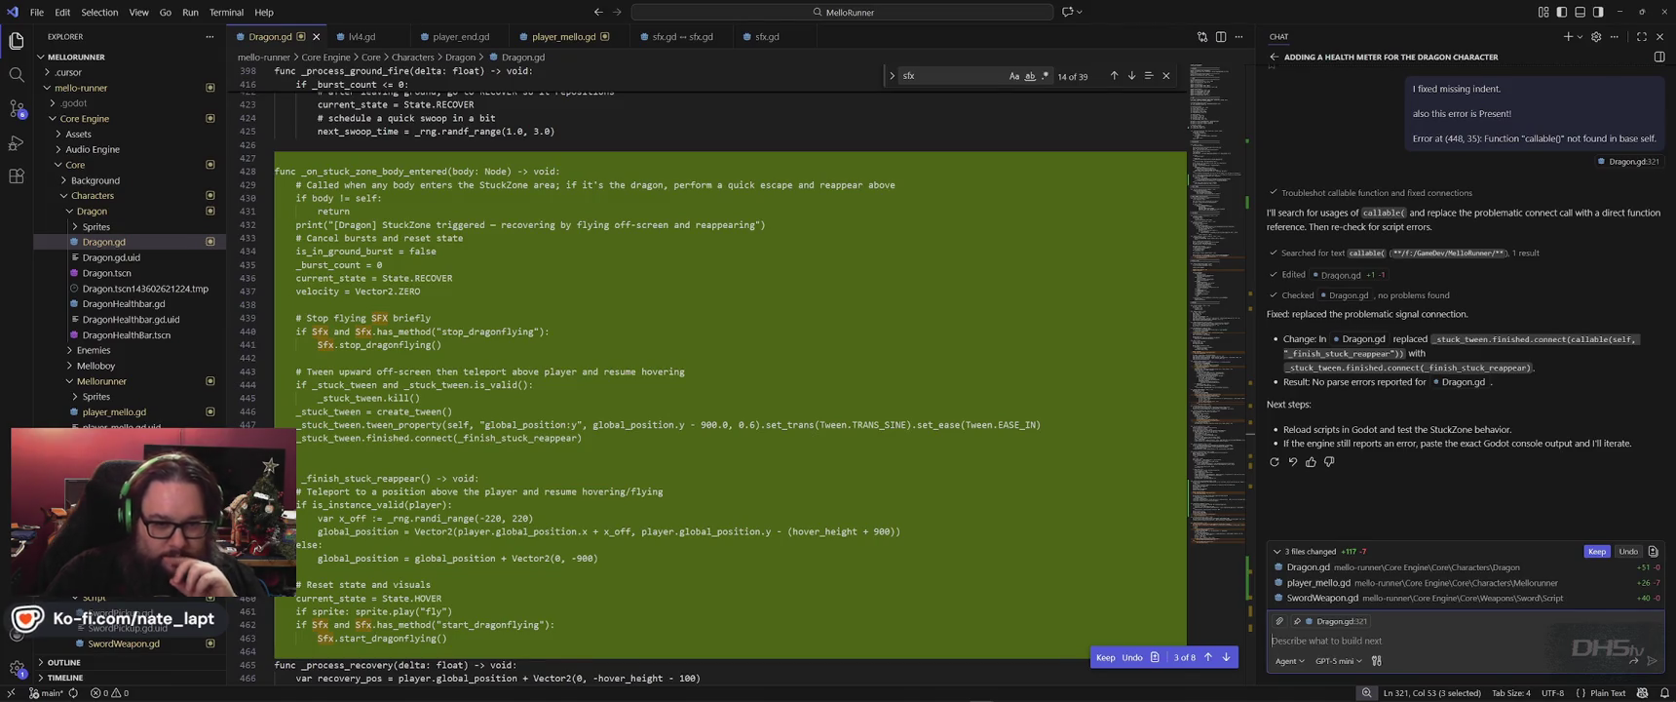
Return to Godot, run the game, and start past the 'A Beautiful Potato' title screen.
key("alt+Tab")
left_click(765, 365)
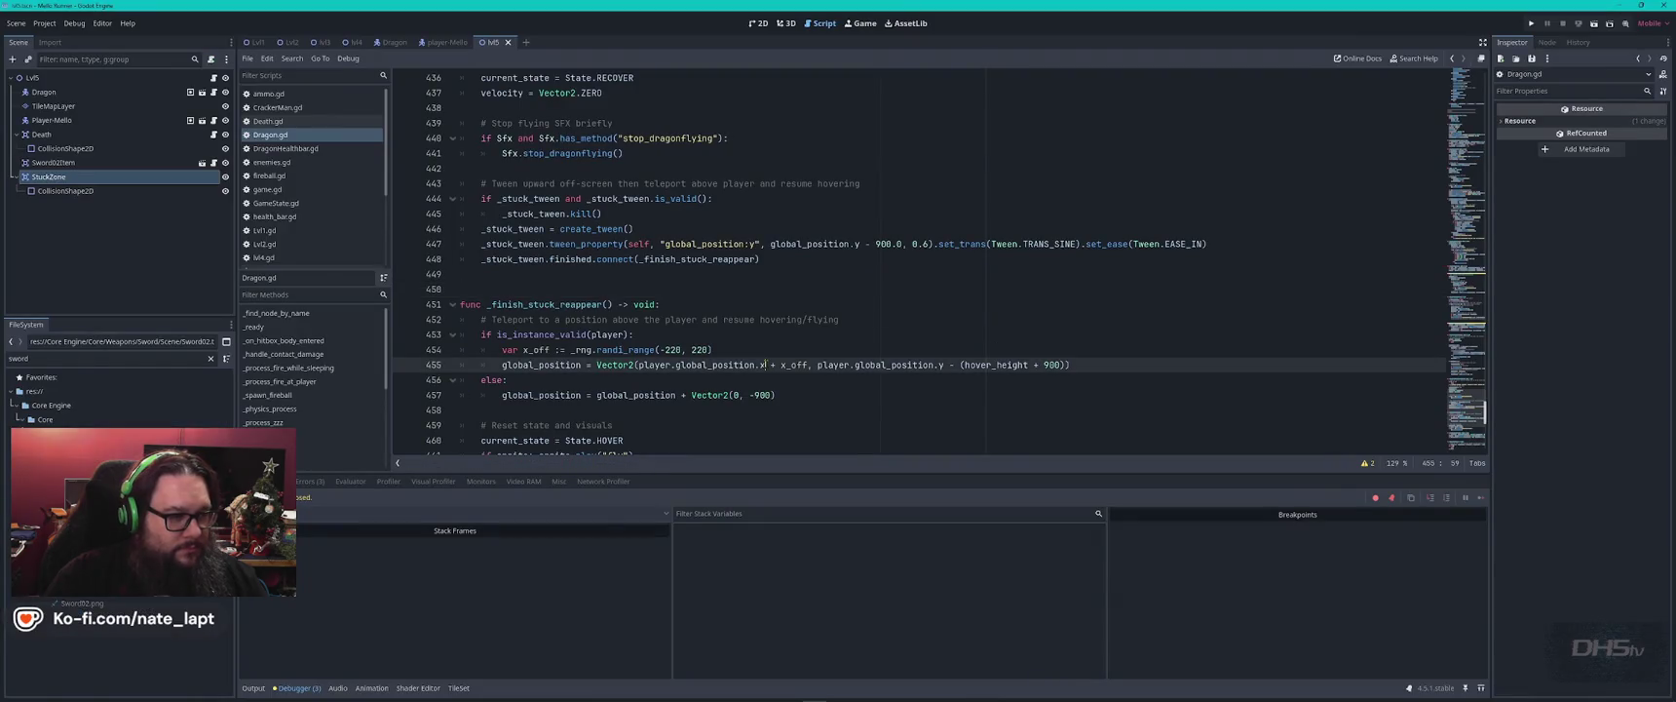
key("F5")
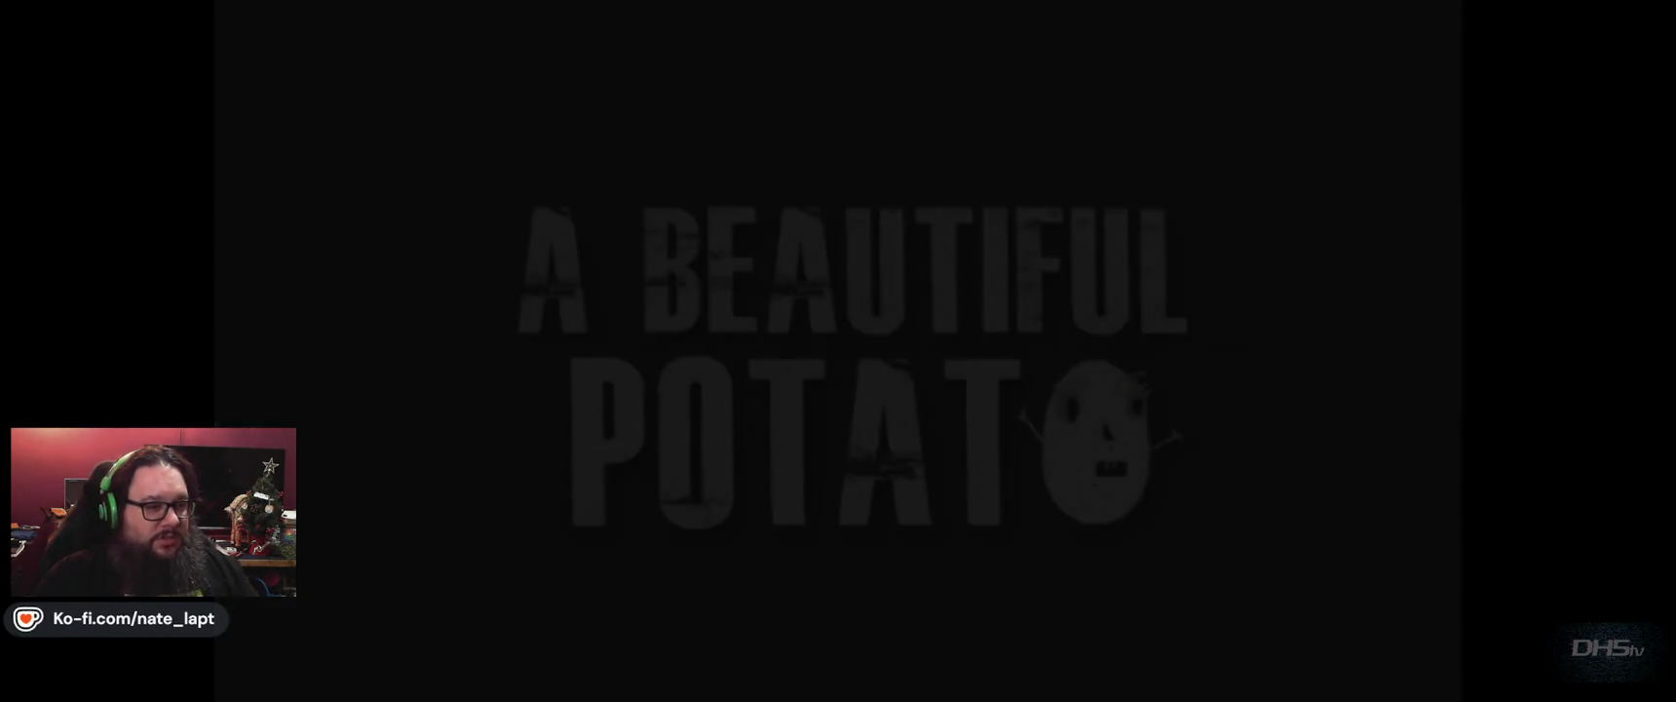
key("Return")
Jump up to the sword's platform, pick up the sword, and swing it.
key("space")
key("Right")
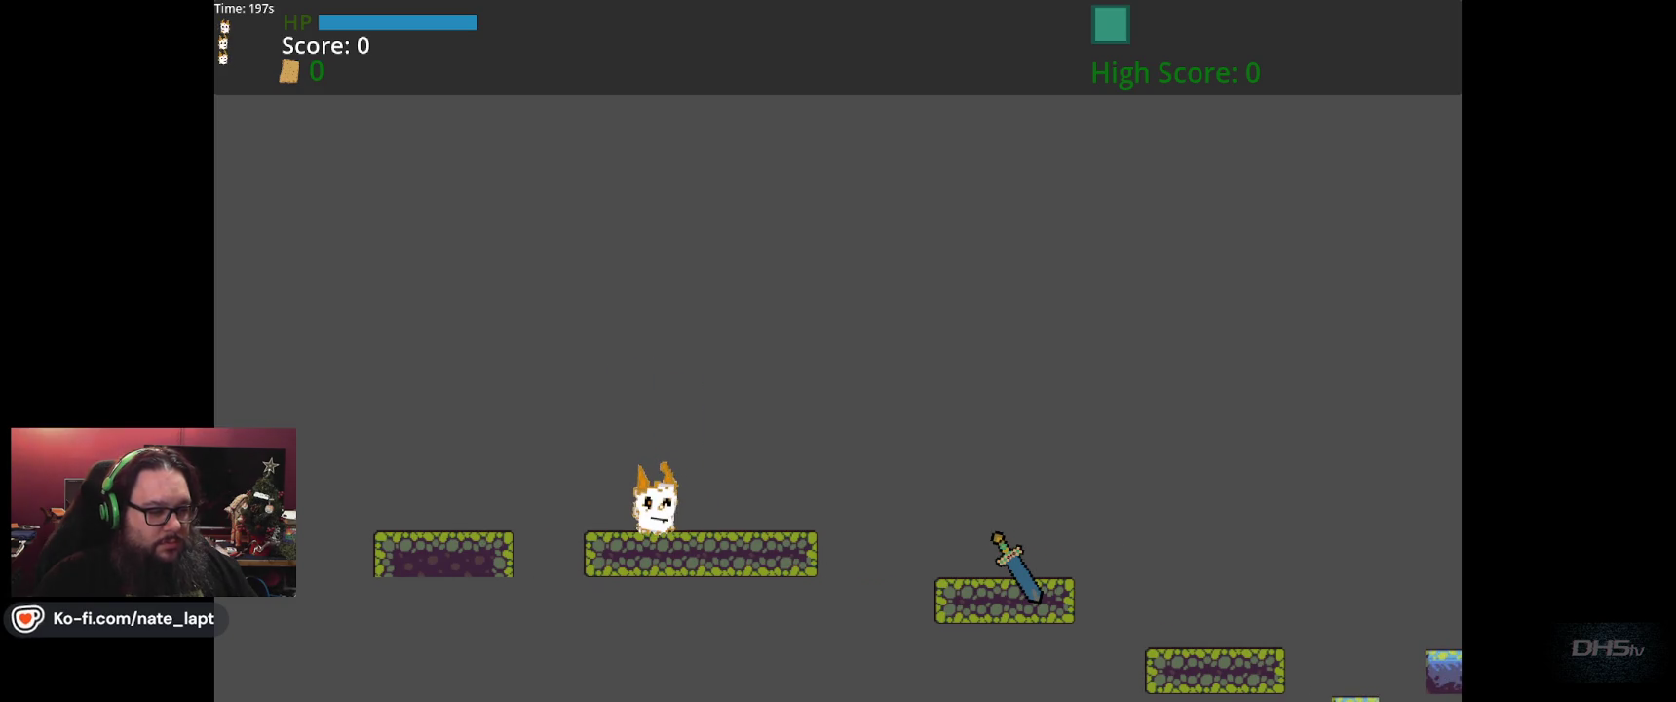
key("Right")
key("space")
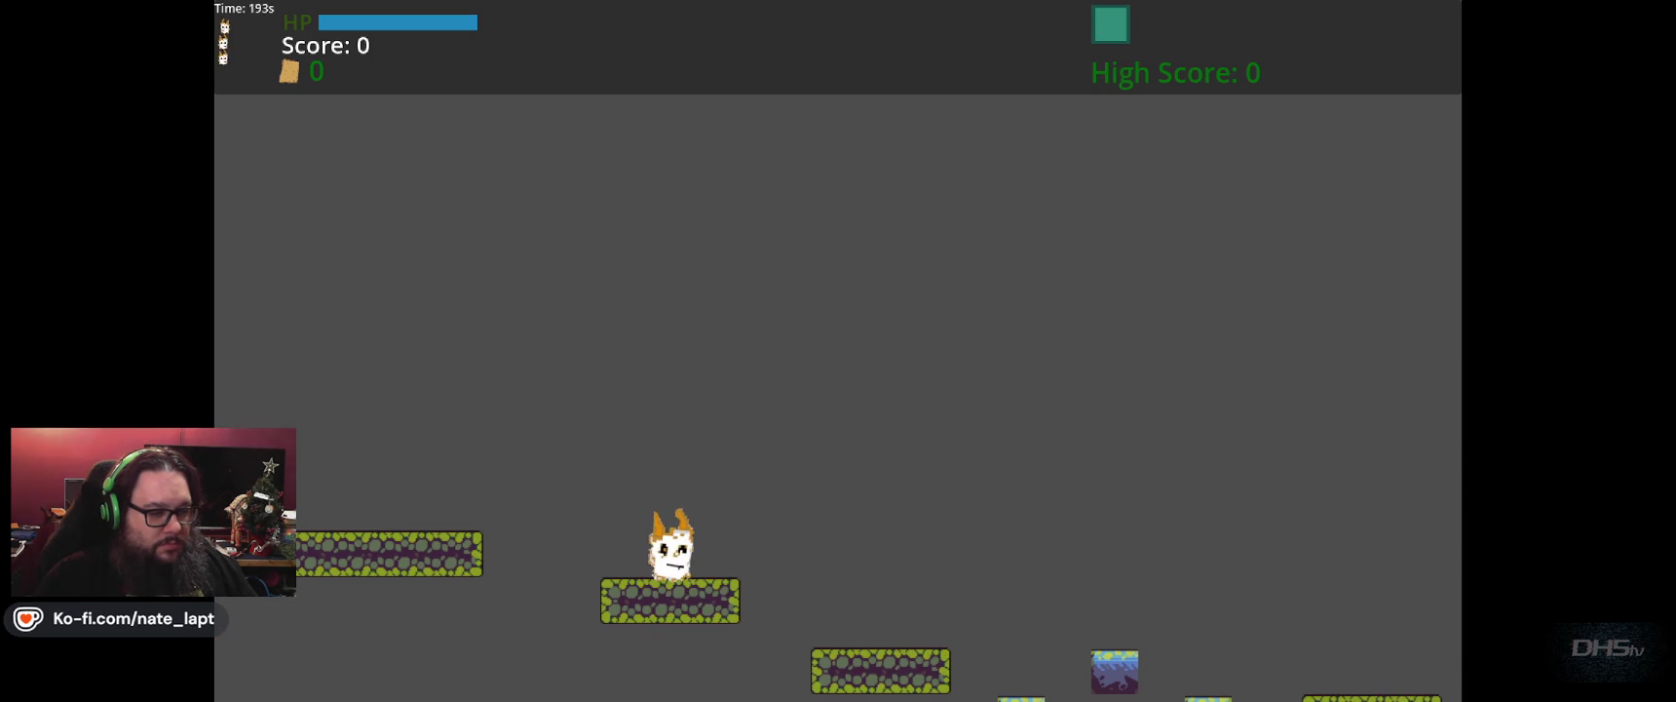
key("space")
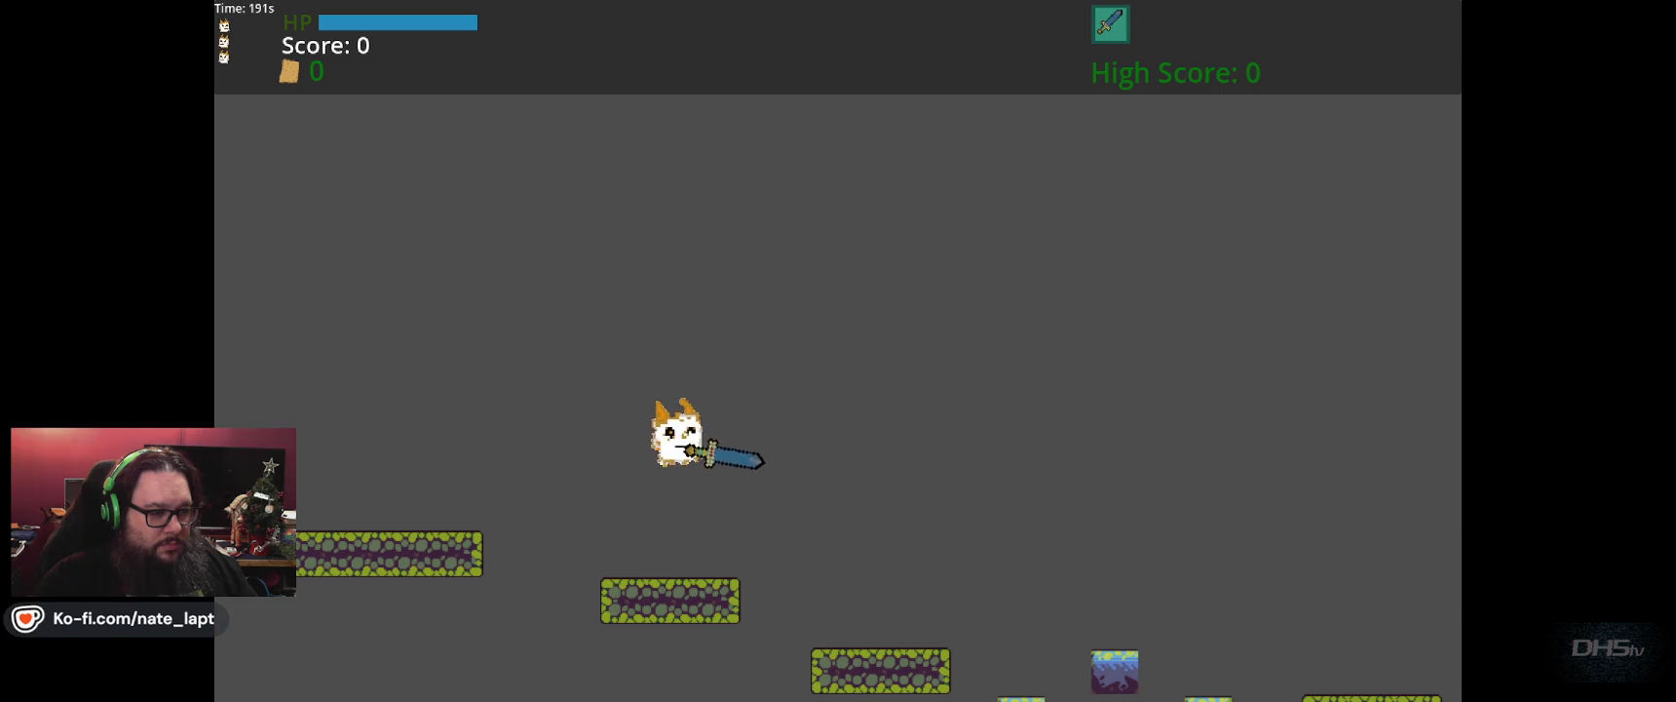
key("j")
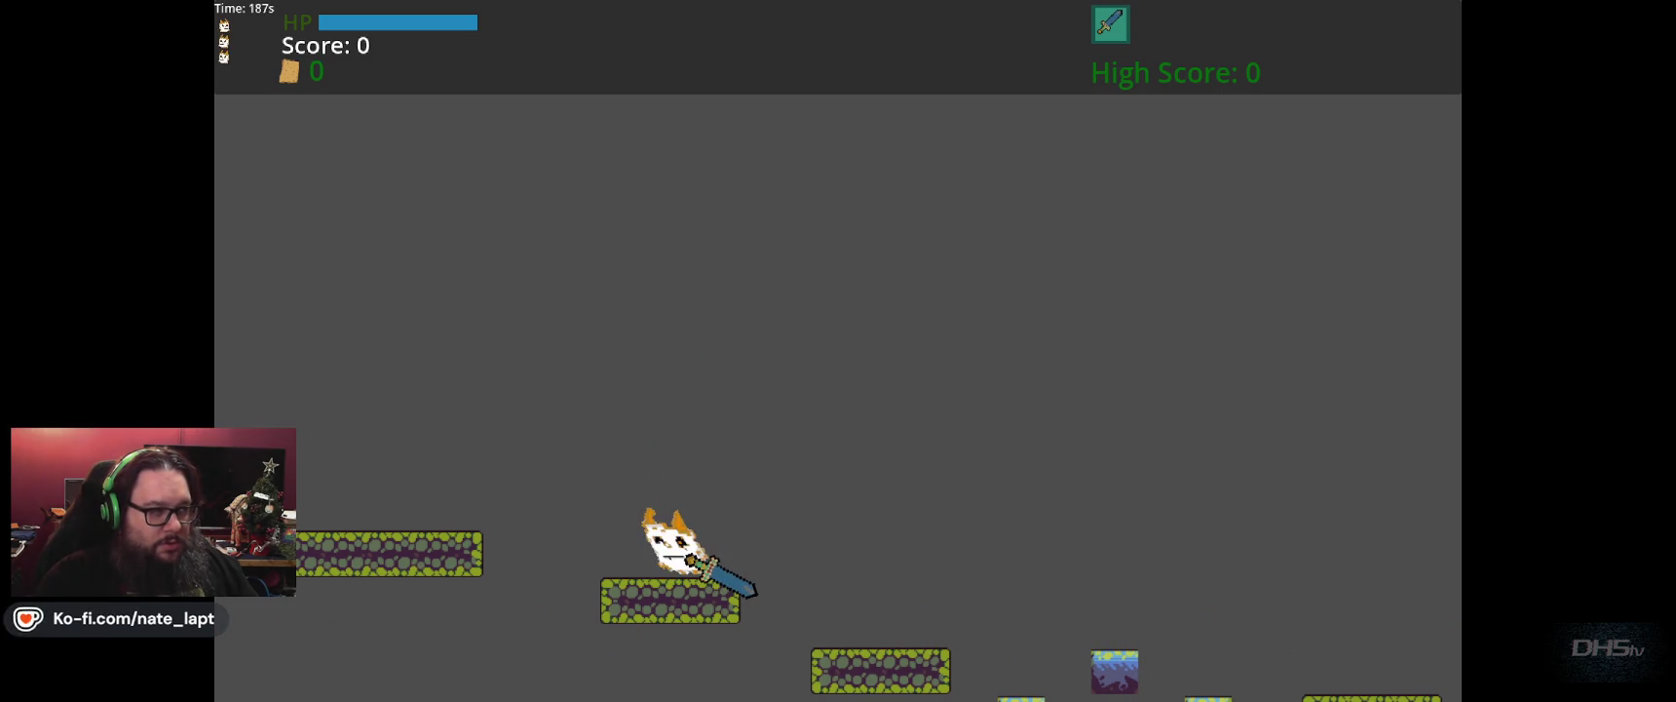
Run and jump right to the dragon, dodge its swoop, then quit back to the editor.
key("d")
key("d")
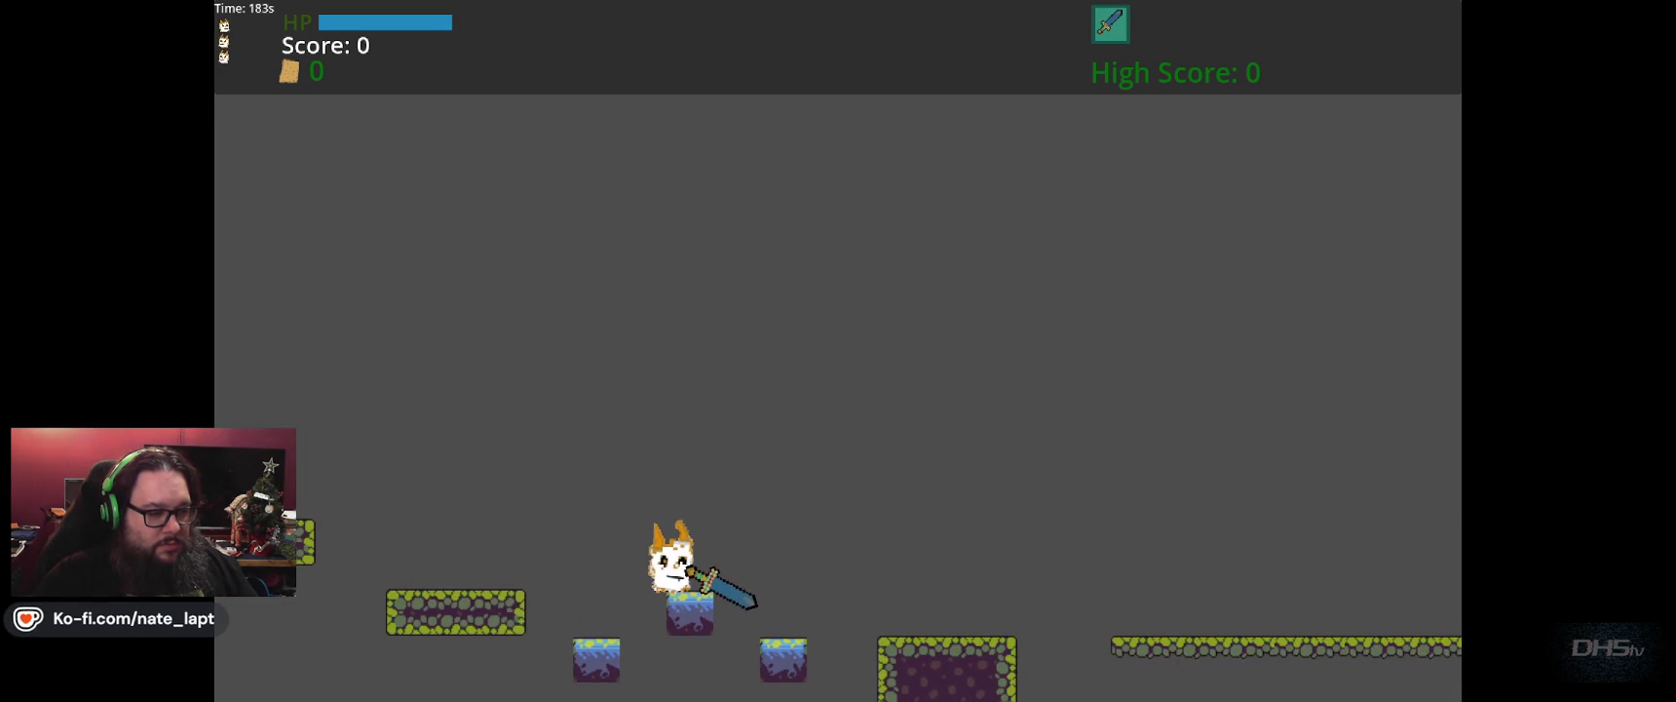
key("d")
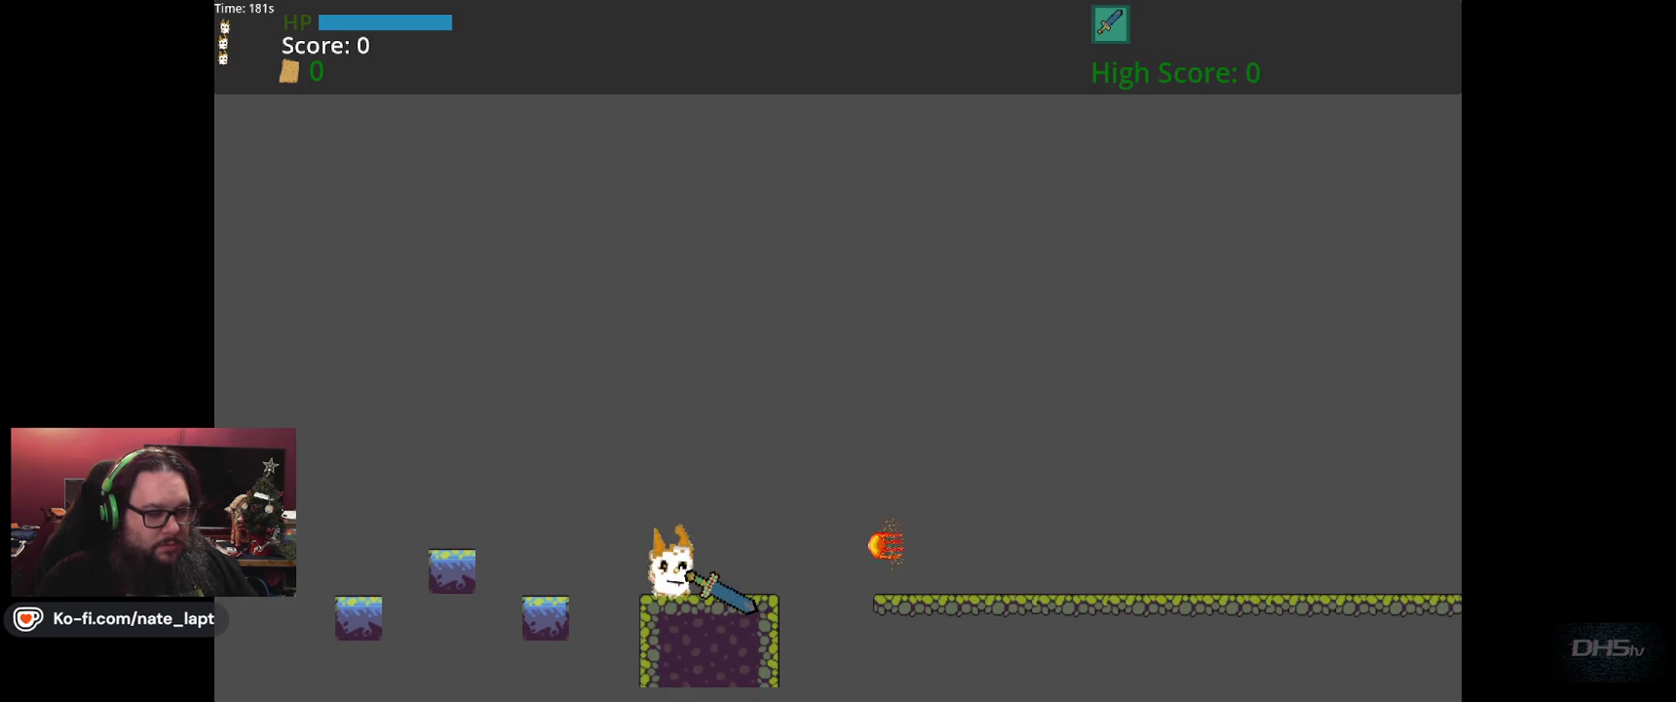
key("d")
key("space")
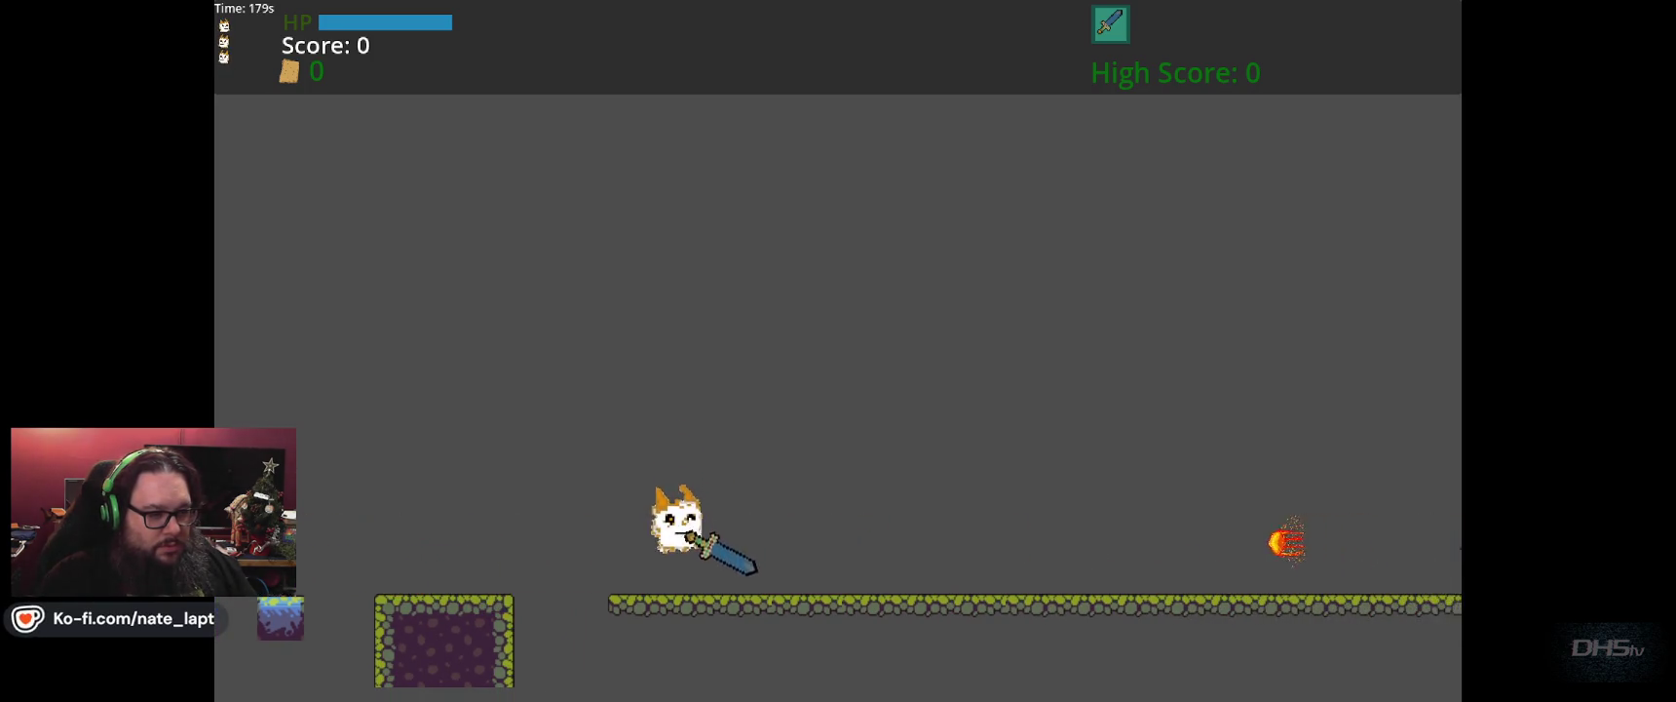
key("d")
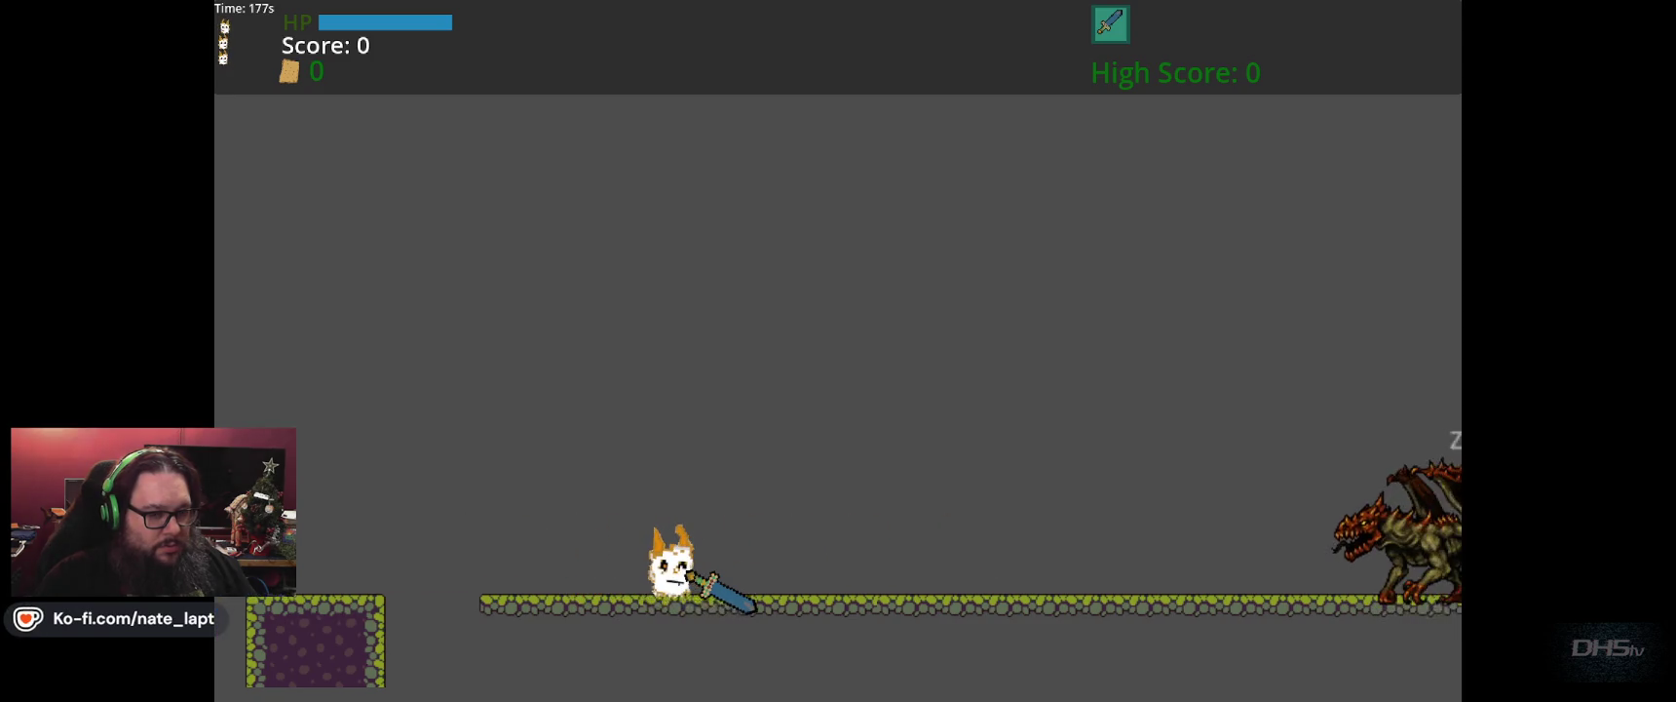
key("d")
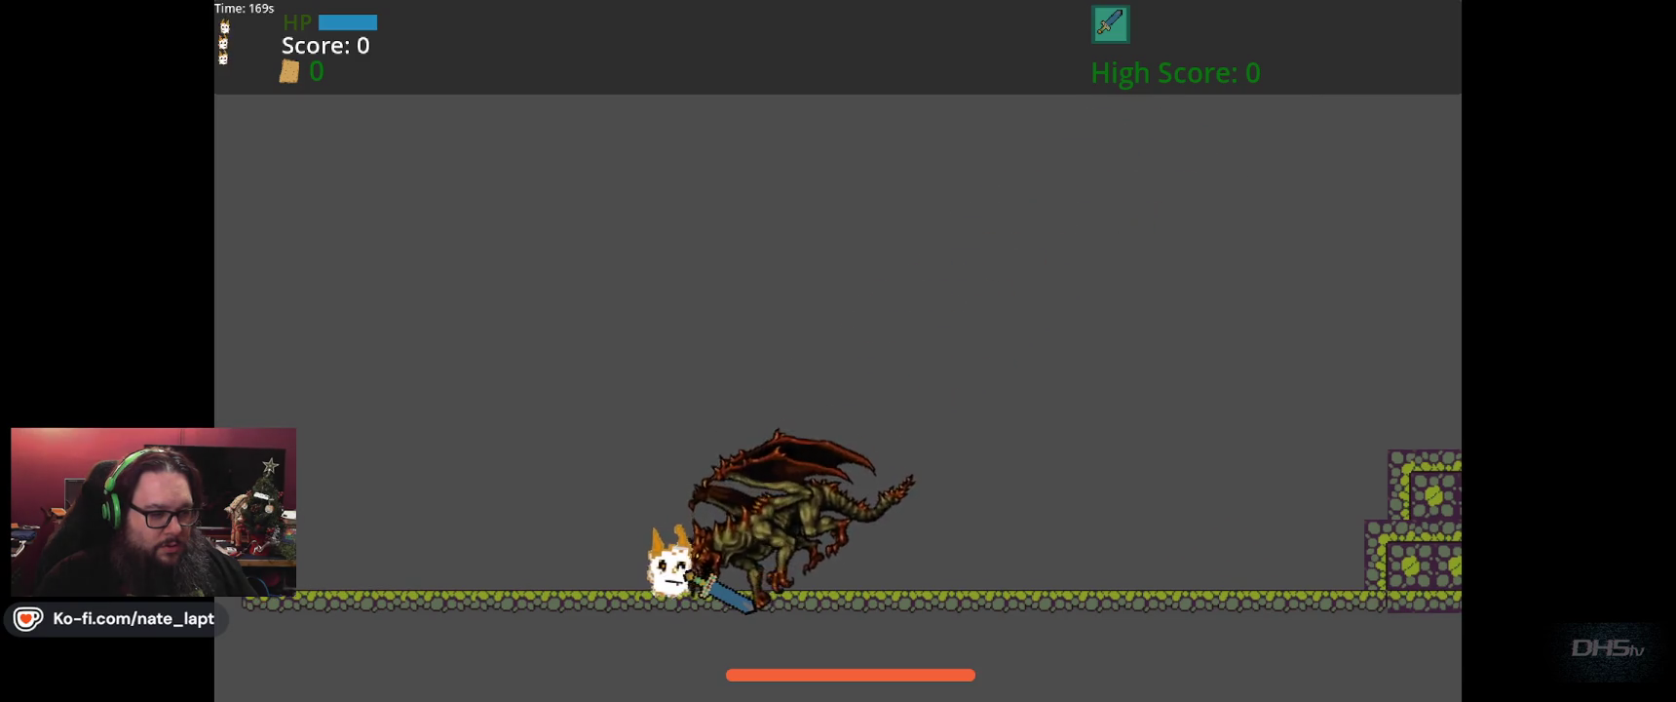
key("Left")
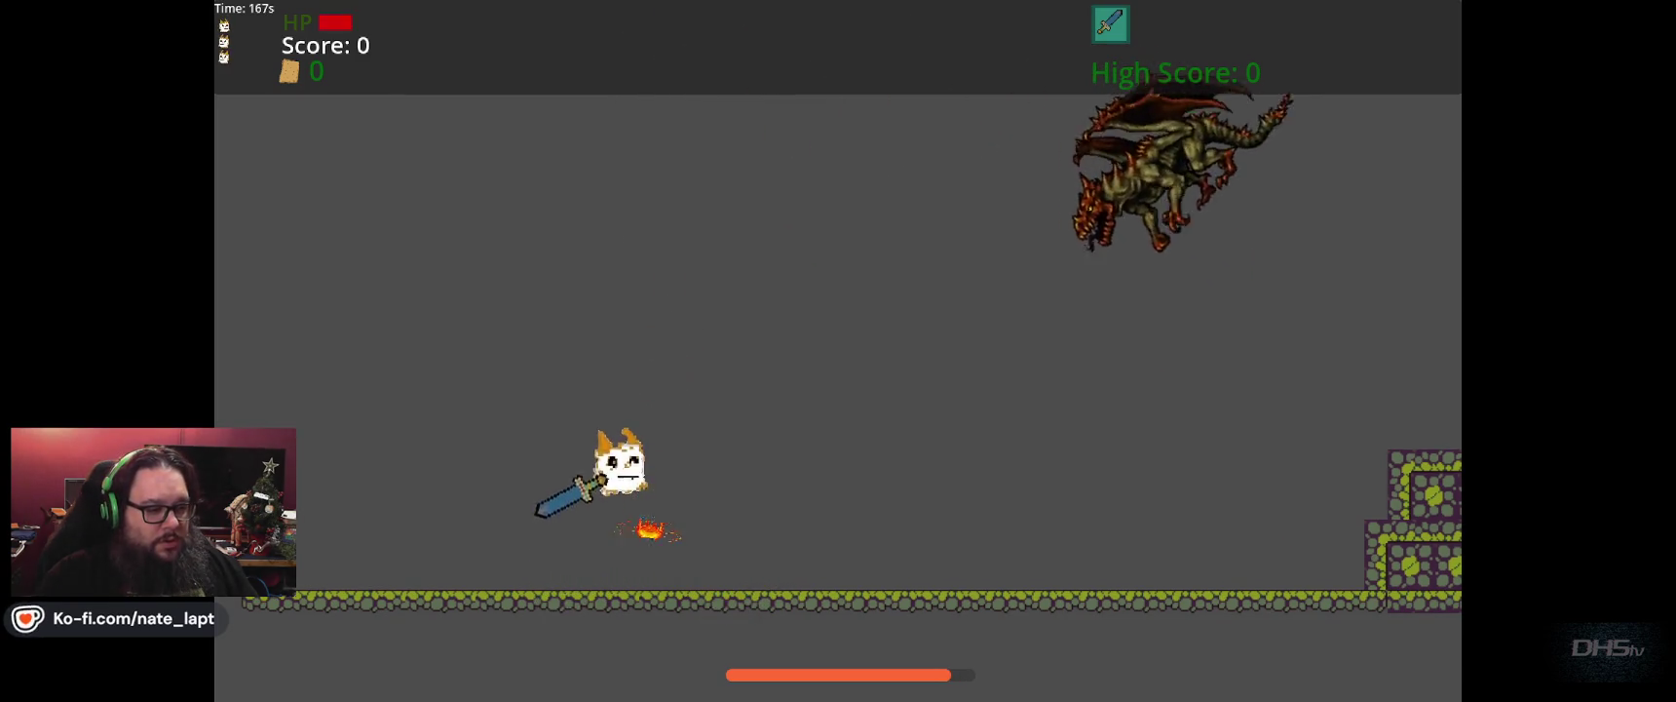
key("Right")
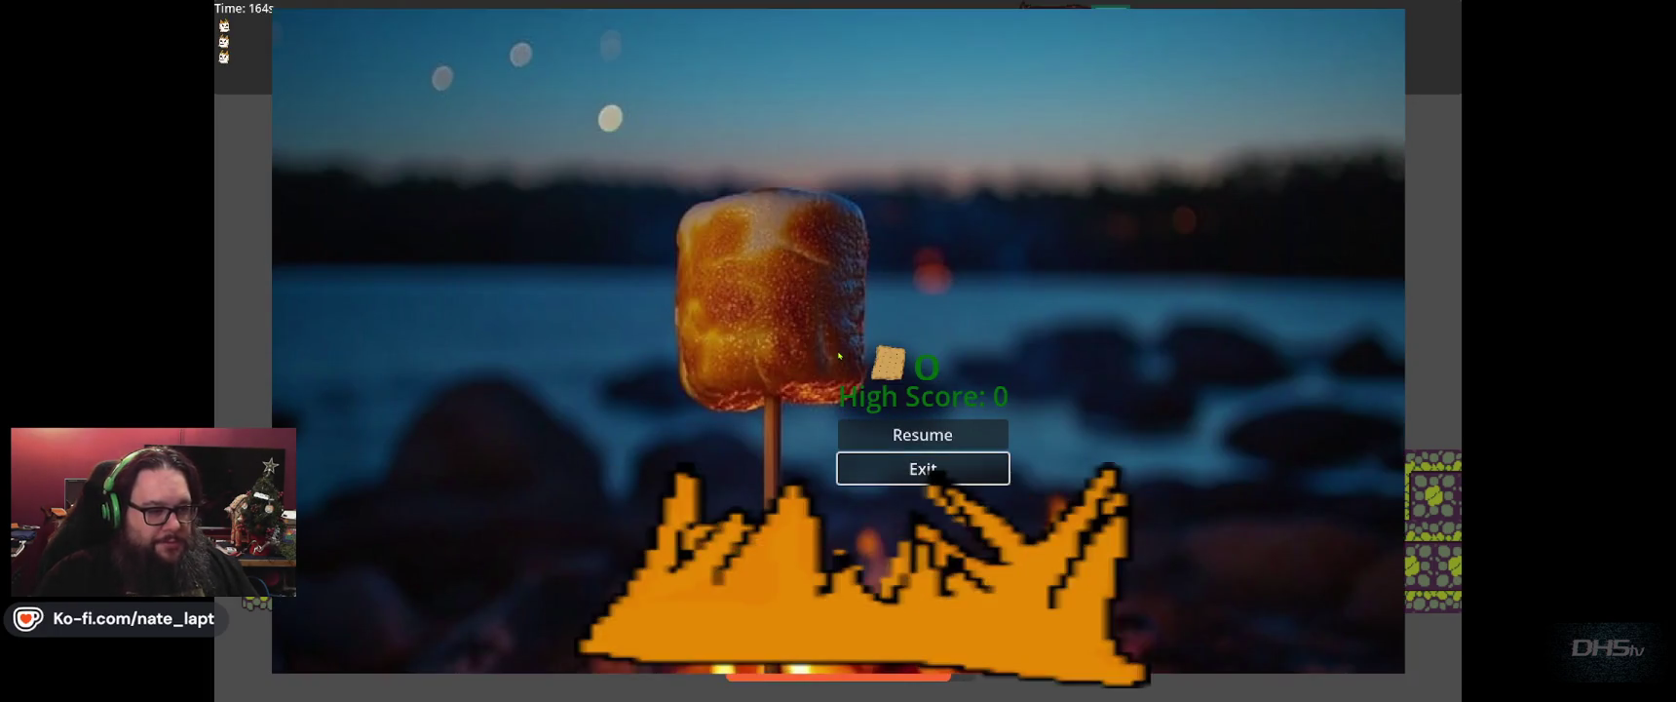
key("Return")
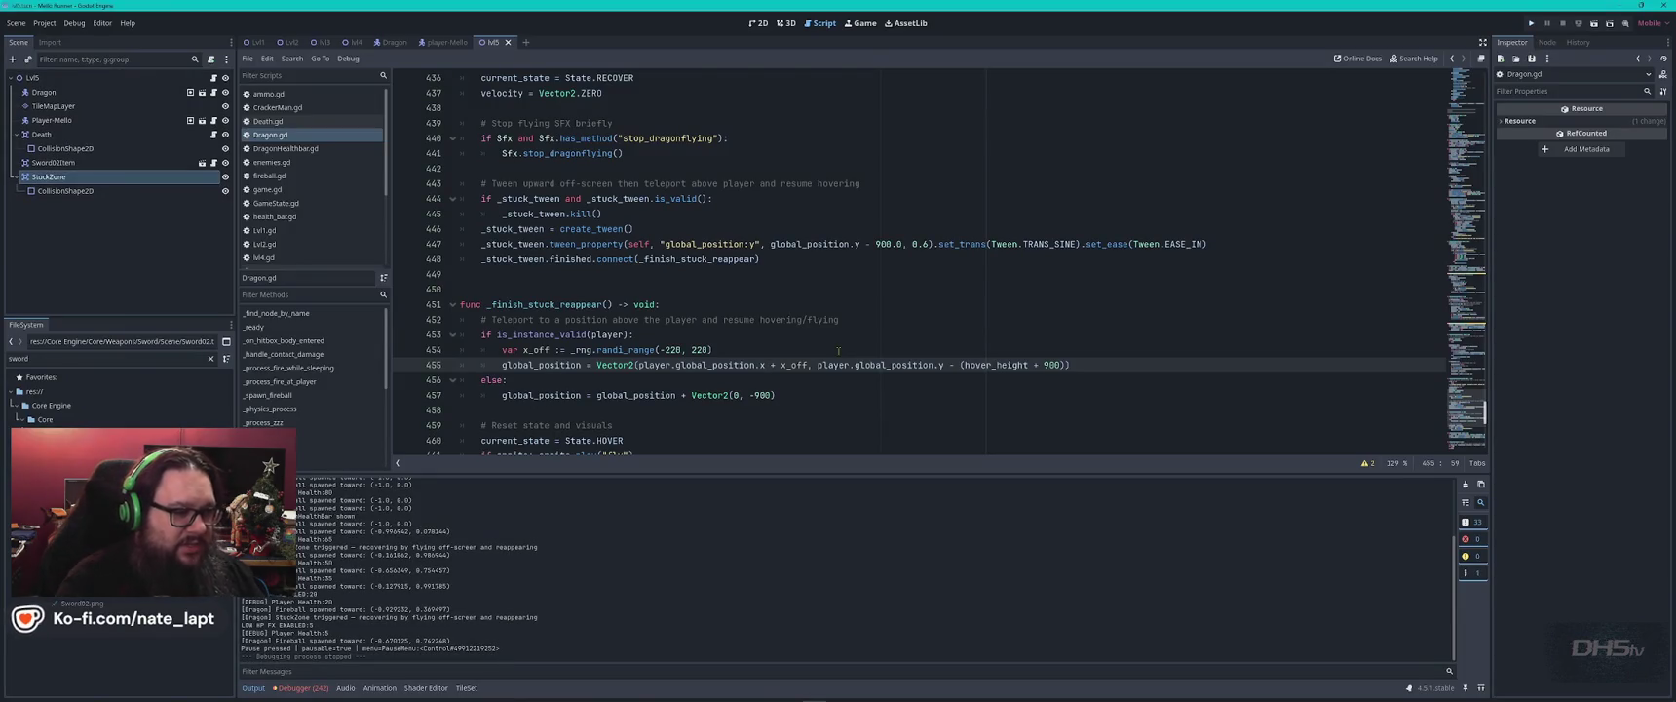
Search Dragon.gd to confirm 'callable' no longer appears.
left_click(834, 335)
key("ctrl+f")
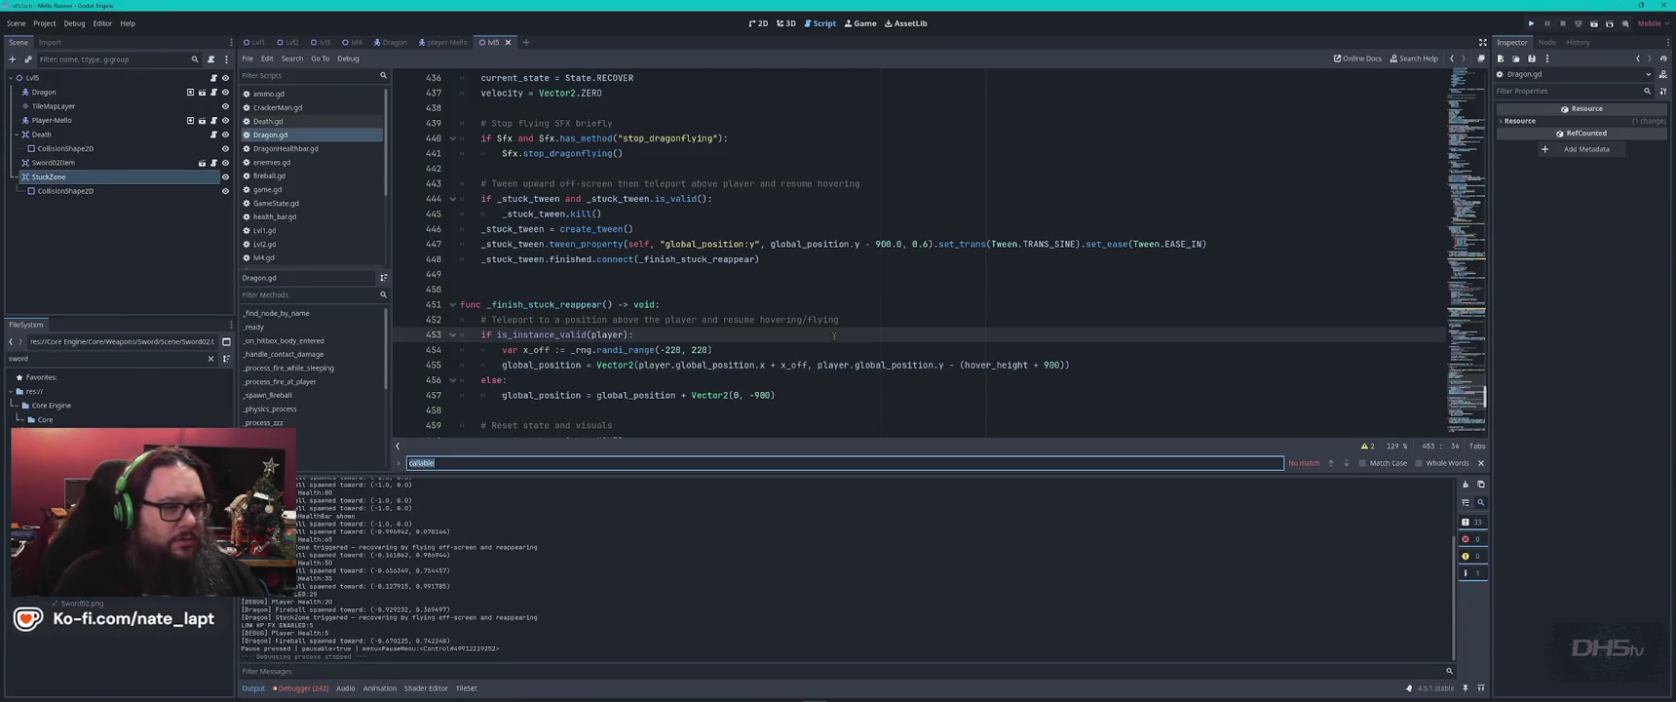
type("ble")
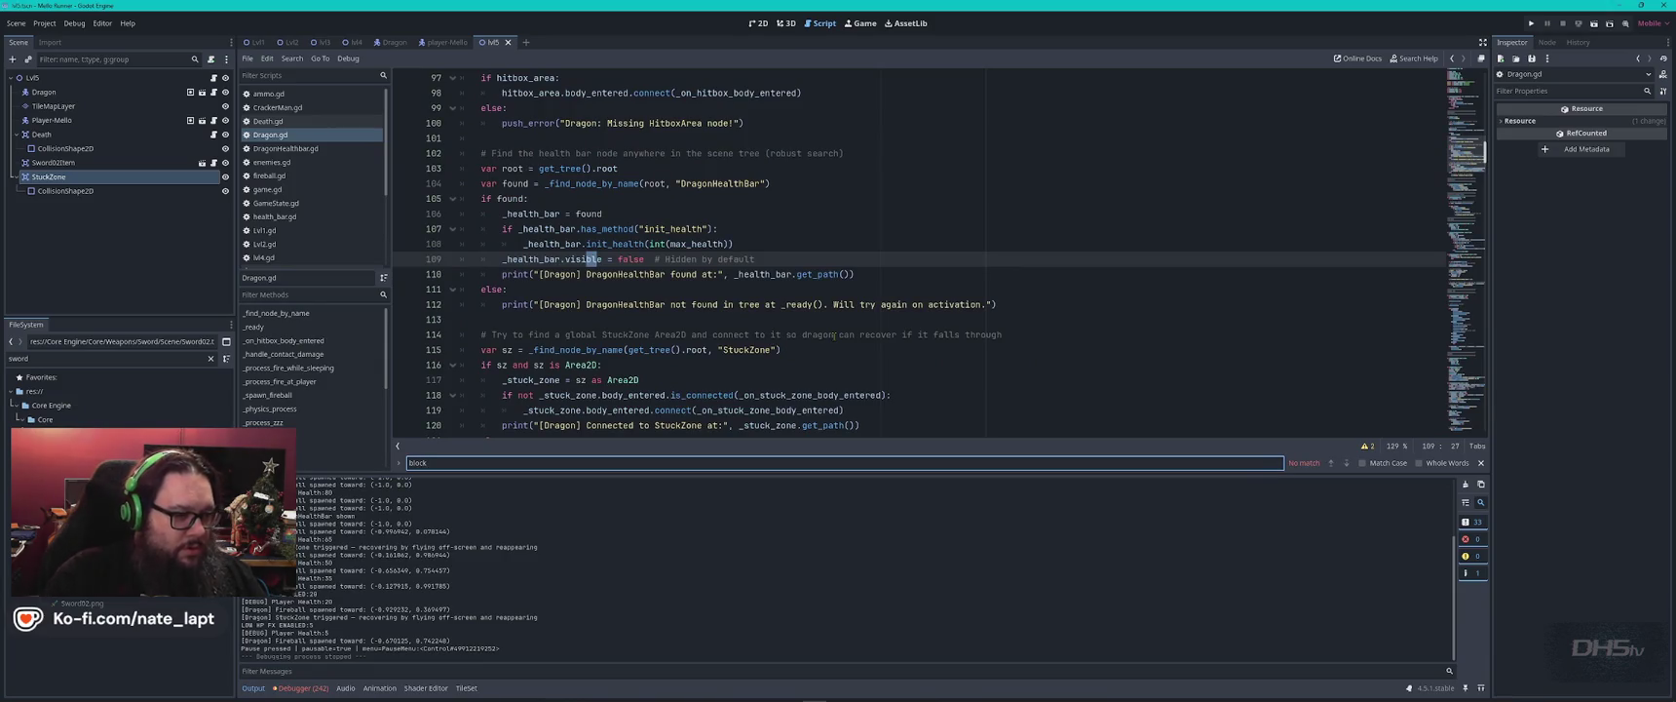
key("Escape")
Open SwordWeapon.gd, step through its 'block' matches to start_block, then return to VS Code.
left_click(327, 132)
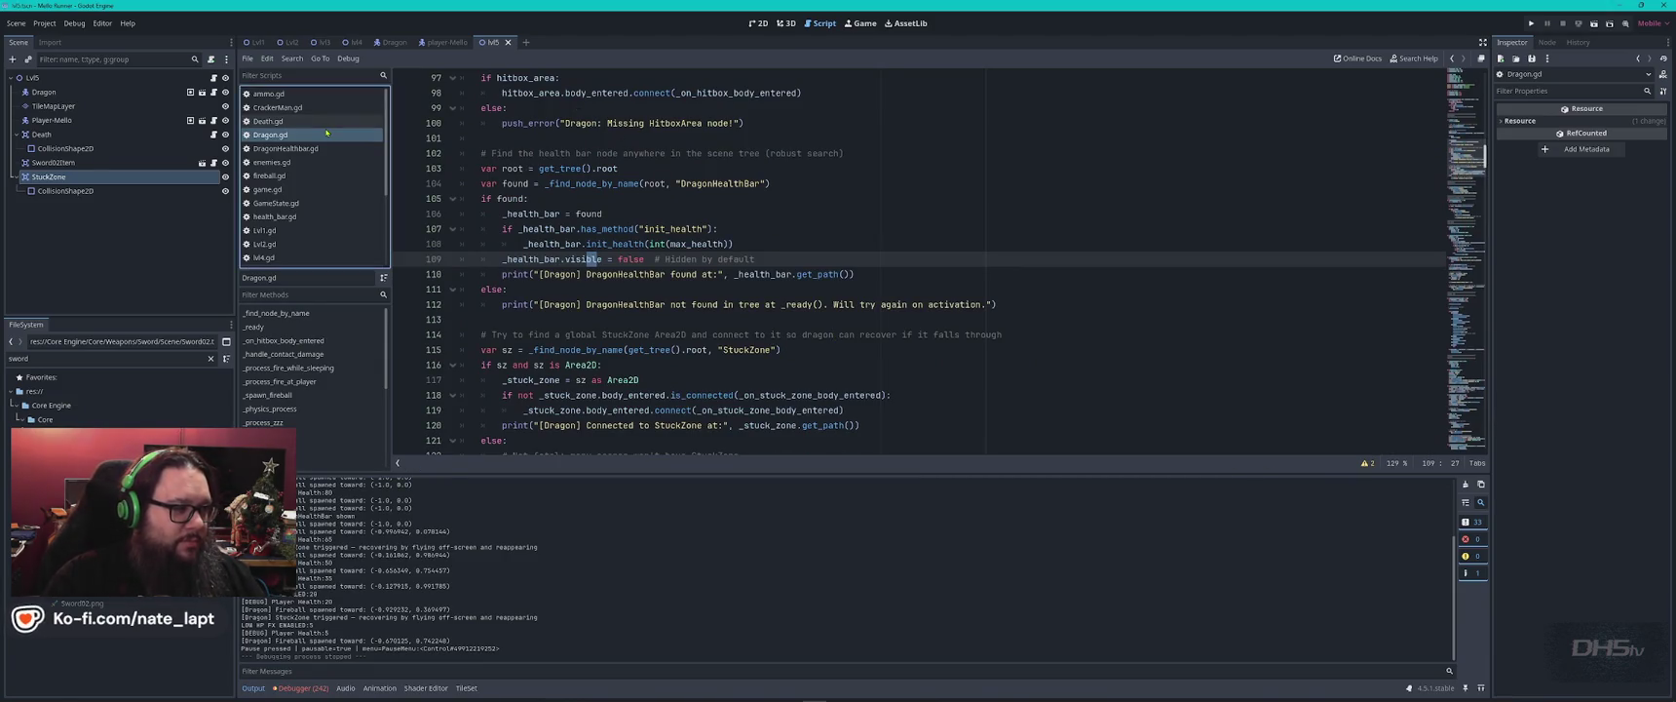
scroll(343, 239, "down", 3)
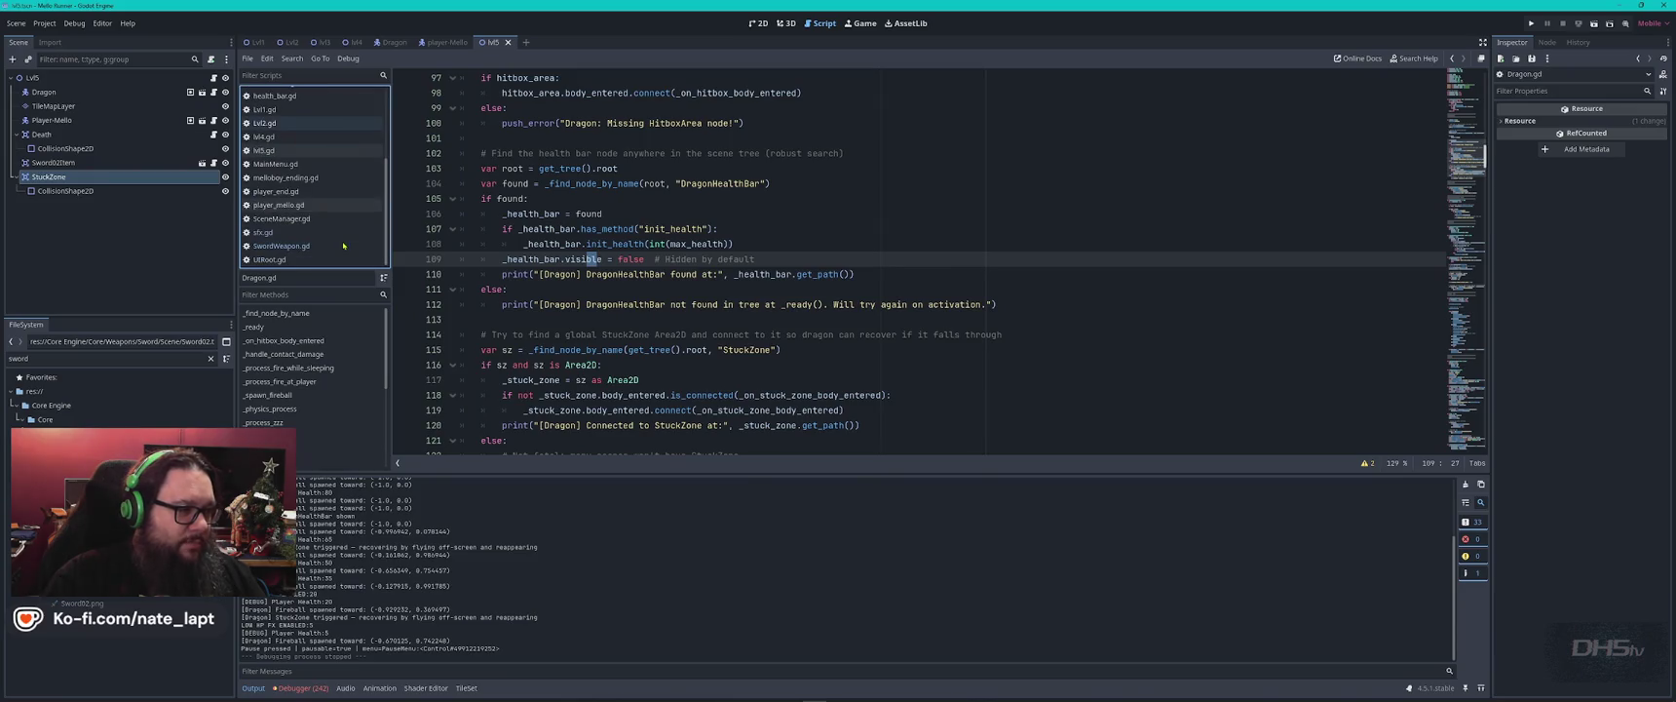
left_click(292, 246)
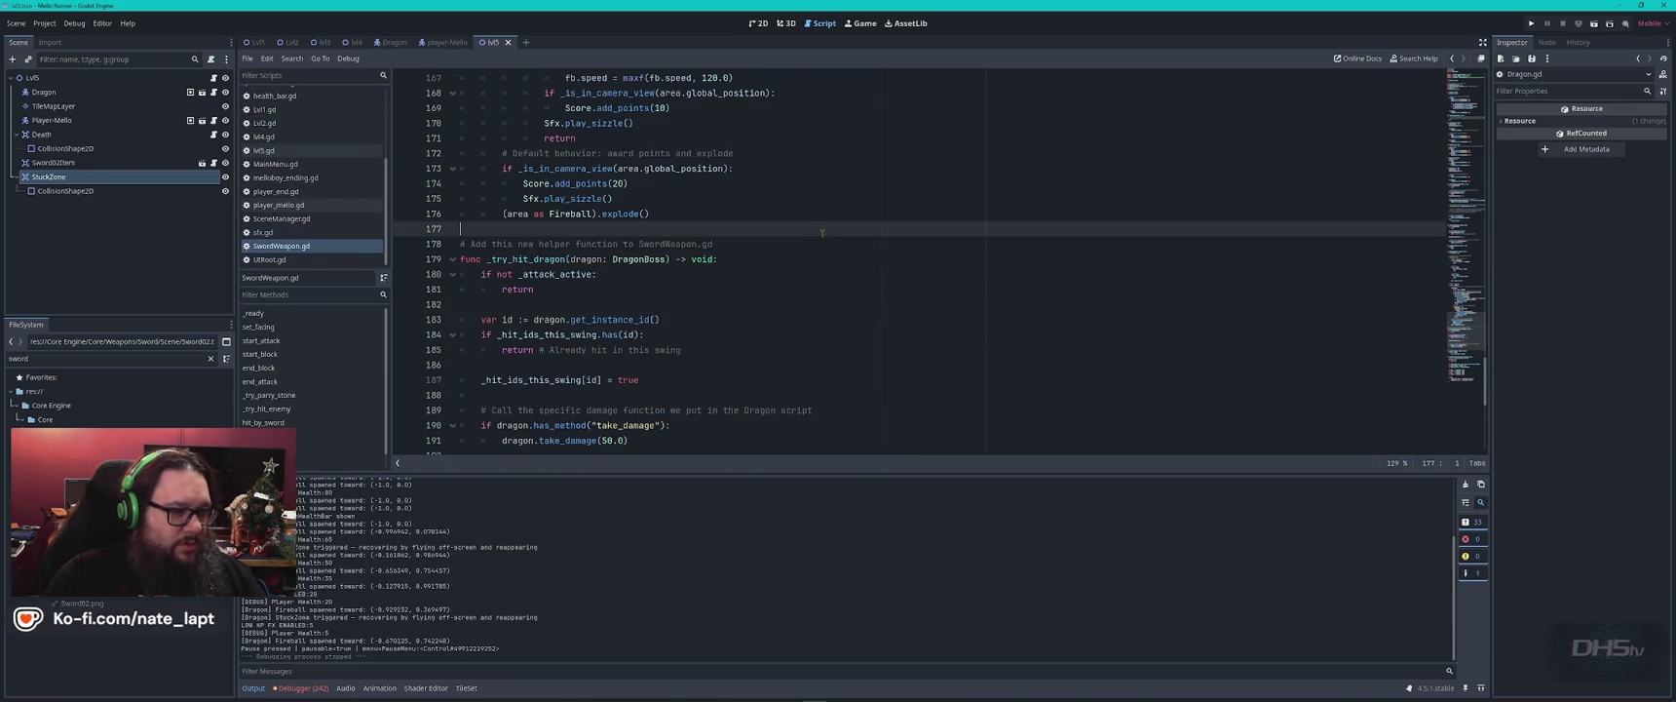
key("ctrl+f")
key("Return")
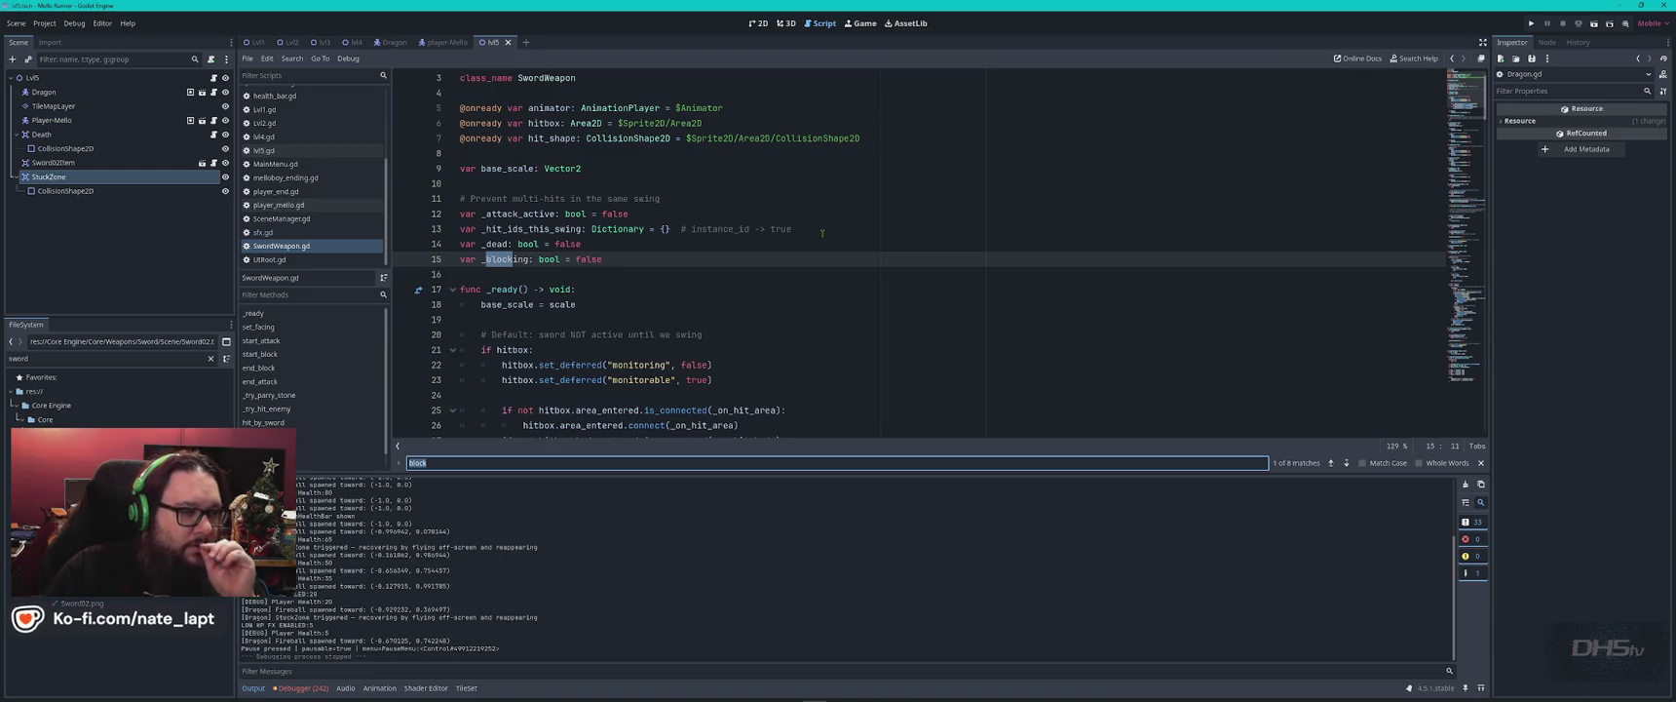
key("Return")
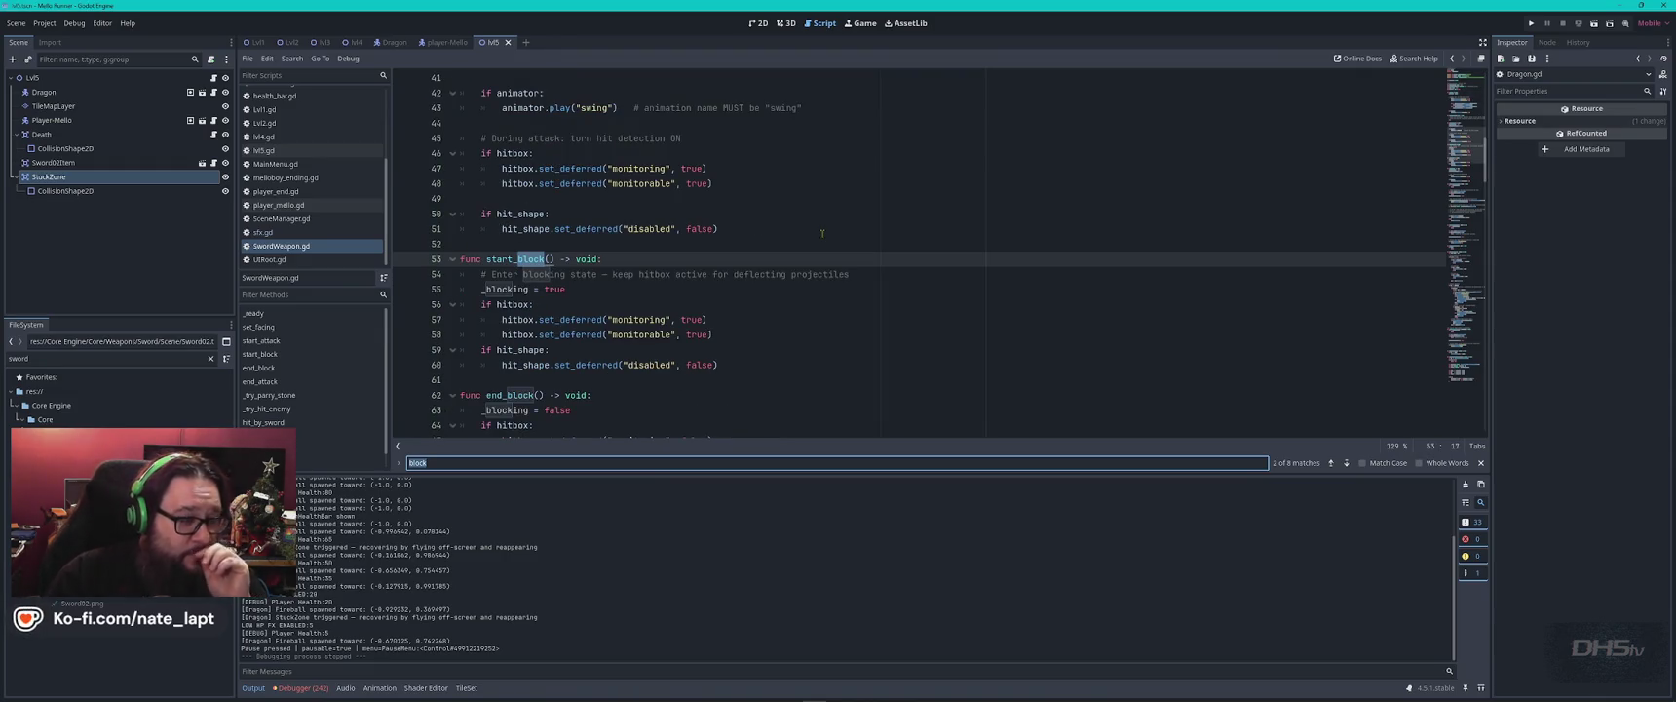
left_click(780, 302)
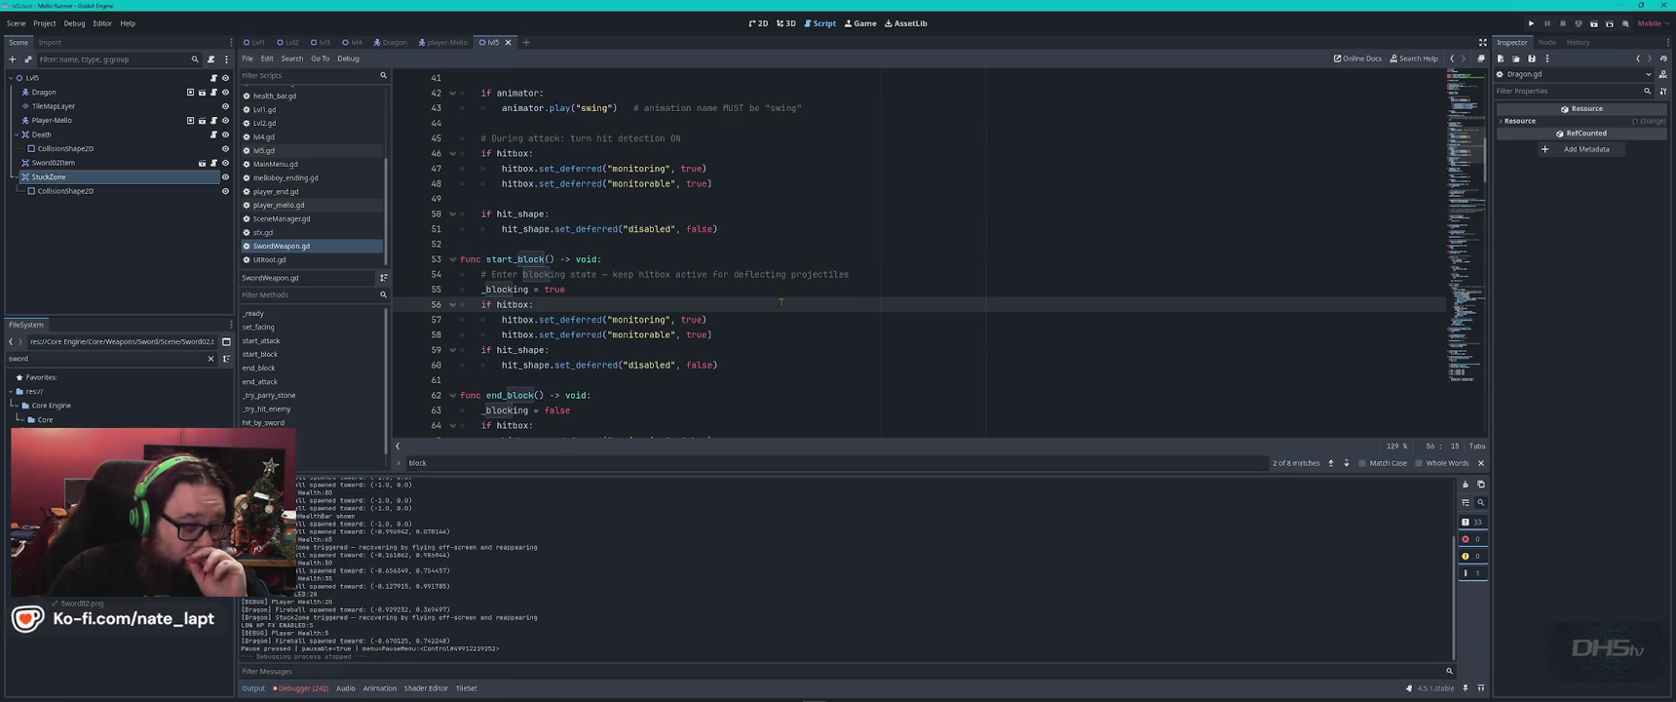
scroll(785, 298, "down", 3)
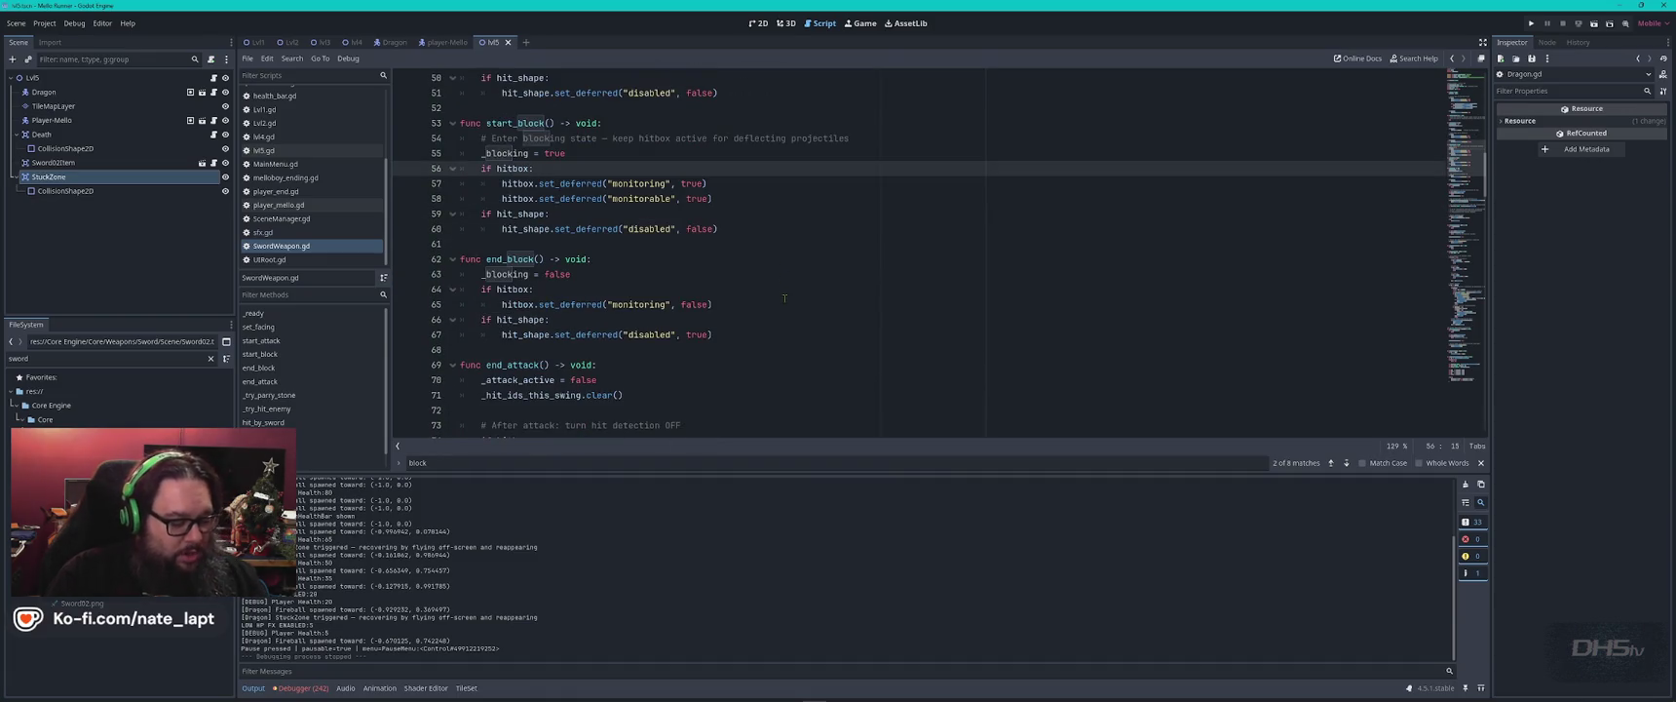
key("alt+Tab")
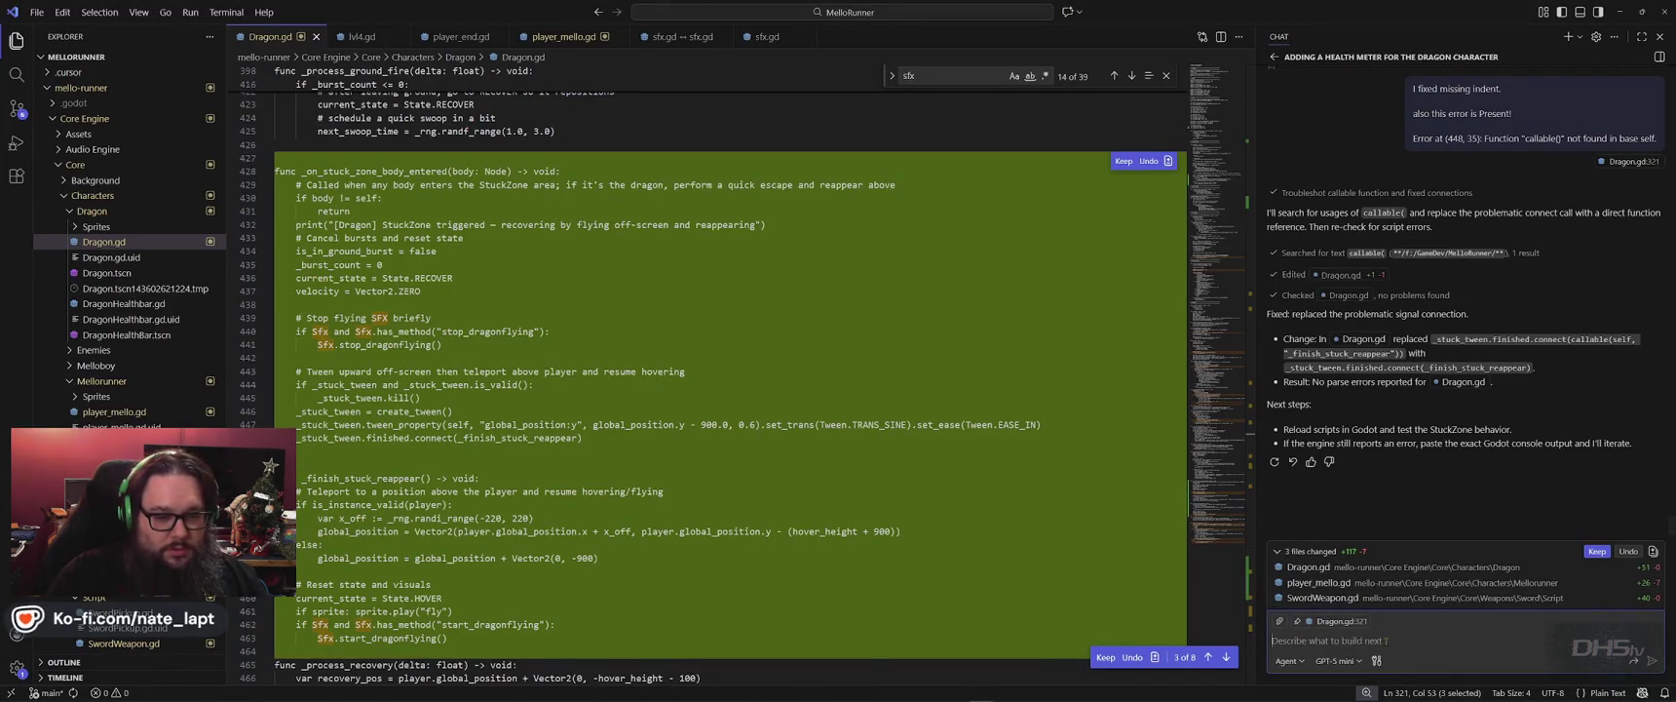
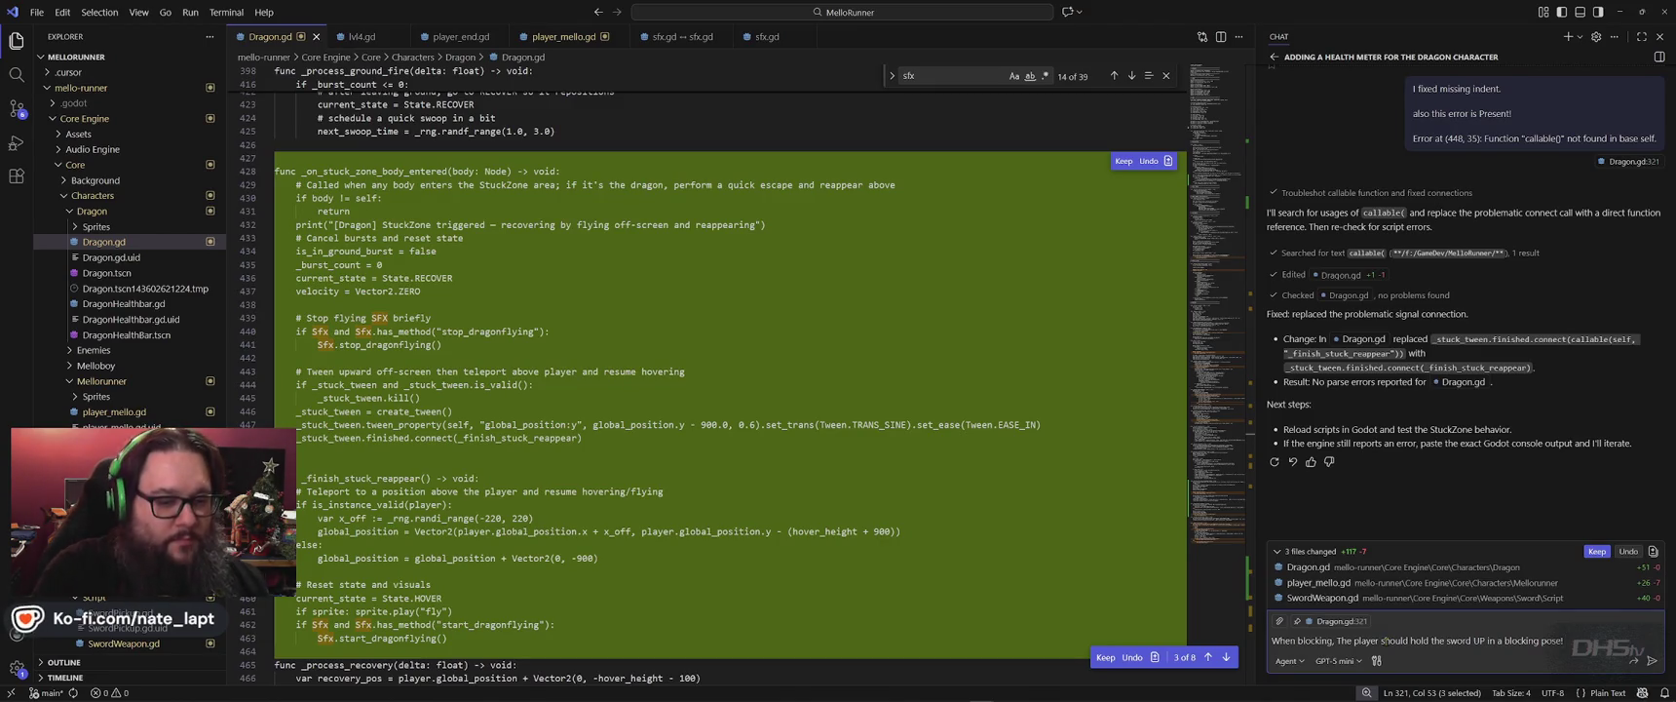
Switch from VS Code back to the Godot editor showing the Sword02 swing animation.
key("alt+Tab")
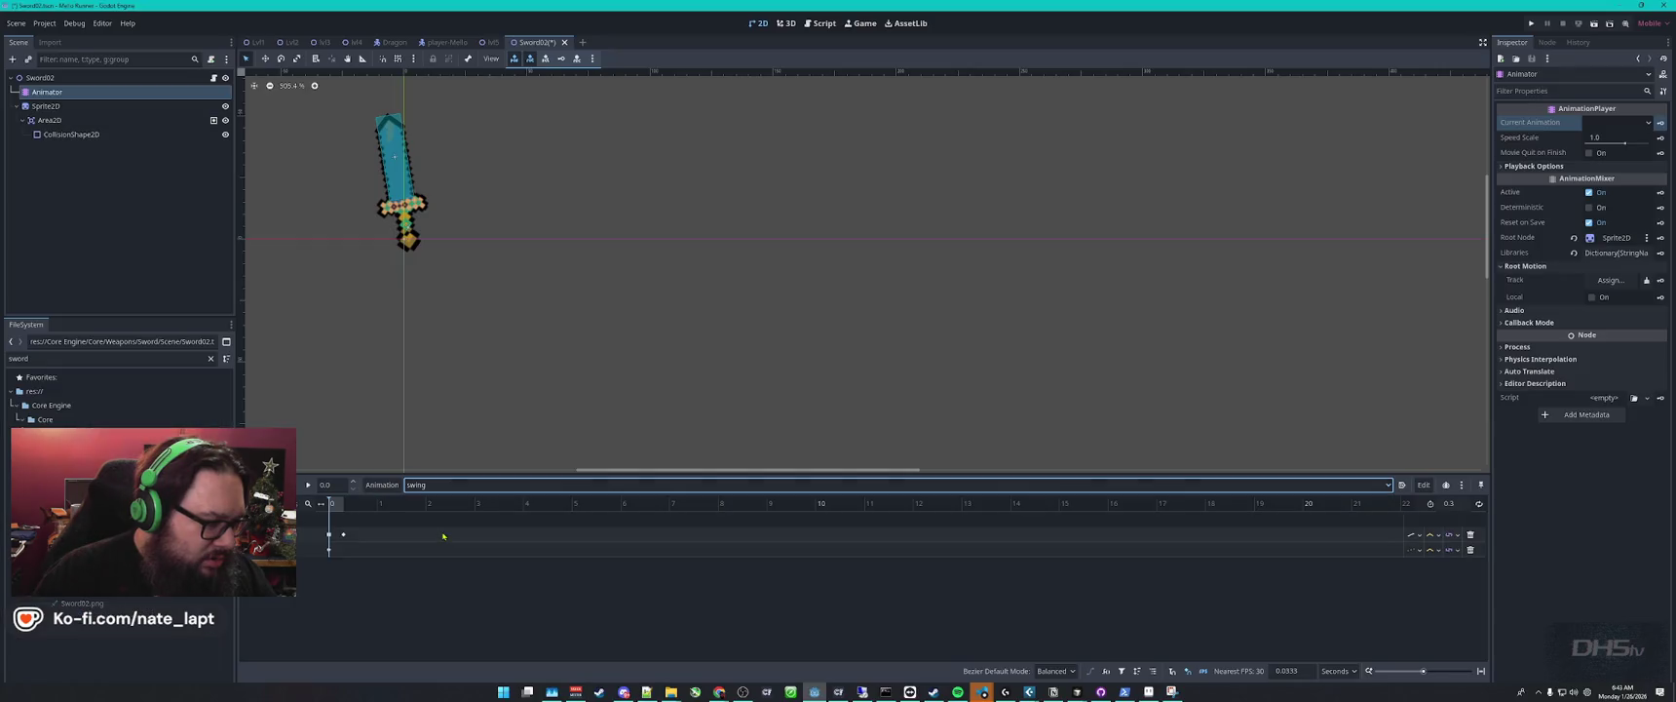
Add a Sprite2D rotation property track to the sword's Block animation.
left_click(435, 486)
left_click(426, 504)
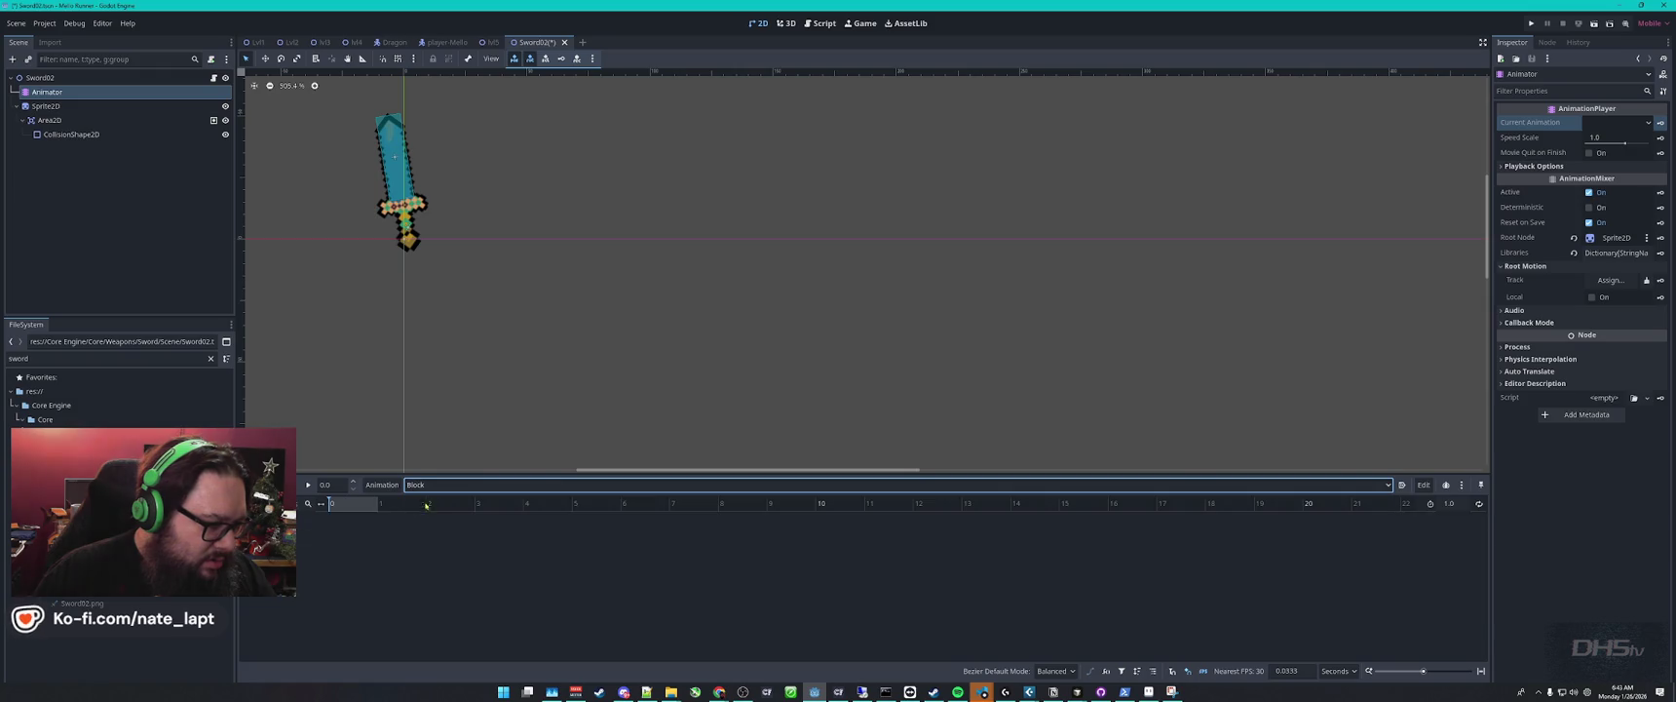
left_click(268, 503)
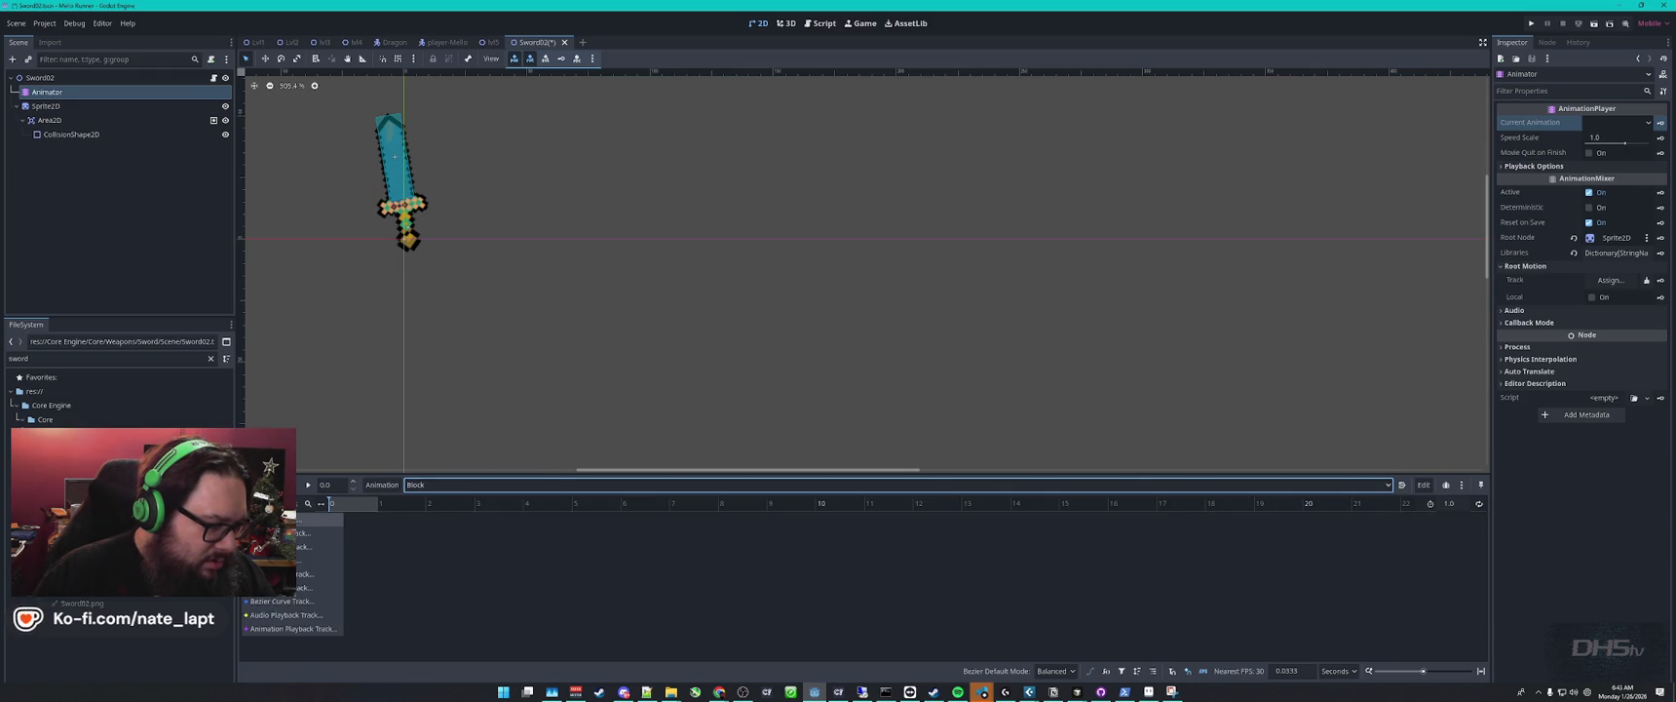
left_click(302, 518)
left_click(811, 243)
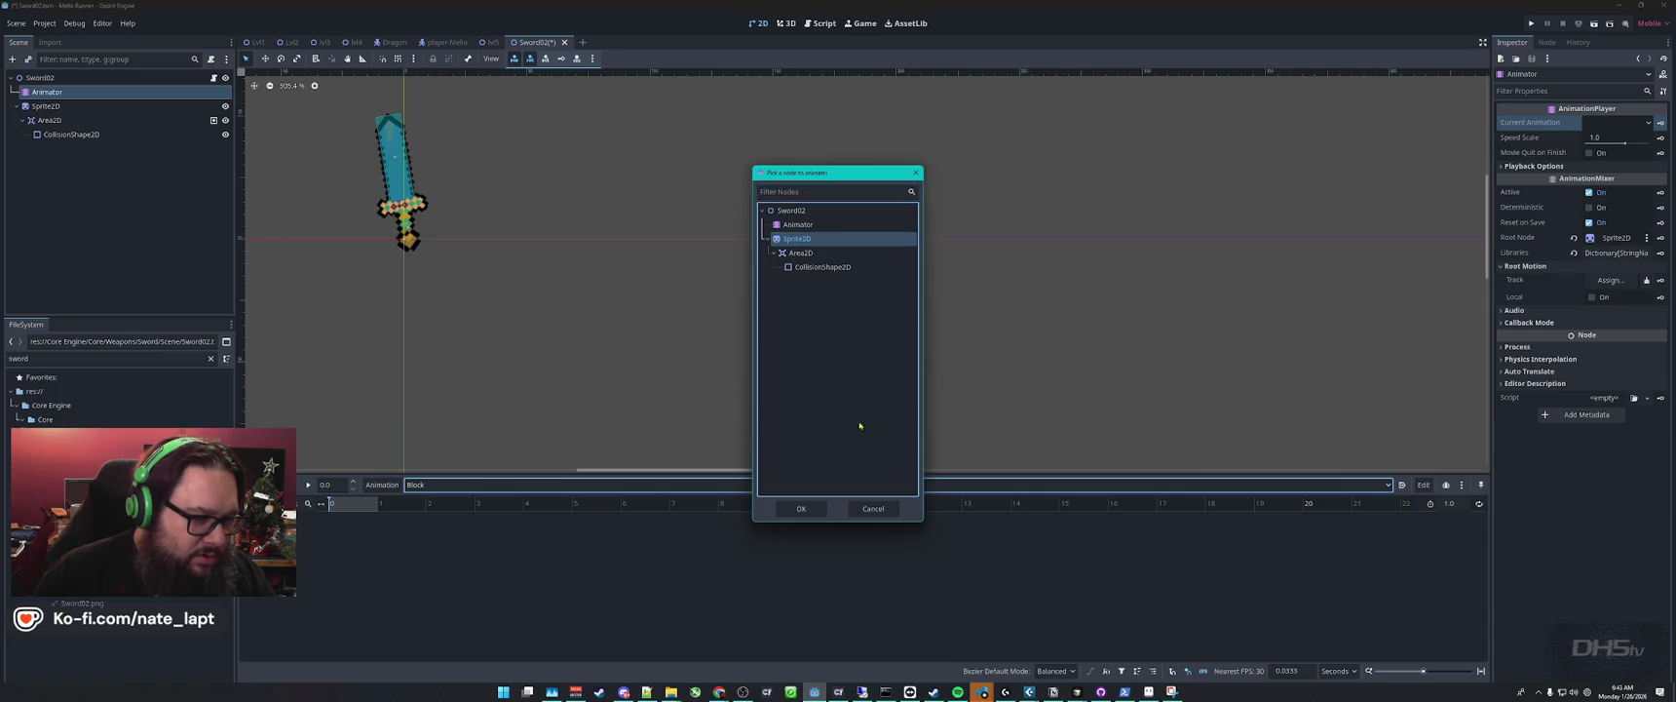
left_click(818, 508)
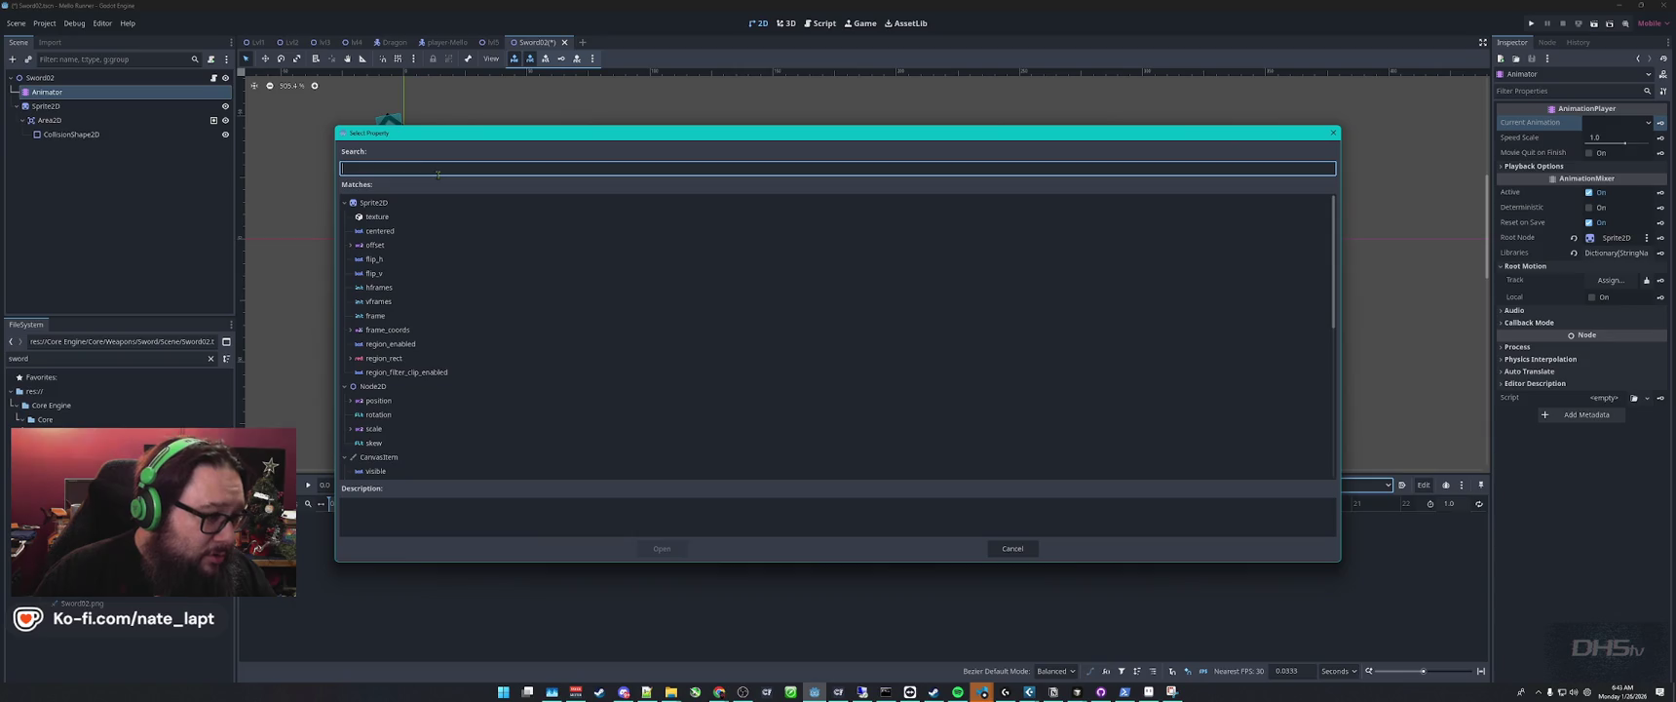
scroll(505, 398, "down", 5)
type("f")
key("BackSpace")
type("rot")
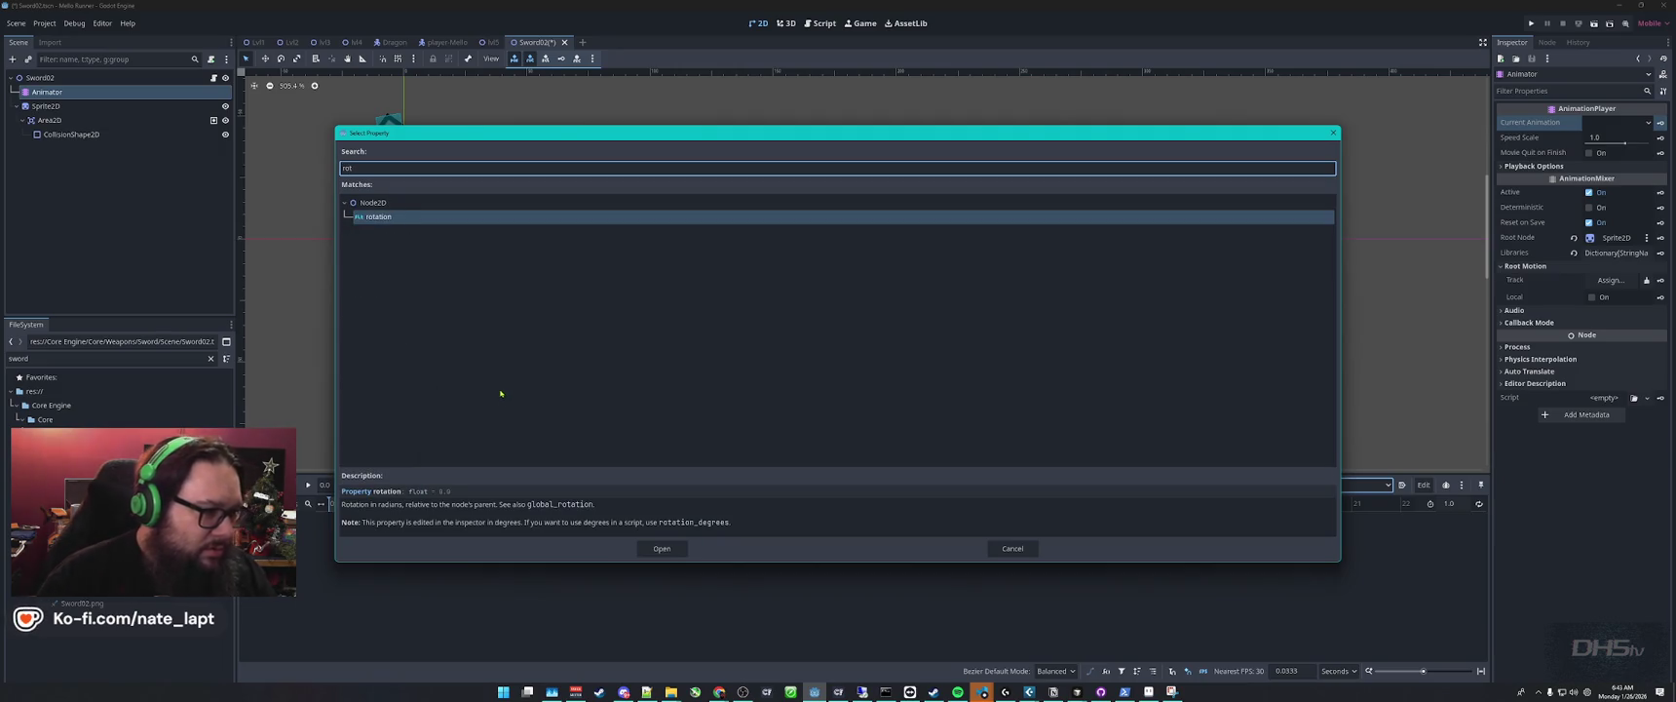
double_click(410, 216)
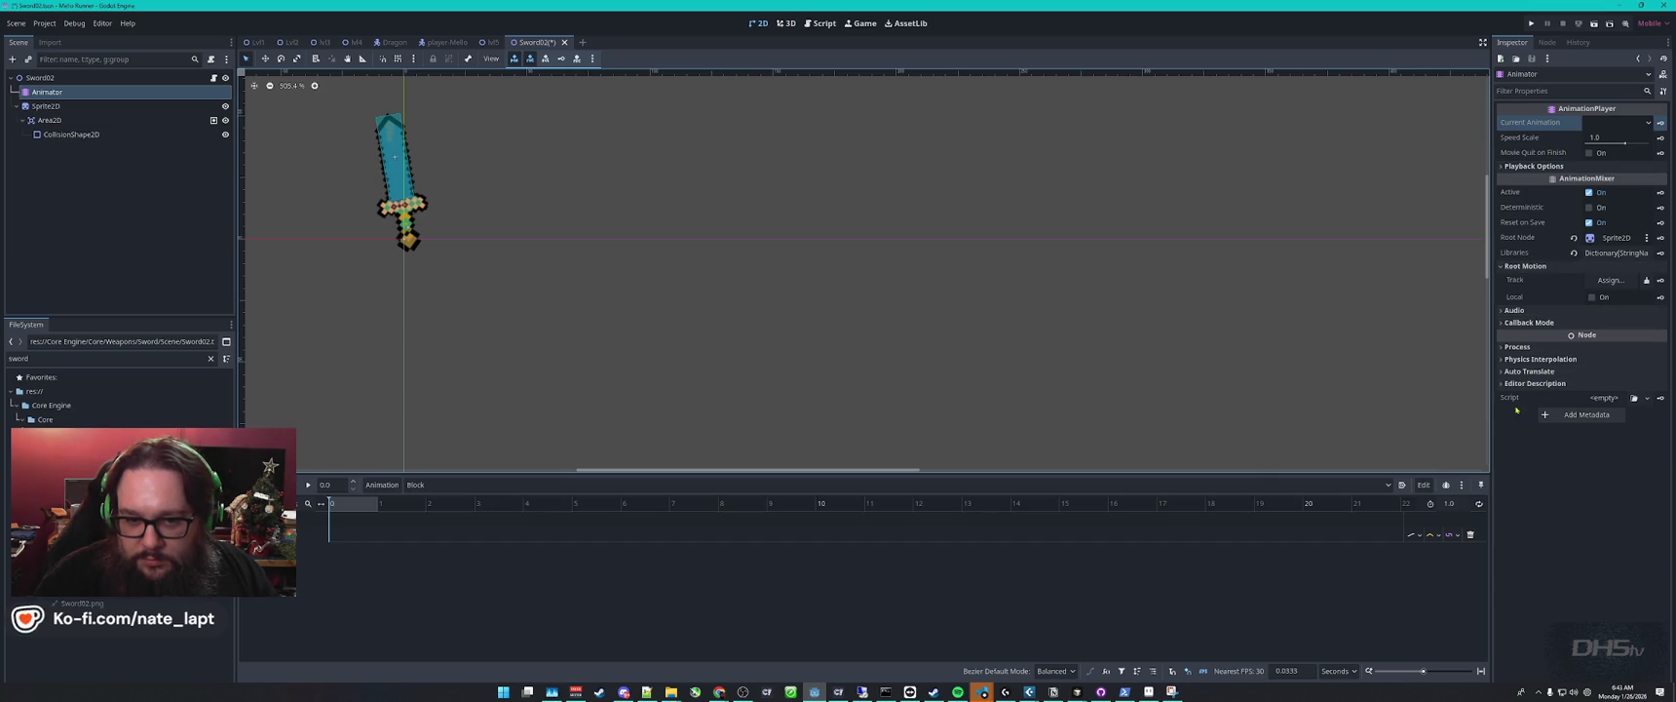
left_click(1504, 168)
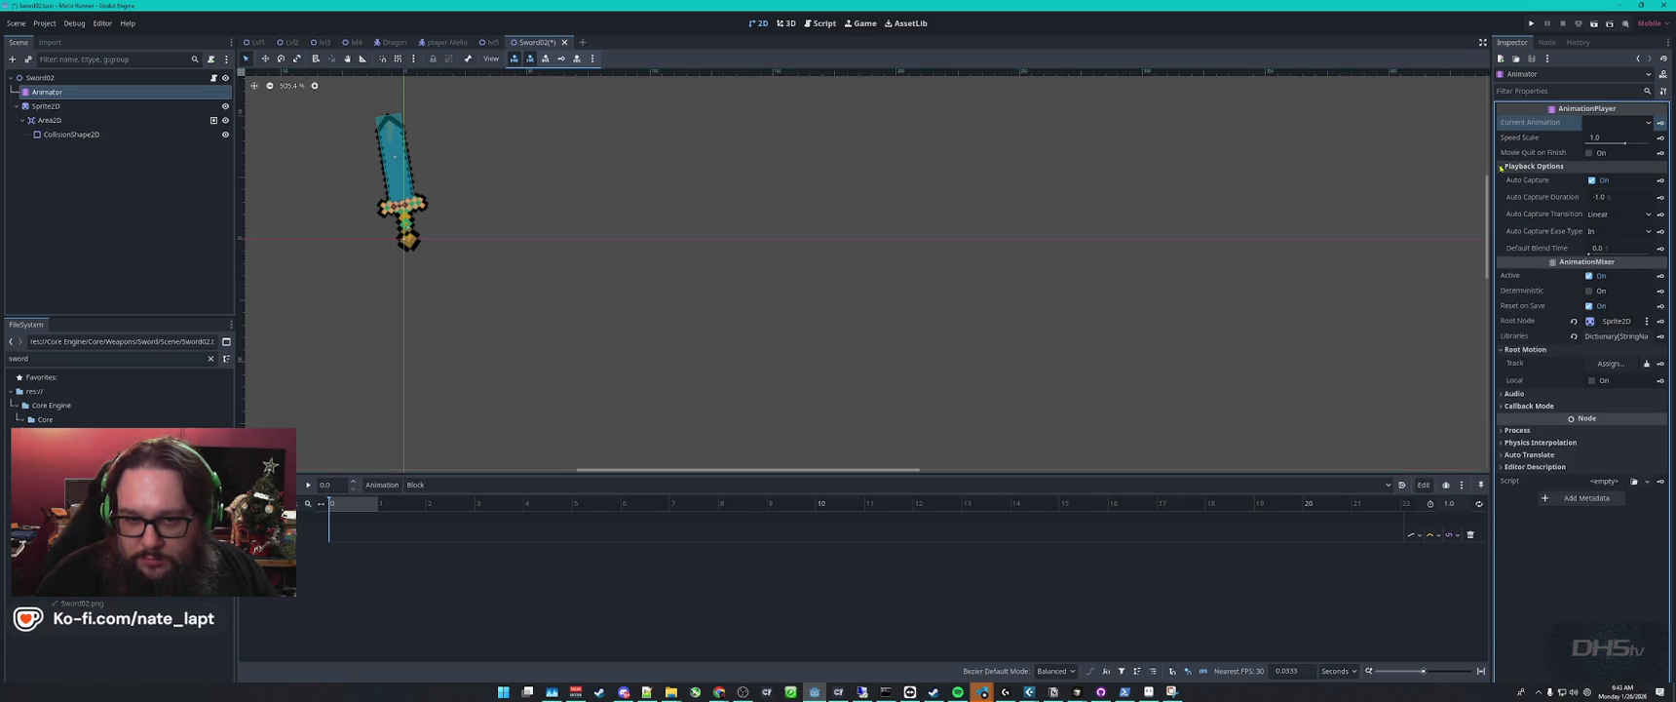
Rotate the Sprite2D sword from -54.6 to -71.9 degrees, then save and run the game.
left_click(1500, 168)
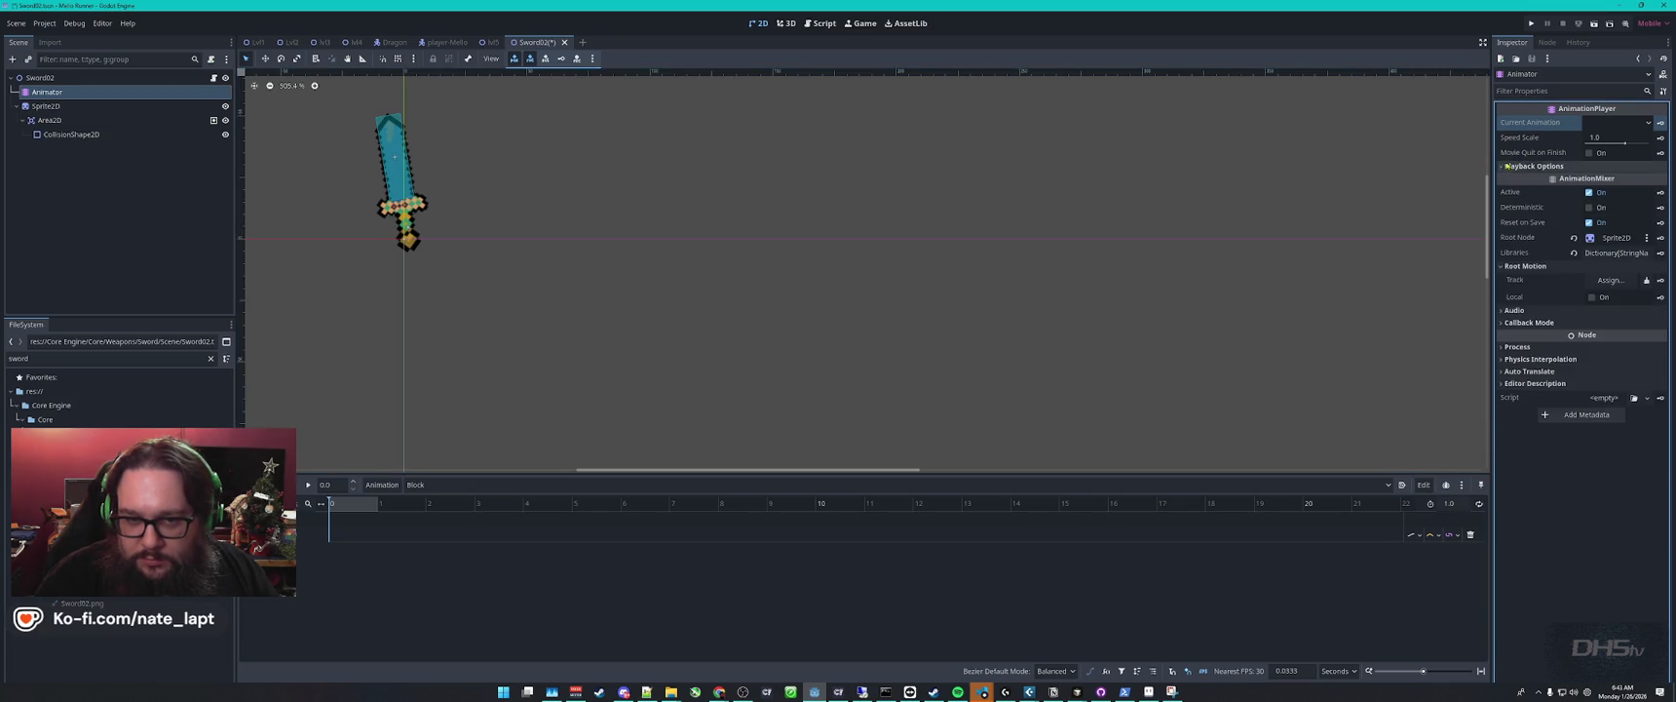
left_click(83, 105)
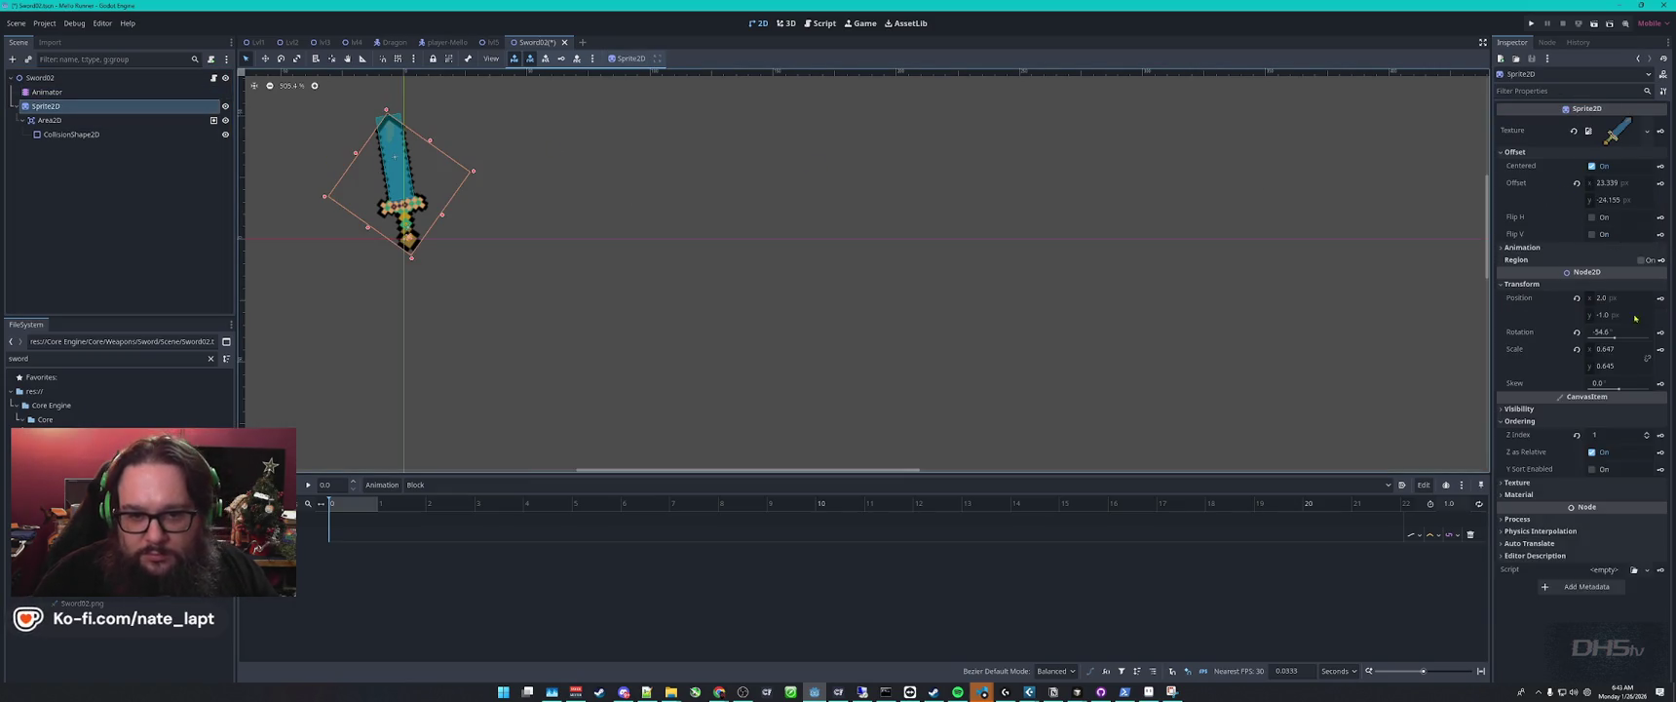
mouse_move(1614, 338)
left_mouse_down()
mouse_move(1571, 338)
mouse_move(1614, 337)
left_mouse_up()
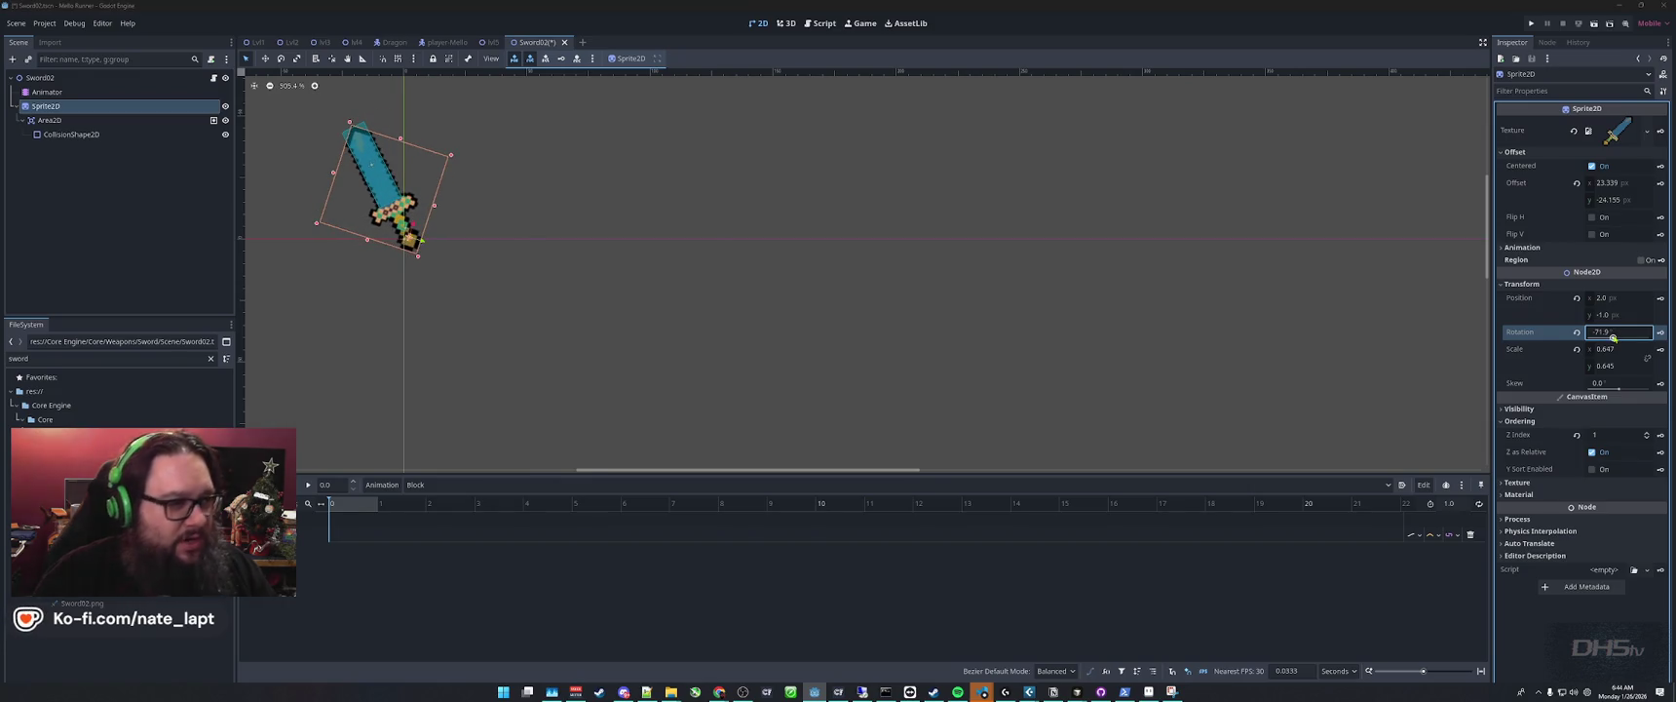
key("alt+Tab")
key("alt+Tab")
key("F5")
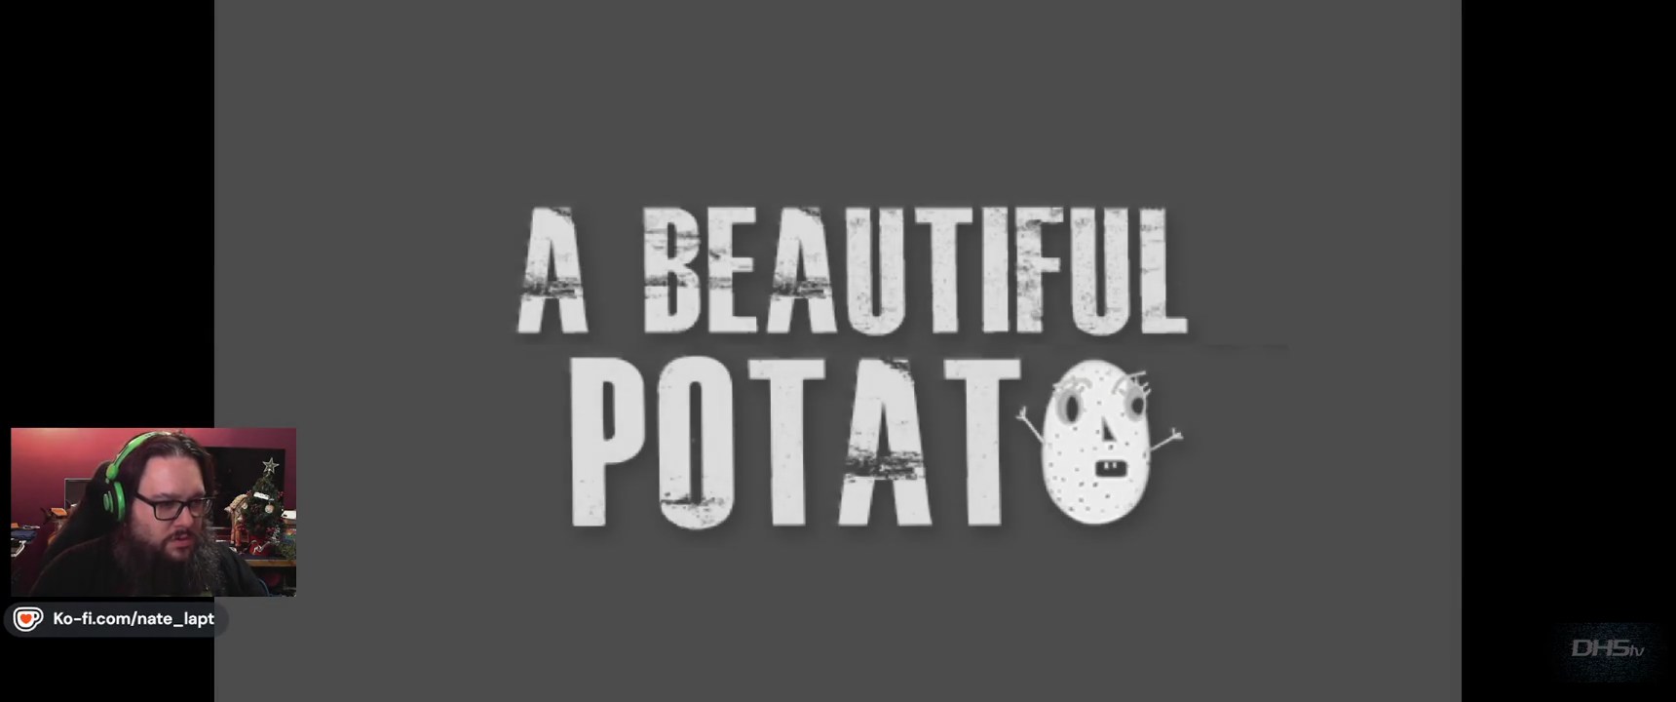
Start the game, jump right across the platforms, pick up the sword and swing it.
key("Return")
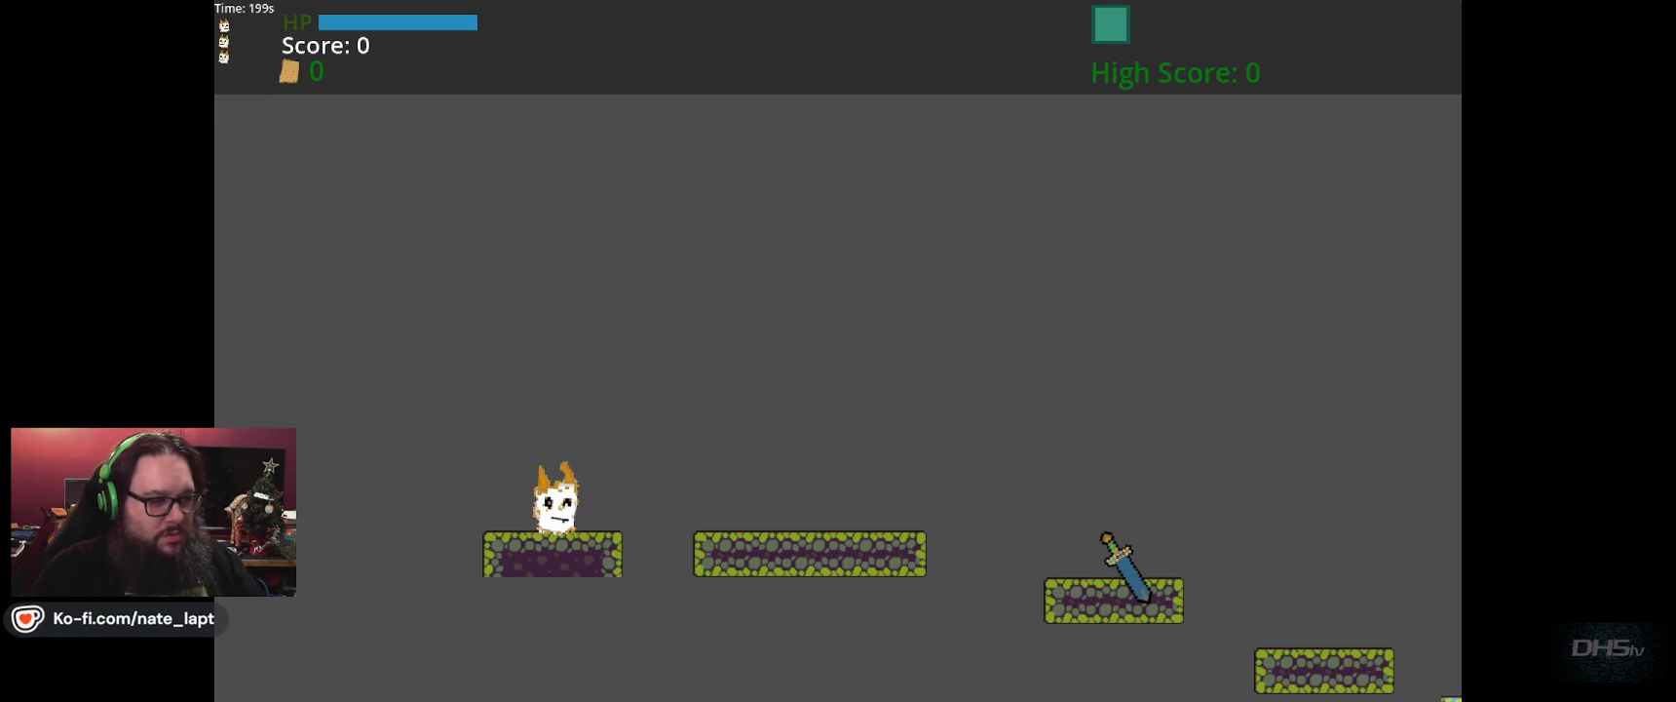
key("Right")
key("space")
key("space")
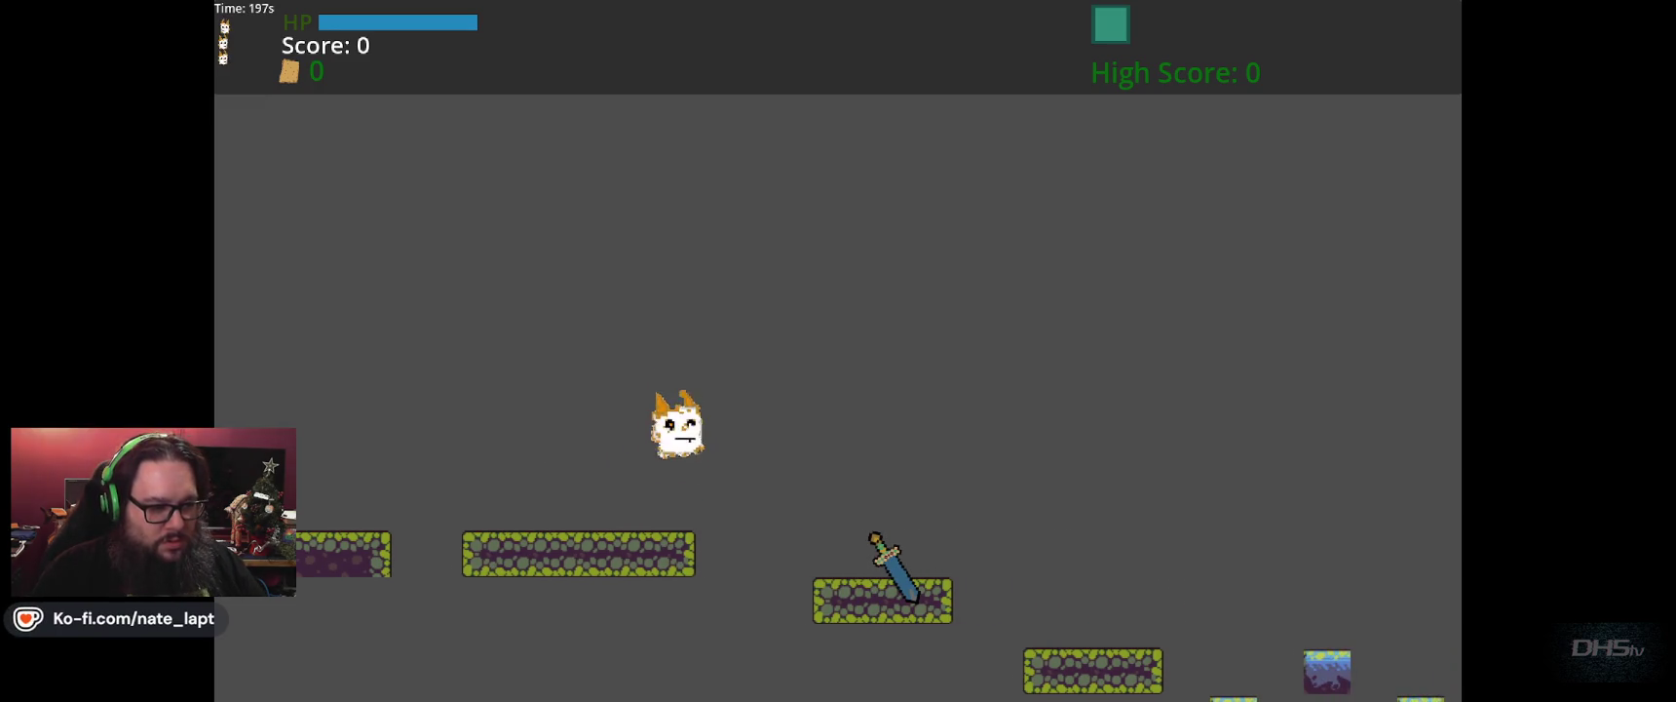
key("Right")
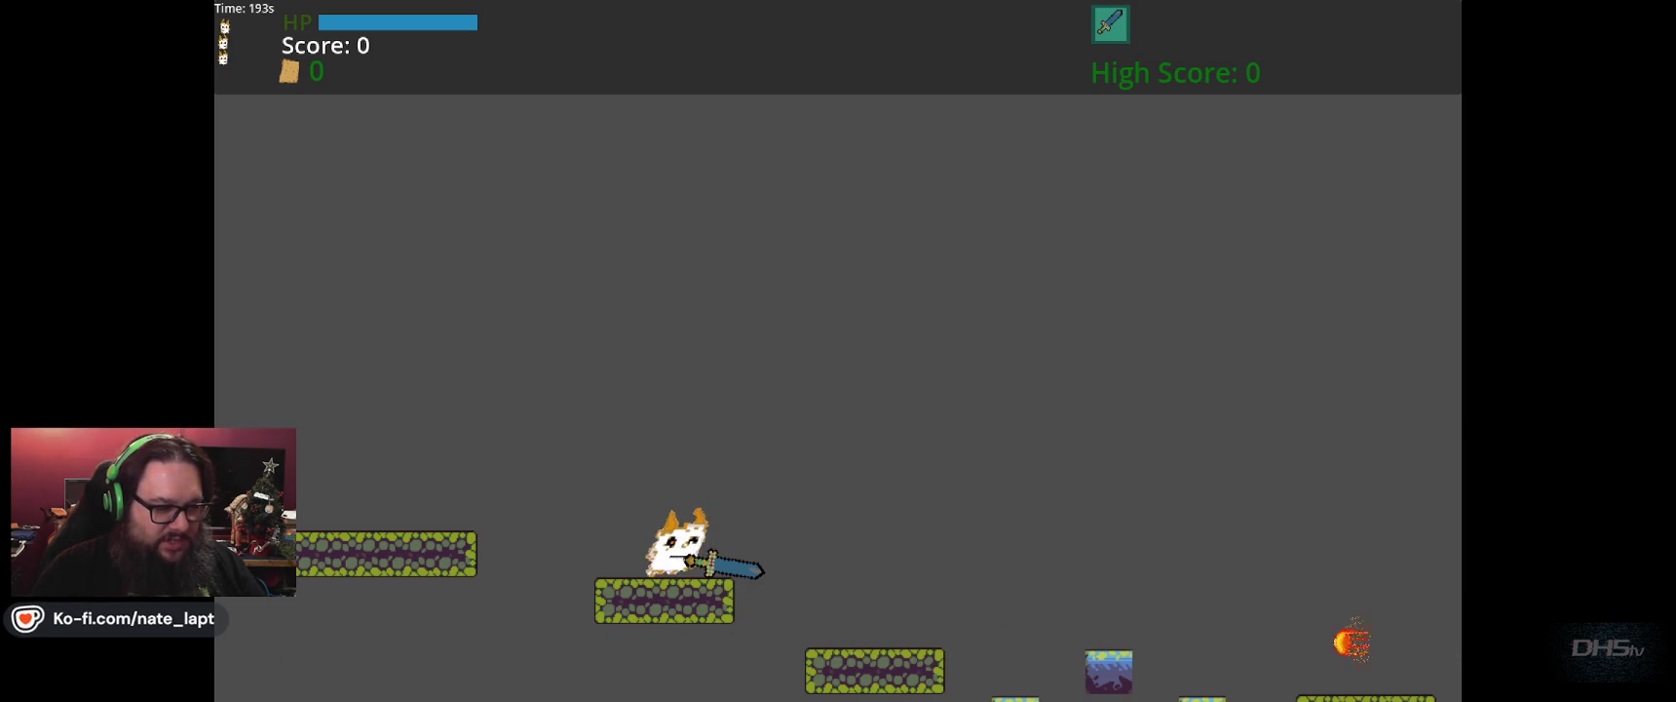
key("Up")
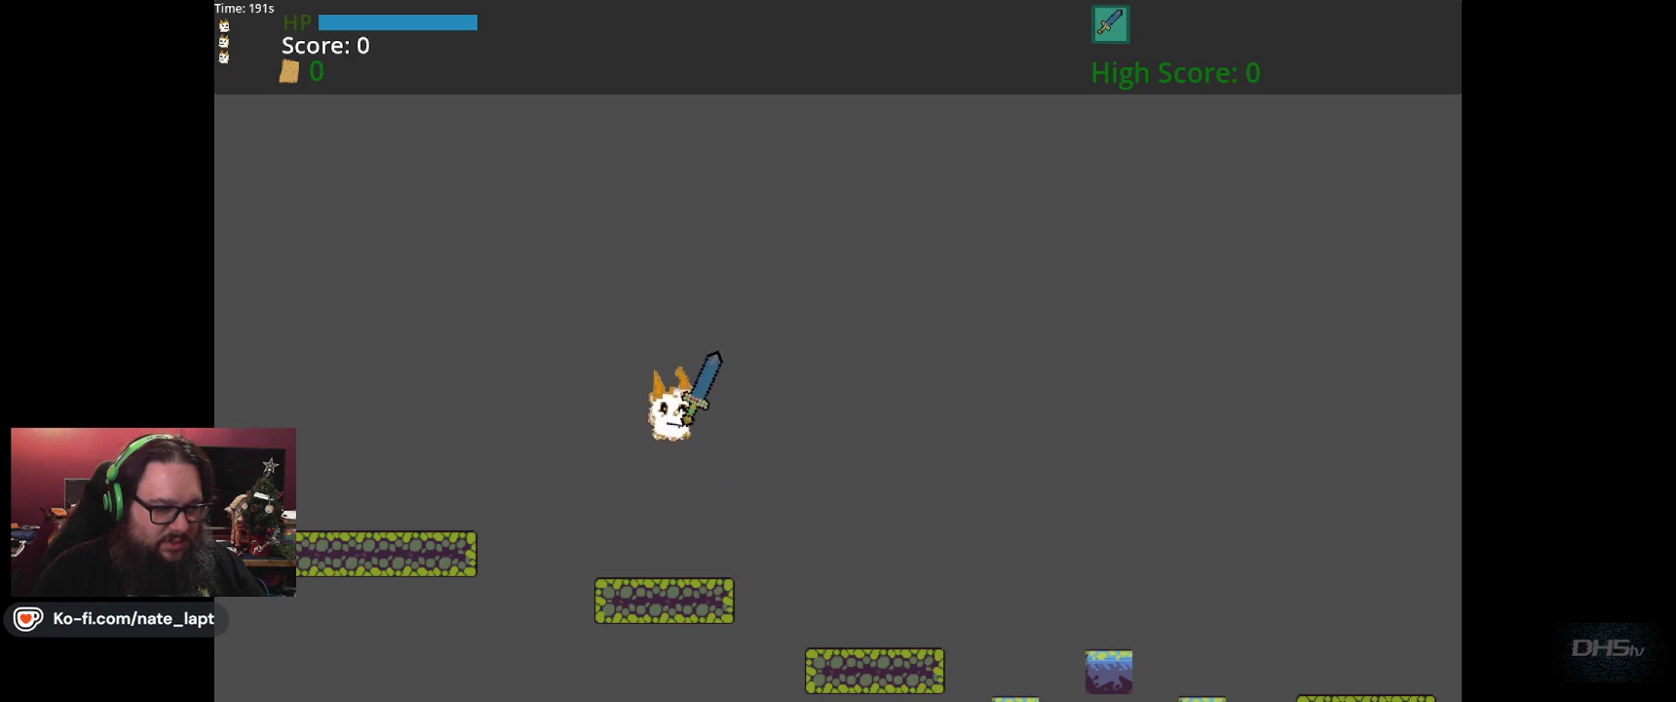
key("Up")
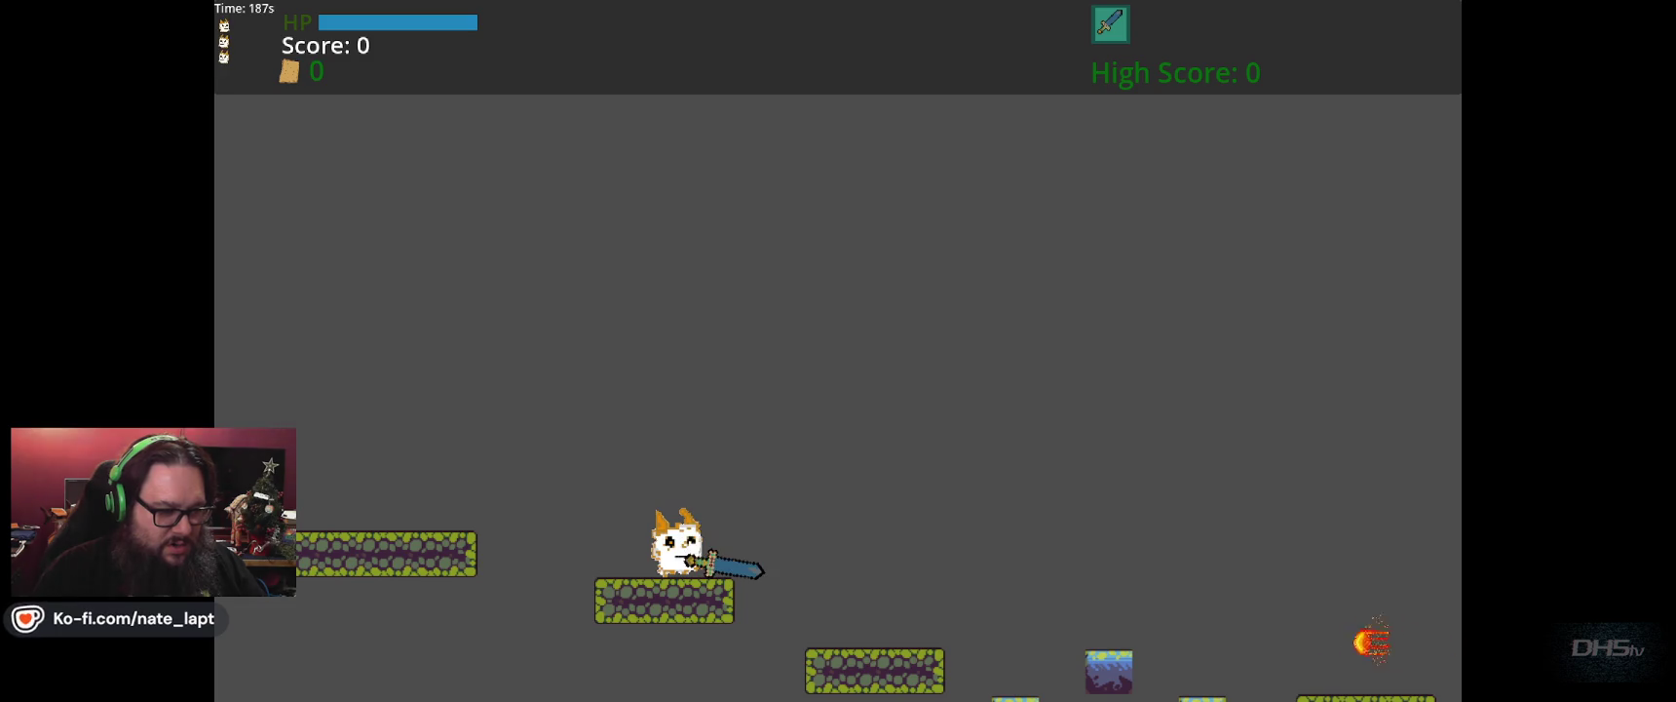
key("space")
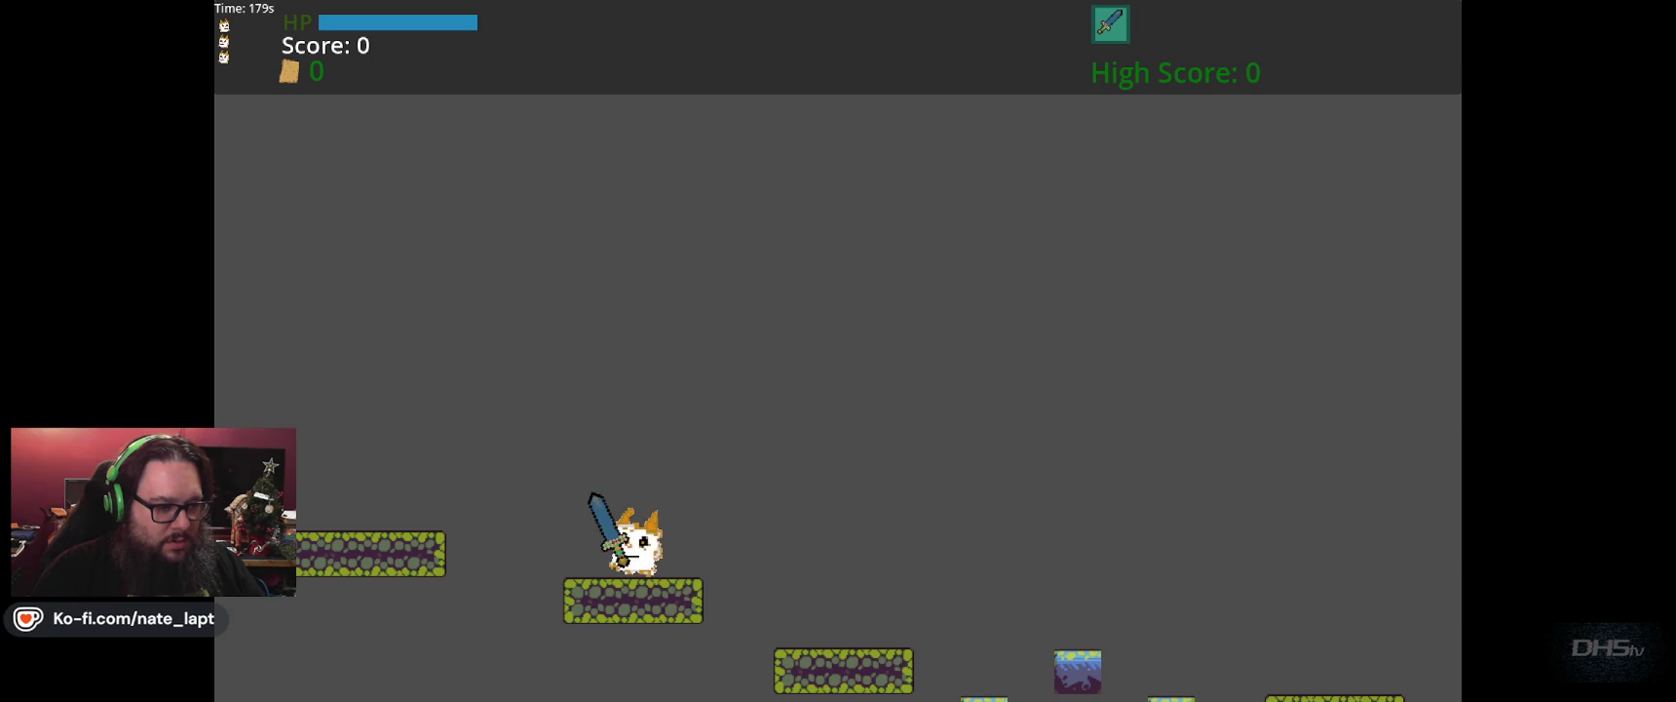
Advance right across the lower, larger and long platforms toward the dragon.
key("Right")
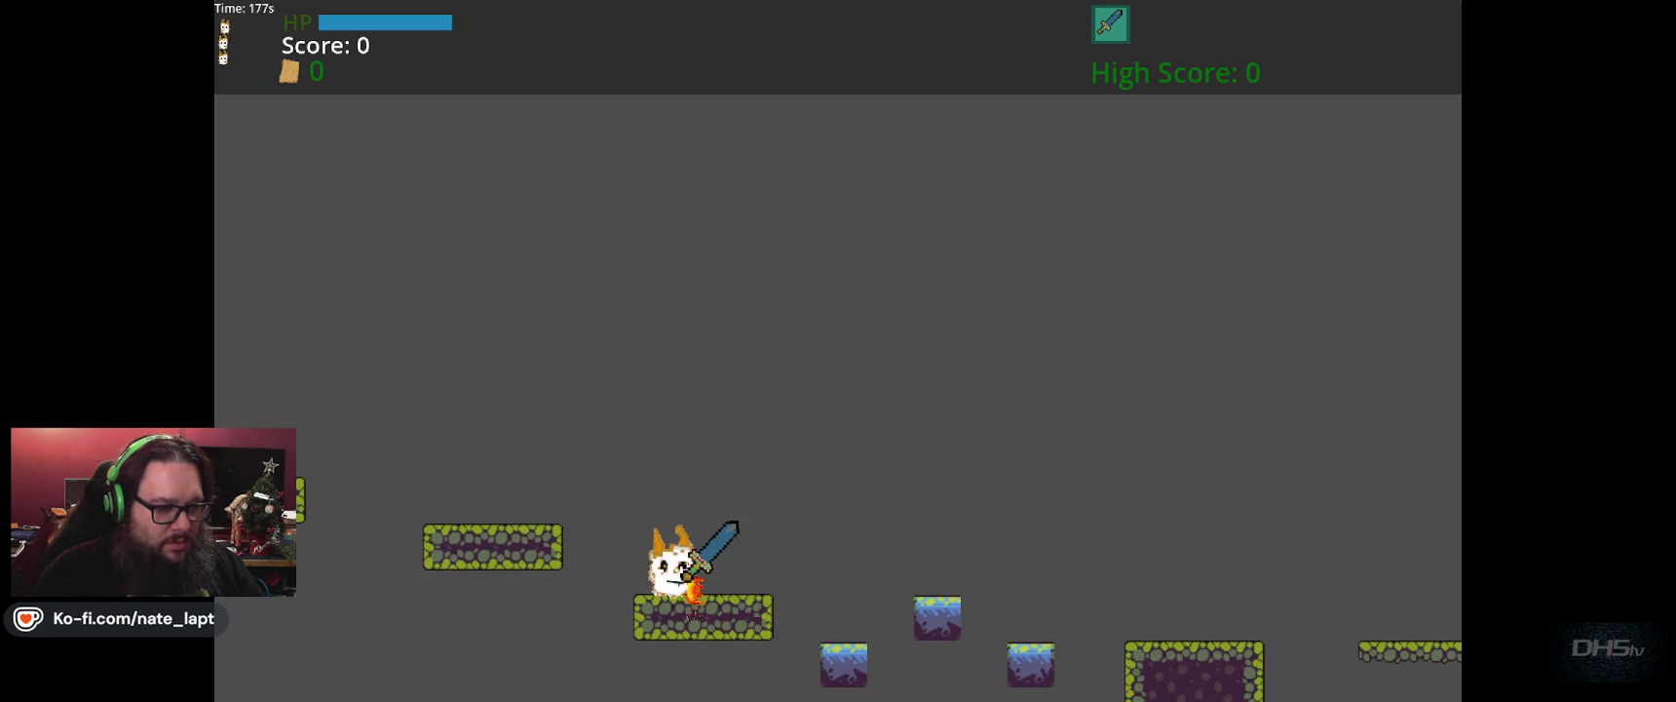
key("space")
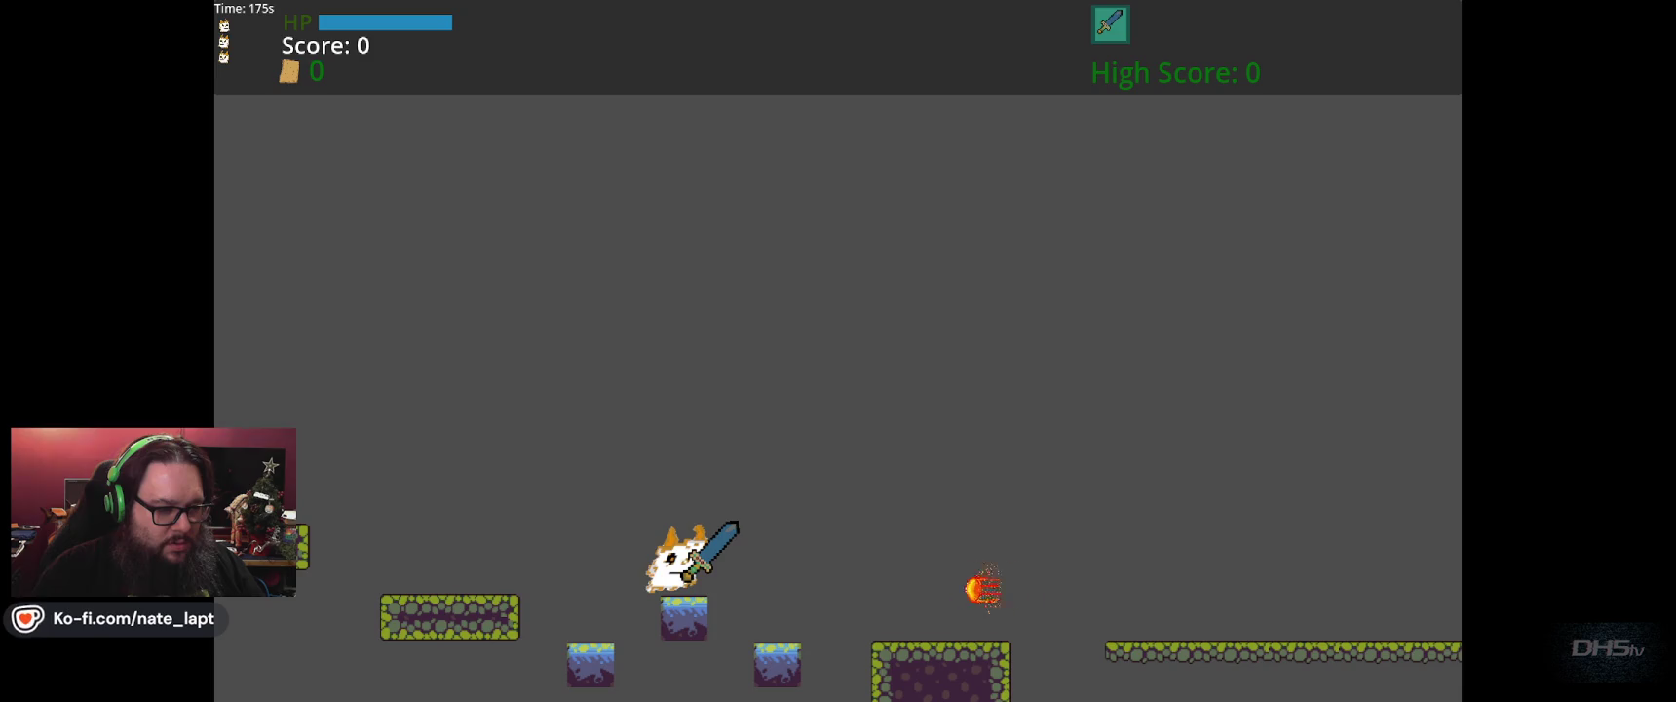
key("Right")
key("space")
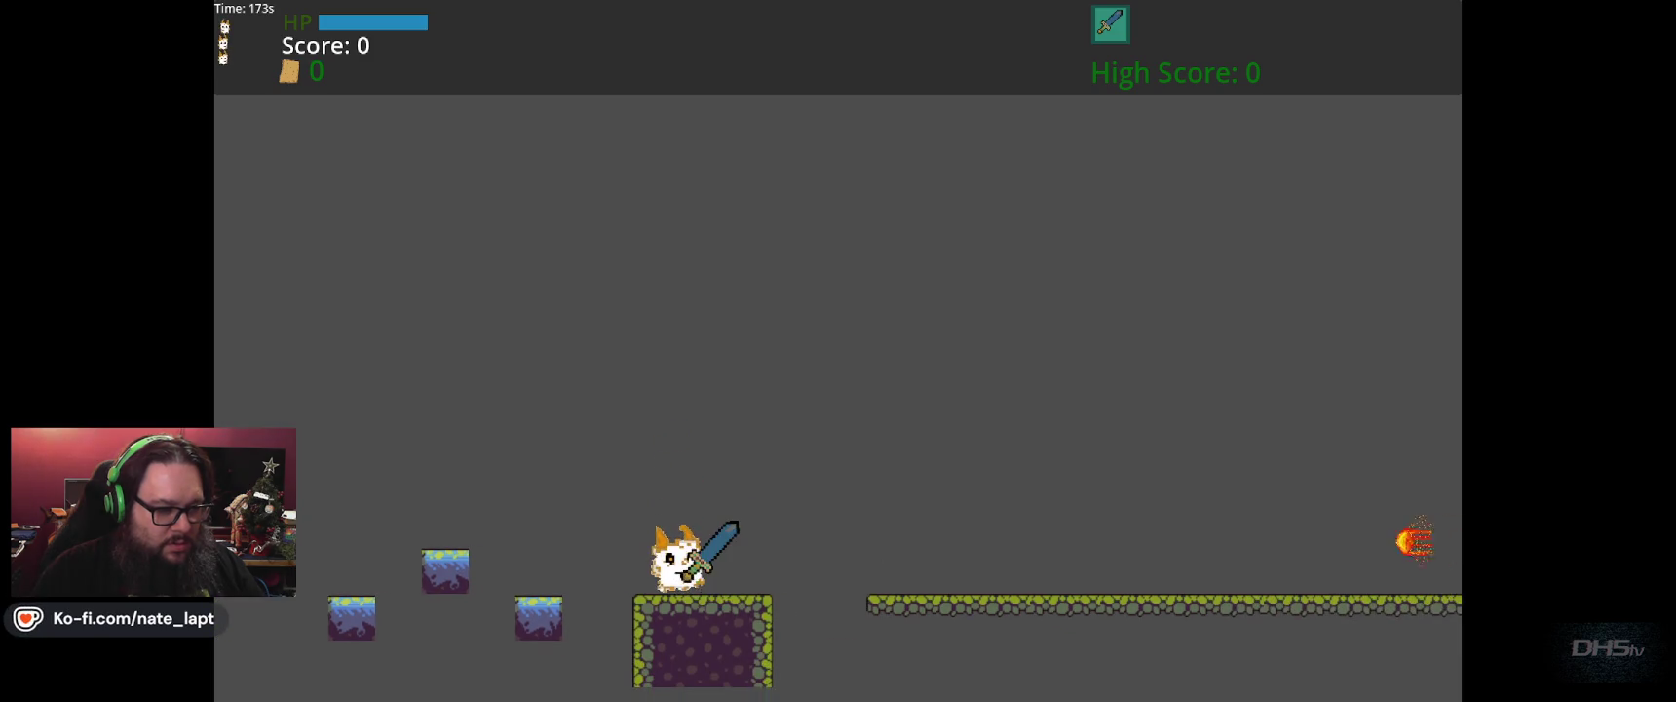
key("Right")
key("space")
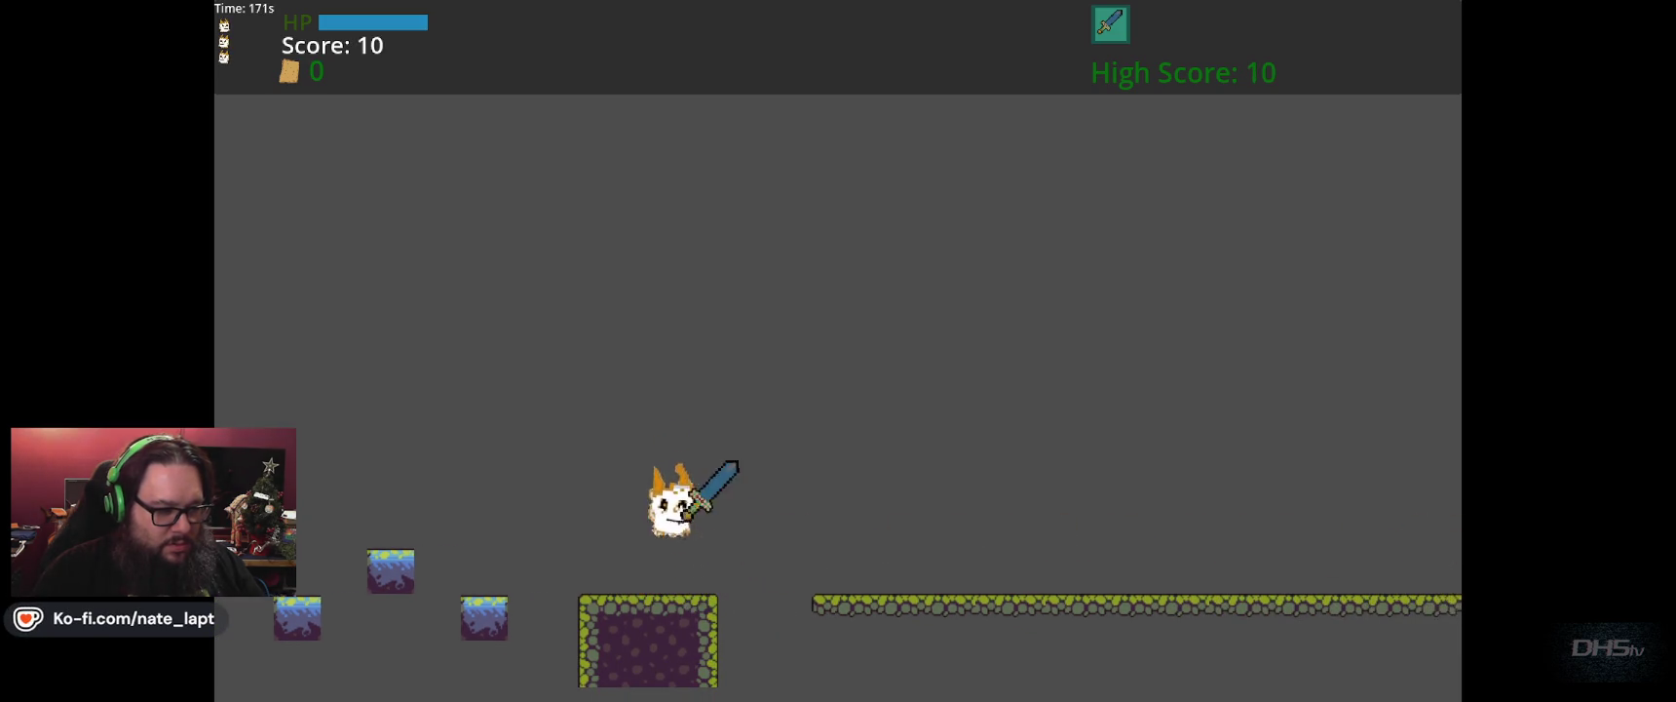
key("Right")
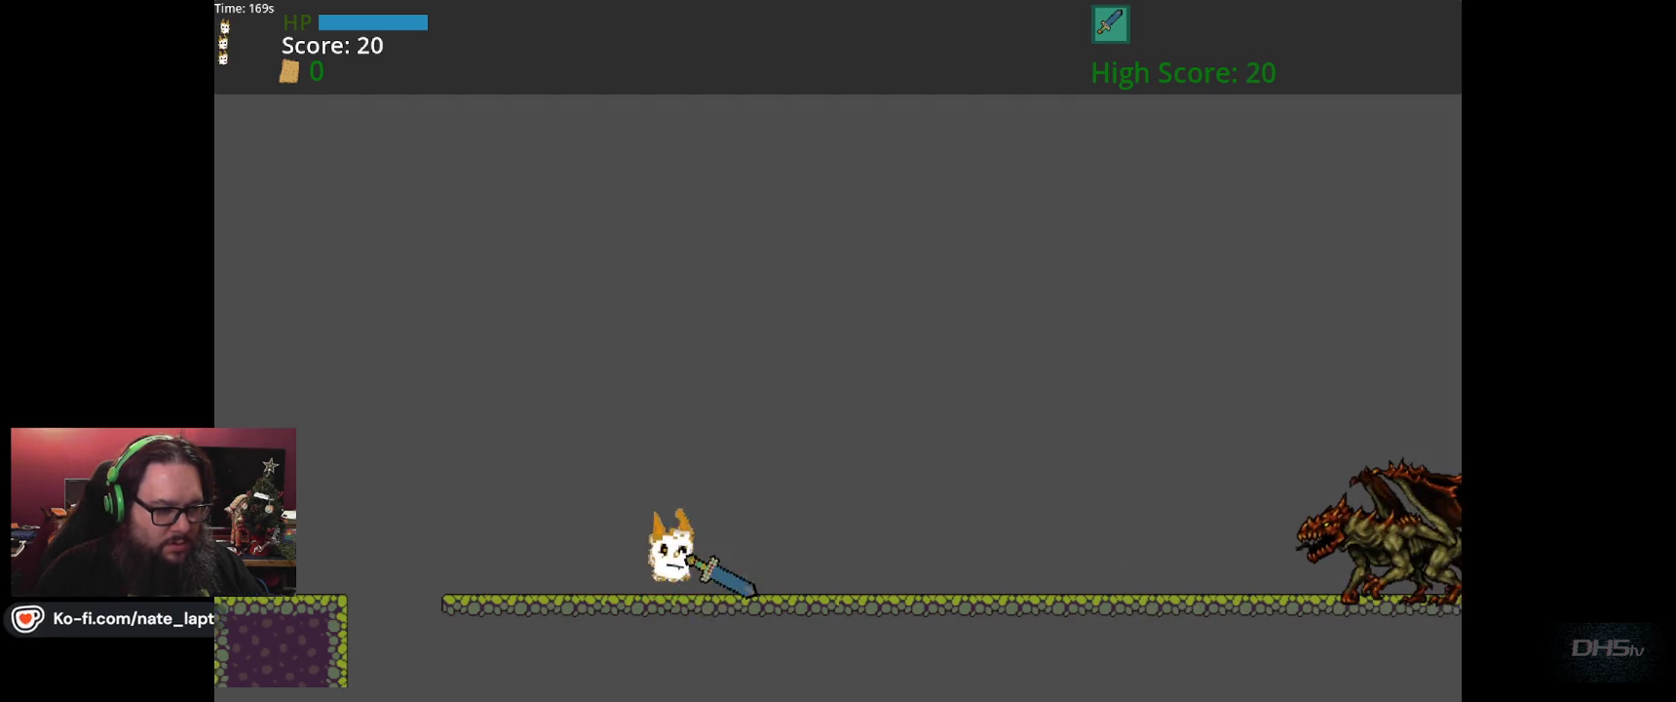
Jump toward the dragon, hitting it and dodging as it dives.
key("space")
key("Right")
key("Left")
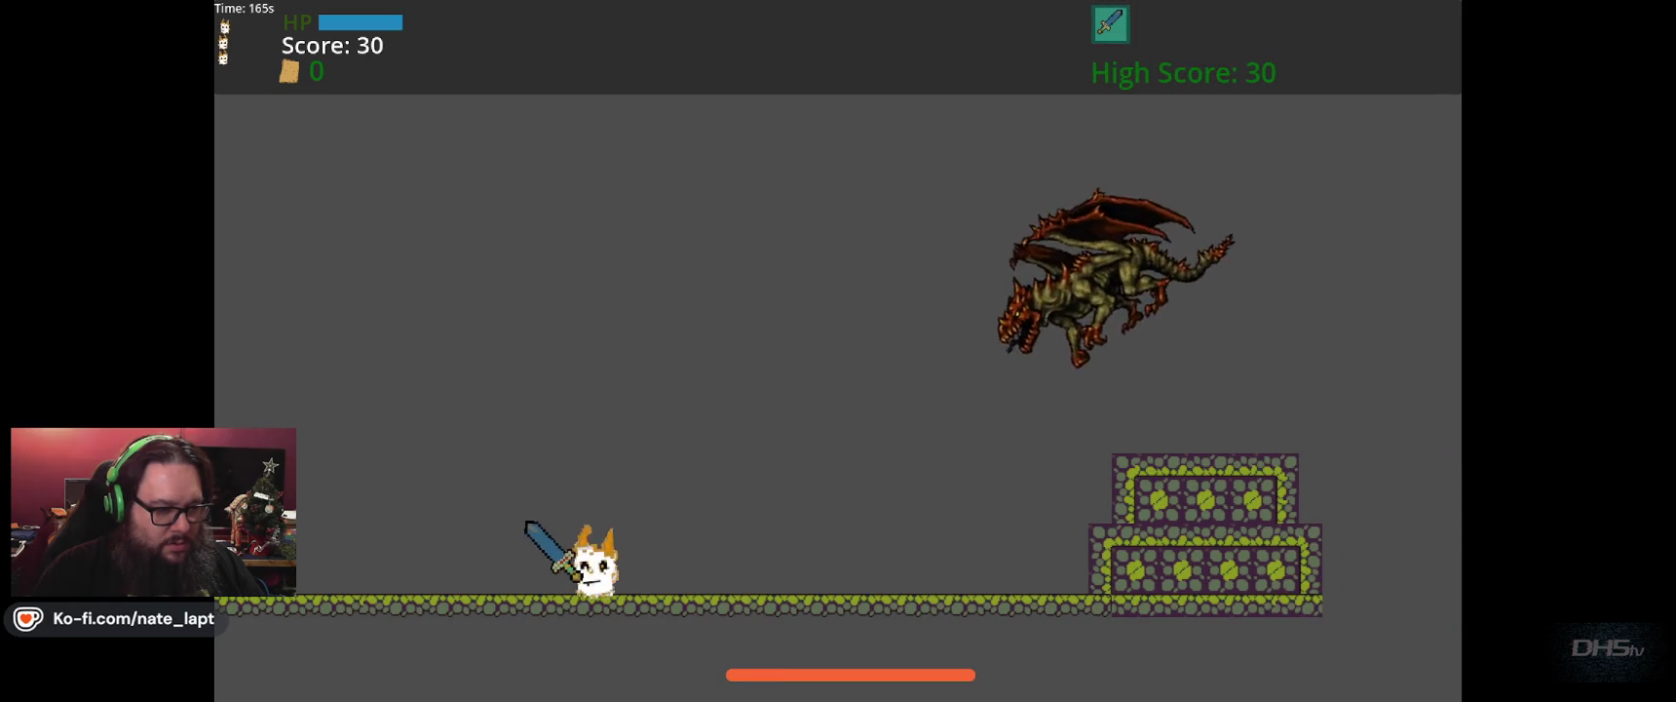
key("Left")
key("Right")
key("Left")
key("Right")
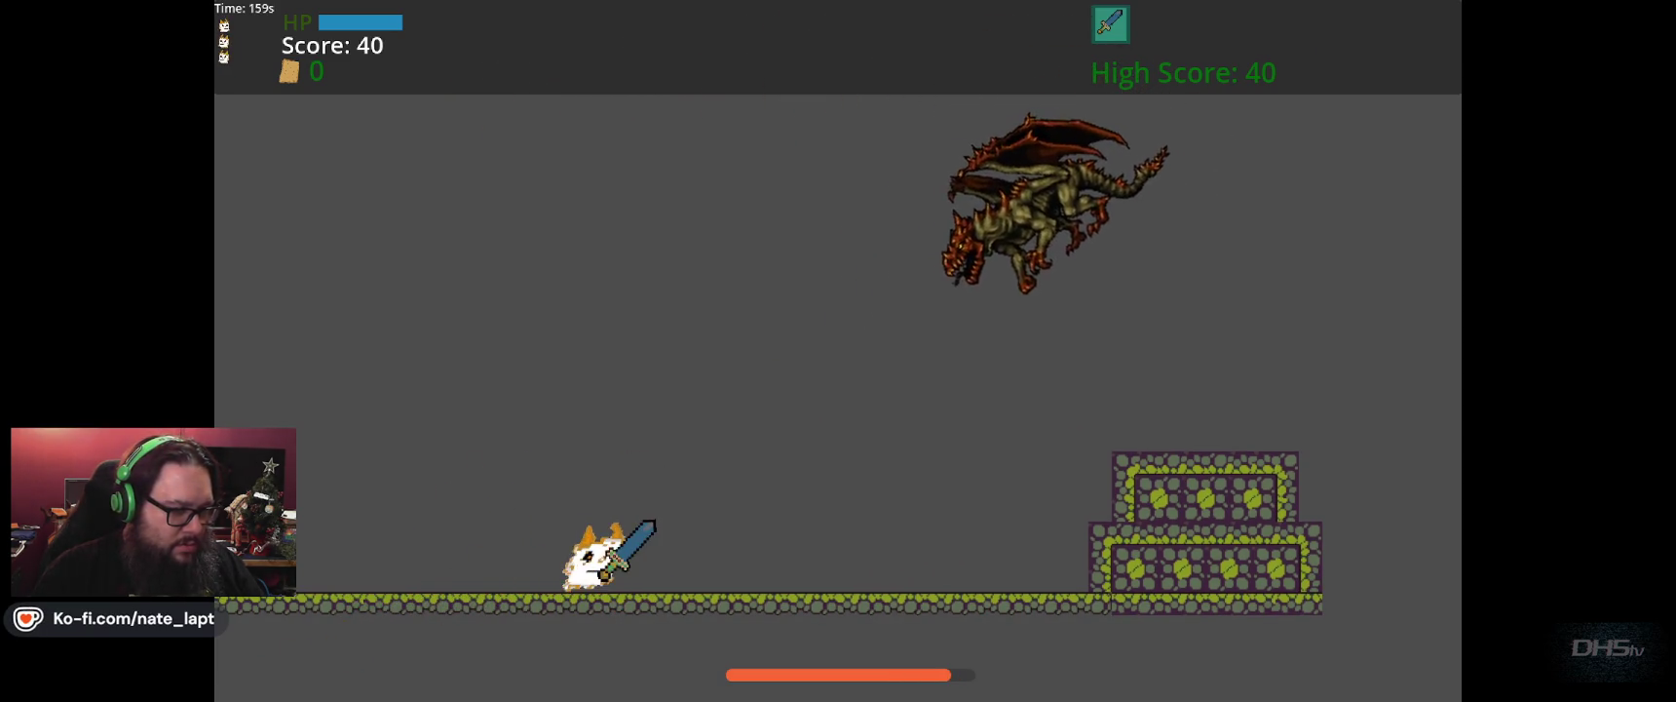
key("Right")
key("Up")
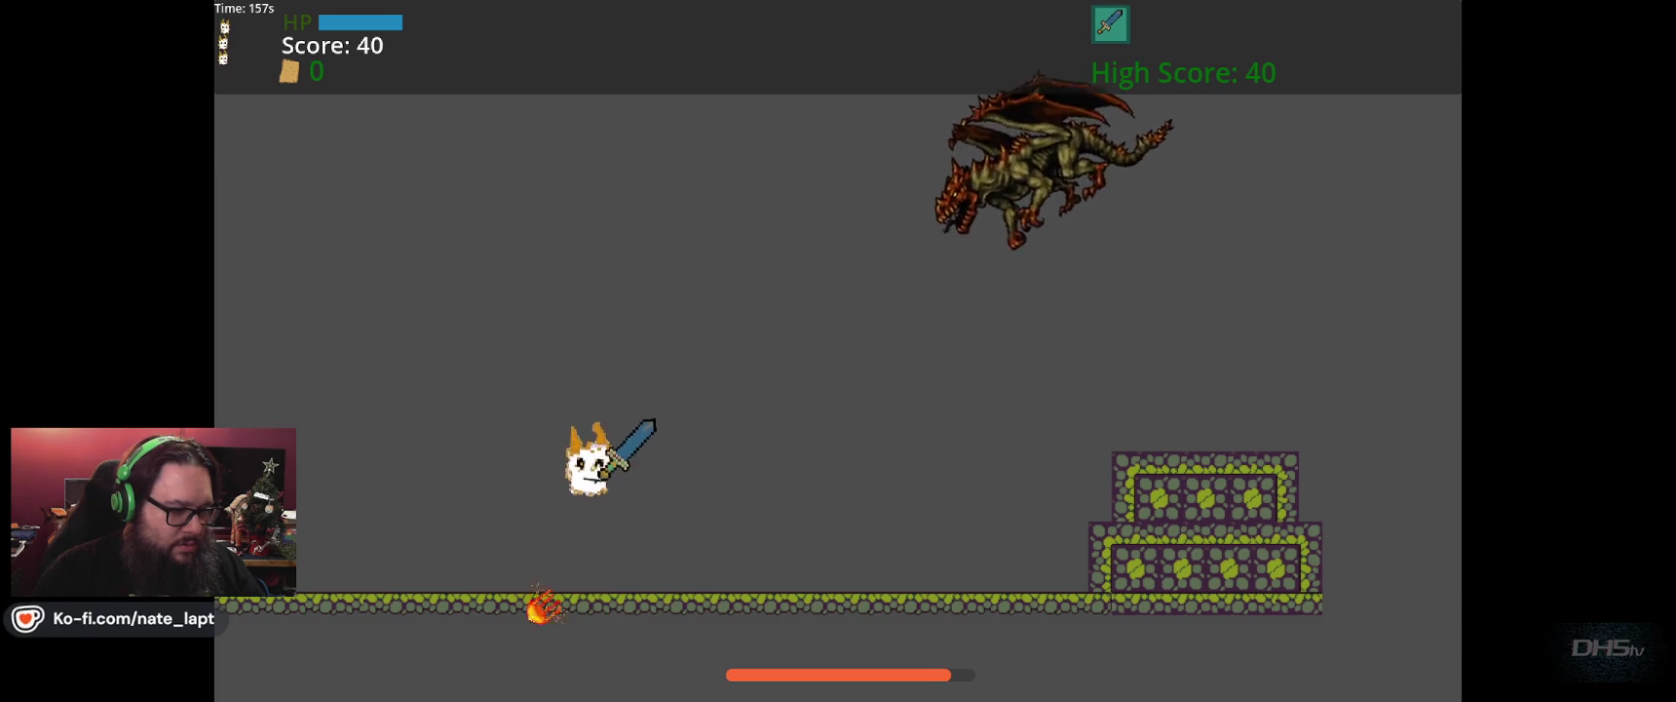
key("Right")
key("Left")
key("Right")
key("Up")
Keep dodging under the dragon and swinging the sword at it.
key("Left")
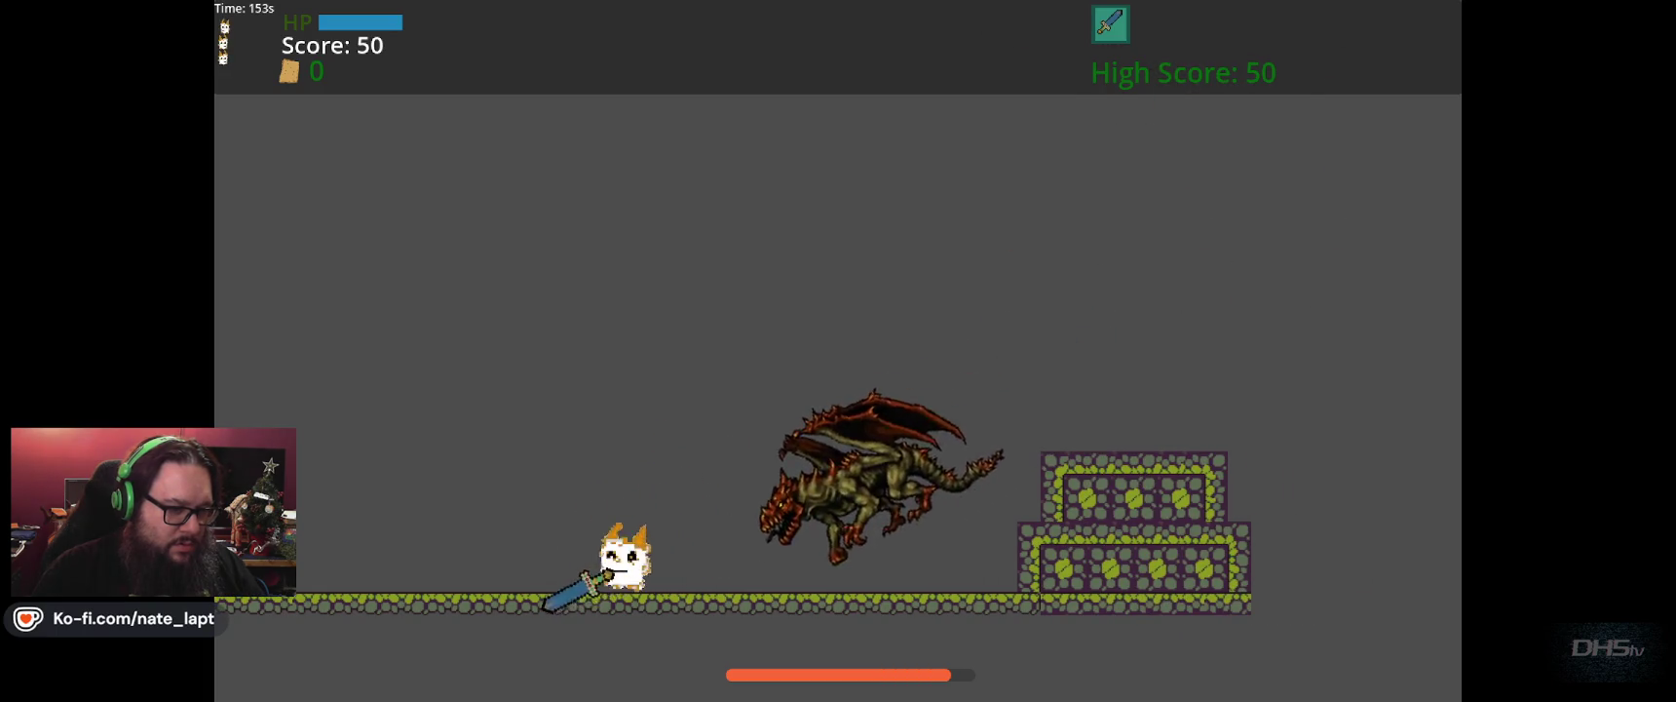
key("Right")
key("Left")
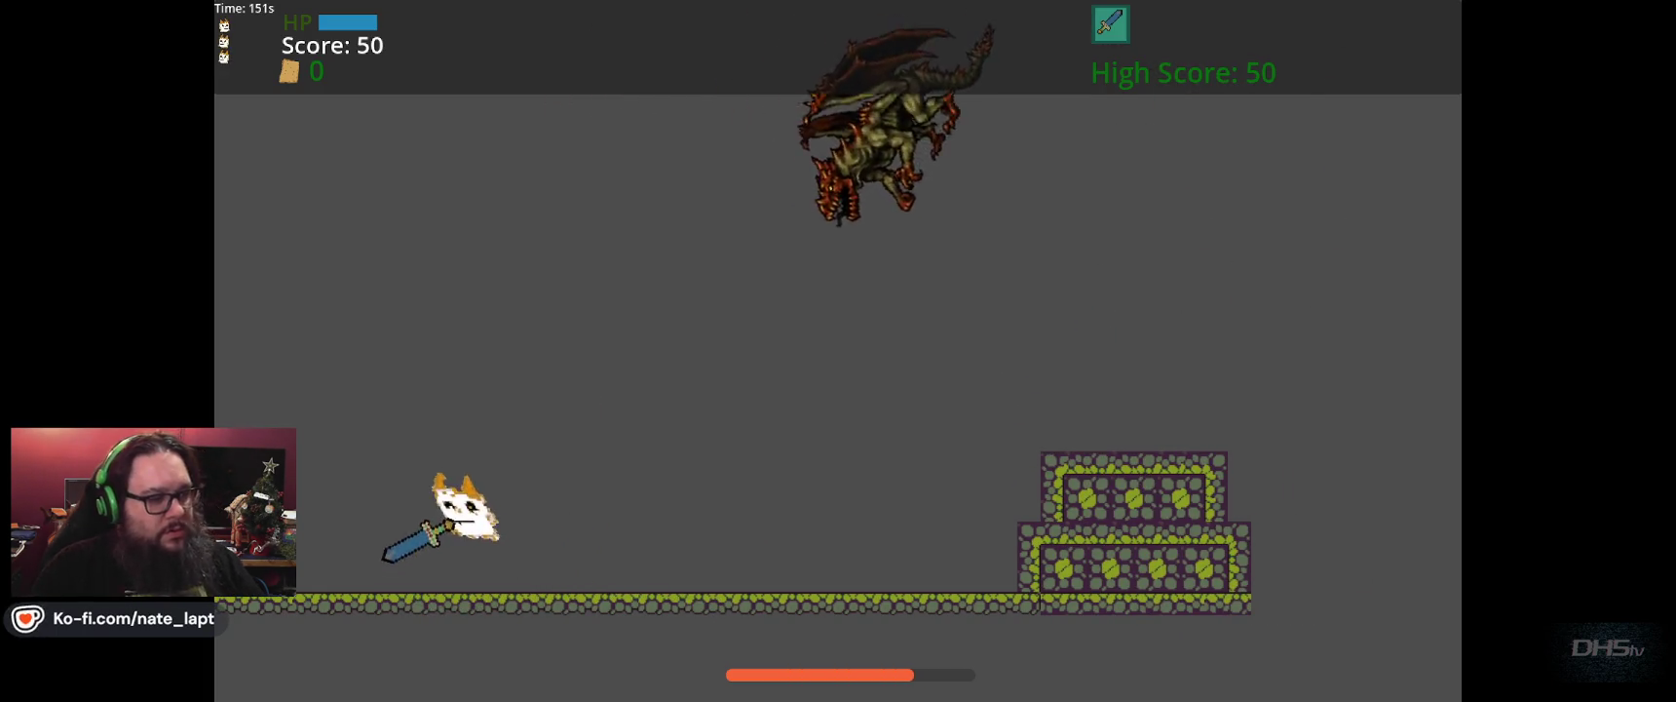
key("Right")
key("Left")
key("Up")
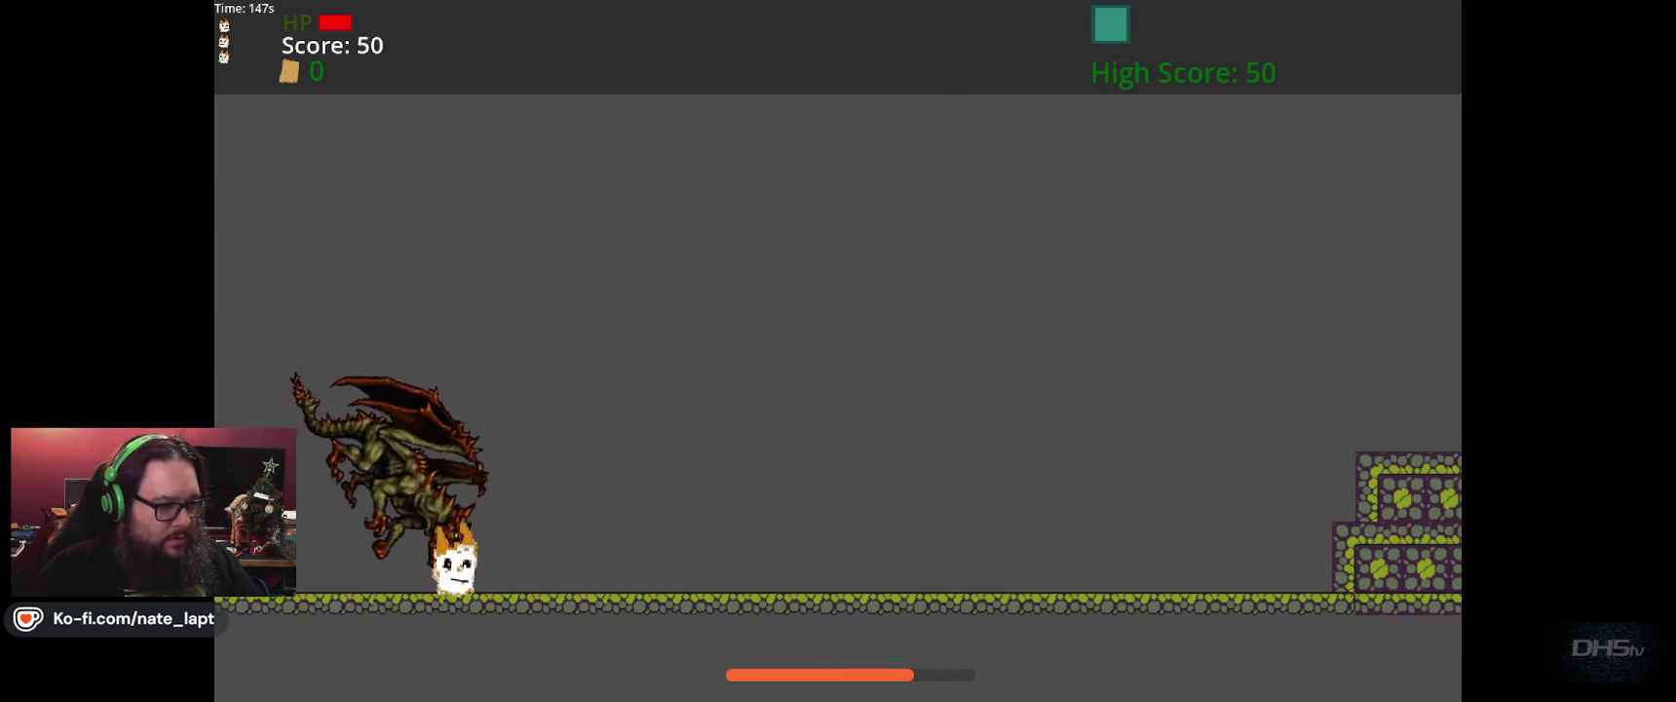
key("space")
key("Left")
key("Right")
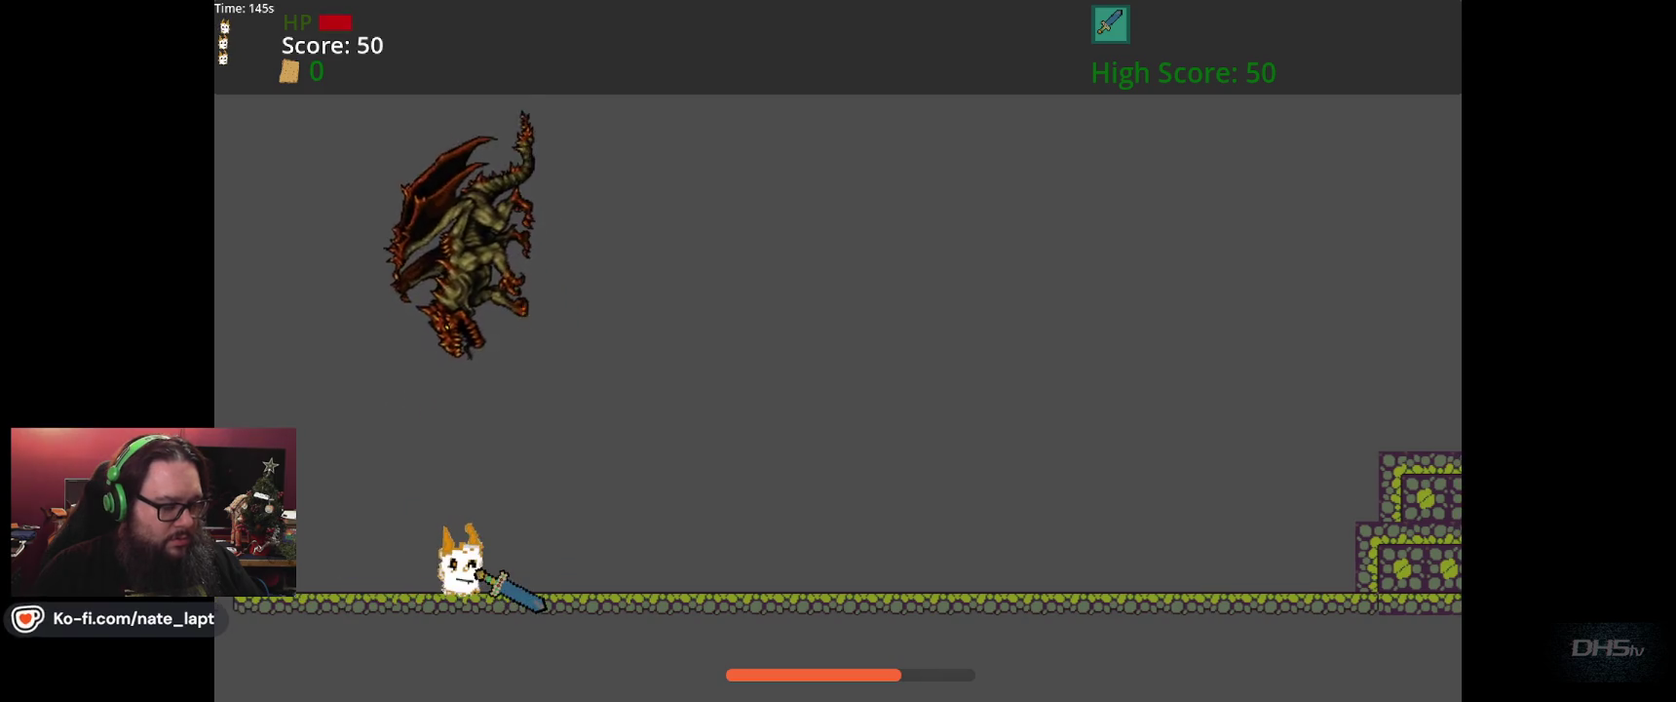
key("Right")
key("Right")
key("Left")
key("space")
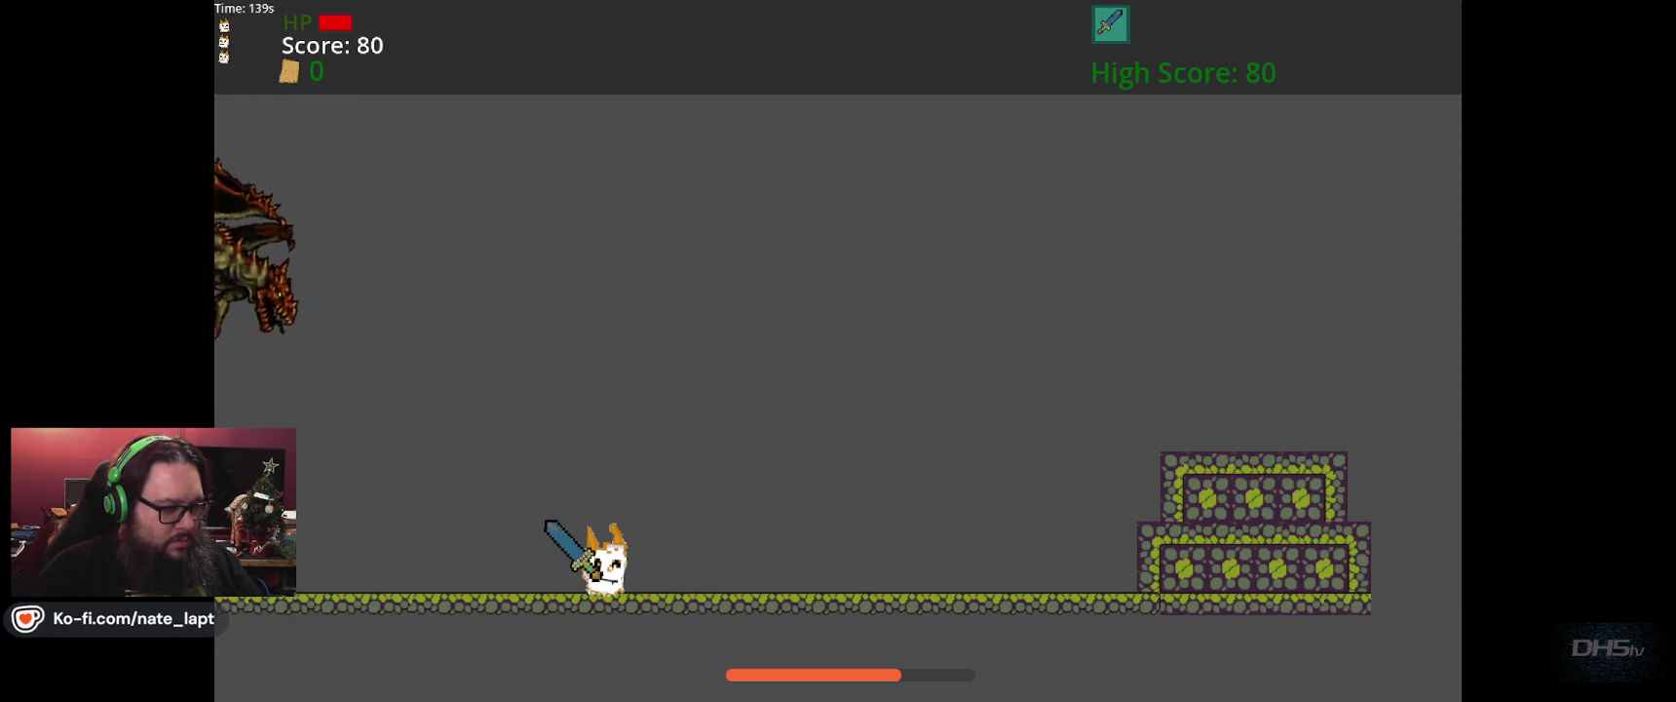
Walk the potato back and forth through the level as the dragon flies off.
key("Right")
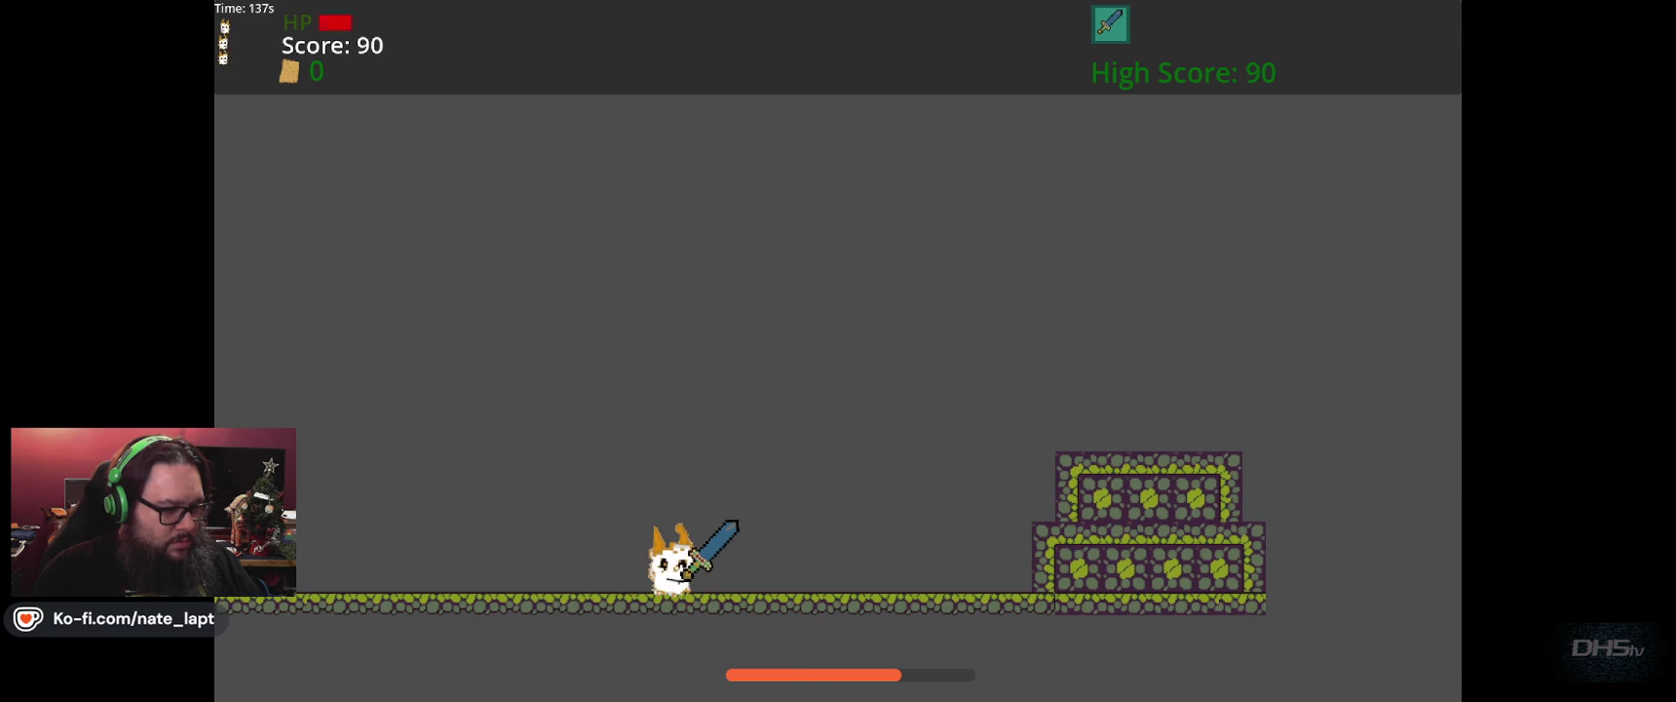
key("Left")
key("Right")
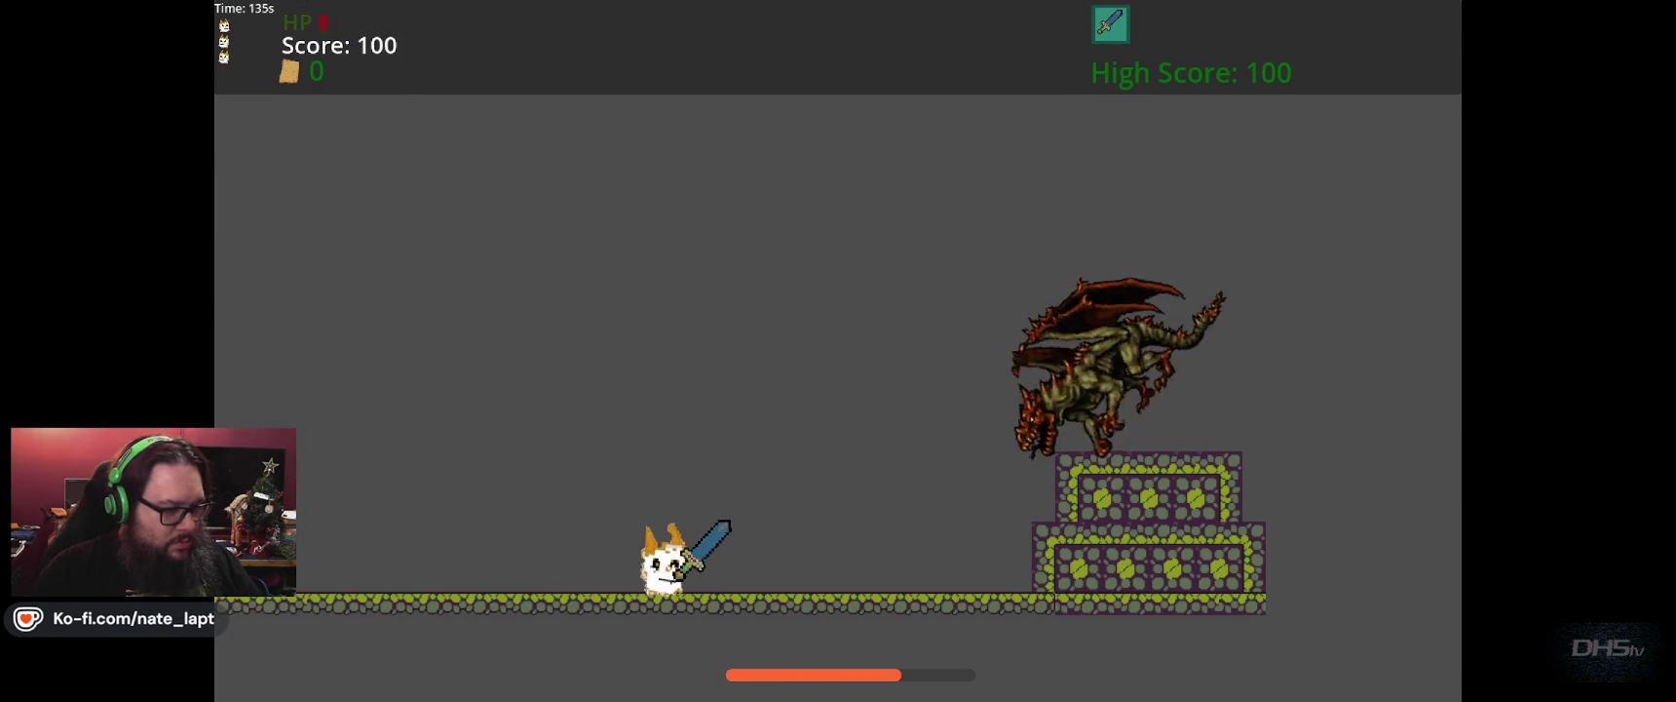
key("Right")
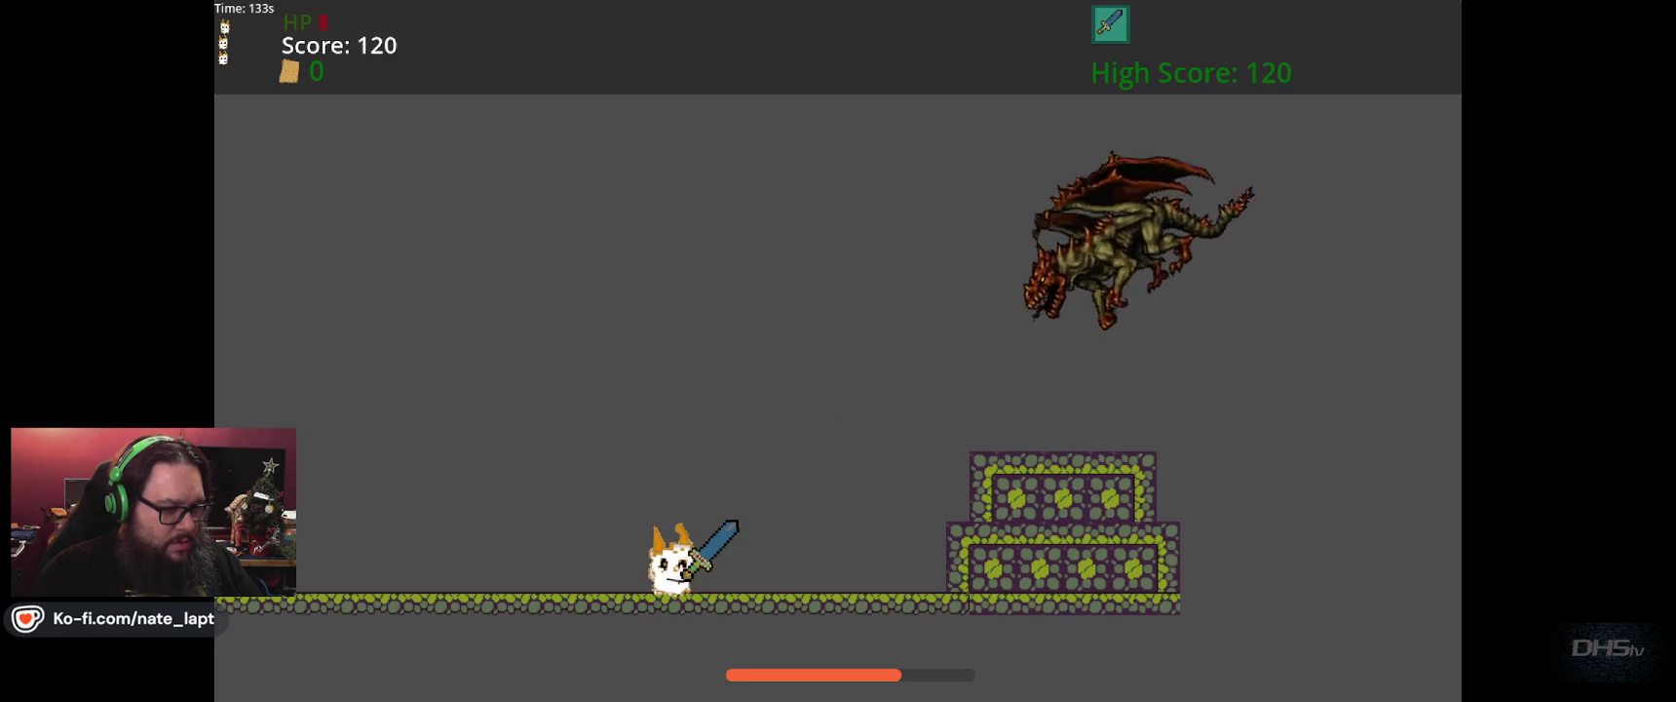
key("Right")
key("Left")
key("Left")
key("Left")
key("Right")
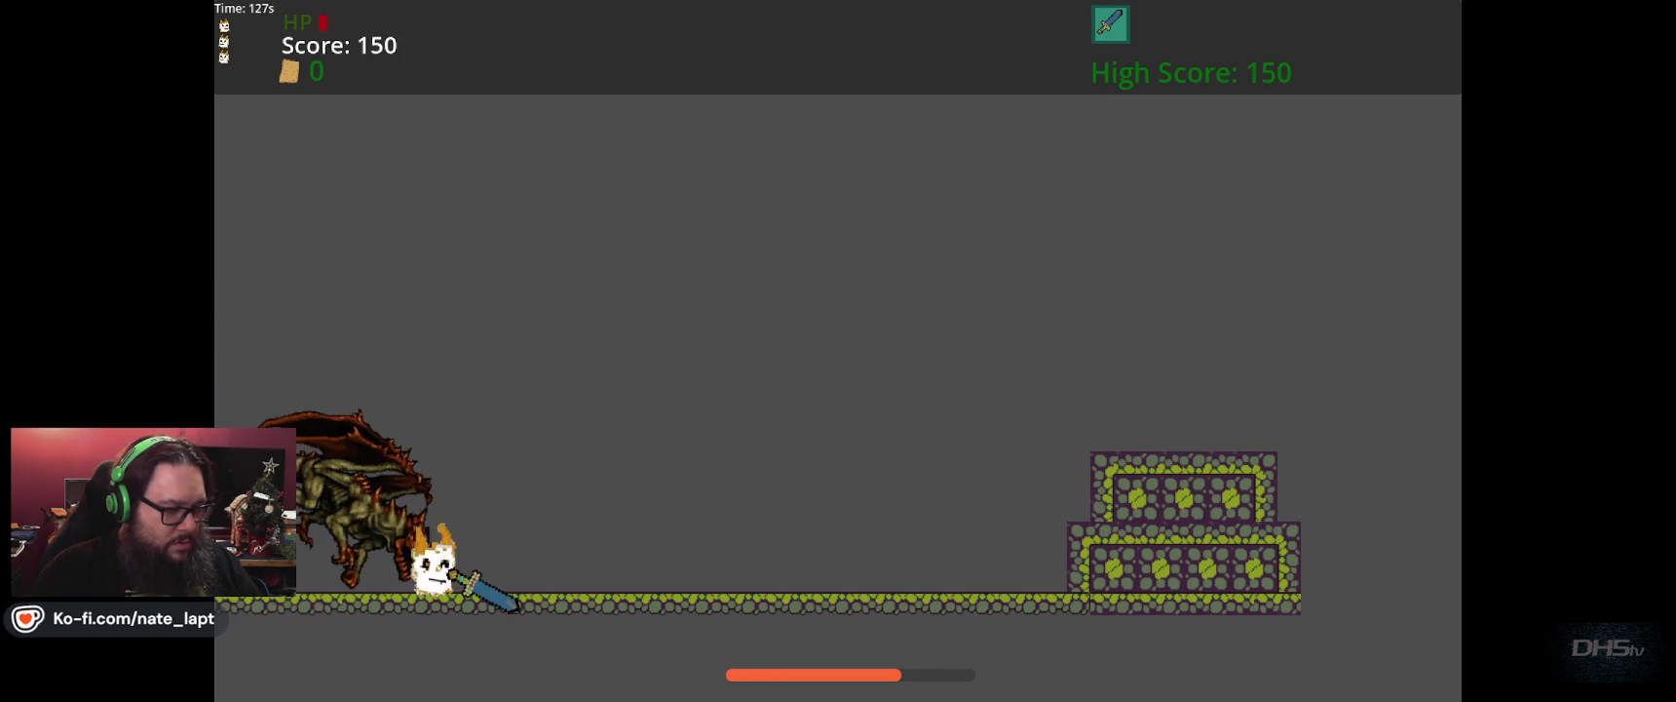
key("Left")
key("Right")
key("Right")
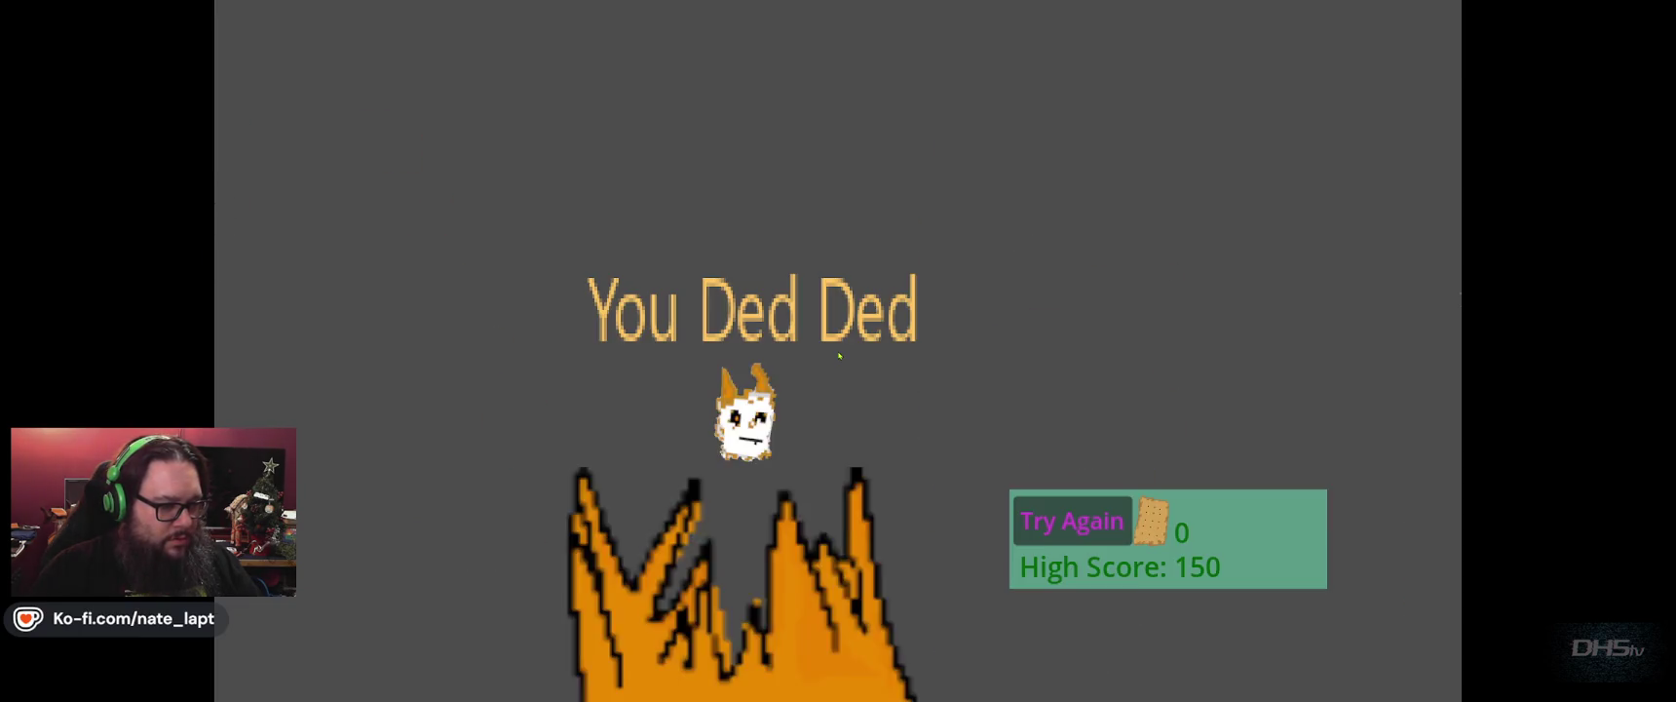
Click Try Again after dying, then pause with Esc and exit to the editor.
left_click(1071, 521)
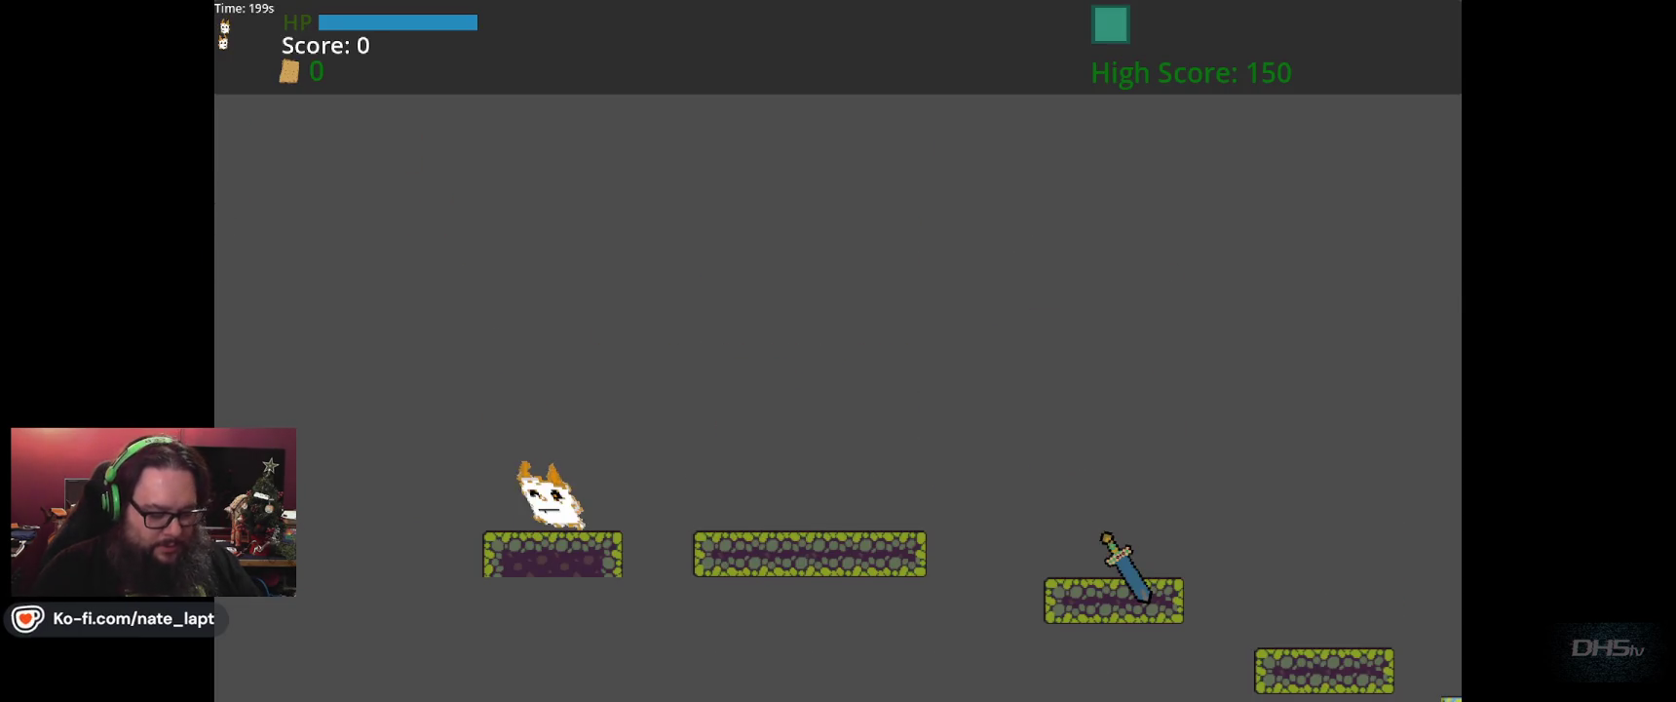
key("Escape")
key("Down")
key("Return")
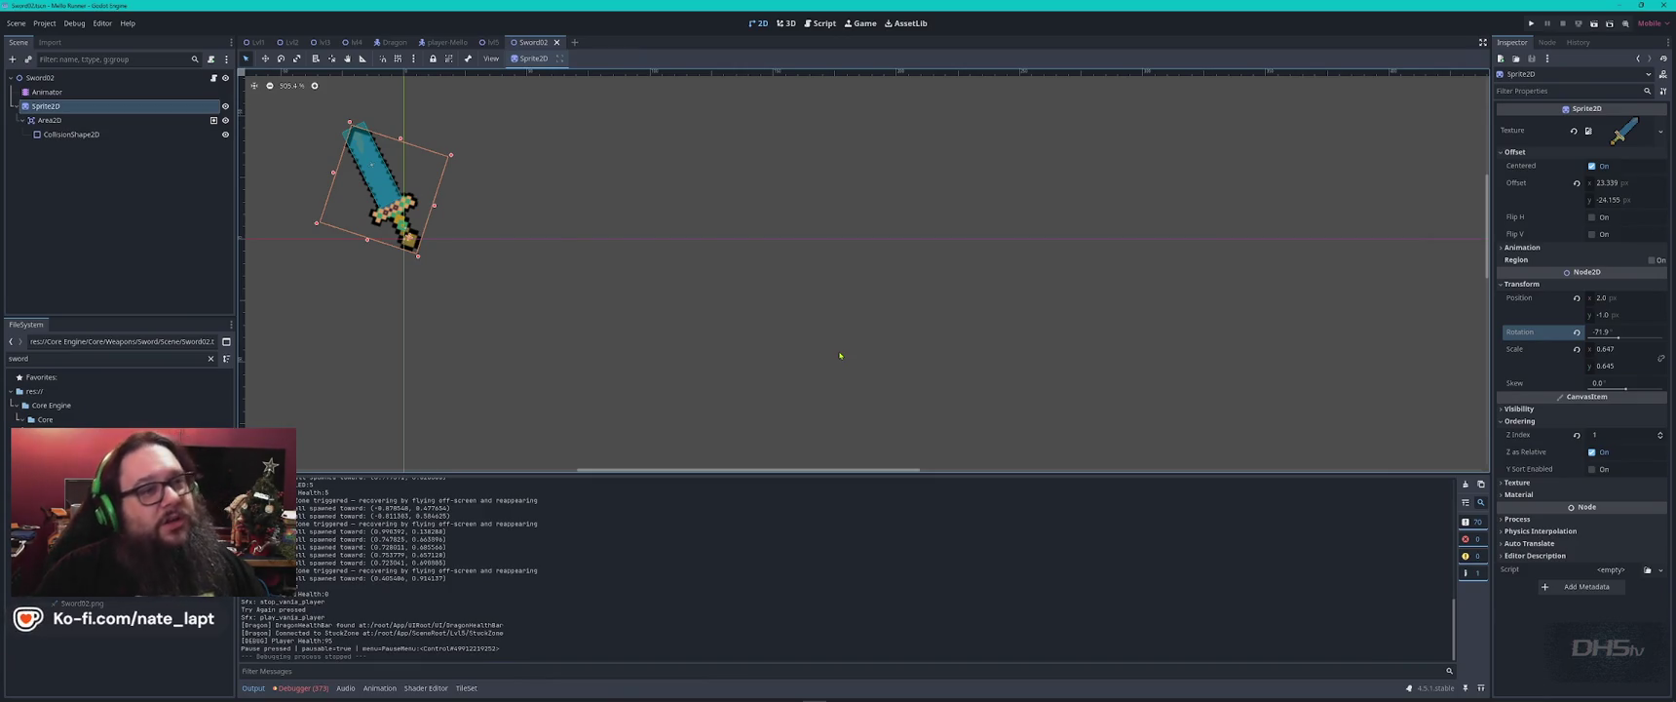
Switch to VS Code, where the chat says the blocking sword rotates to about -75°.
key("alt+Tab")
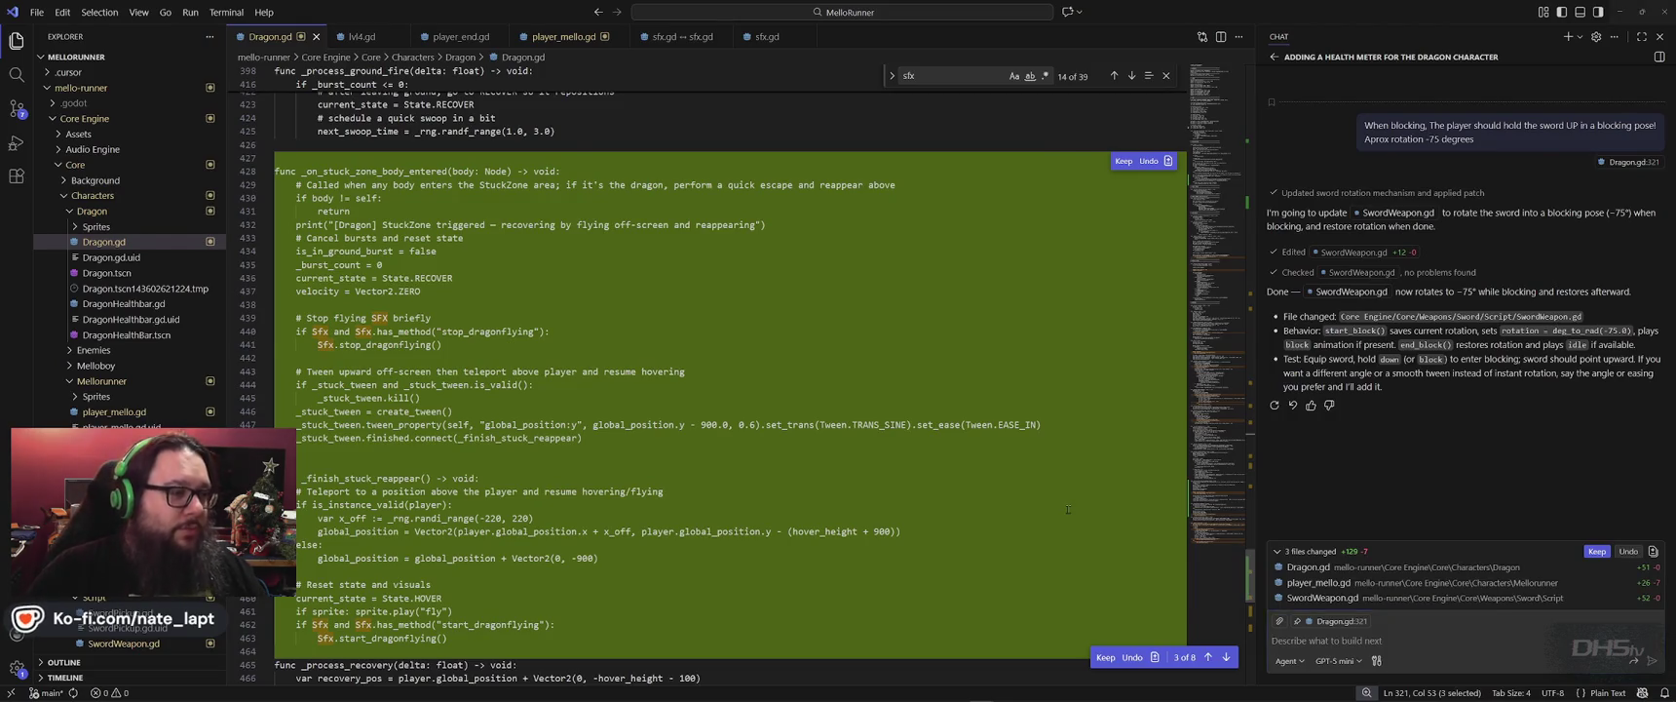
Return to Godot and select the sword's Animator node, showing its RESET animation.
key("alt+Tab")
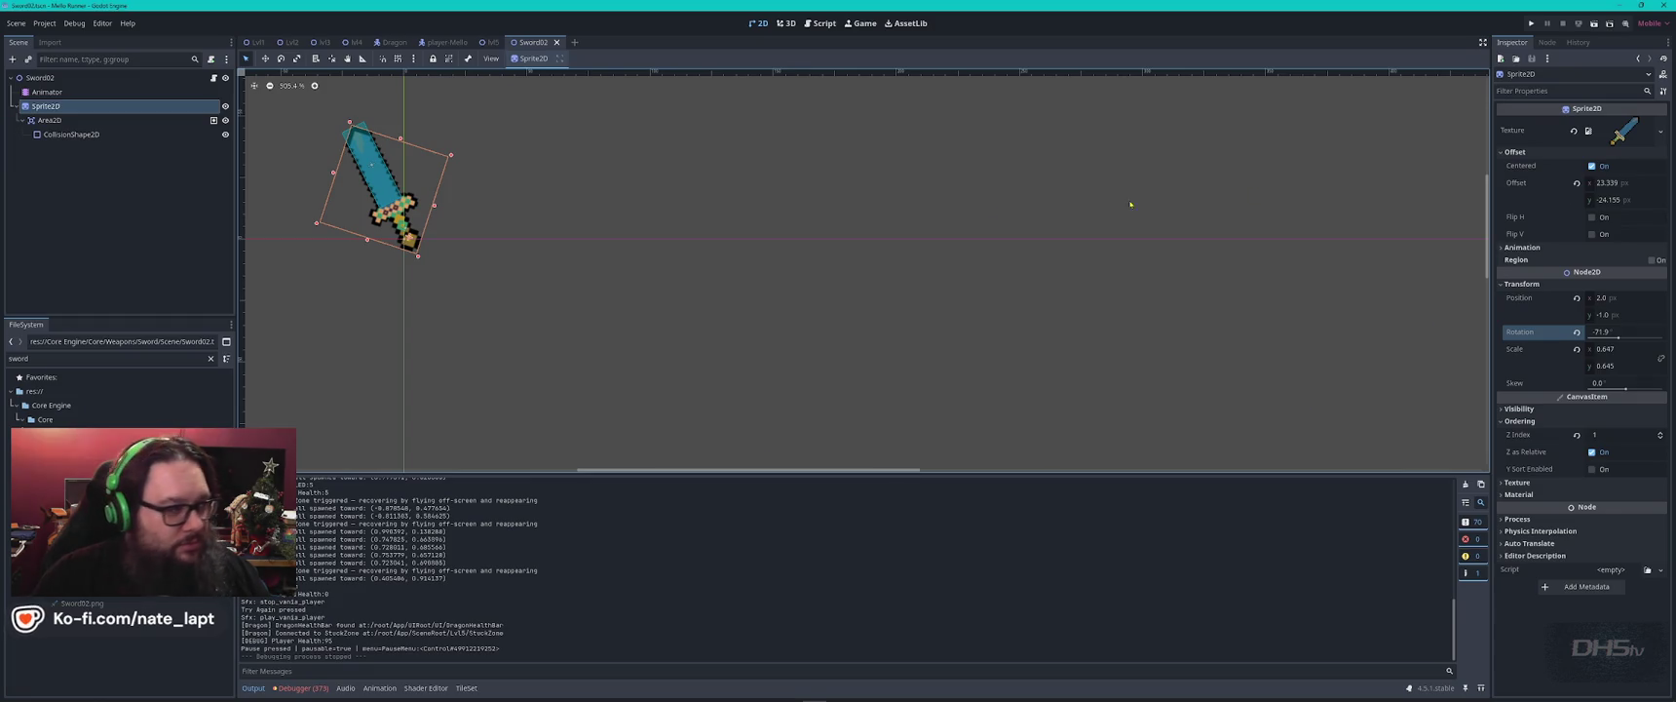
left_click(47, 92)
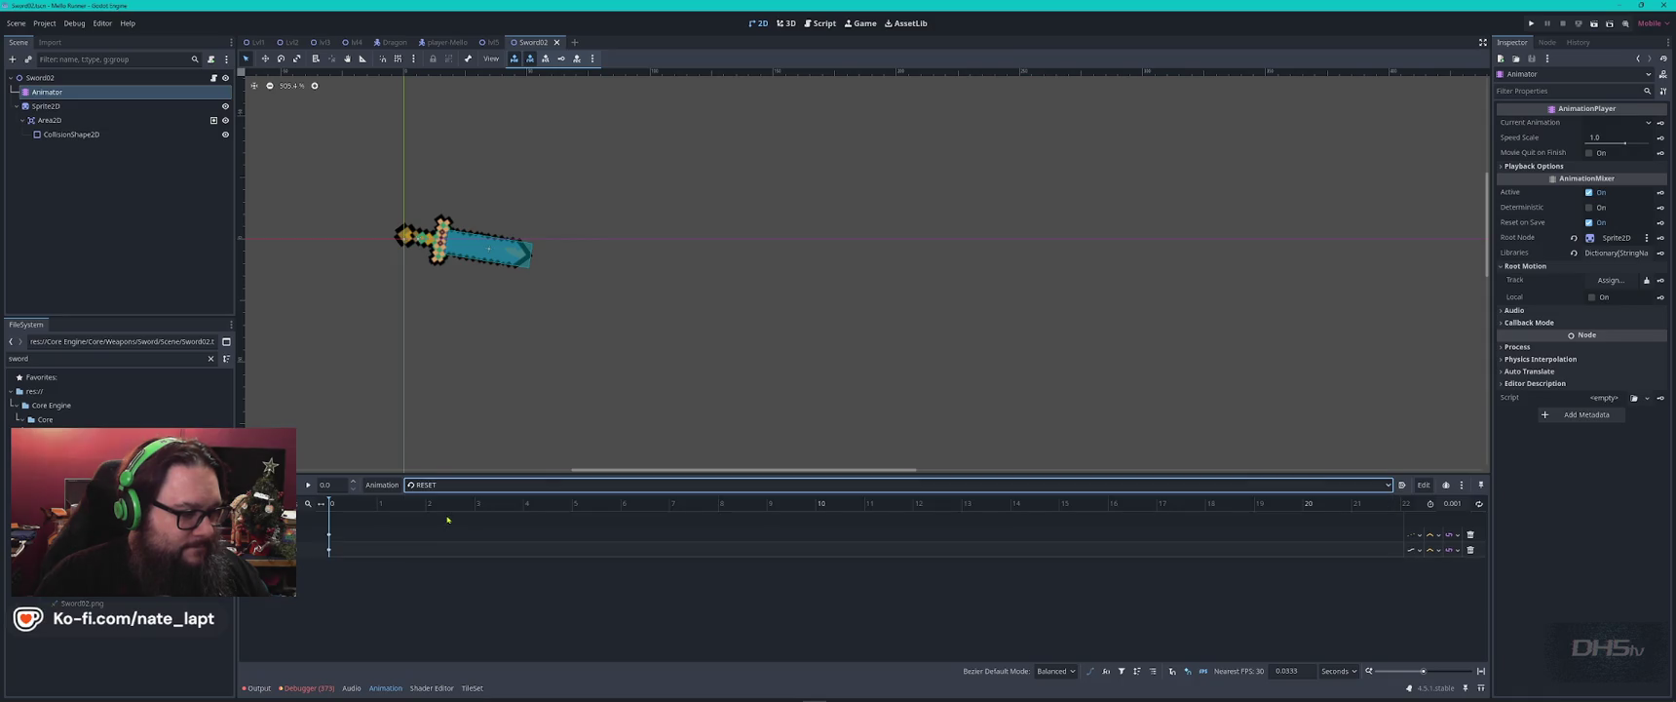
In the Block animation, rotate the sword sprite toward upright and keyframe its rotation.
left_click(448, 484)
left_click(448, 527)
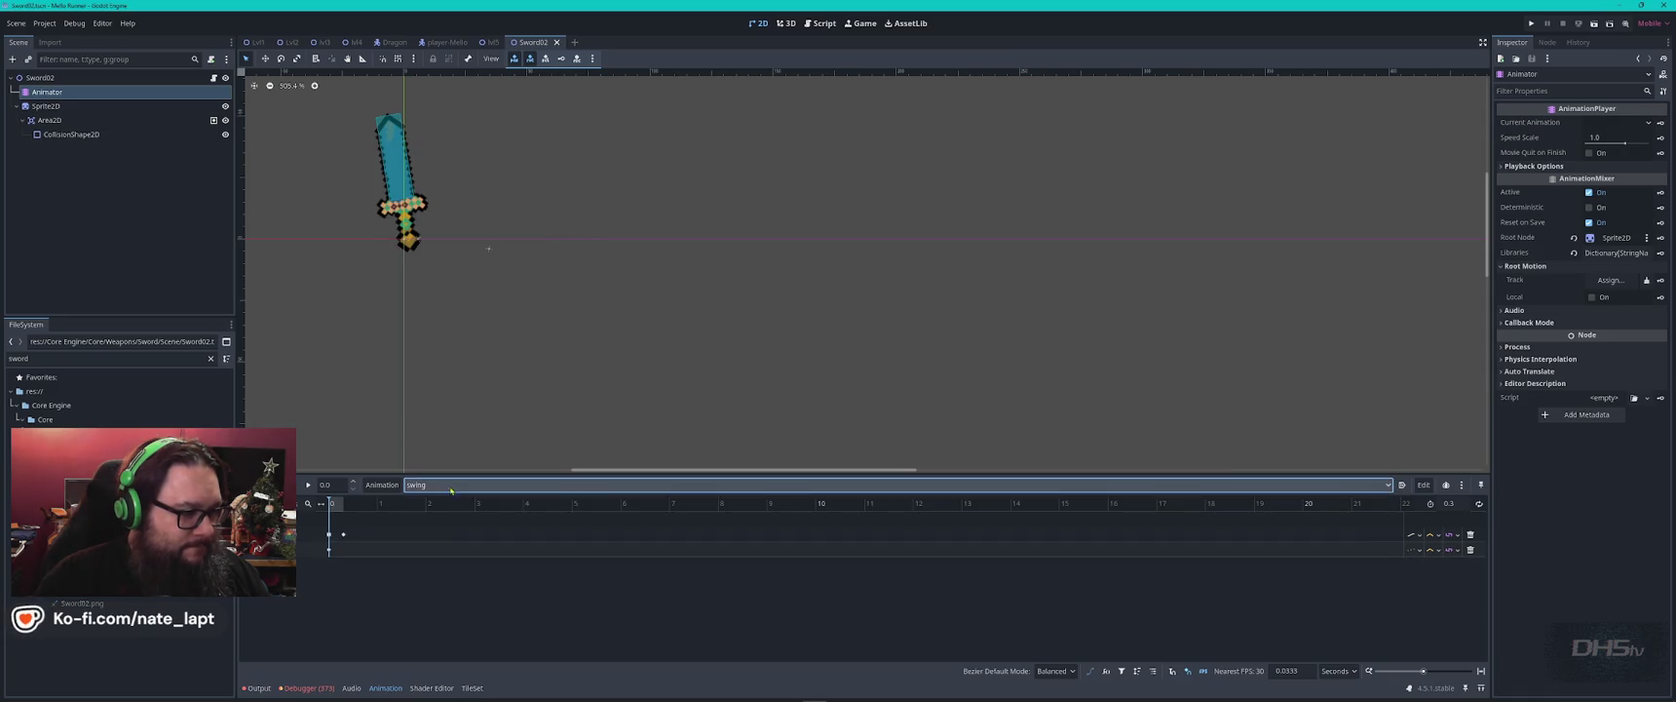
left_click(451, 484)
left_click(459, 502)
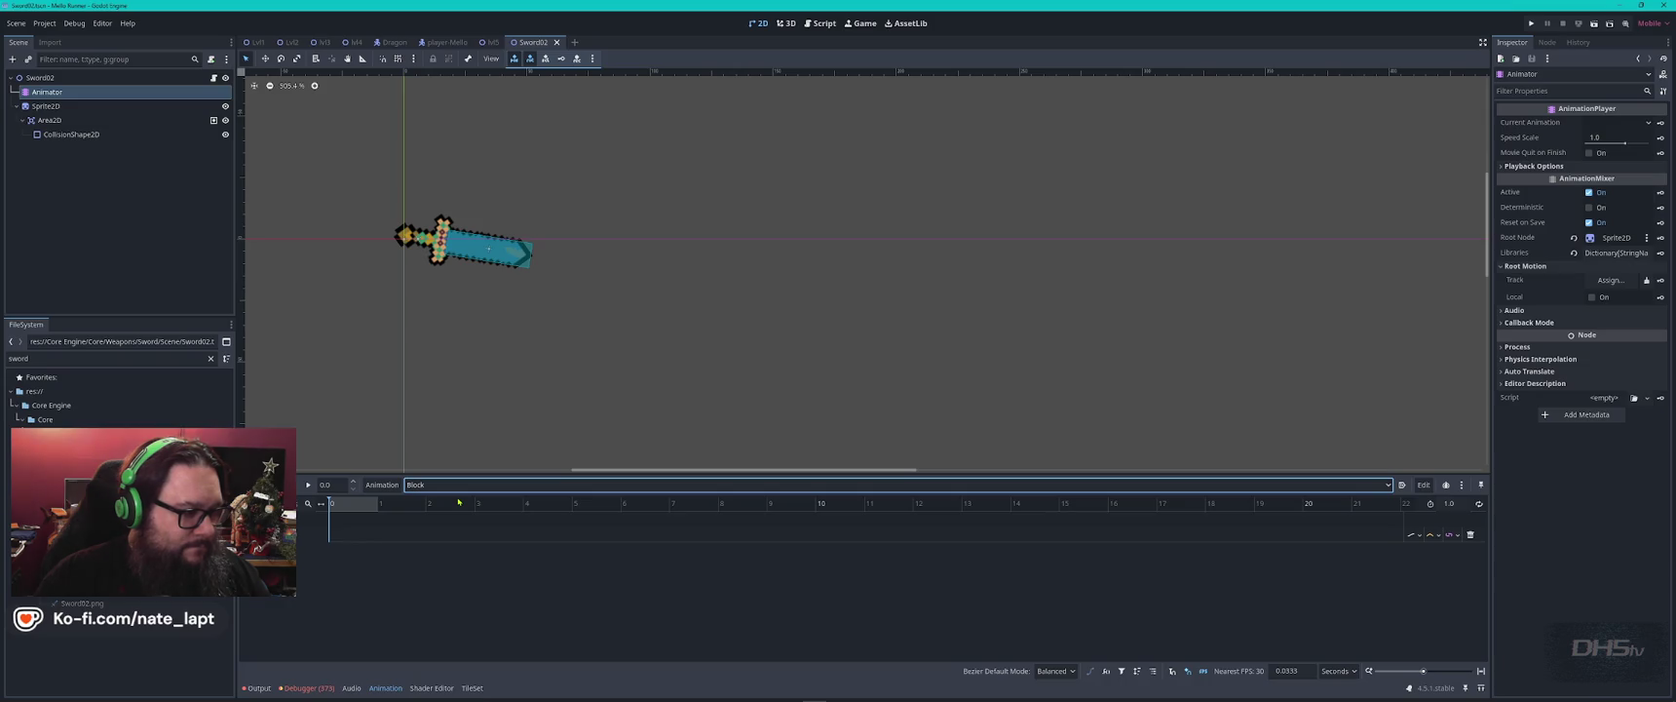
left_click(345, 527)
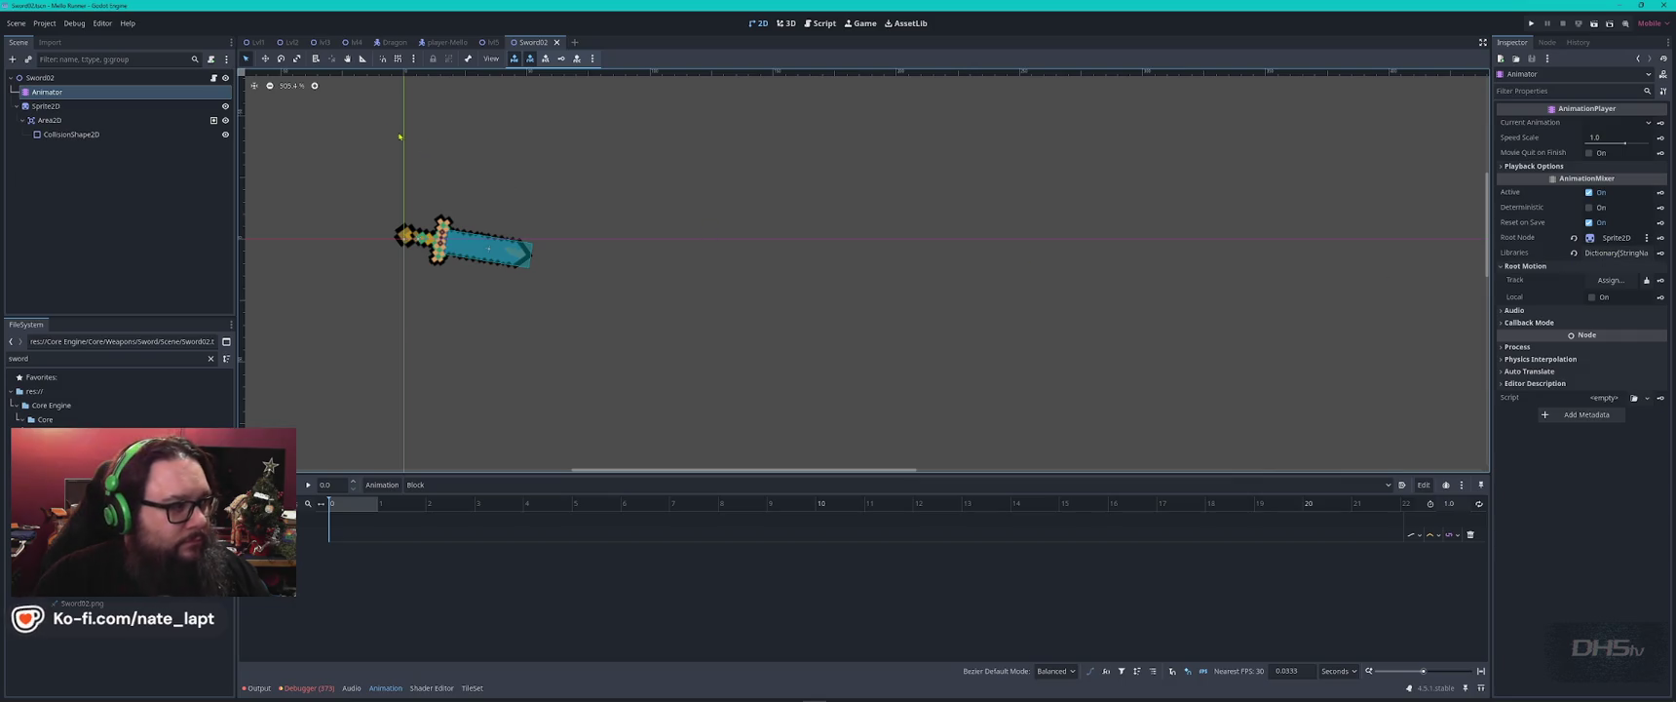
left_click(46, 105)
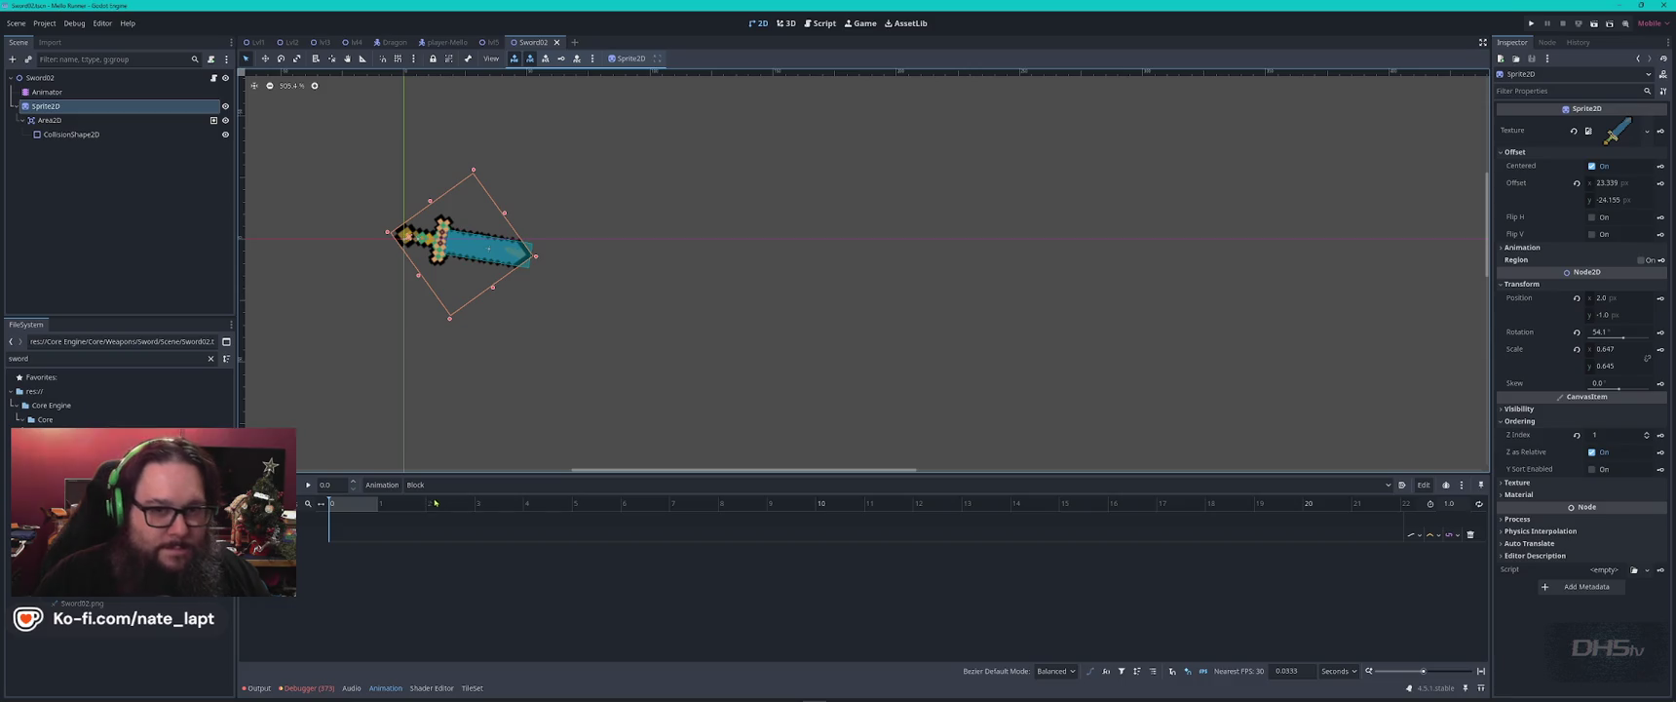
left_click_drag(1624, 338, 1615, 336)
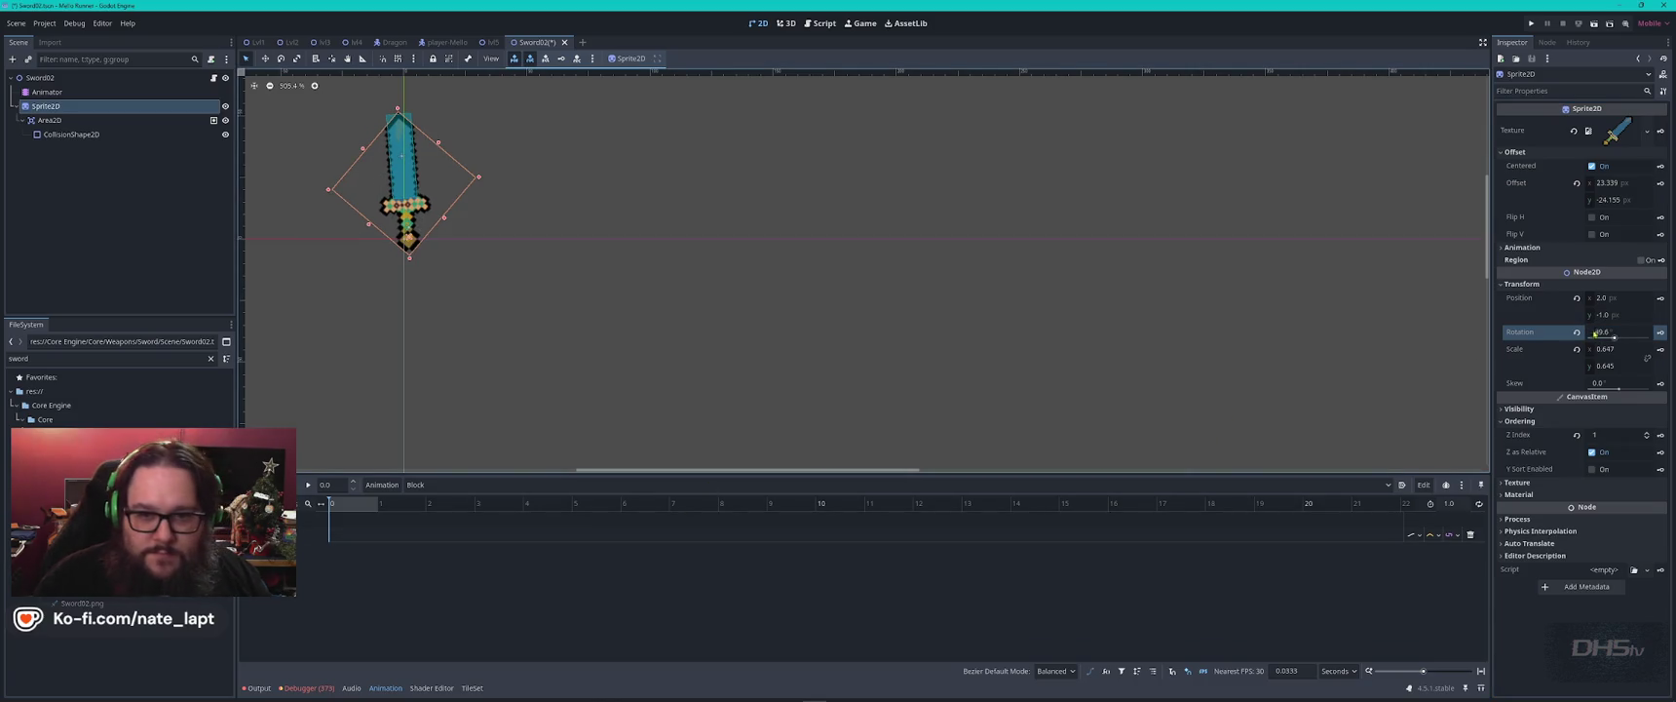
left_click(1660, 332)
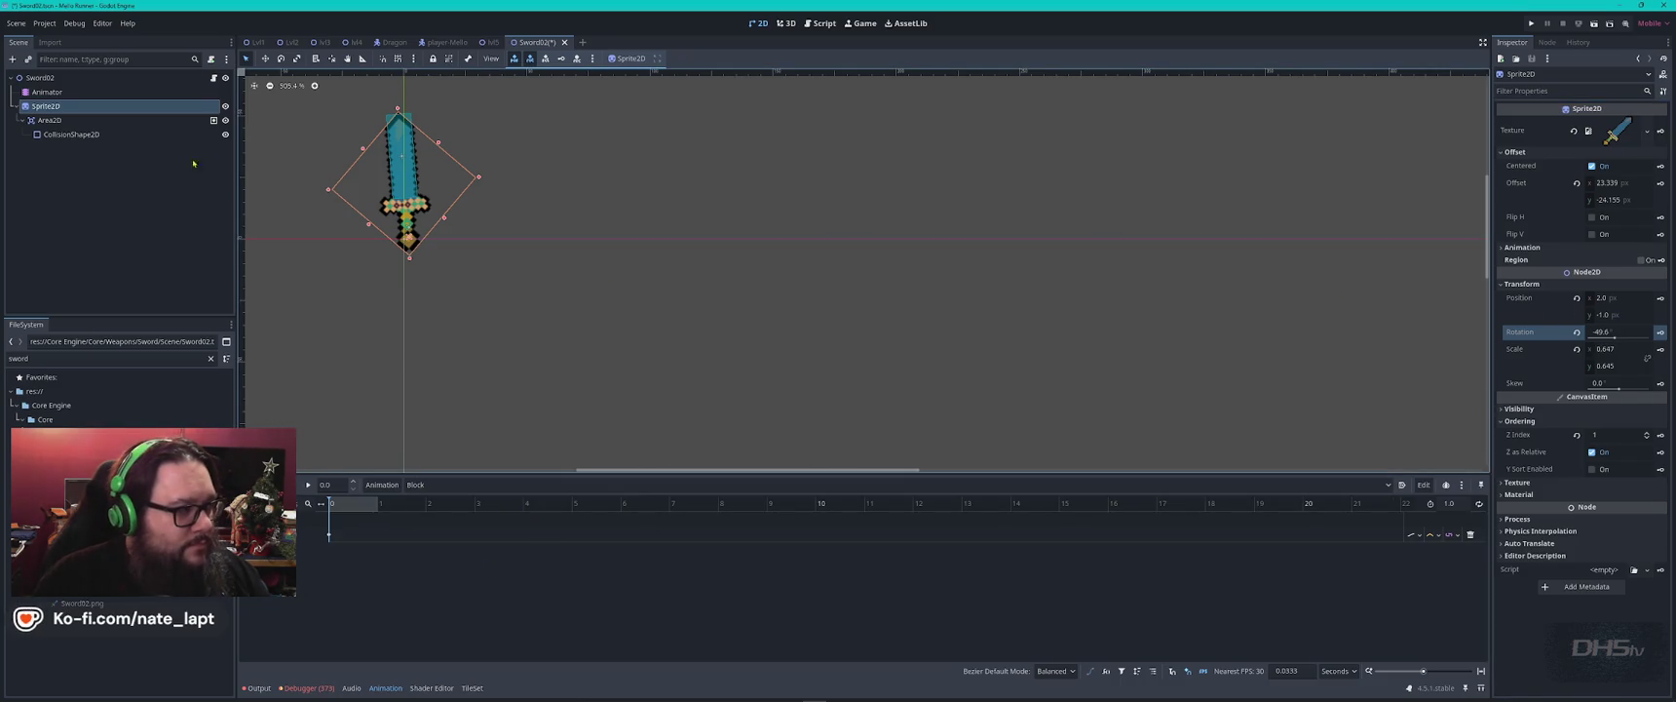
Preview the RESET, swing and Block animations, save Sword02, and open the lvl5 scene.
left_click(47, 91)
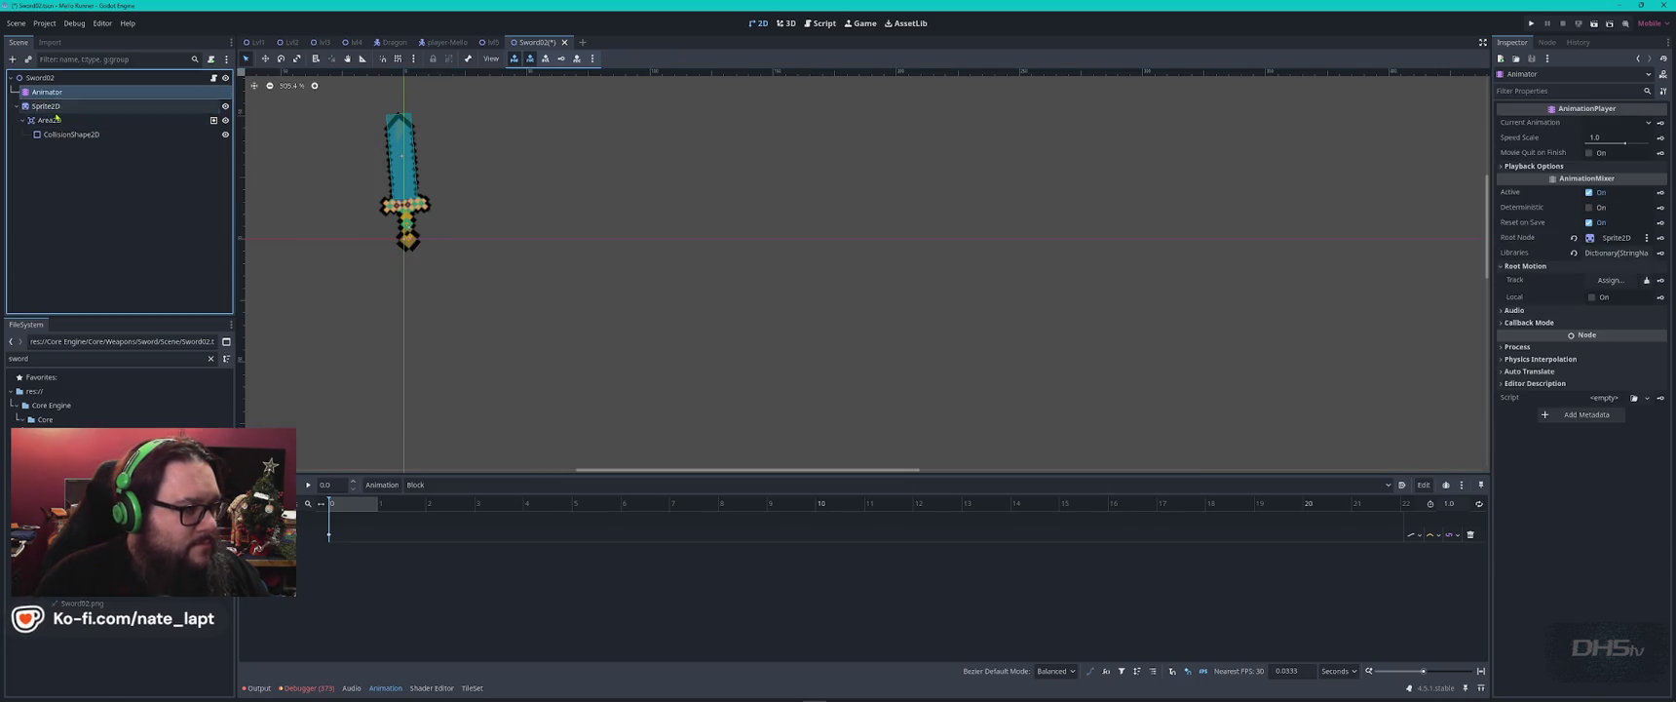
left_click(46, 105)
left_click(439, 485)
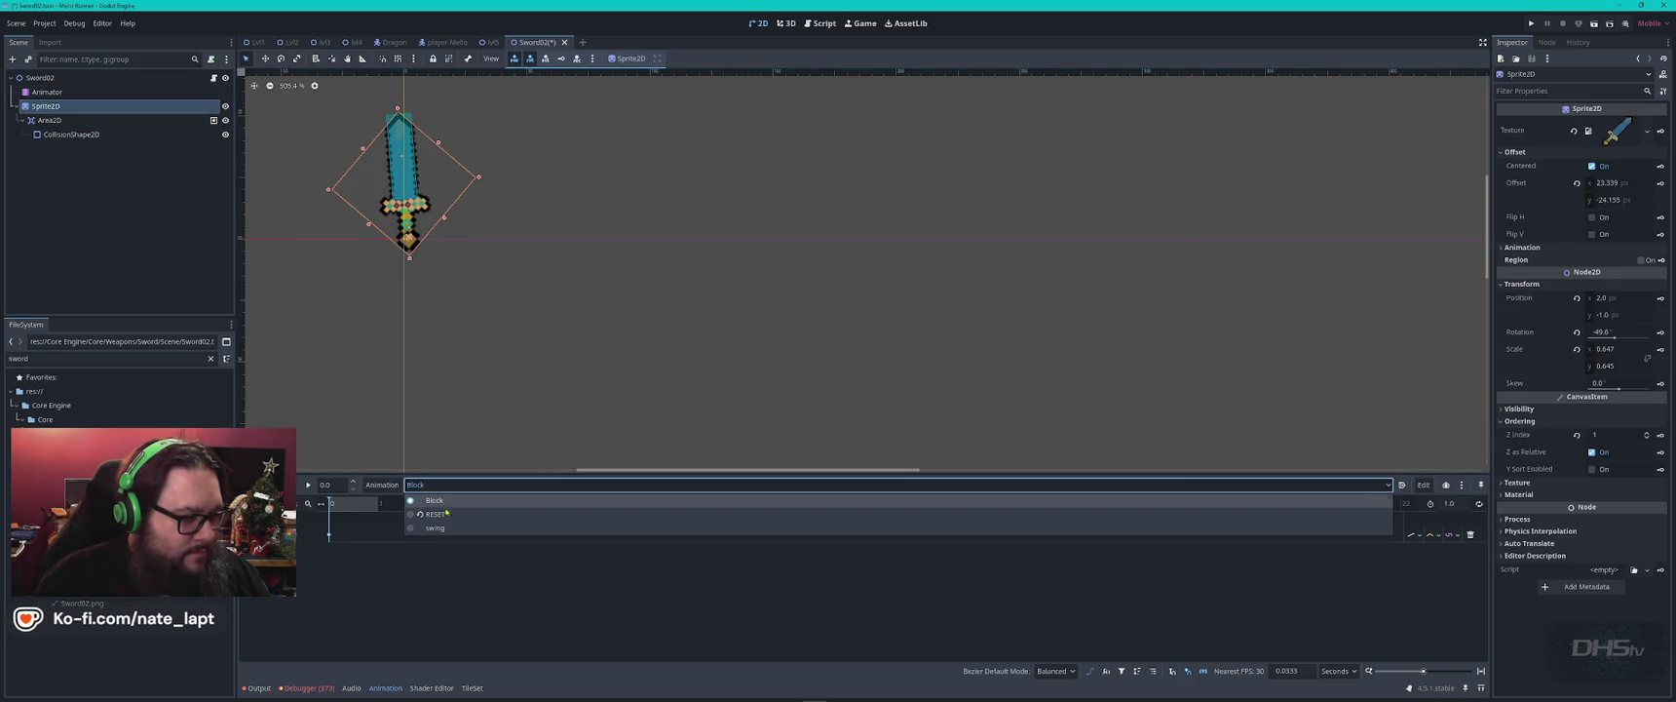
left_click(435, 514)
left_click(438, 484)
left_click(456, 529)
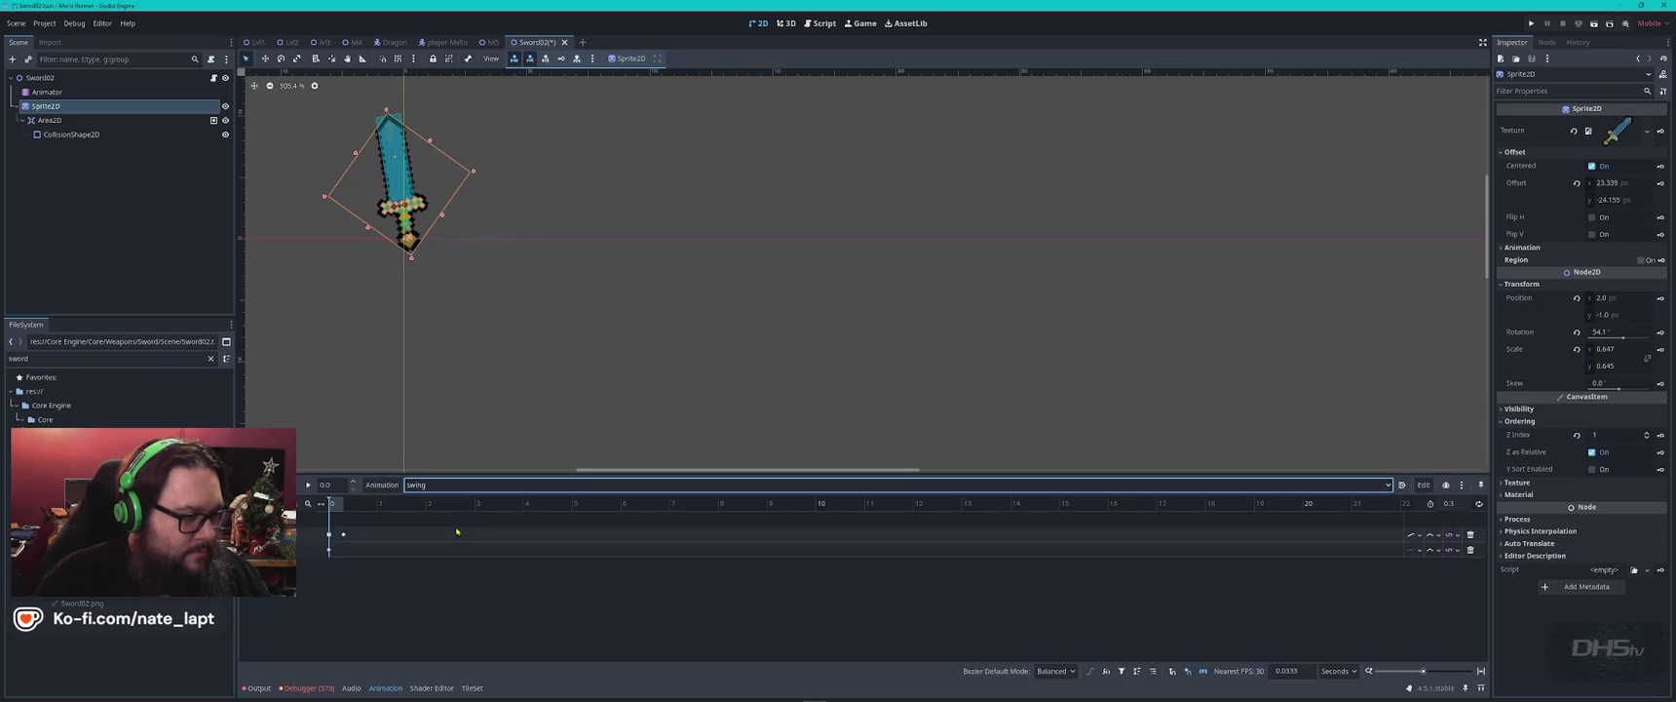
left_click(438, 484)
left_click(461, 501)
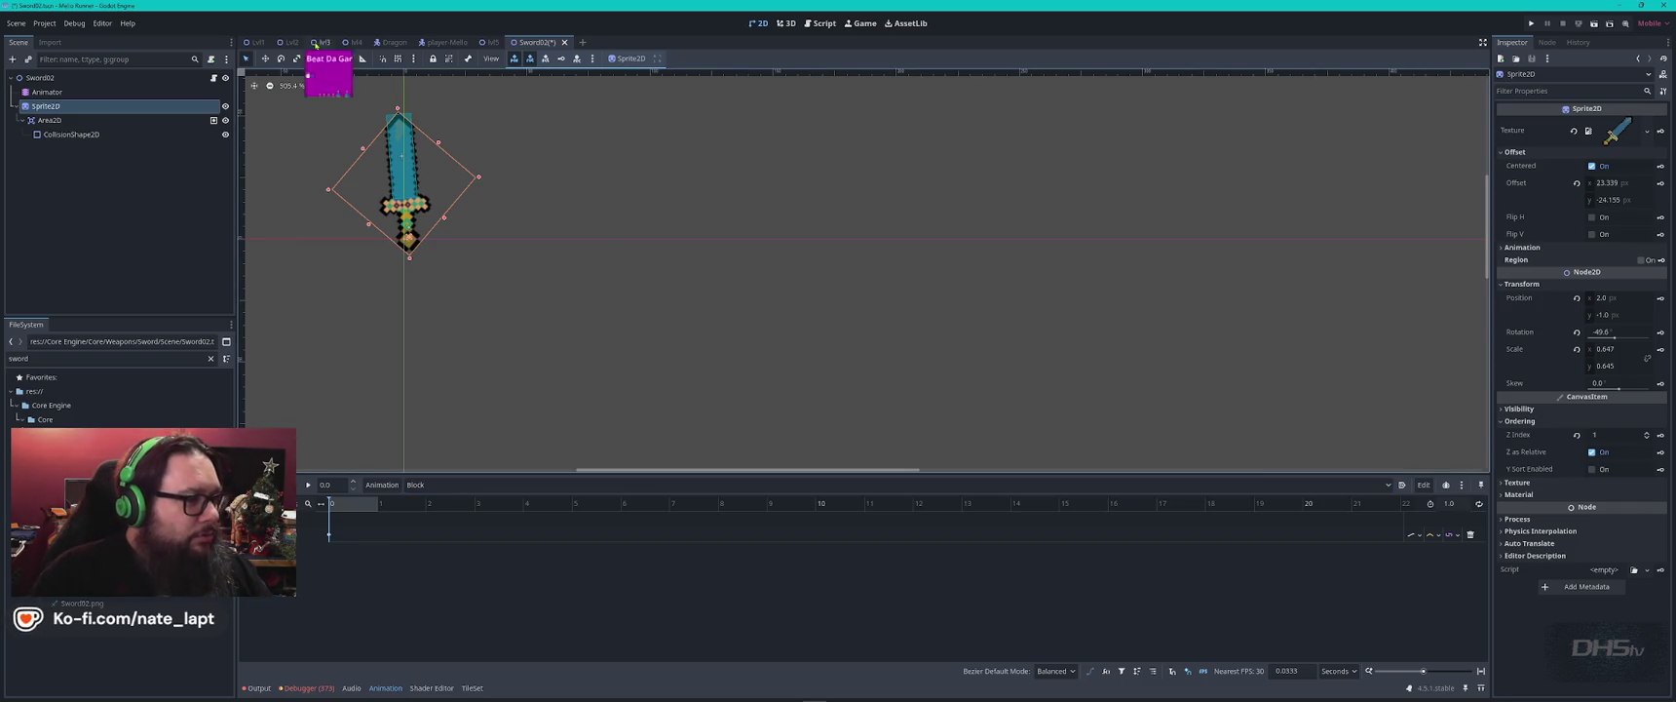
left_click(308, 484)
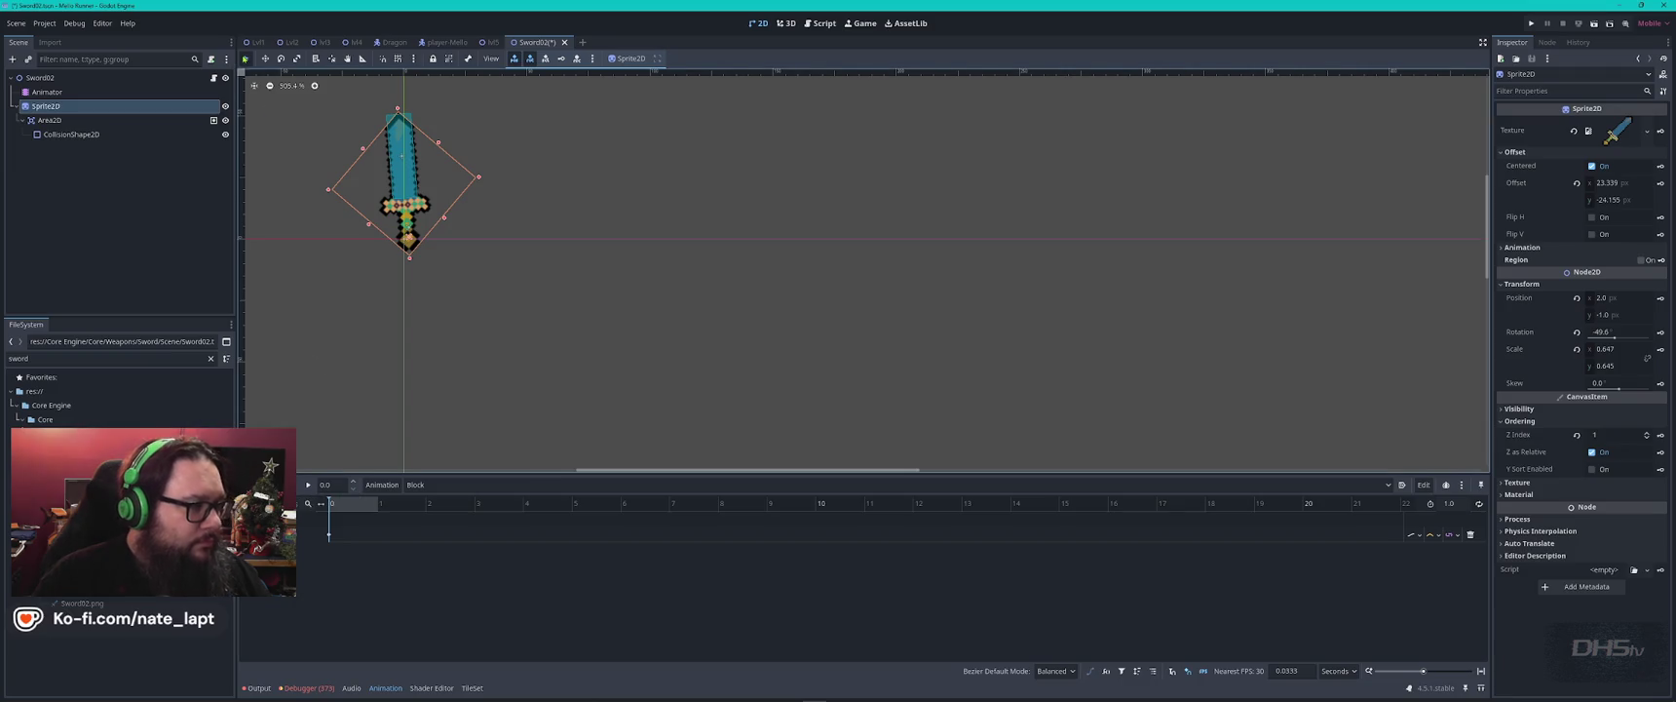
key("ctrl+s")
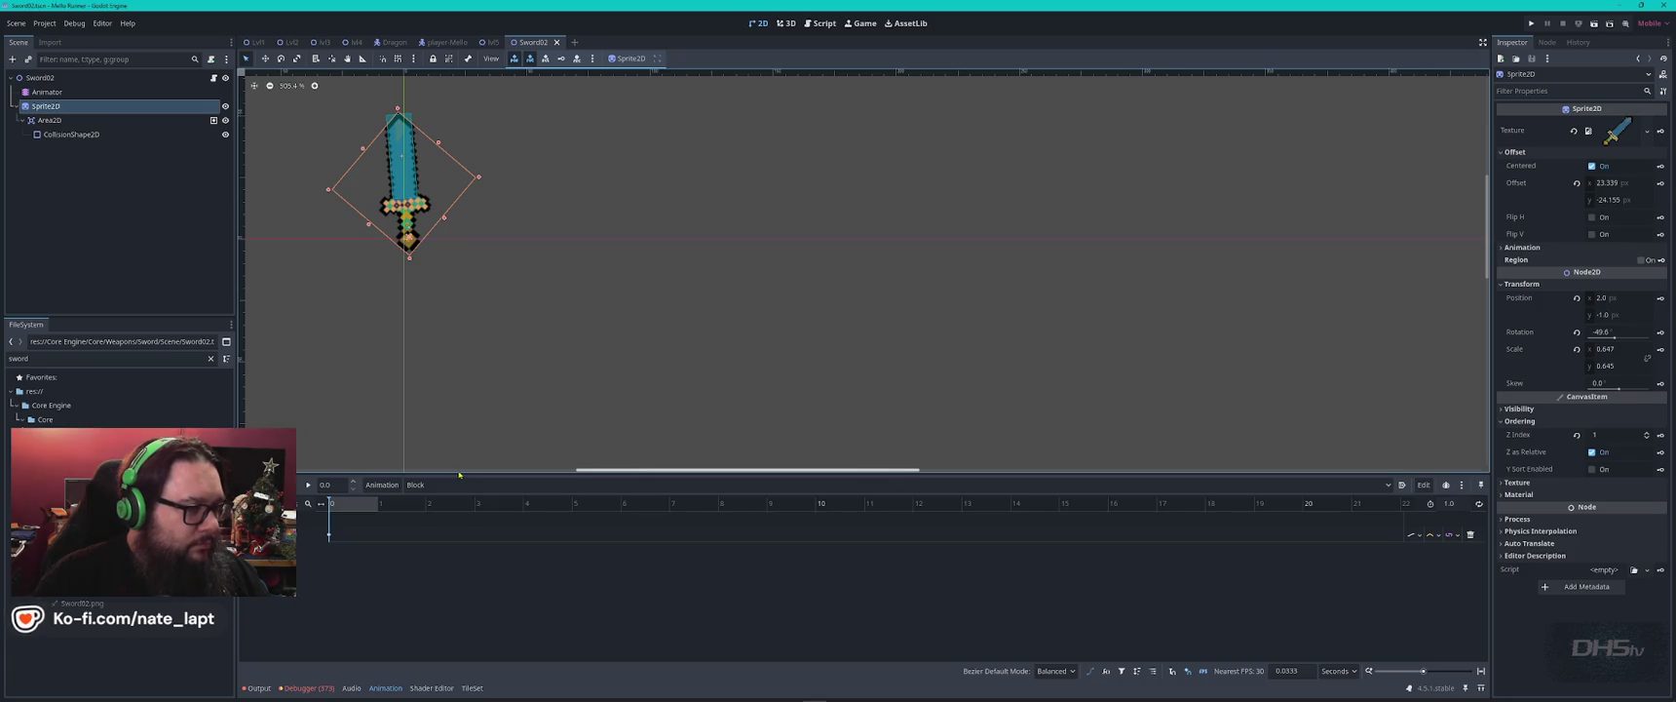
left_click(492, 42)
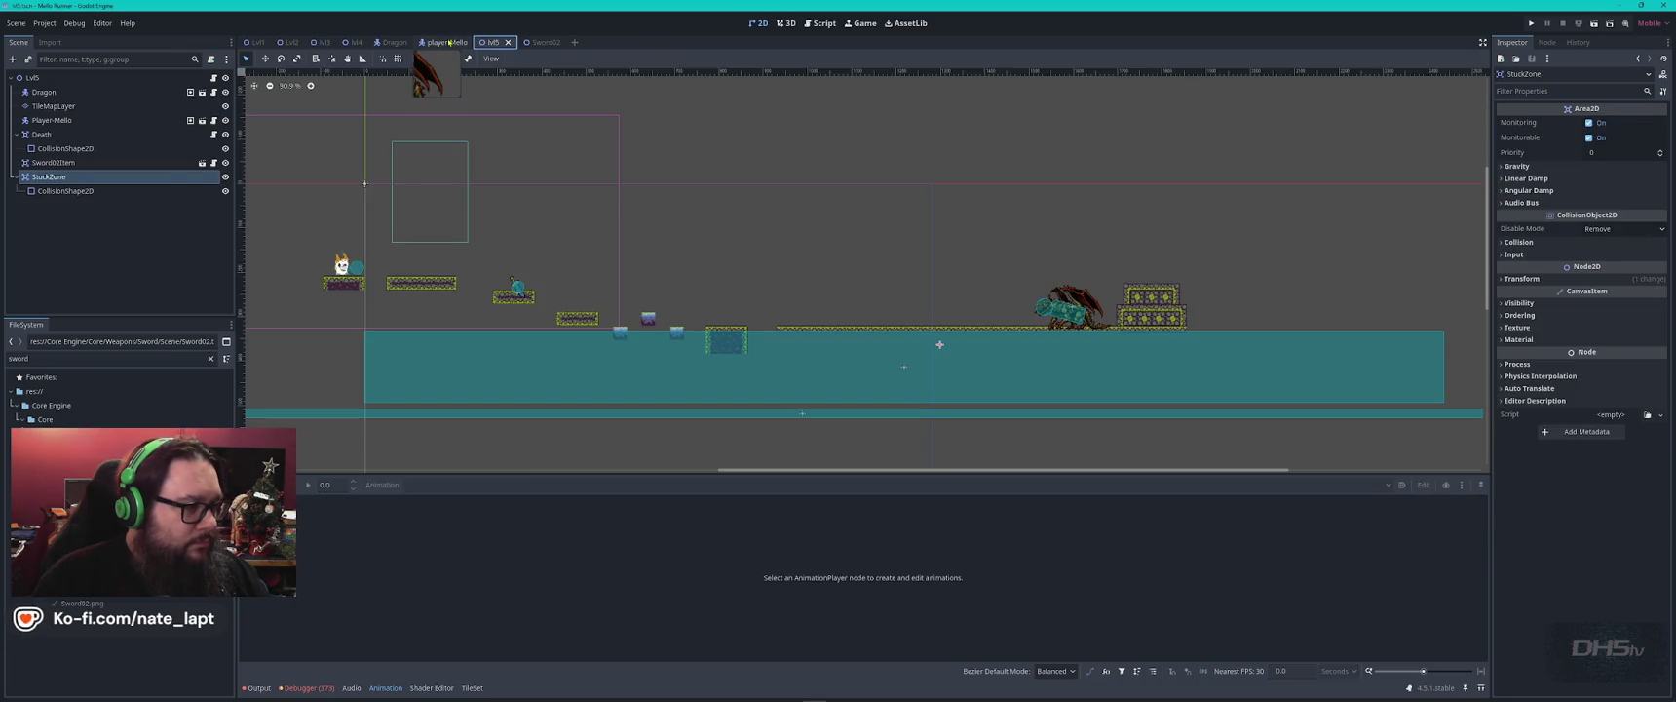
Check VS Code, then open the player-Mello scene and select its Player-Mello root node.
key("alt+Tab")
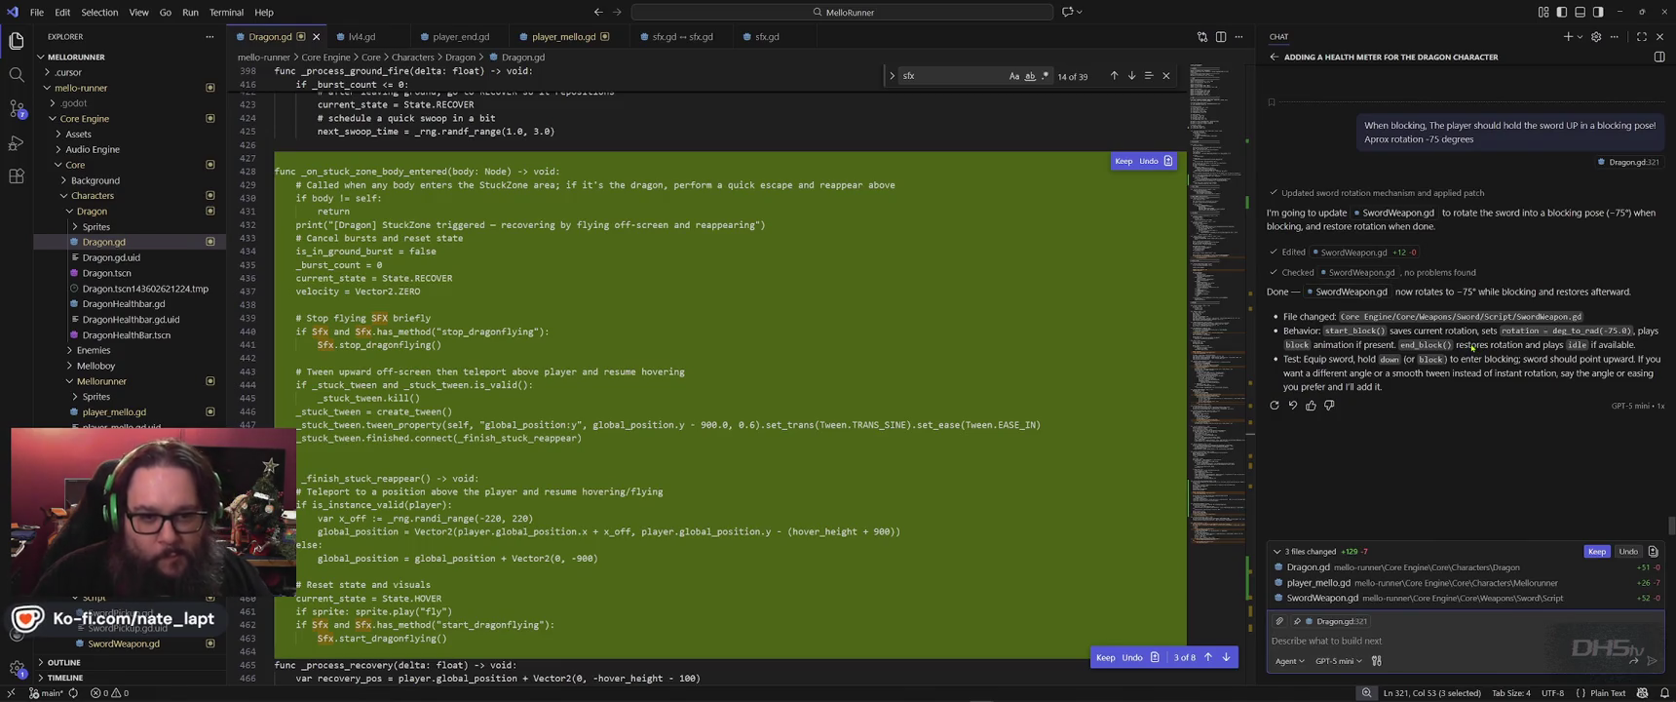
key("alt+Tab")
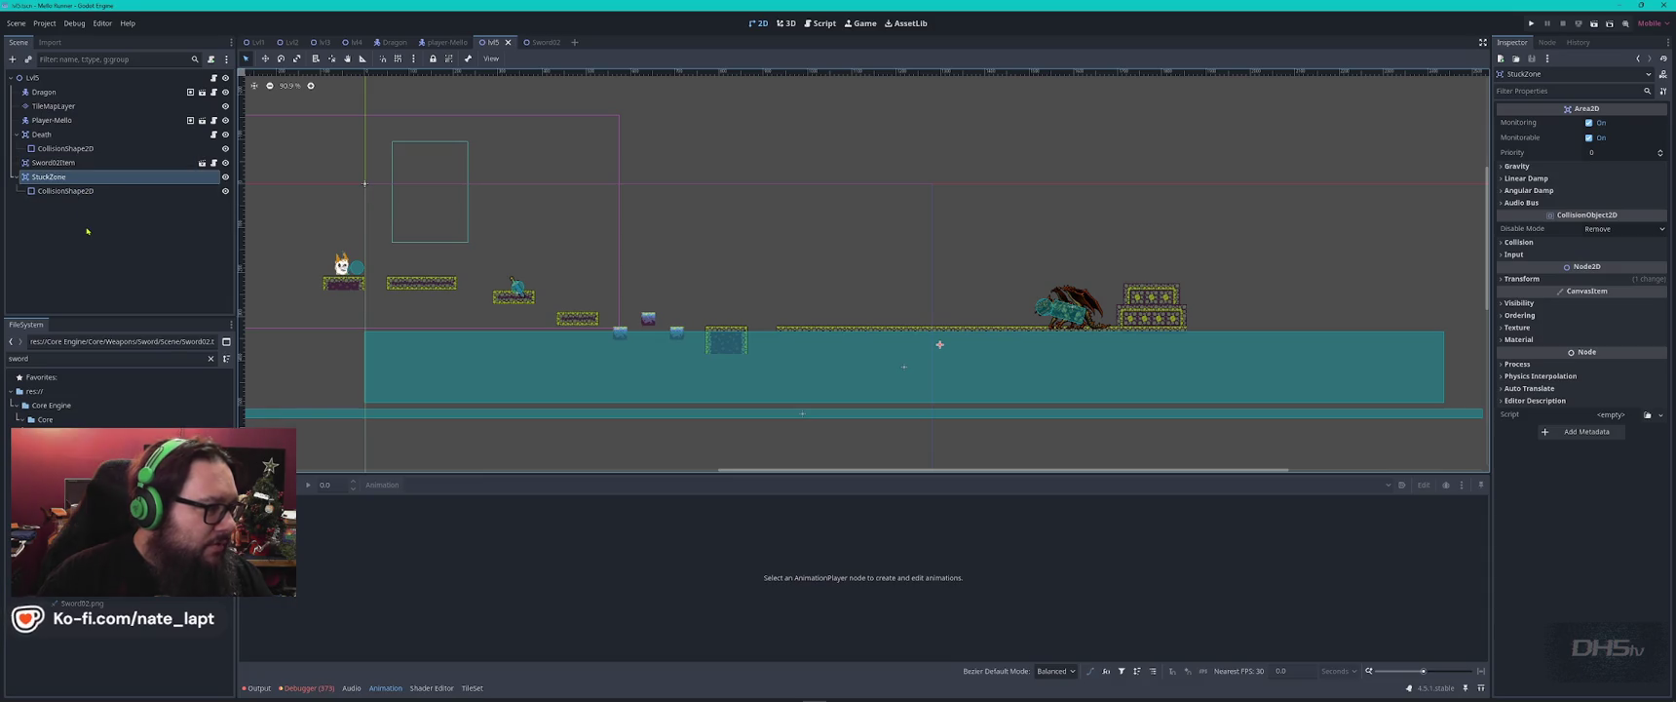
left_click(445, 43)
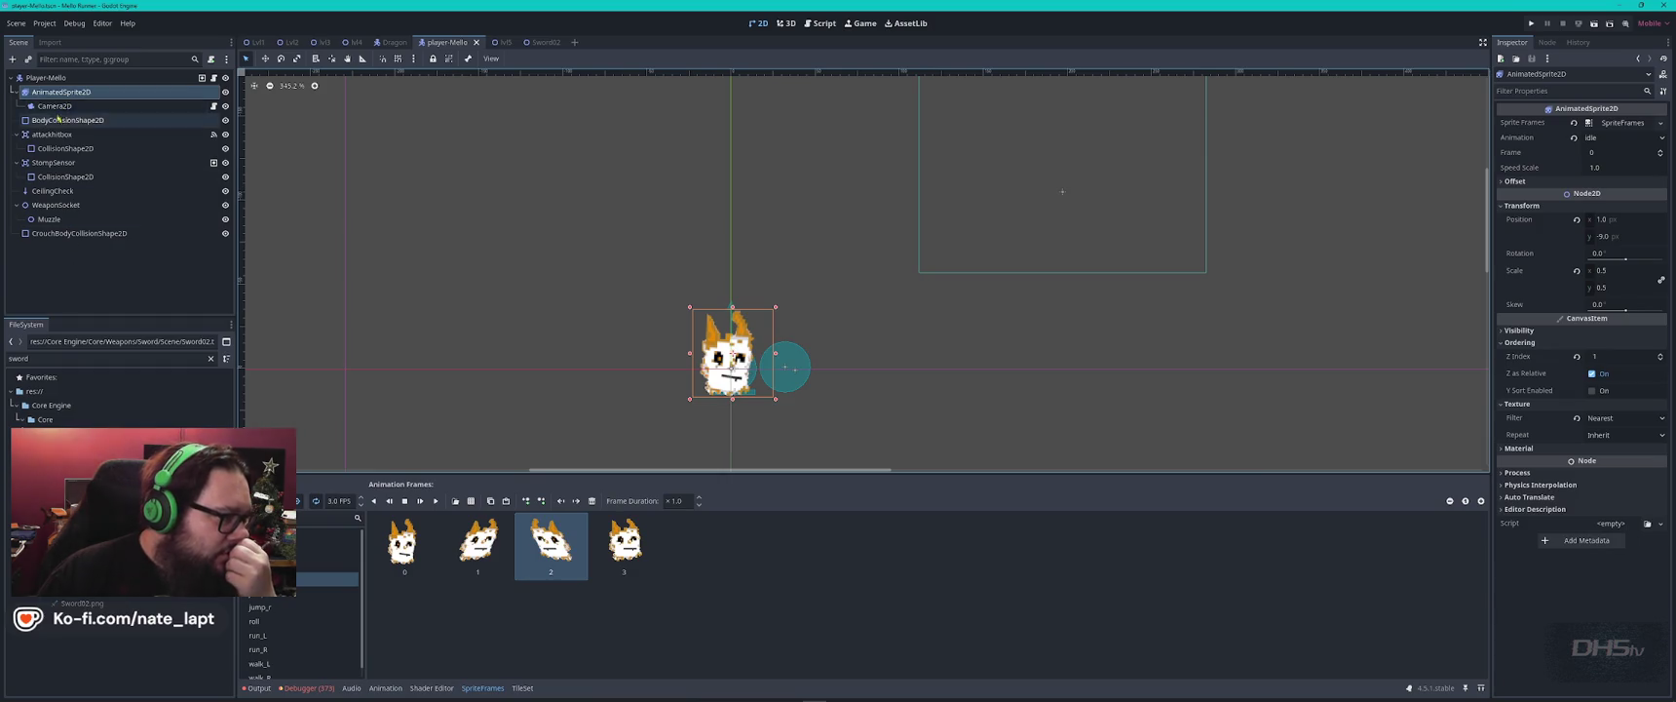
left_click(47, 78)
Add an Area2D child to the player and name it Blocking.
key("ctrl+a")
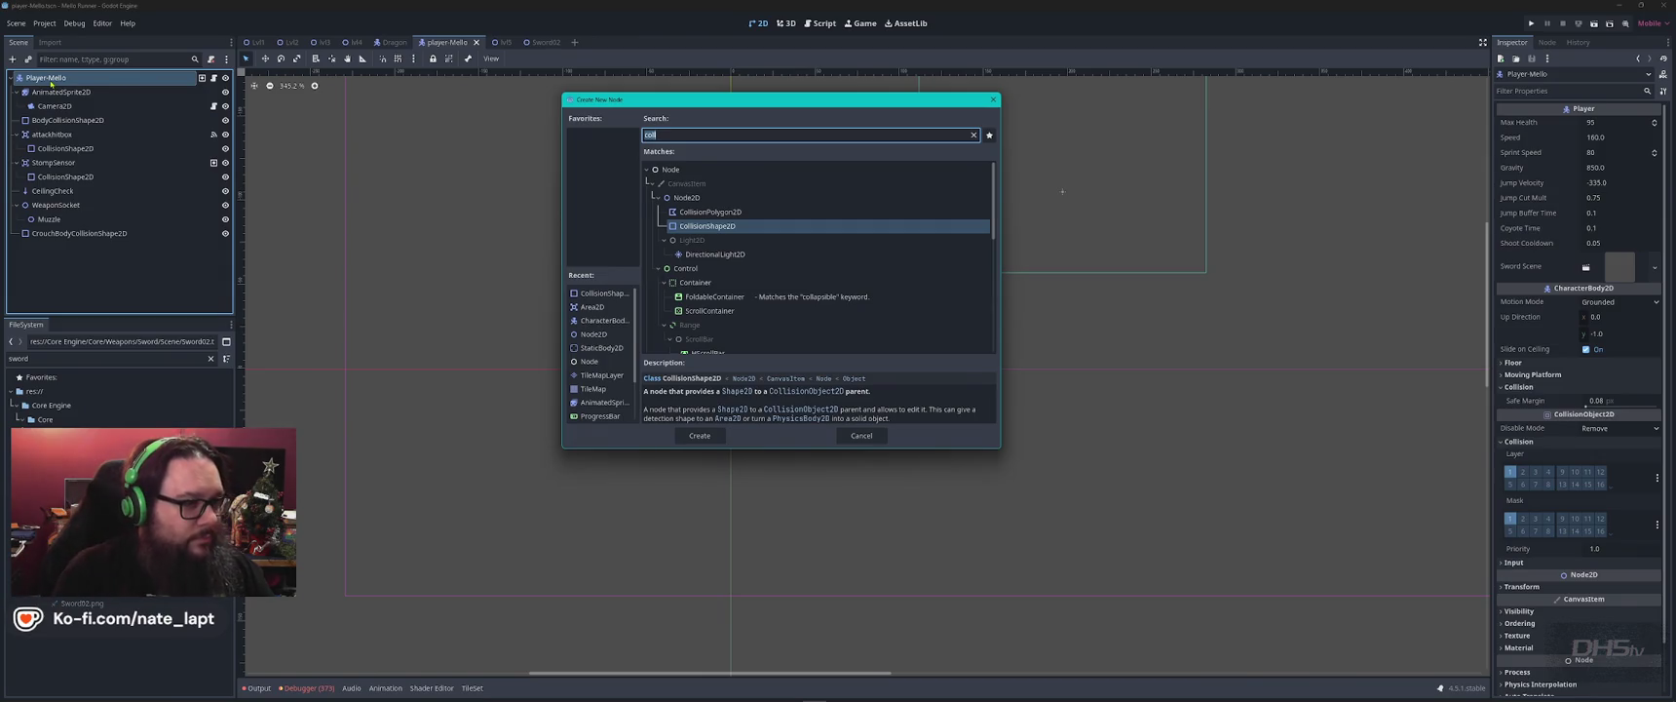
type("area")
key("Return")
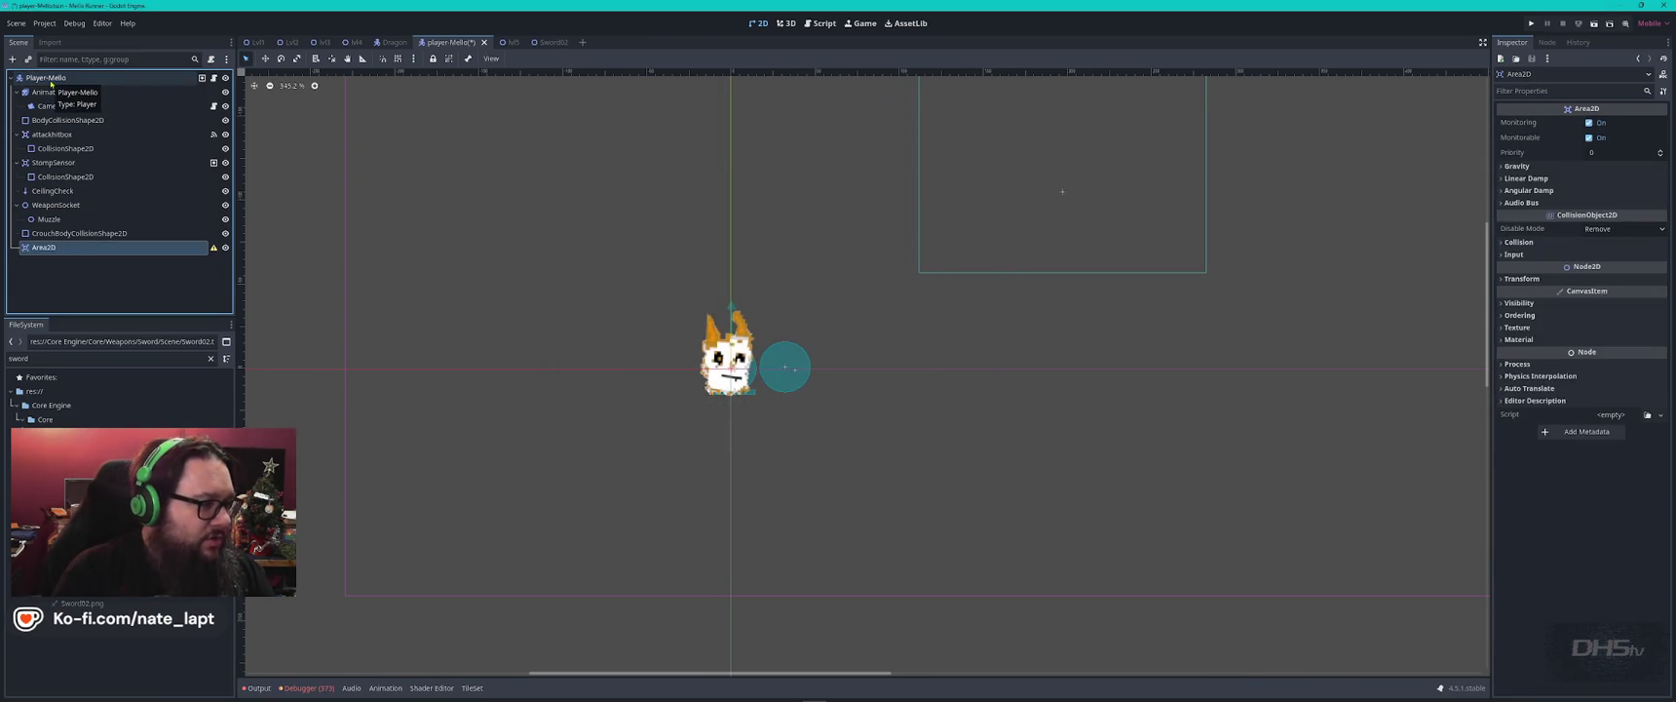
key("F2")
type("Slocking")
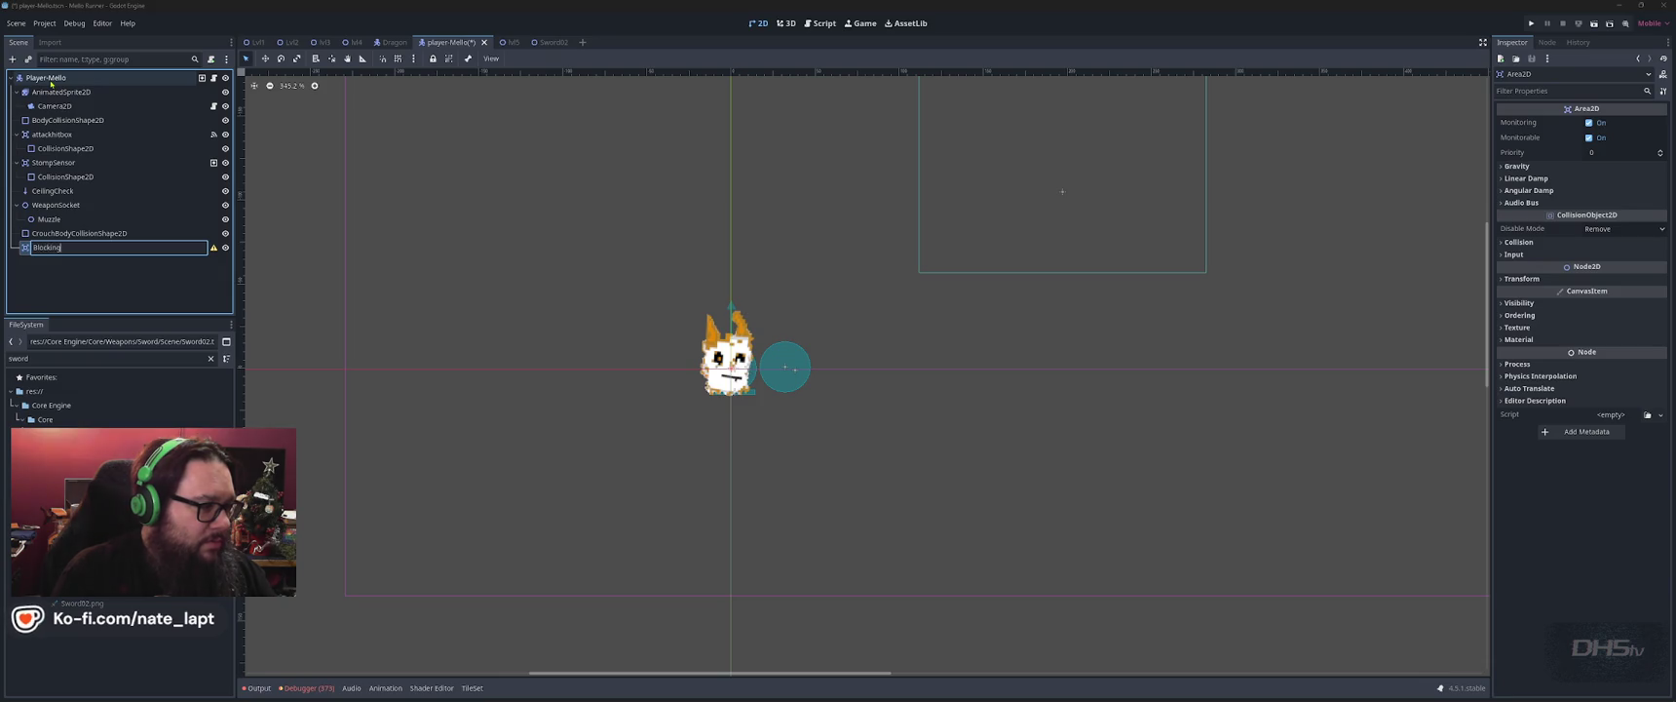
key("Return")
Add a CollisionShape2D under Blocking with a new CircleShape2D and shrink its radius.
key("ctrl+a")
type("Coll")
key("Return")
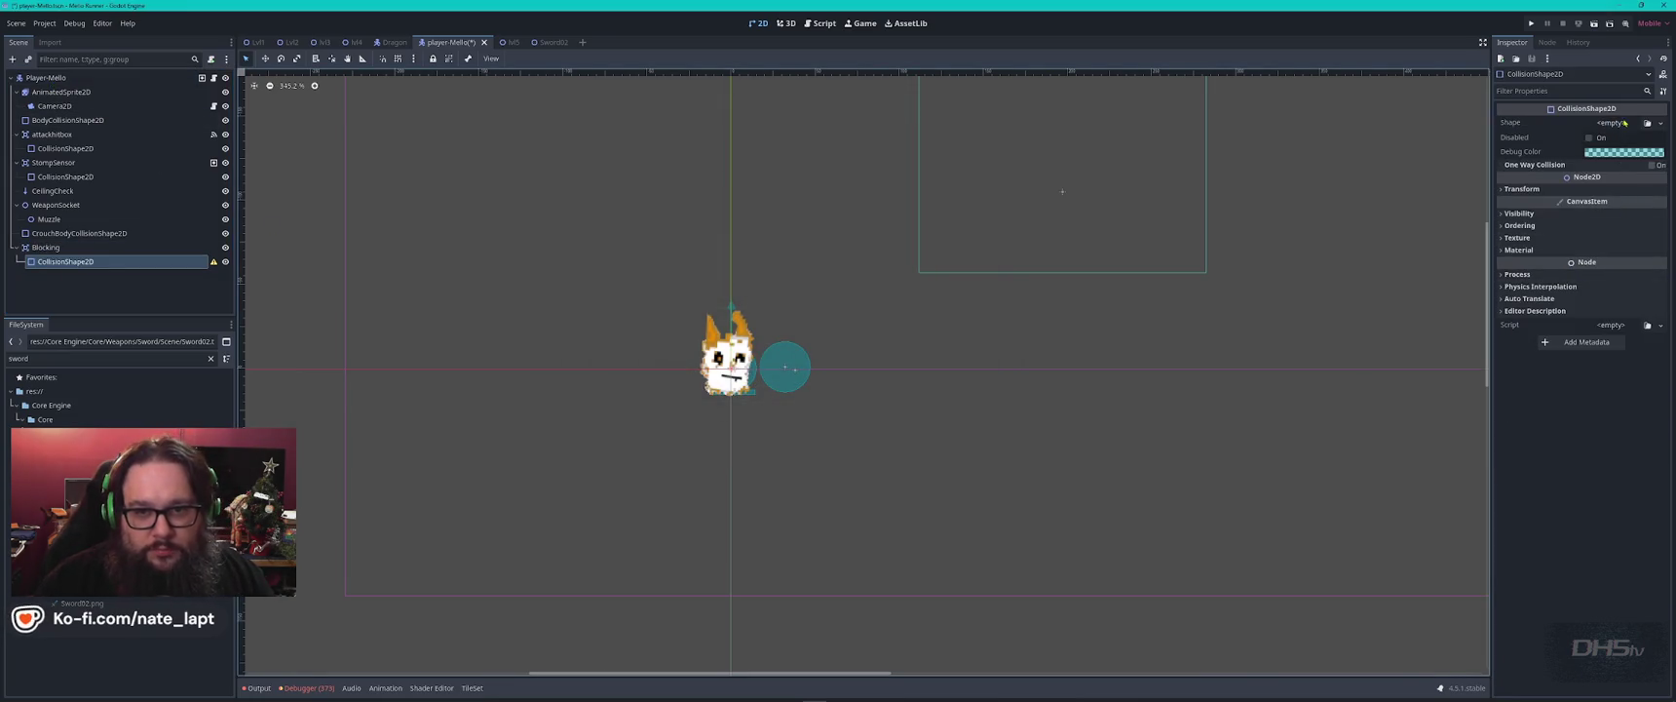
left_click(1660, 123)
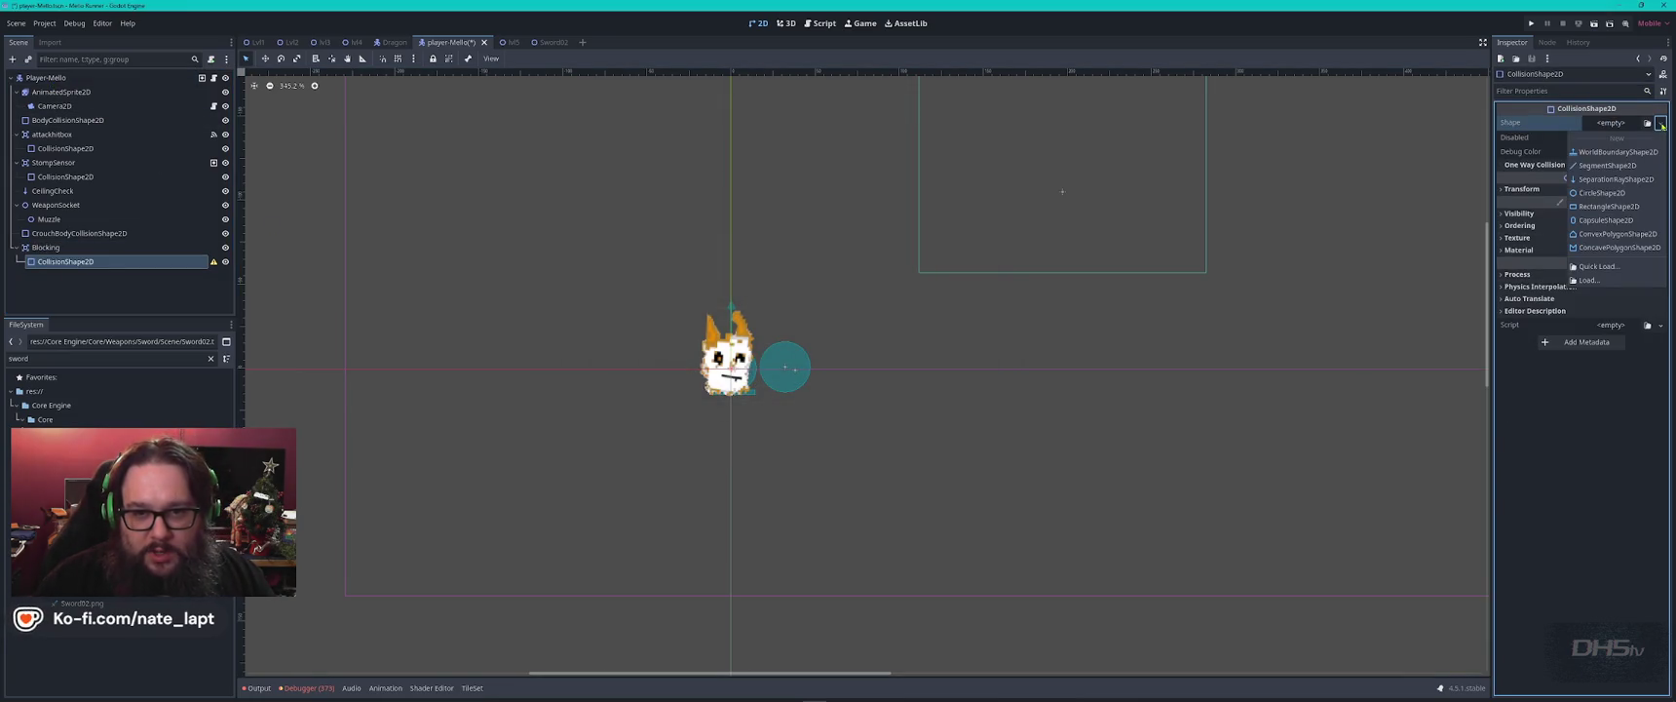
left_click(1620, 194)
scroll(784, 331, "down", 3)
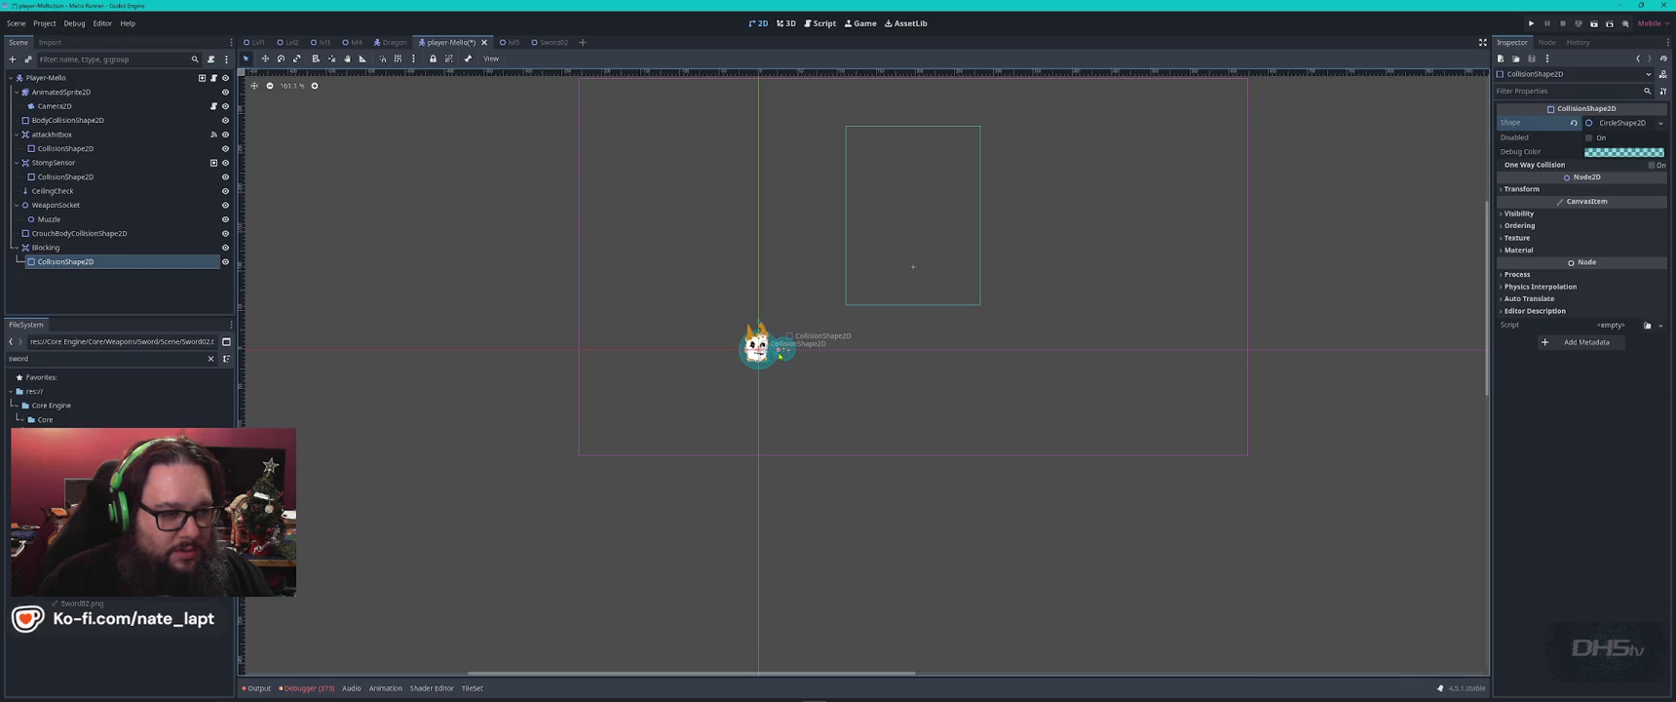
scroll(770, 368, "up", 6)
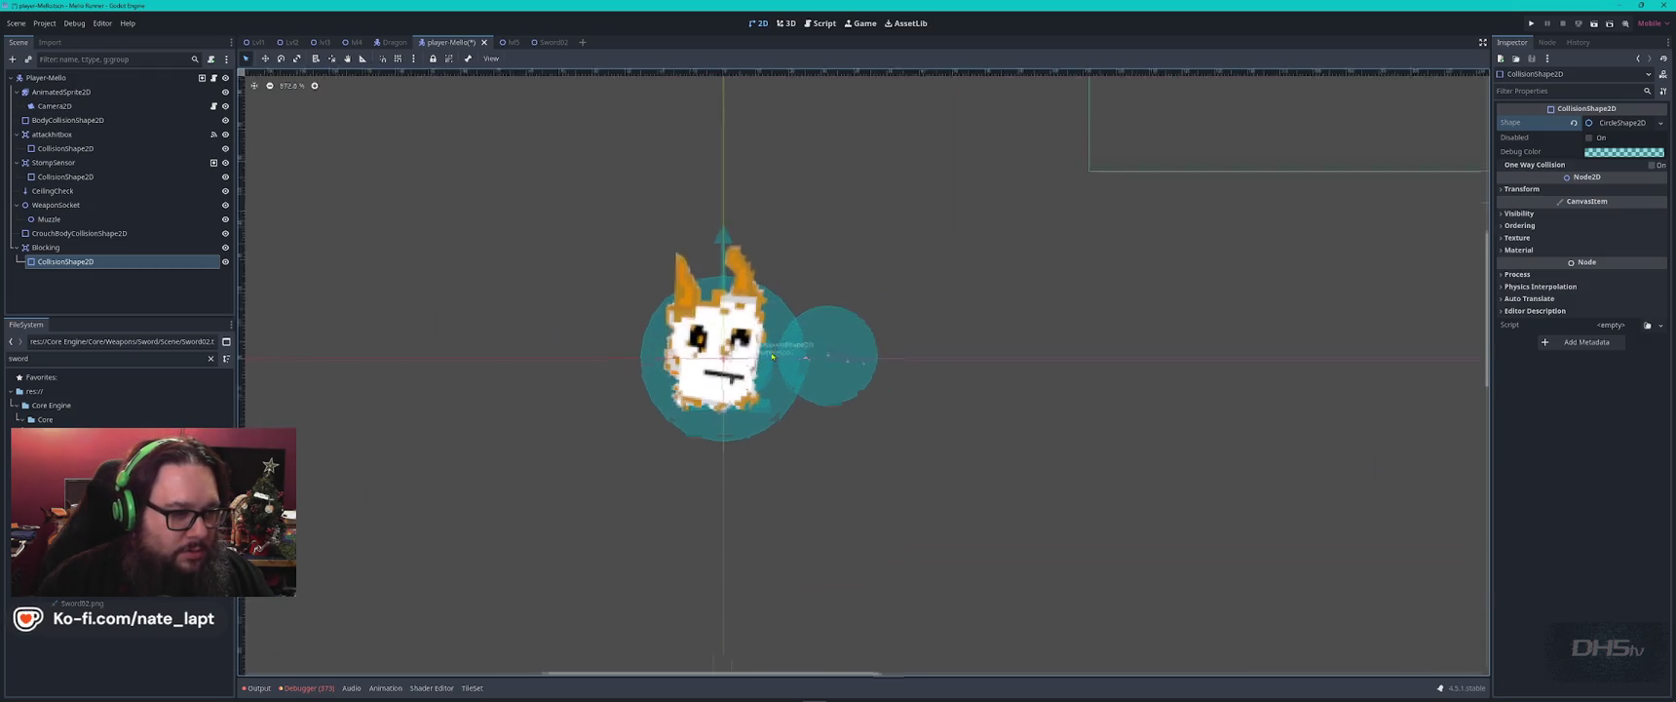
left_click_drag(795, 426, 780, 408)
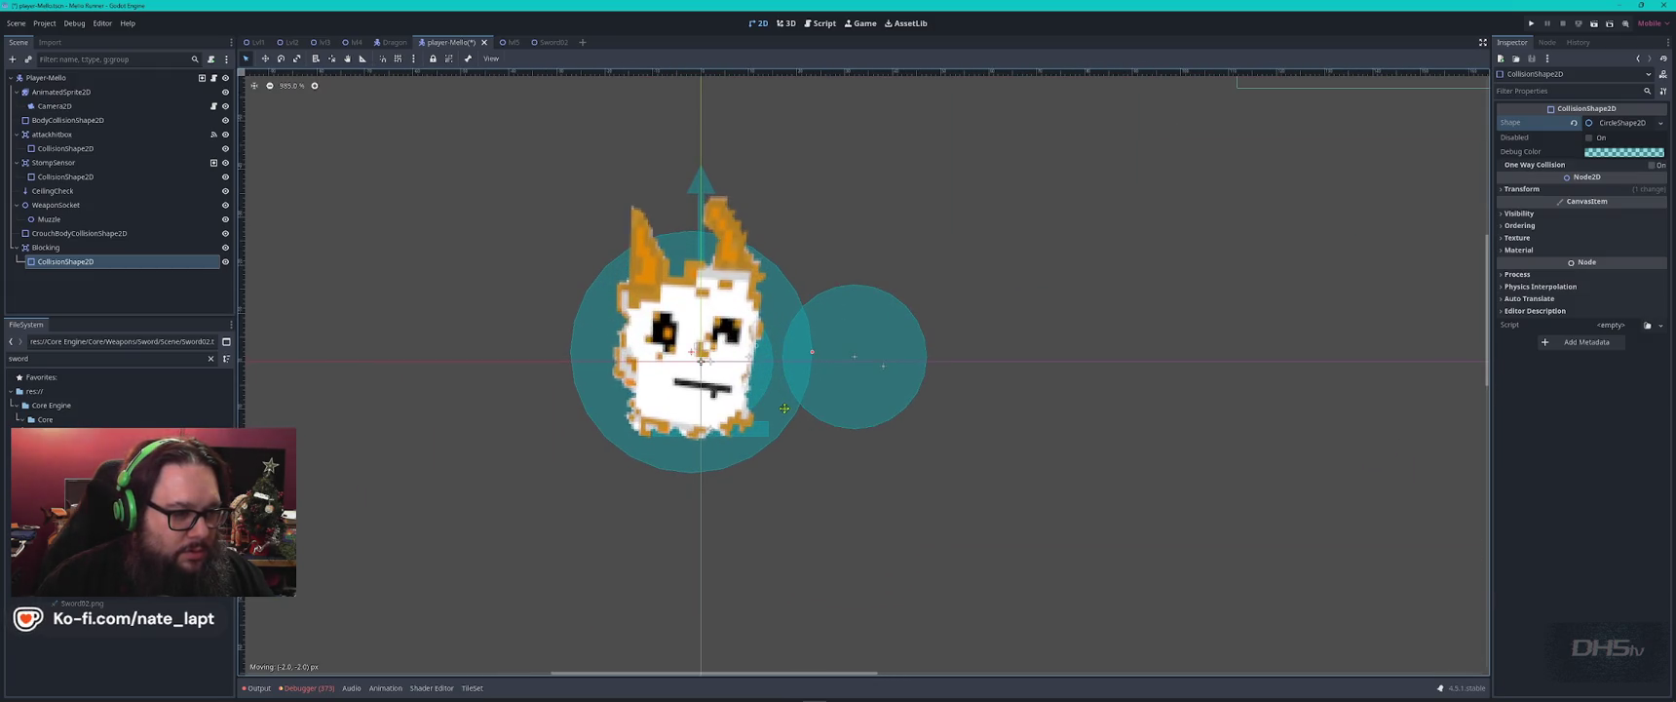
mouse_move(811, 352)
left_mouse_down()
mouse_move(778, 356)
mouse_move(791, 356)
mouse_move(771, 399)
mouse_move(797, 362)
mouse_move(775, 401)
left_mouse_up()
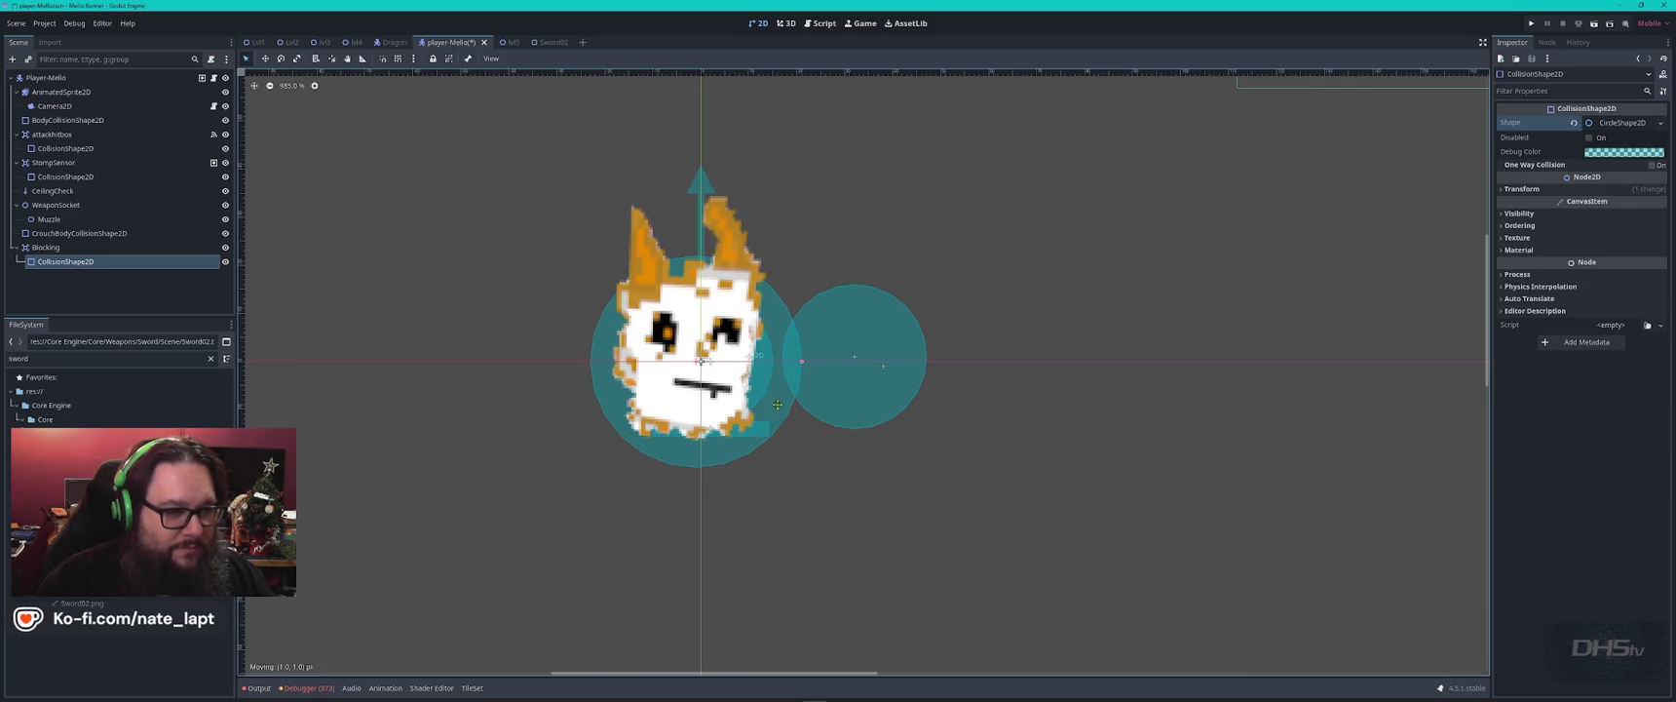
With the cat sprite hidden, move and shrink the circle over the body, then unhide it.
left_click(225, 93)
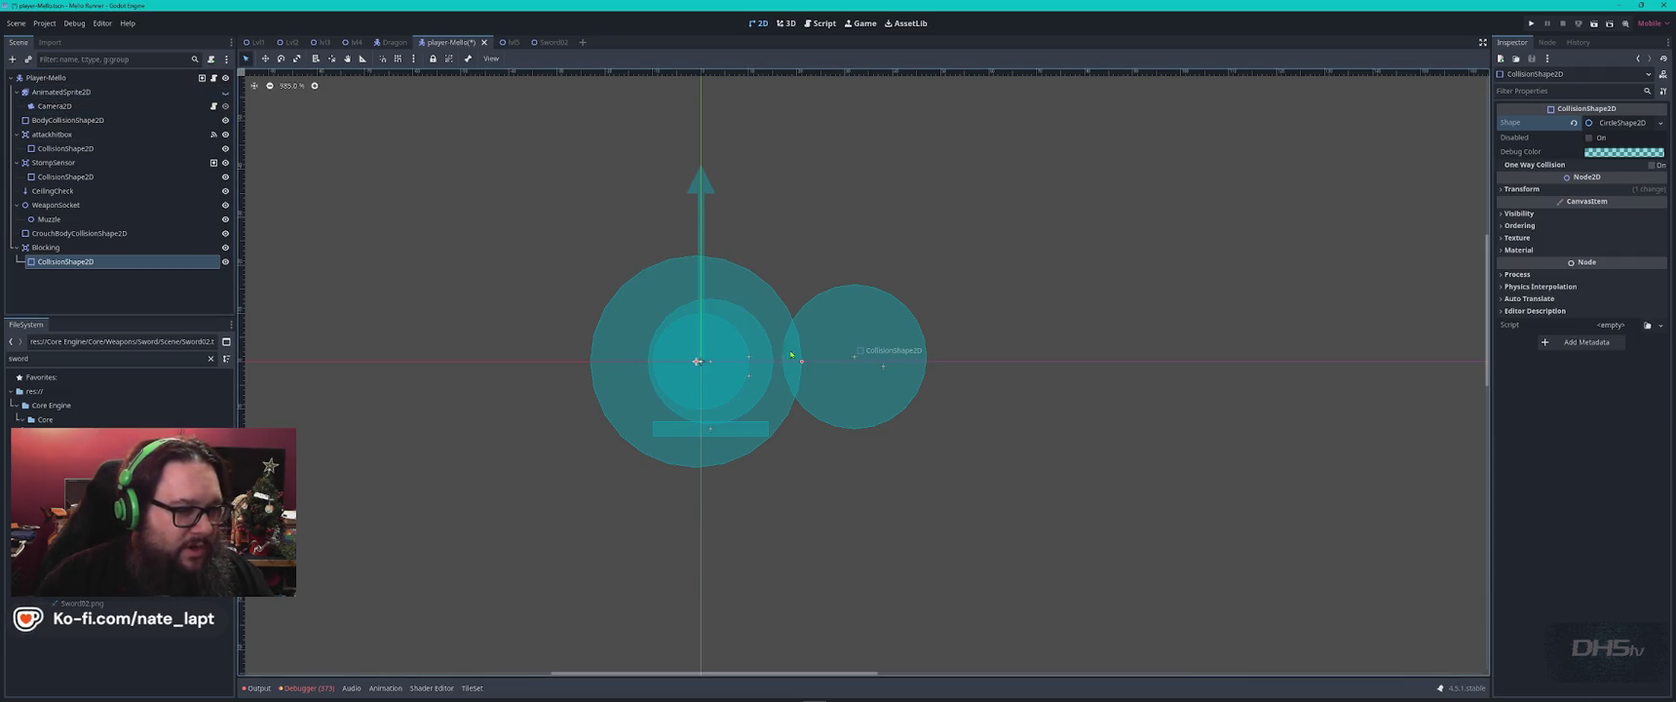
mouse_move(633, 313)
left_mouse_down()
mouse_move(682, 328)
mouse_move(646, 328)
left_mouse_up()
left_click_drag(816, 375, 801, 379)
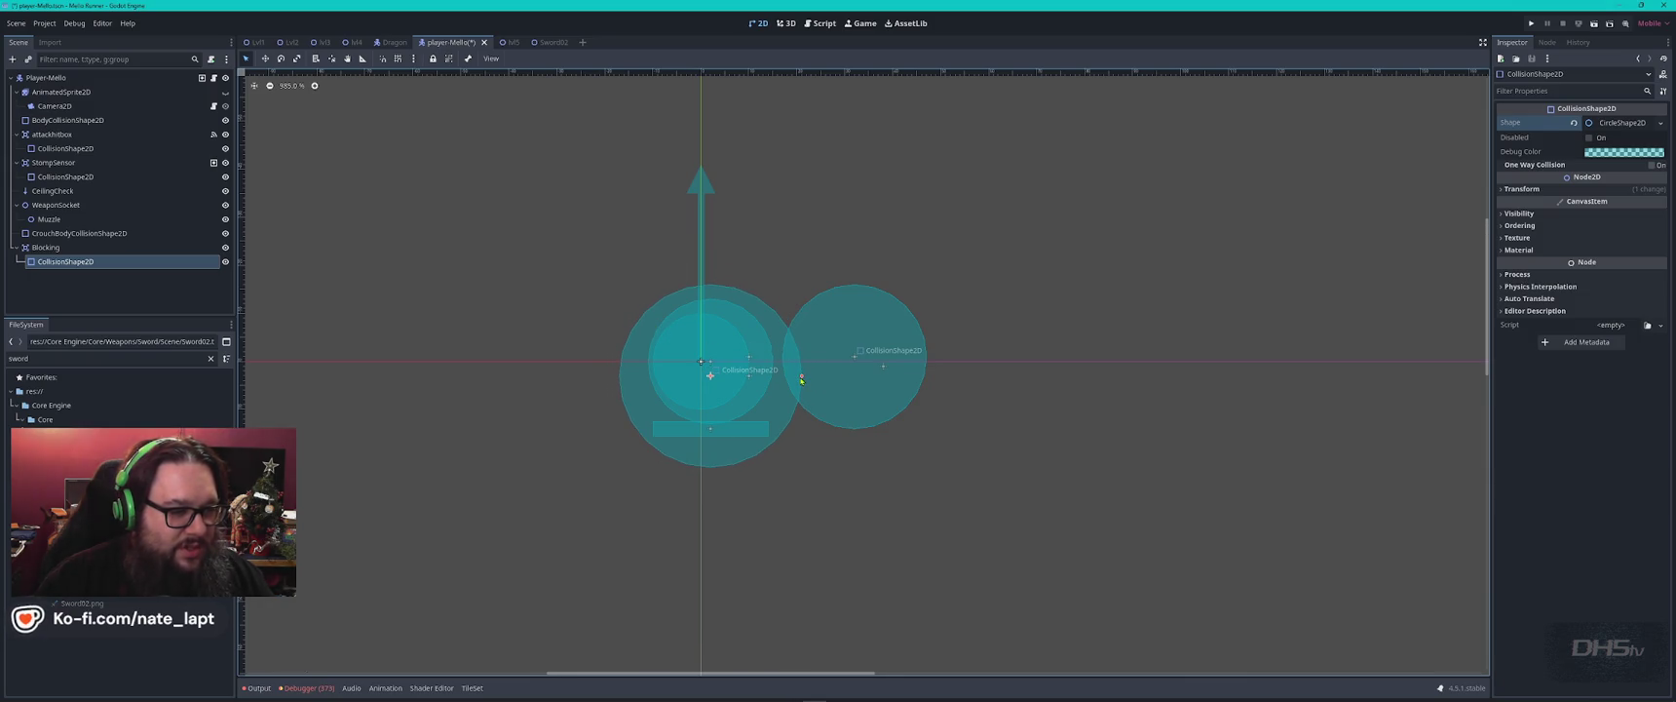
left_click(226, 92)
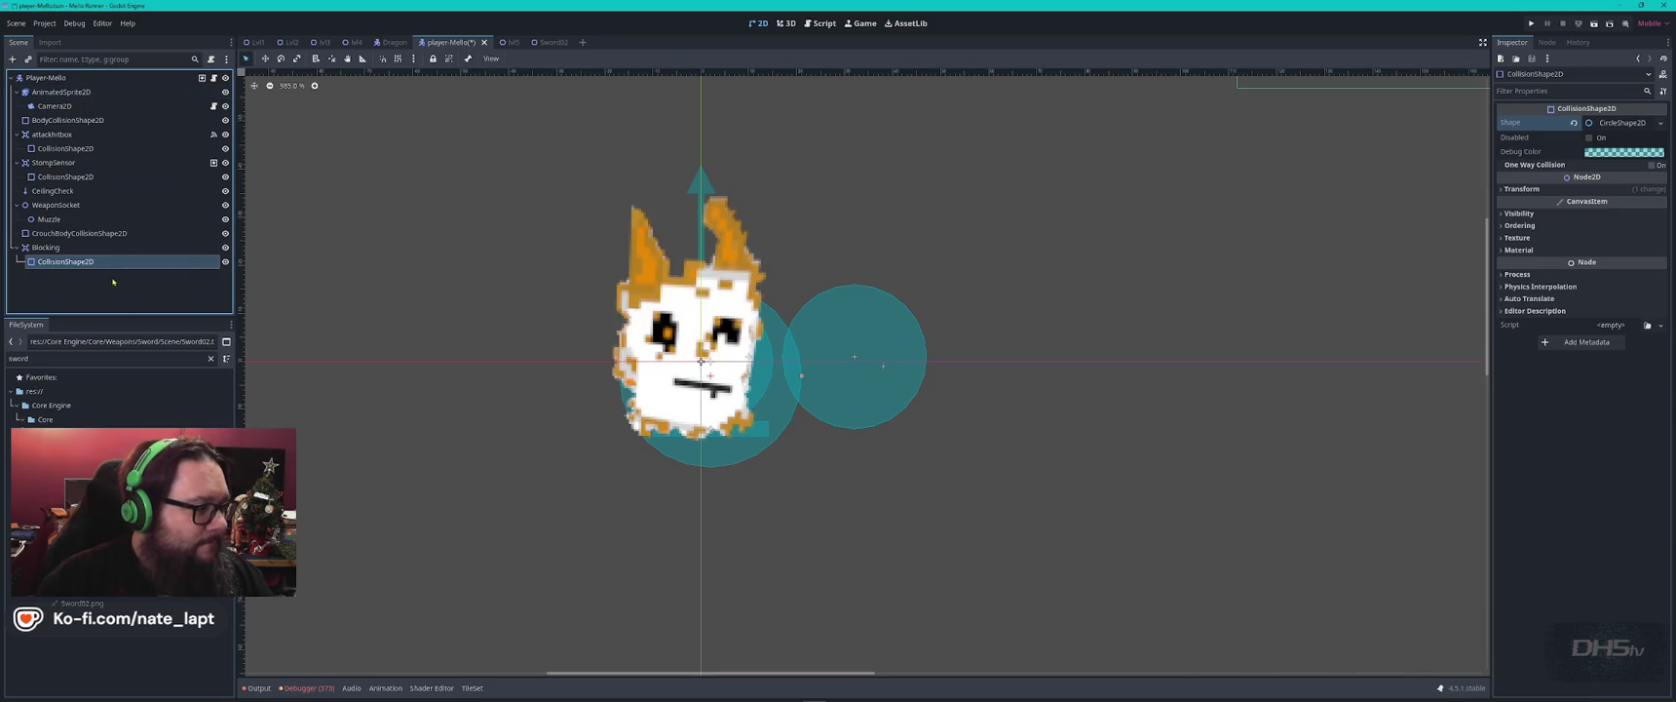
Rename the collision shape to BlockingAura, then switch to Visual Studio Code.
double_click(92, 263)
type("BlockingAura")
key("Return")
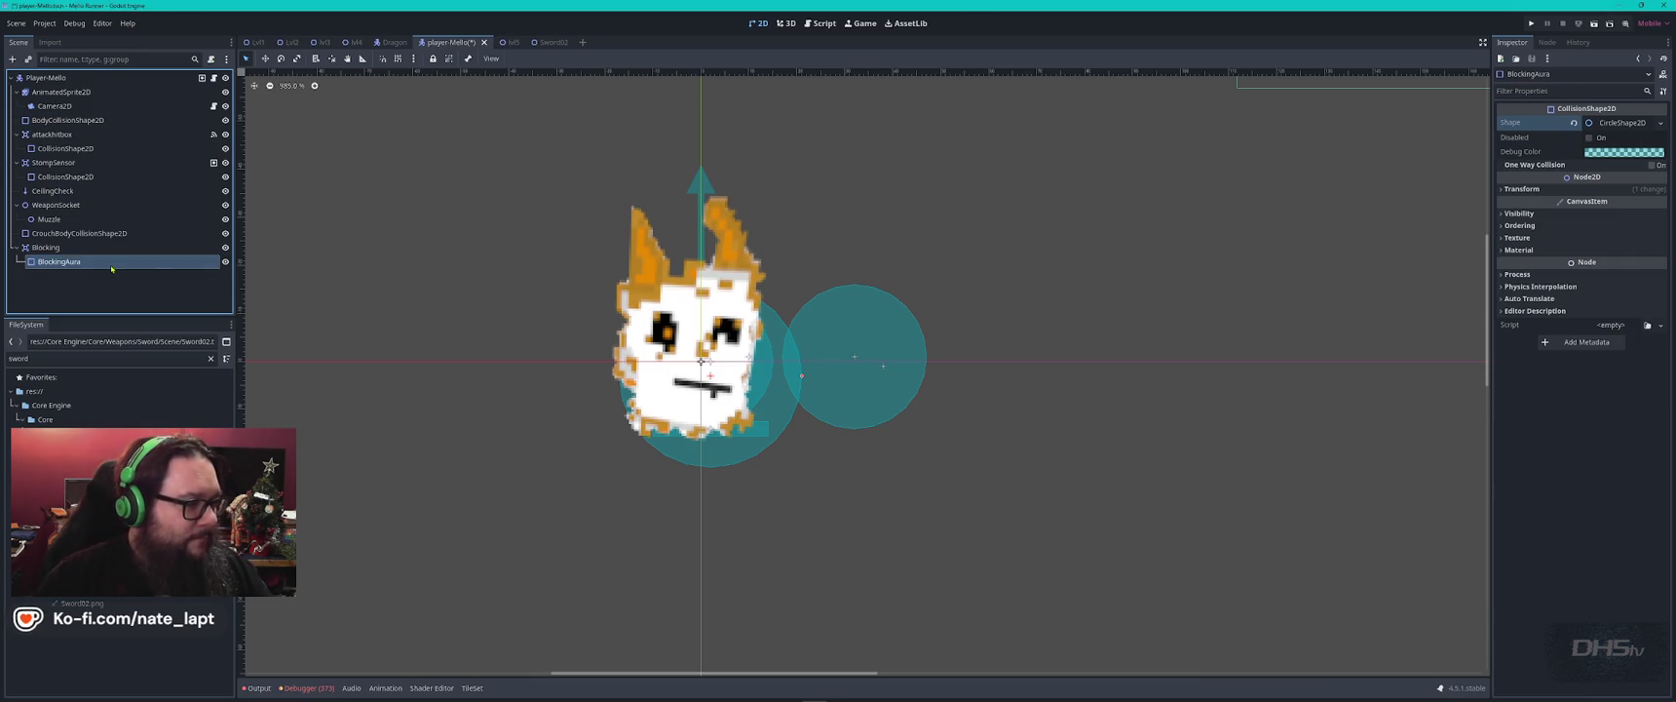
key("alt+Tab")
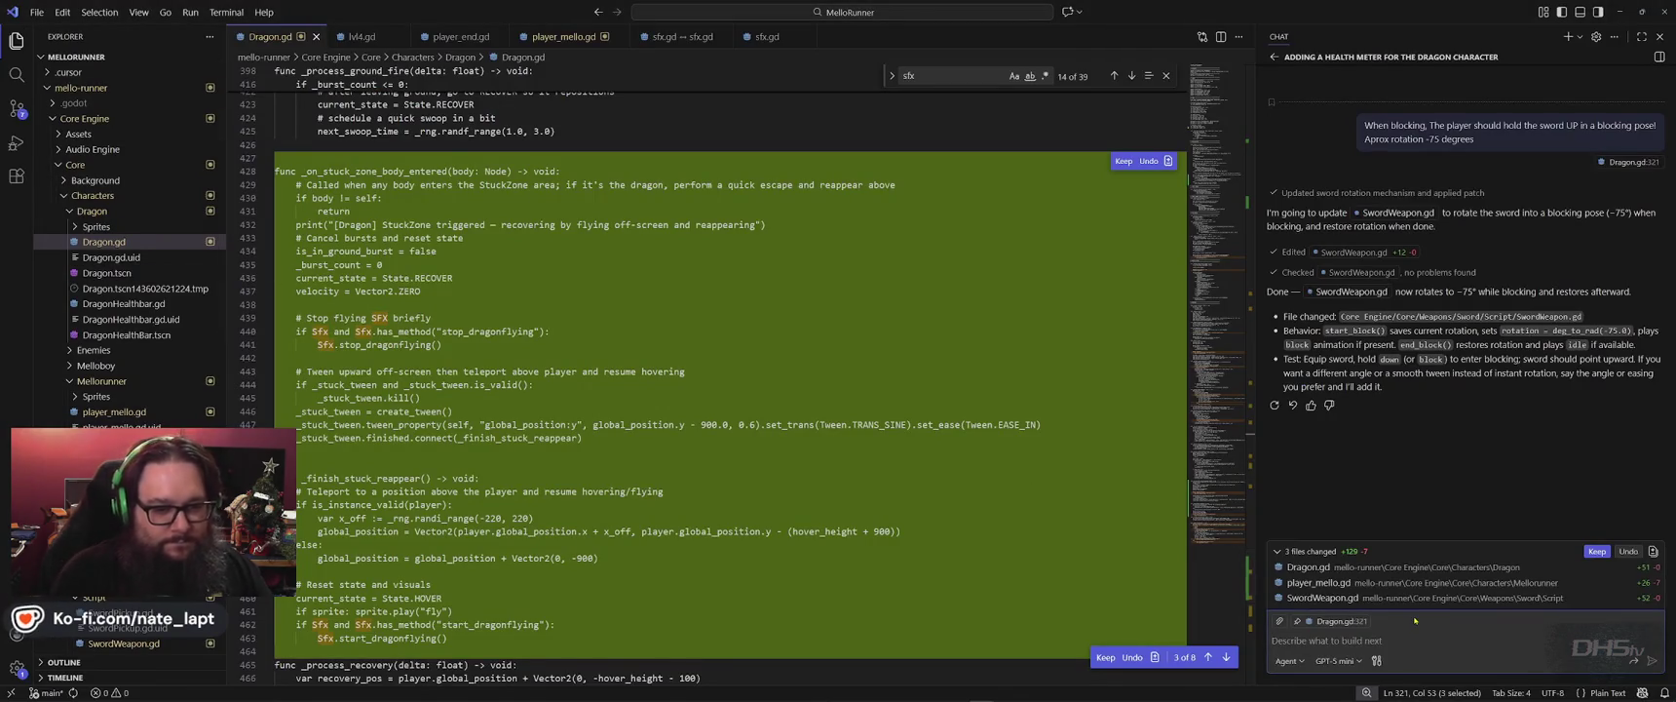
Ask for a blocking hitbox that makes the player fully protected from all attacks while blocking.
type("For the blo")
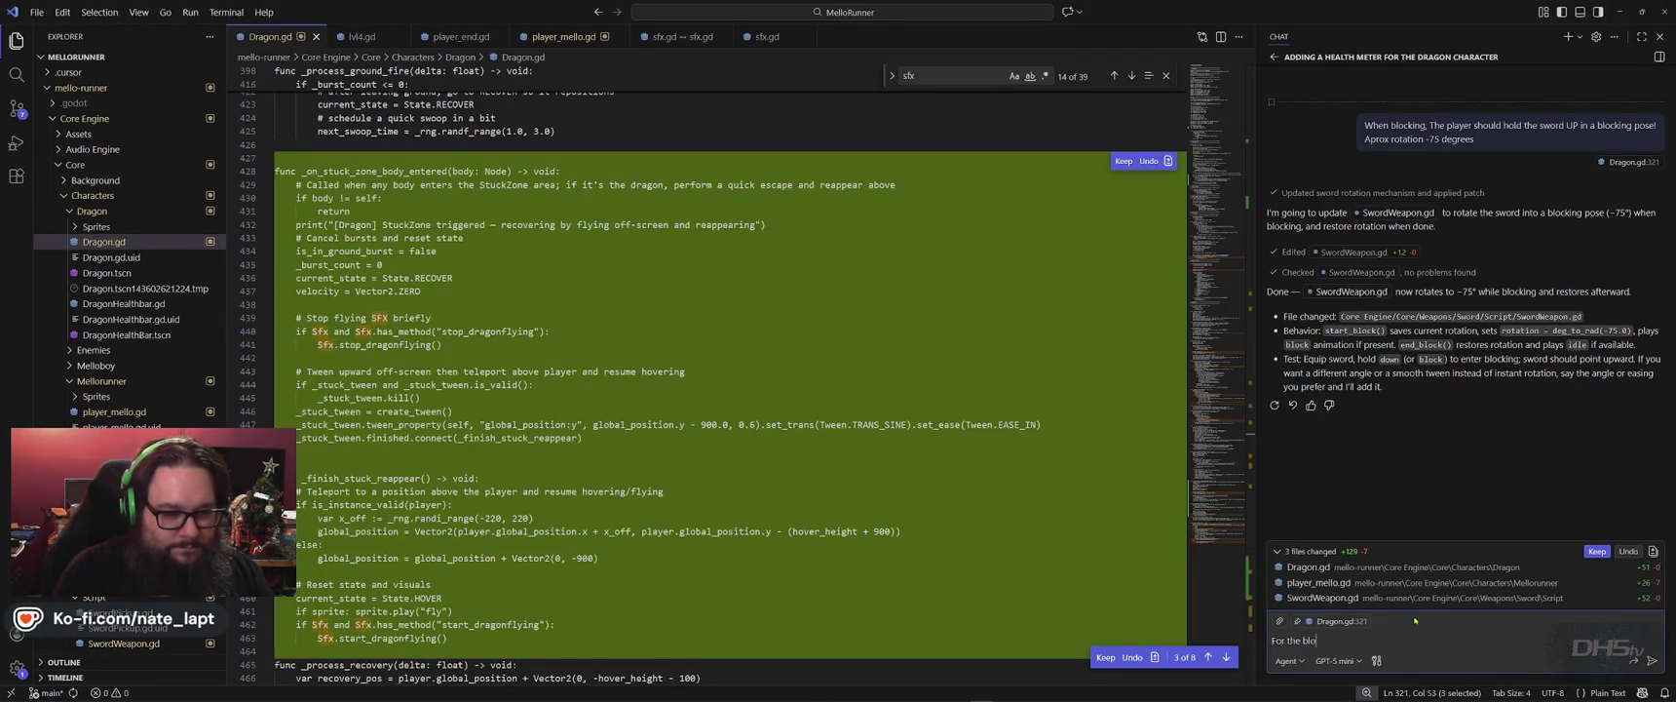
type("cking, Lets add a blocking hit")
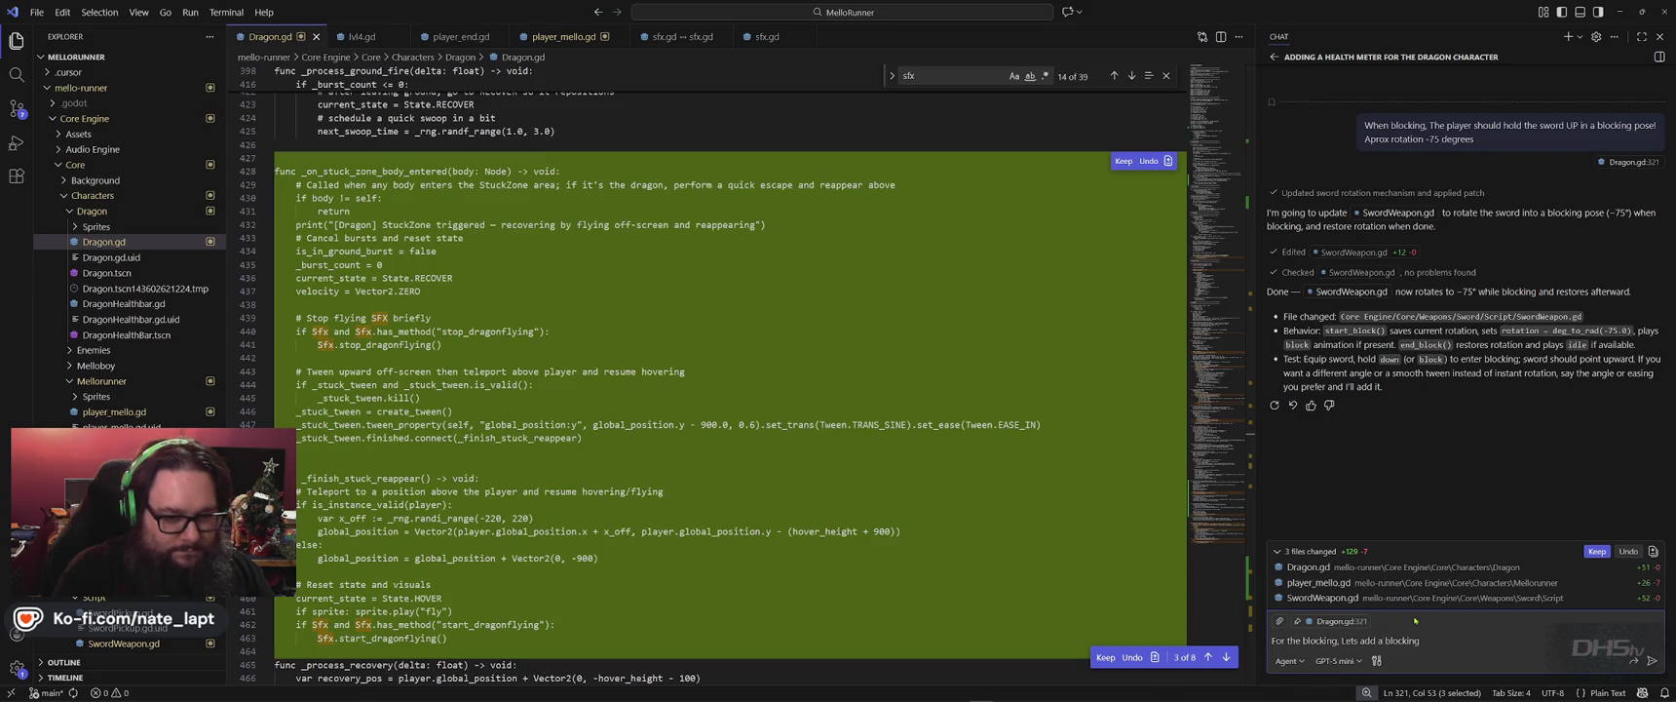
type("box")
type("As in, when ")
type("the player is blo")
type("cking, t")
type("hey are fully p")
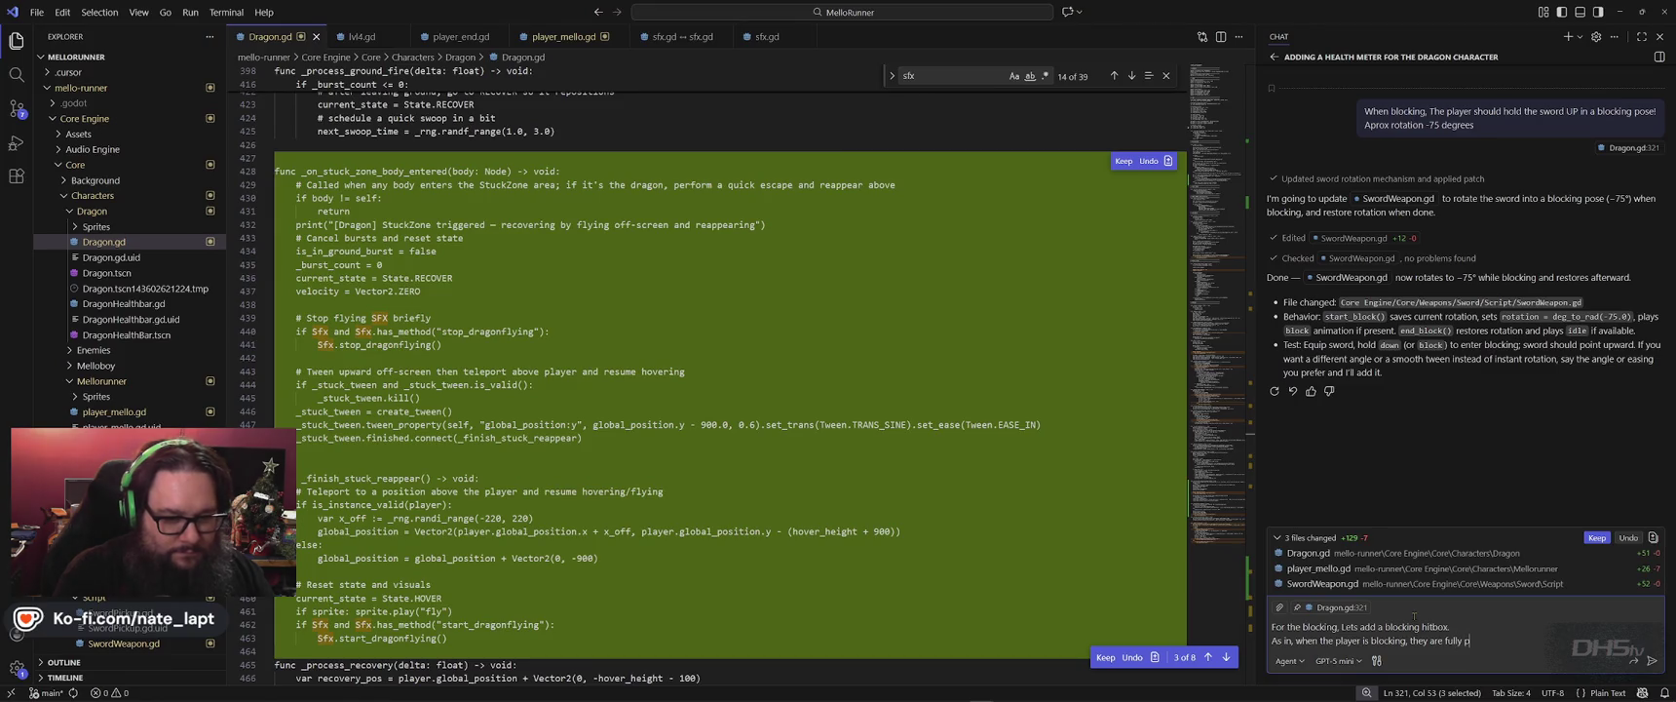
type("rotected from all attacks!")
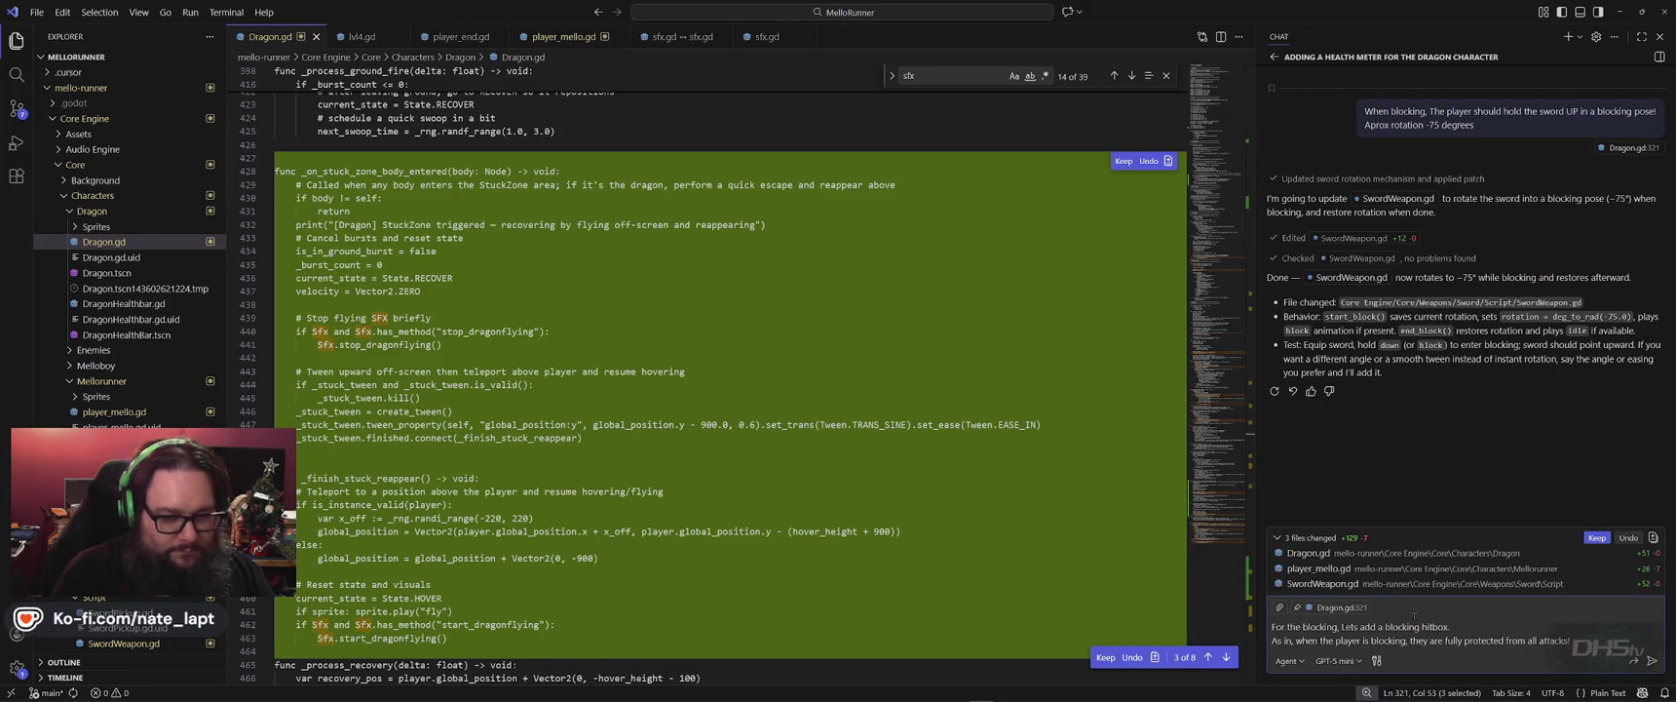
key("shift+Return")
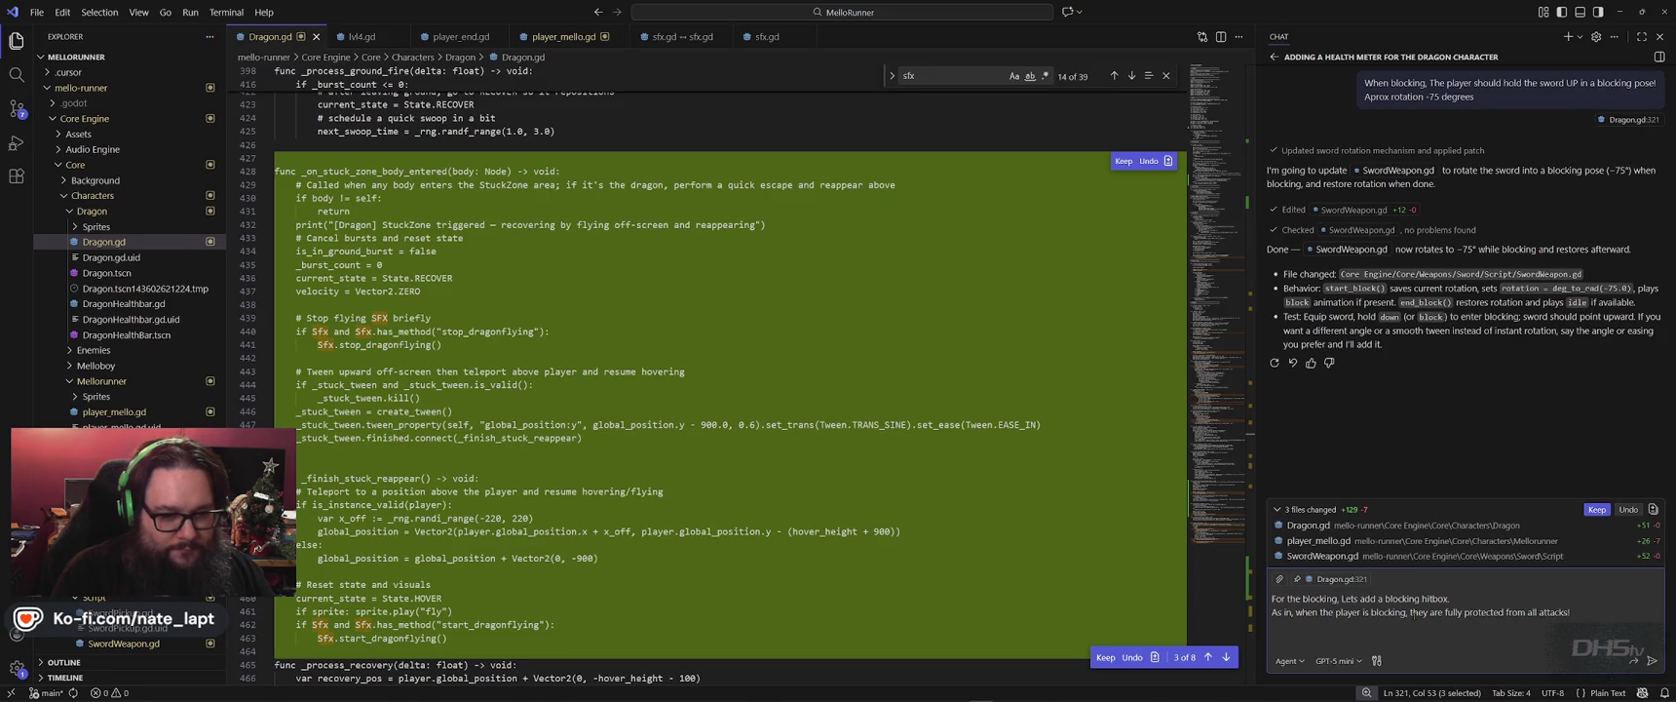
Name the Area2D 'Blocking' and its collision shape 'BlockingAura', and request a new meter.
type("The ")
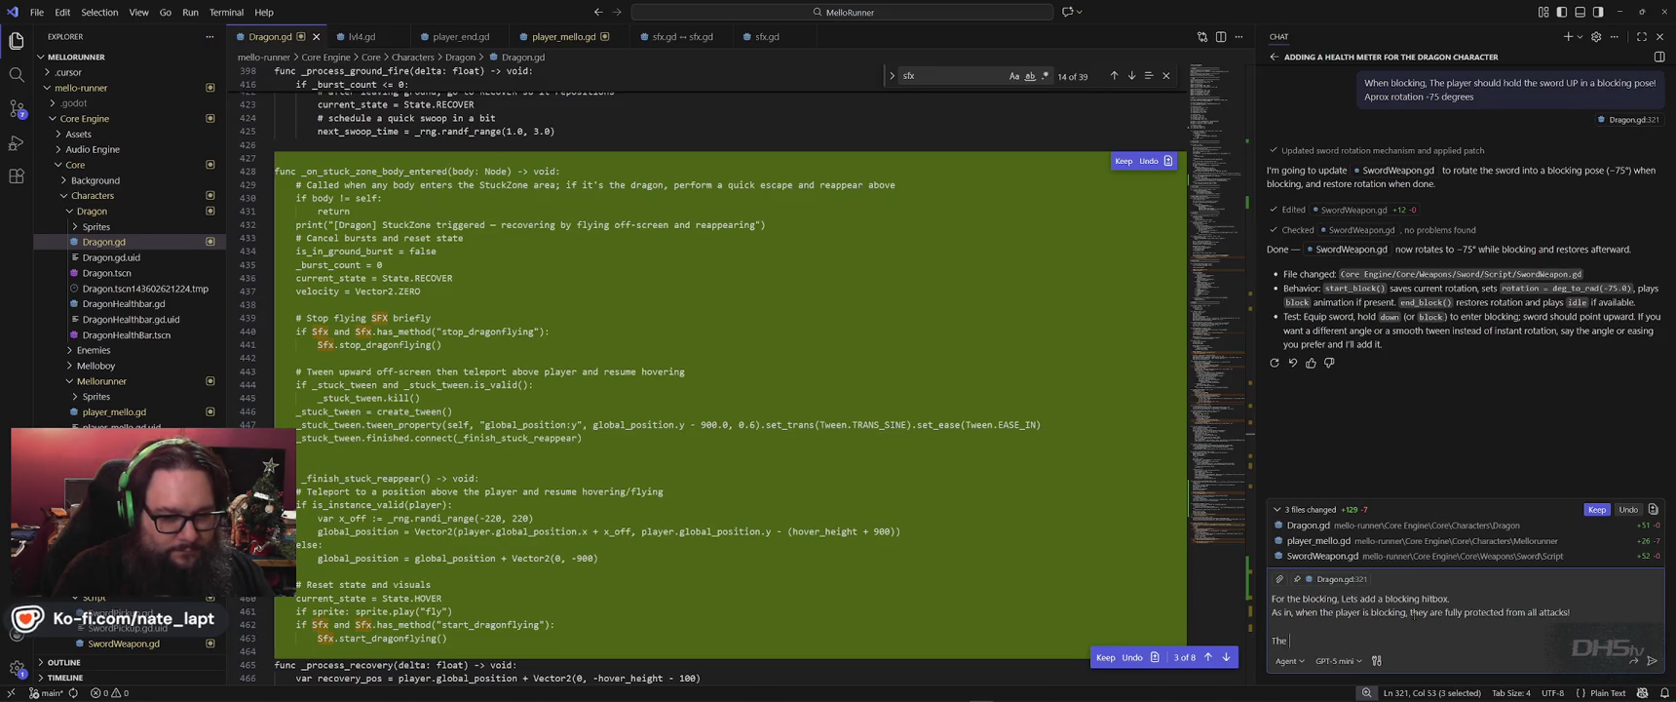
type("Area2")
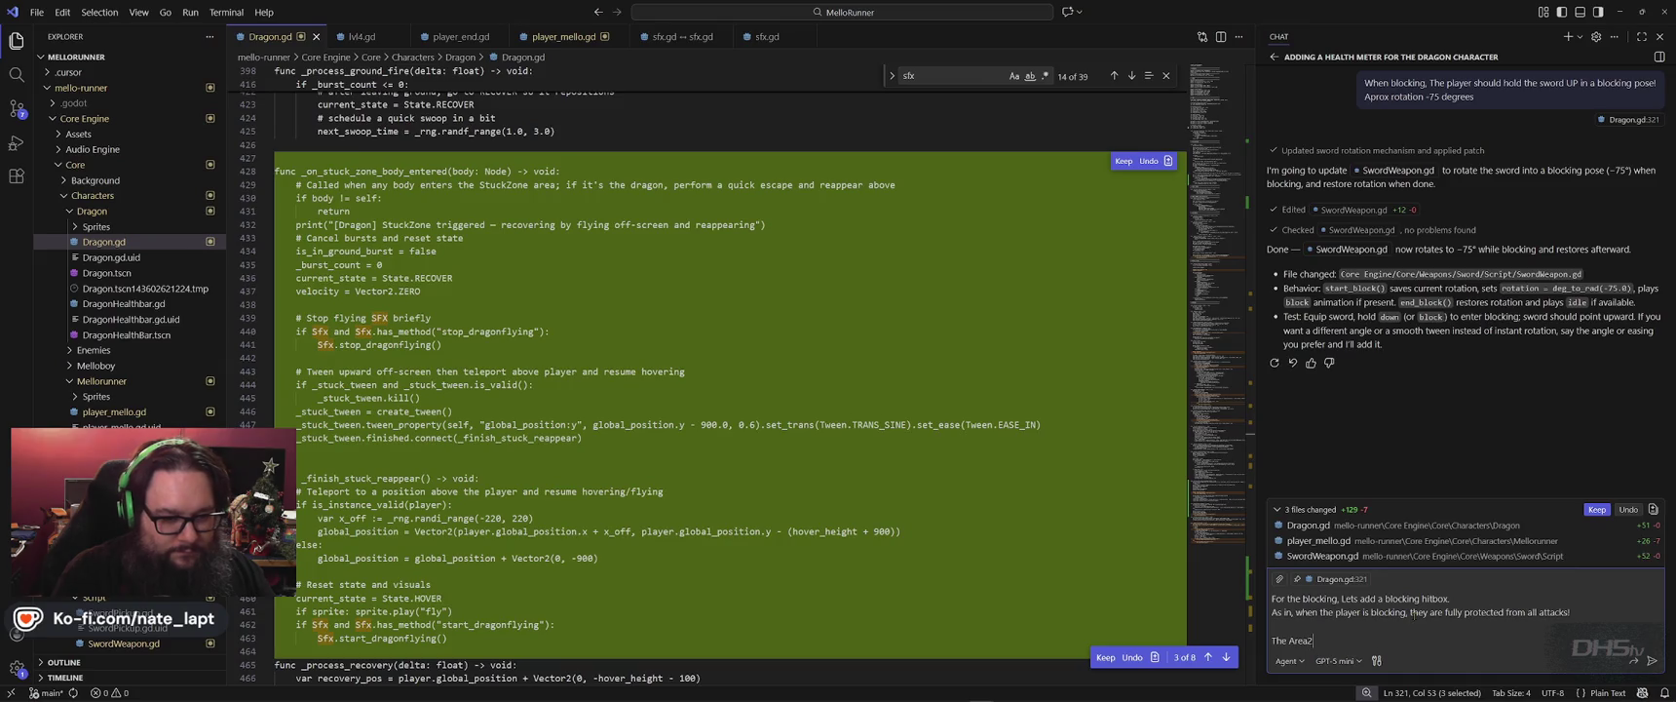
type("D will be called Blocking")
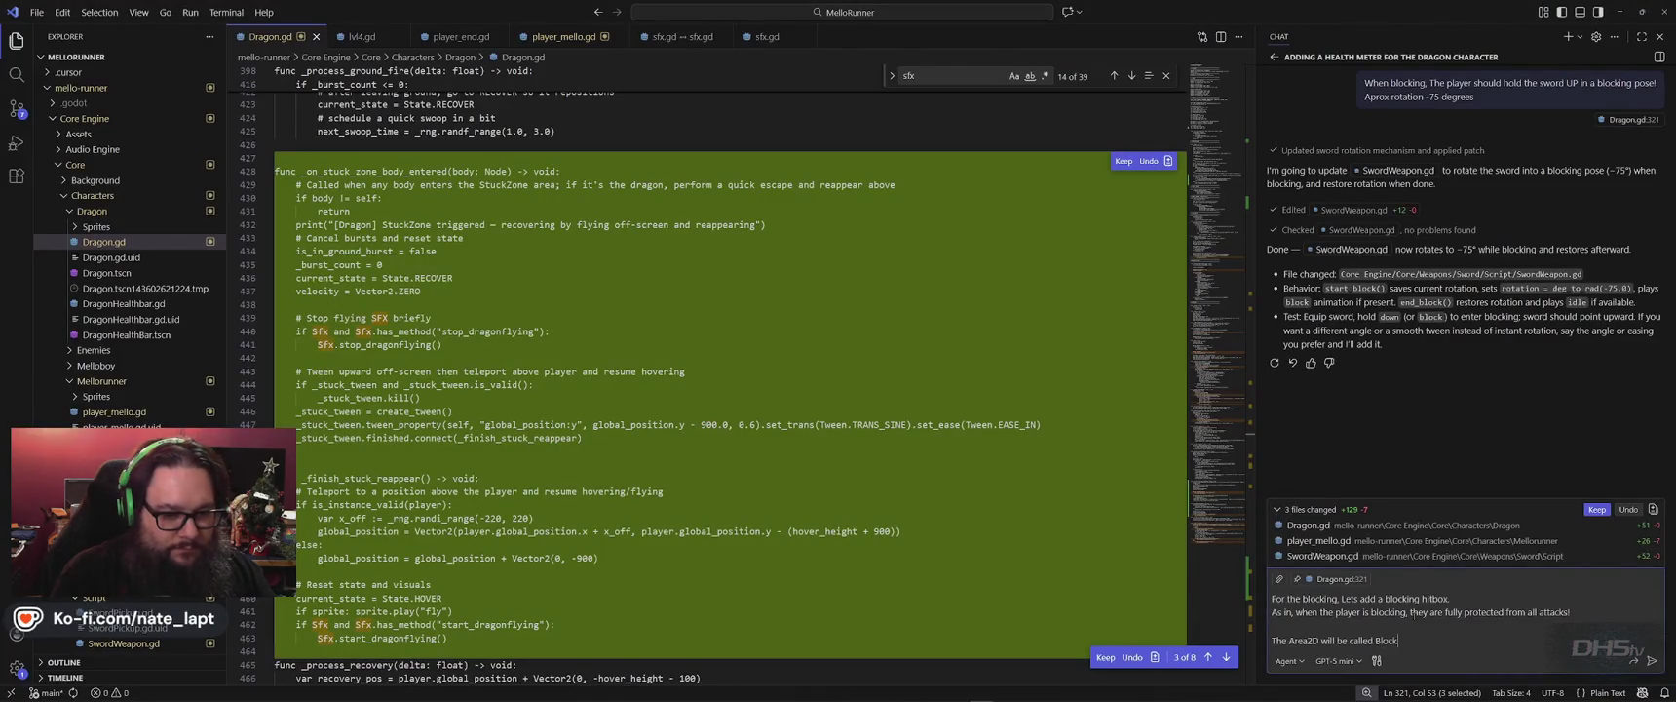
key("shift+Return")
type("The co")
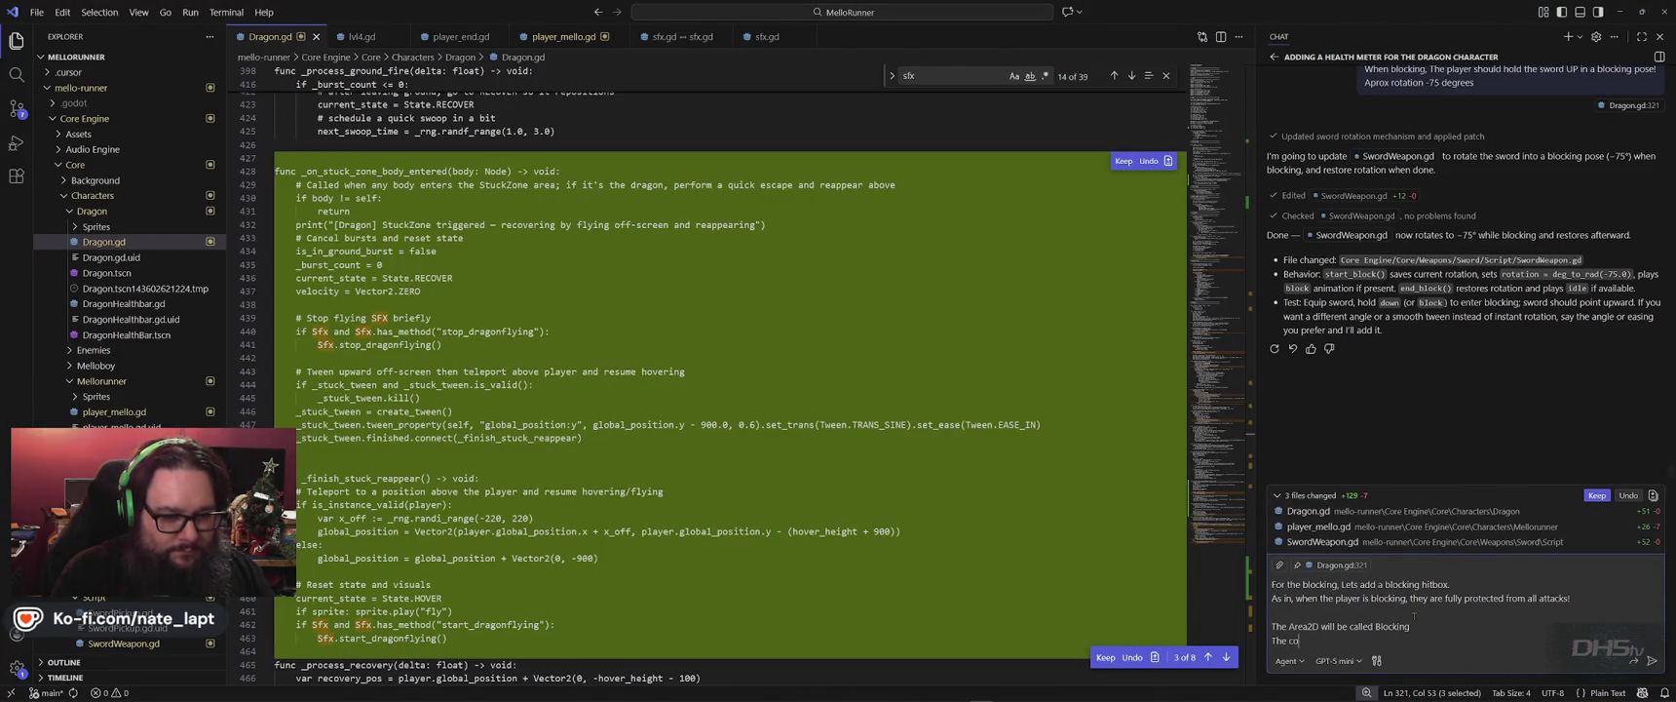
type("llision s")
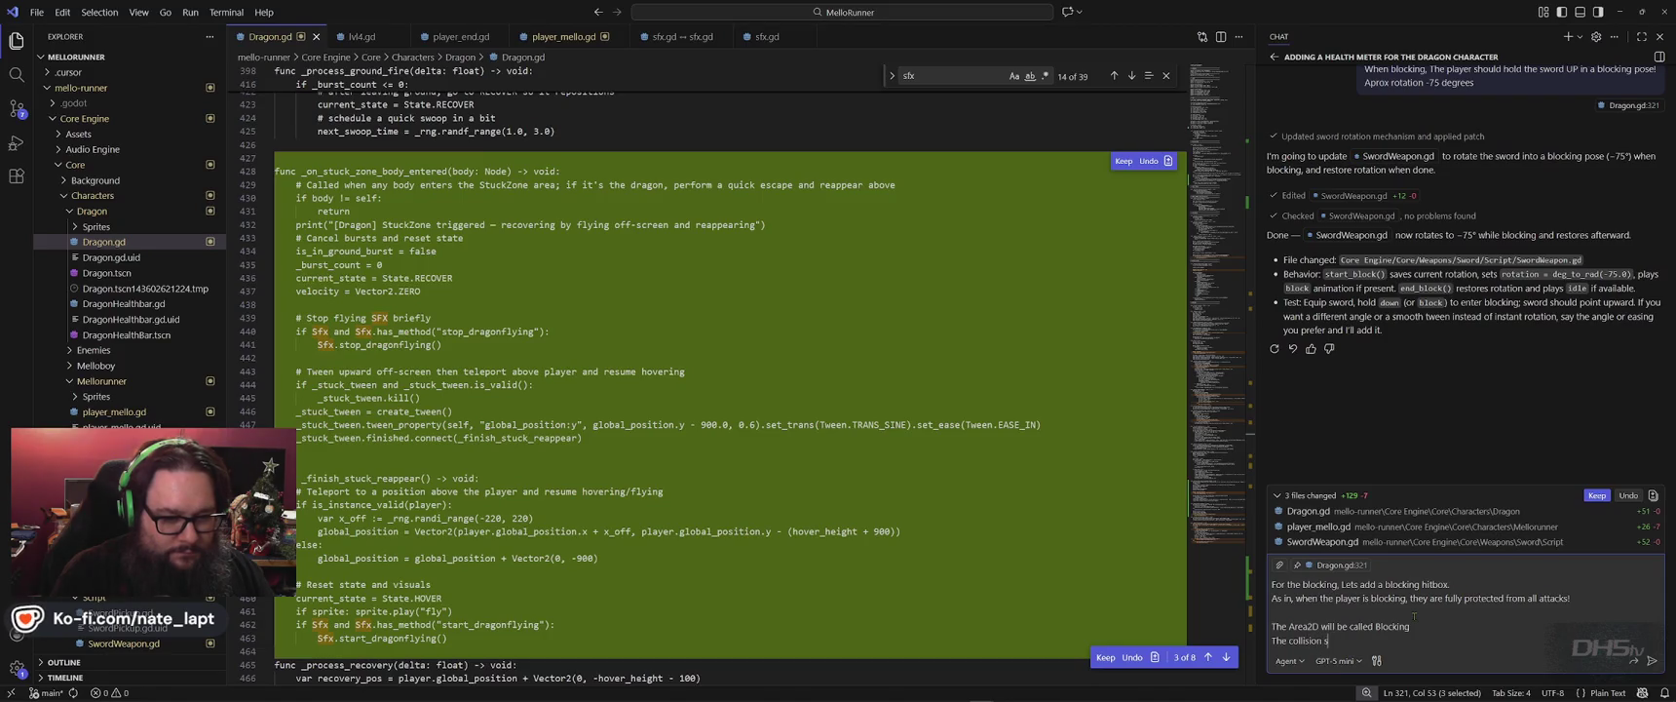
key("BackSpace")
key("BackSpace")
type("shape will")
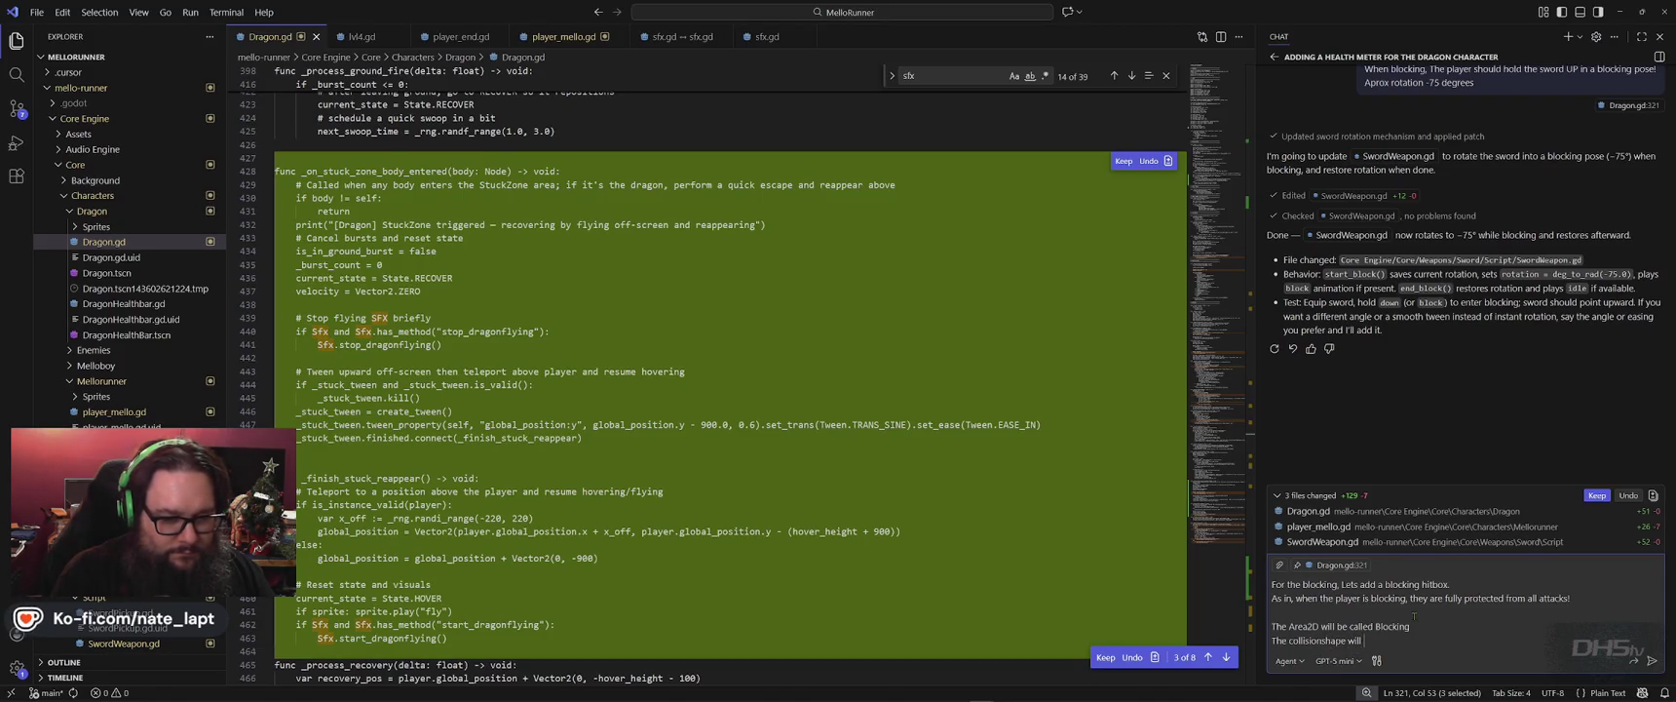
type(" be called \"BlockingAura\"")
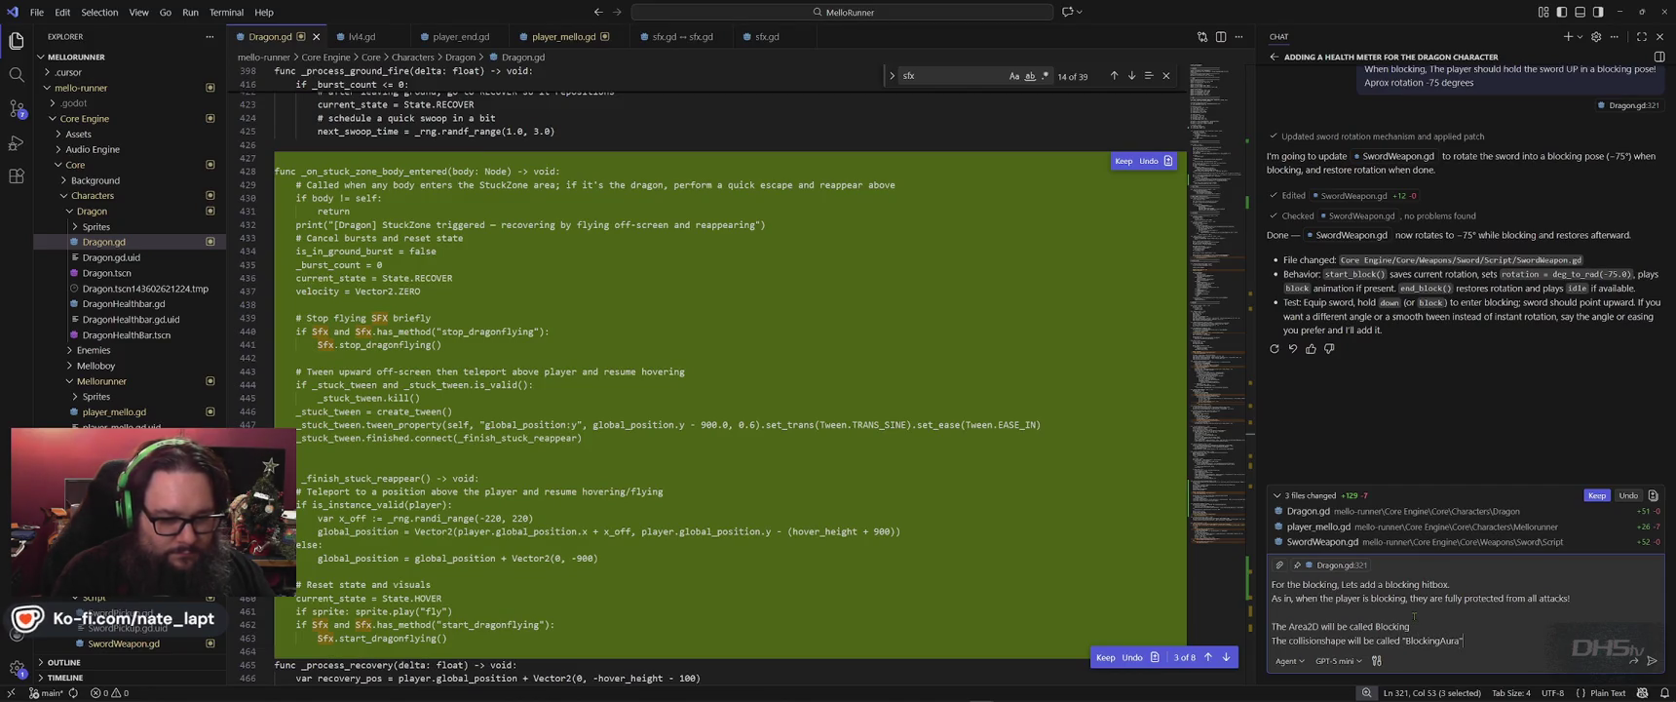
key("alt+Tab")
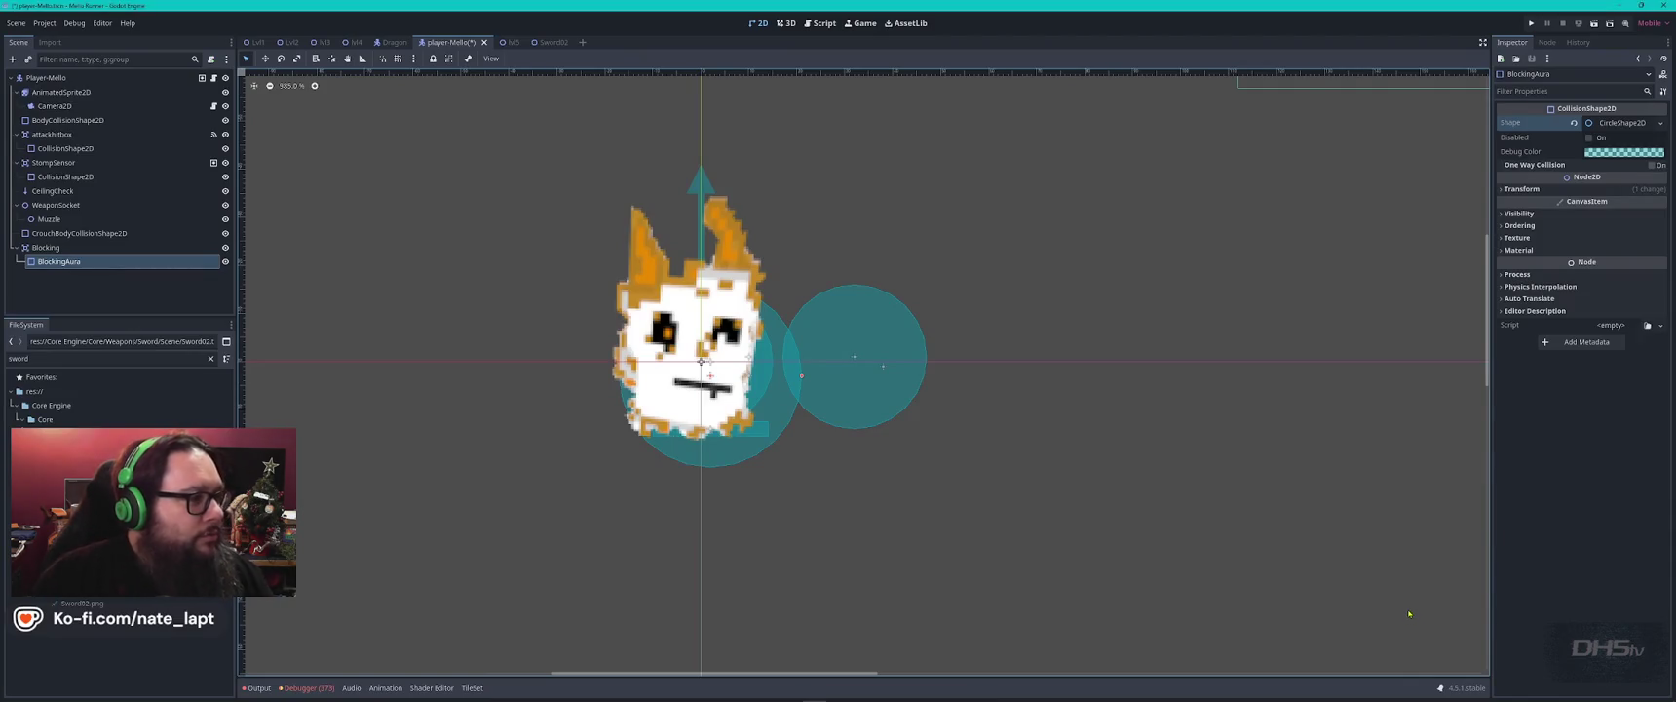
key("alt+Tab")
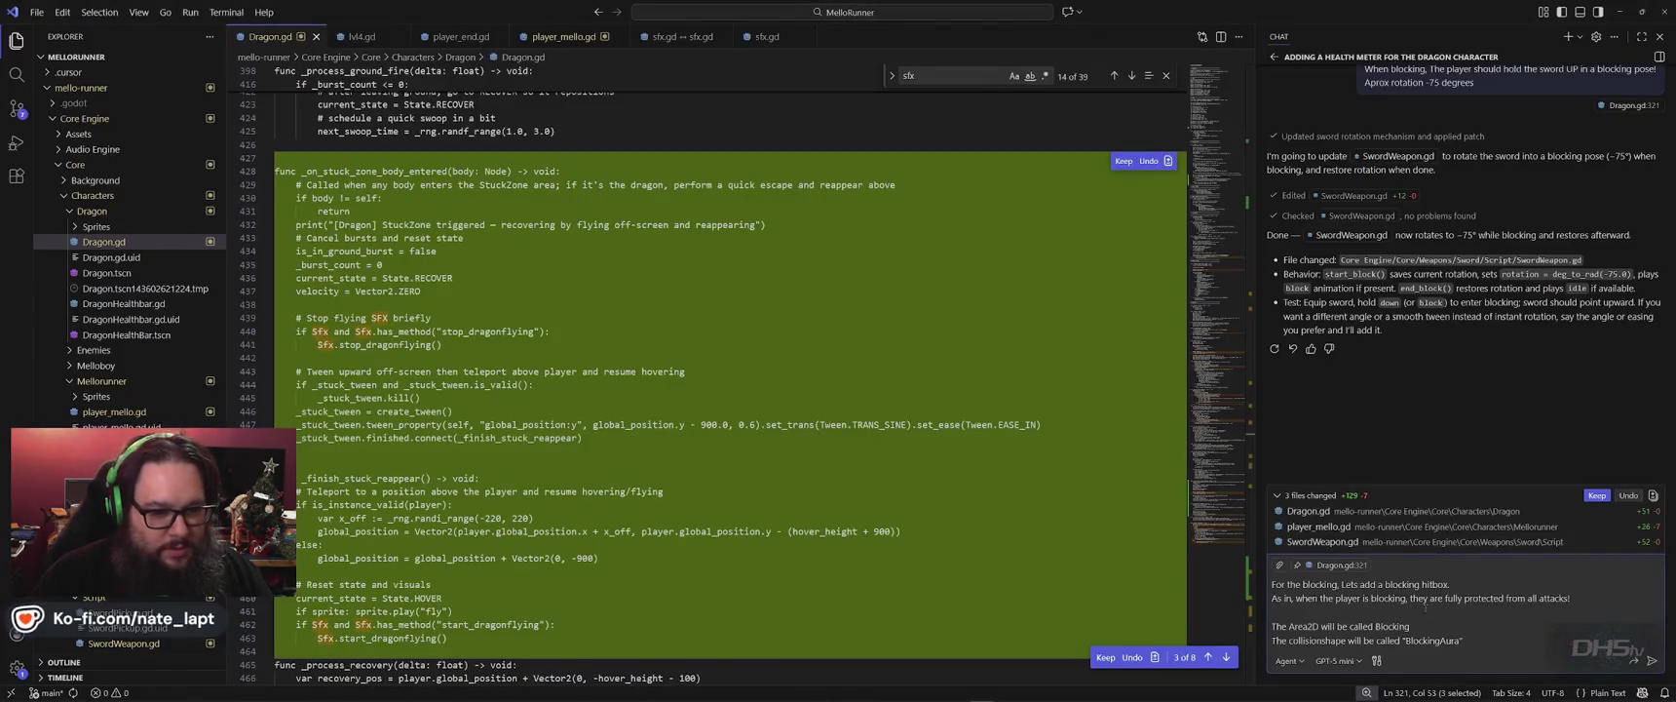
key("shift+Return")
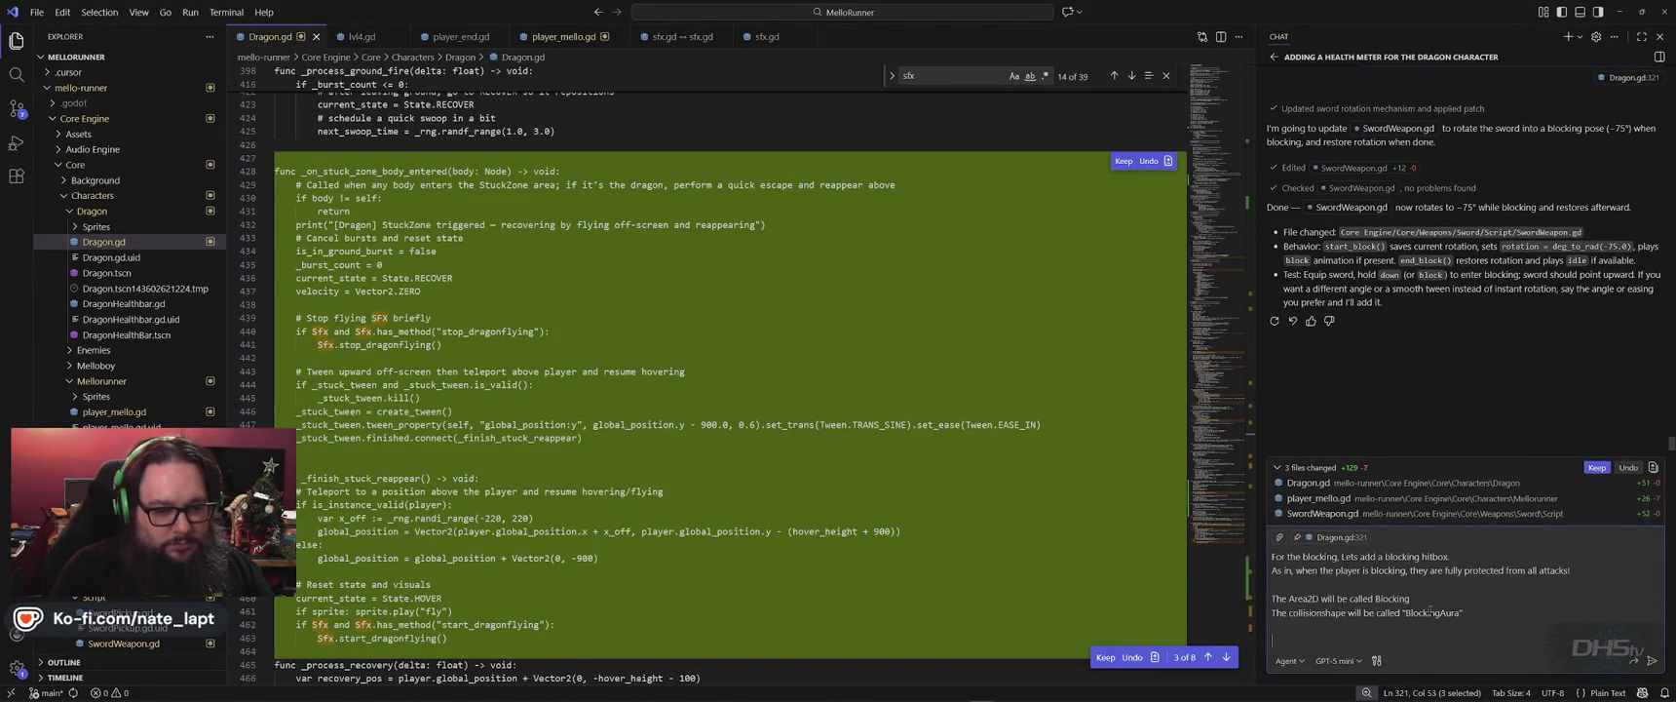
type("Weneed")
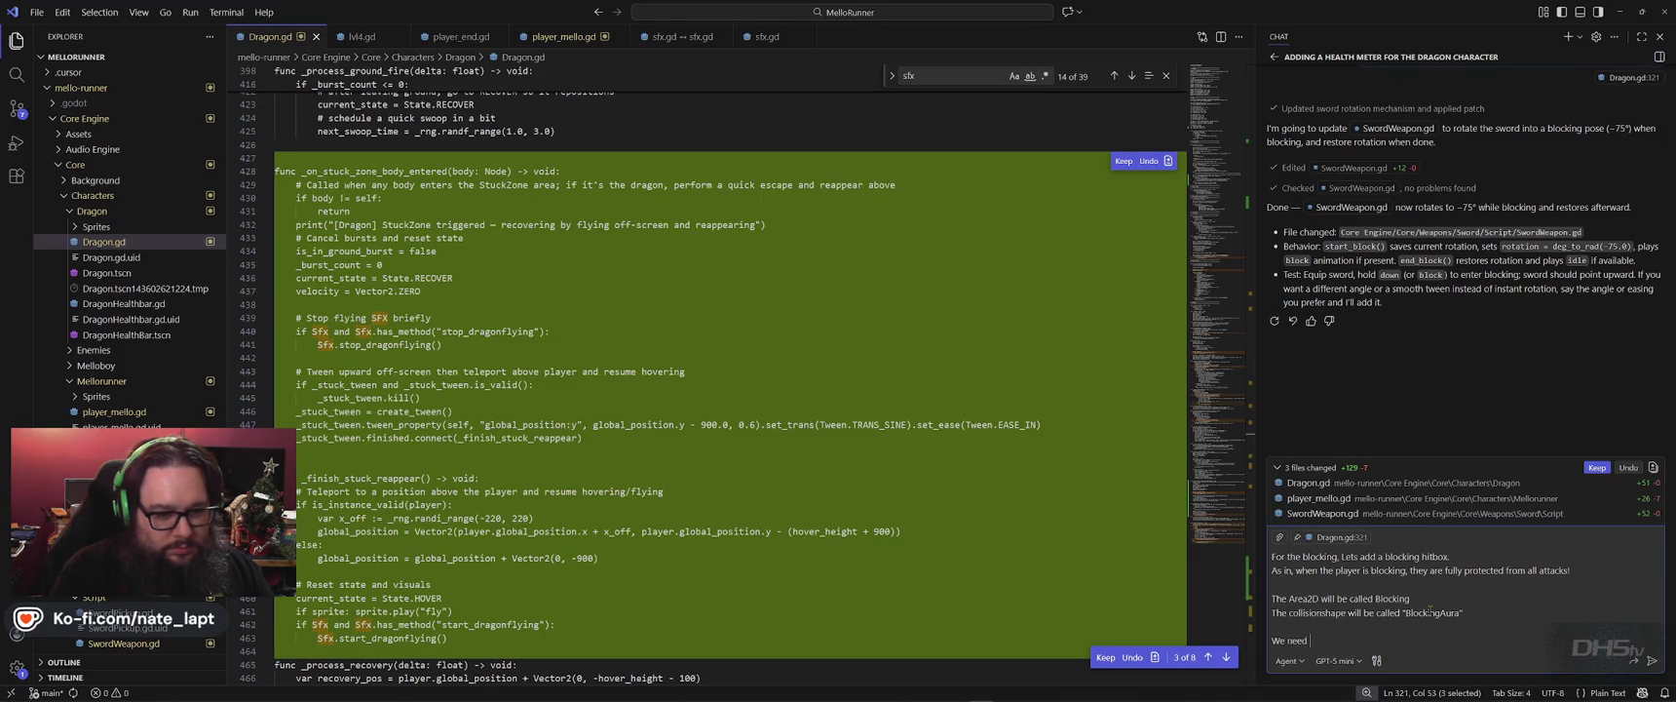
type("a new Health")
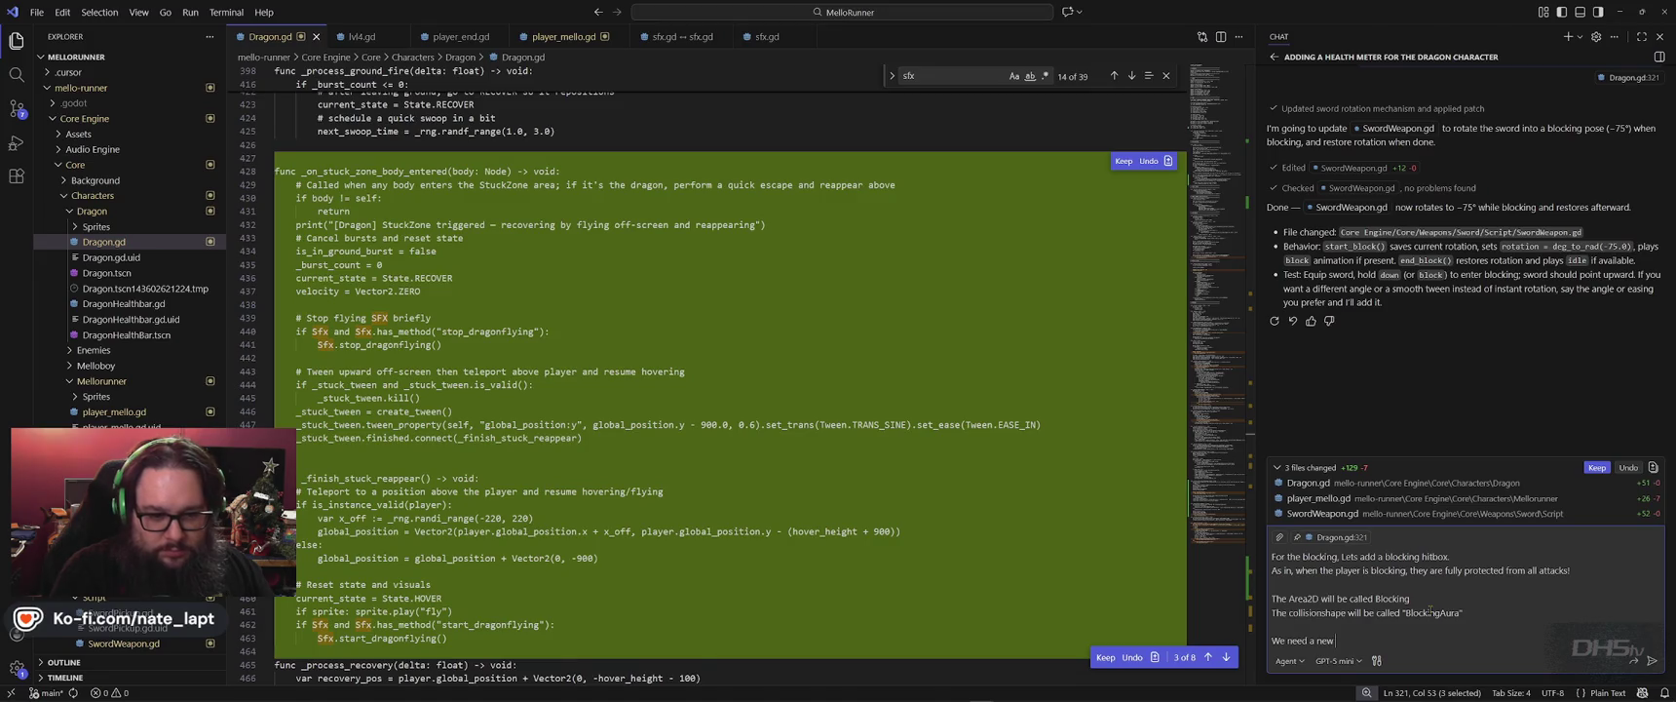
type("ogress")
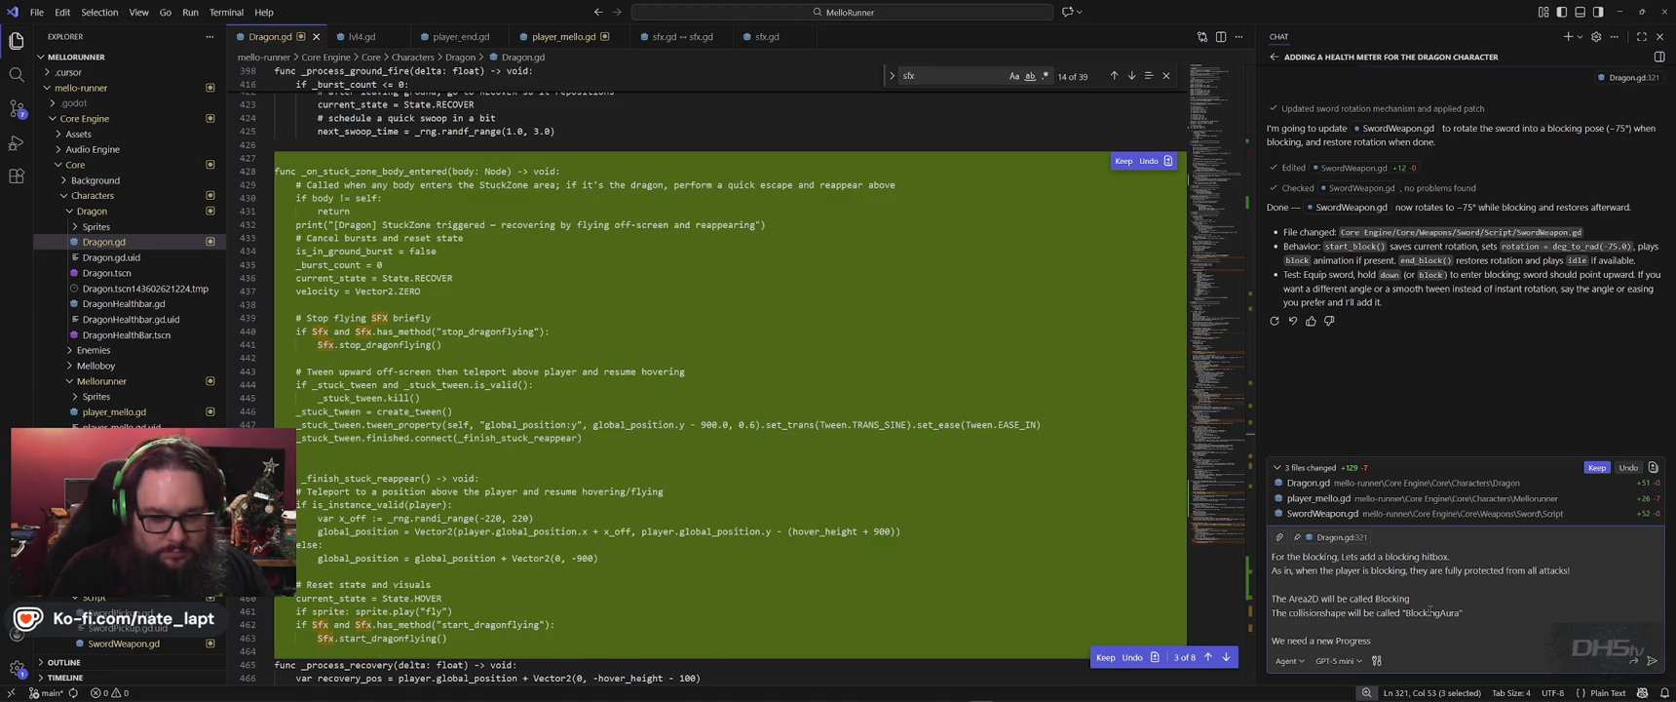
type(" Meter")
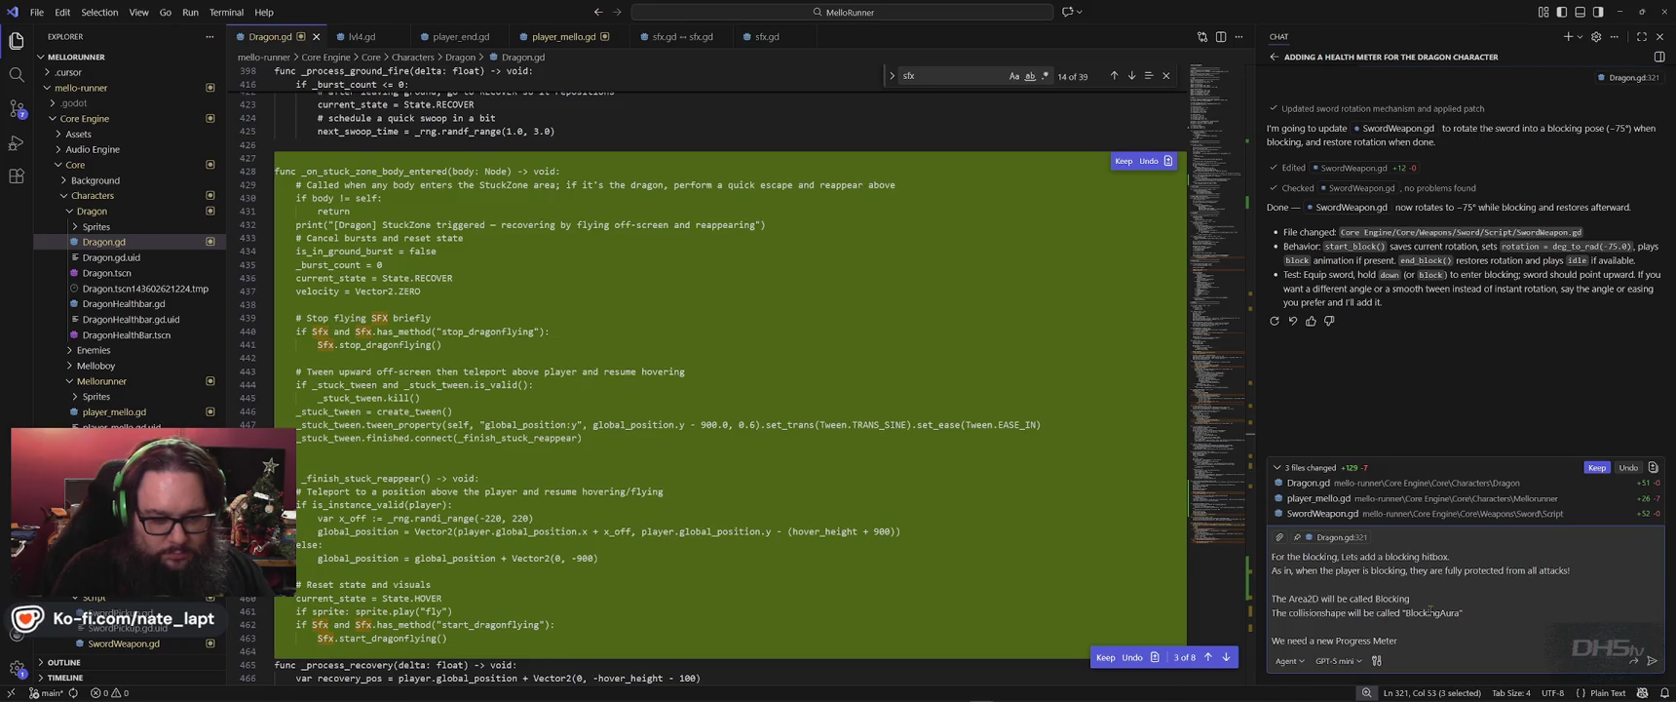
type(" for this")
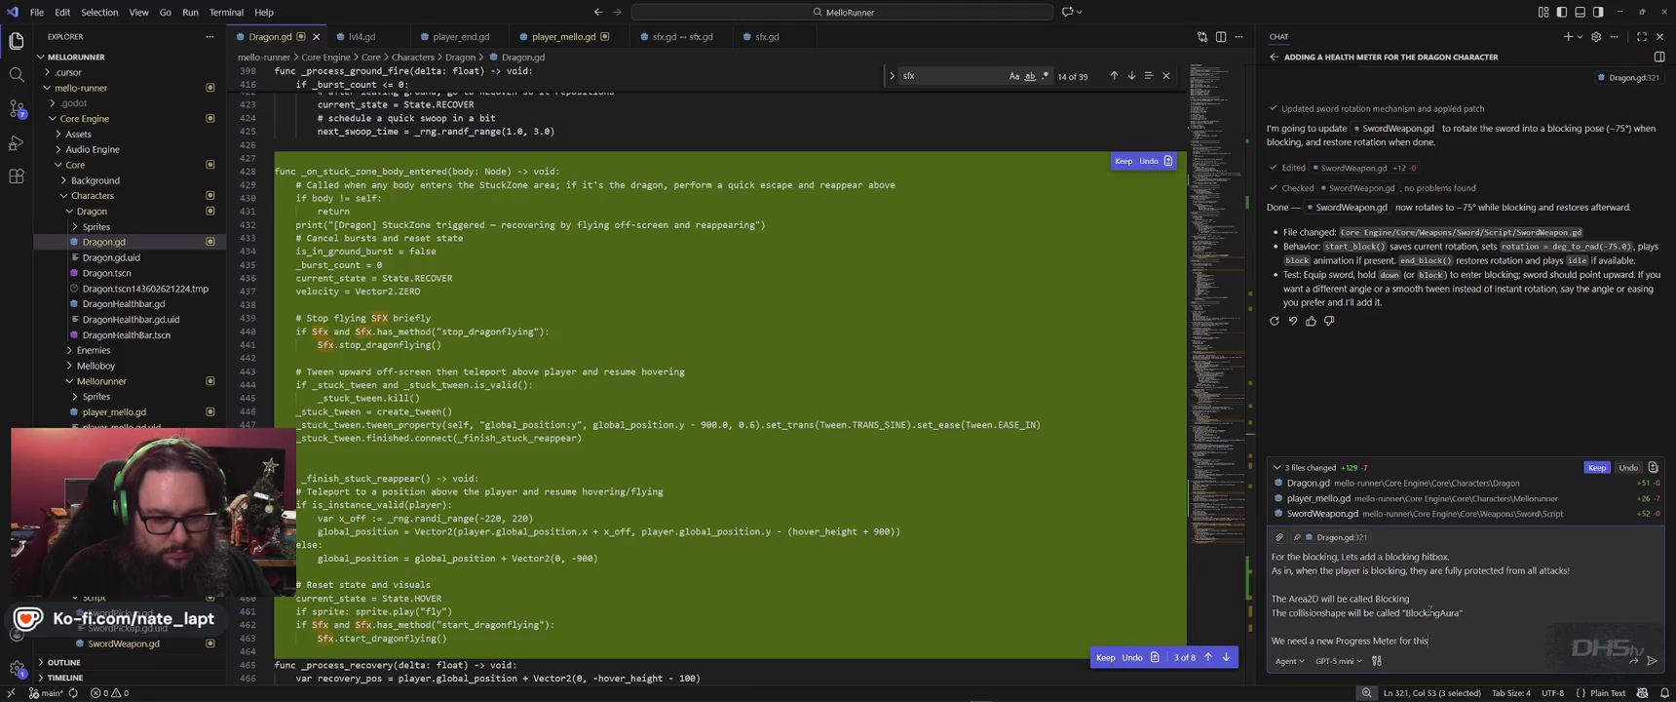
type("!")
key("shift+Return")
key("shift+Return")
Describe a stamina meter that drains quickly while blocking, regenerates slowly, and drops 25% per hit.
type("The meter will be a s")
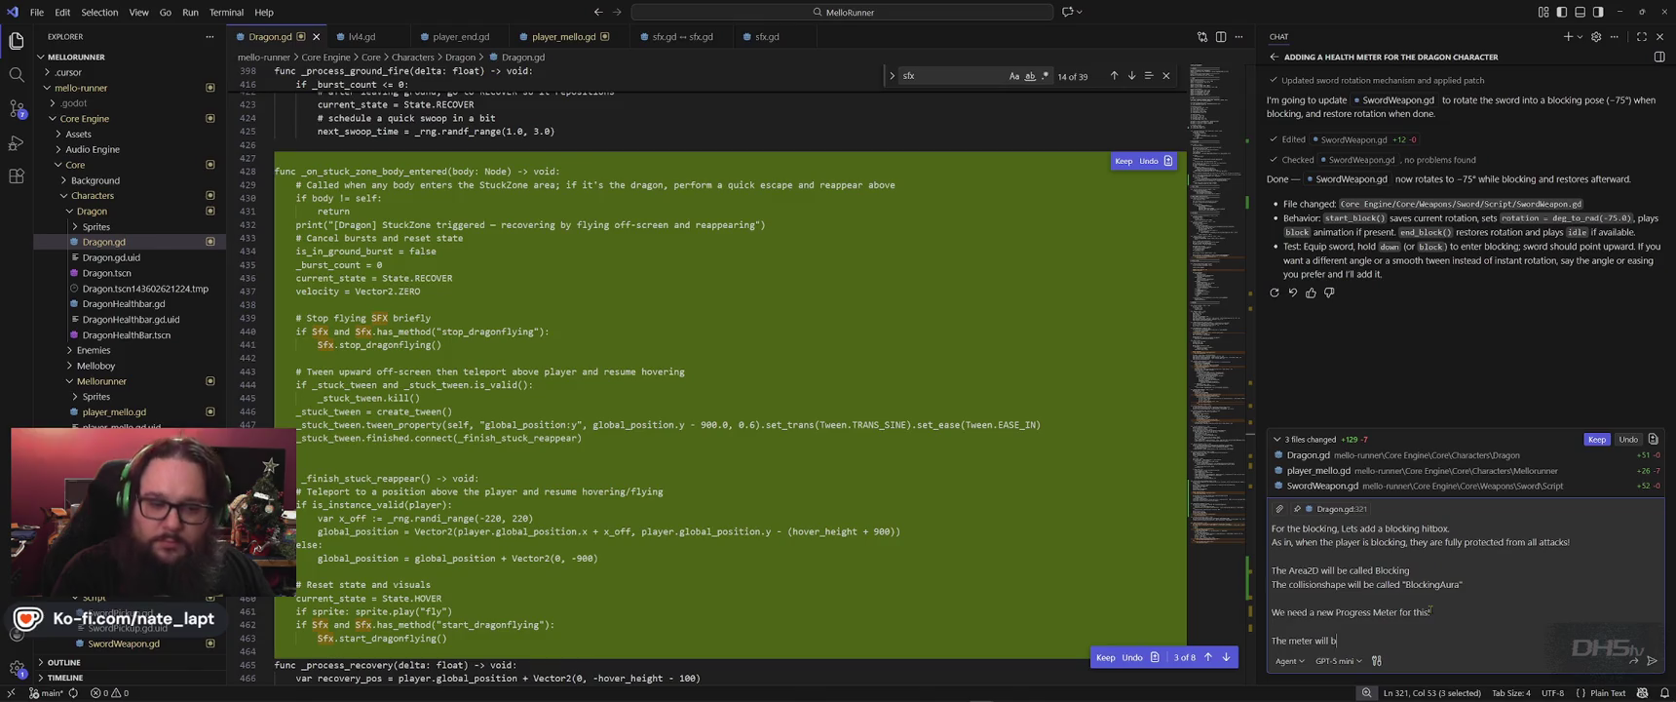
type("tamina meter that drains quickly whil")
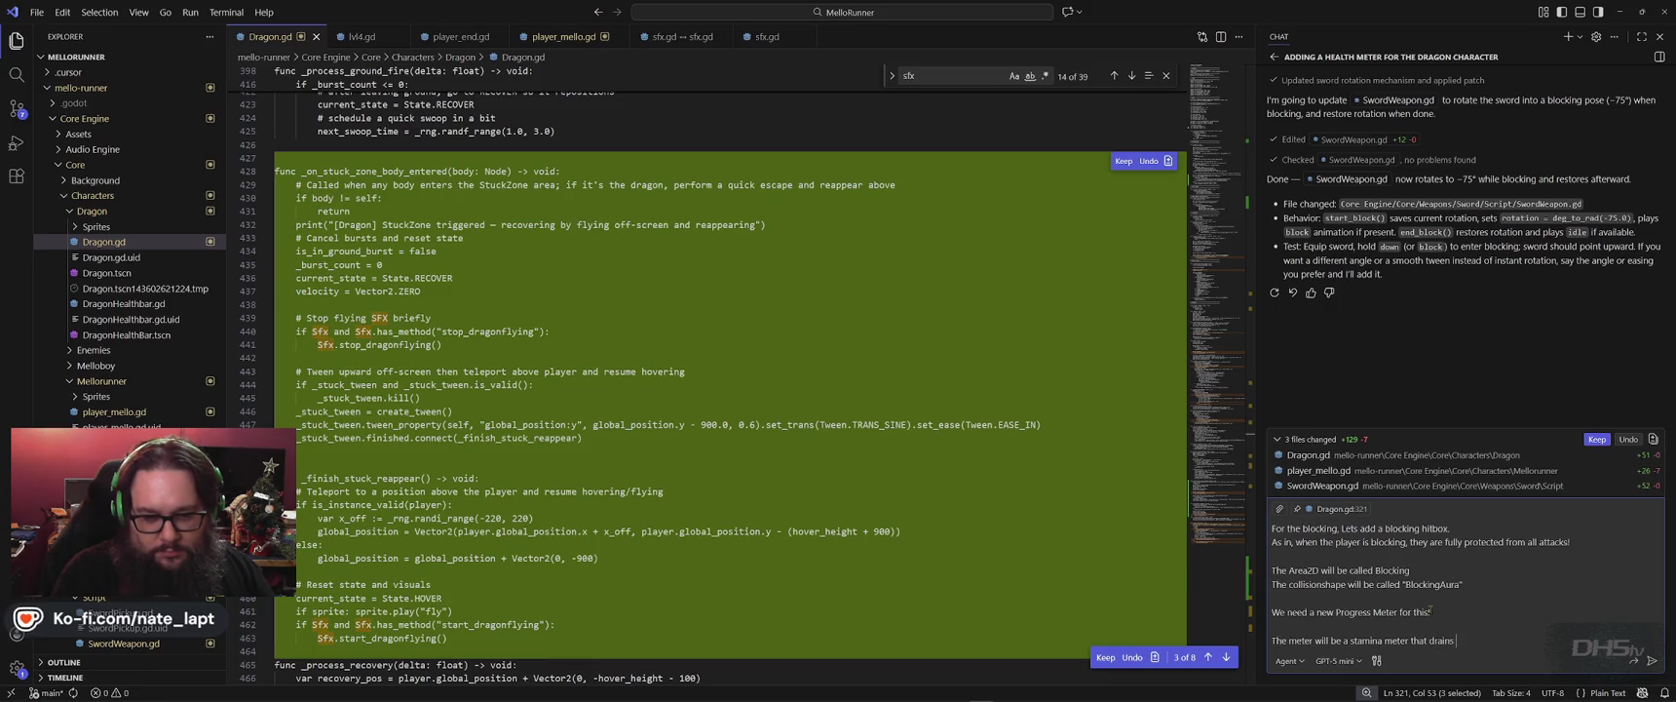
type("e blocking then slowly regens")
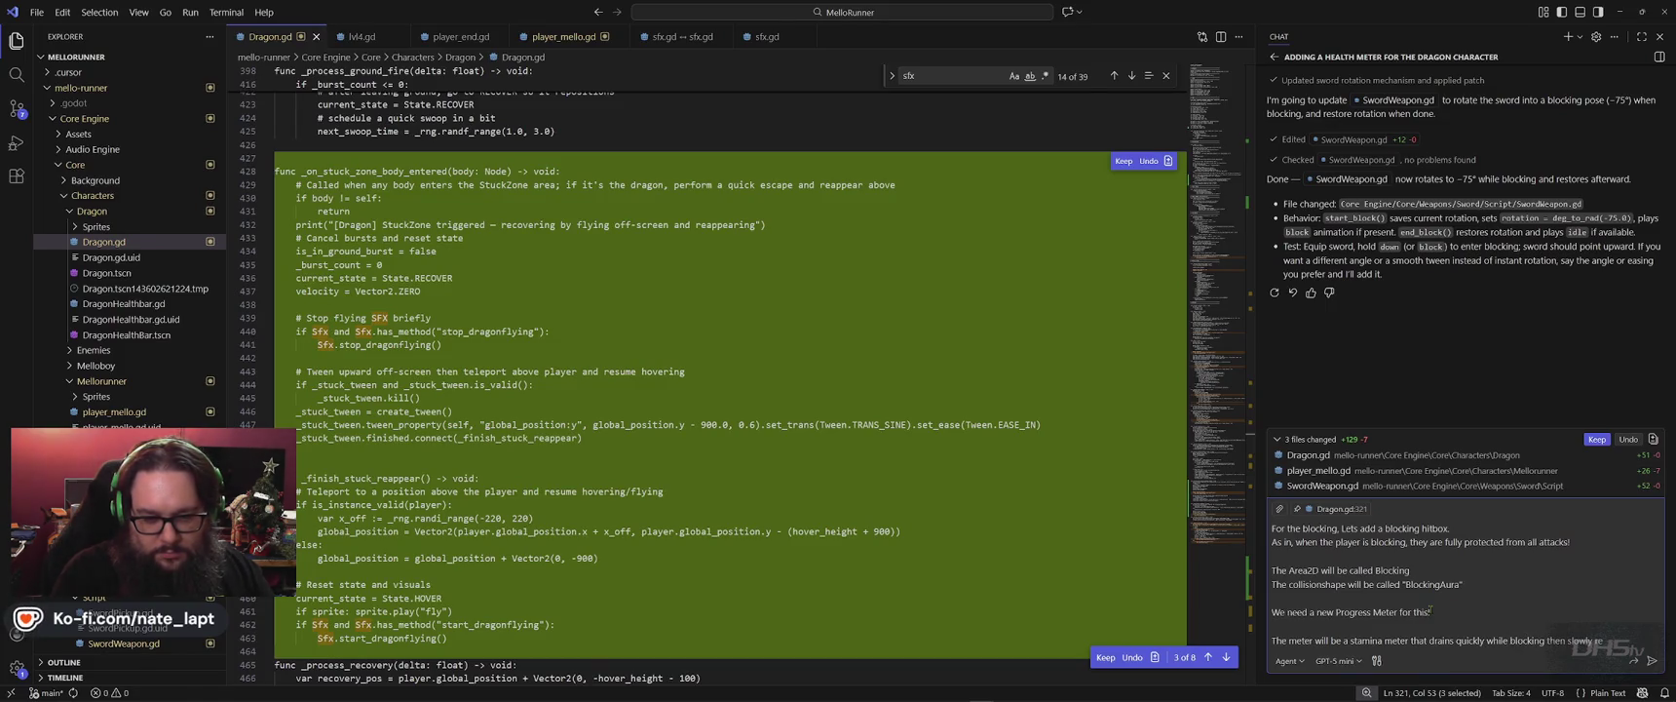
type(" as the player")
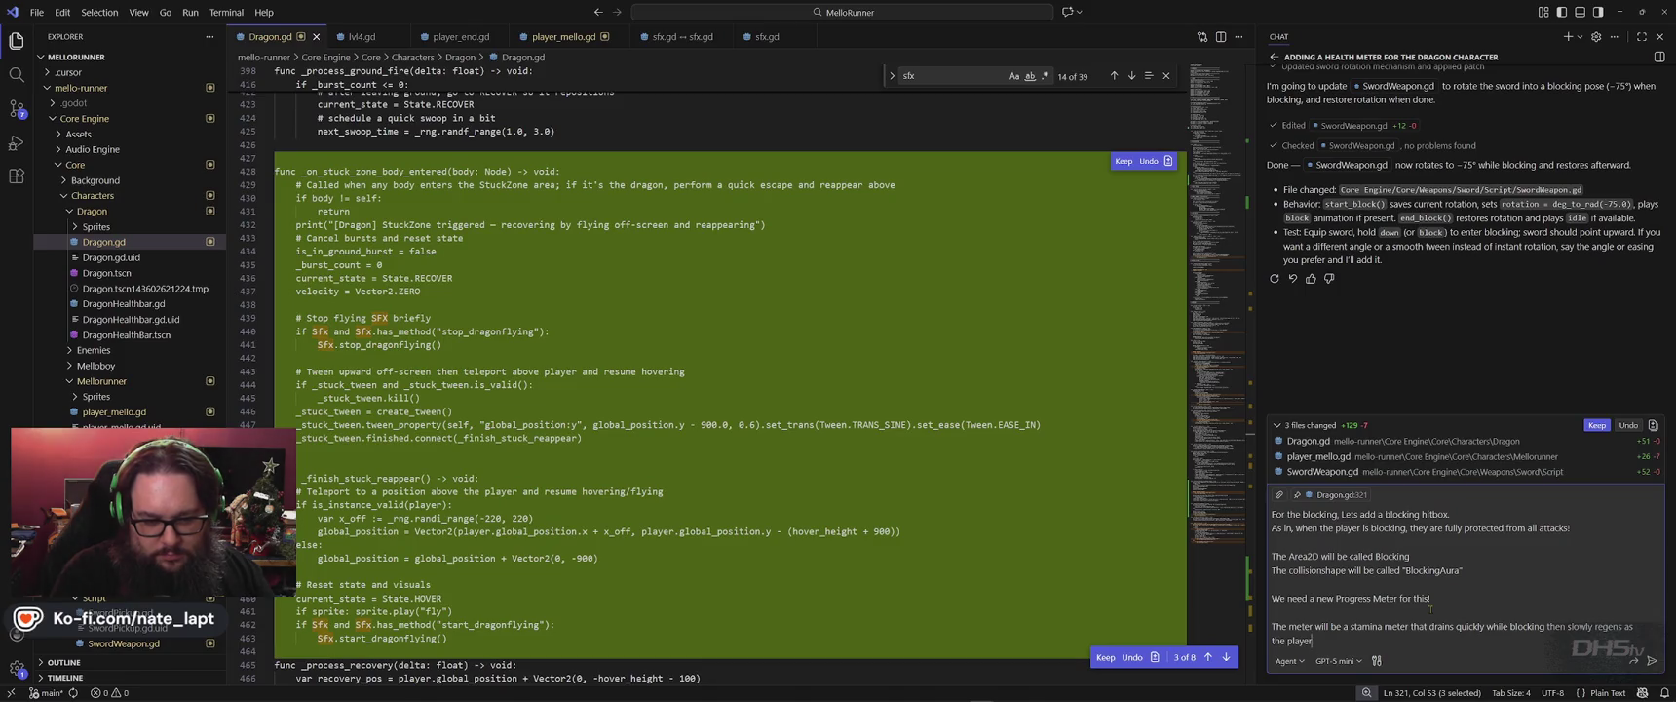
type(" avoids da")
type("mage.")
key("shift+Return")
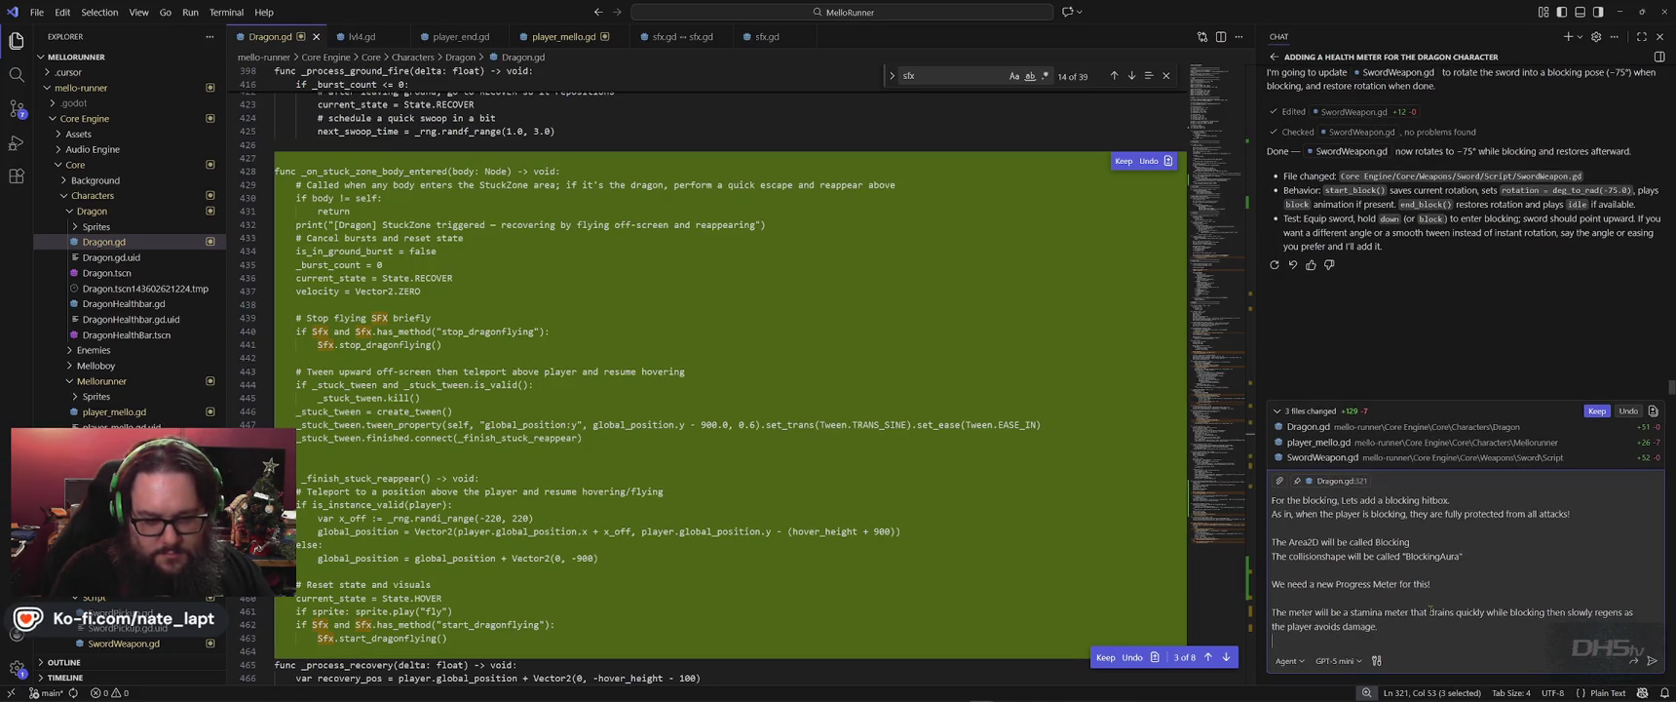
type("If the player is")
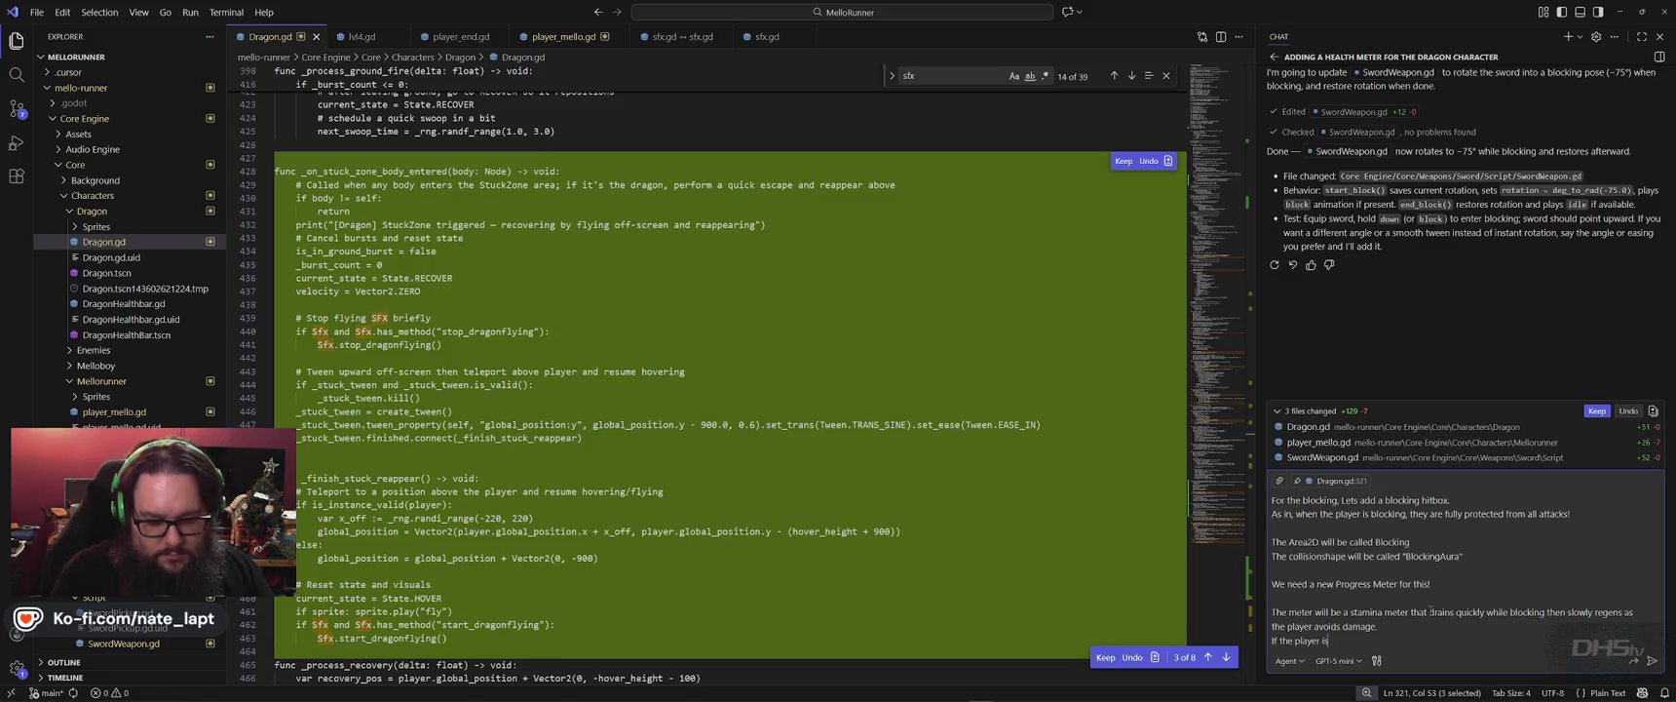
type(" hit, their ")
type("meter will drop by 25")
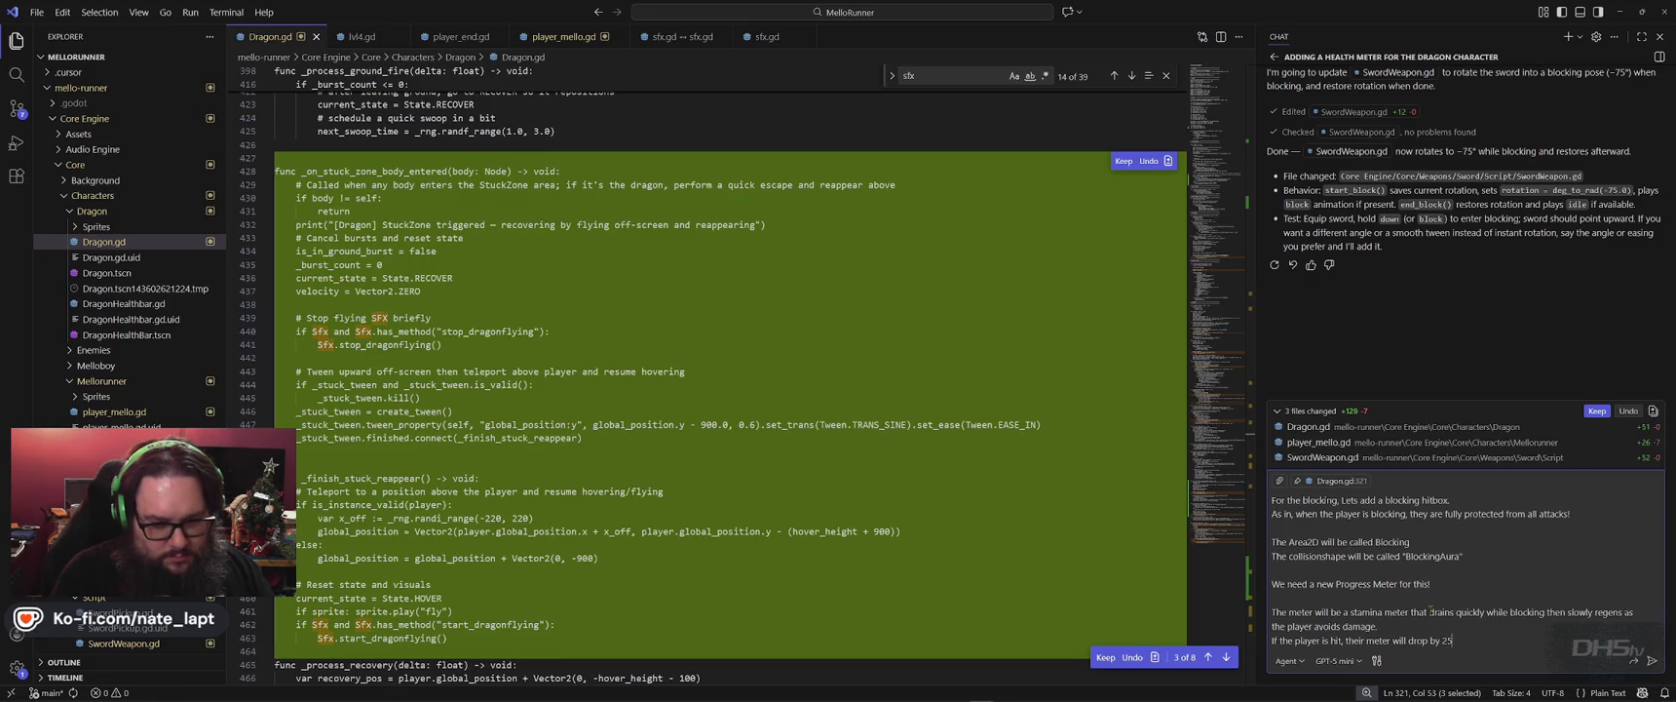
type("% each hi")
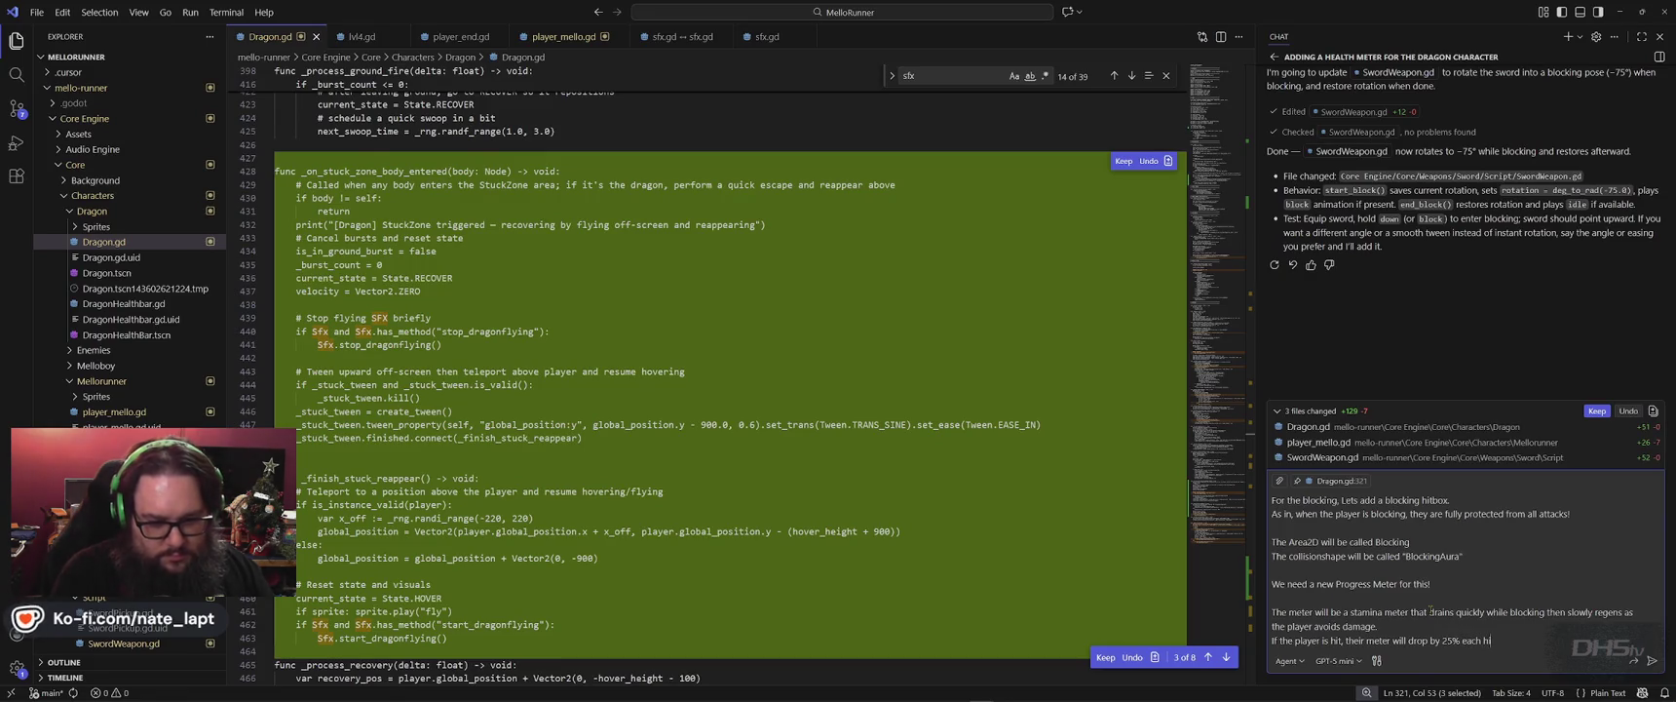
type("t!")
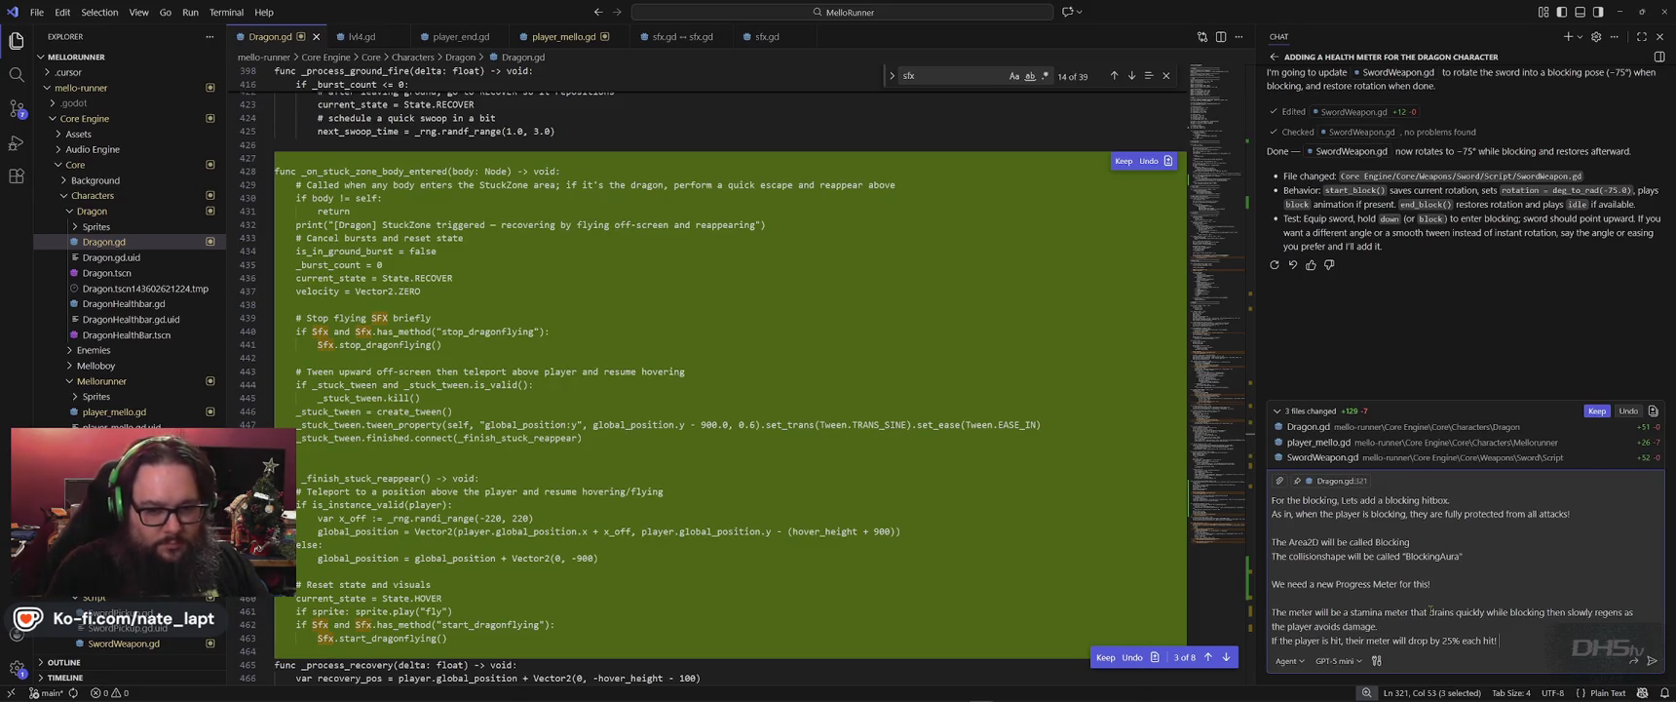
key("shift+Return")
type("When blocking if")
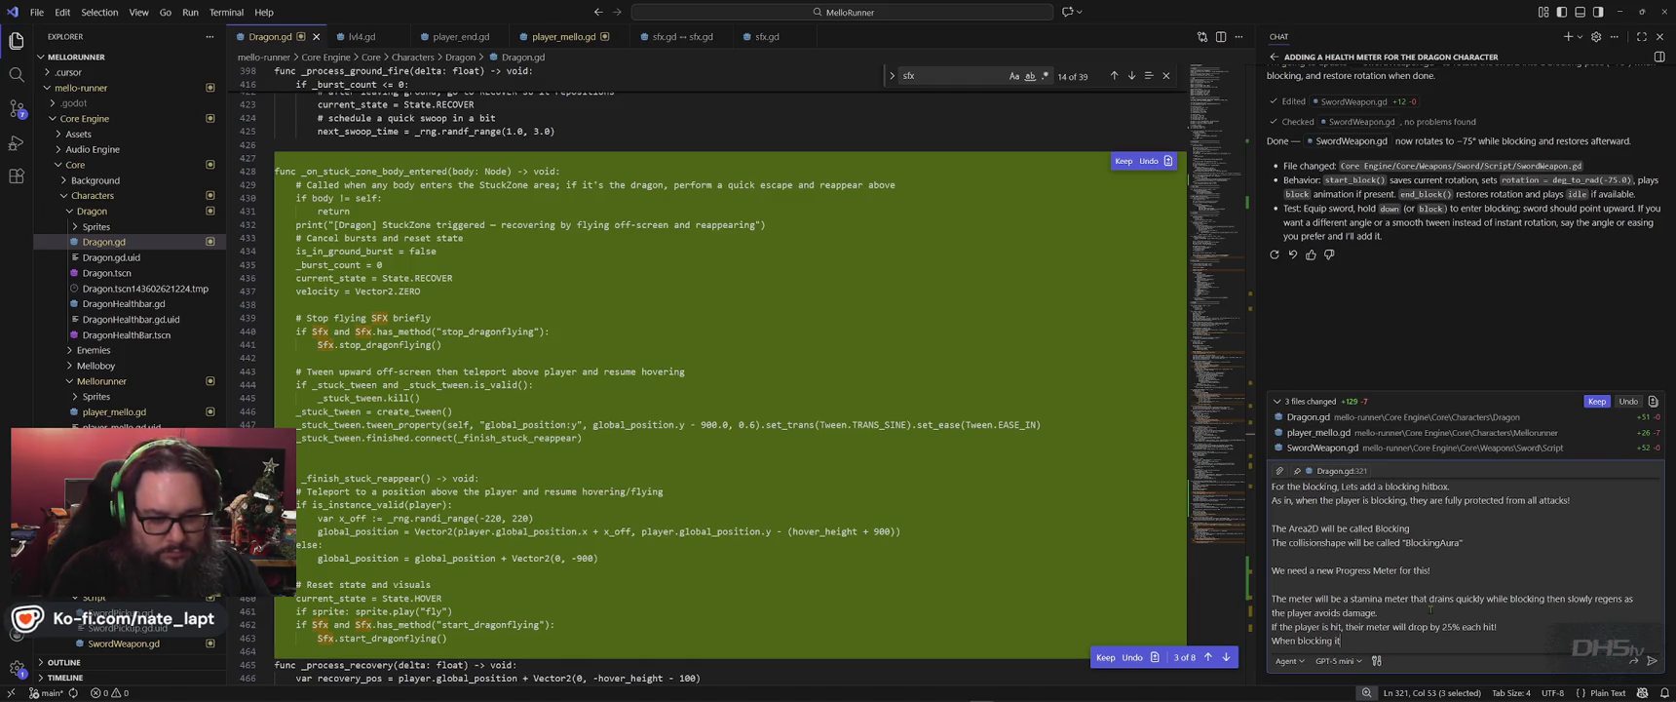
Add that the meter drops by 10% when a hit is blocked.
type("it should drop by 15%")
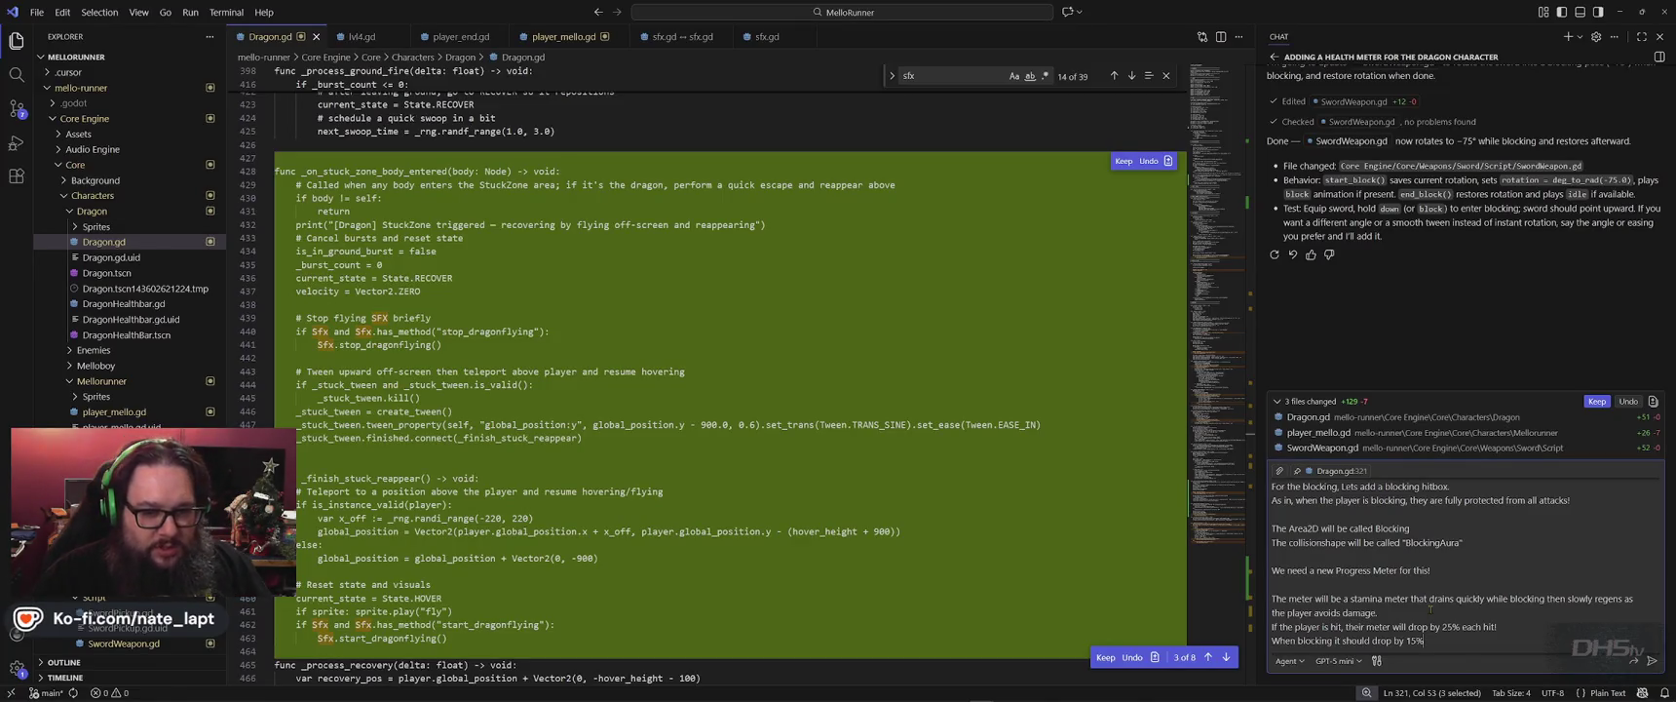
key("BackSpace")
key("BackSpace")
type("0%")
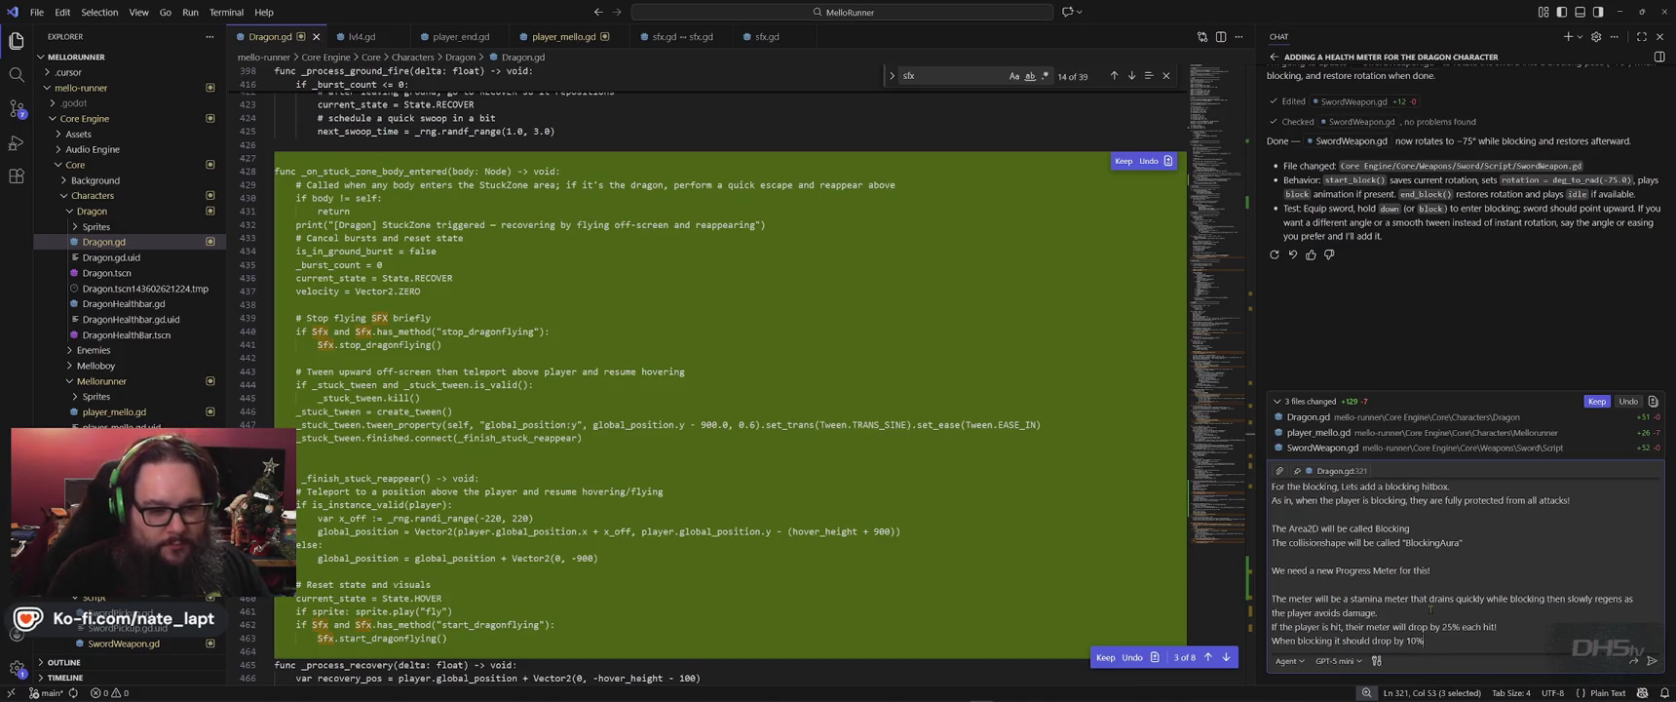
Add a constant drain of 5% every second during the Block action.
key("shift+Return")
type("With a con")
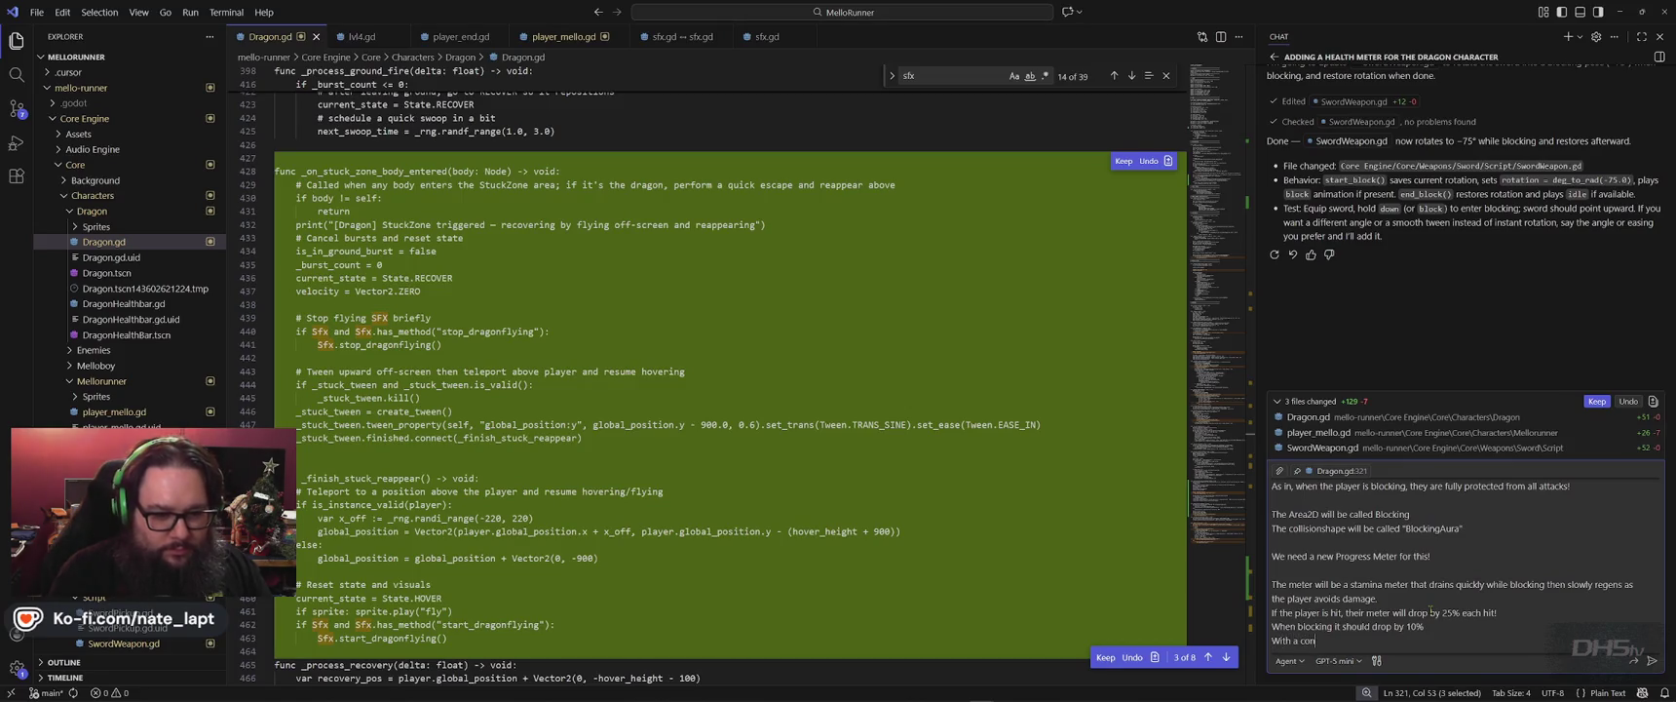
type("stant drain")
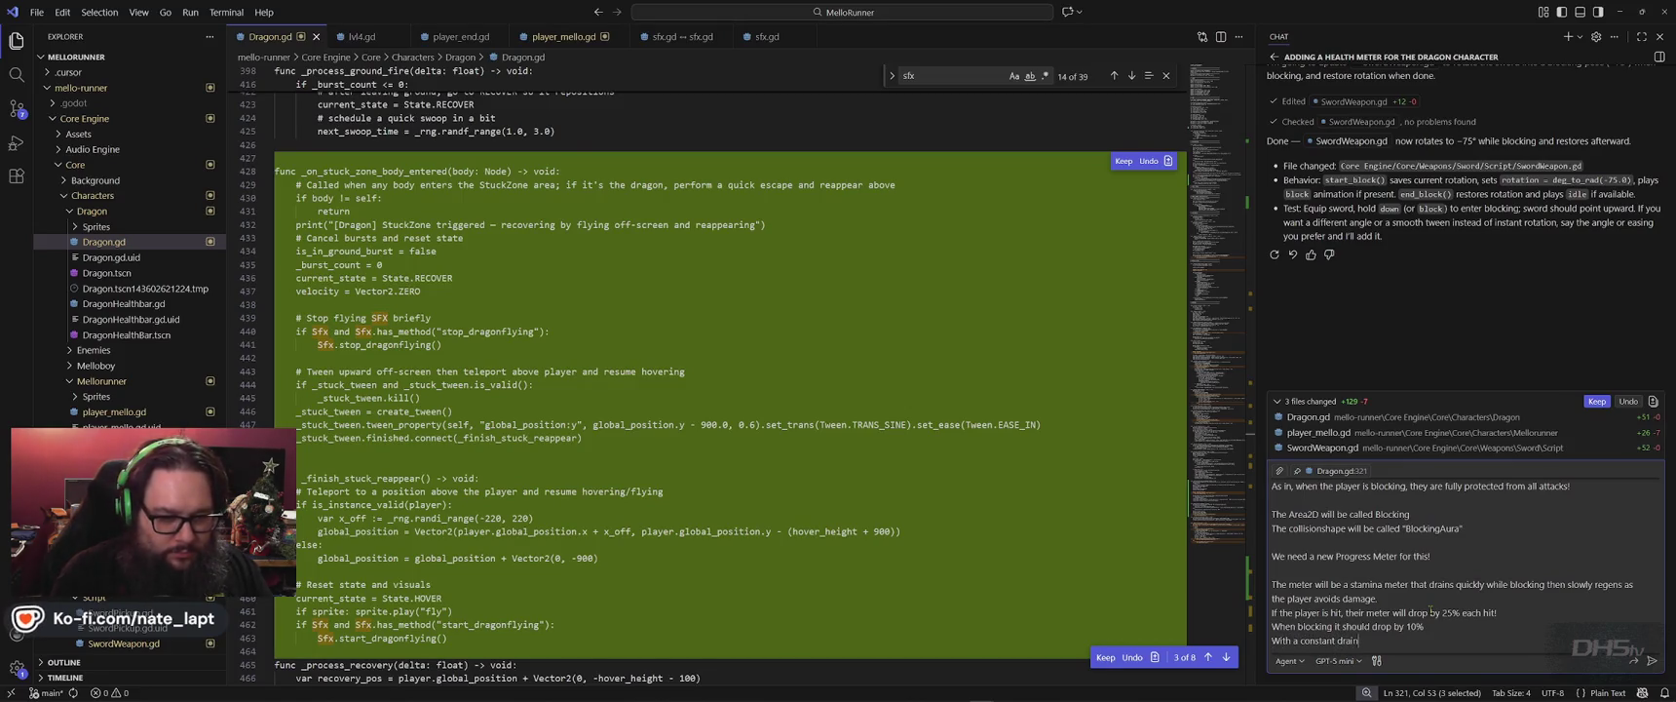
type(" of ")
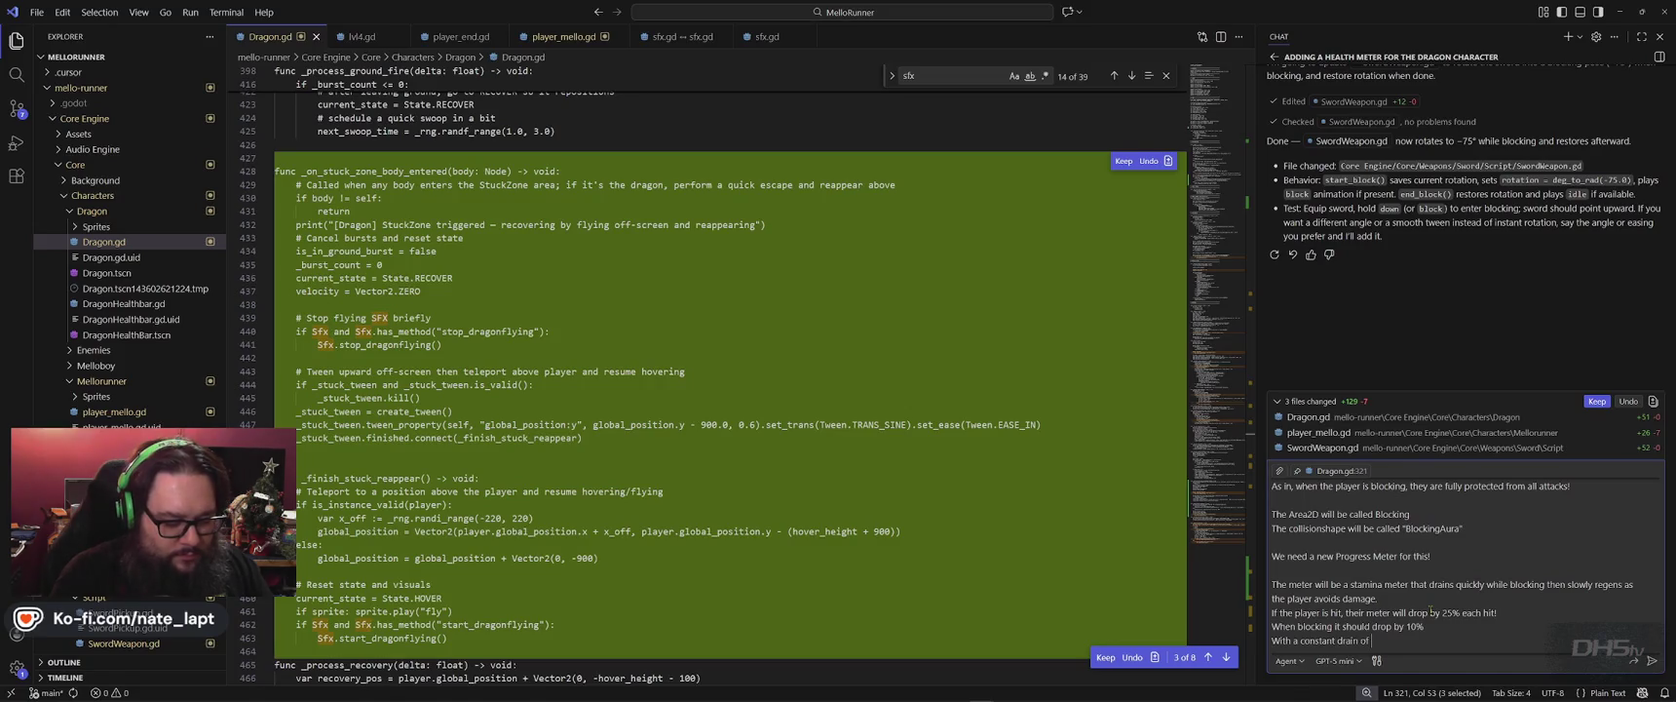
type("5% every second")
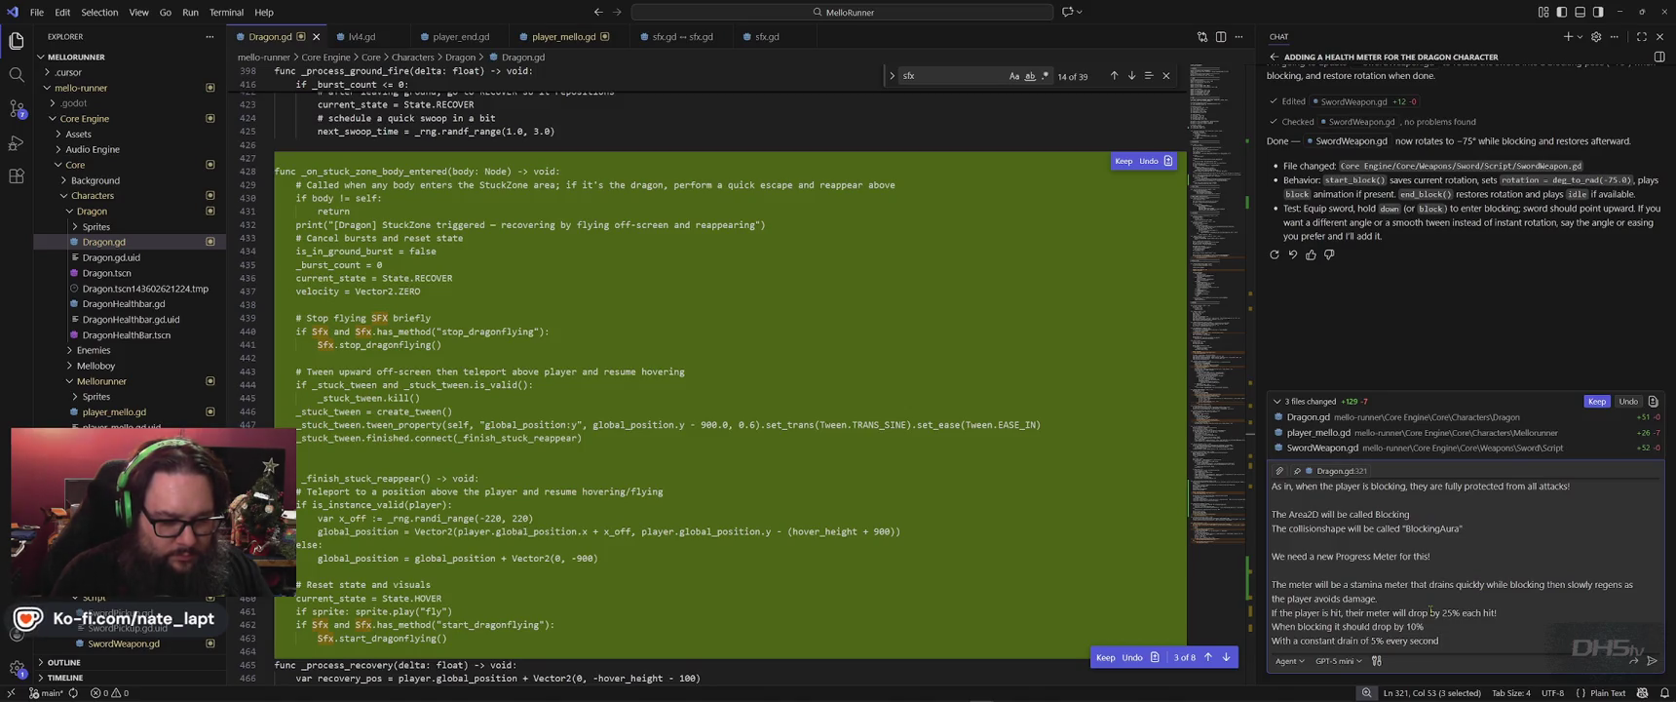
type(" during Block ac")
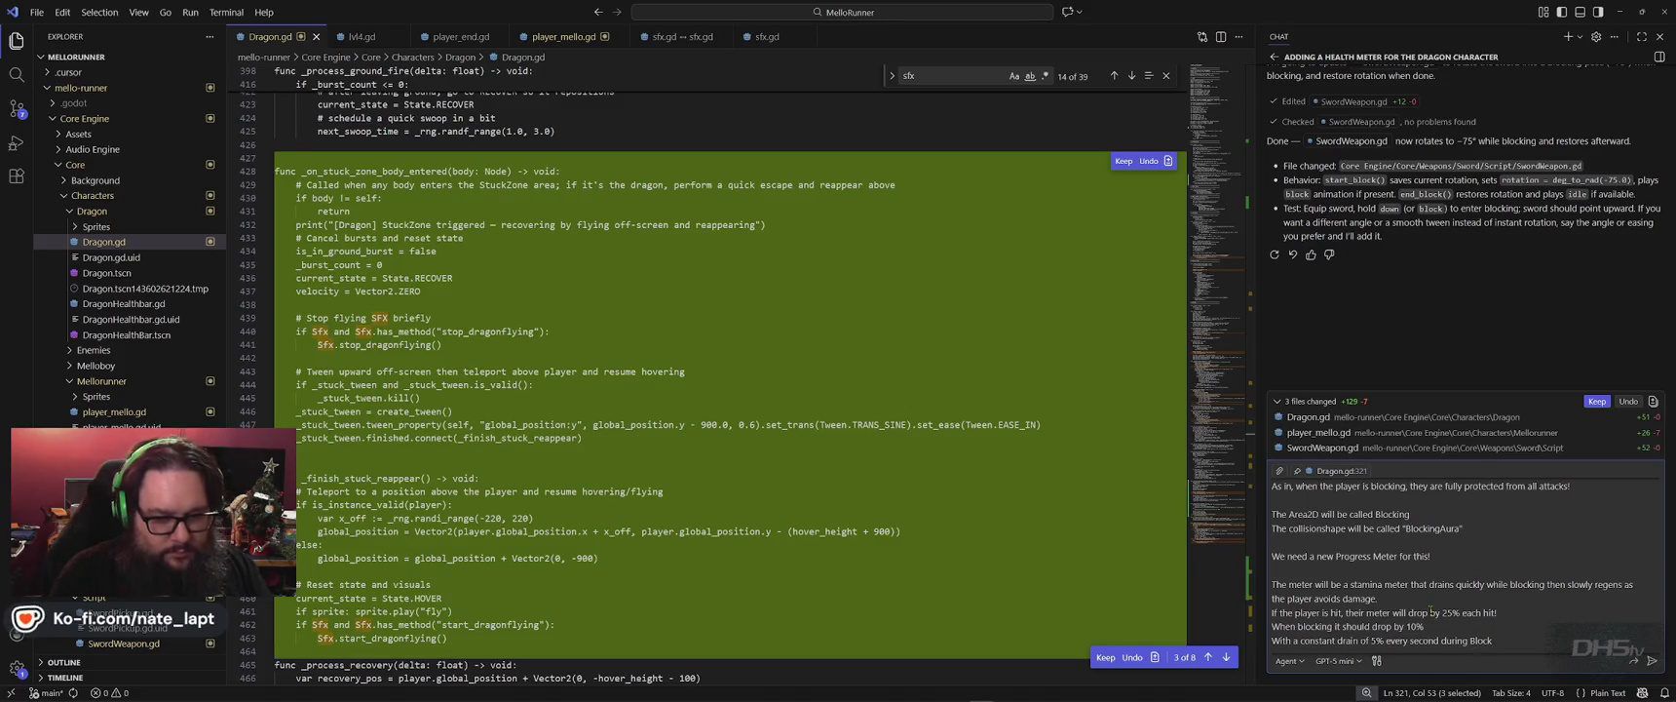
type("tion!")
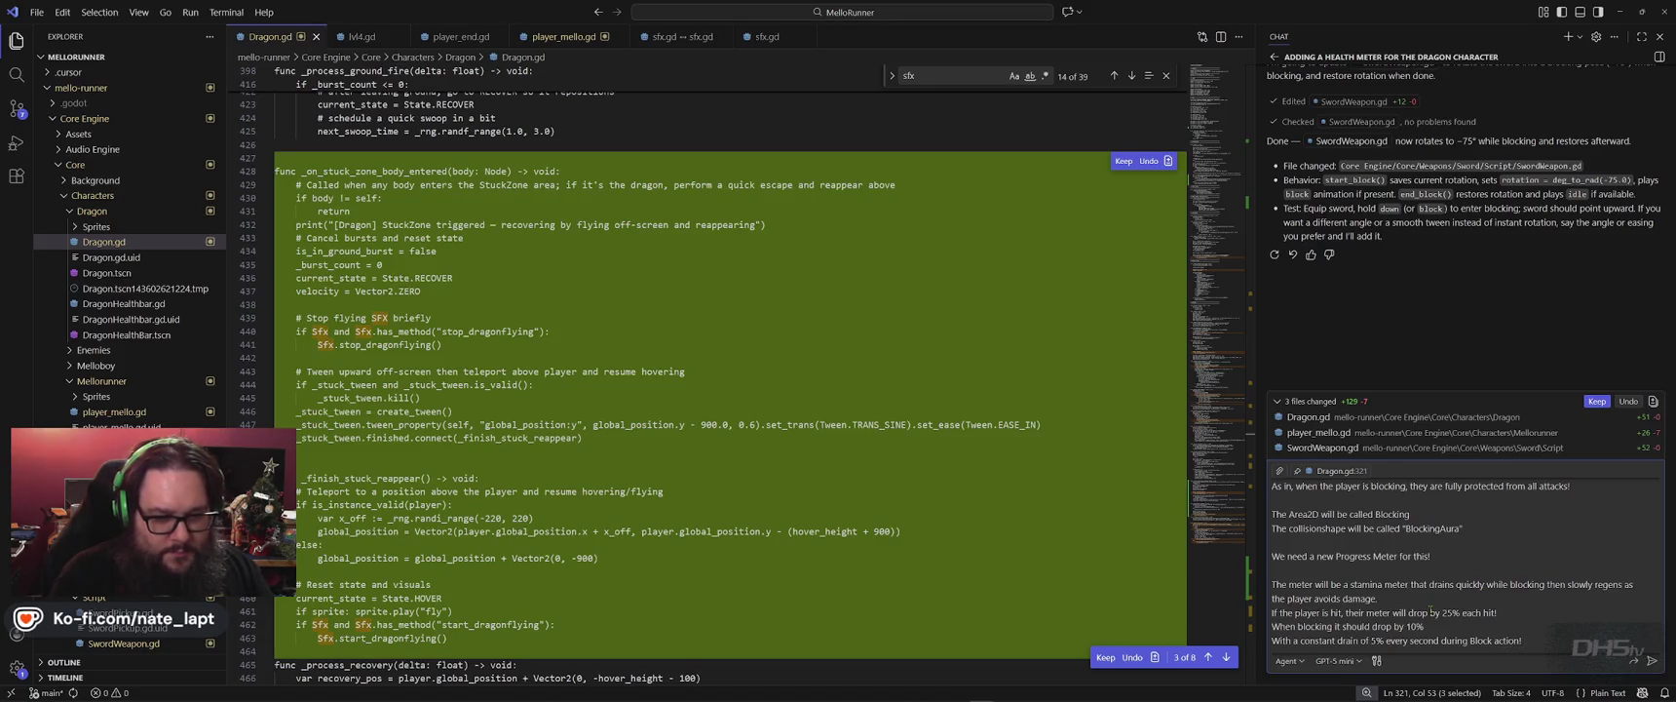
key("shift+Return")
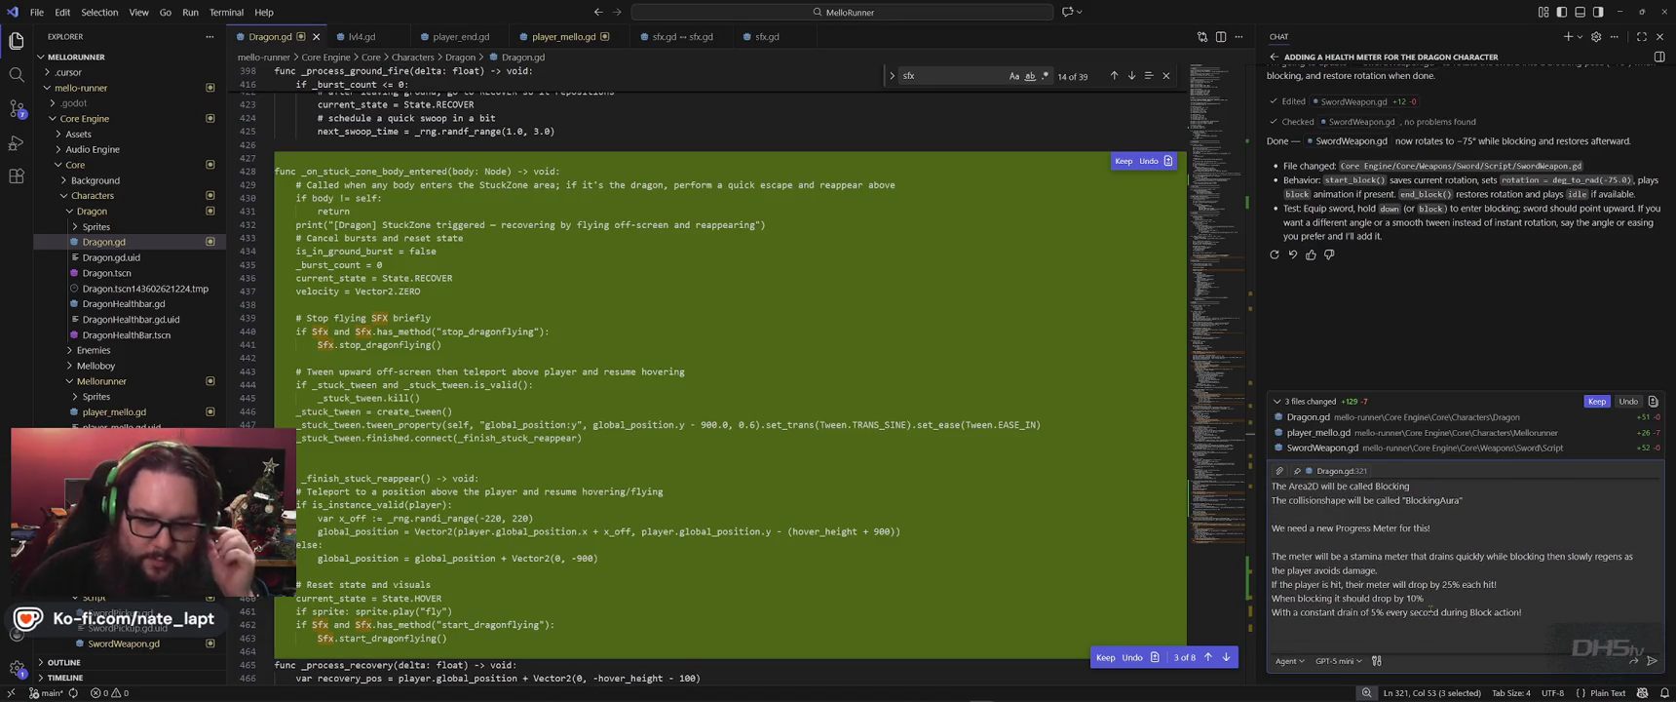
scroll(1429, 611, "up", 2)
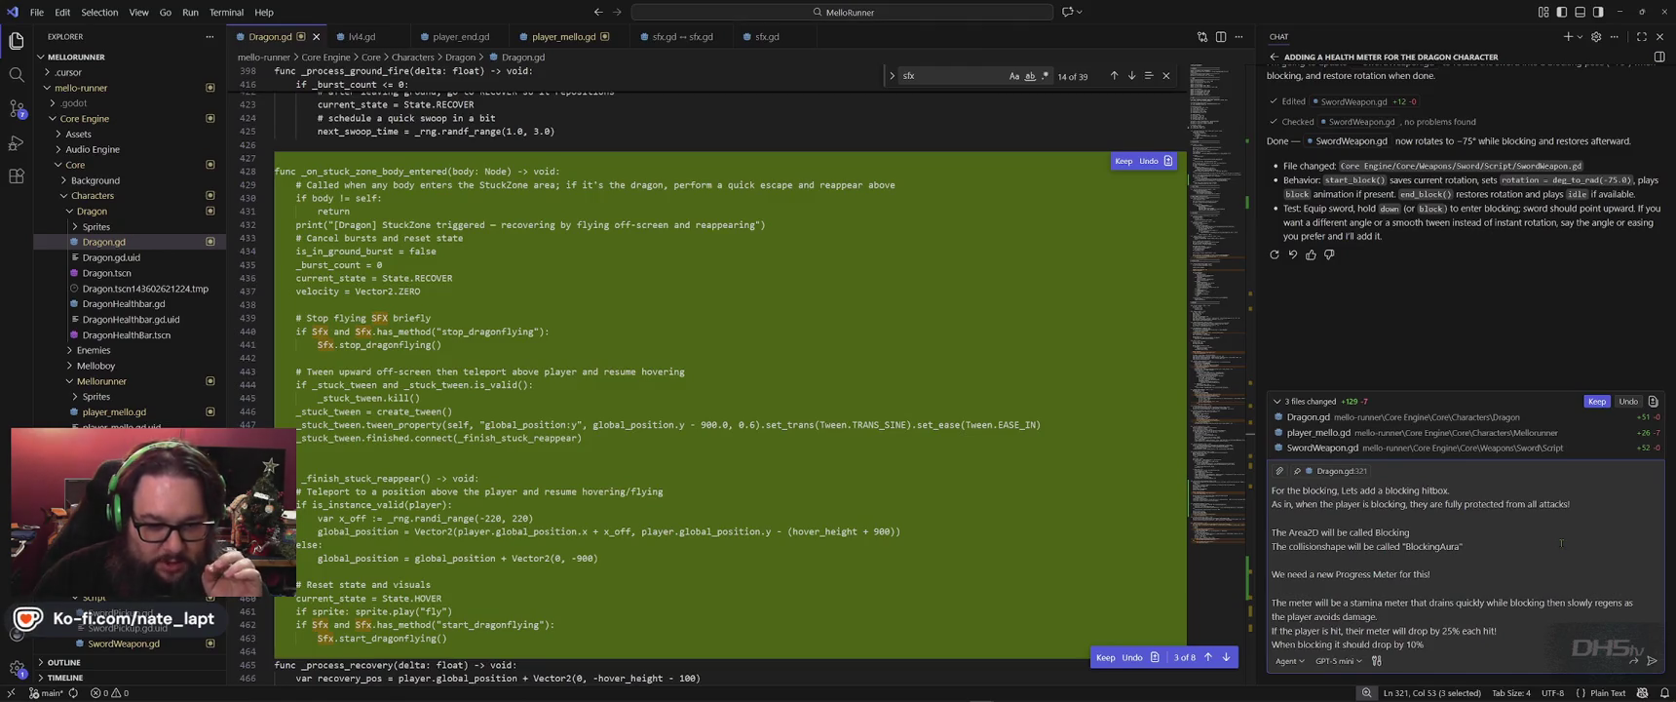
type("With a constant drain of 5% every second during Block action!")
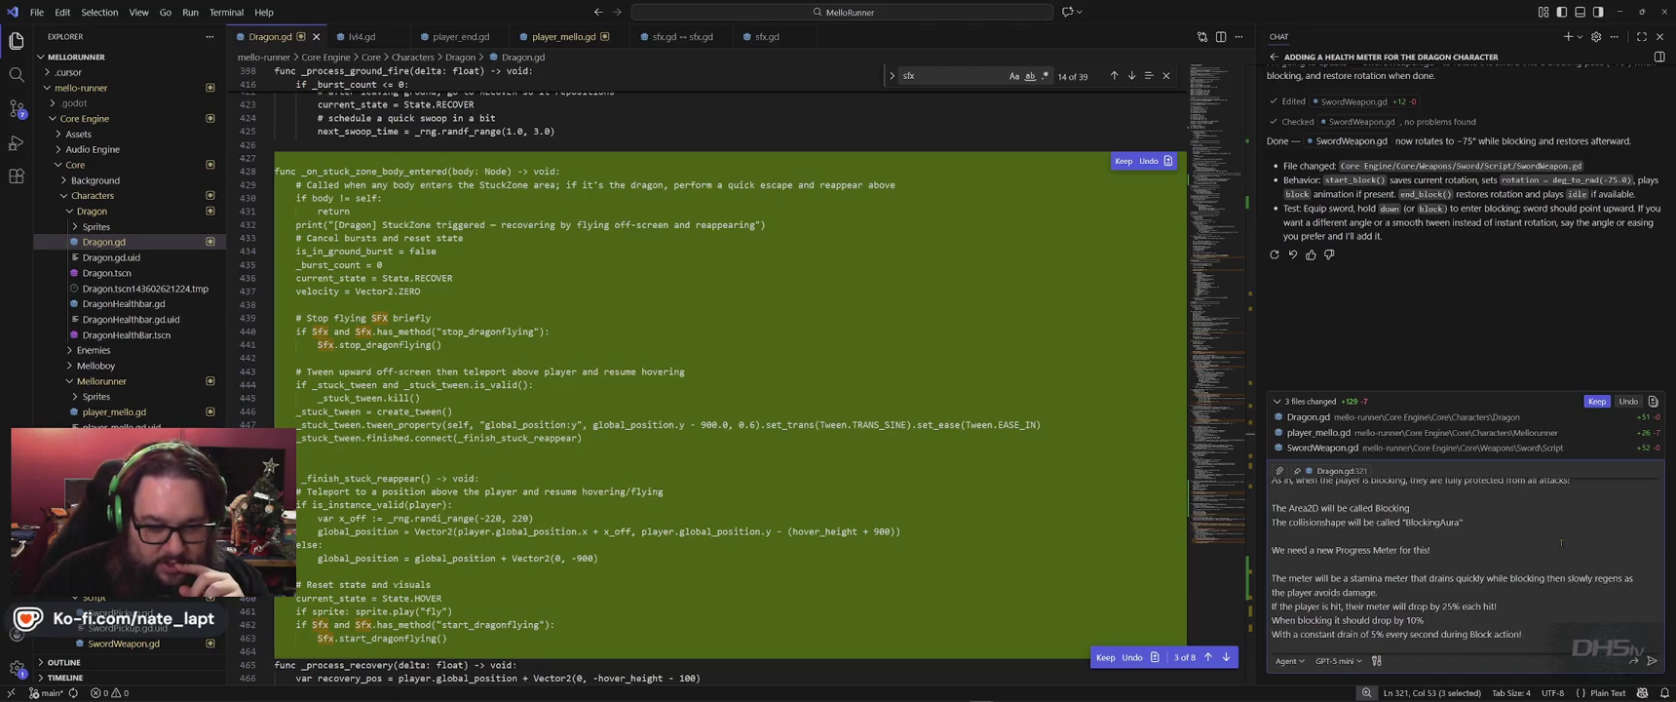
Insert a blank line and specify the 25% drop applies when hit 'while not blocking'.
left_click(1462, 553)
scroll(1474, 590, "down", 1)
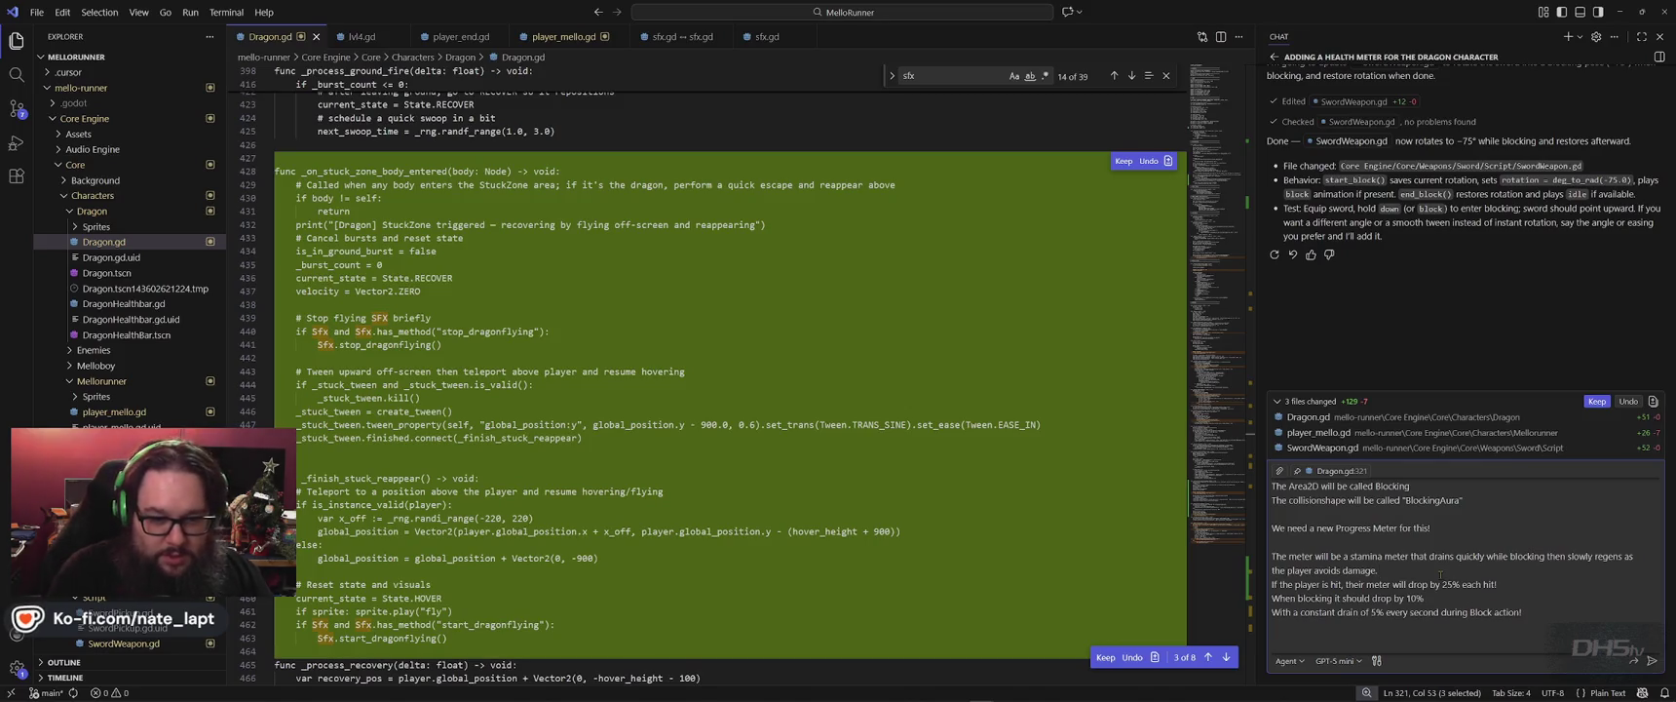
key("shift+Return")
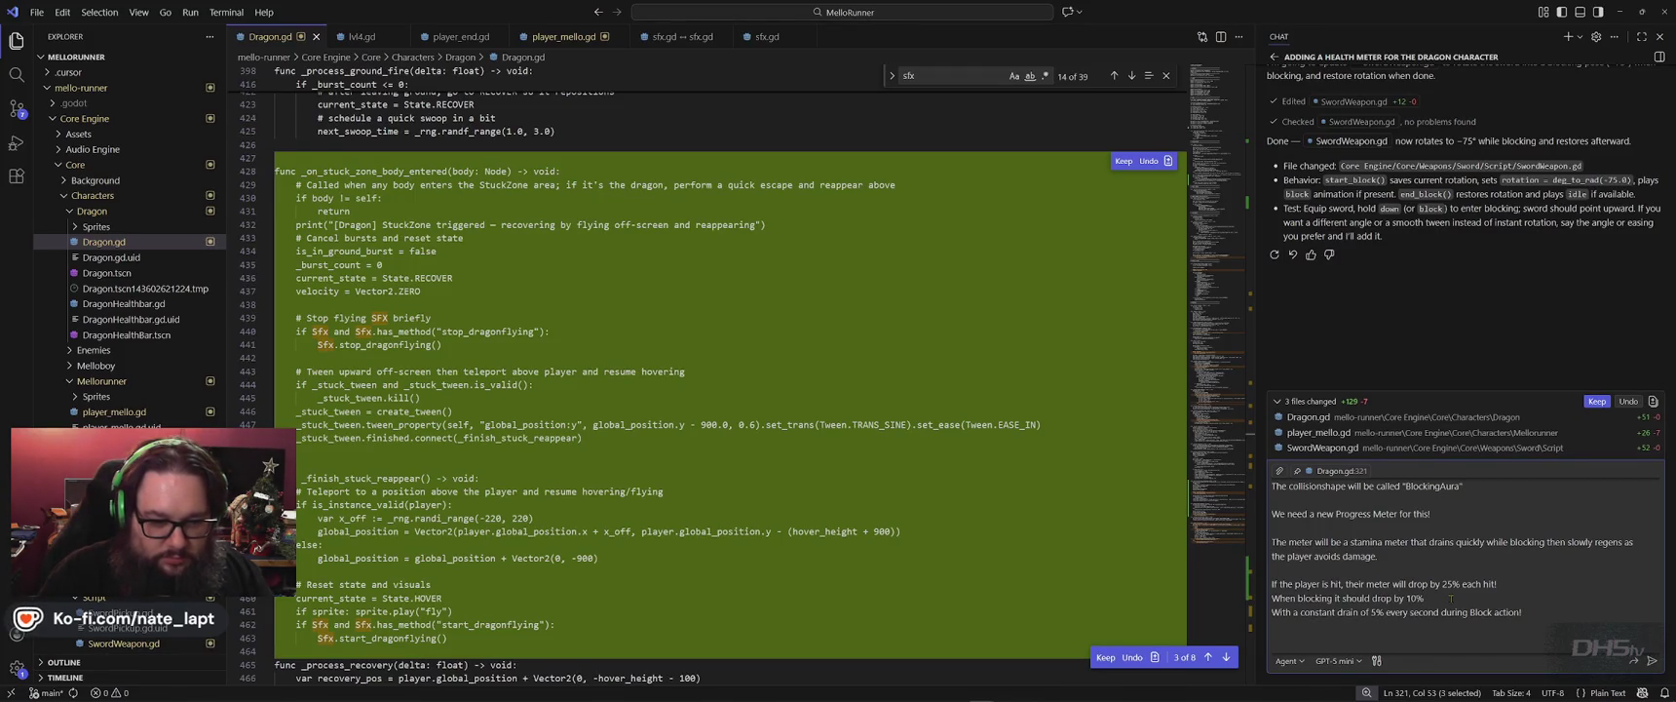
type("while")
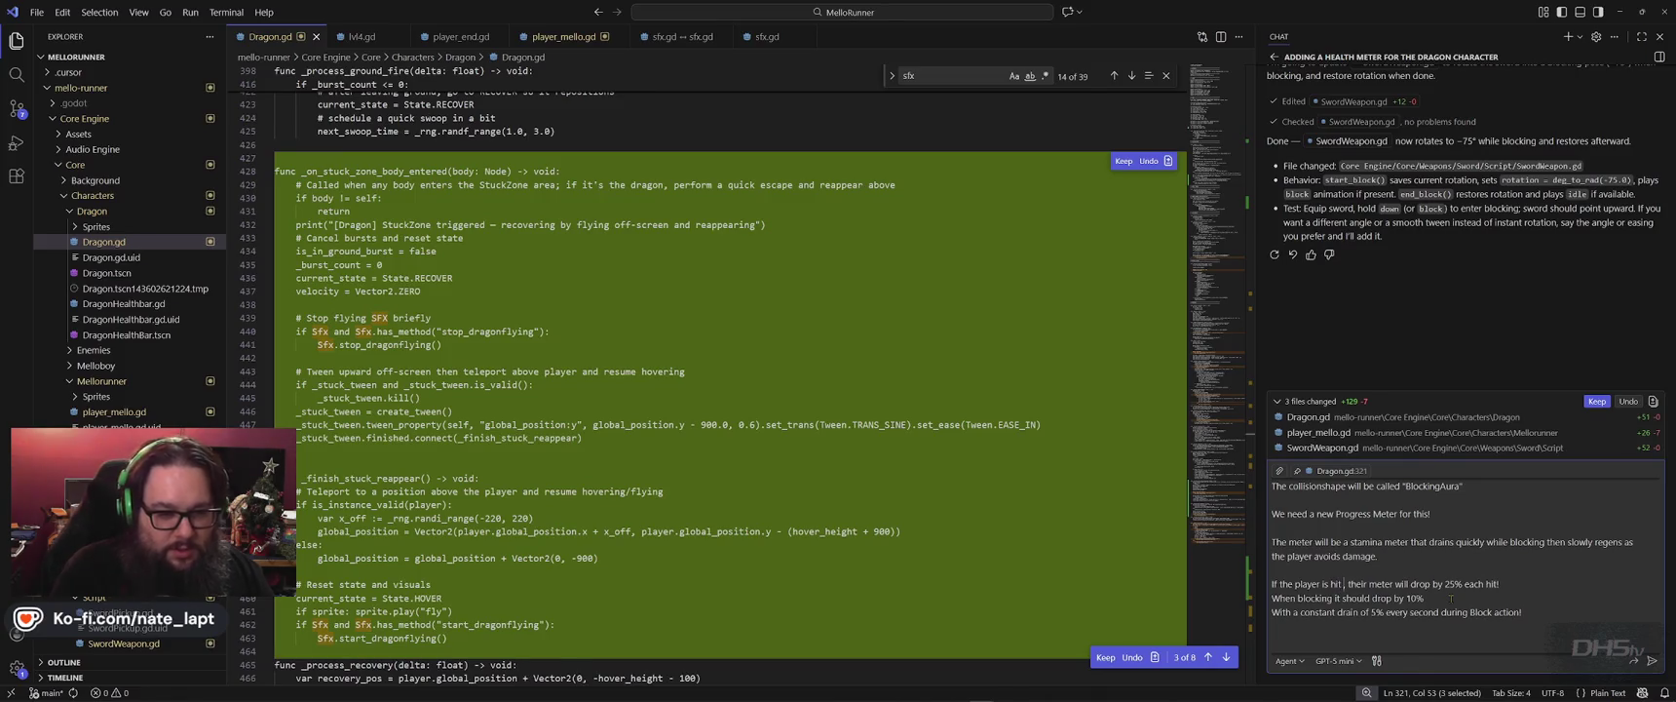
type(" not")
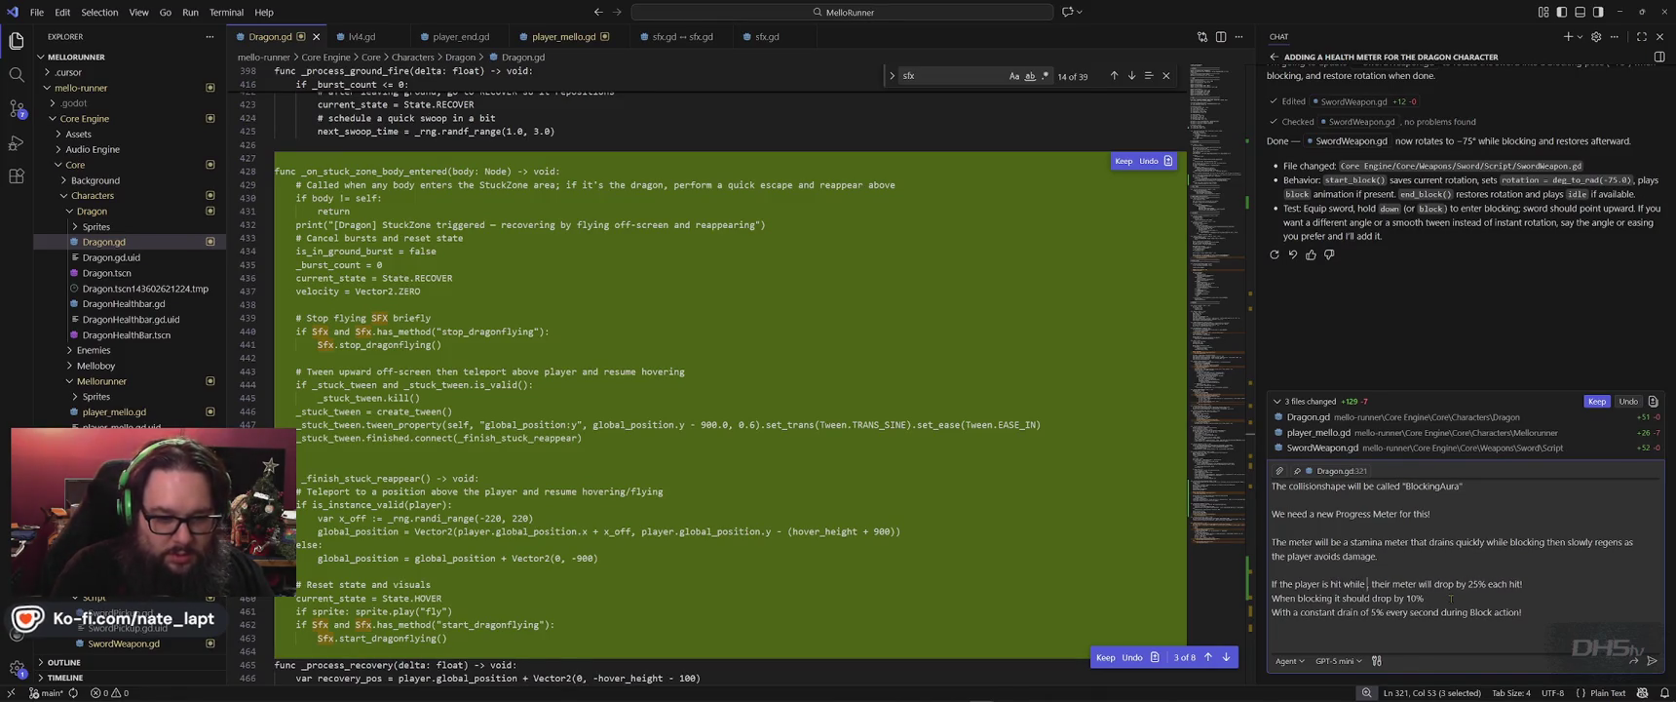
type("cking")
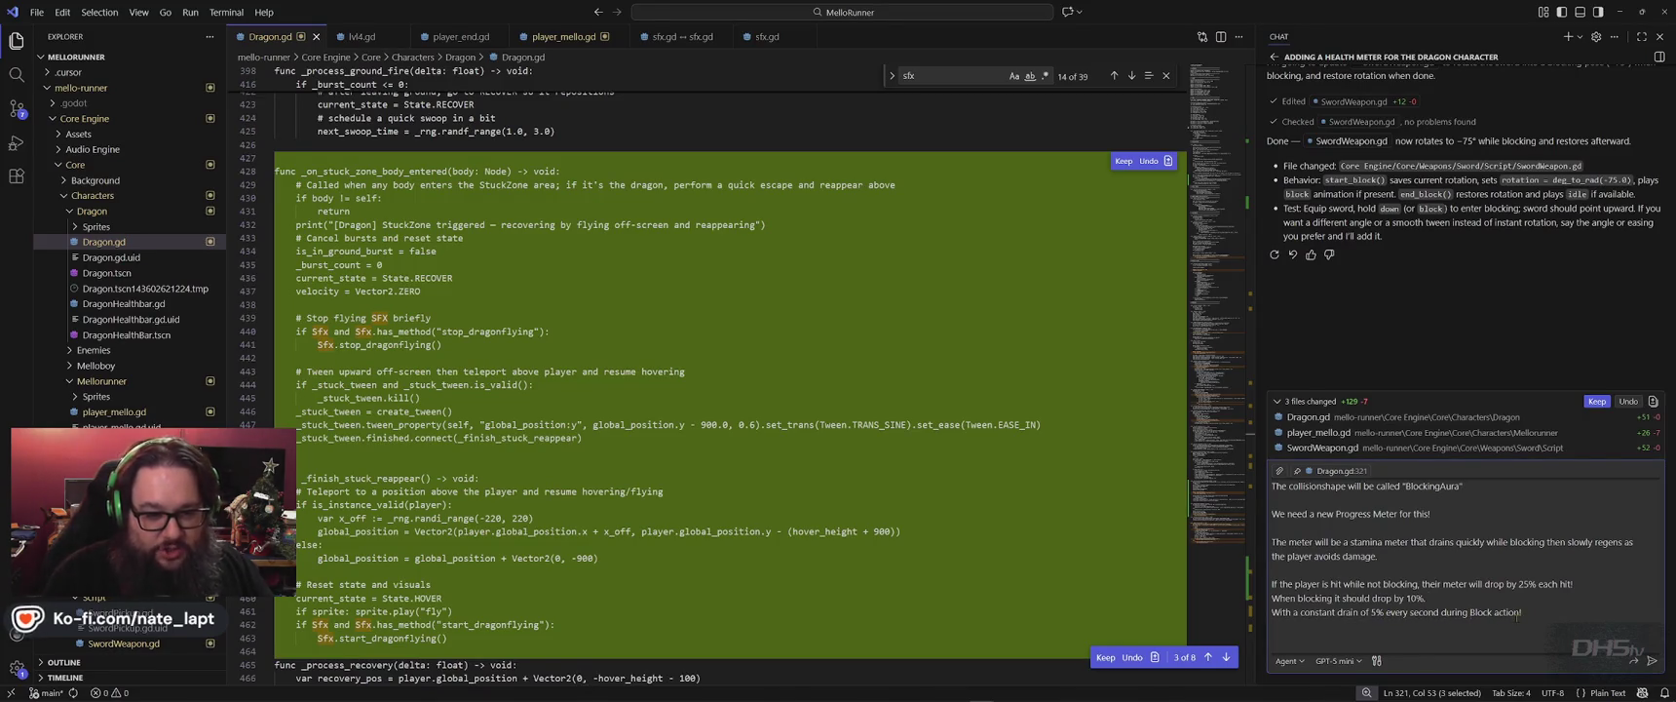
Add 5%-per-second regen when not hit or blocking, and make all values configurable variables.
type("the")
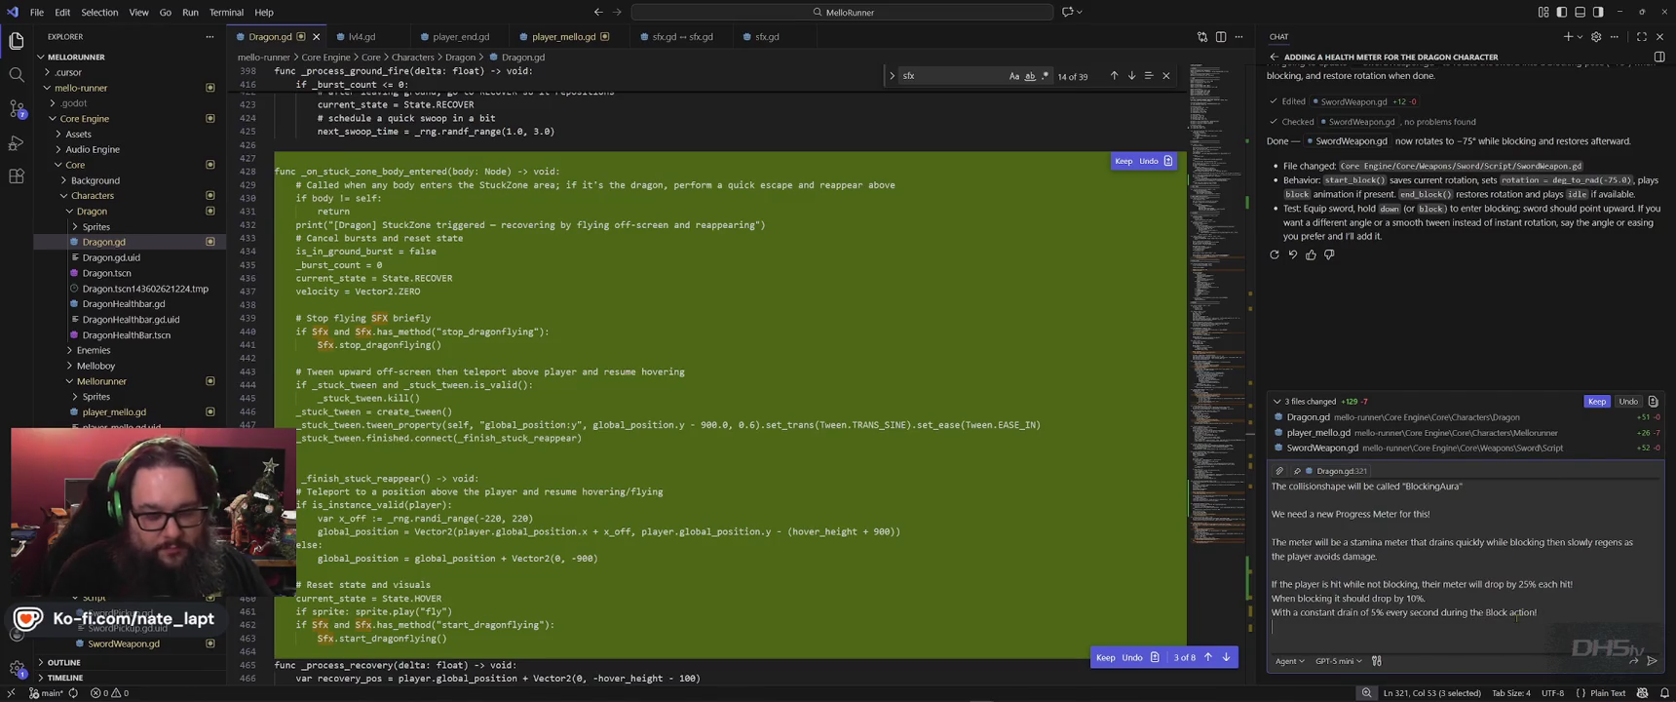
scroll(1516, 615, "down", 1)
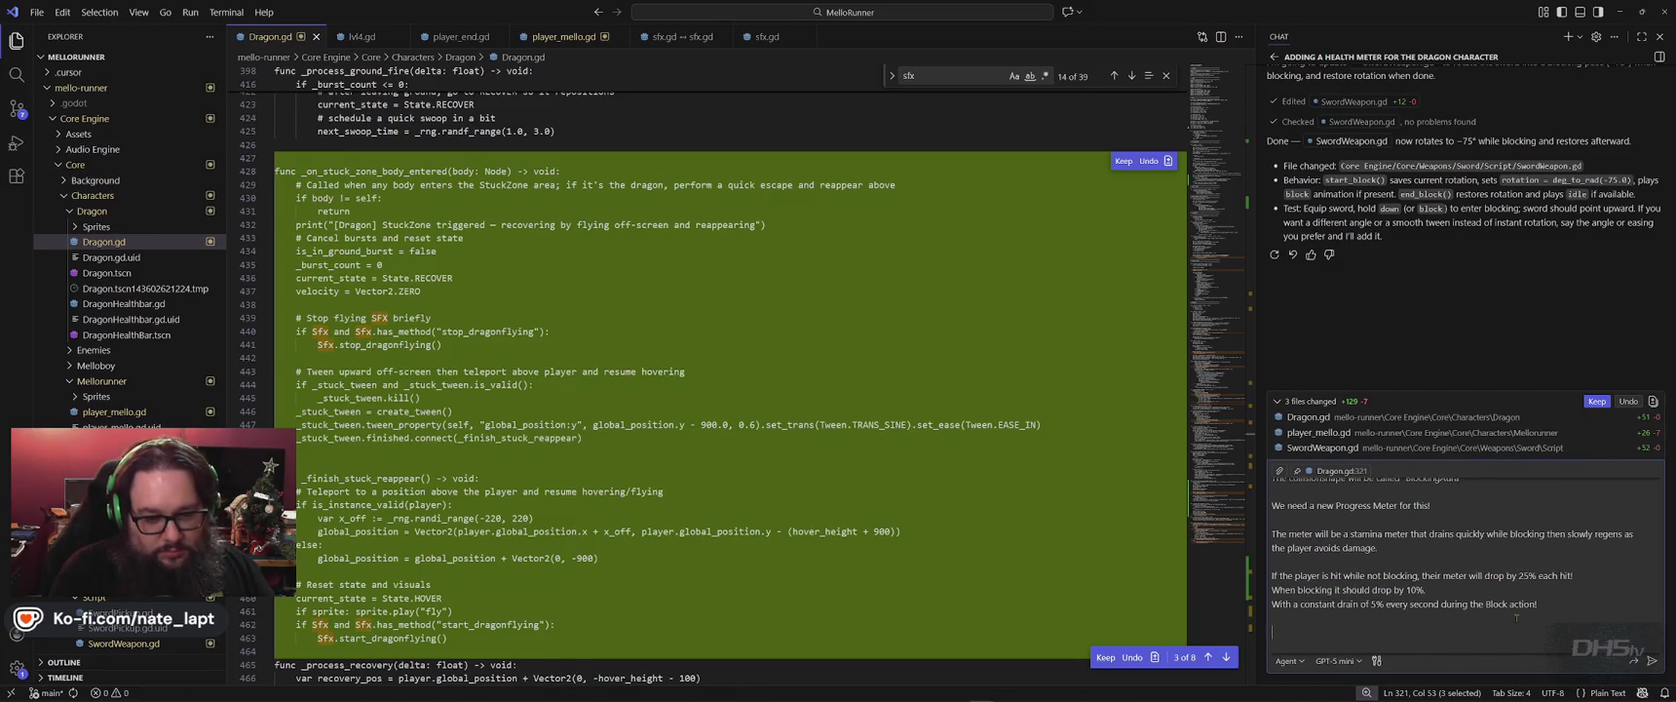
type("Regen will be 5")
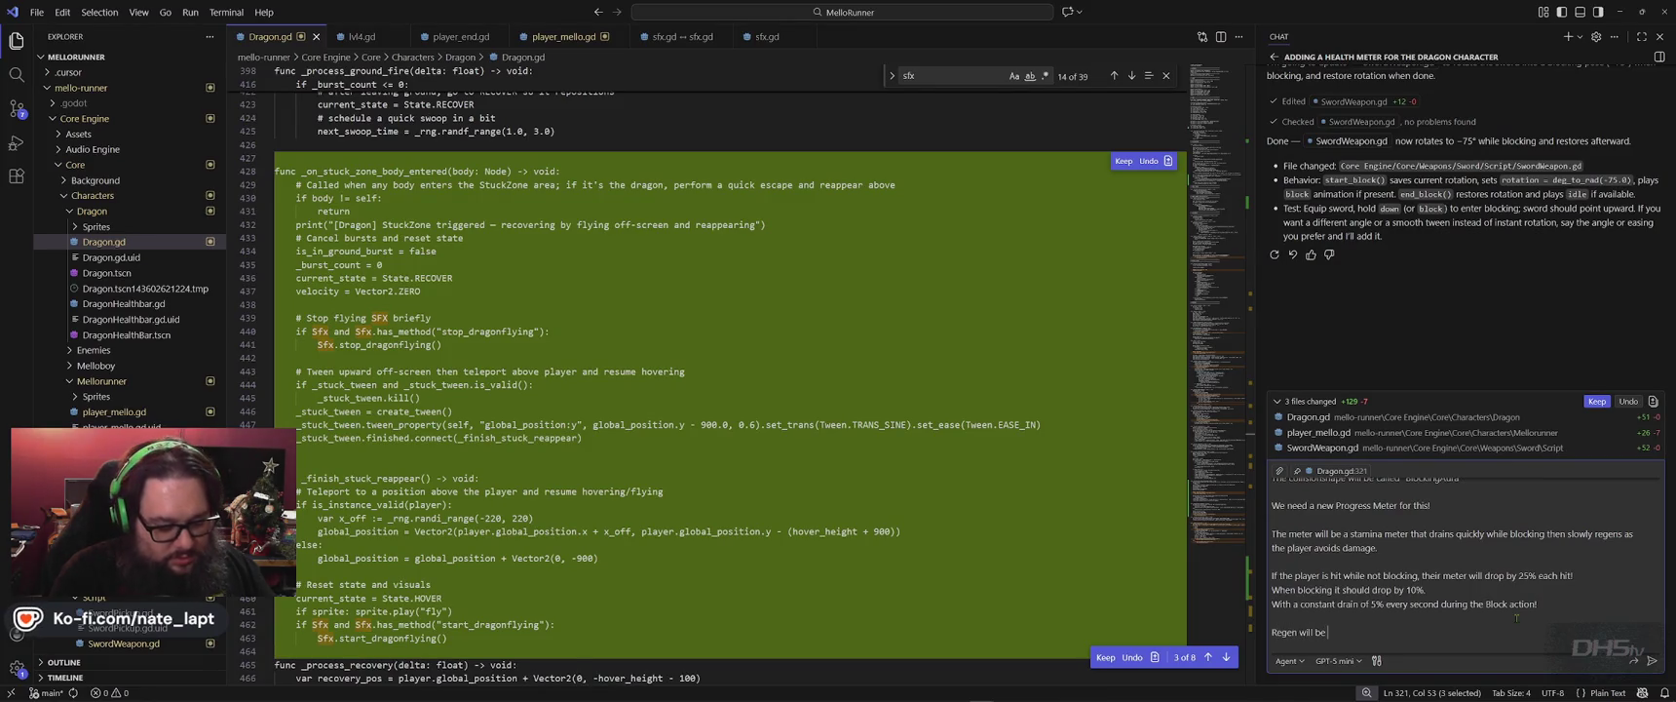
type("% every second")
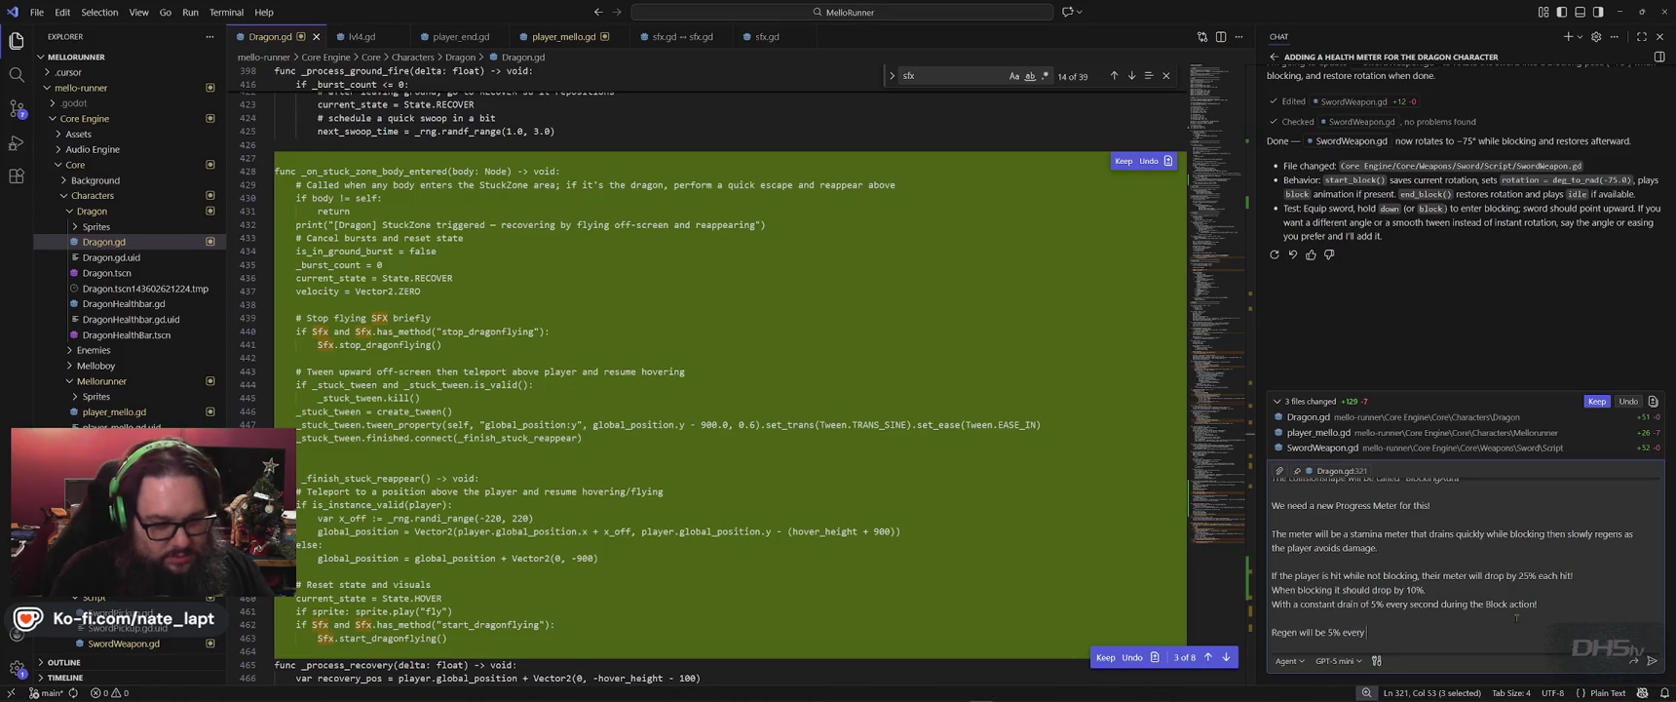
type(" they are not hi")
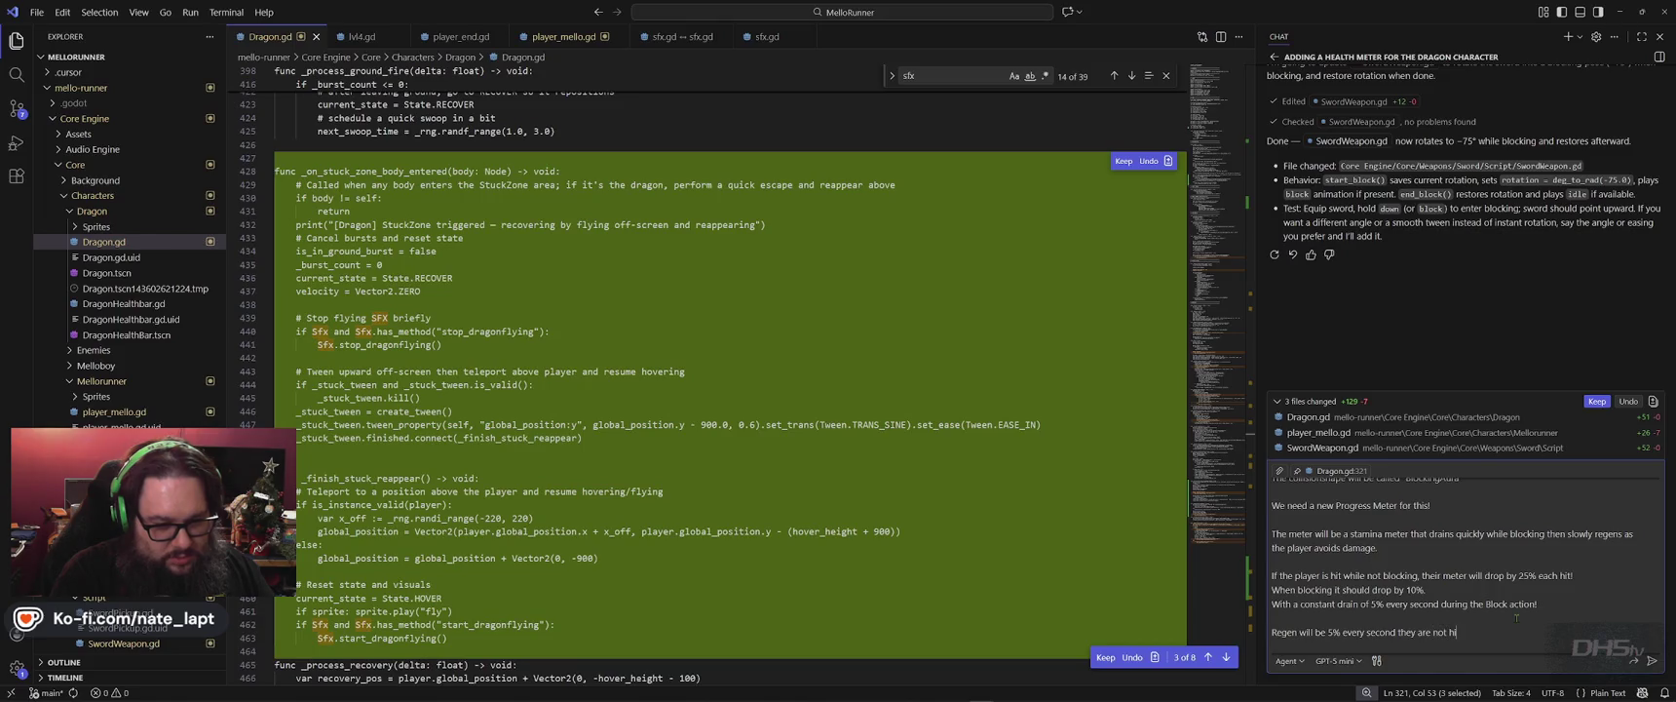
type("t while not blocking.")
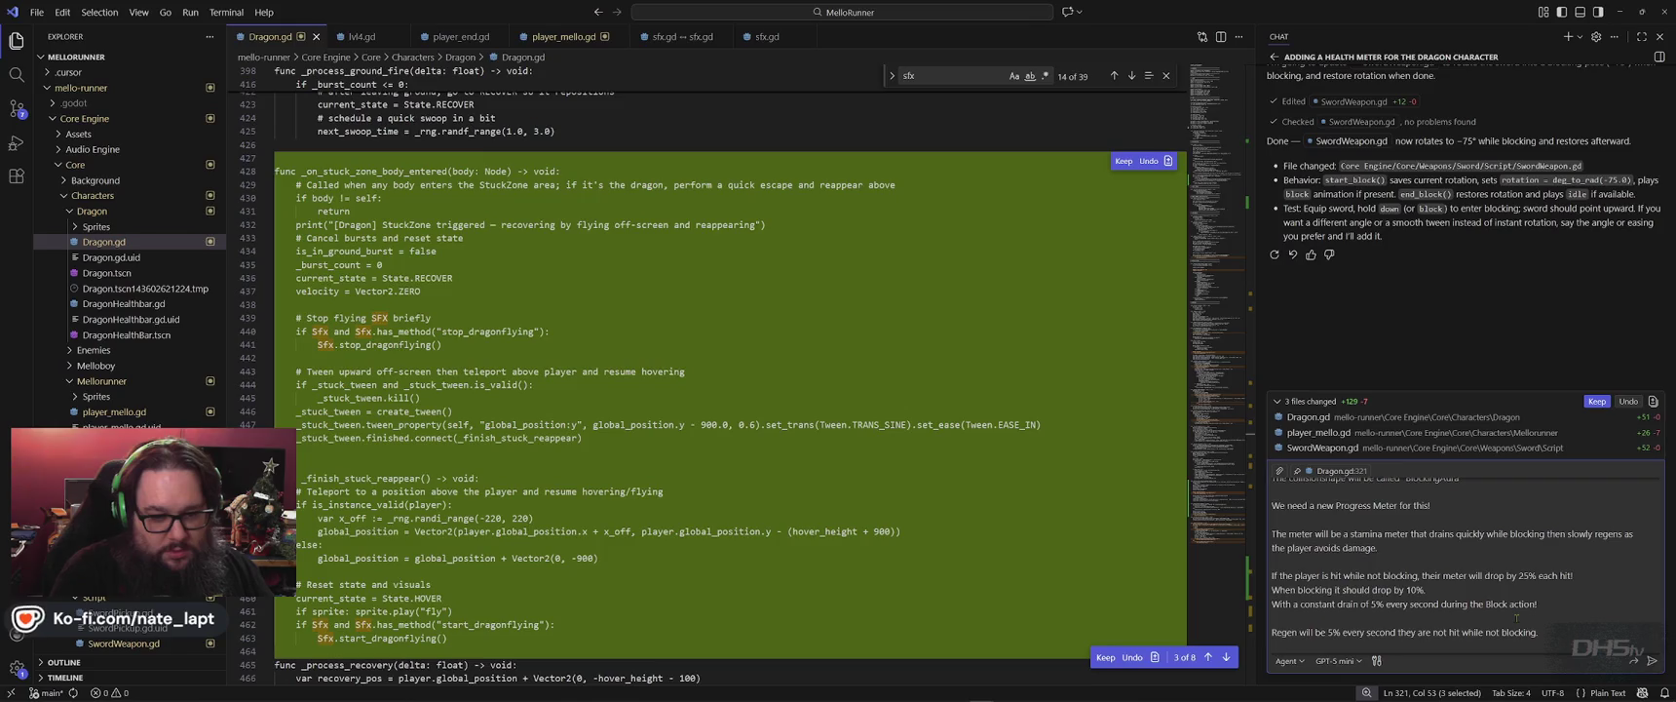
key("shift+Return")
key("shift+Return")
type("All")
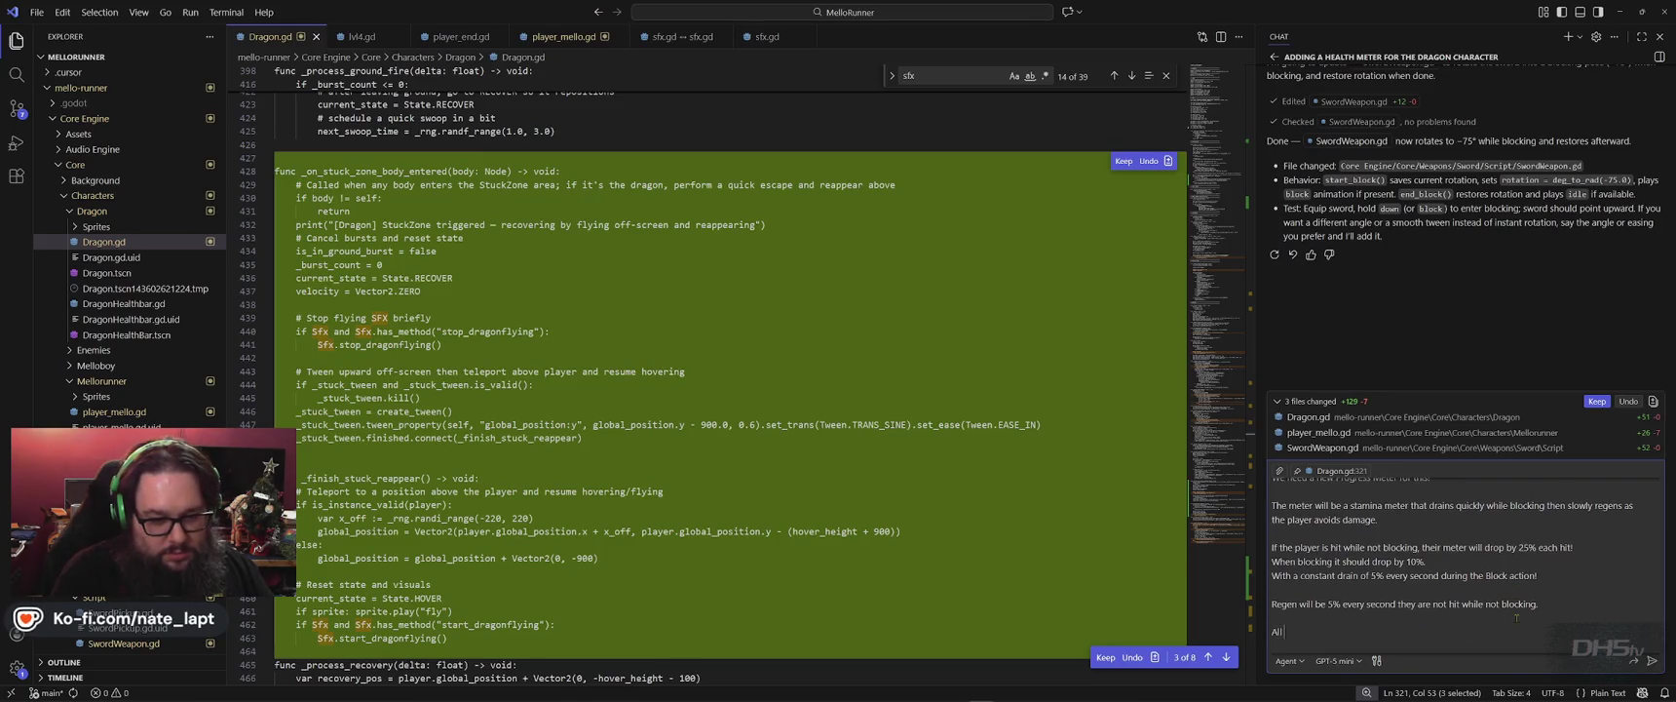
type("of these values ")
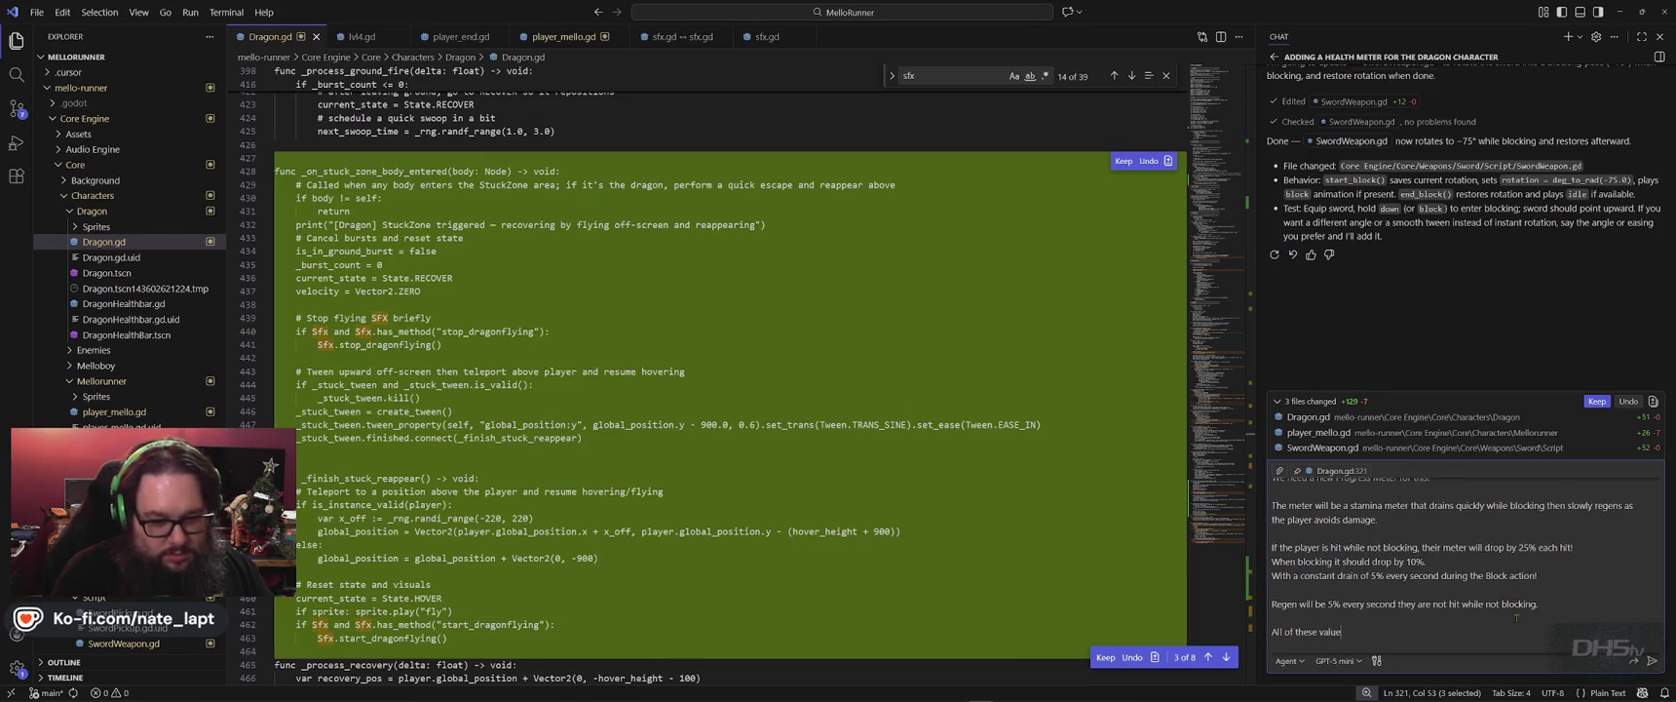
type("will b")
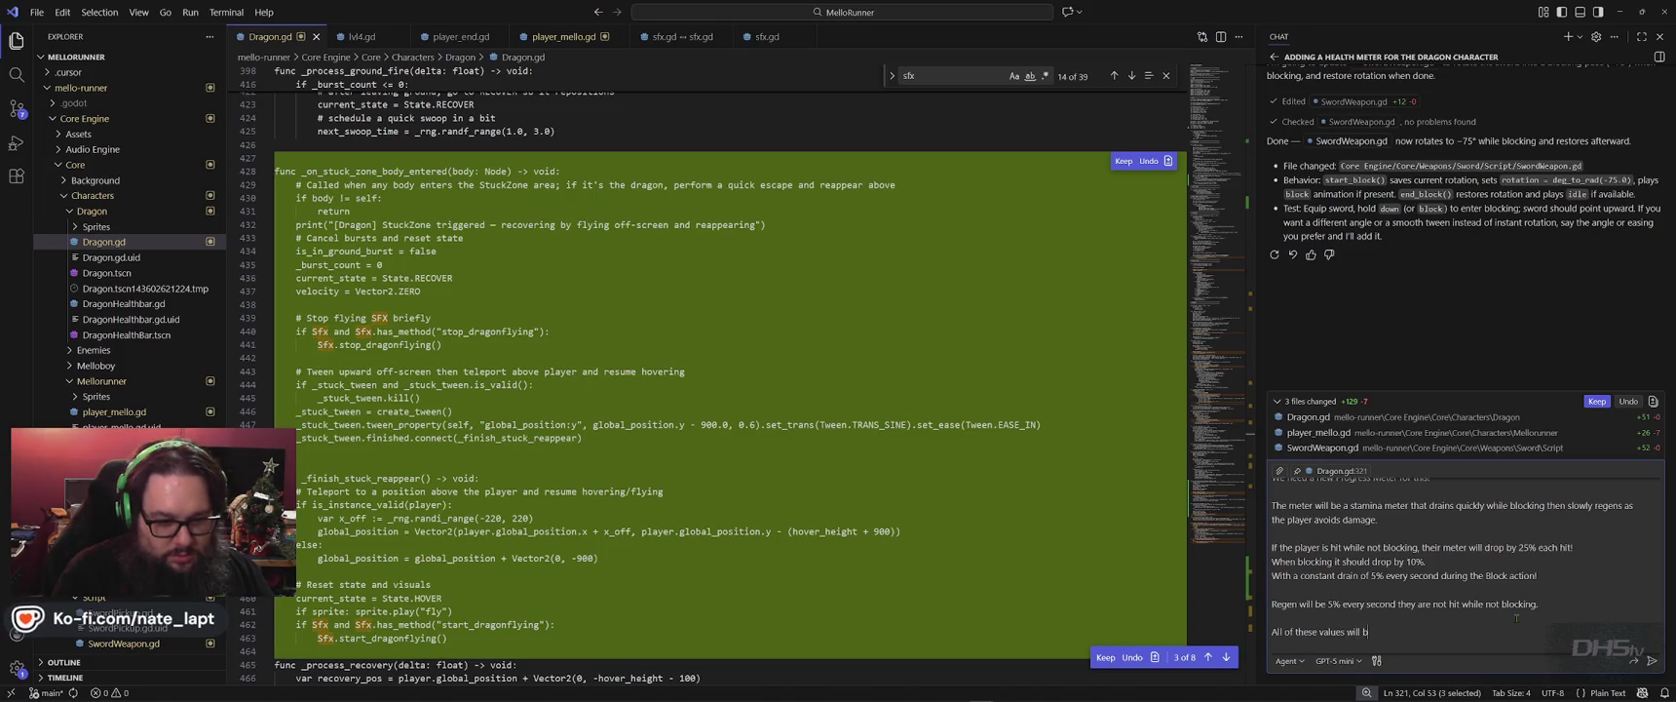
type("e configurable v")
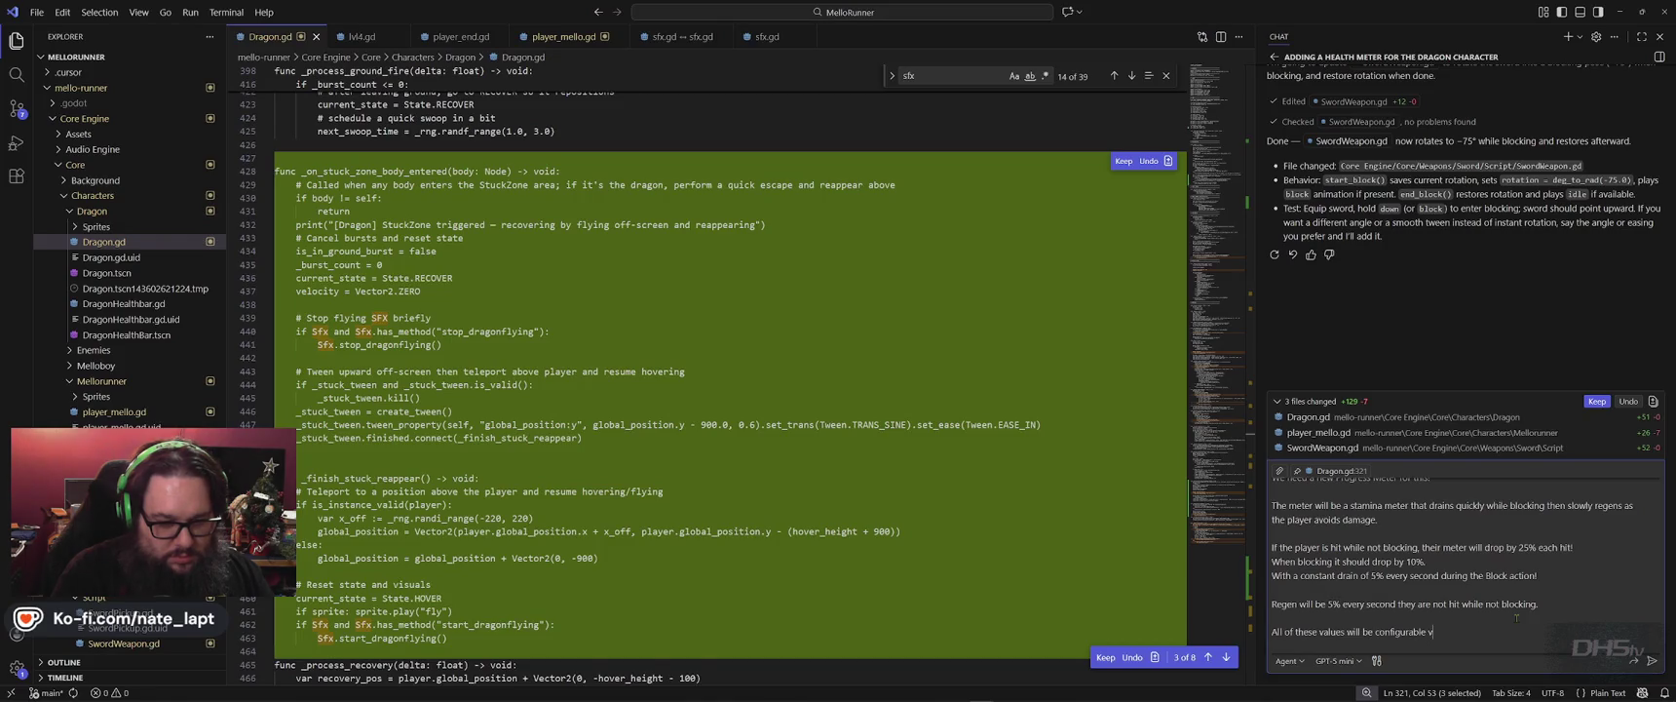
type("ariable")
type("!")
key("shift+Return")
key("shift+Return")
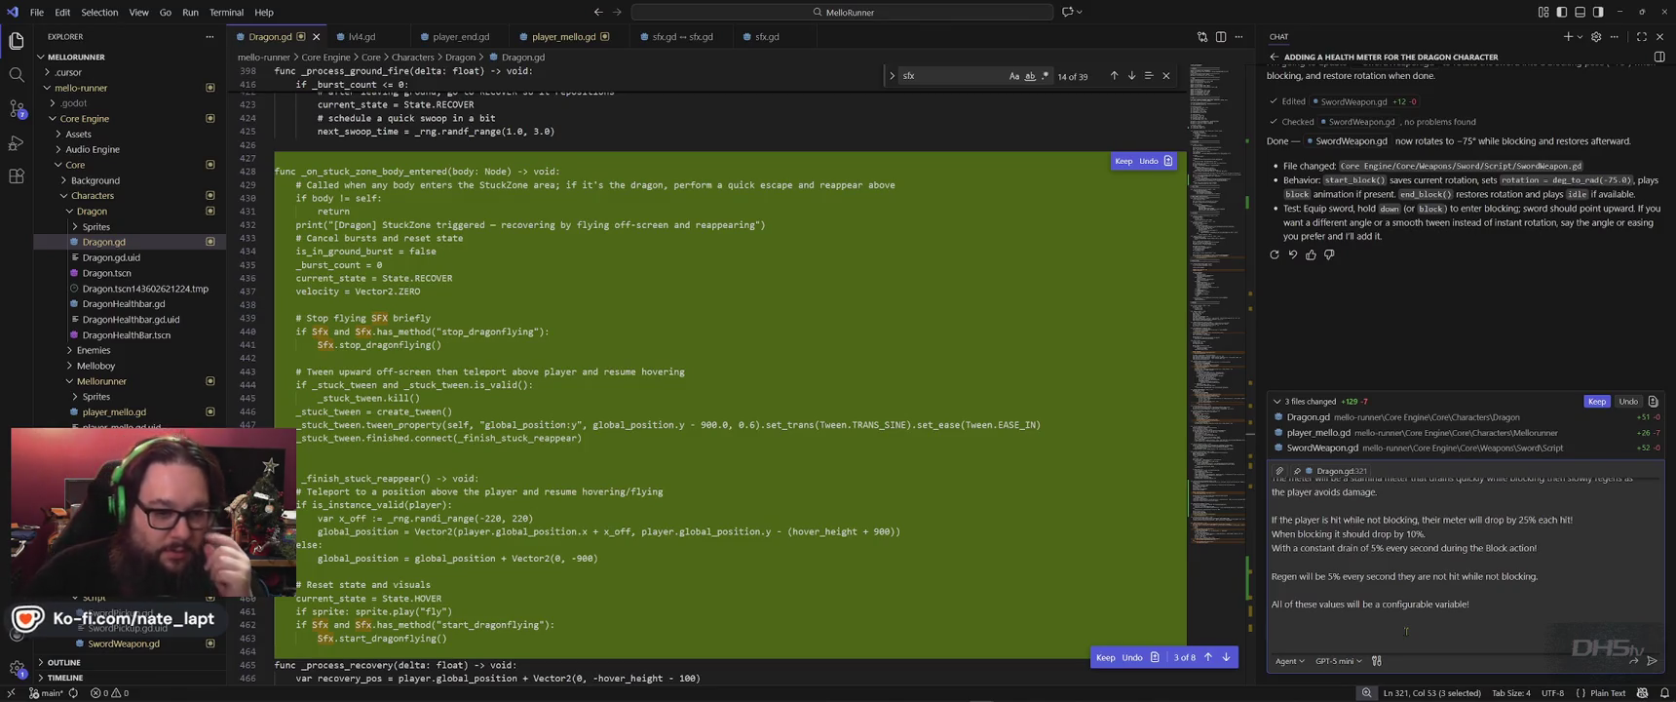
scroll(1403, 585, "up", 1)
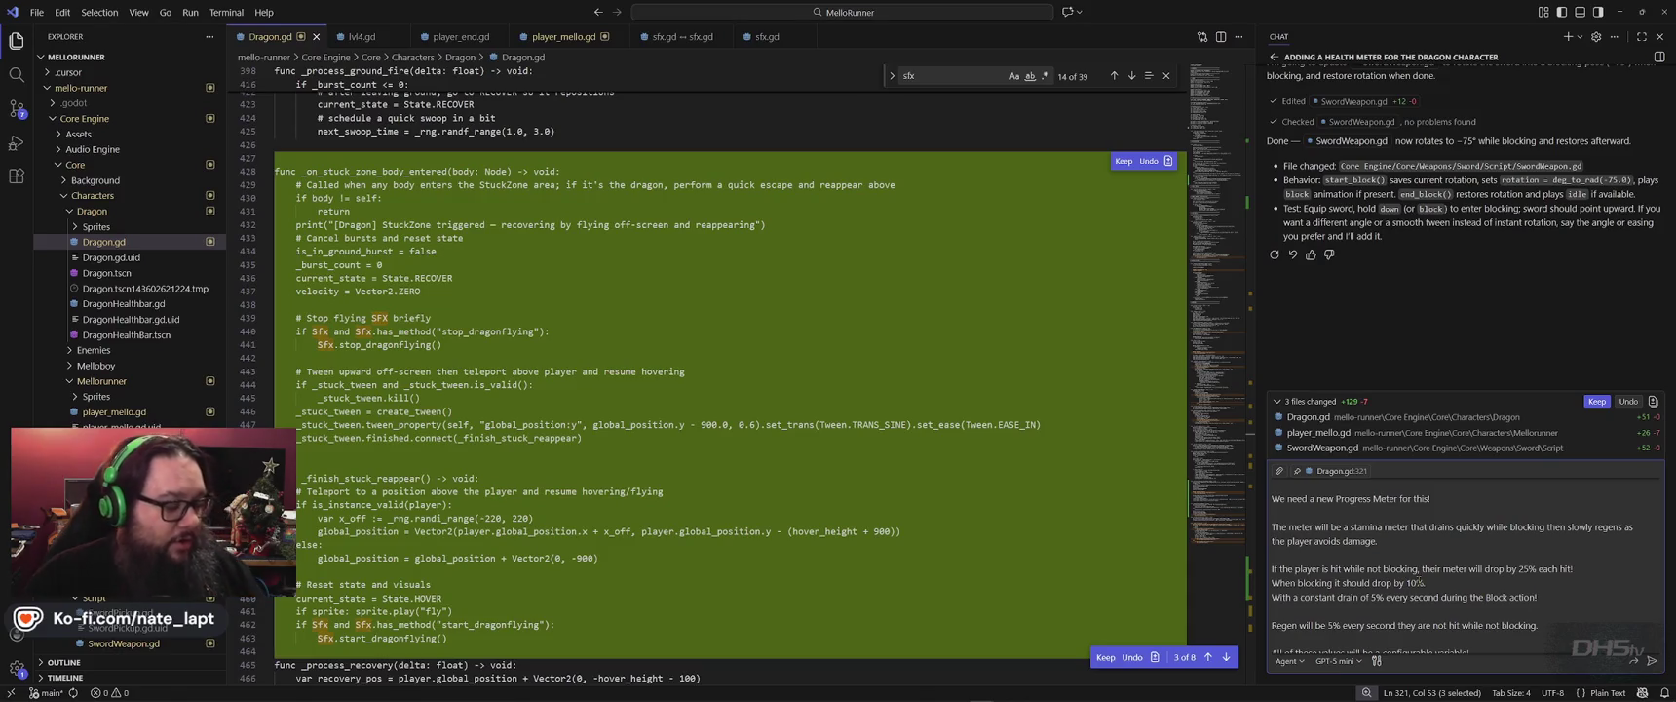
scroll(1415, 581, "up", 2)
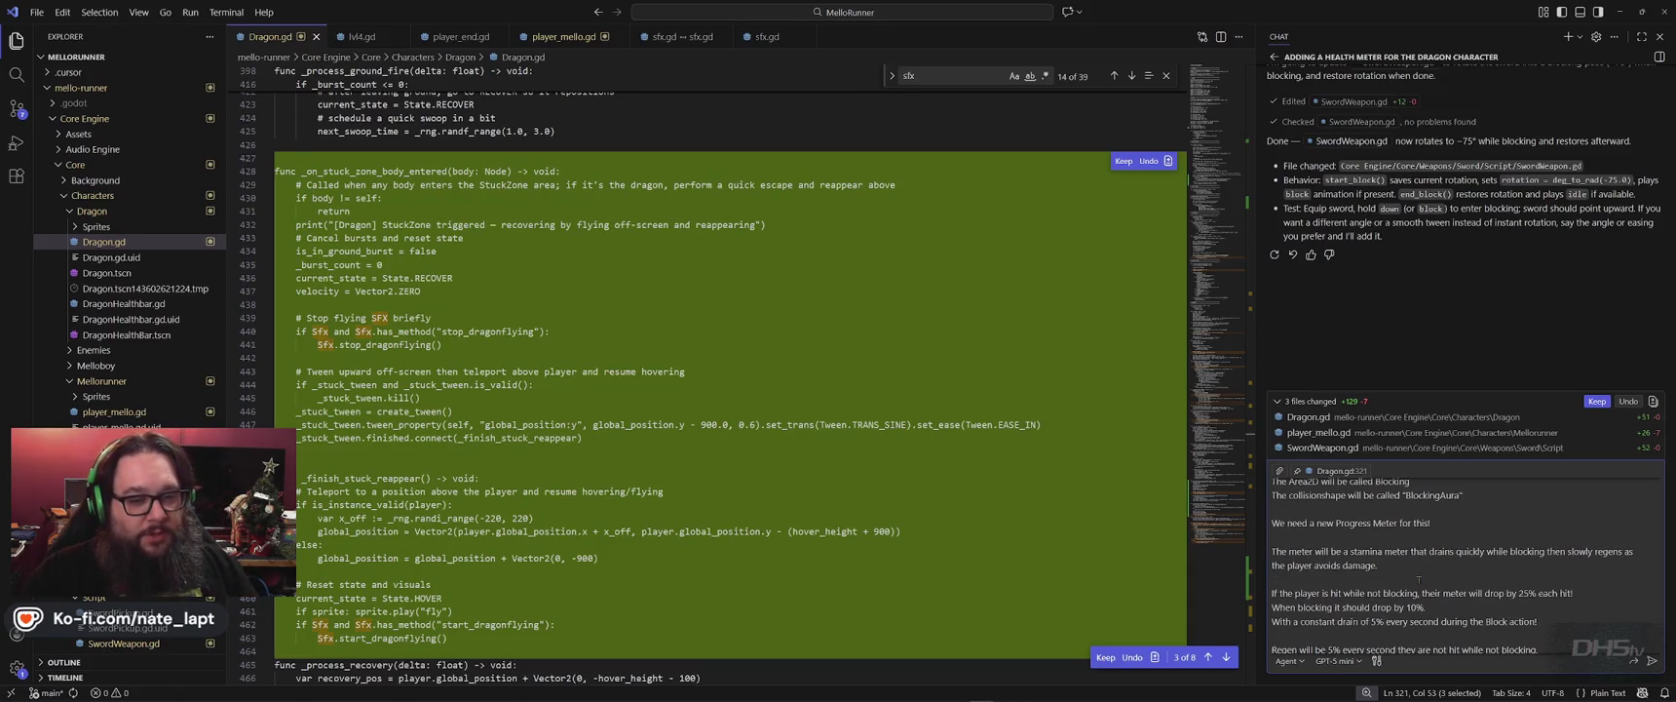
scroll(1414, 582, "down", 3)
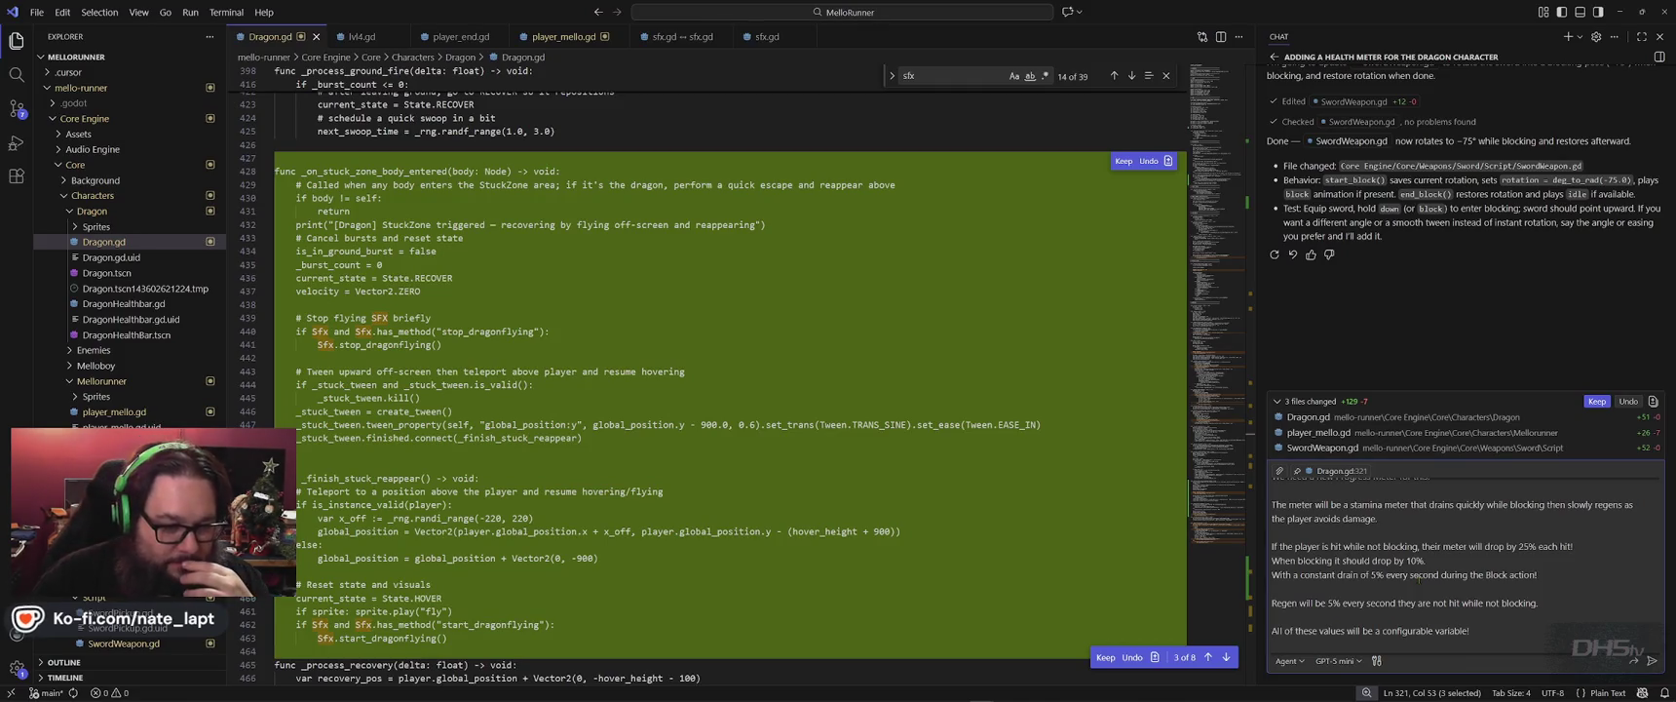
scroll(1452, 575, "up", 4)
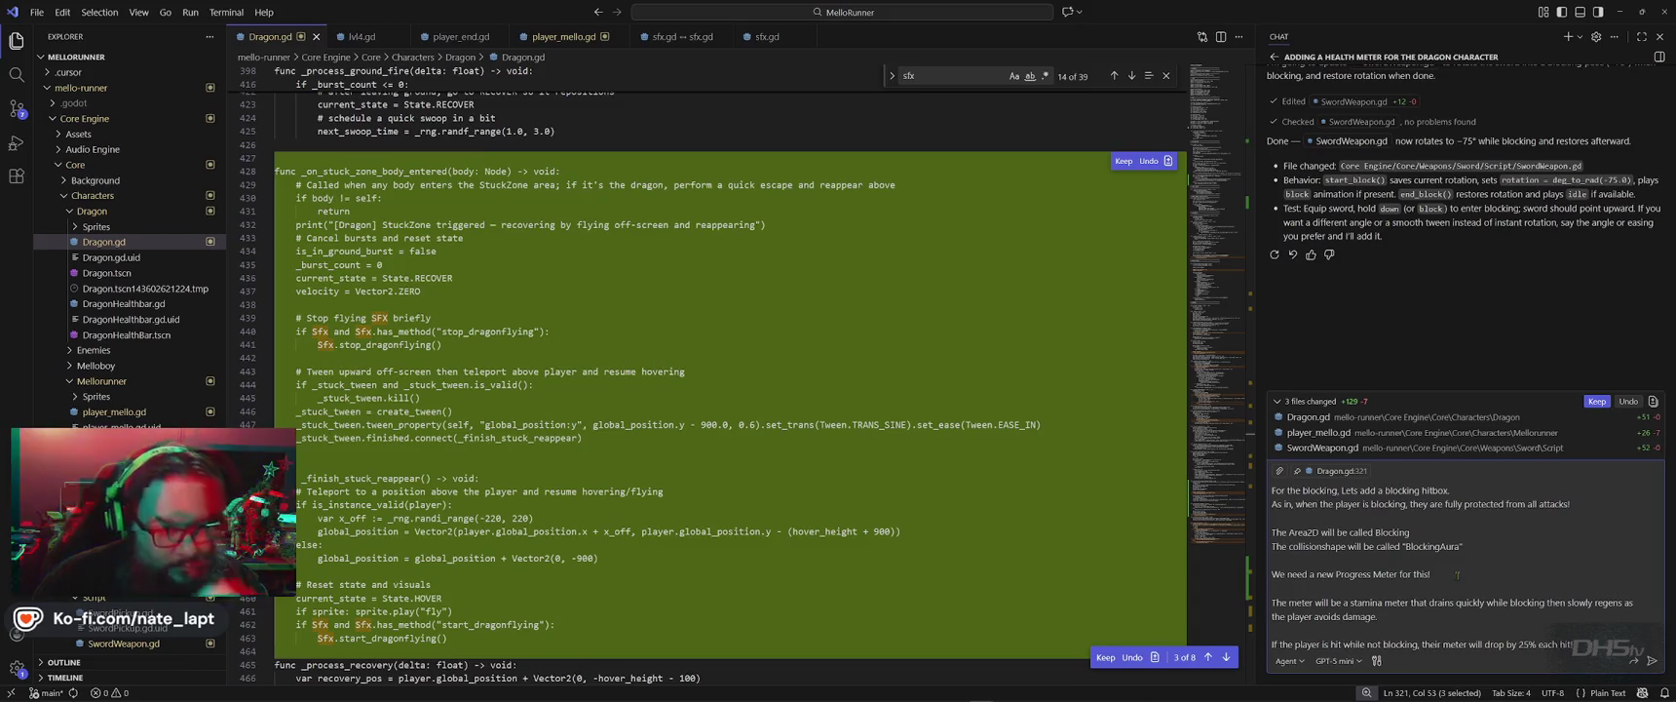
key("ctrl+a")
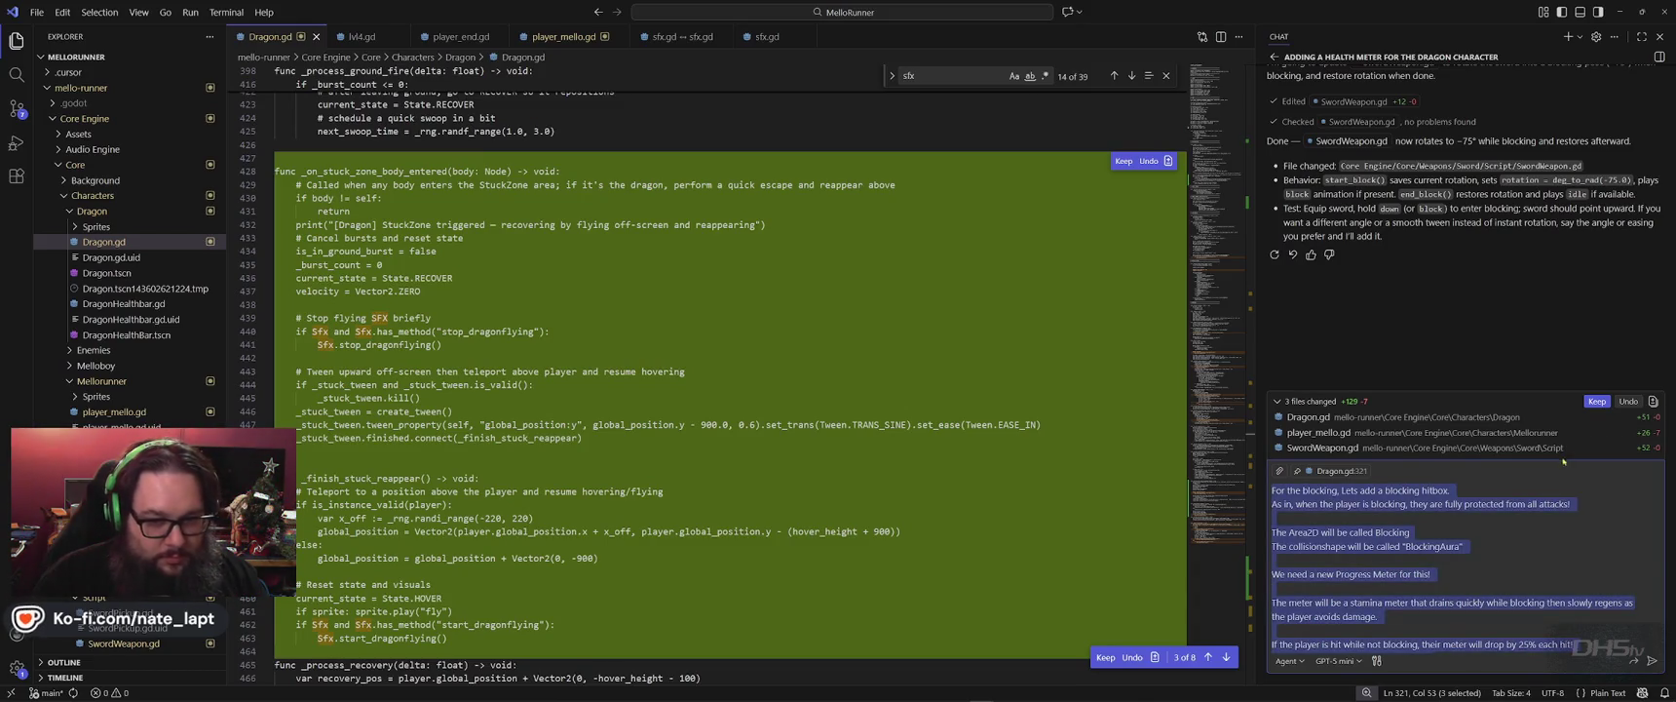
left_click(1596, 401)
Add the line 'This hitbox protection disables when the player is NOT blocking!' to the chat draft.
scroll(1559, 628, "down", 3)
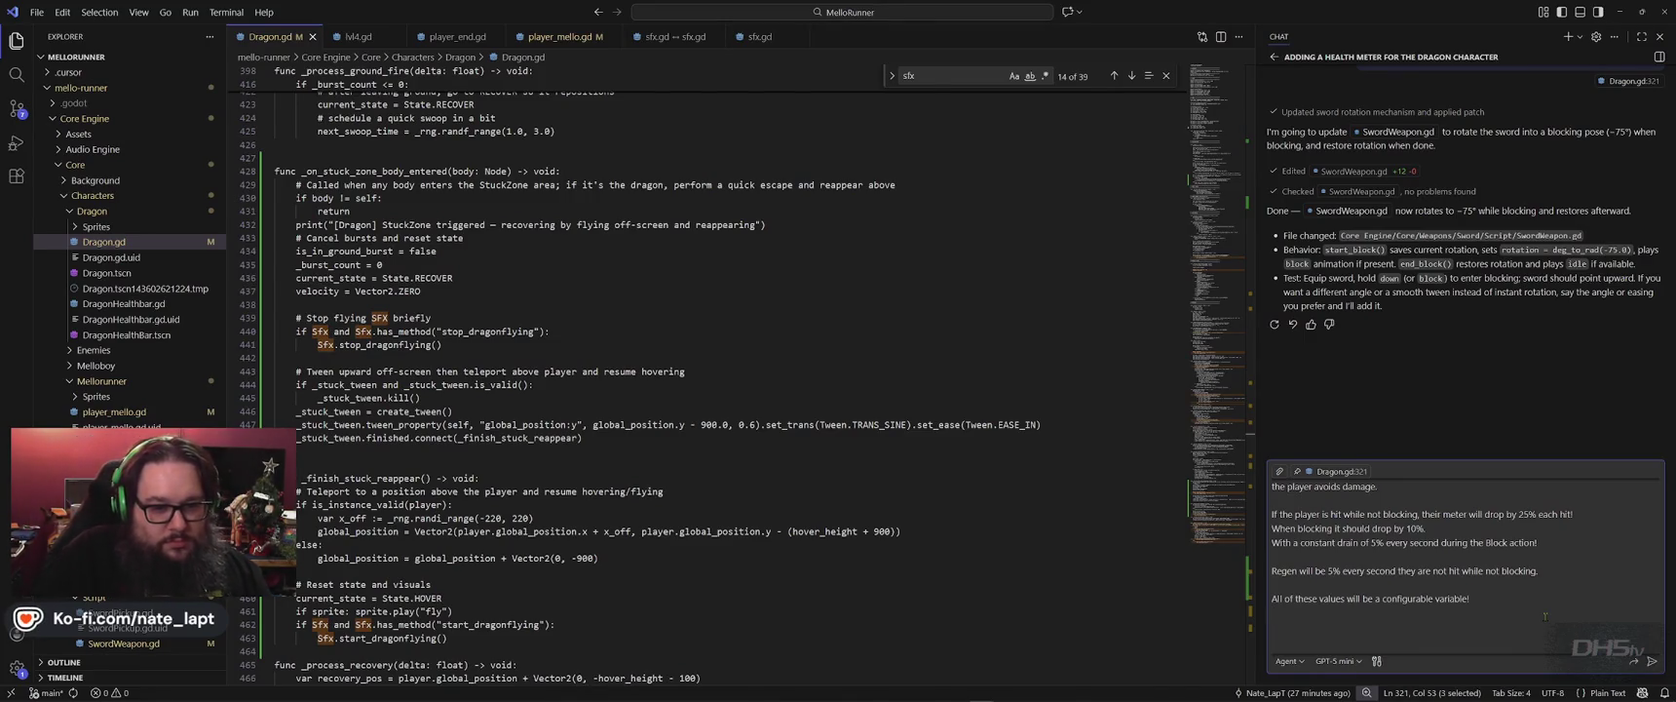
scroll(1407, 584, "up", 2)
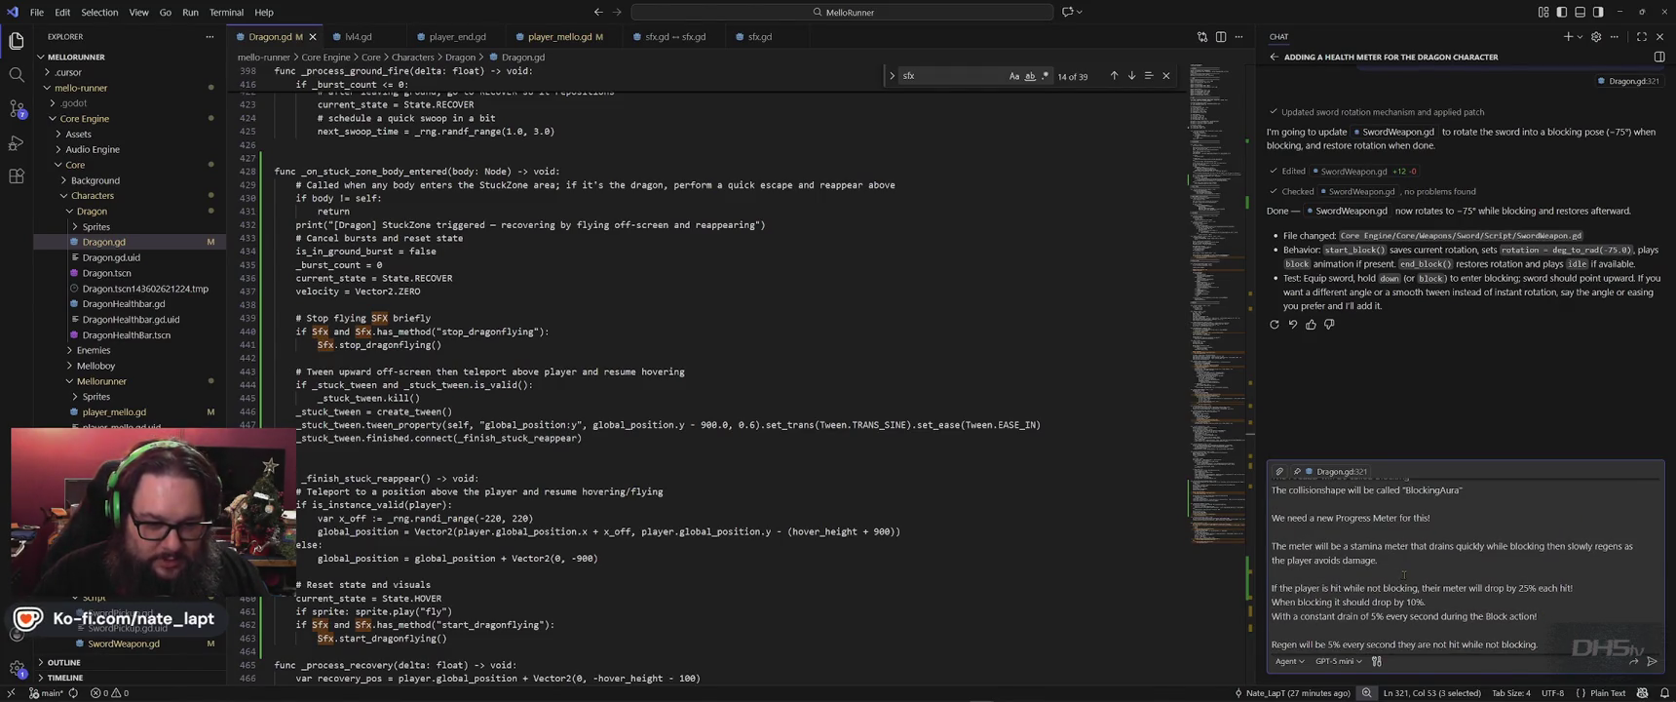
scroll(1404, 575, "up", 2)
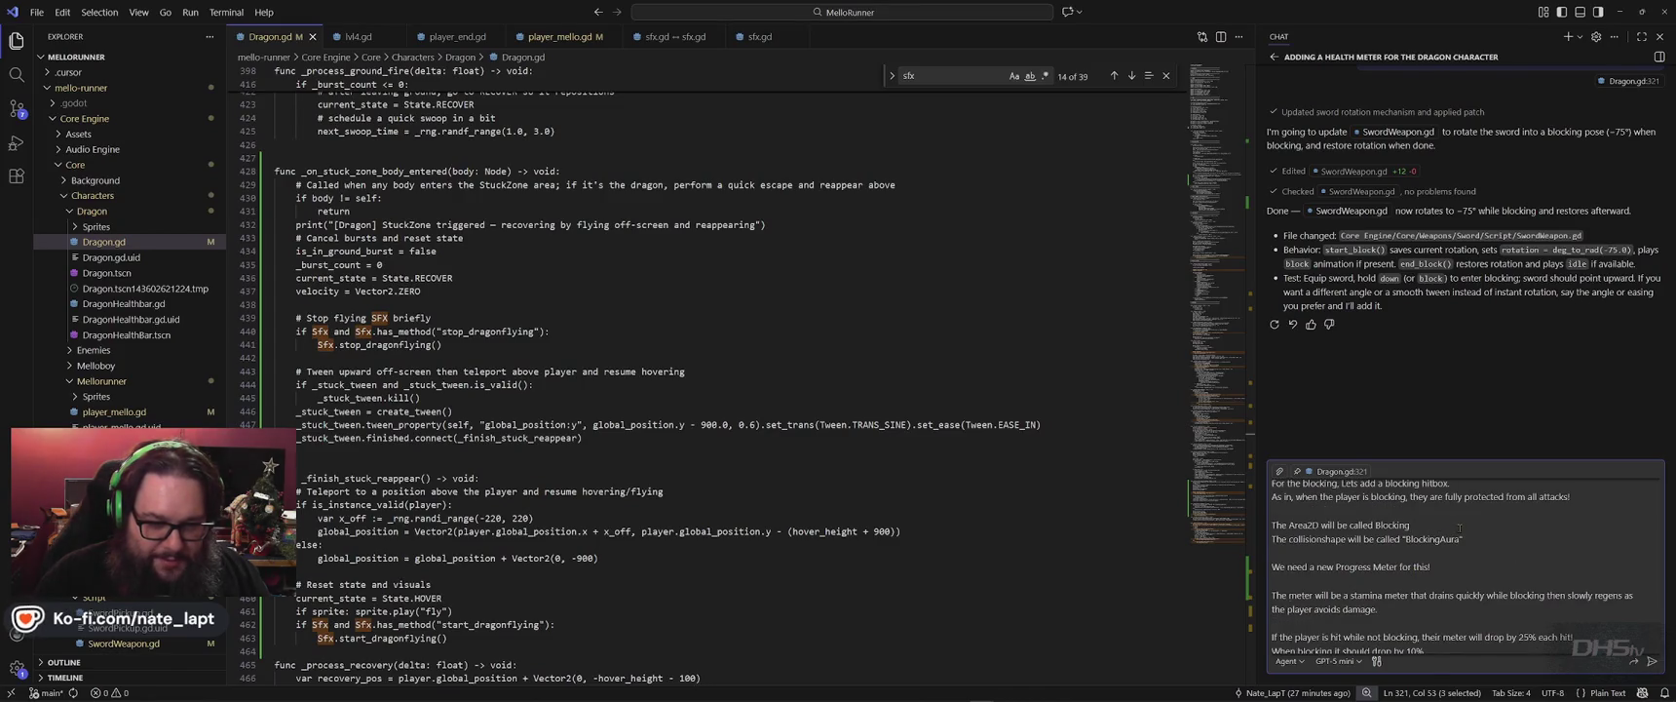
scroll(1452, 529, "up", 1)
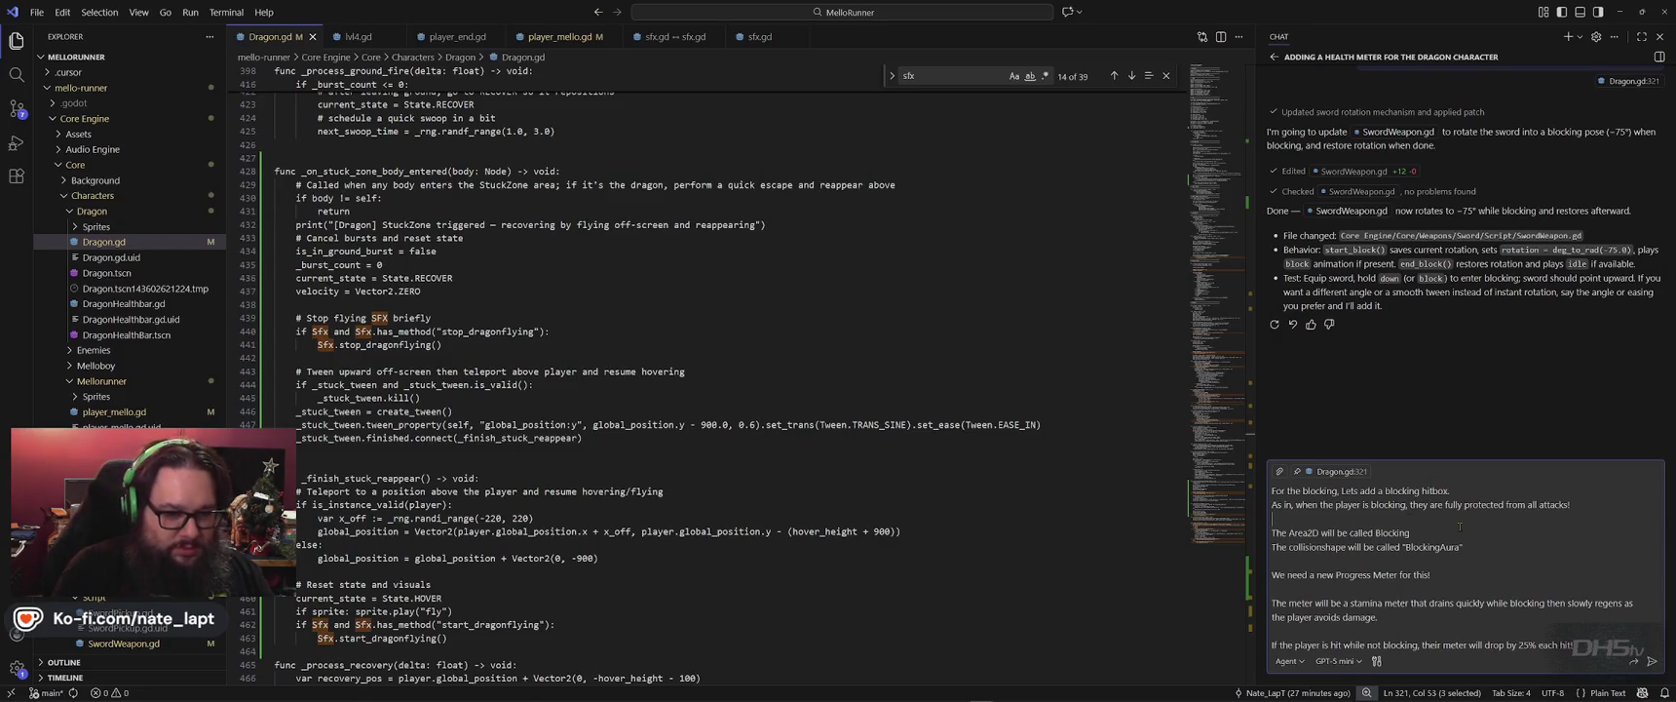
type("This hit")
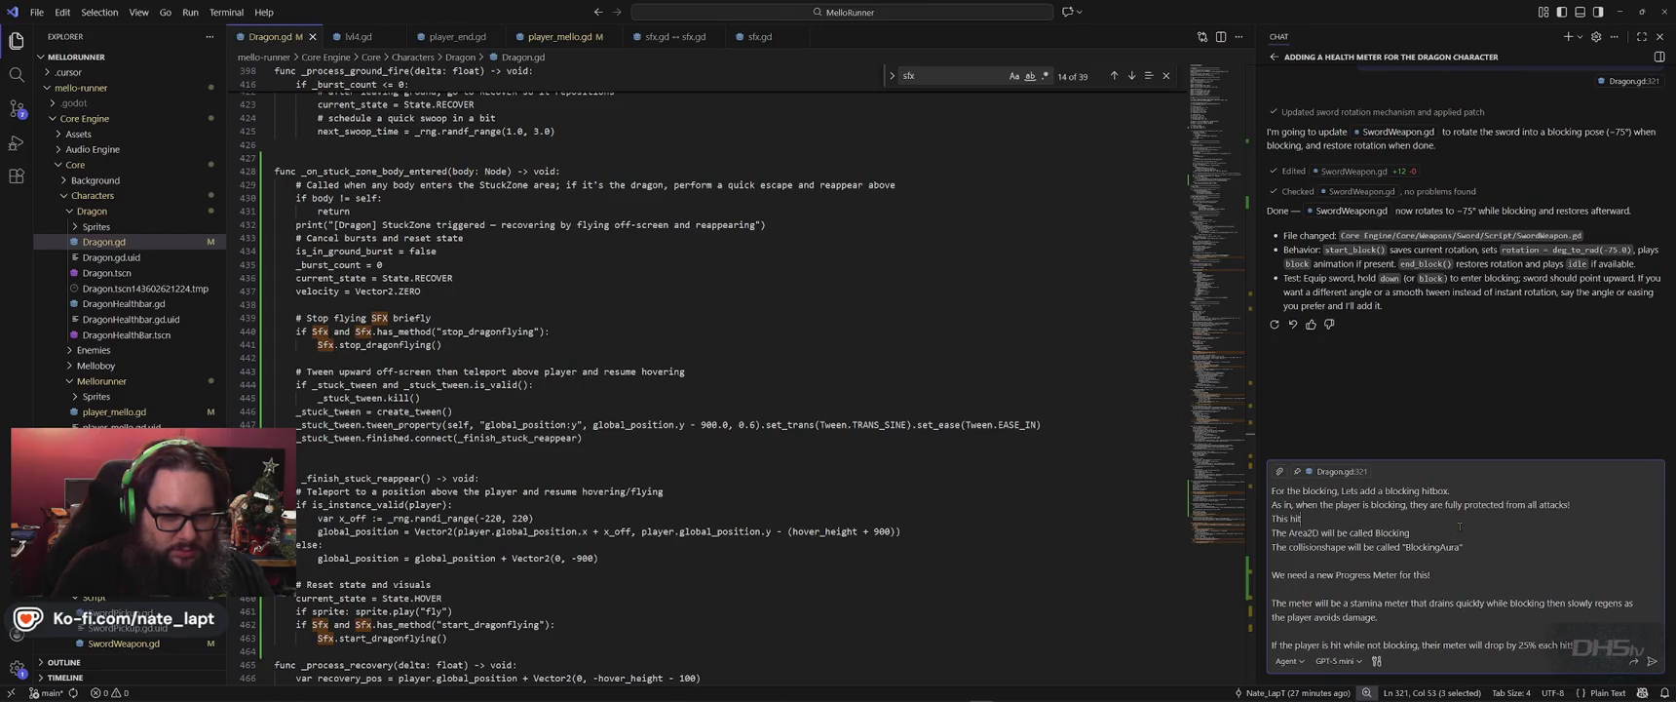
type("box protect")
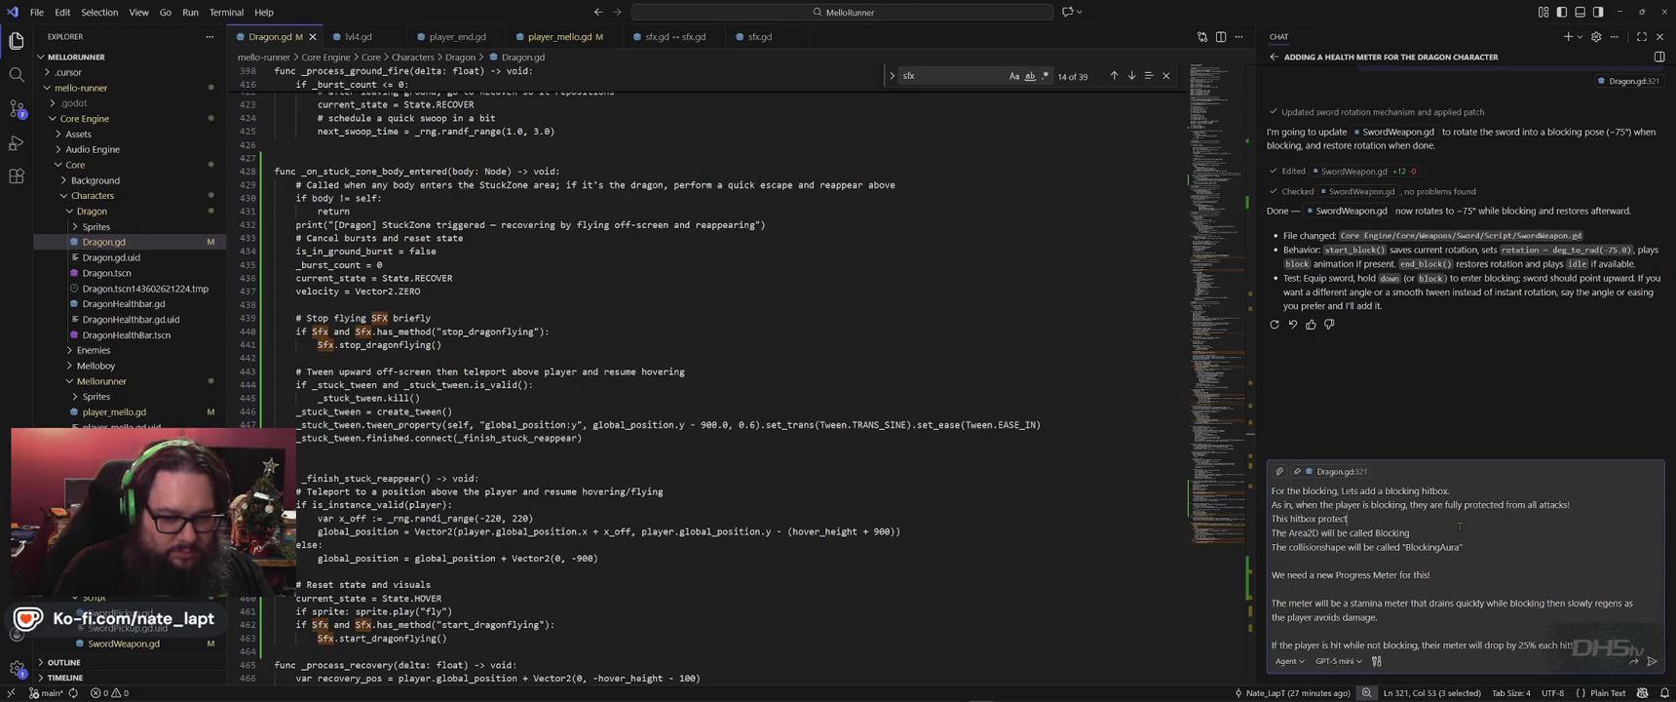
type("ion disable")
type("s when th")
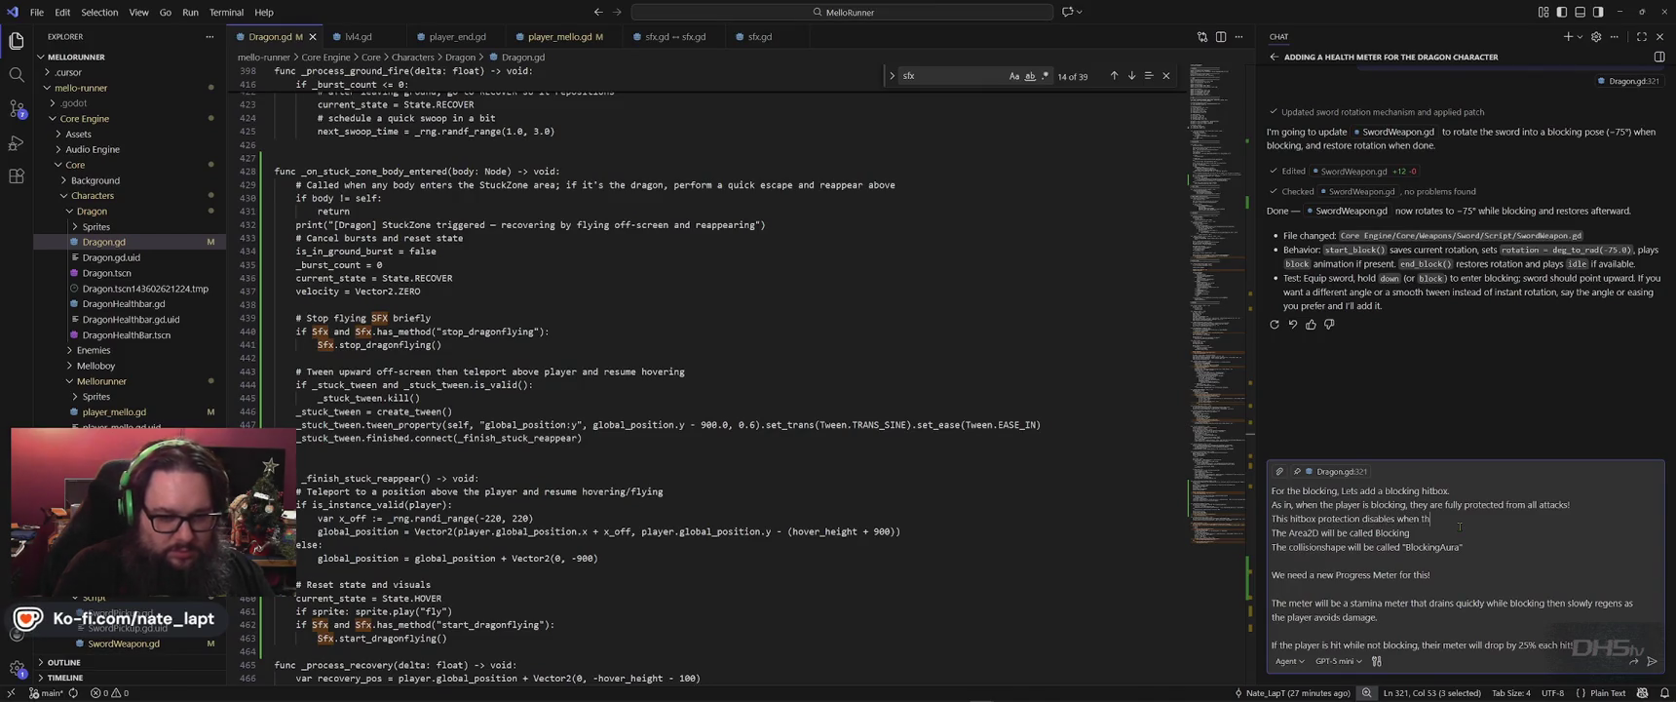
type("e player is NOT blocking")
type("!")
Add that the sword continues to reflect during the block, with no change to that action.
key("shift+Return")
key("shift+Return")
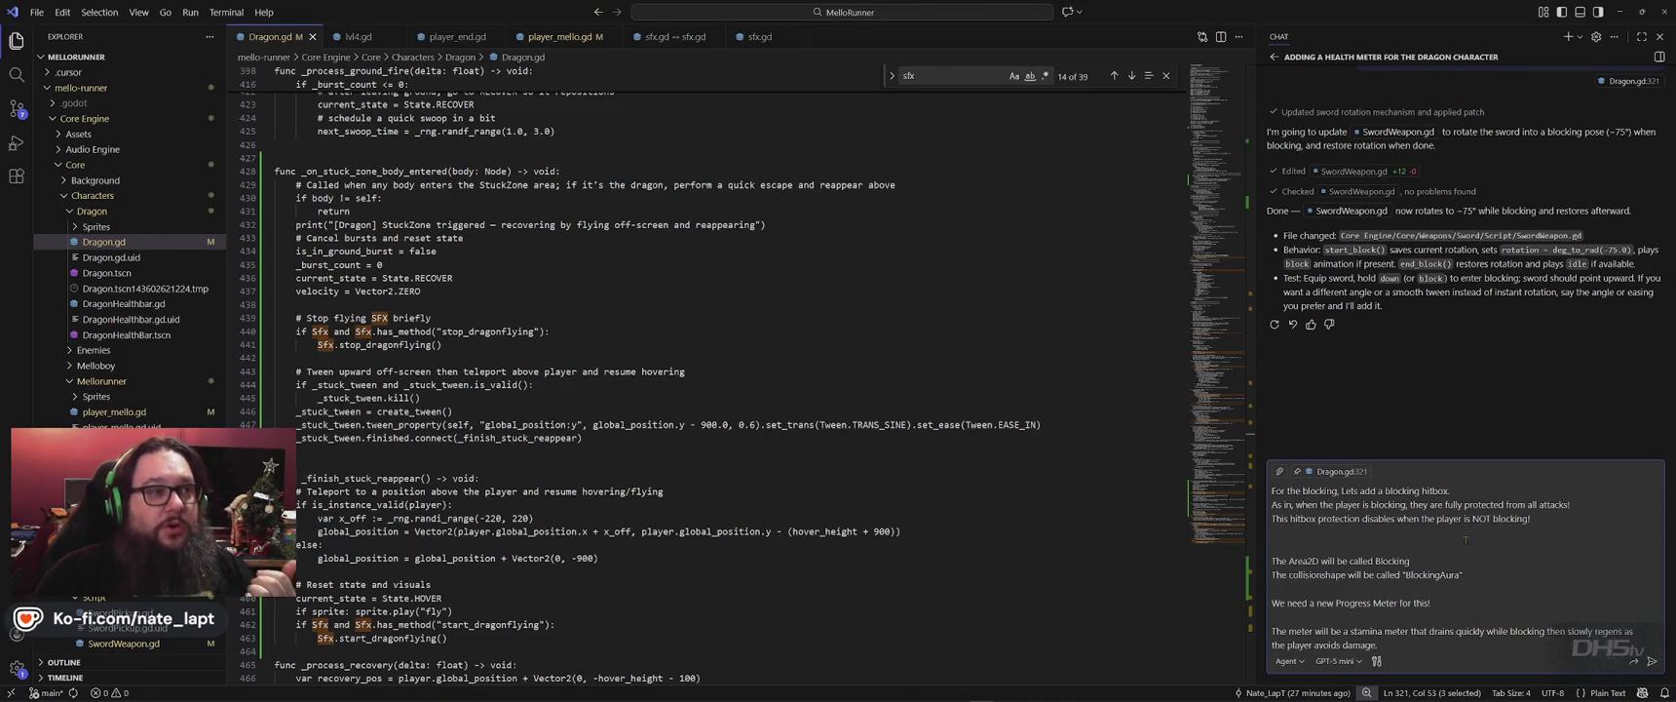
key("Up")
type("Th")
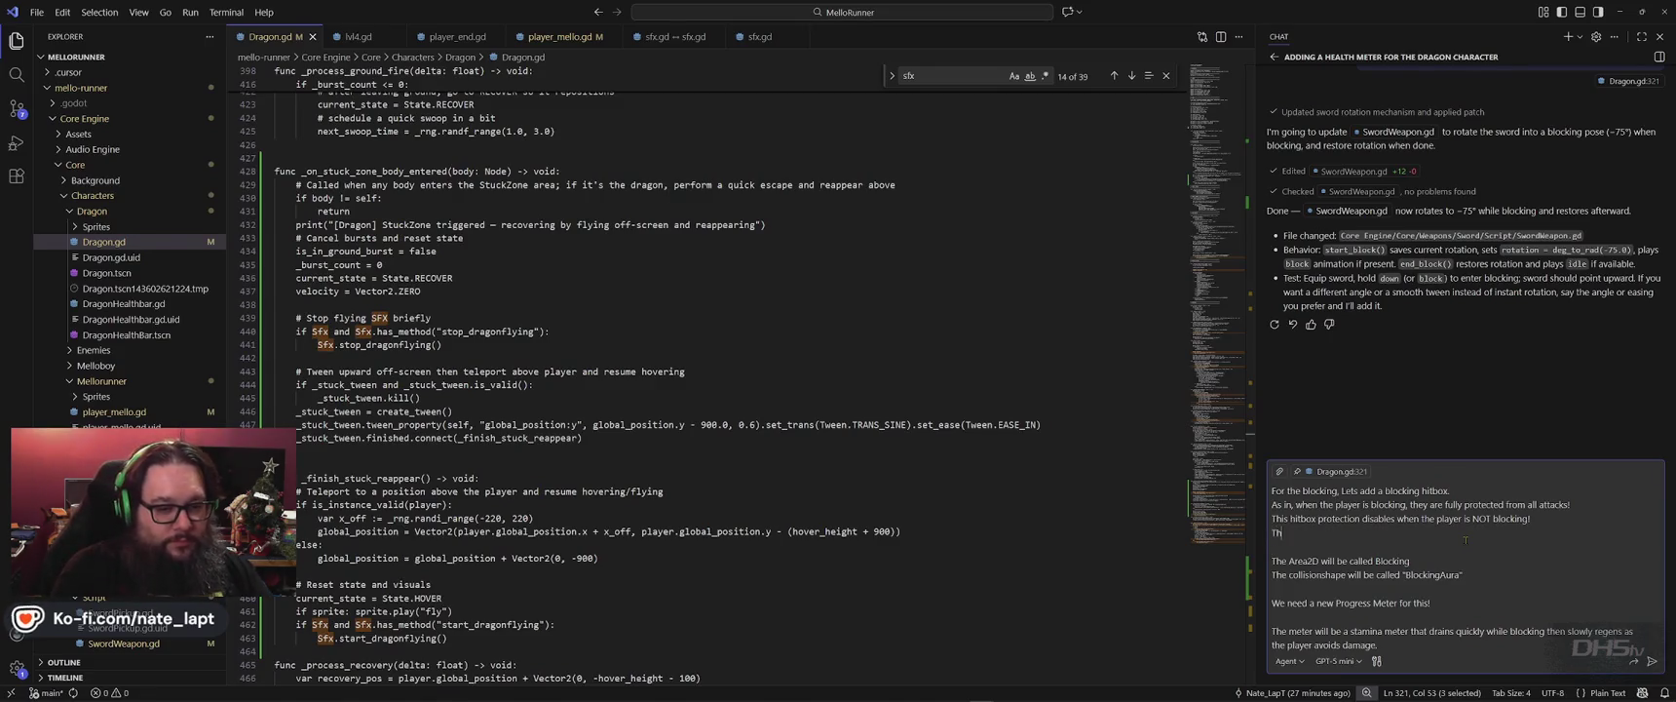
type("e sworconti")
type("e to re")
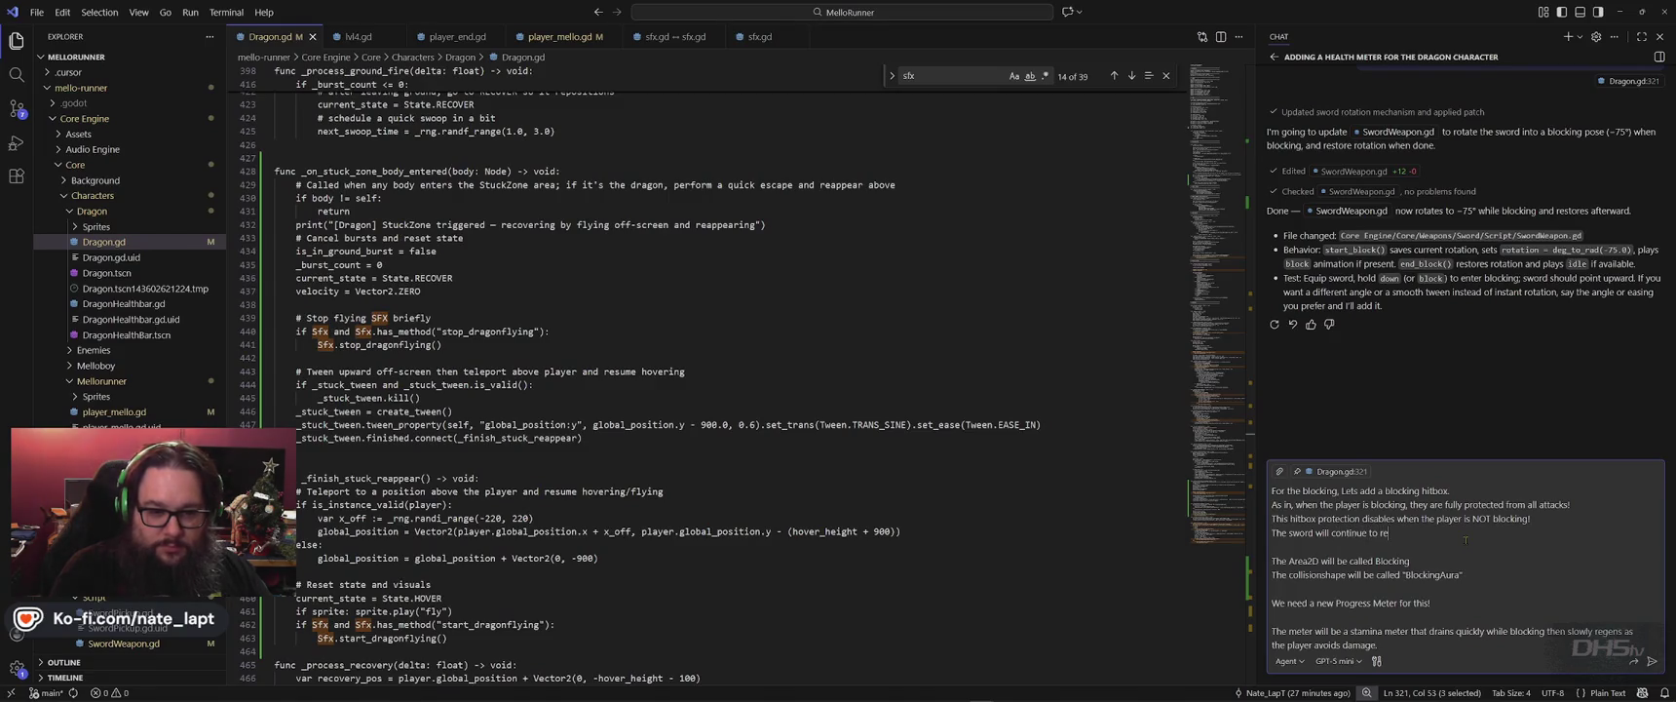
type("flect during the block.")
type(" make no ch")
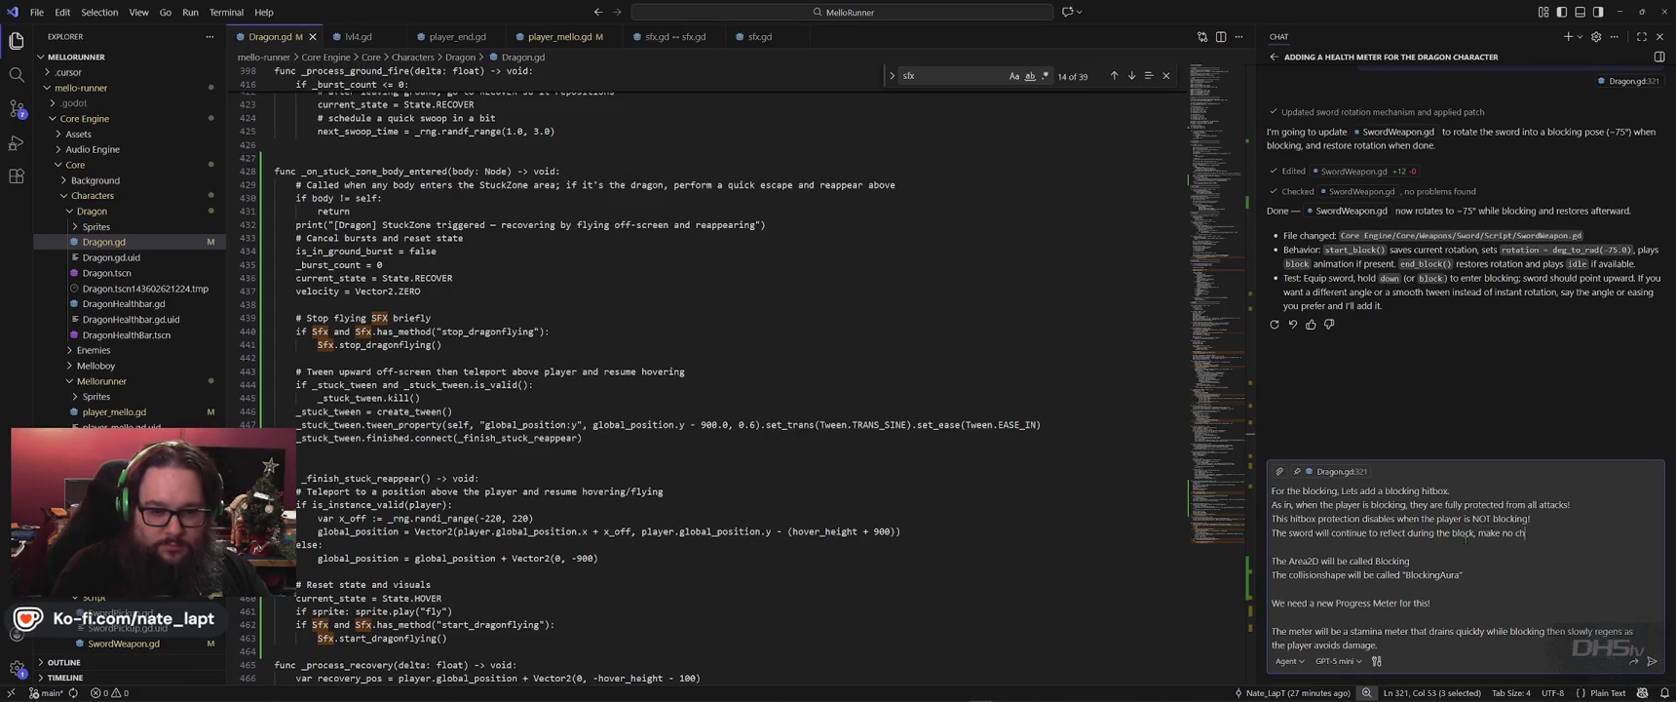
type("ange to that action.")
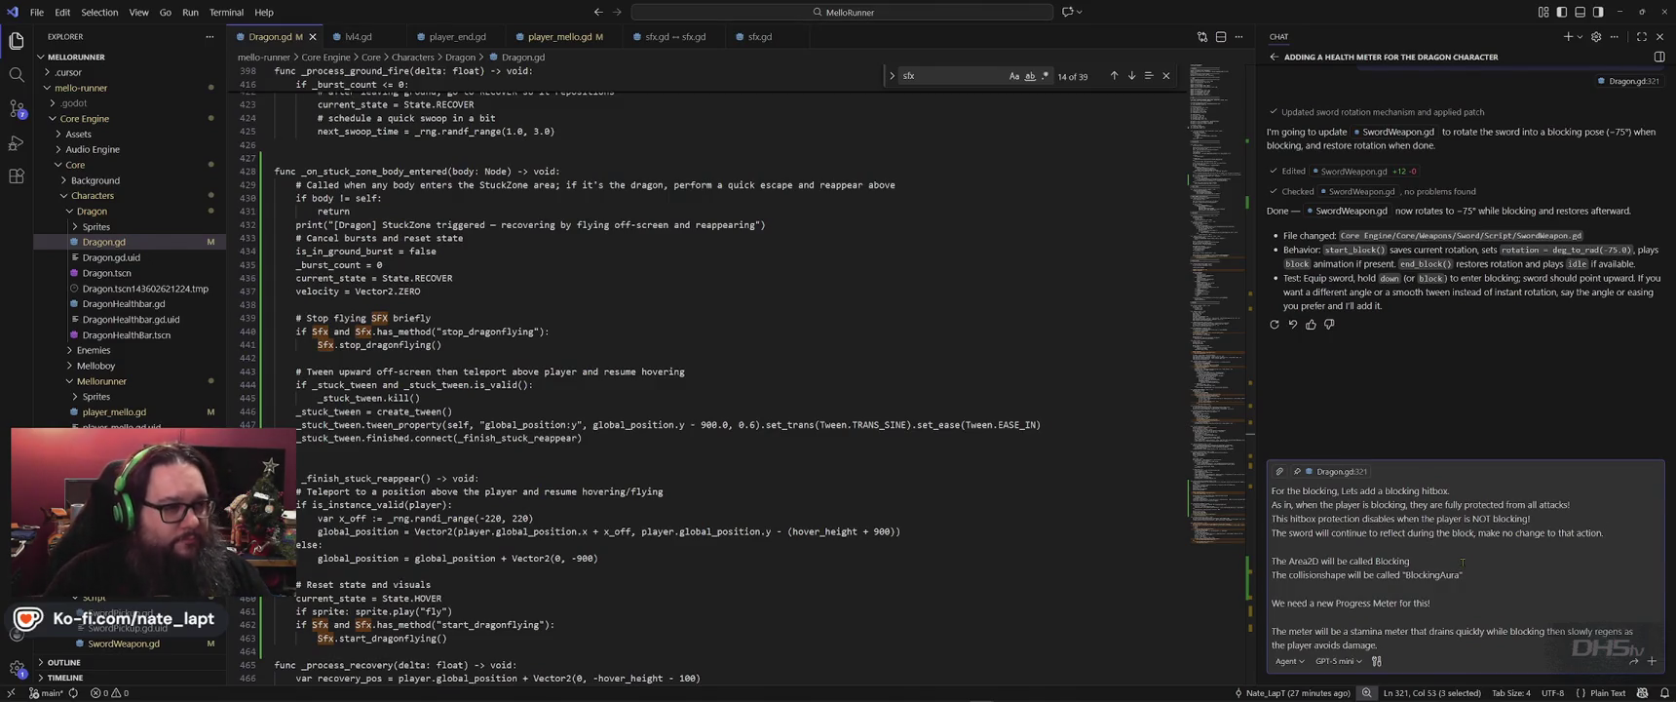
key("alt+Tab")
key("alt+Tab")
key("alt+Tab")
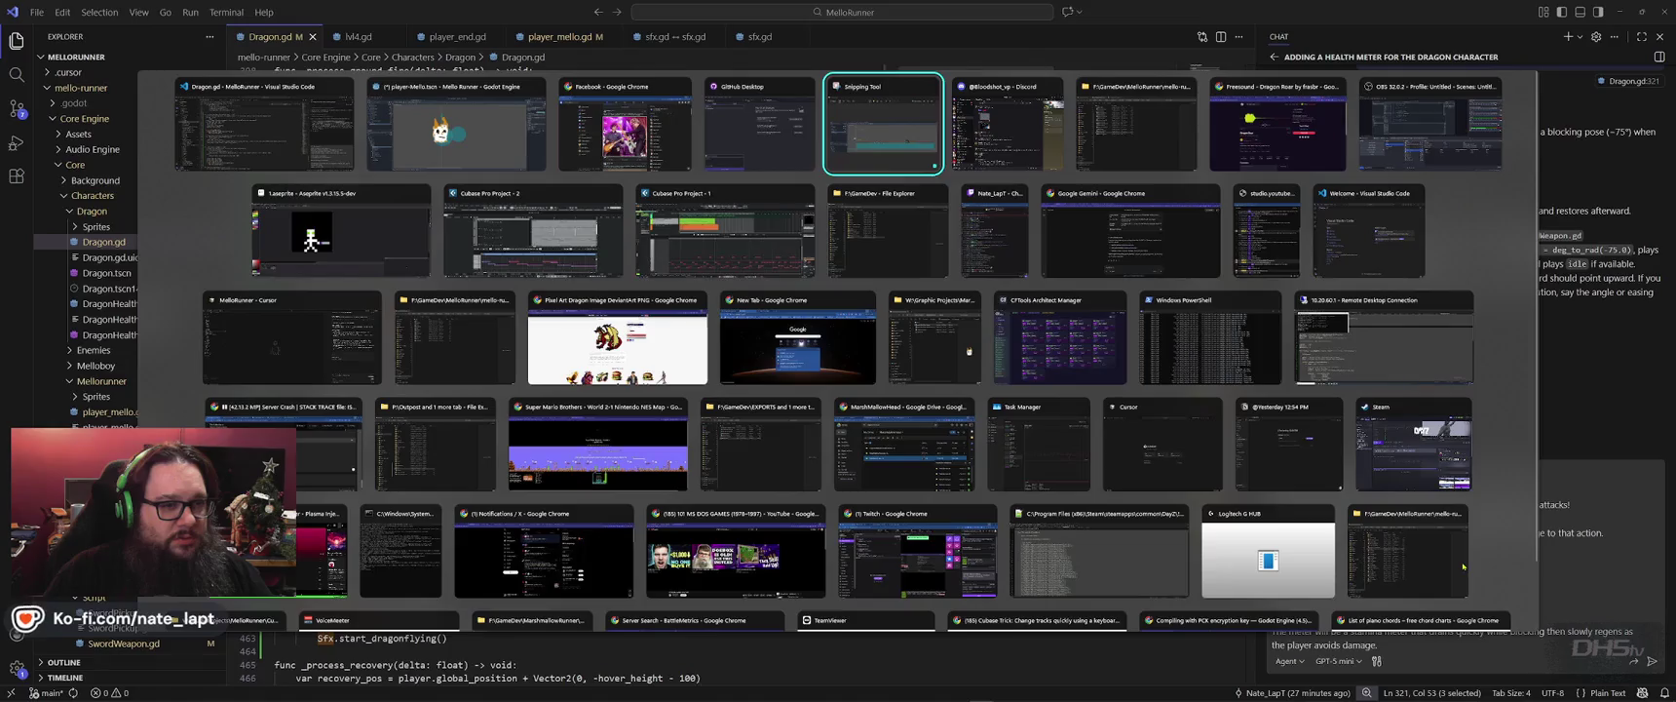
Dismiss the window list, review the chat in the editor, then bring up all open windows again.
key("Escape")
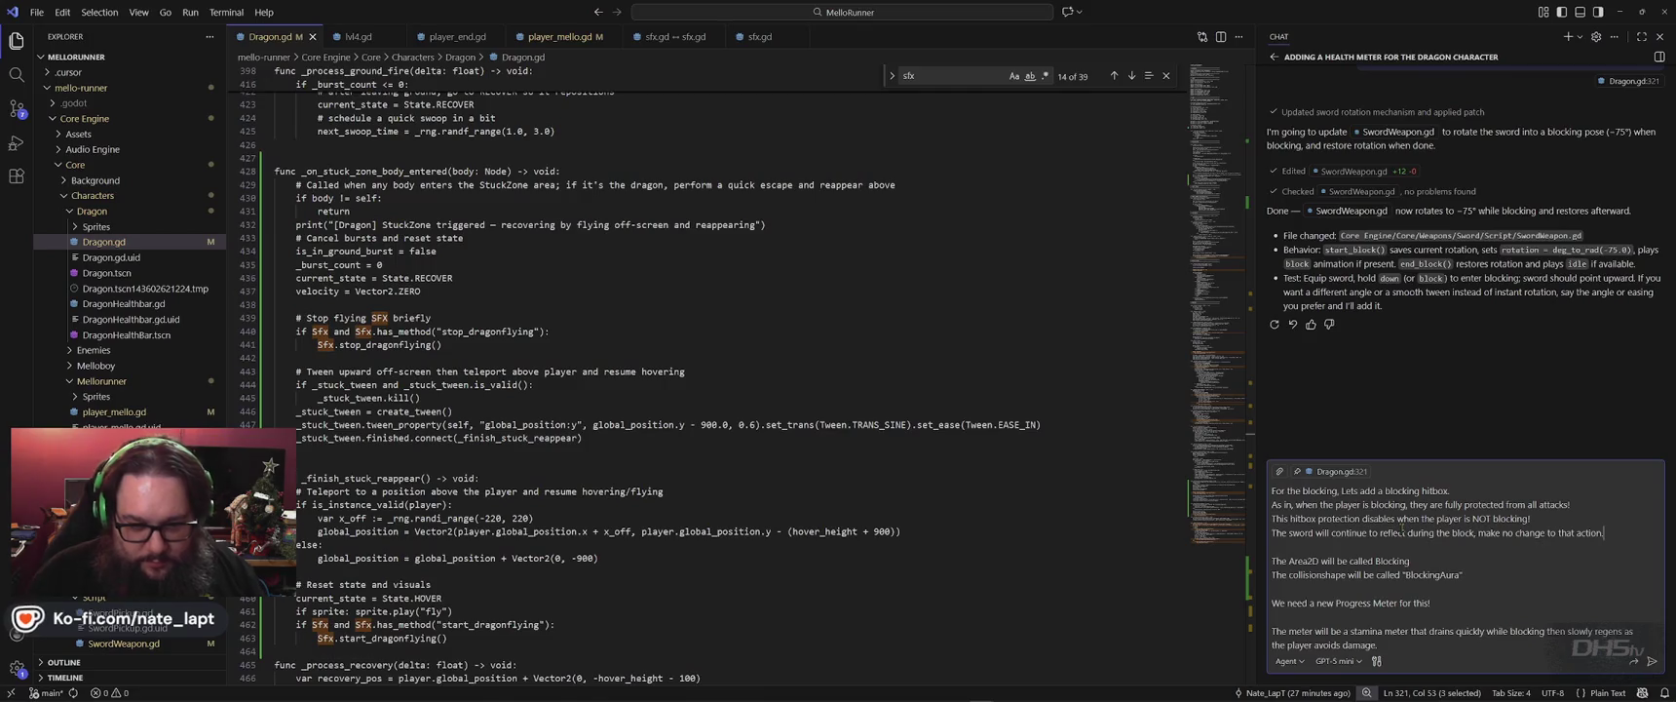
scroll(1441, 537, "down", 3)
scroll(1441, 537, "down", 3)
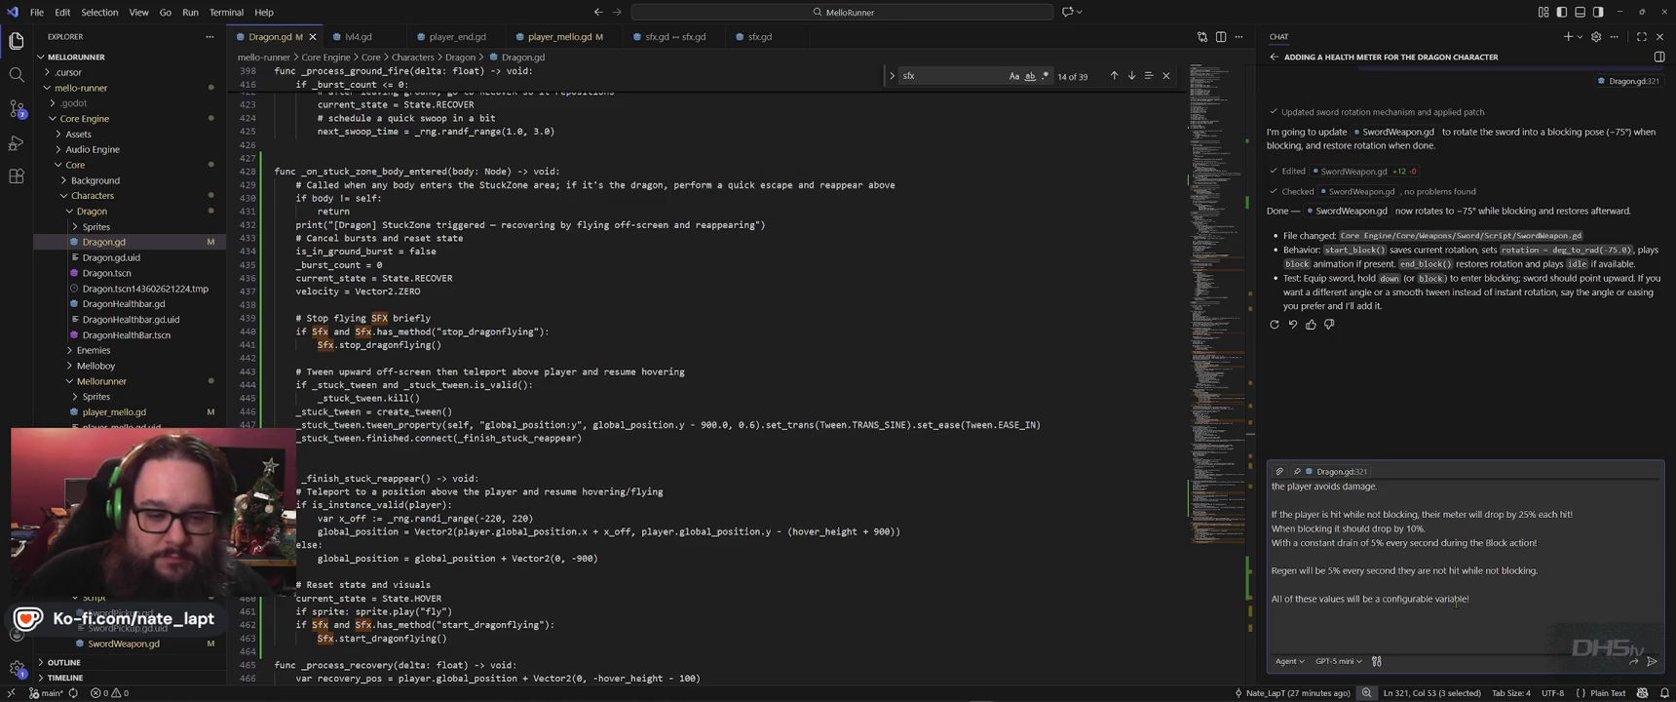
scroll(1453, 602, "up", 3)
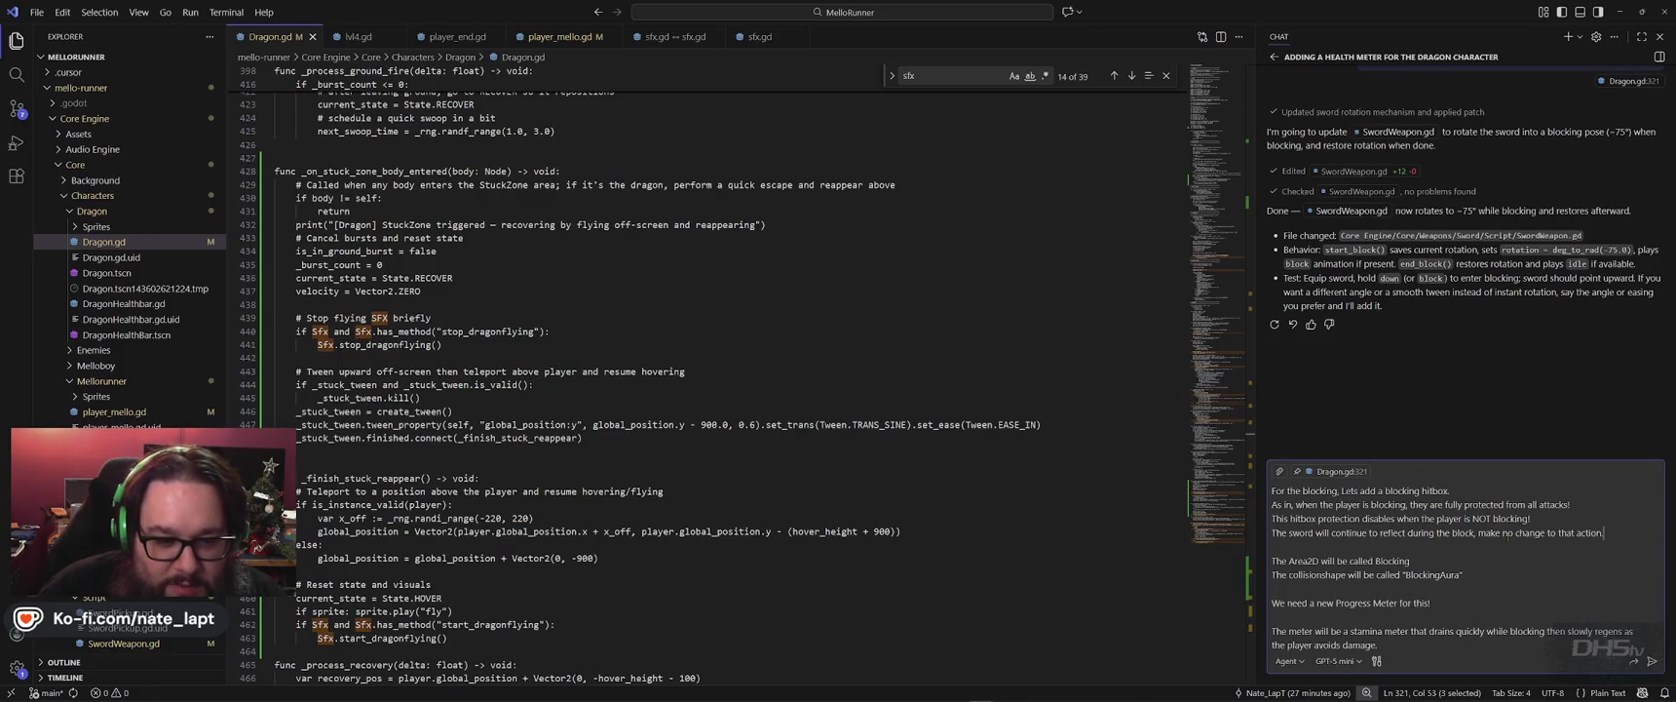
key("alt+Tab")
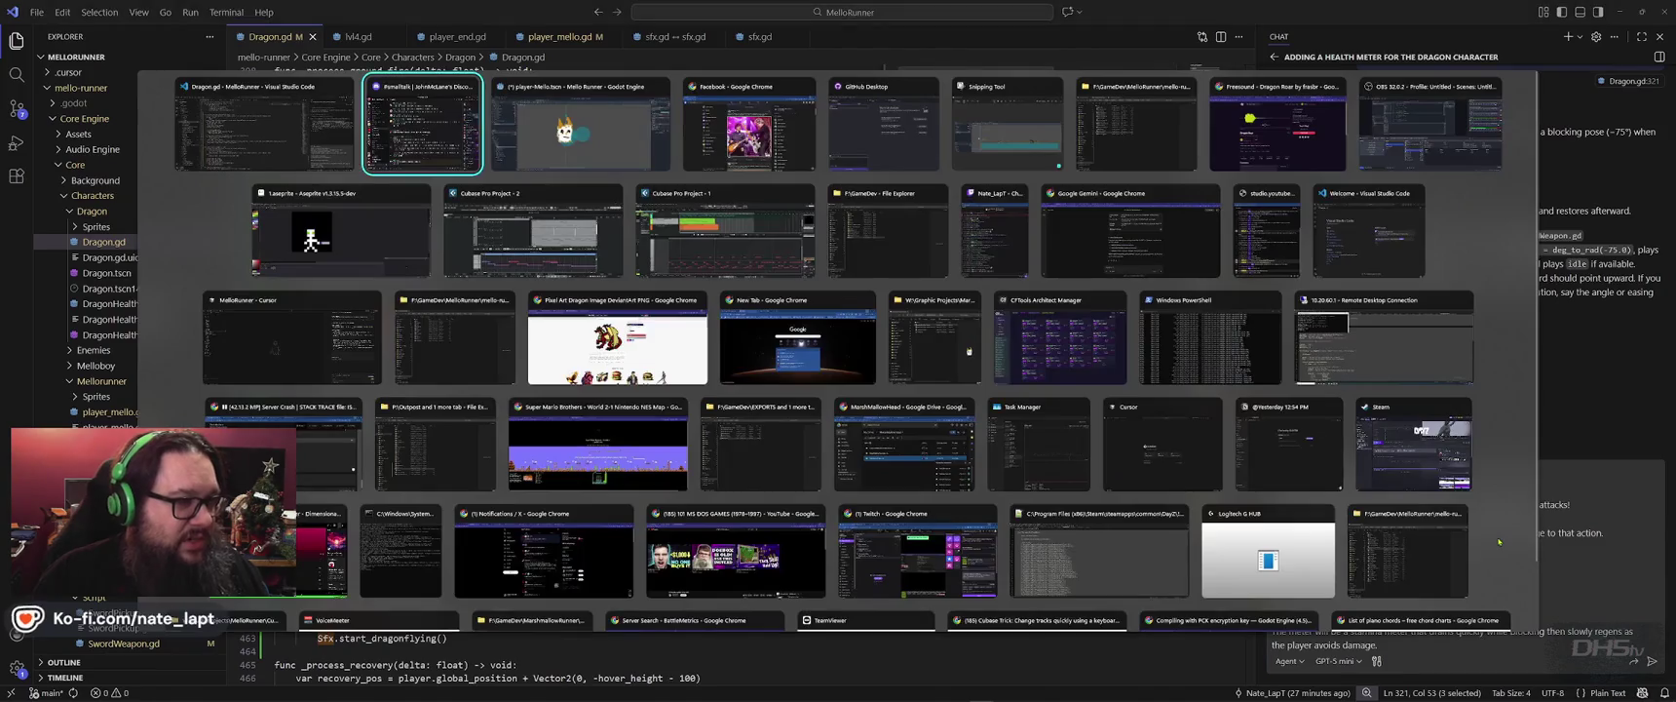
Save the player-Mello scene, filter the FileSystem for 'health', and duplicate HealthBar.tscn.
key("Tab")
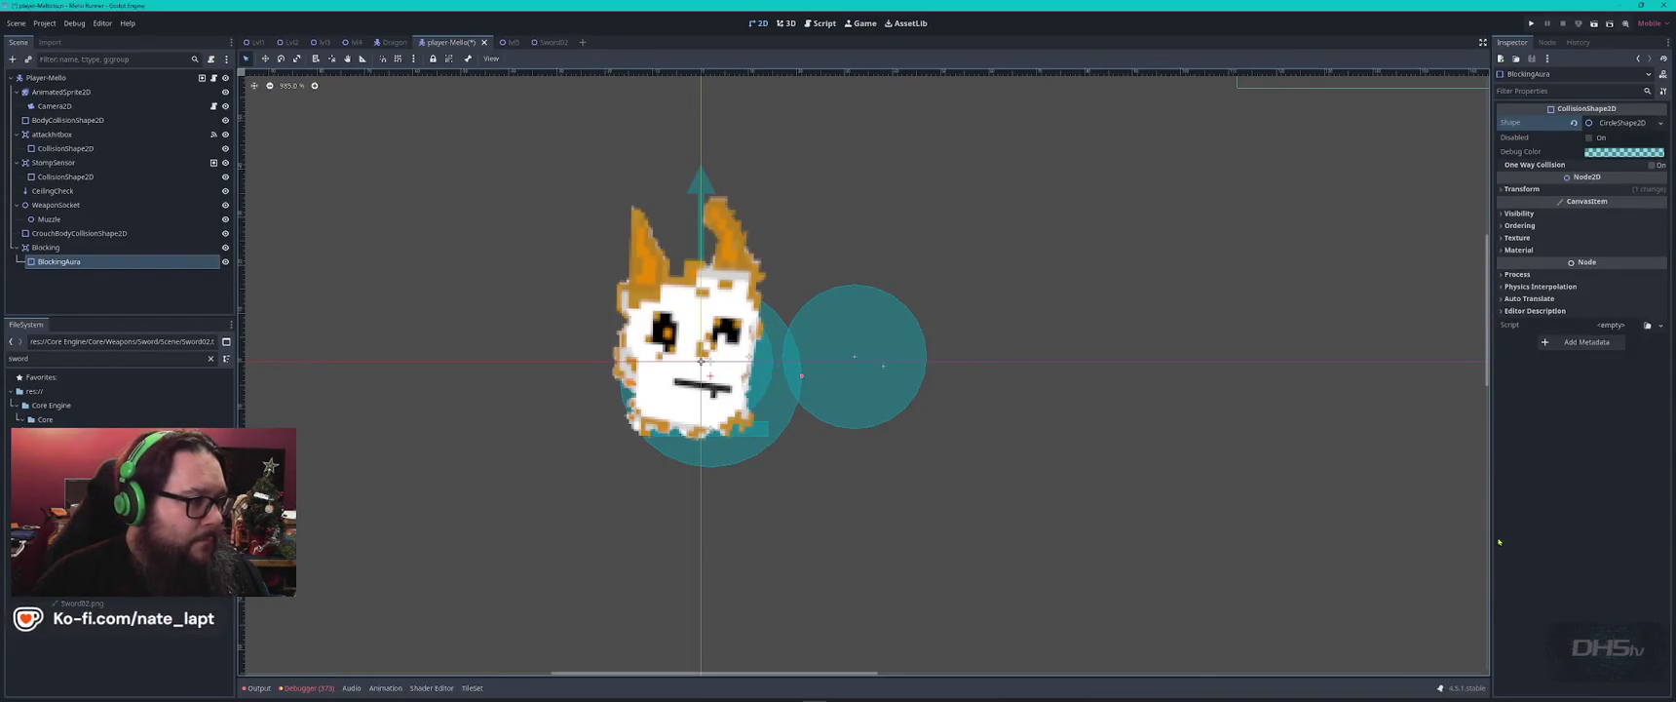
key("ctrl+s")
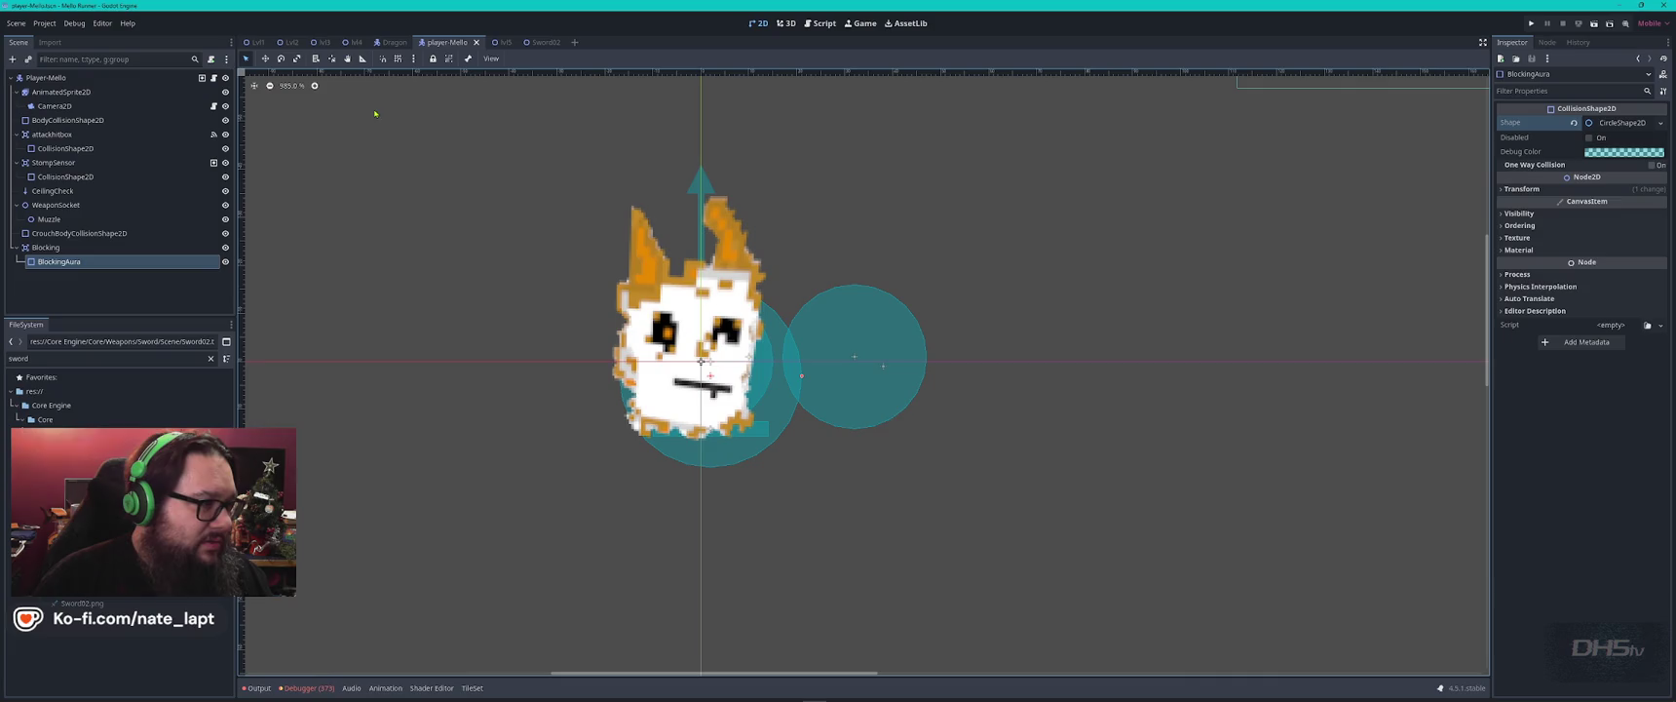
double_click(84, 358)
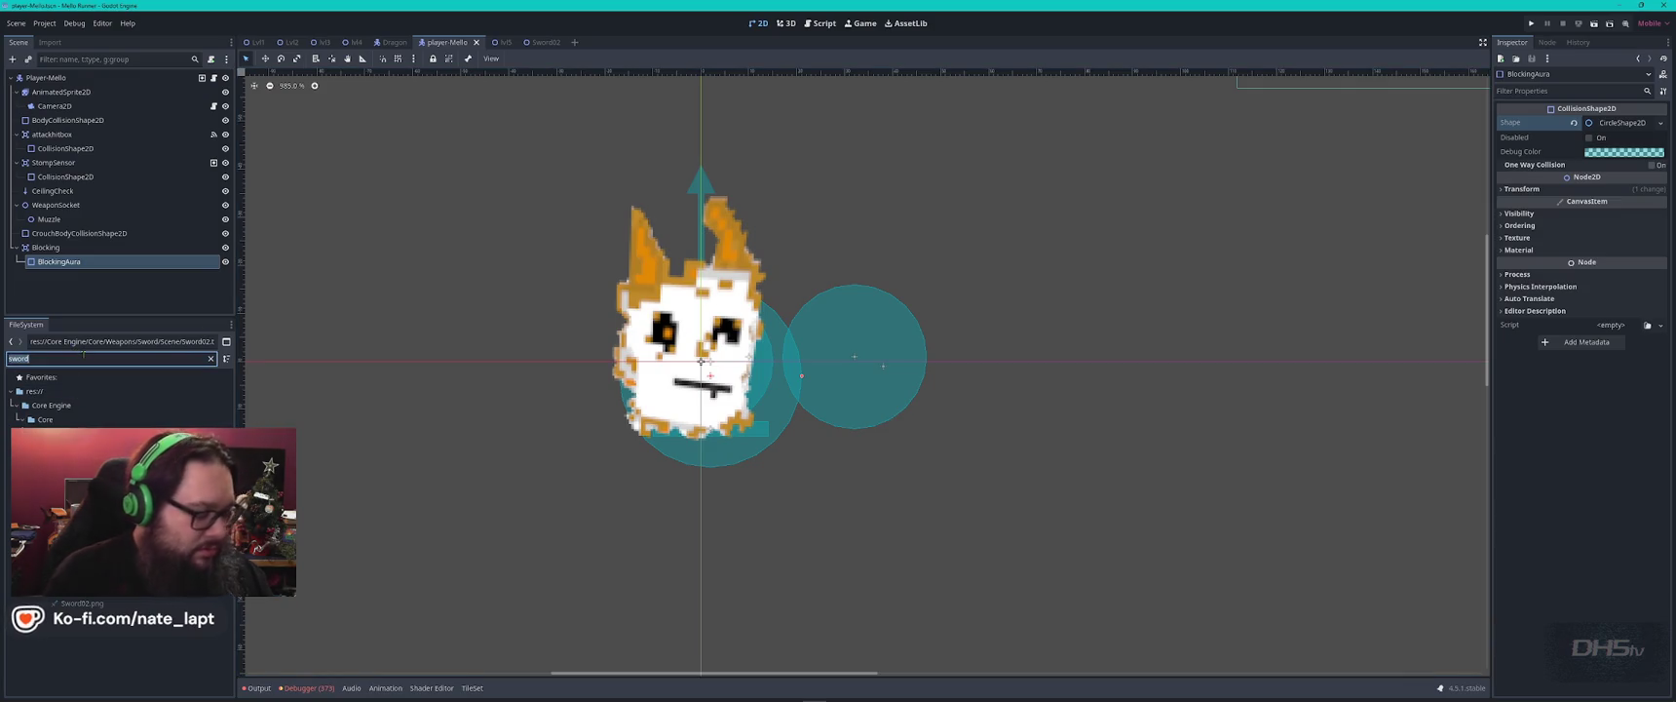
key("BackSpace")
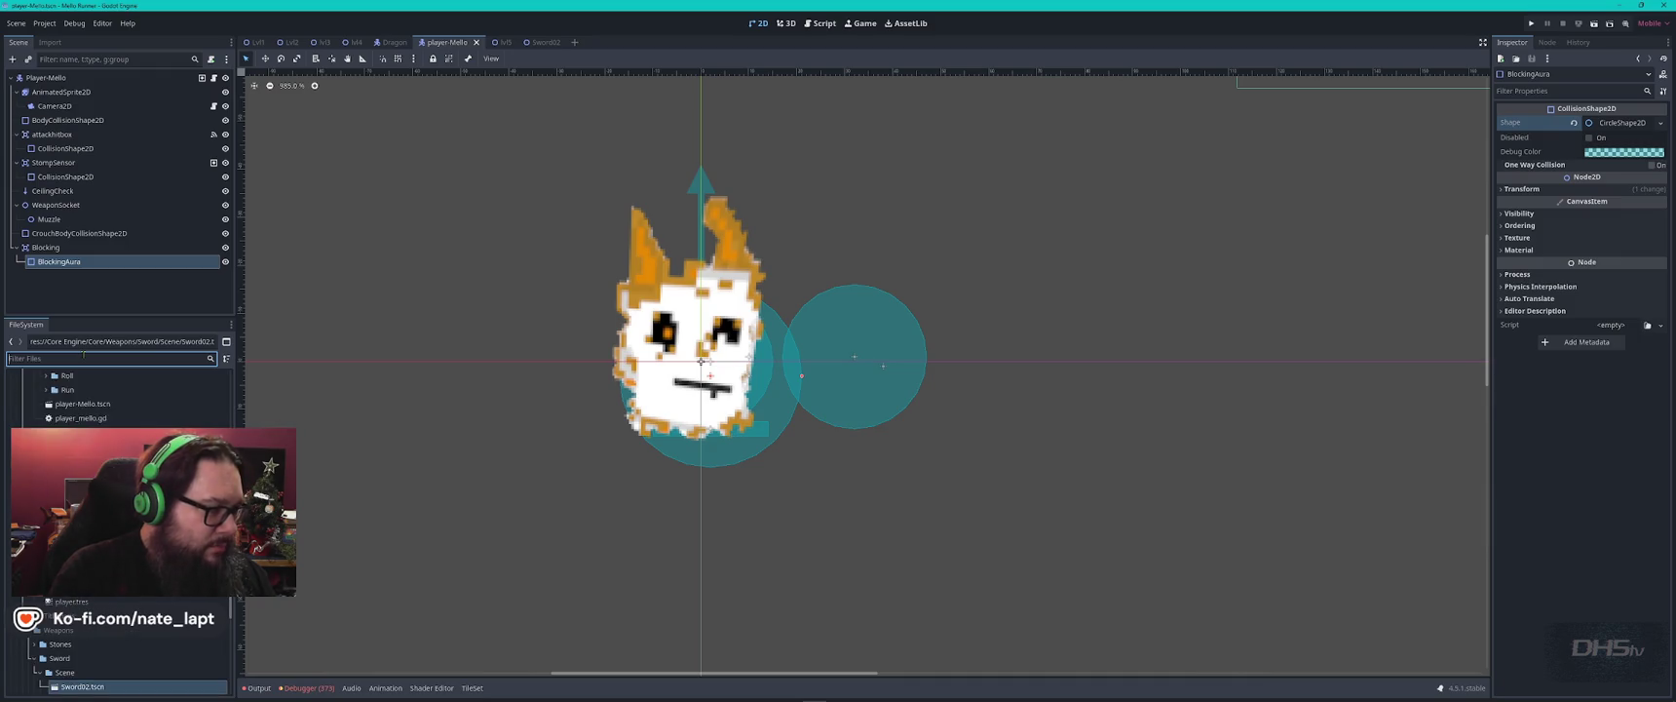
type("health")
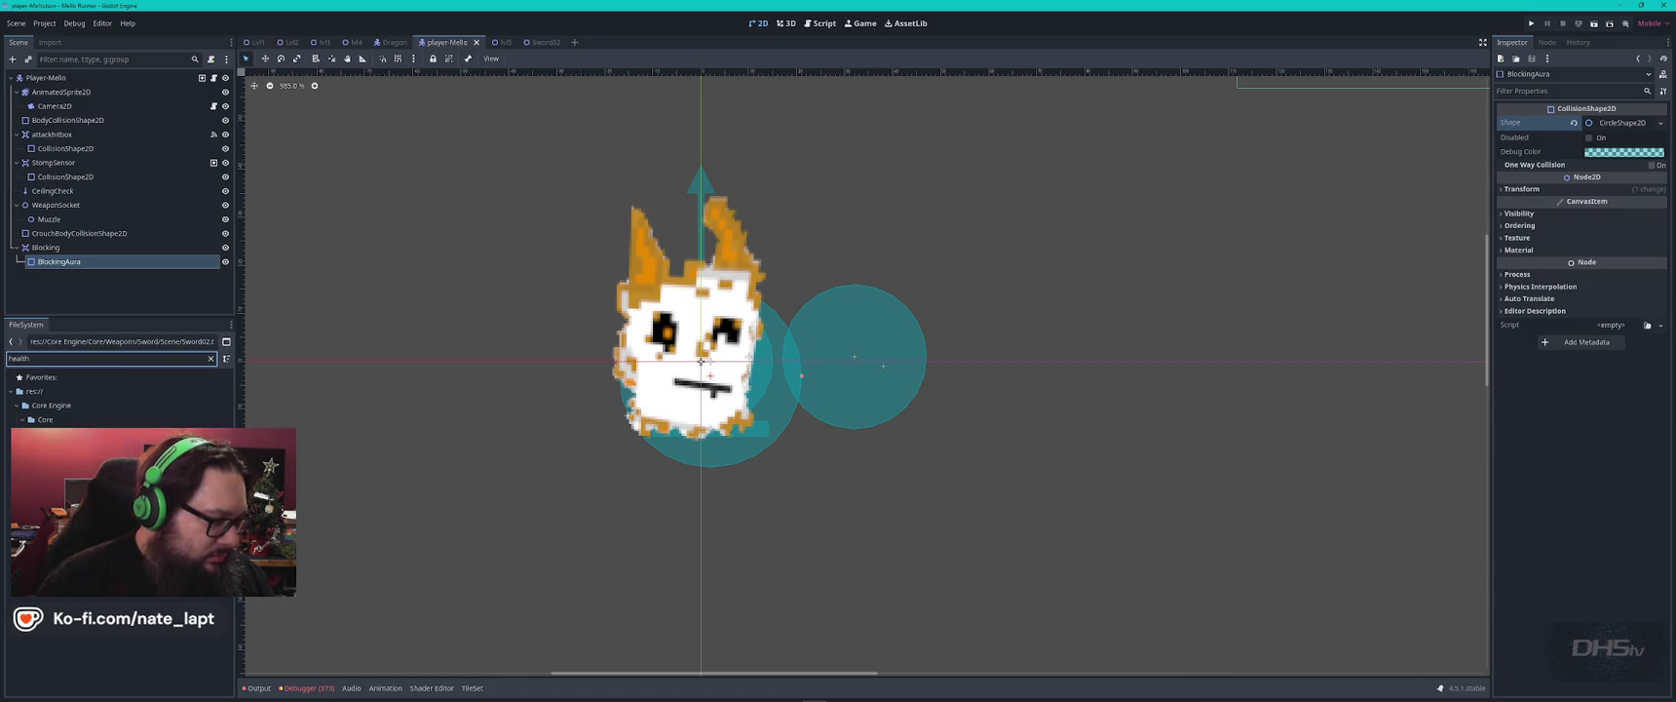
key("Down")
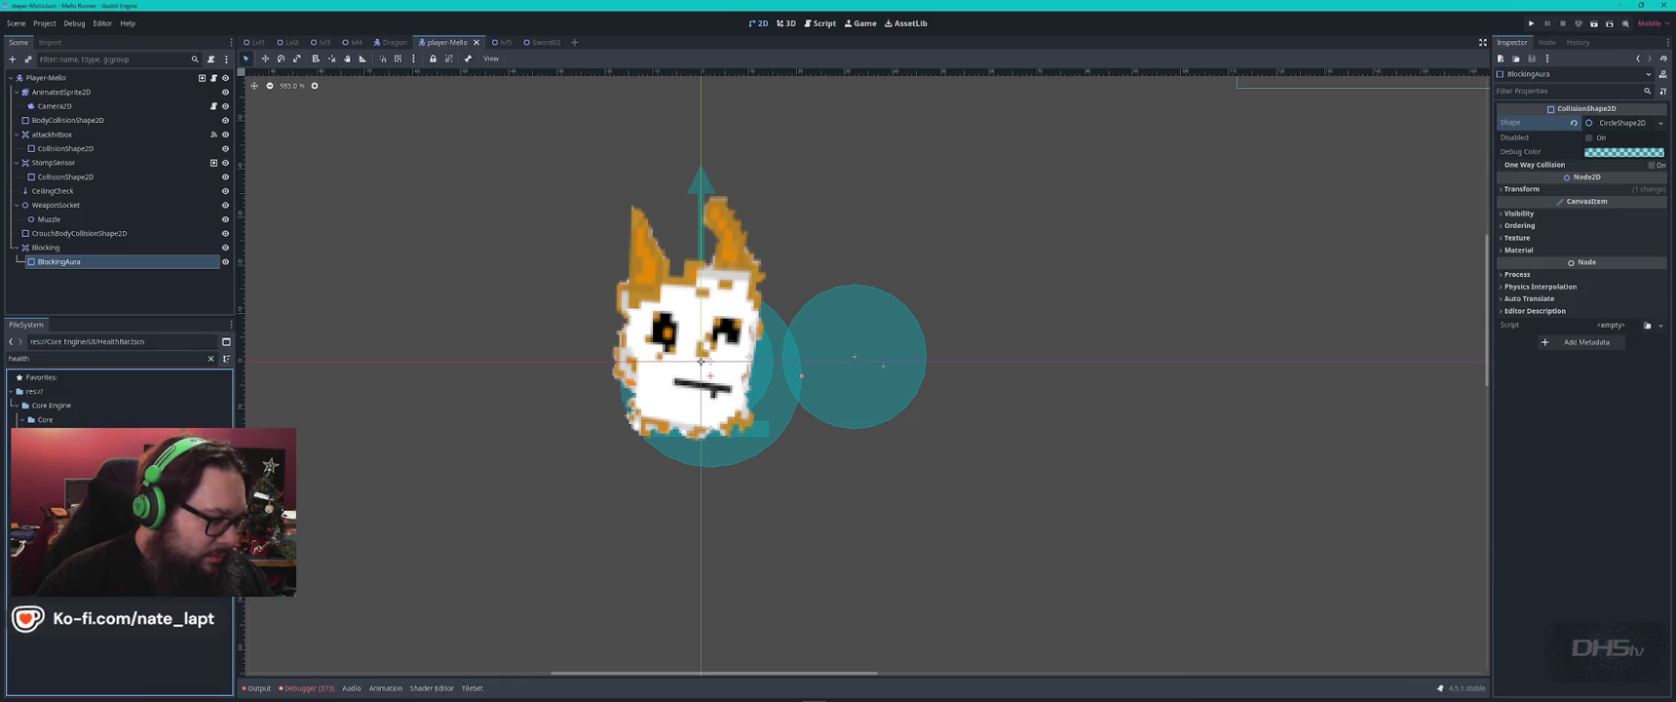
key("ctrl+d")
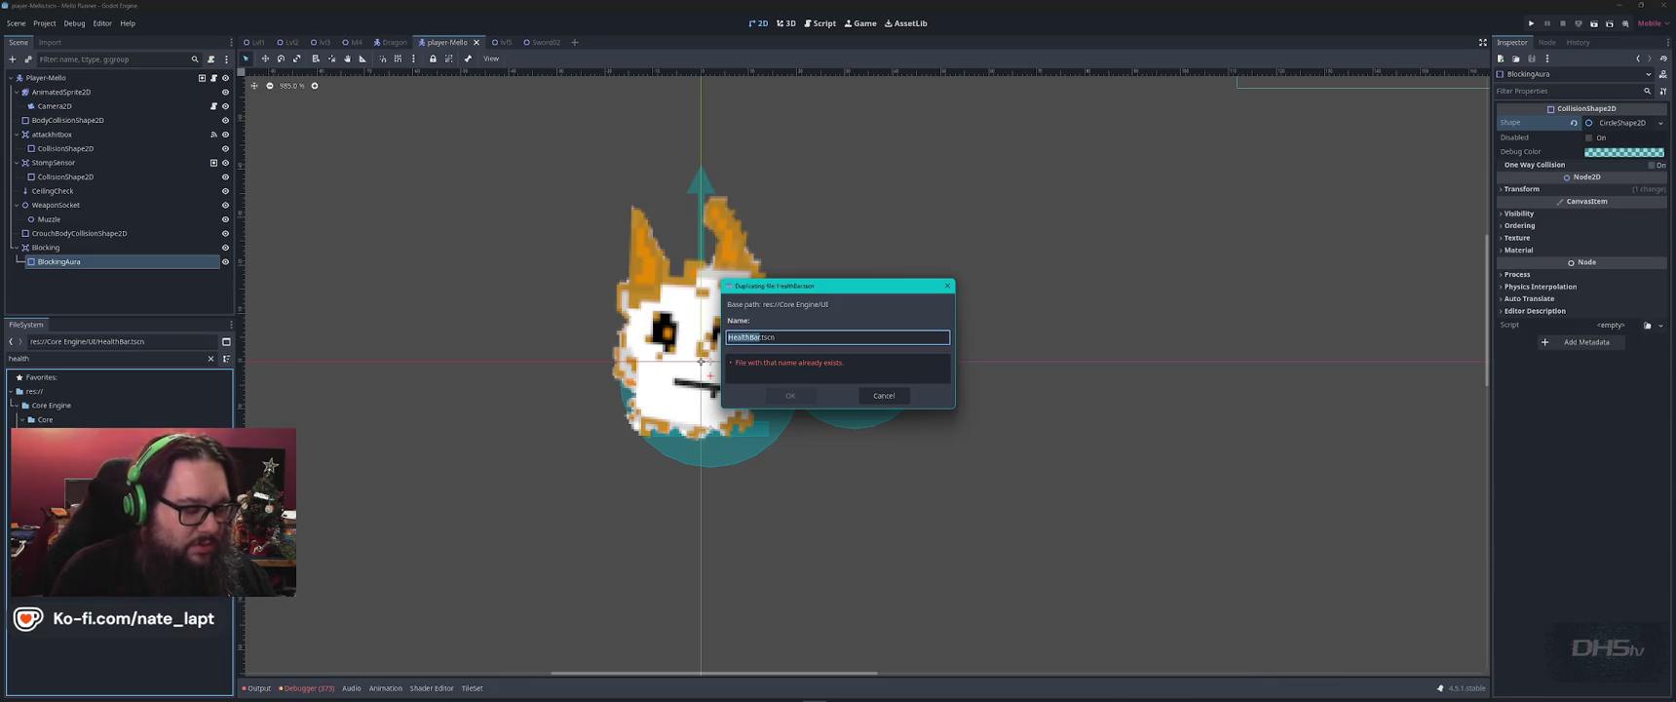
Name the duplicate Stamina and open the new Stamina.tscn scene.
type("Stamina")
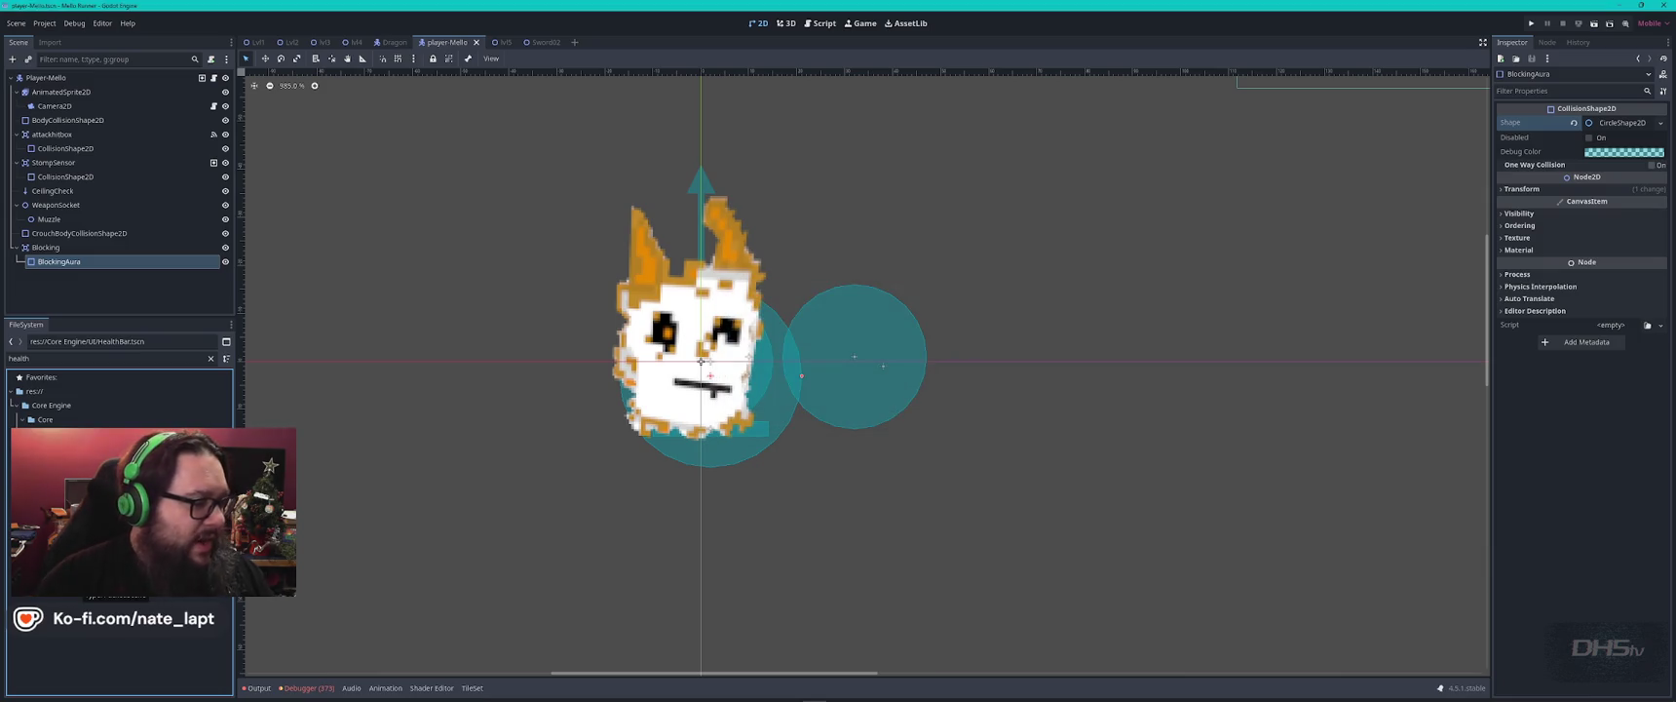
double_click(47, 358)
type("sta")
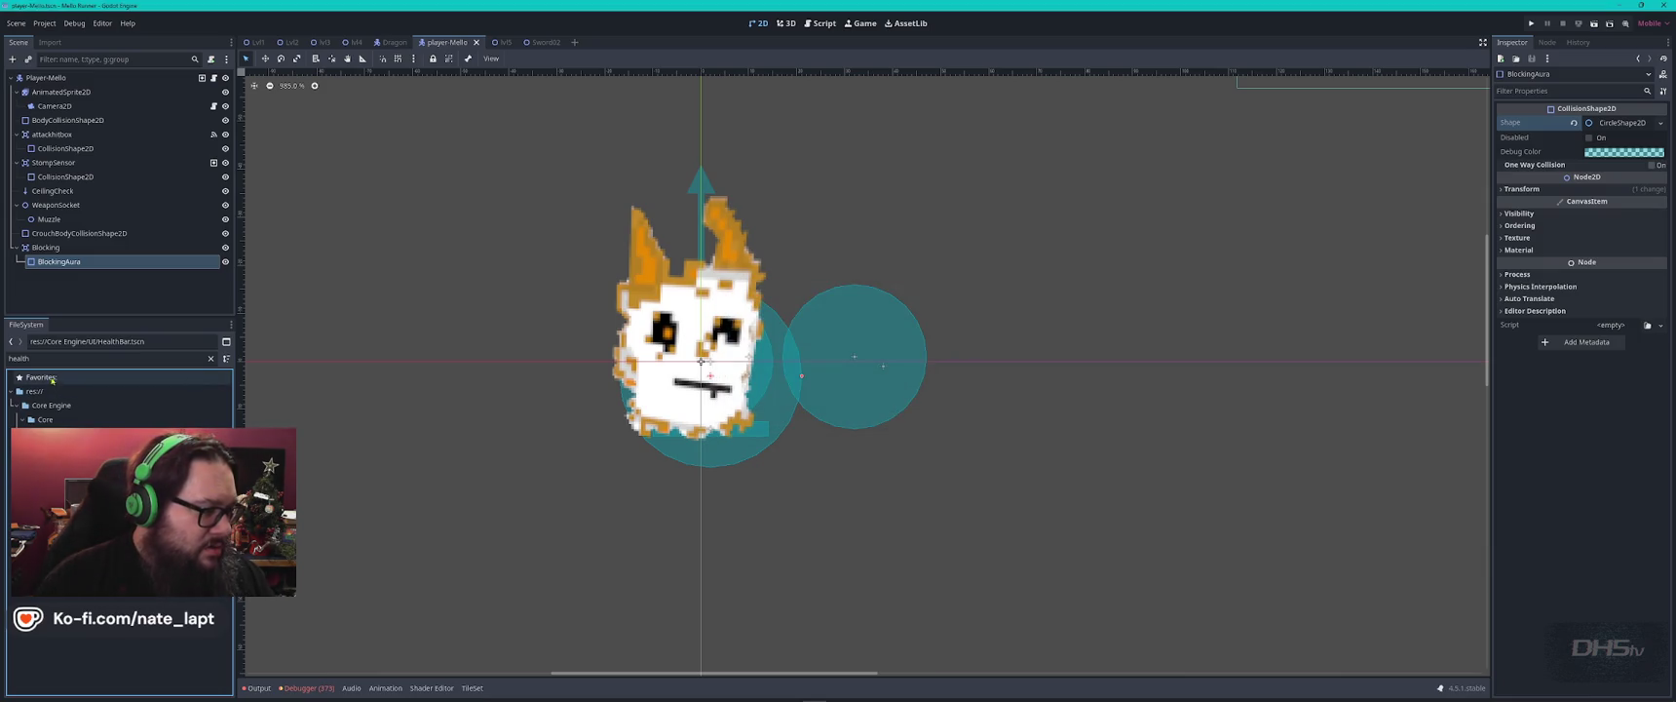
type("mi")
double_click(59, 433)
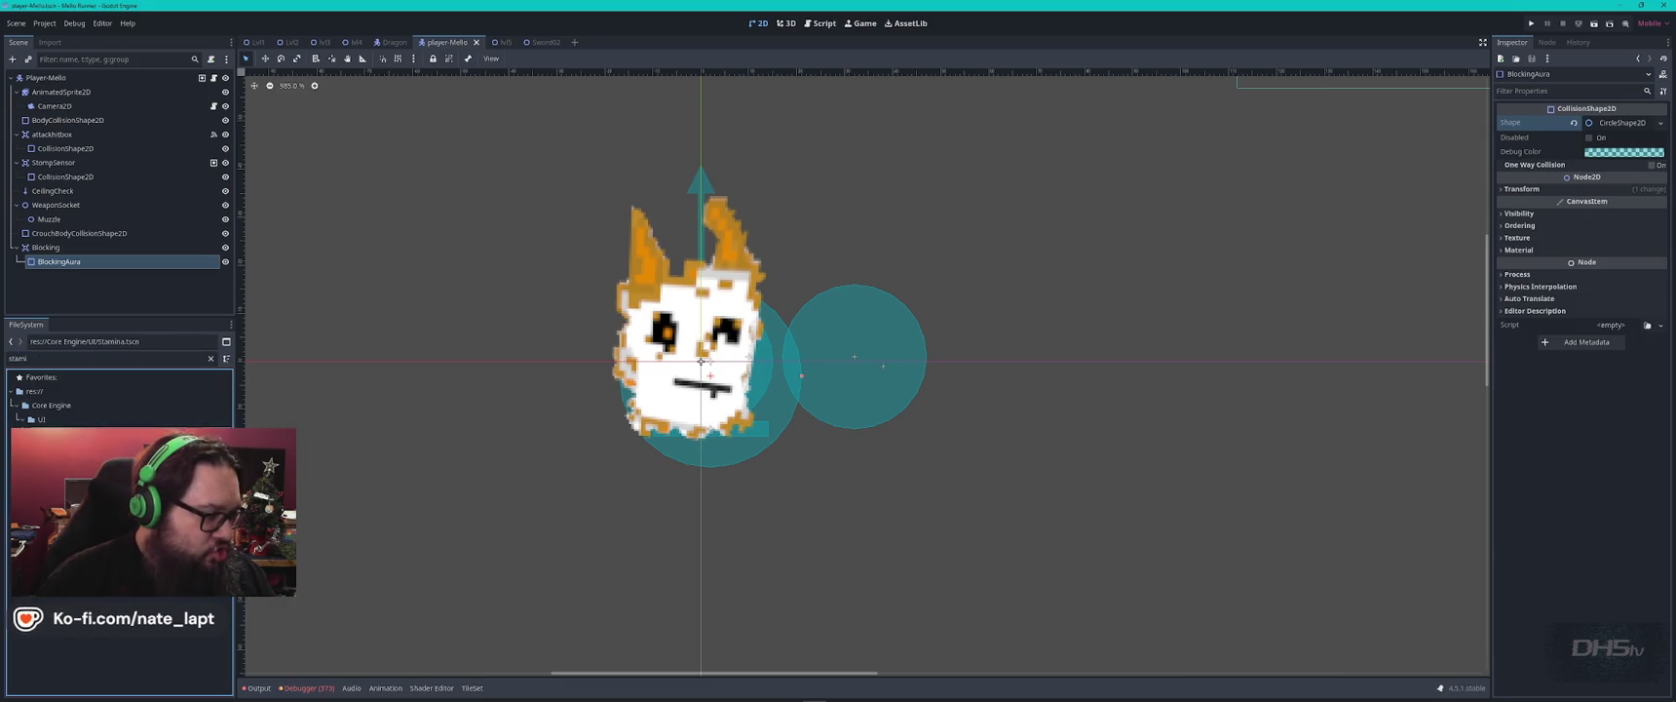
Rename the HealthBar root node to StaminaBar.
double_click(44, 78)
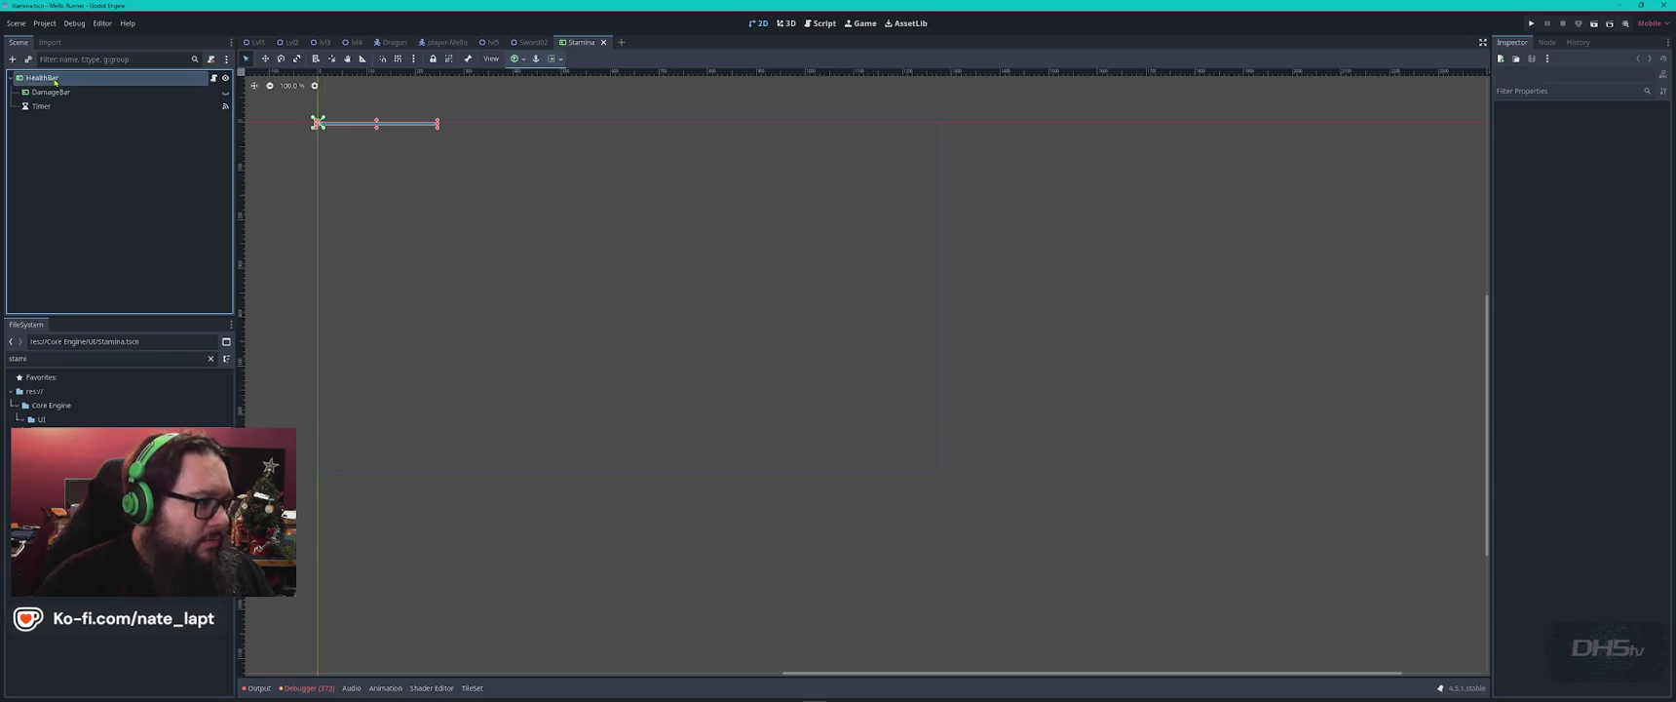
type("Staminabar")
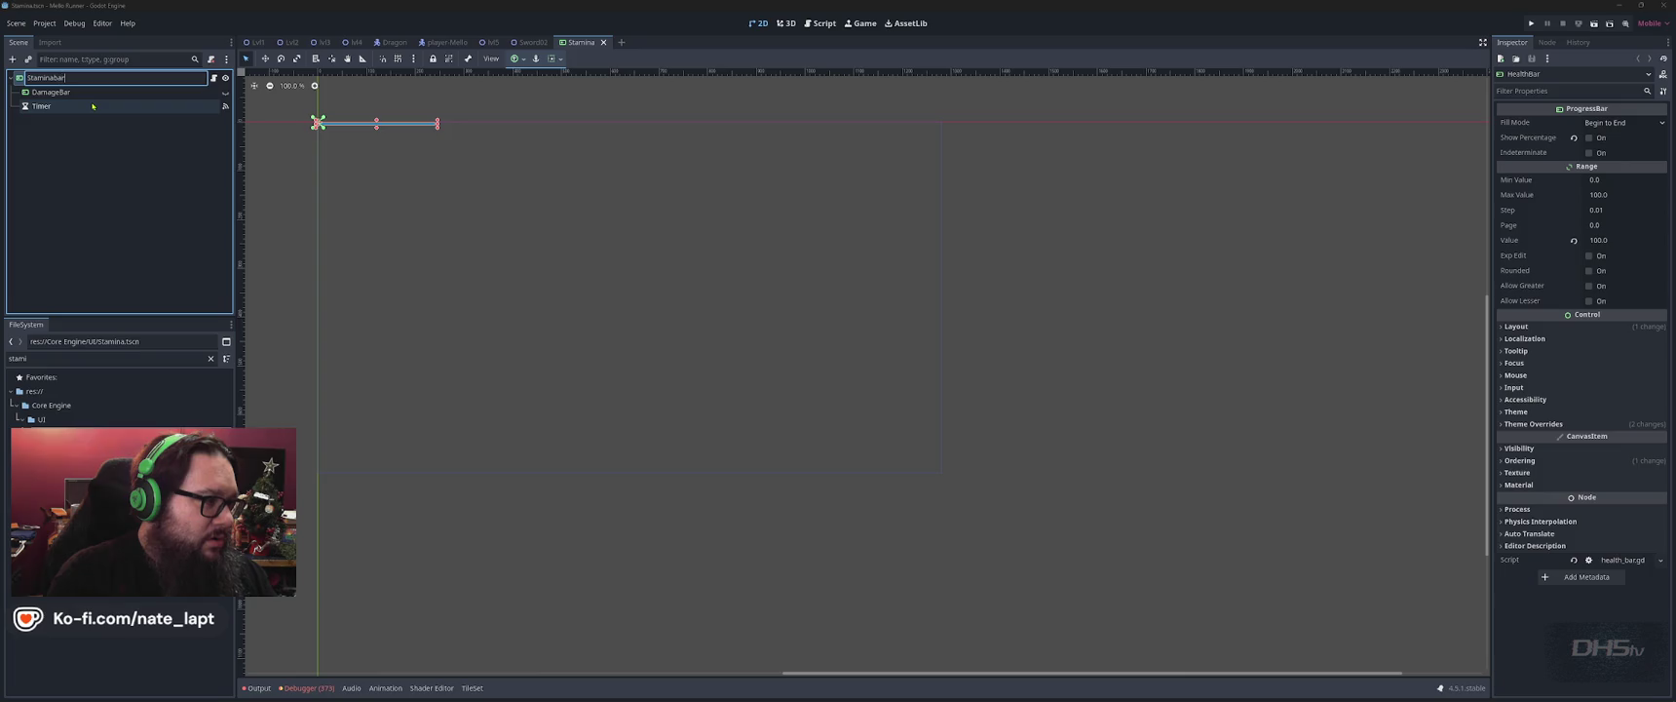
key("Return")
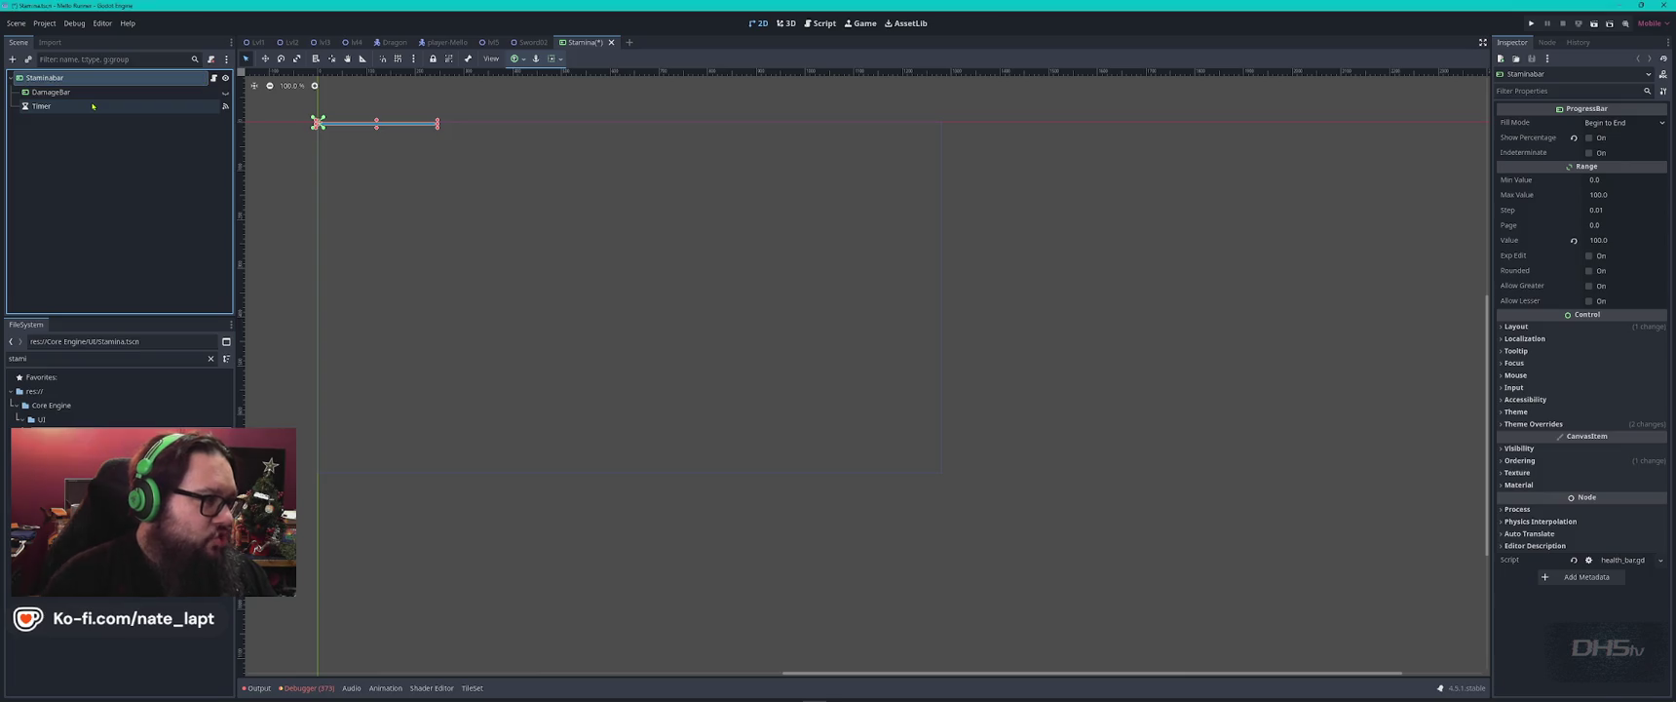
double_click(61, 78)
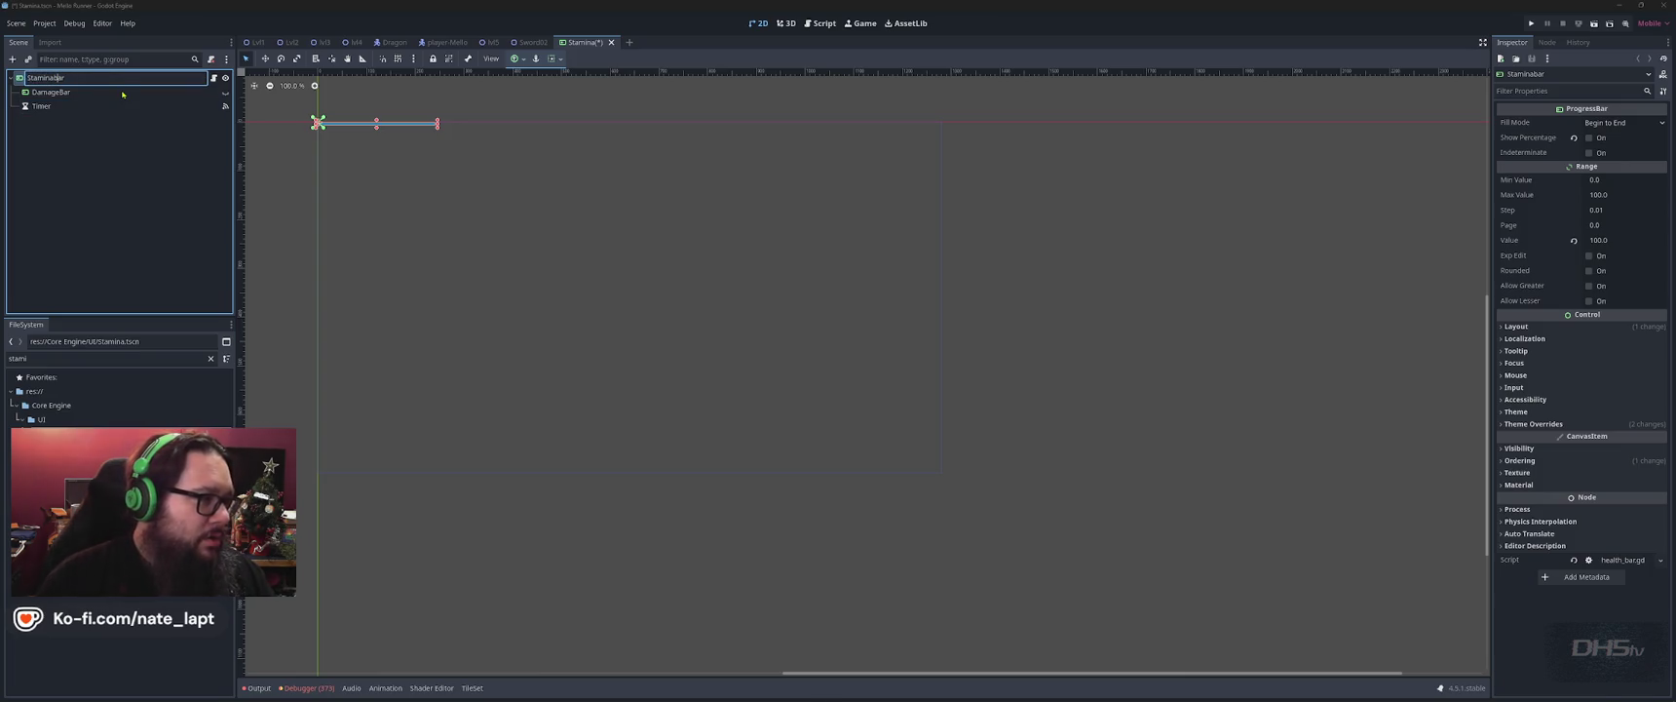
key("BackSpace")
type("B")
key("Return")
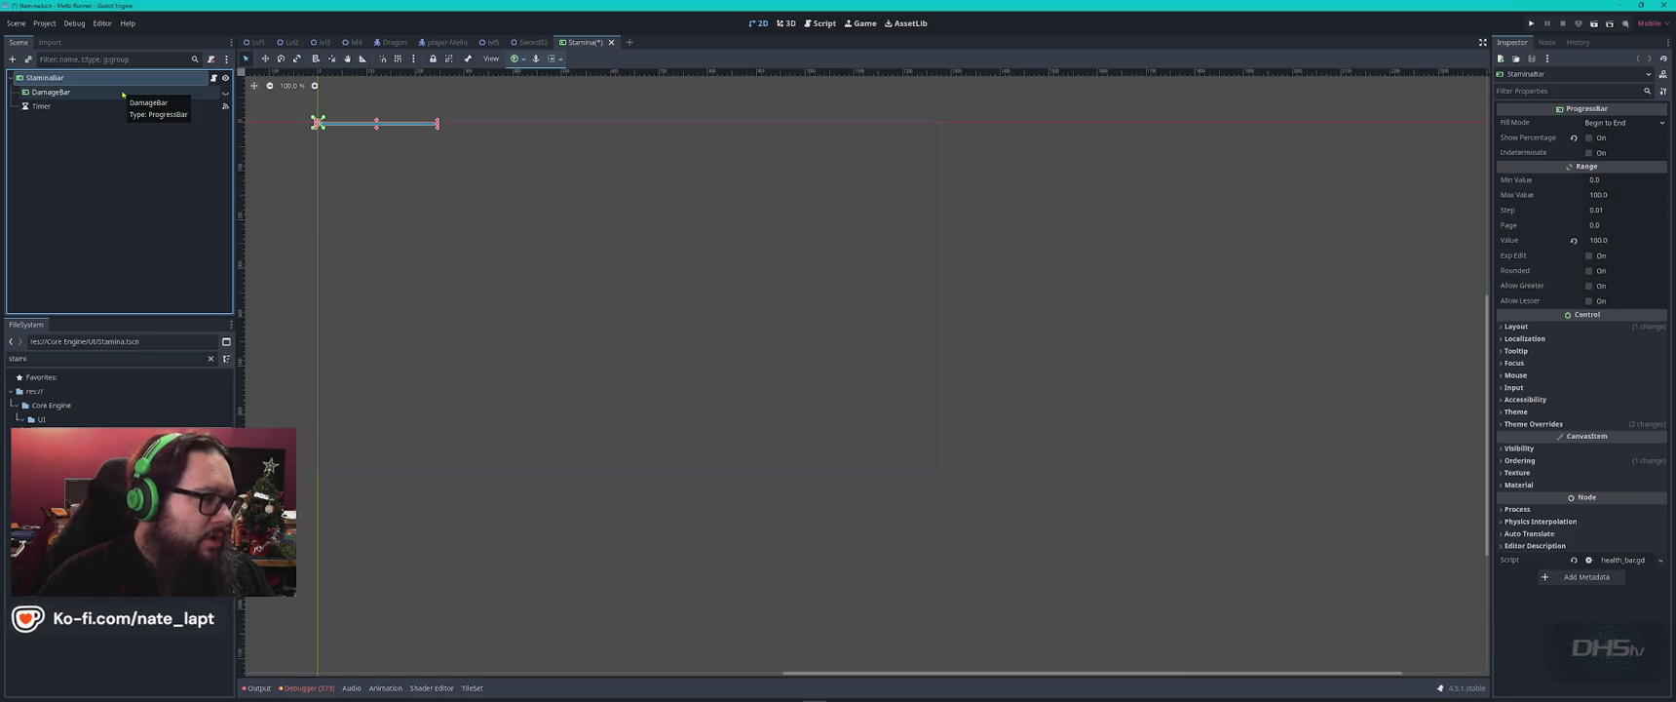
Delete the DamageBar node and shrink the stamina bar to a shorter width on the canvas.
left_click(123, 93)
key("Delete")
key("Return")
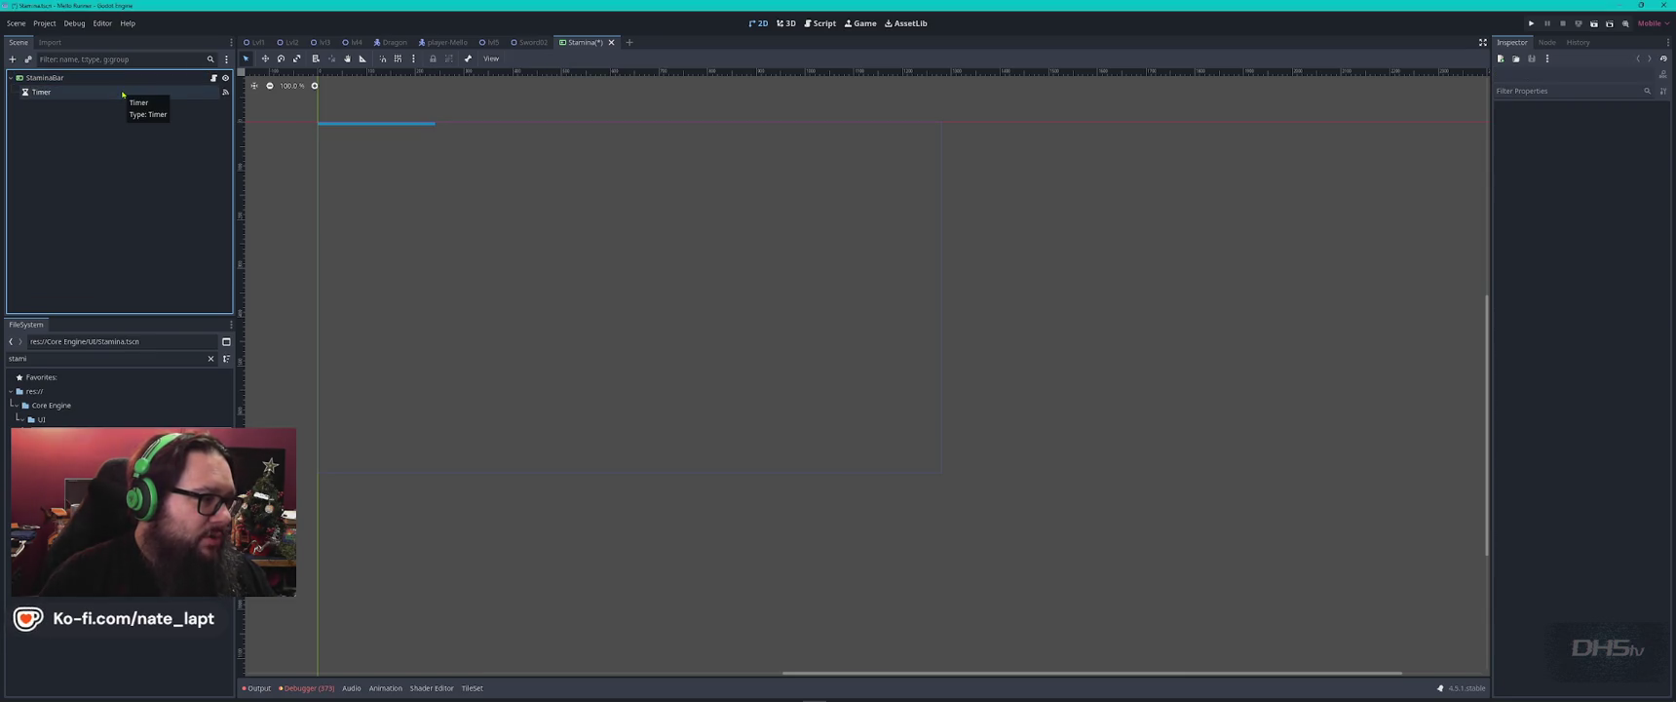
left_click(123, 93)
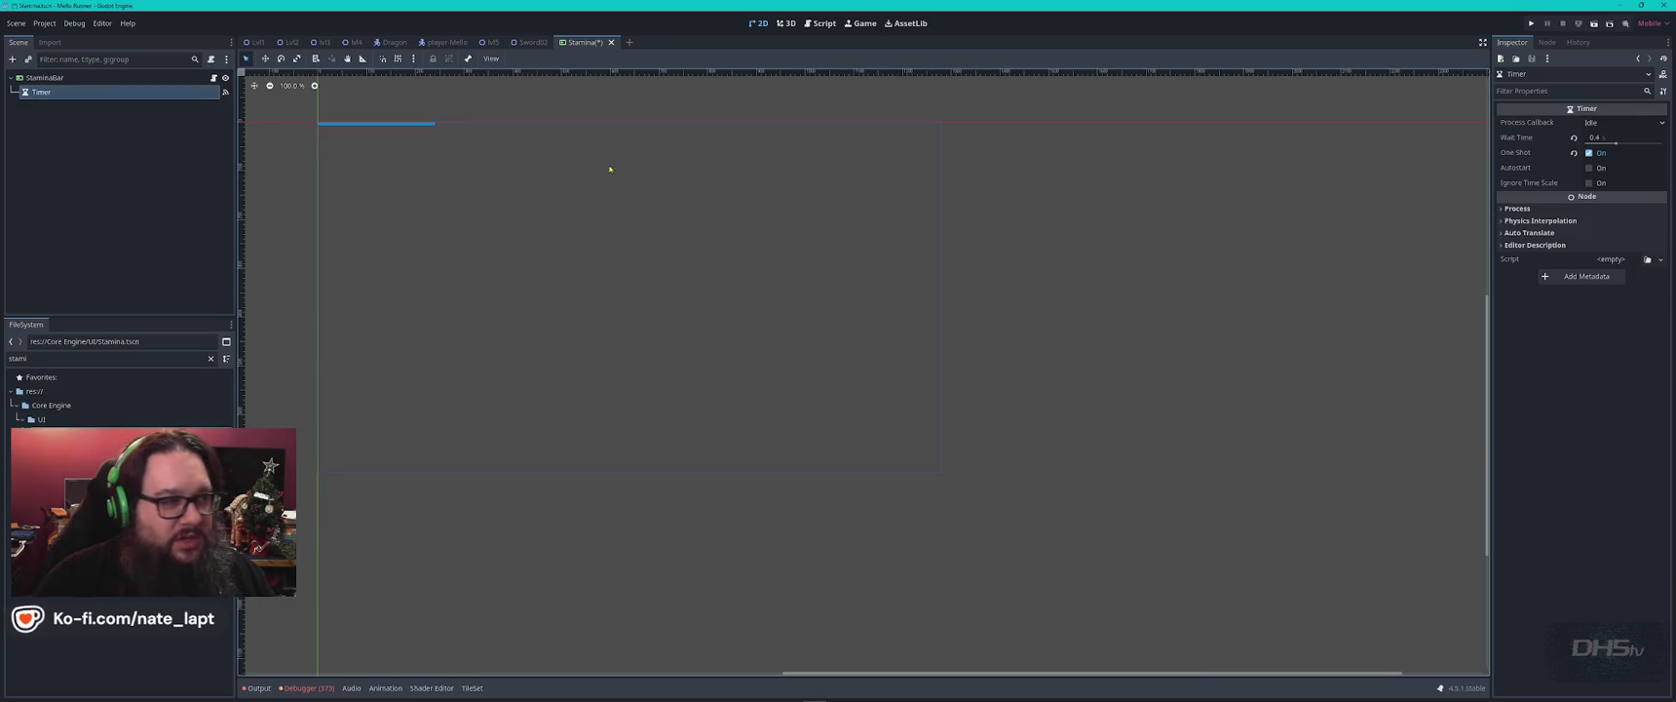
scroll(367, 133, "up", 5)
scroll(367, 134, "up", 2)
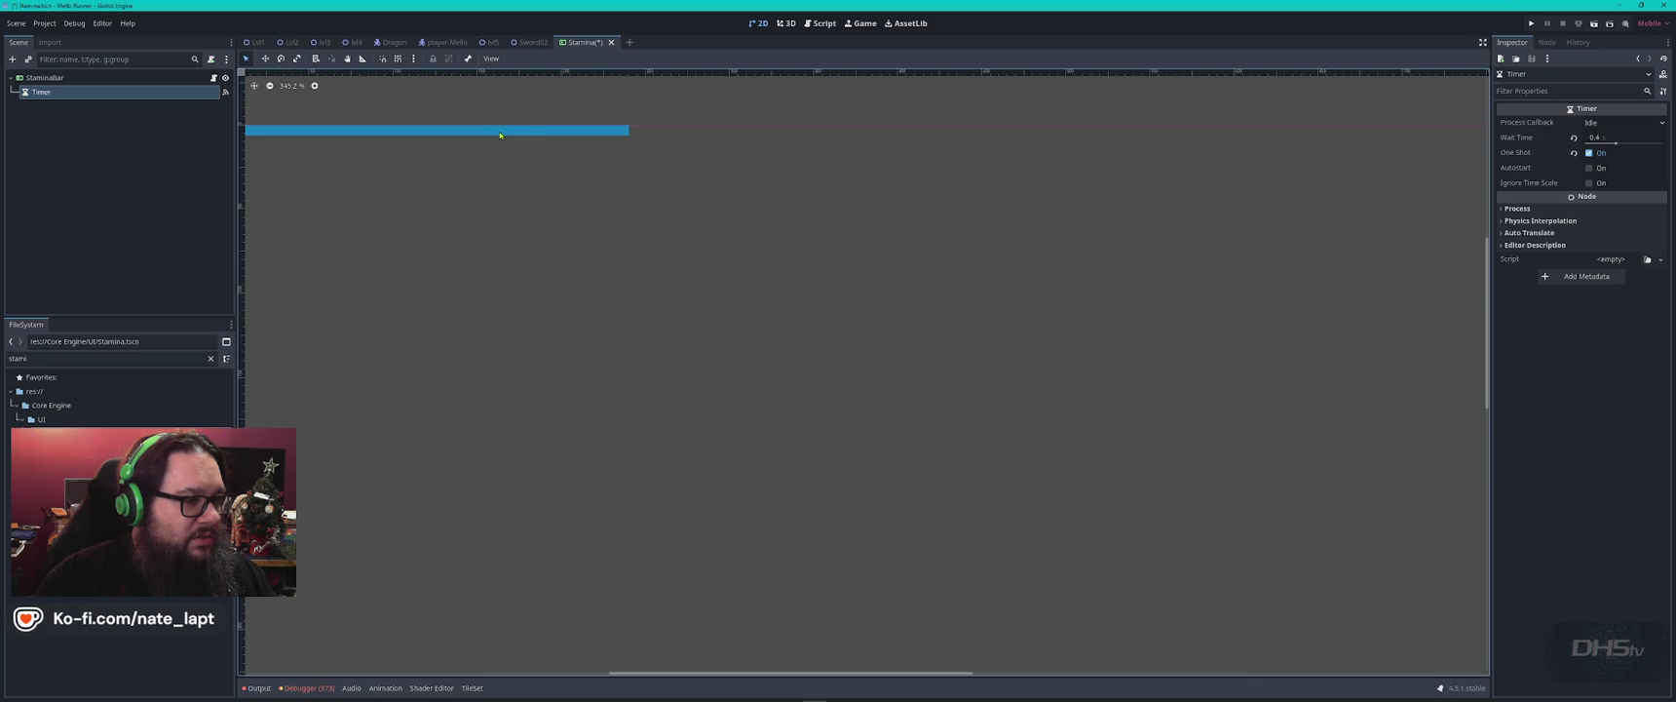
left_click(735, 218)
left_click_drag(908, 219, 616, 220)
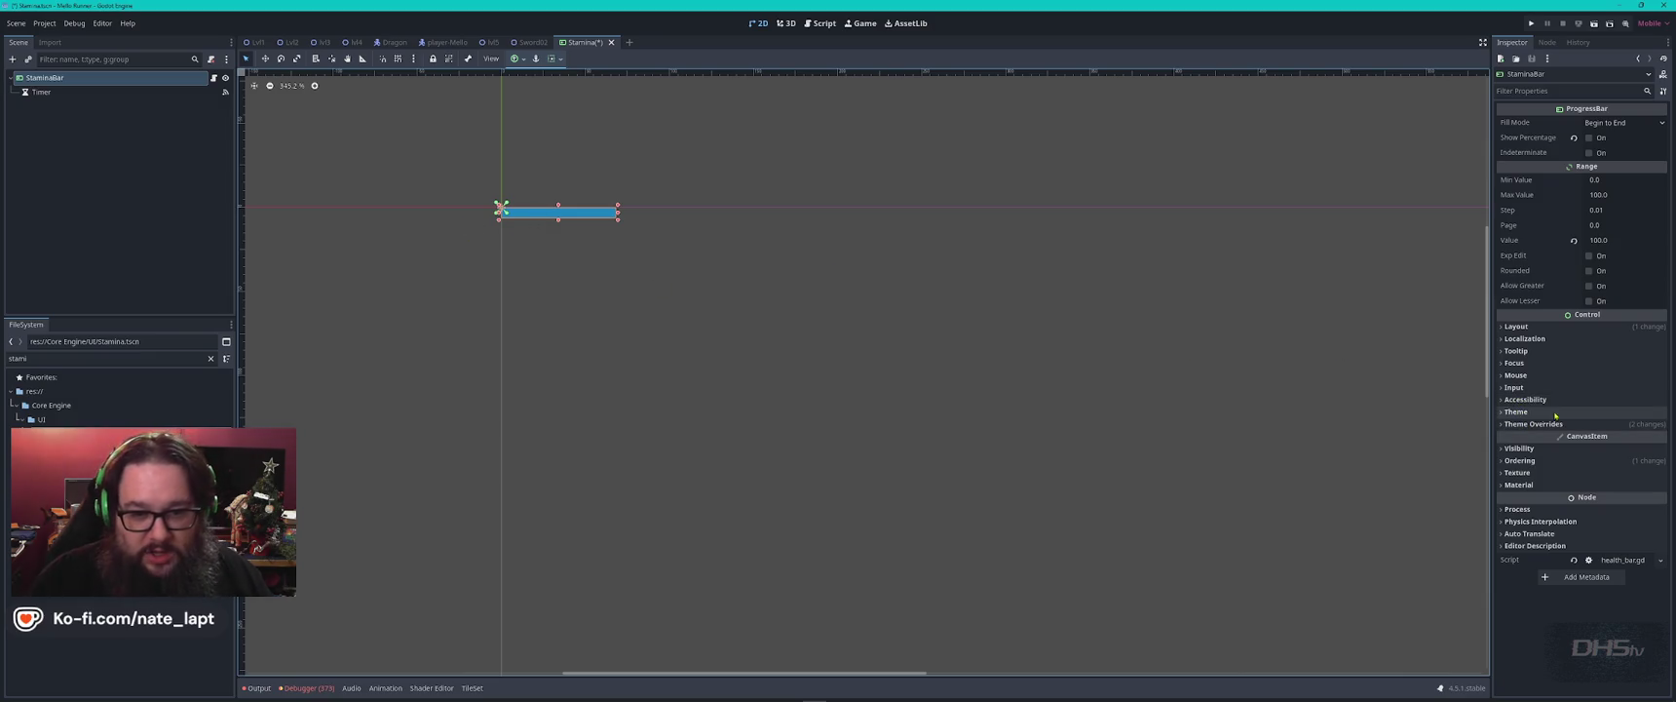
Open the StaminaBar's Fill style under Theme Overrides > Styles and its colour picker.
left_click(1520, 424)
left_click(1508, 493)
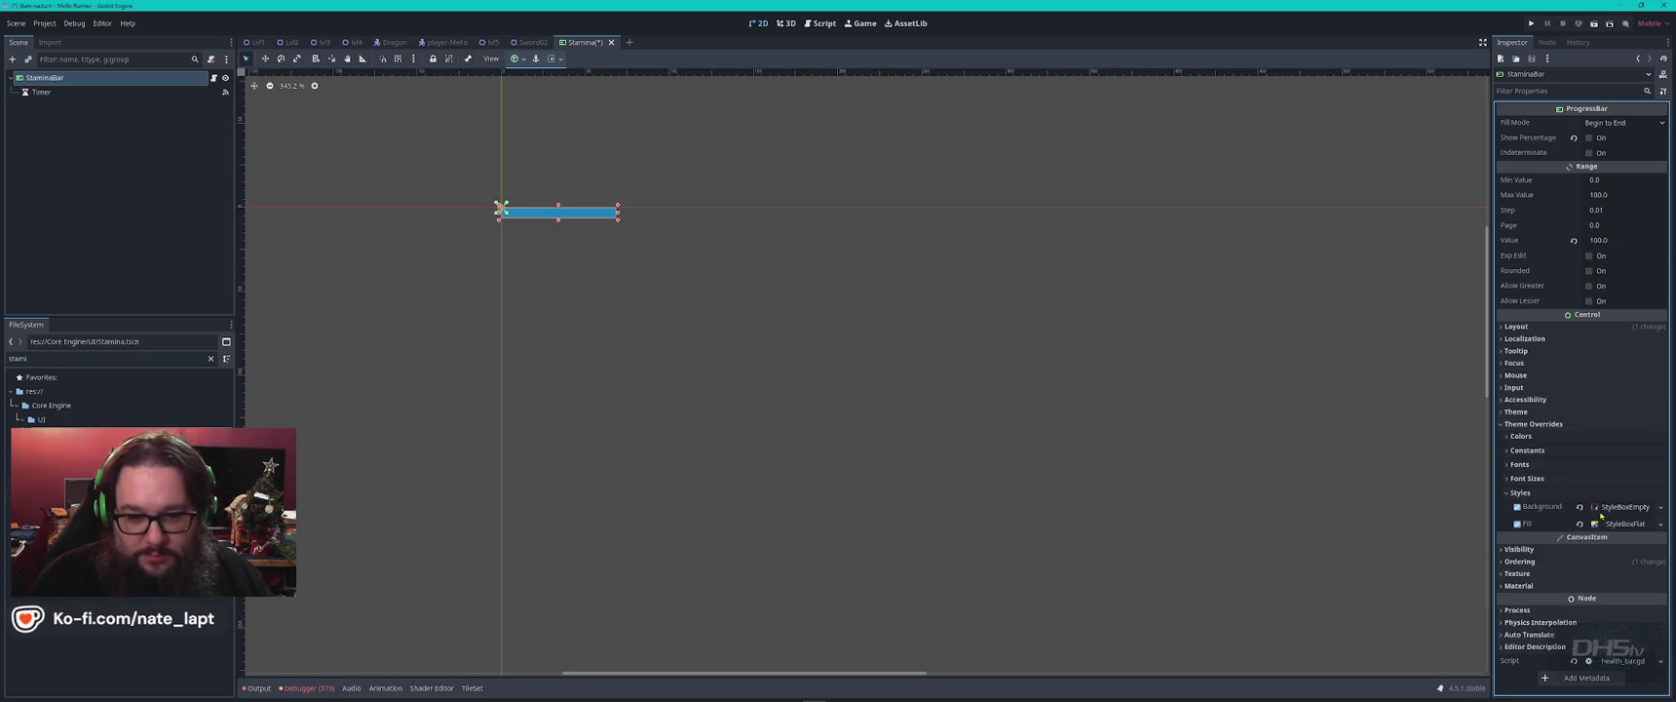
left_click(1622, 507)
left_click(1622, 508)
left_click(1619, 524)
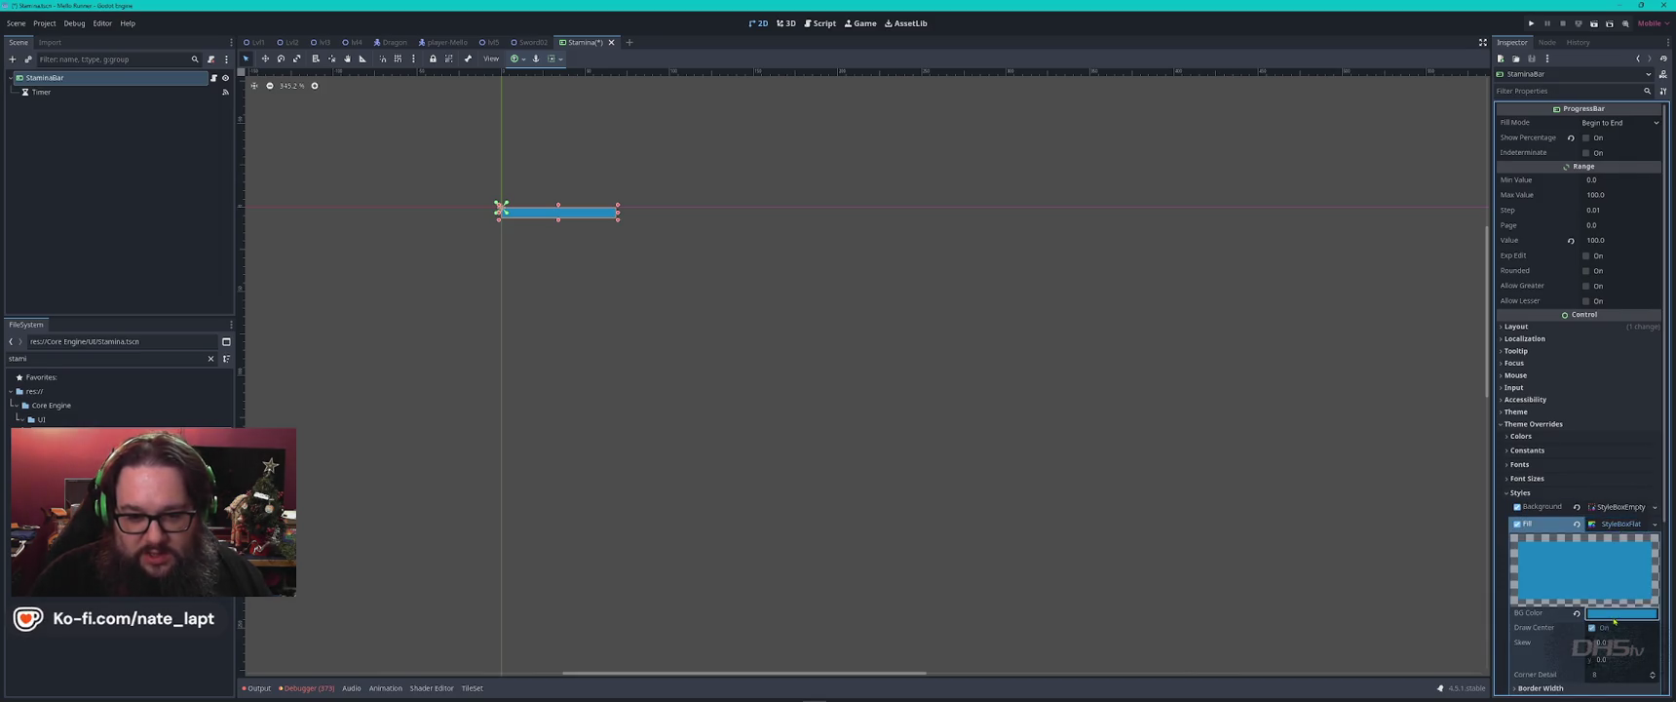
left_click(1603, 612)
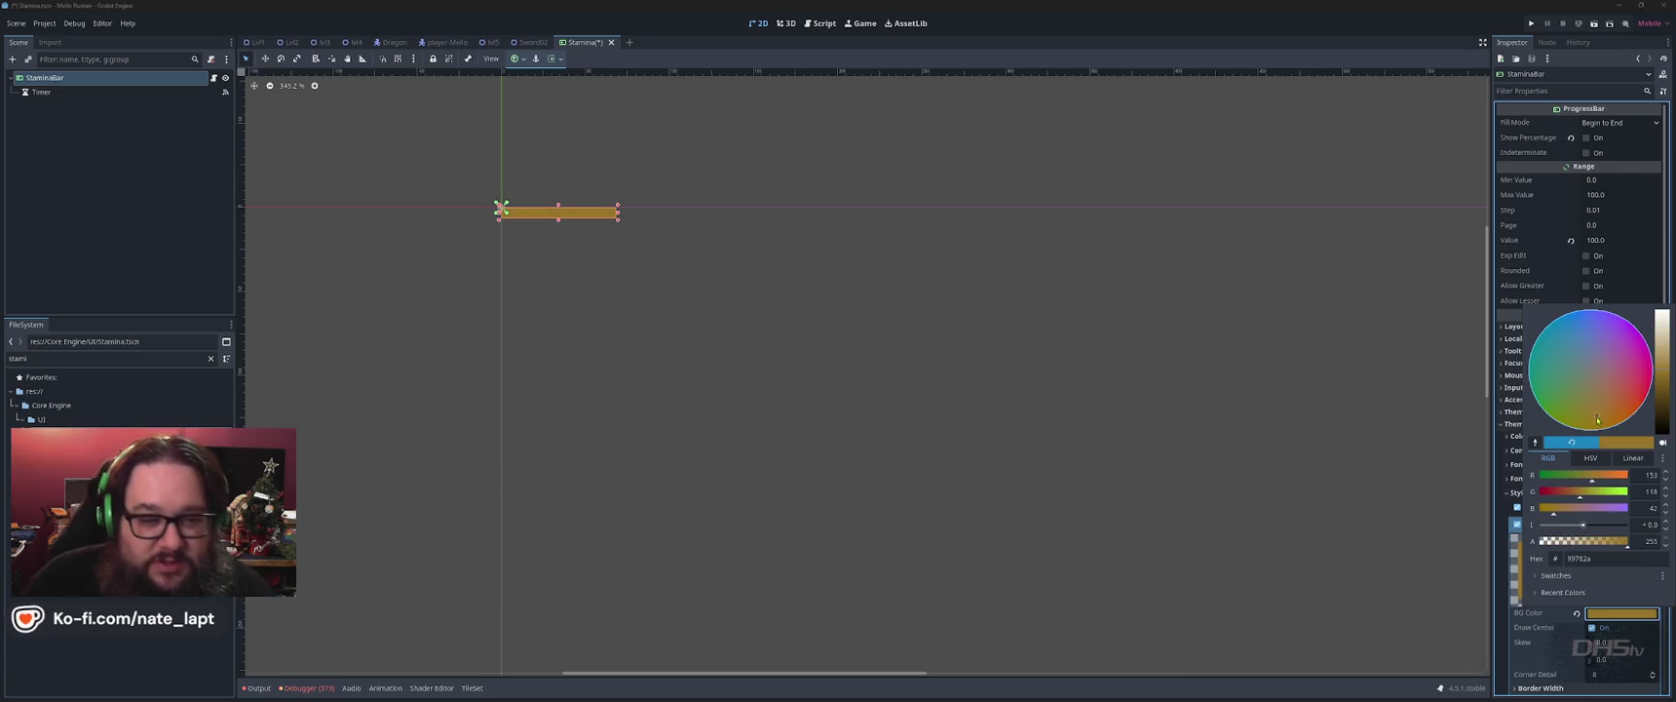
Pick dark teal 00313f as the fill colour and copy its hex value.
type("0089aa")
key("Return")
left_click(1598, 324)
mouse_move(1580, 379)
left_mouse_down()
mouse_move(1593, 401)
mouse_move(1619, 400)
mouse_move(1640, 360)
mouse_move(1630, 405)
left_mouse_up()
left_click_drag(1661, 331, 1663, 420)
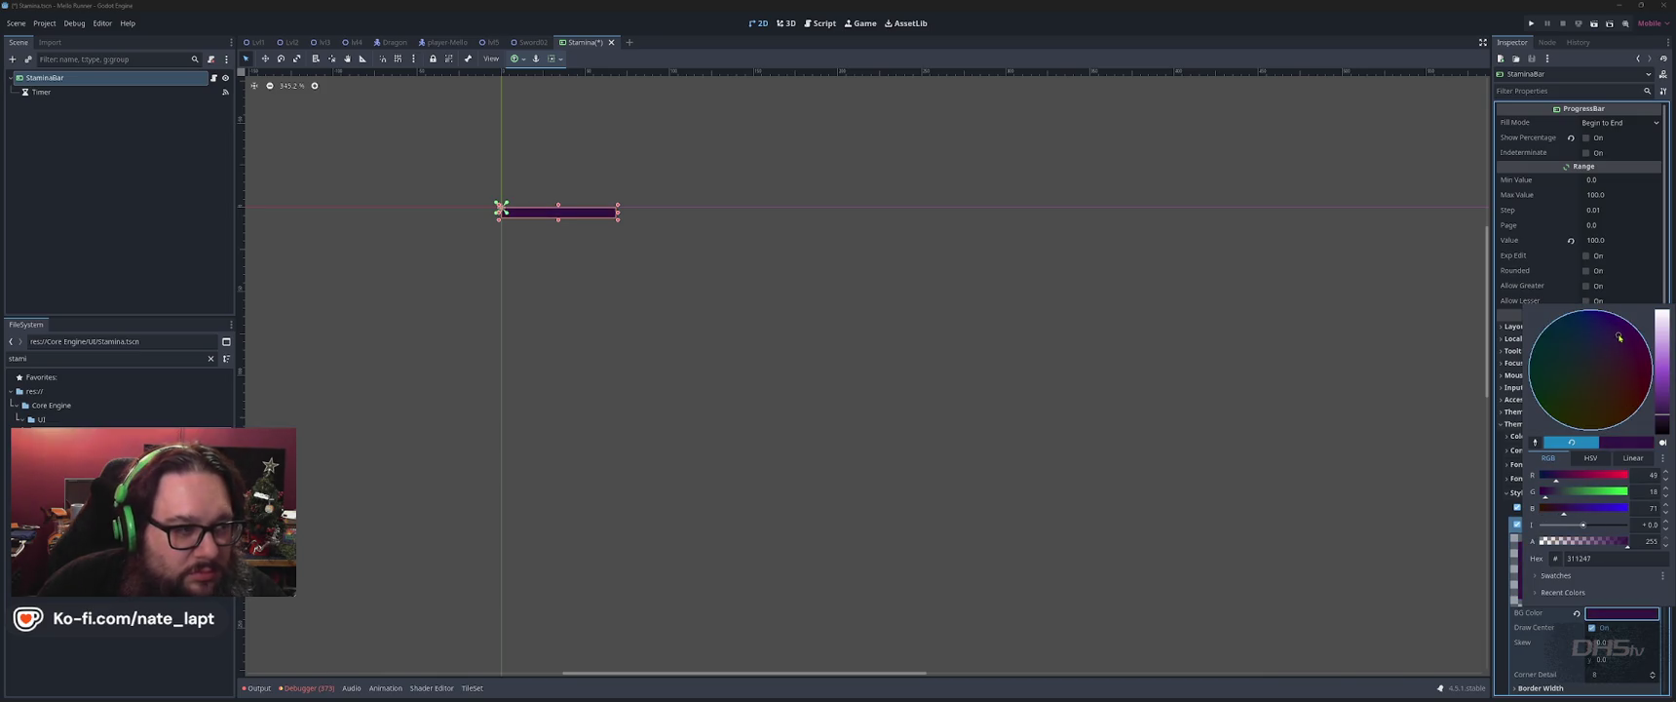
left_click(1546, 331)
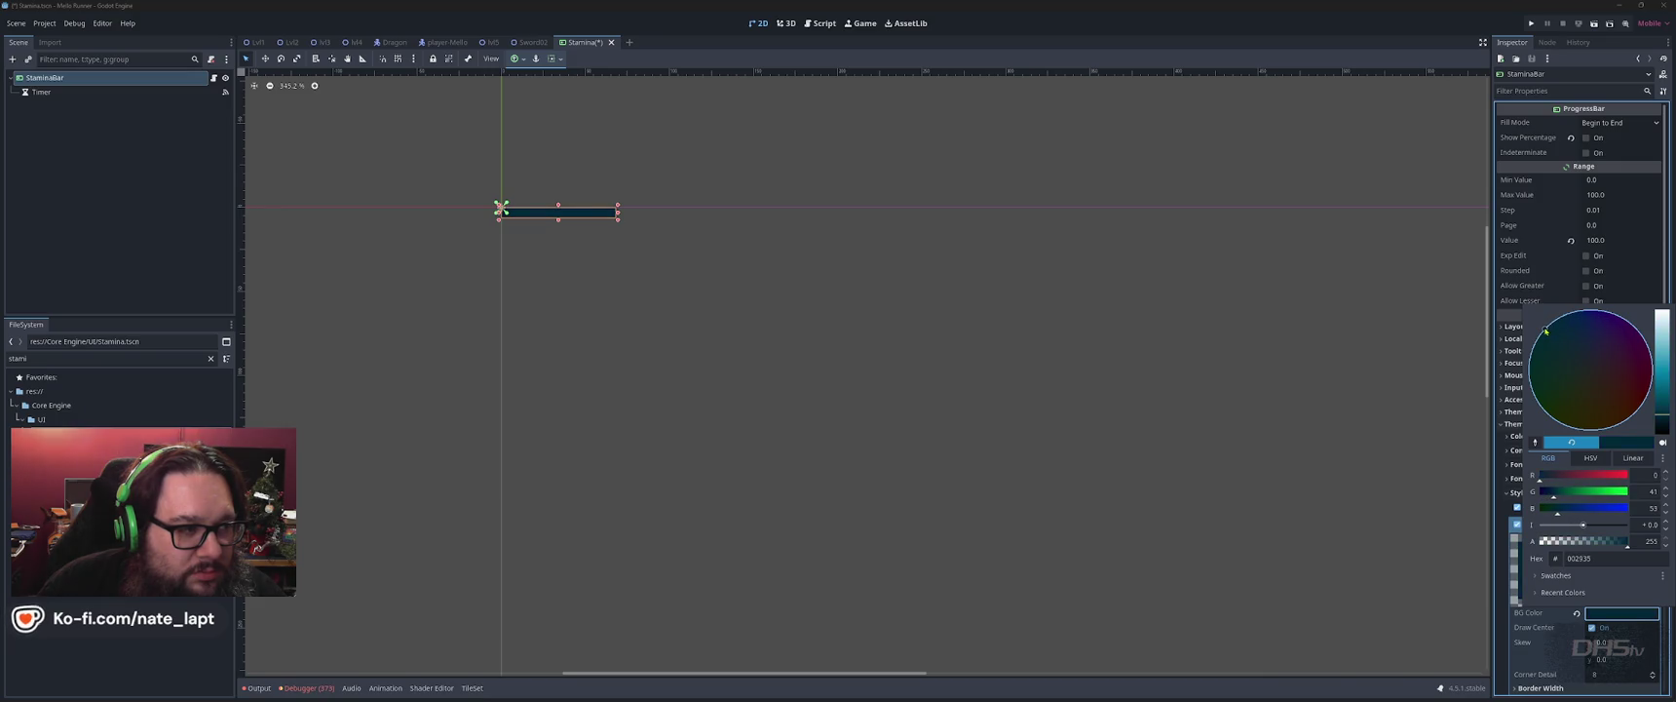
left_click_drag(1665, 421, 1660, 416)
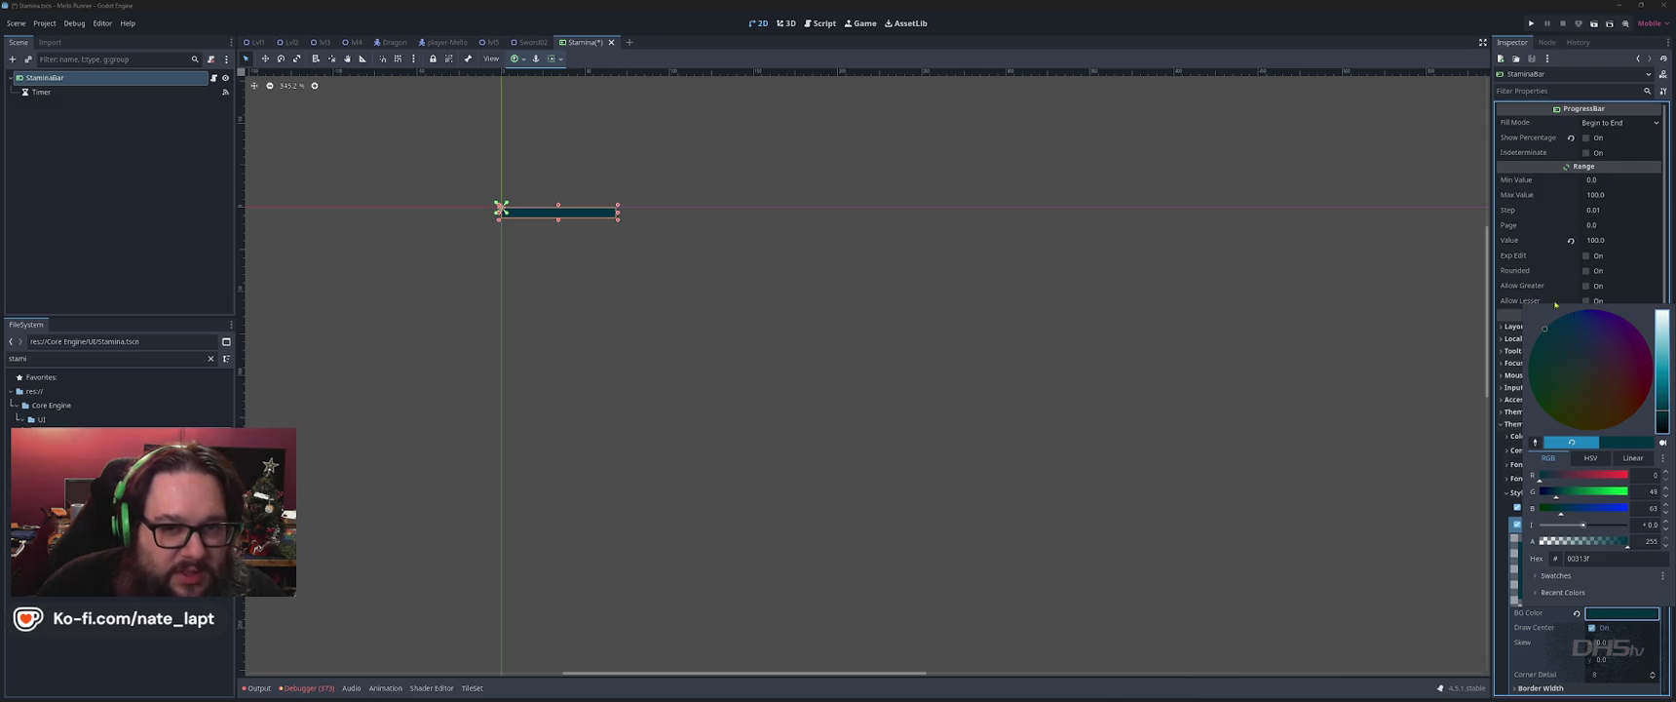
left_click(1588, 558)
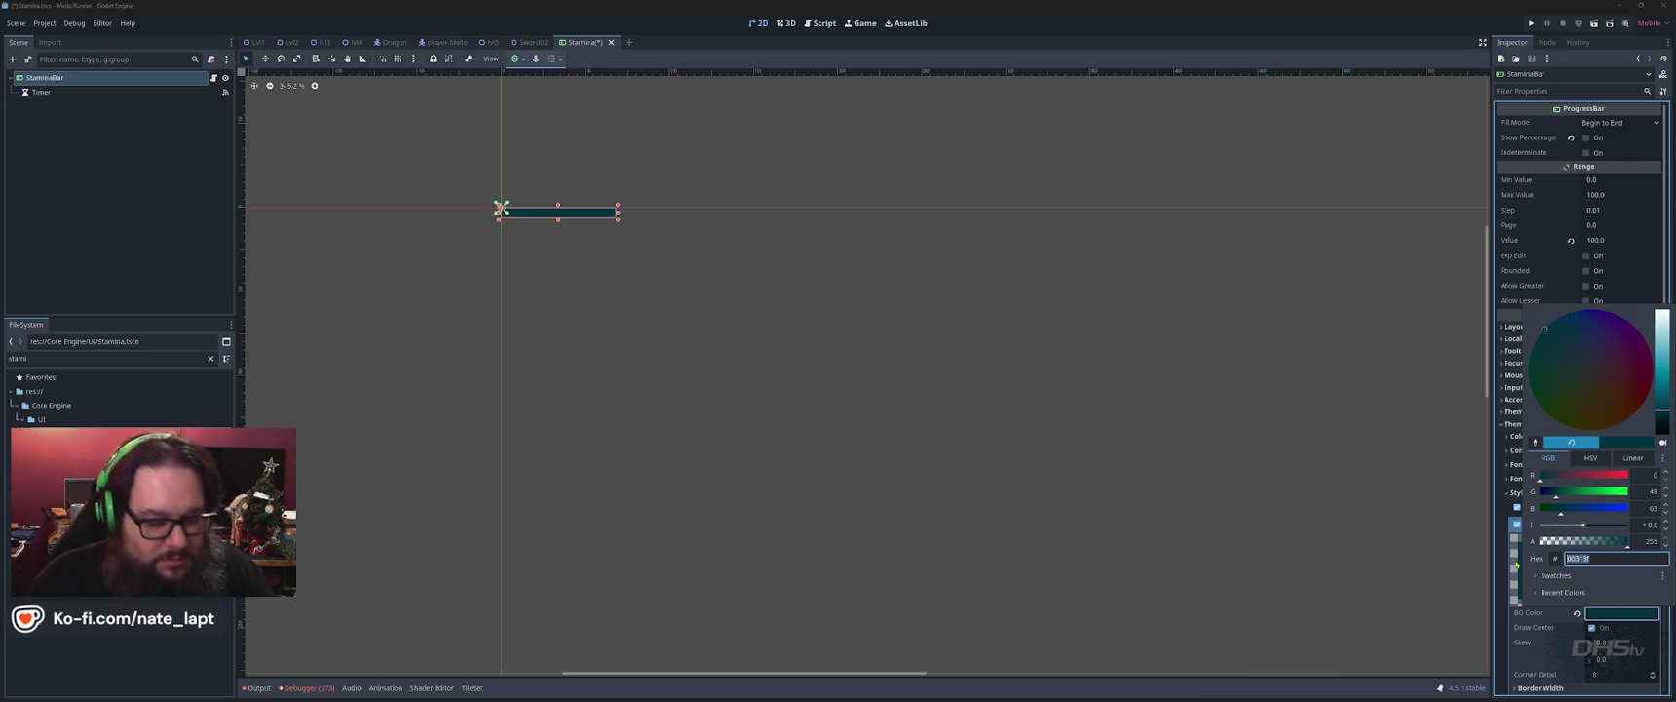
key("alt+Tab")
key("alt+Tab")
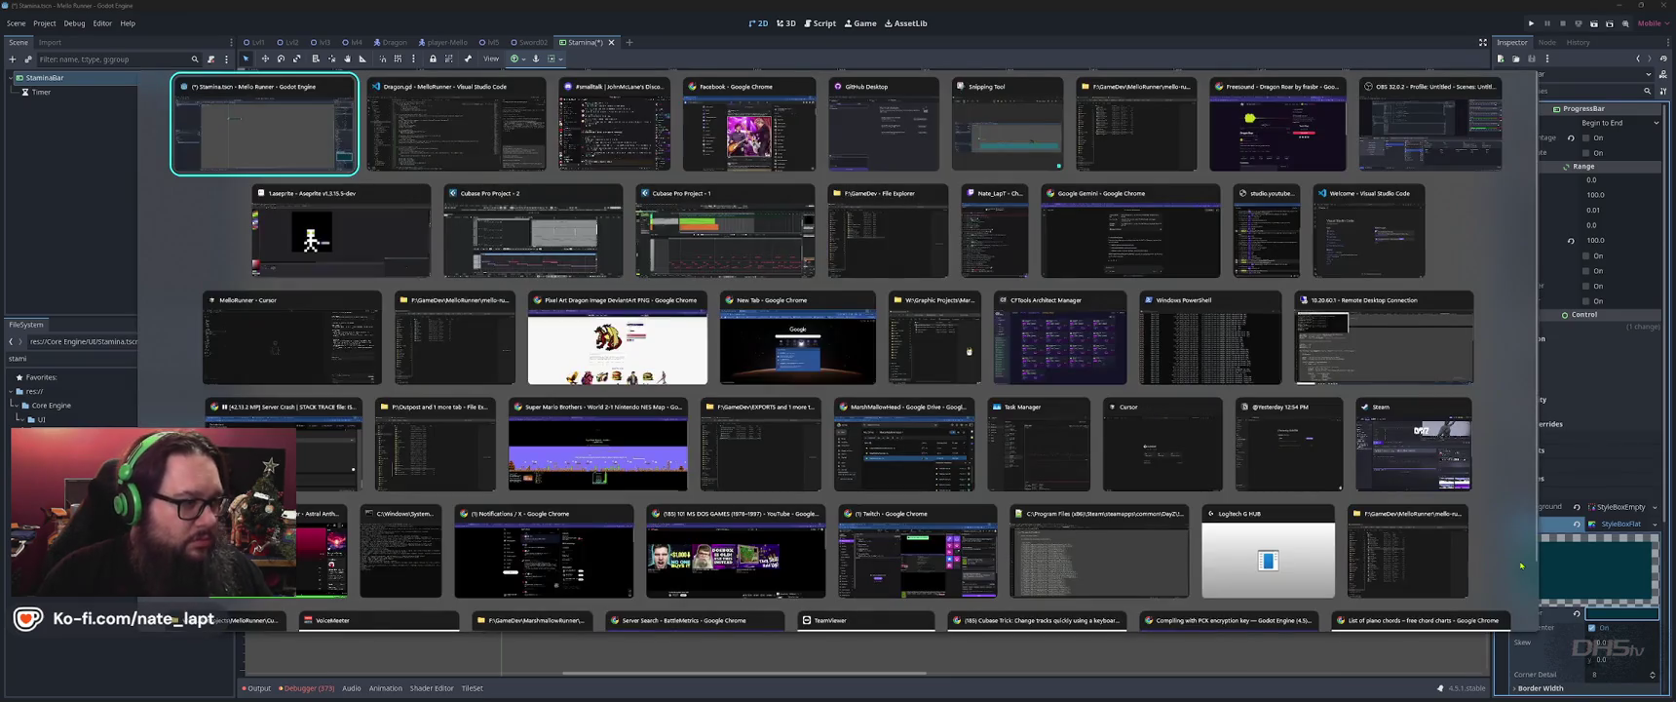
Add 'For the StaminaBar, Fill Color 00313f' lines to the Copilot Chat draft, then return to Godot.
type("If the player is hit while not blocking, their meter will drop by 25% each hit! When blocking it should drop by 10%. With a constant drain of 5% every second during the Block action!  Regen will be 5% every second they are not hit while not blocking.")
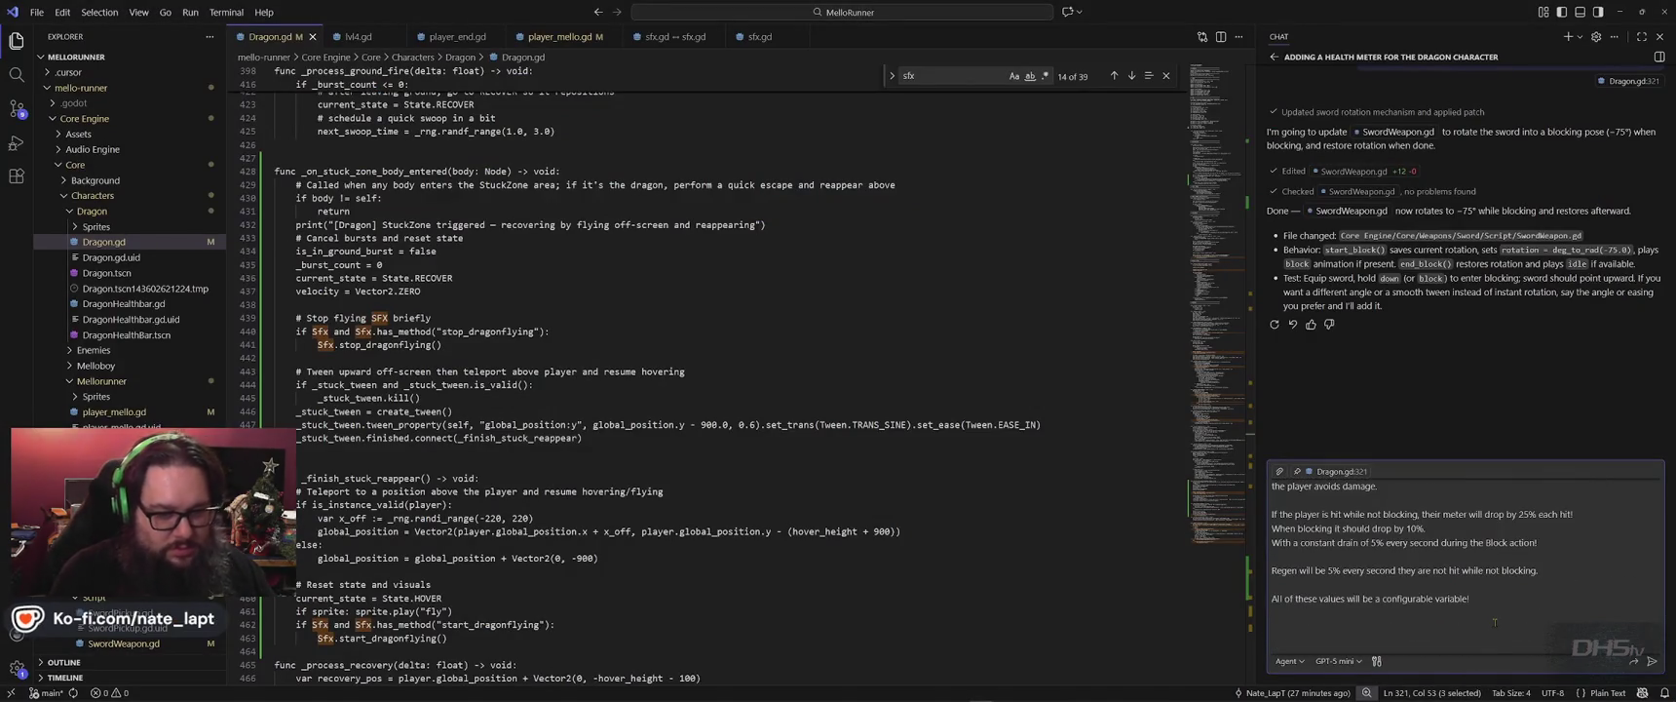
key("shift+Return")
key("shift+Return")
type("St")
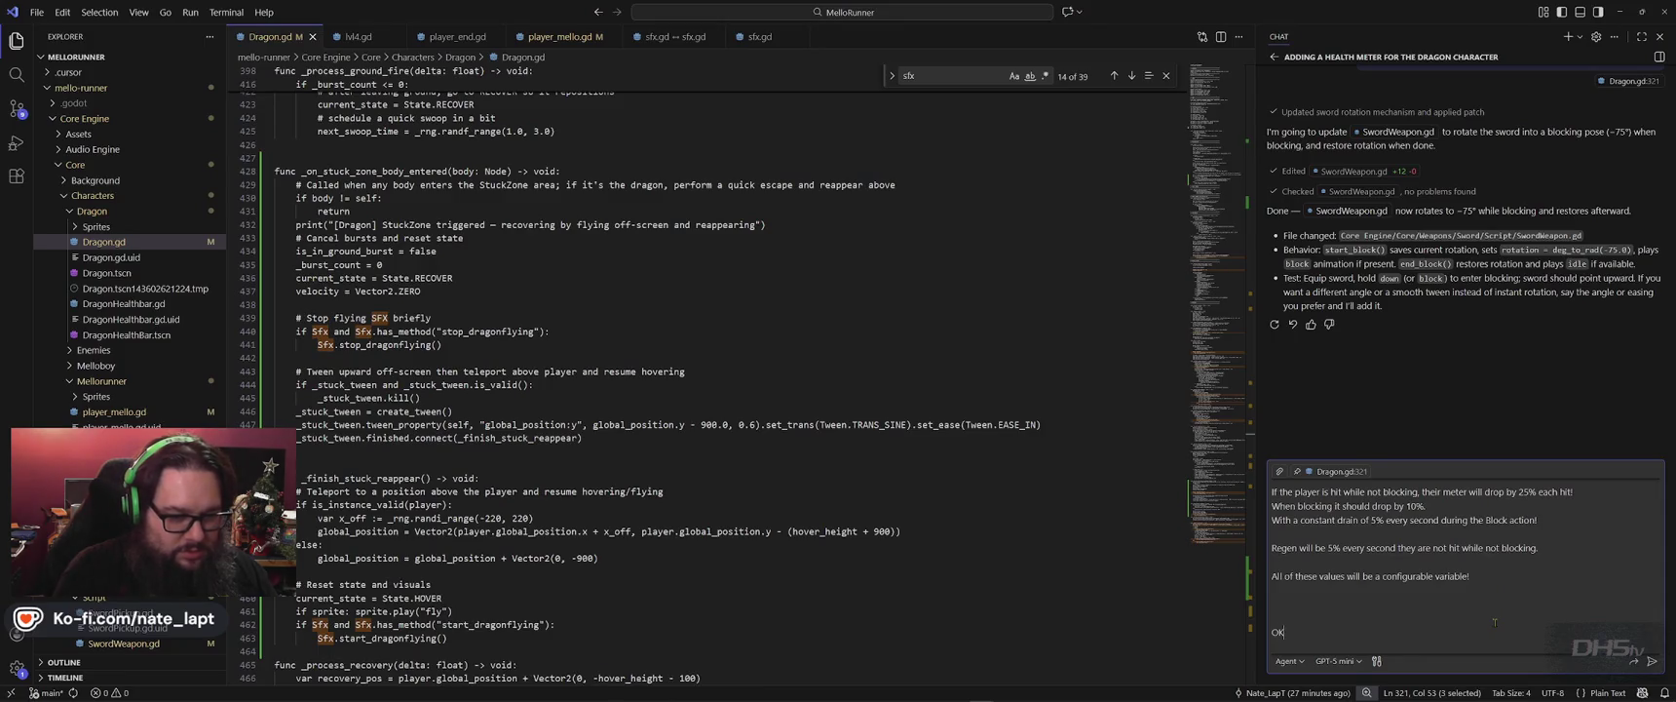
type("aminaBar")
key("shift+Return")
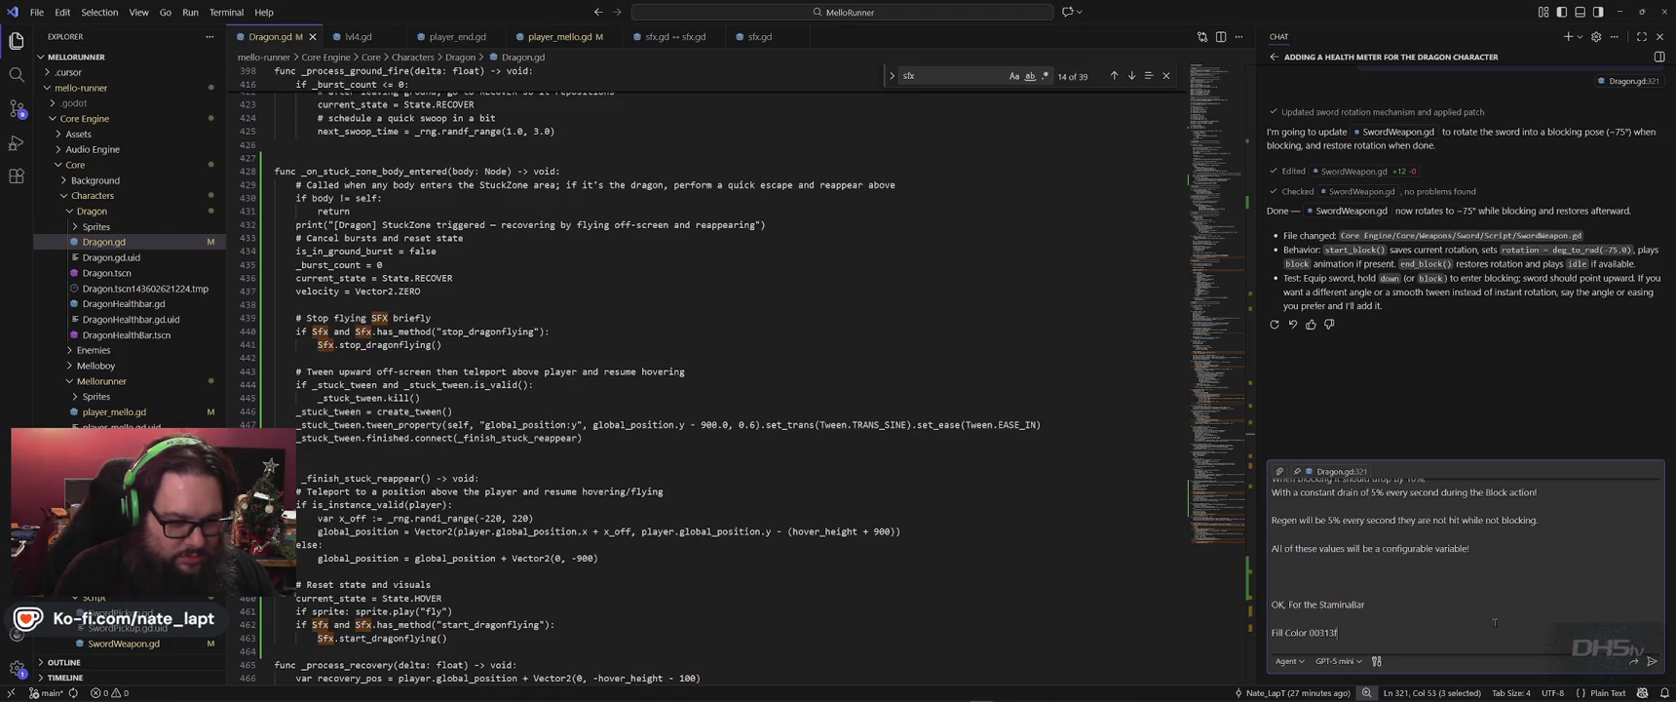
key("super+Tab")
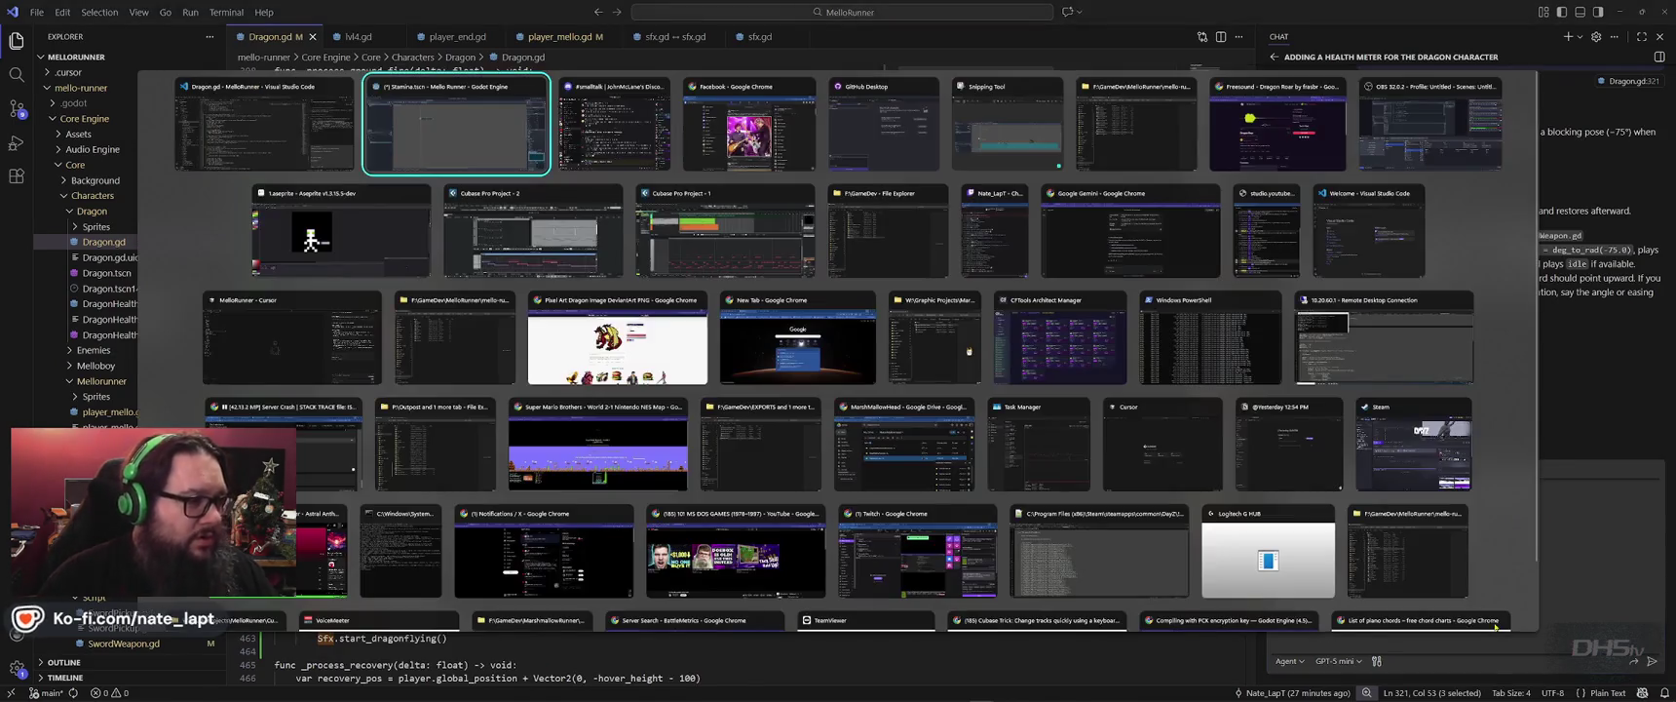
key("Return")
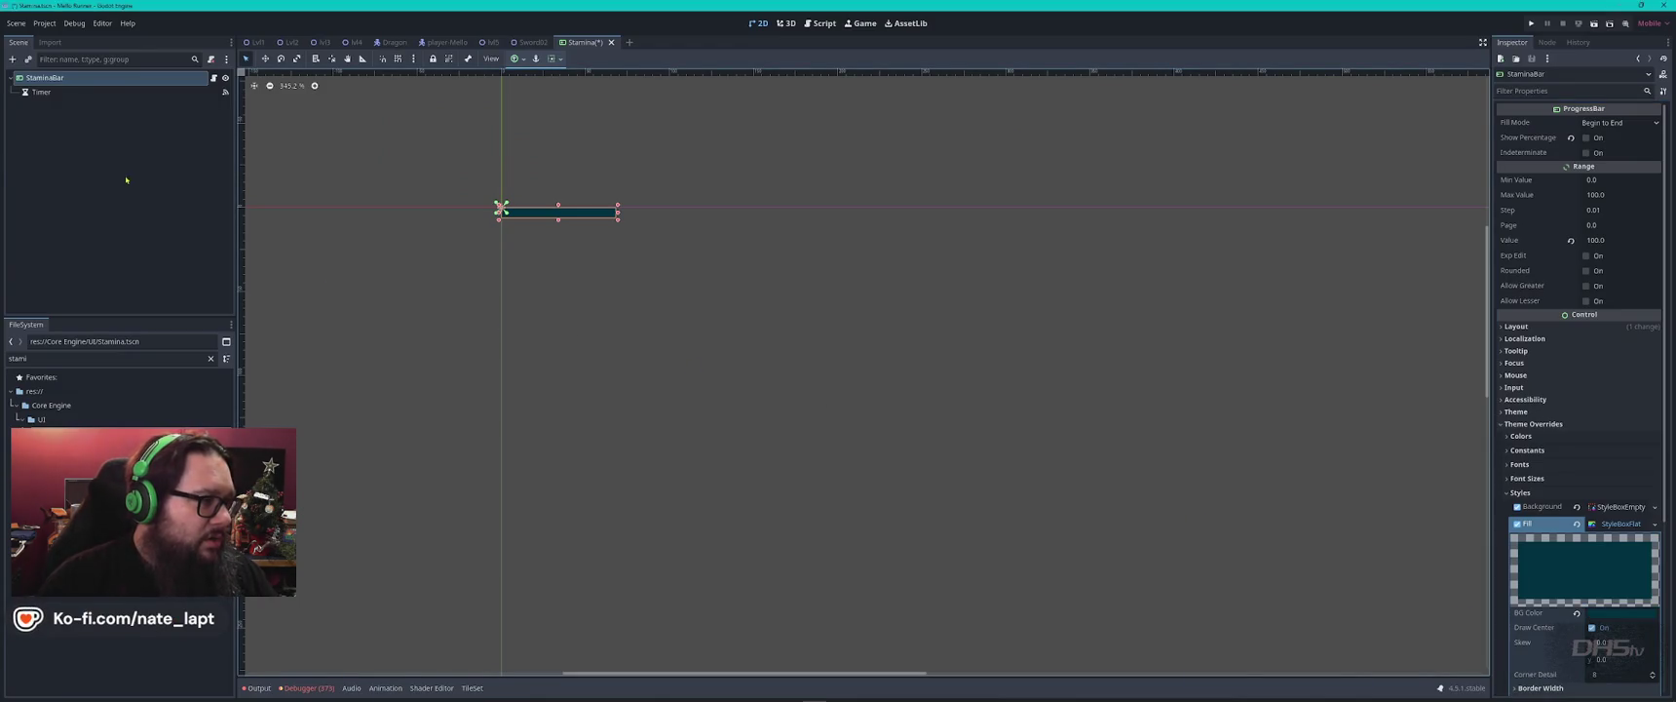
Reselect the StaminaBar node and launch the Snipping Tool.
left_click(41, 92)
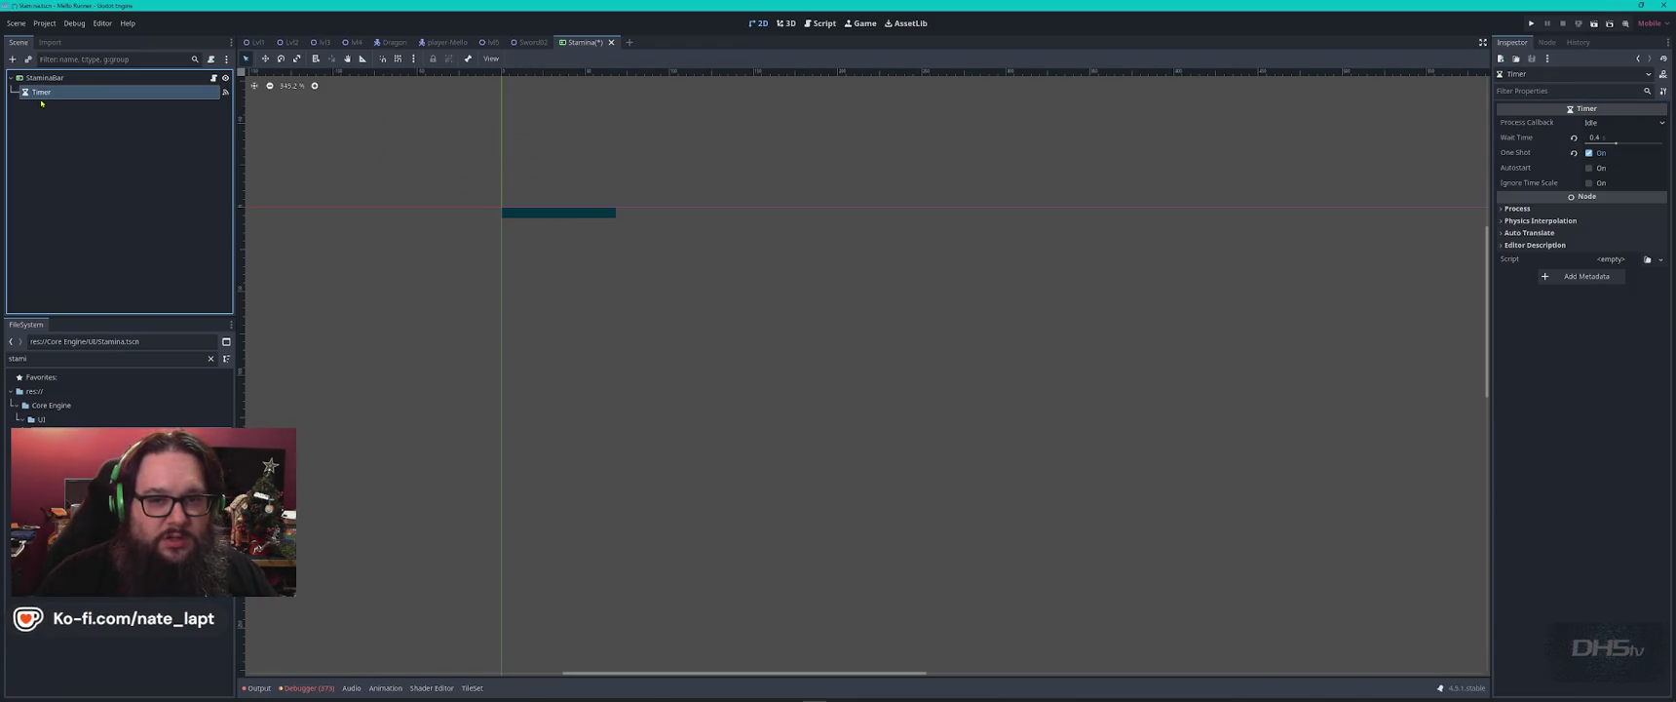
left_click(44, 78)
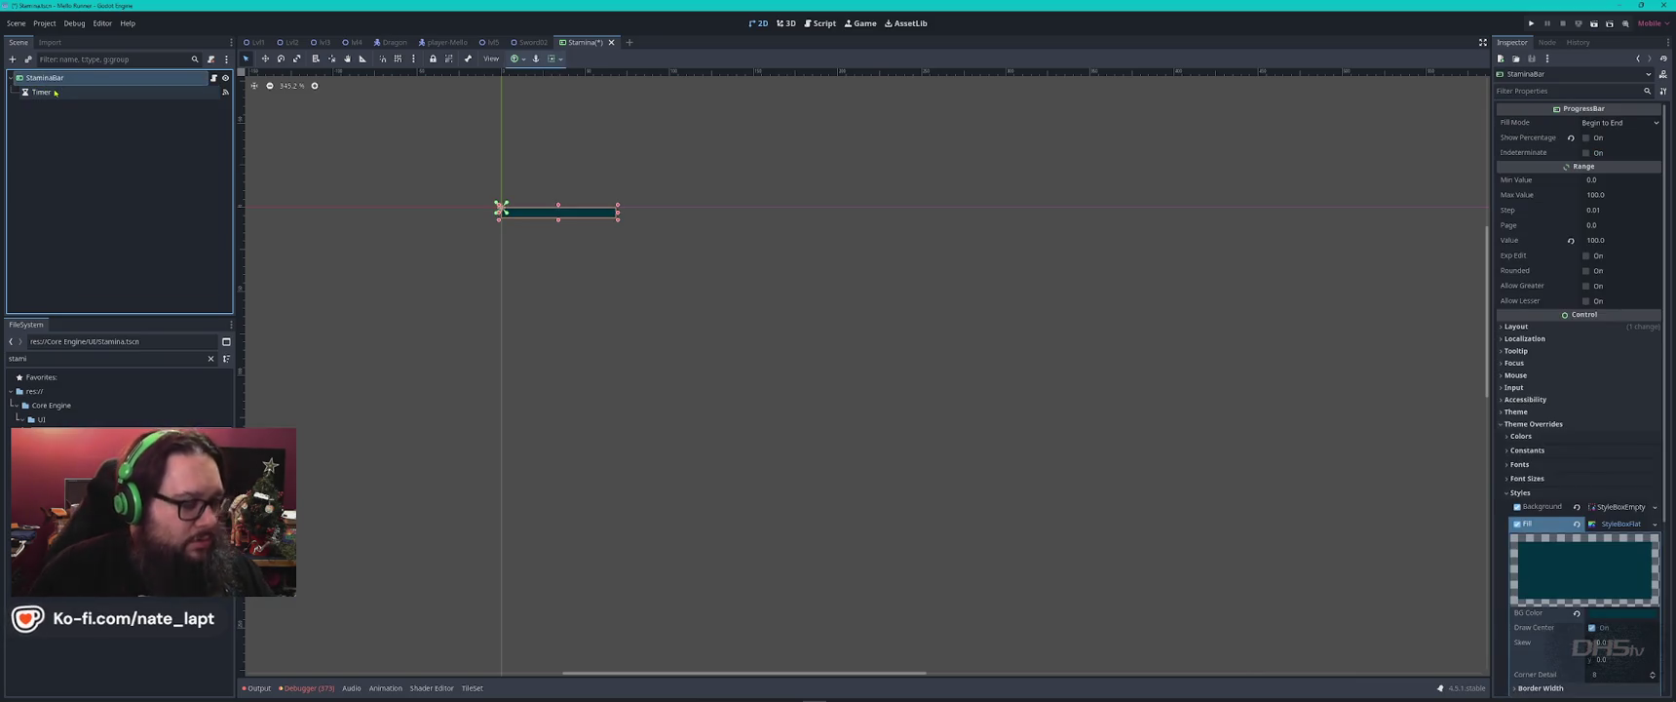
key("super")
type("snip")
key("Return")
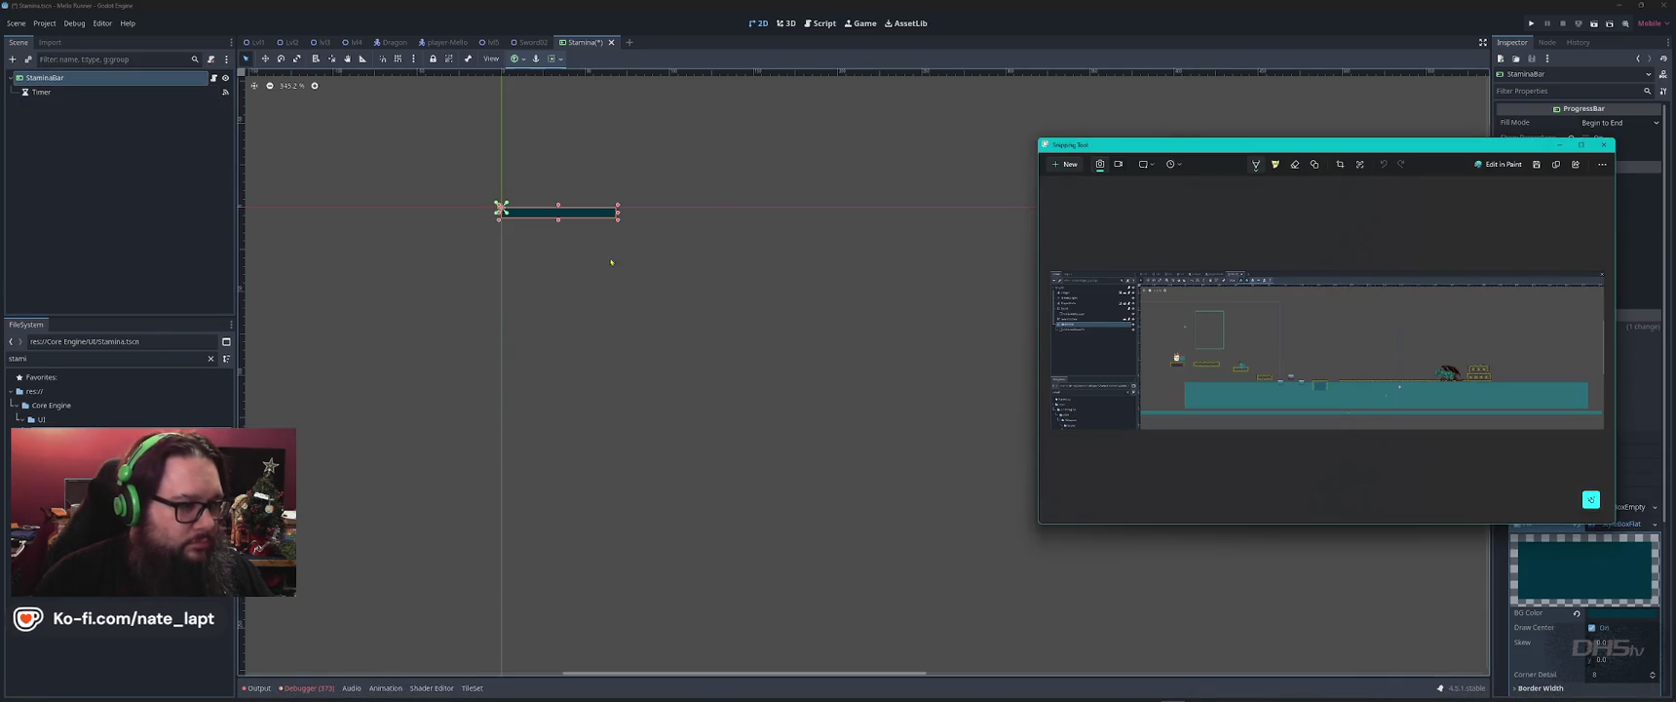
Snip a screenshot of the region around the stamina bar.
left_click(611, 261)
key("alt+Tab")
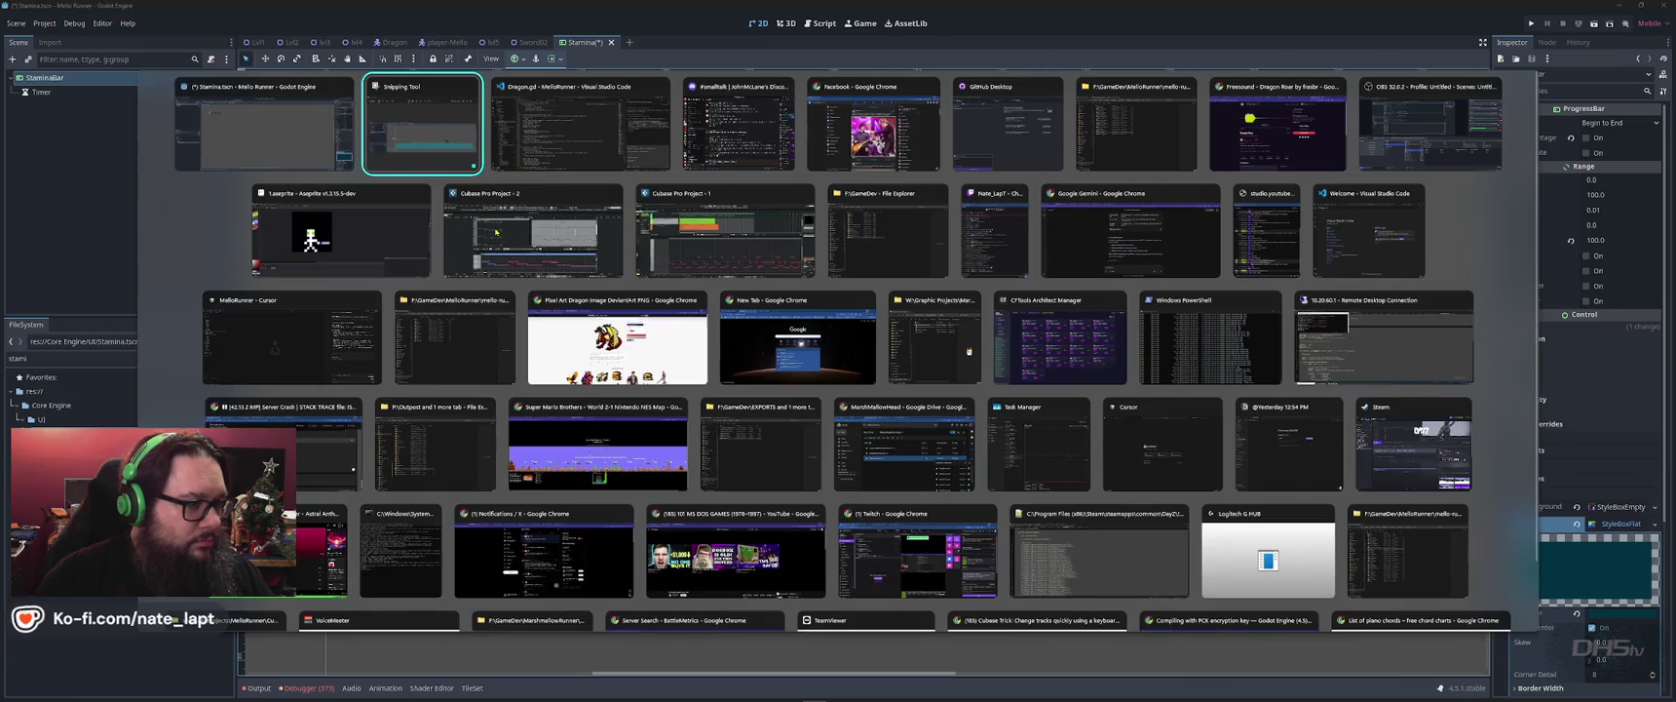
left_click(1069, 165)
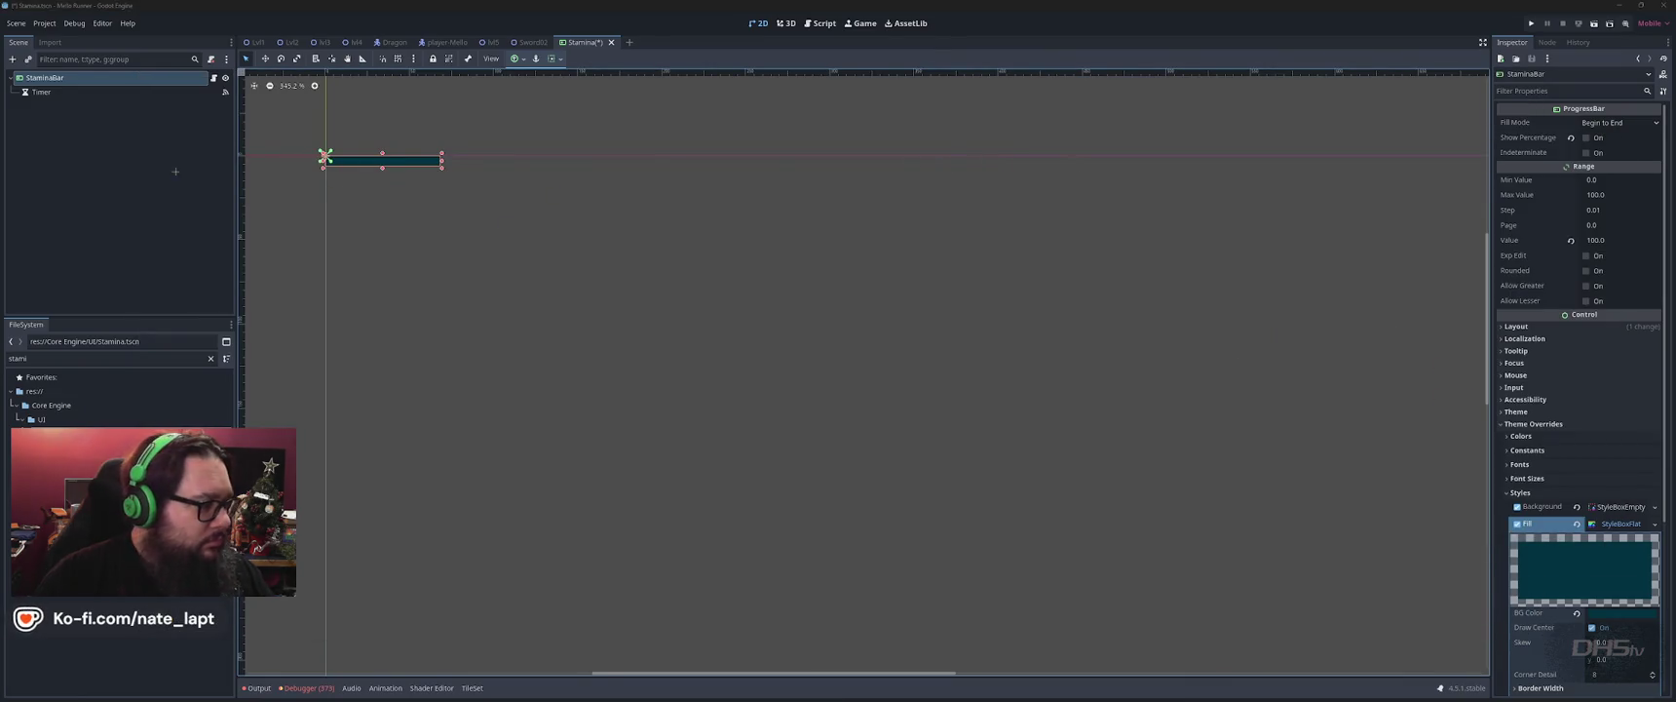
left_click_drag(3, 31, 641, 258)
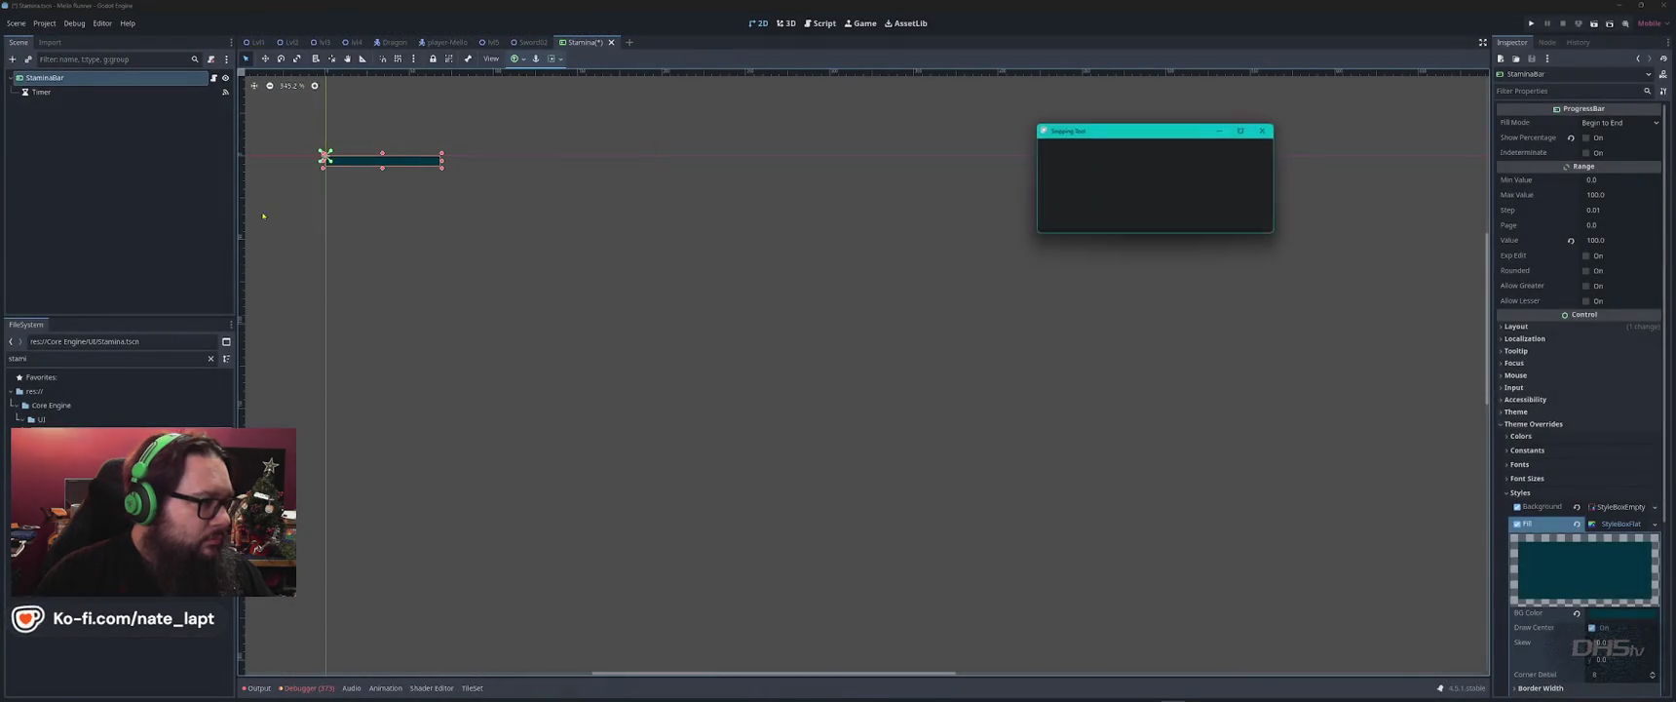
Save the Stamina scene and return to the VS Code chat.
key("alt+Tab")
key("ctrl+s")
key("alt+Tab")
key("Tab")
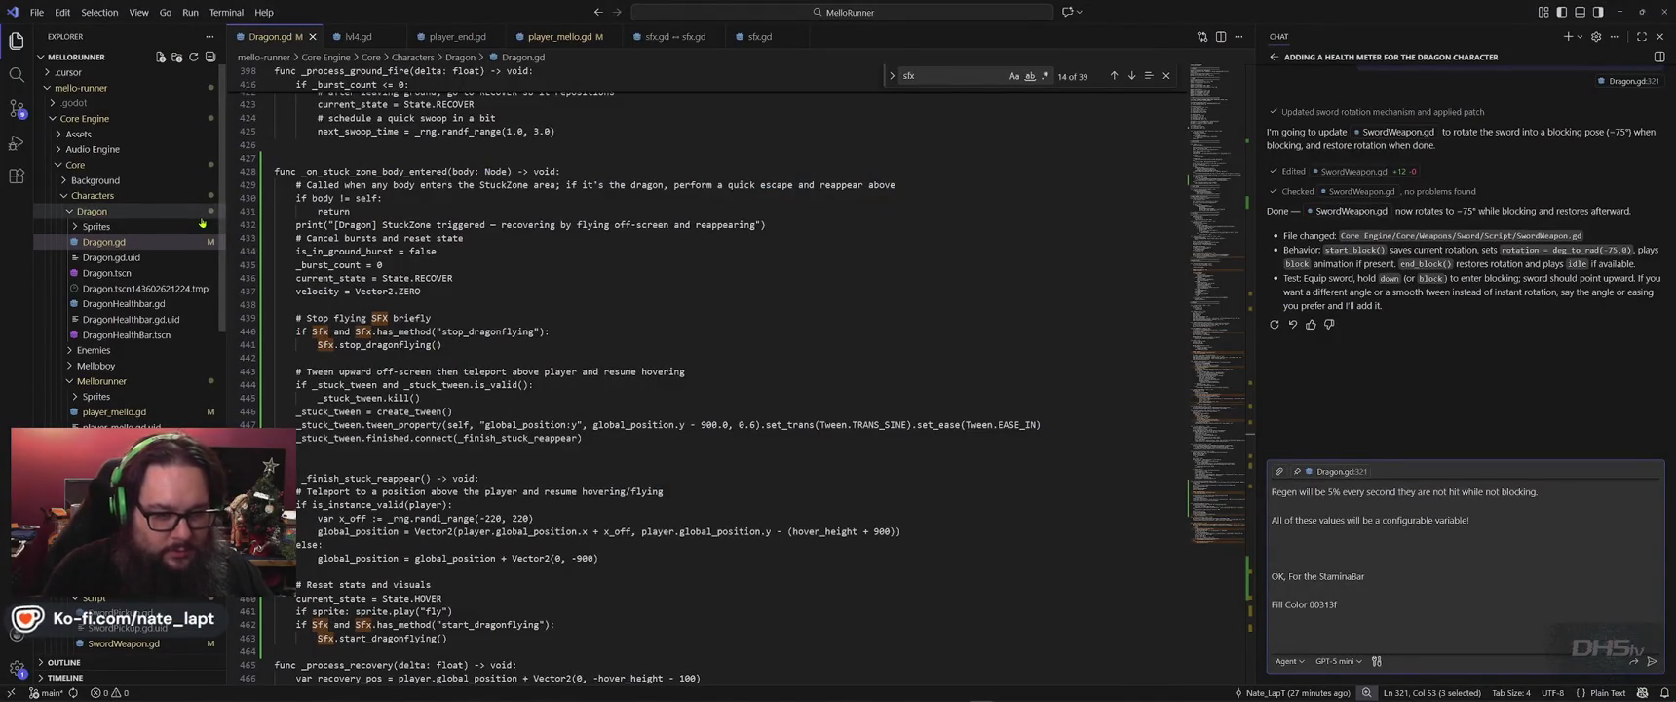
Type the stamina scene name into the chat and paste the stamina bar screenshot.
type("stamina.t")
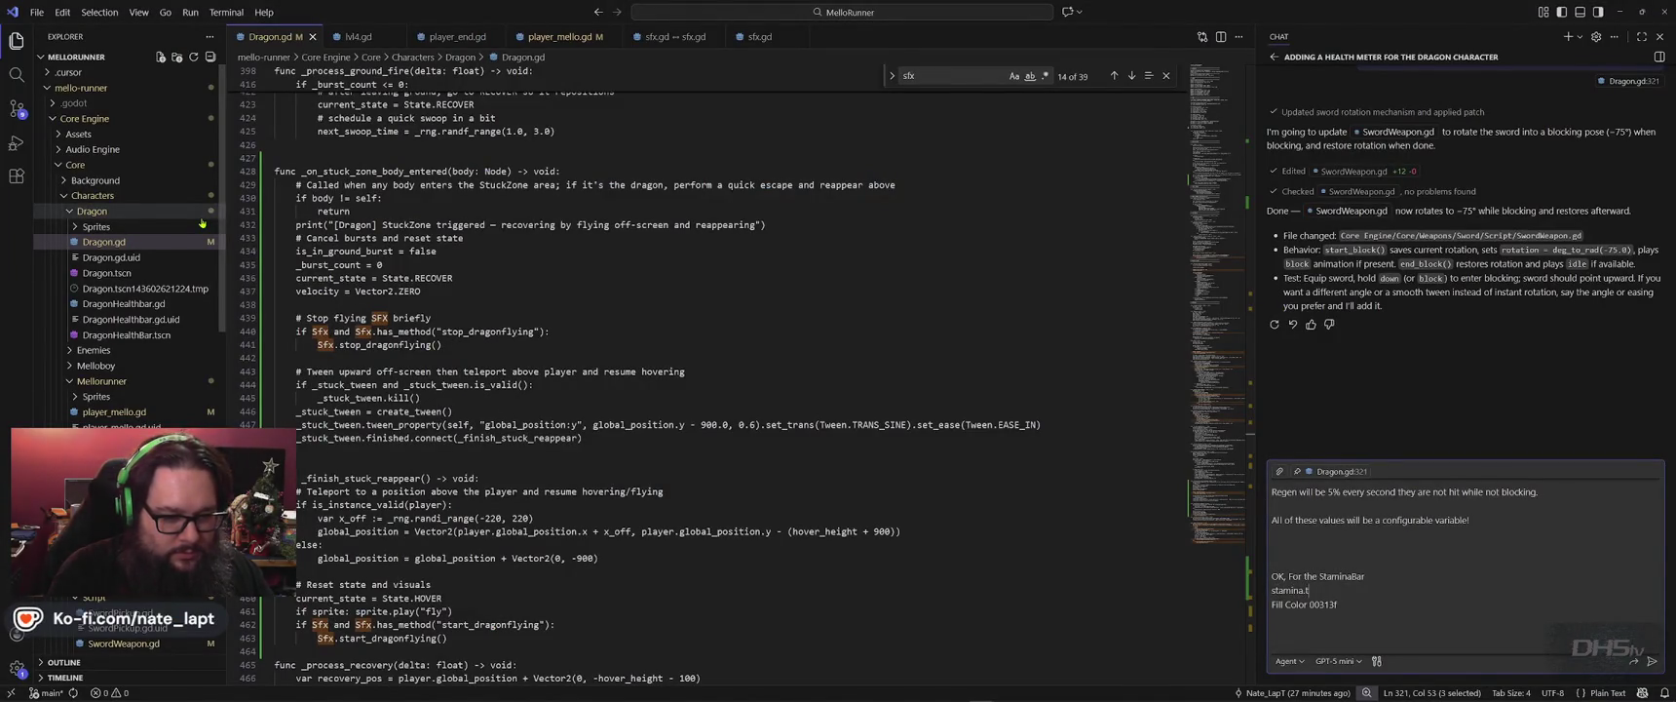
type("scn")
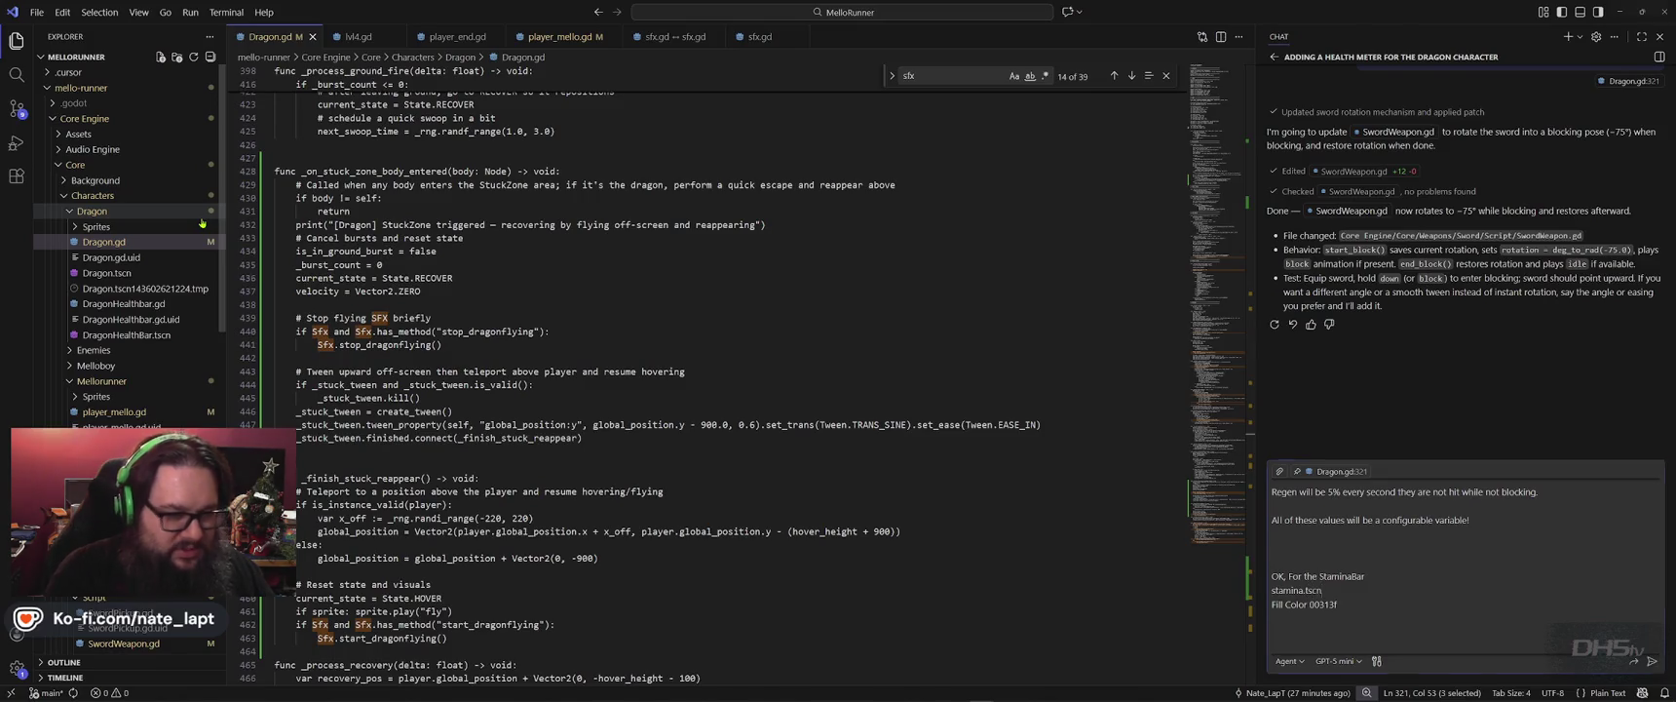
key("alt+Tab")
key("alt+Tab")
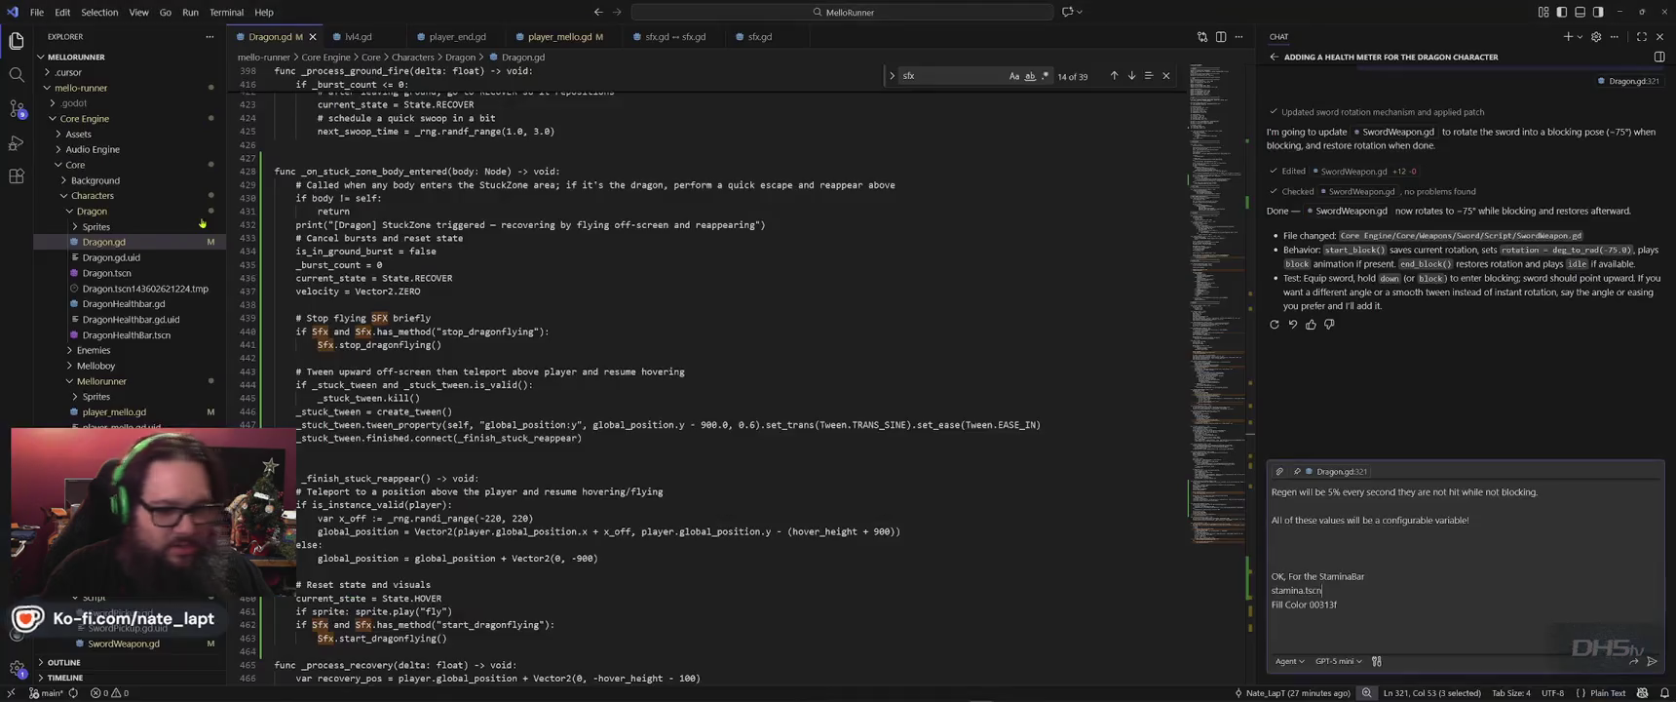
key("ctrl+v")
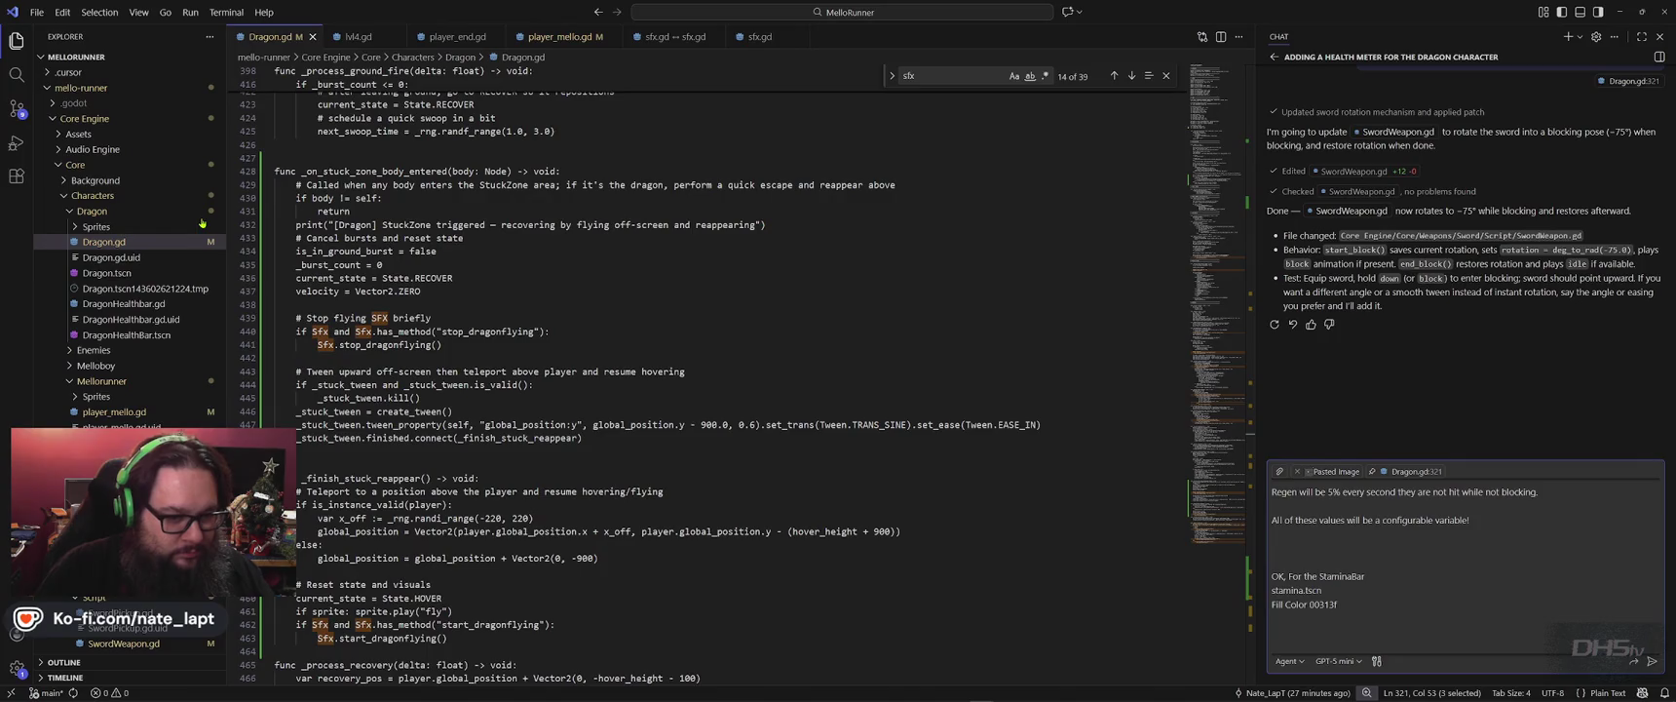
key("alt+Tab")
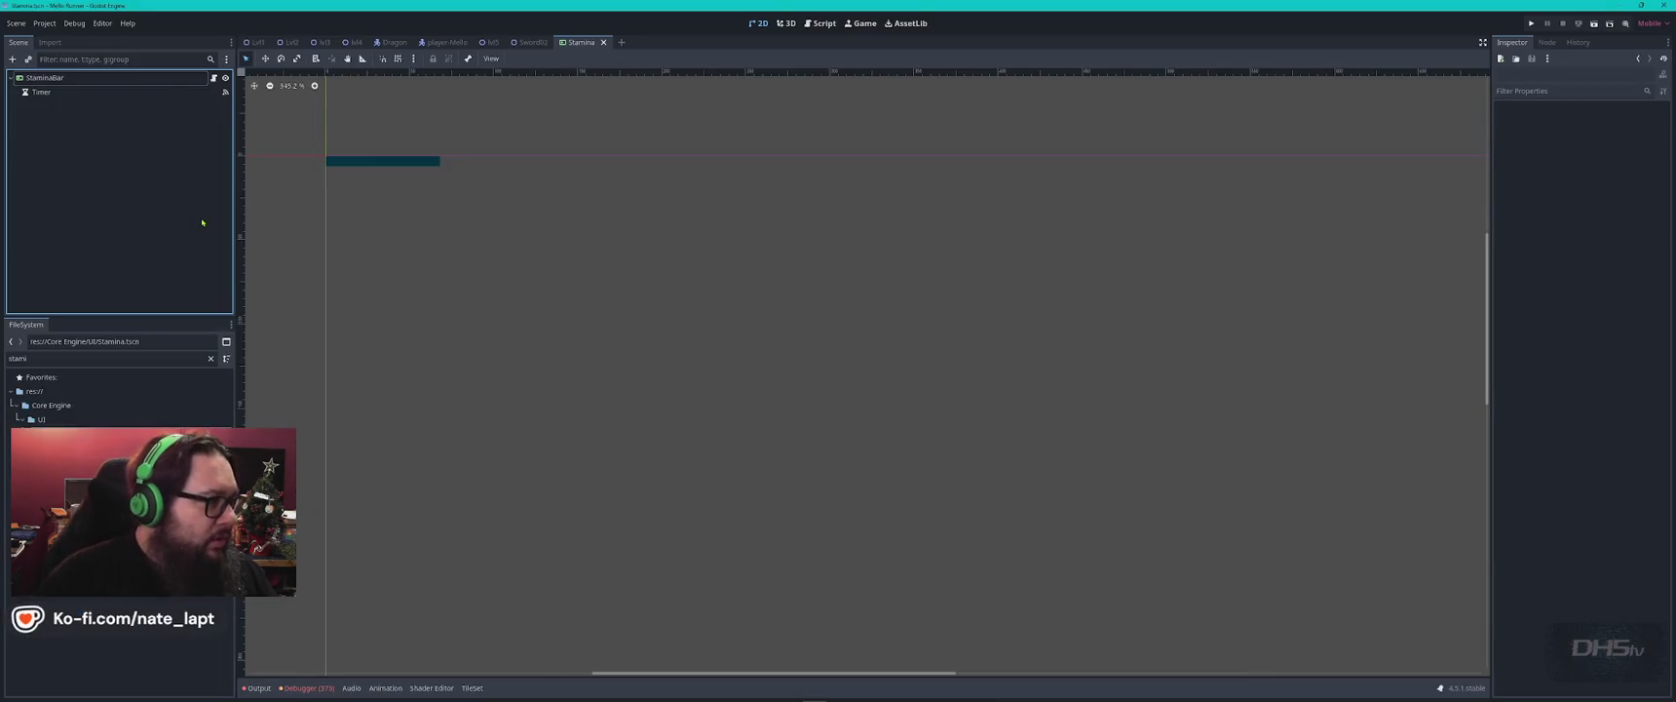
key("alt+Tab")
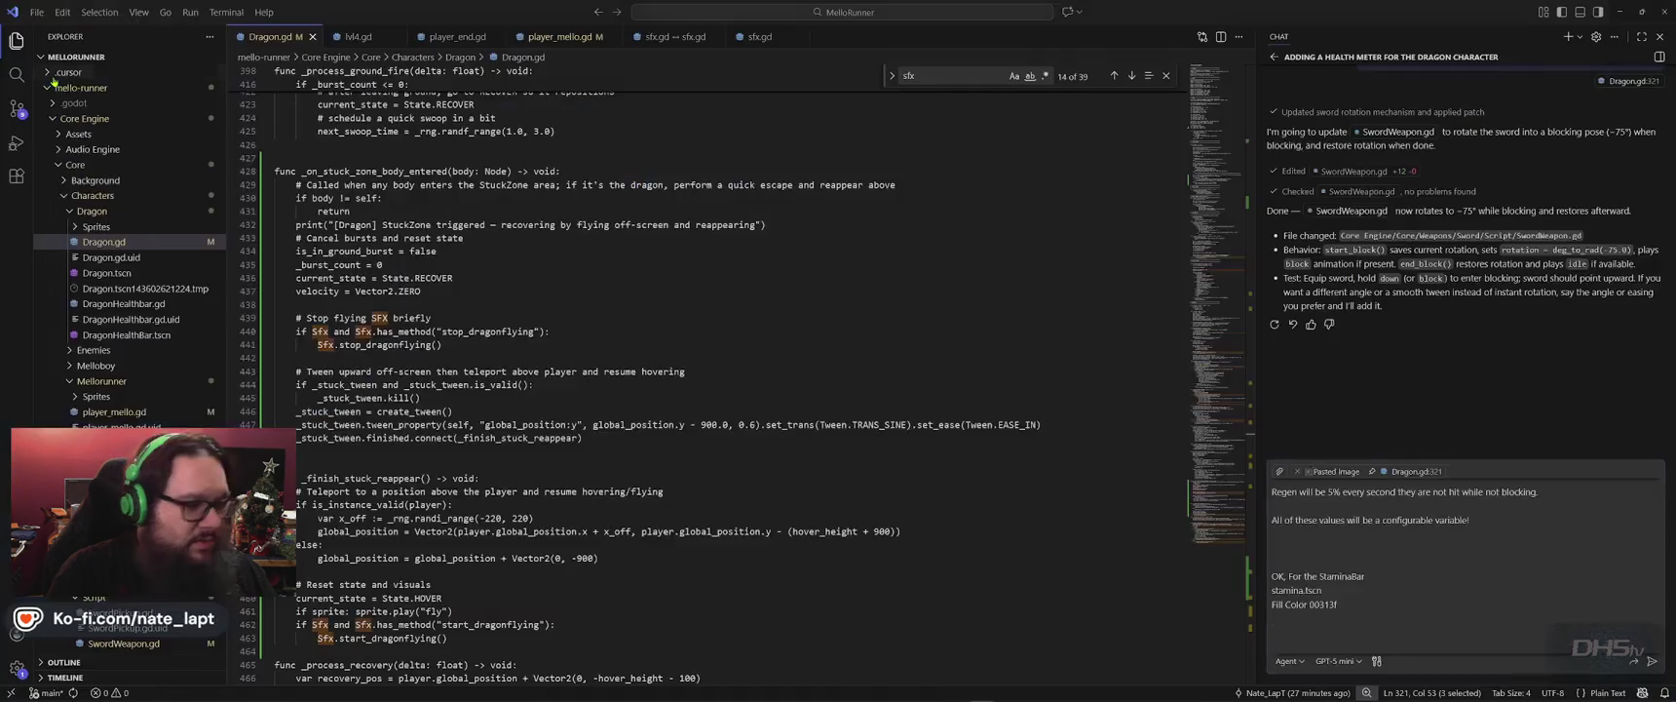
Add the StaminaBar node name and ask about timed events and remaining scene configuration.
type("Progress bar name \"StaminaBar")
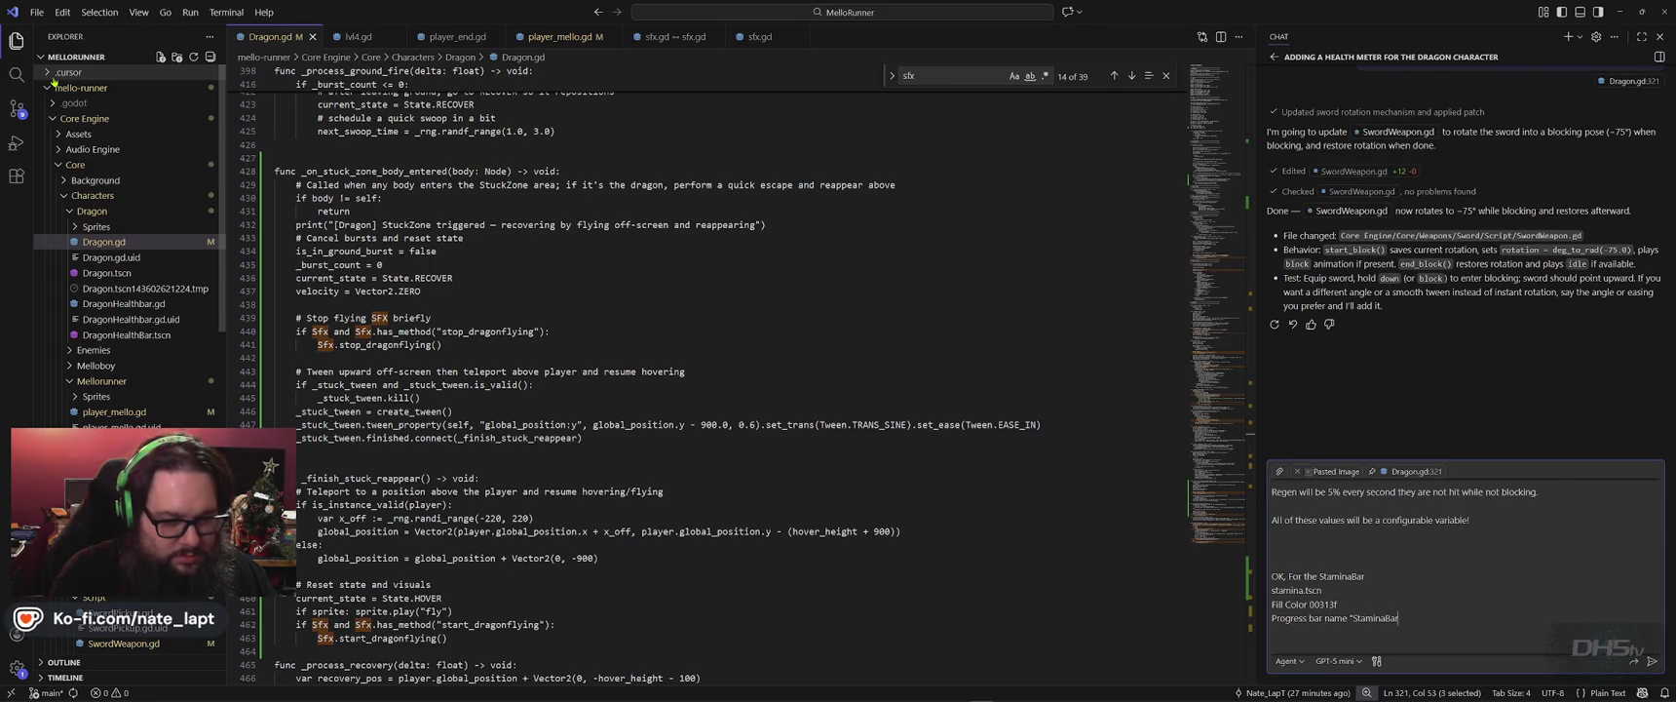
key("alt+Tab")
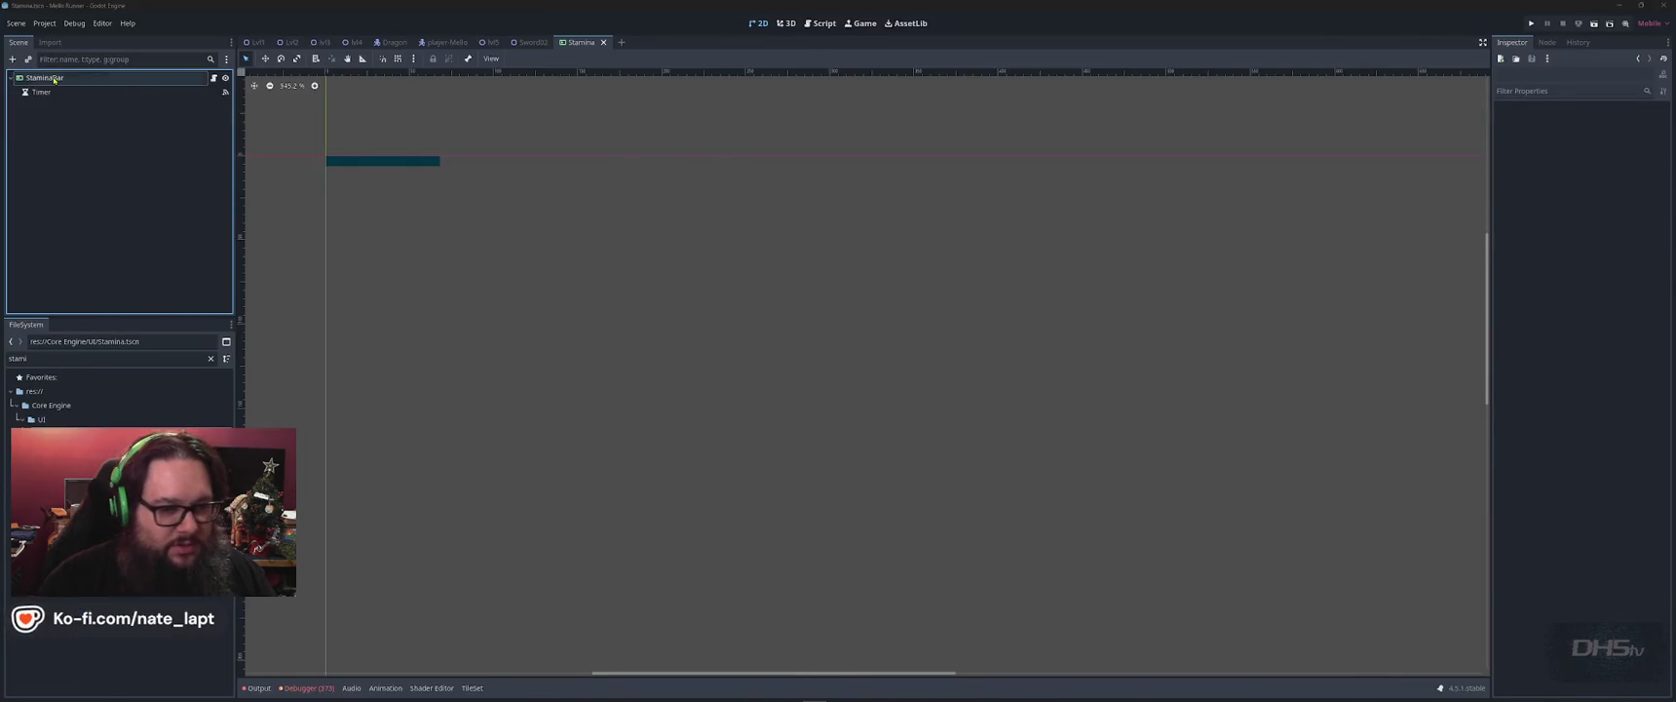
key("alt+Tab")
key("shift+Return")
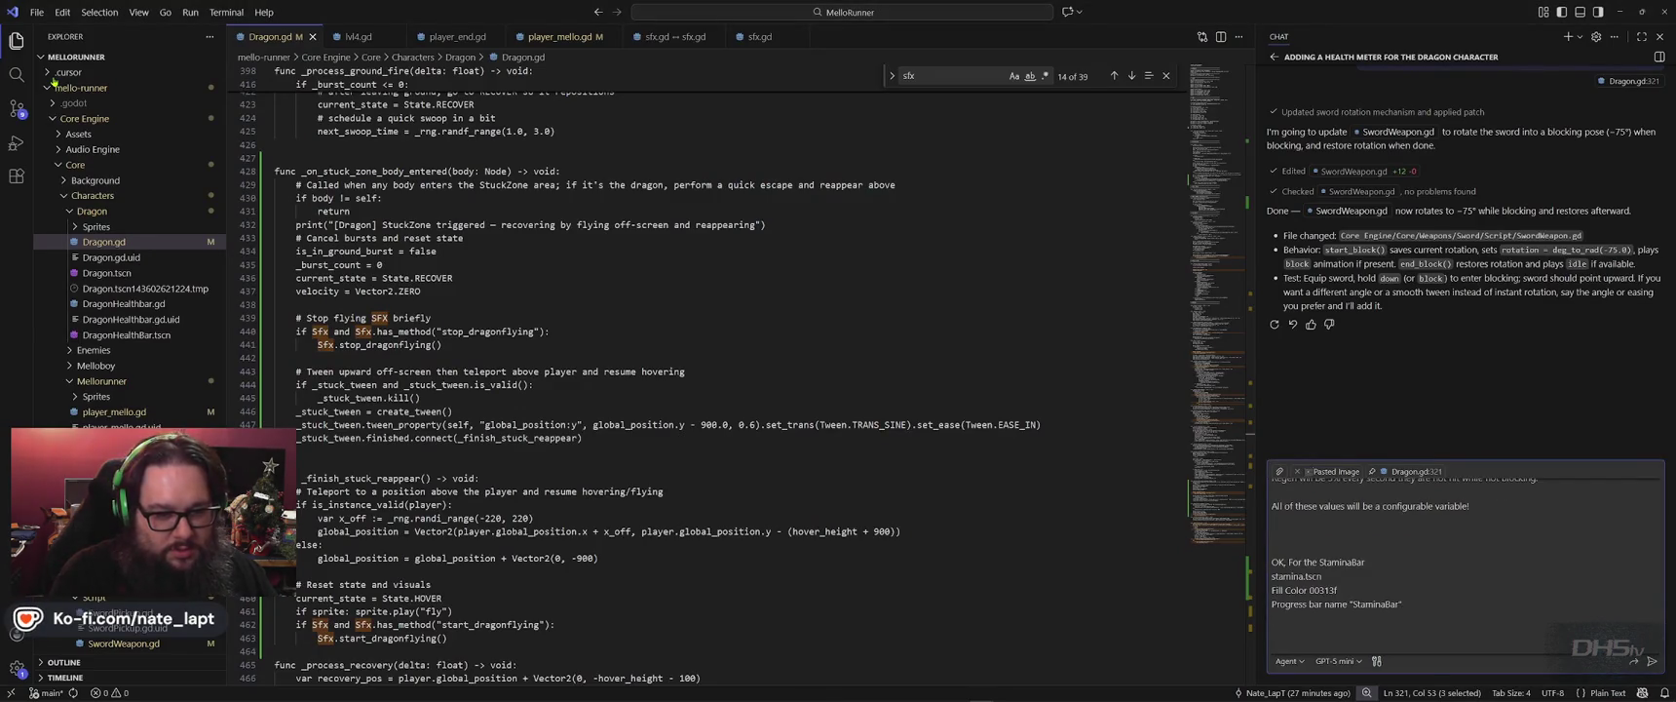
type("Do we use this for the t")
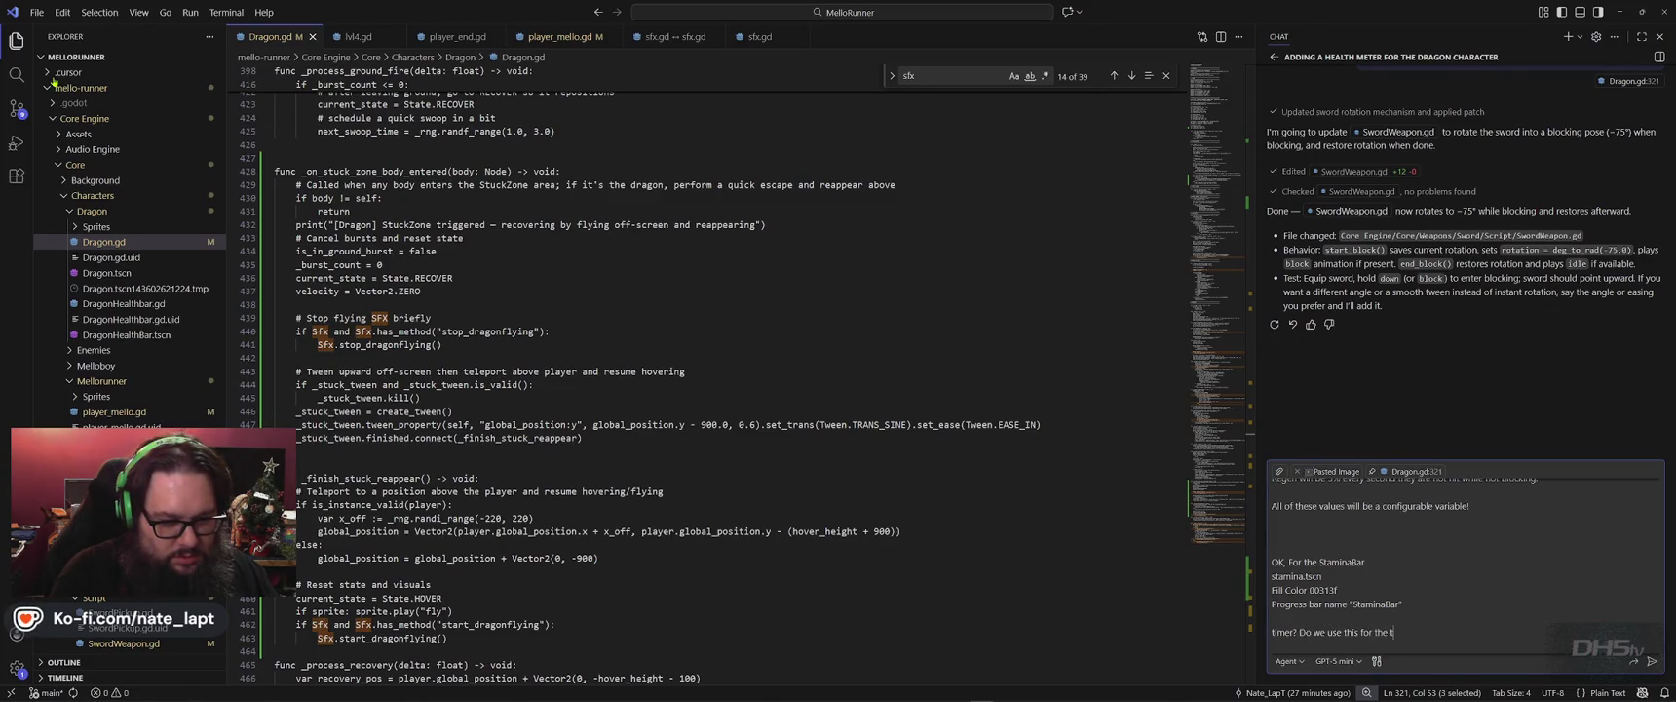
type("imed events?")
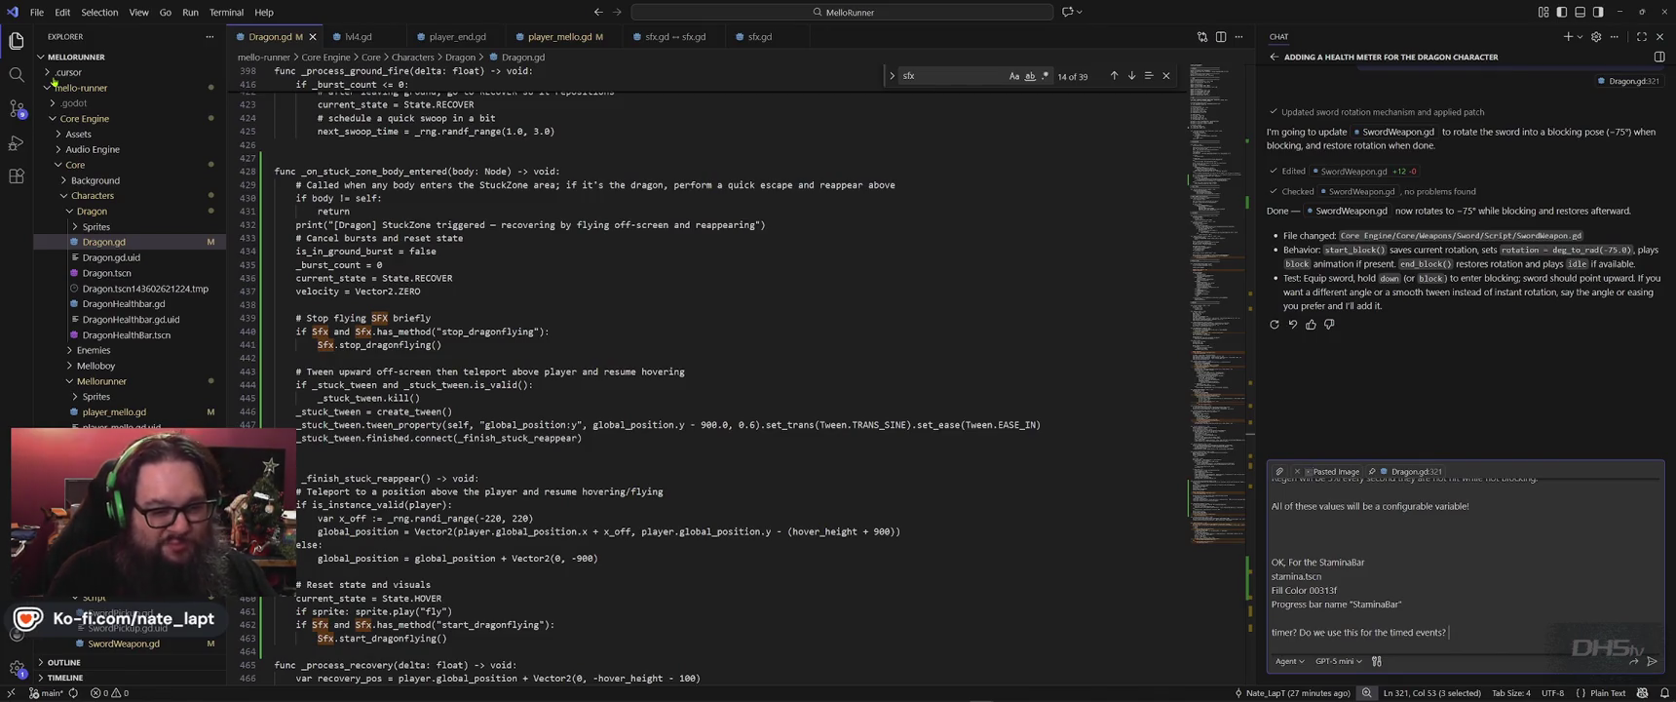
key("shift+Return")
key("shift+Return")
type("What else needs configured in t")
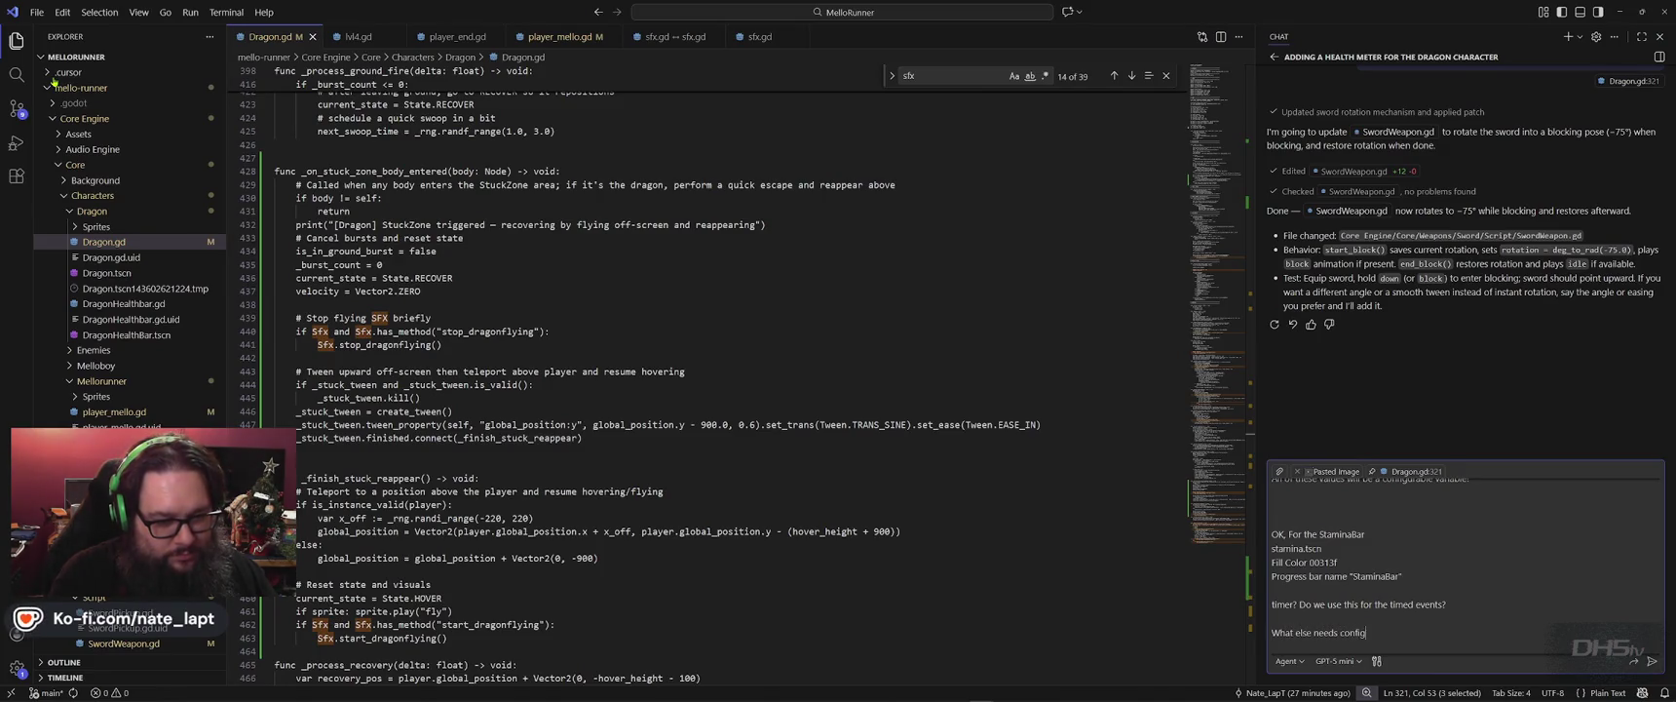
type("he scene for this to work as described?")
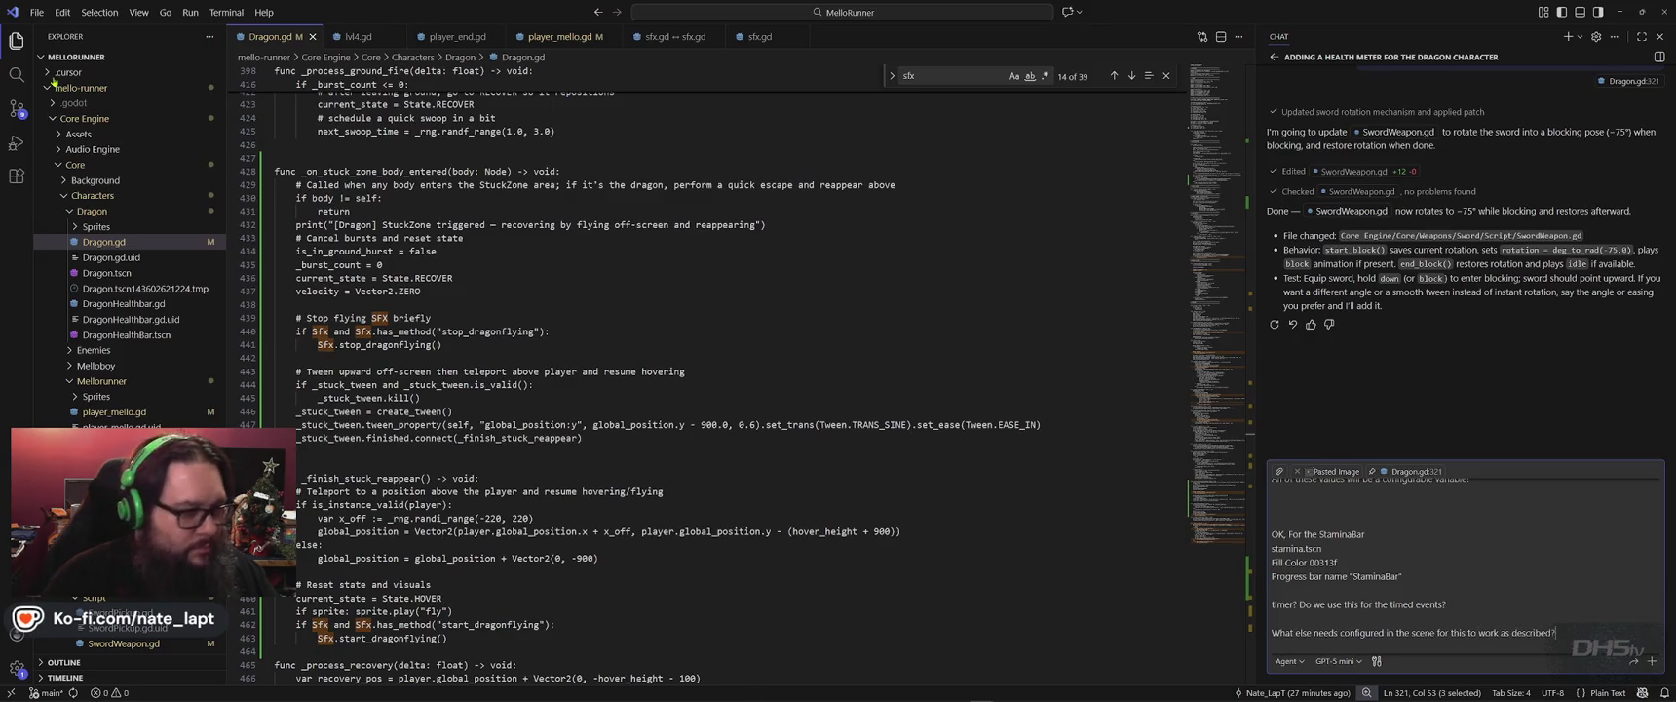
key("alt+Tab")
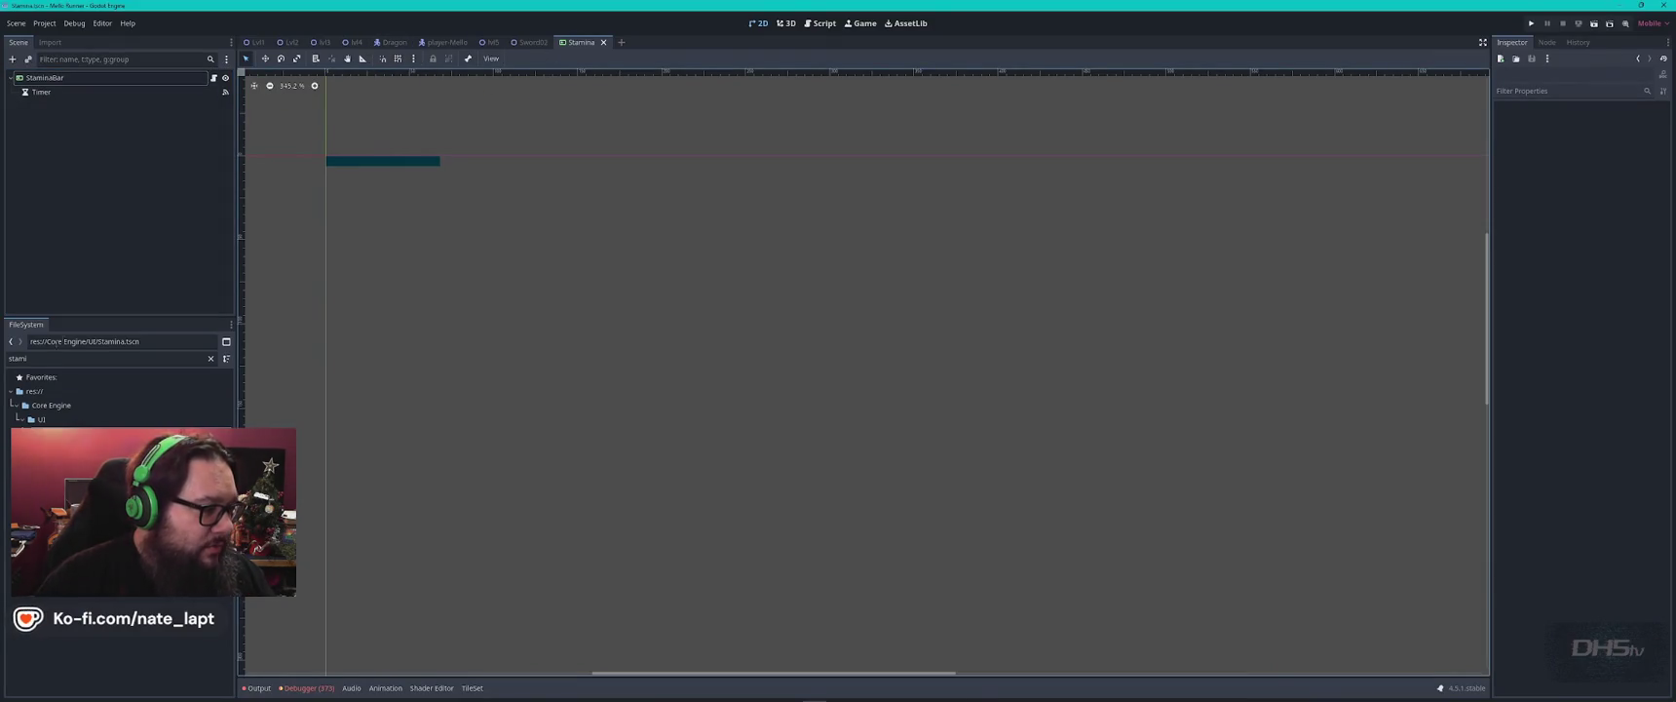
Open UIRoot.tscn via a 'ui' filter, then drag Stamina.tscn onto the HUD canvas.
left_click_drag(43, 363, 4, 362)
type("ui")
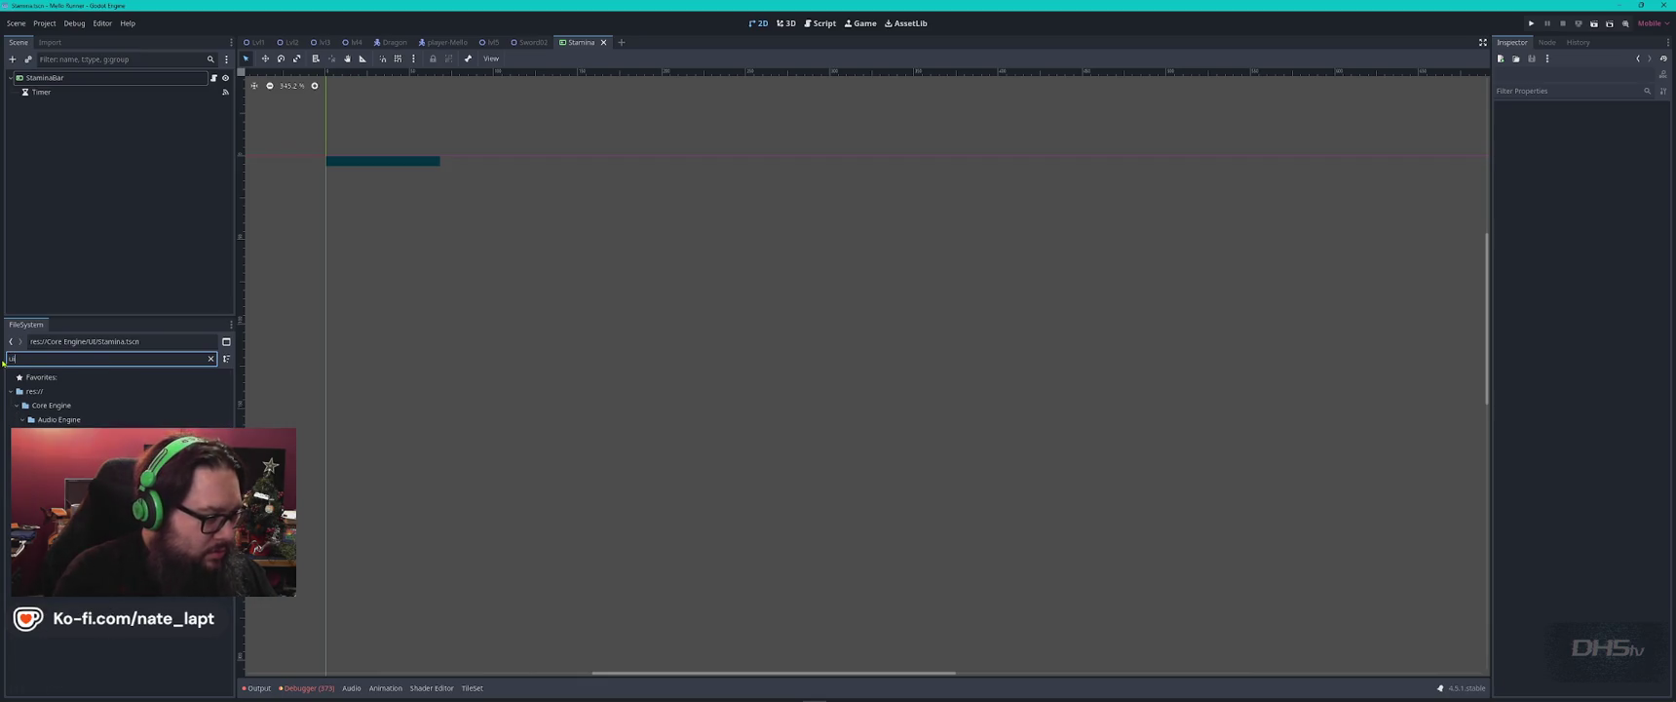
key("Return")
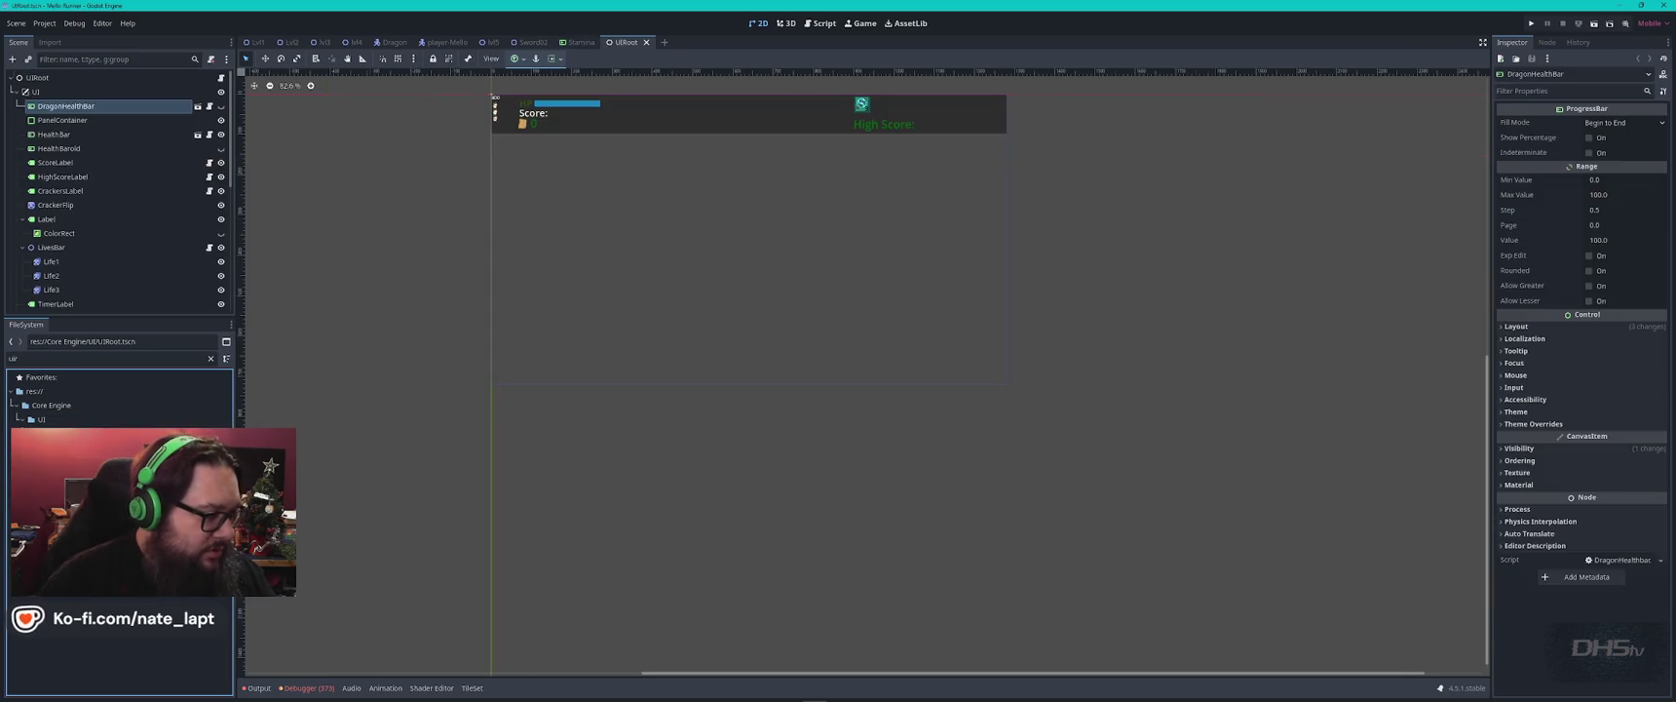
left_click_drag(58, 363, 3, 363)
type("sta")
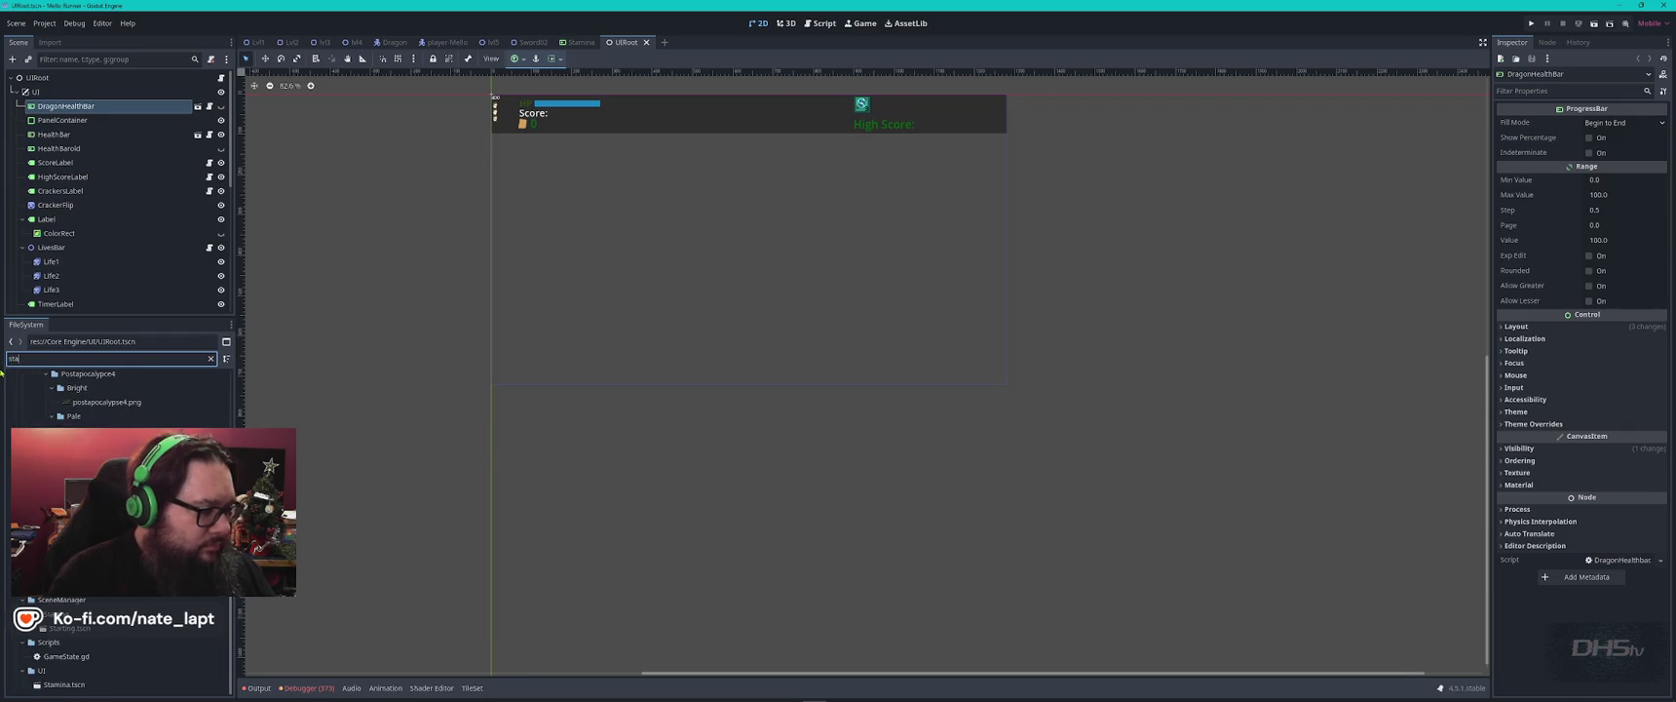
type("min")
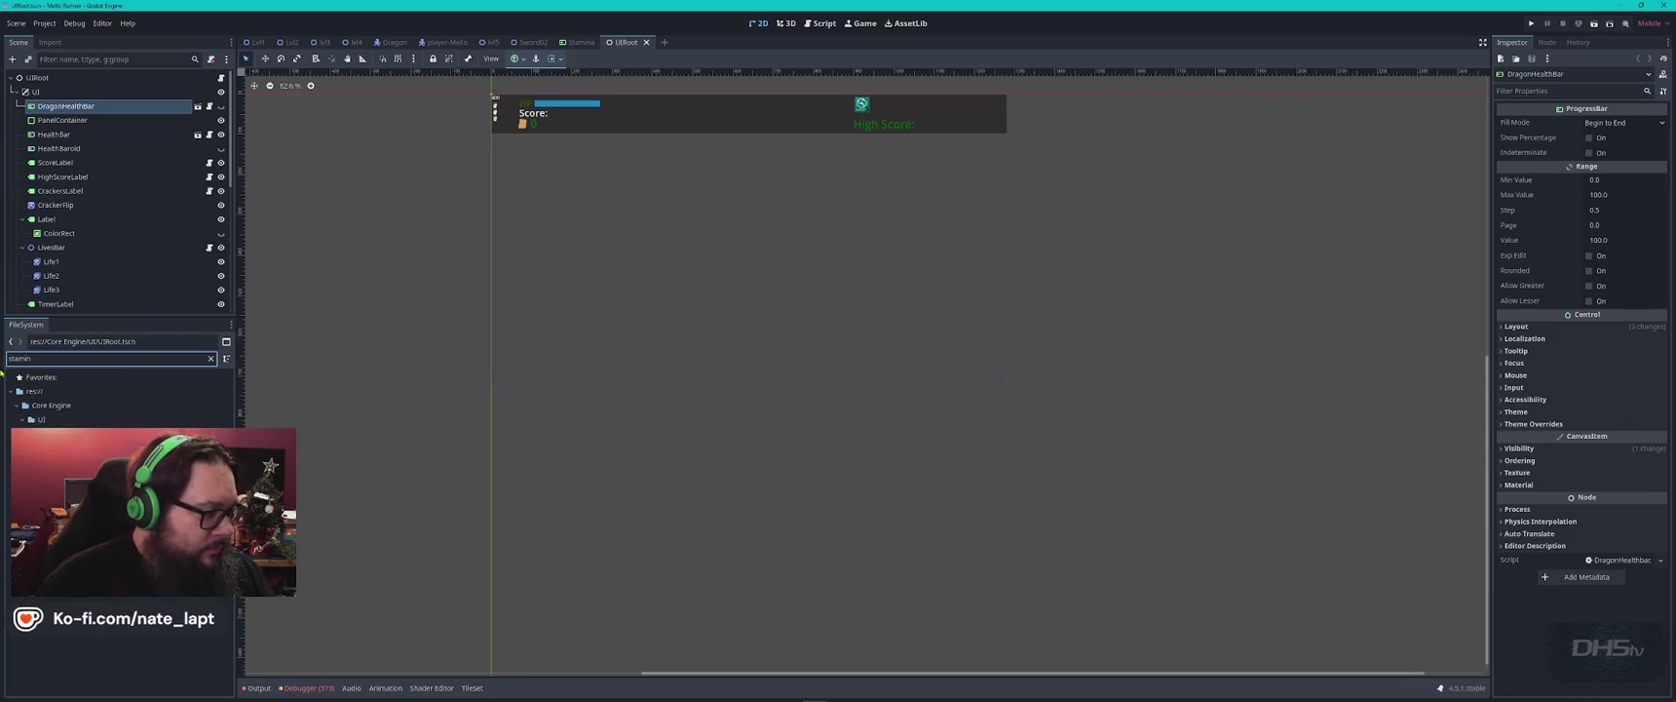
mouse_move(54, 432)
left_mouse_down()
mouse_move(393, 360)
mouse_move(636, 138)
mouse_move(564, 117)
mouse_move(742, 126)
mouse_move(553, 112)
left_mouse_up()
Nudge the HP label and health bar up-left, and tuck the StaminaBar beneath the HP bar.
scroll(560, 107, "up", 5)
scroll(562, 109, "up", 4)
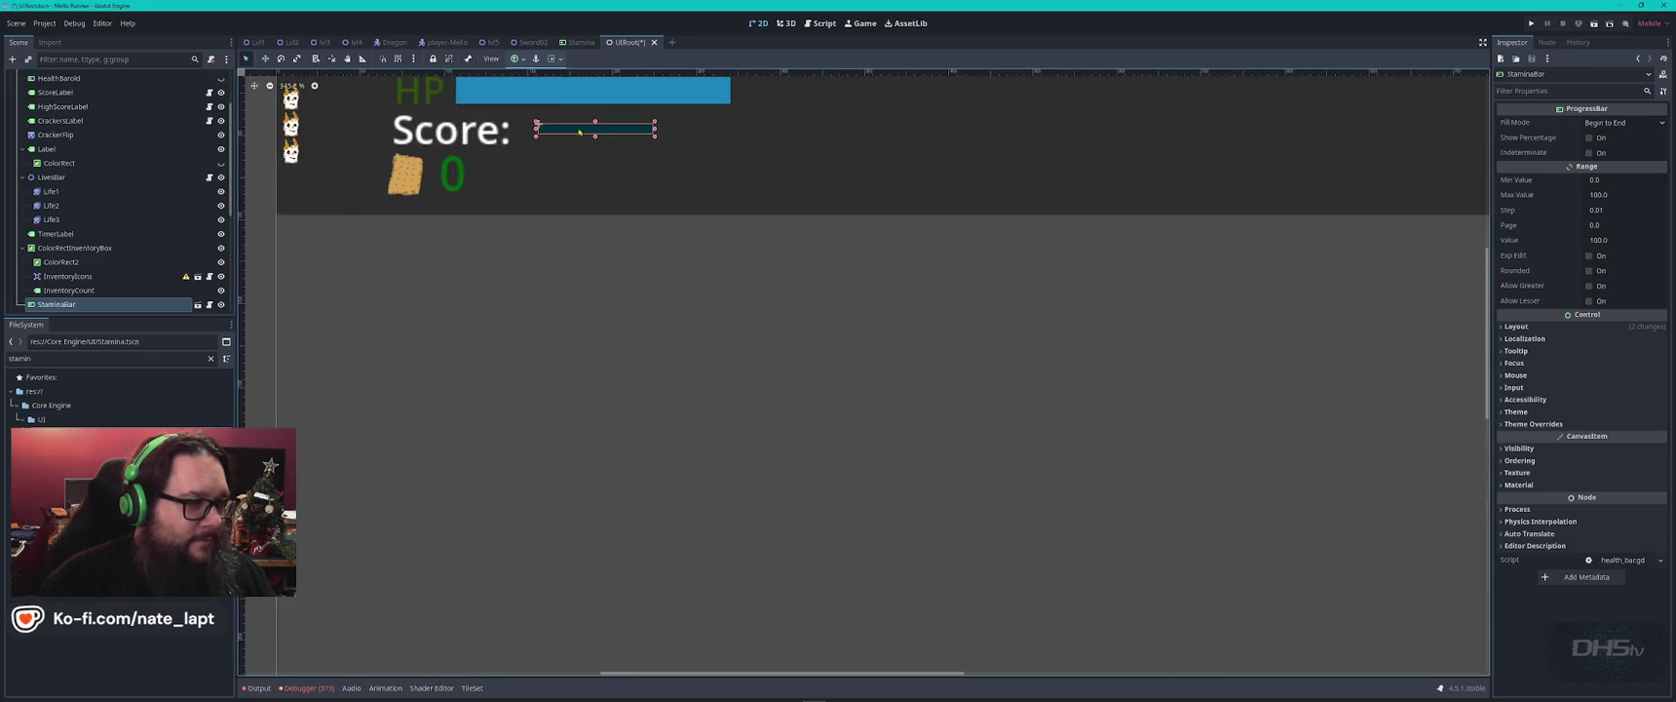
scroll(711, 285, "down", 2)
left_click_drag(635, 270, 610, 246)
left_click_drag(728, 265, 713, 251)
left_click(842, 324)
mouse_move(842, 325)
left_mouse_down()
mouse_move(799, 285)
mouse_move(716, 279)
left_mouse_up()
left_click(846, 308)
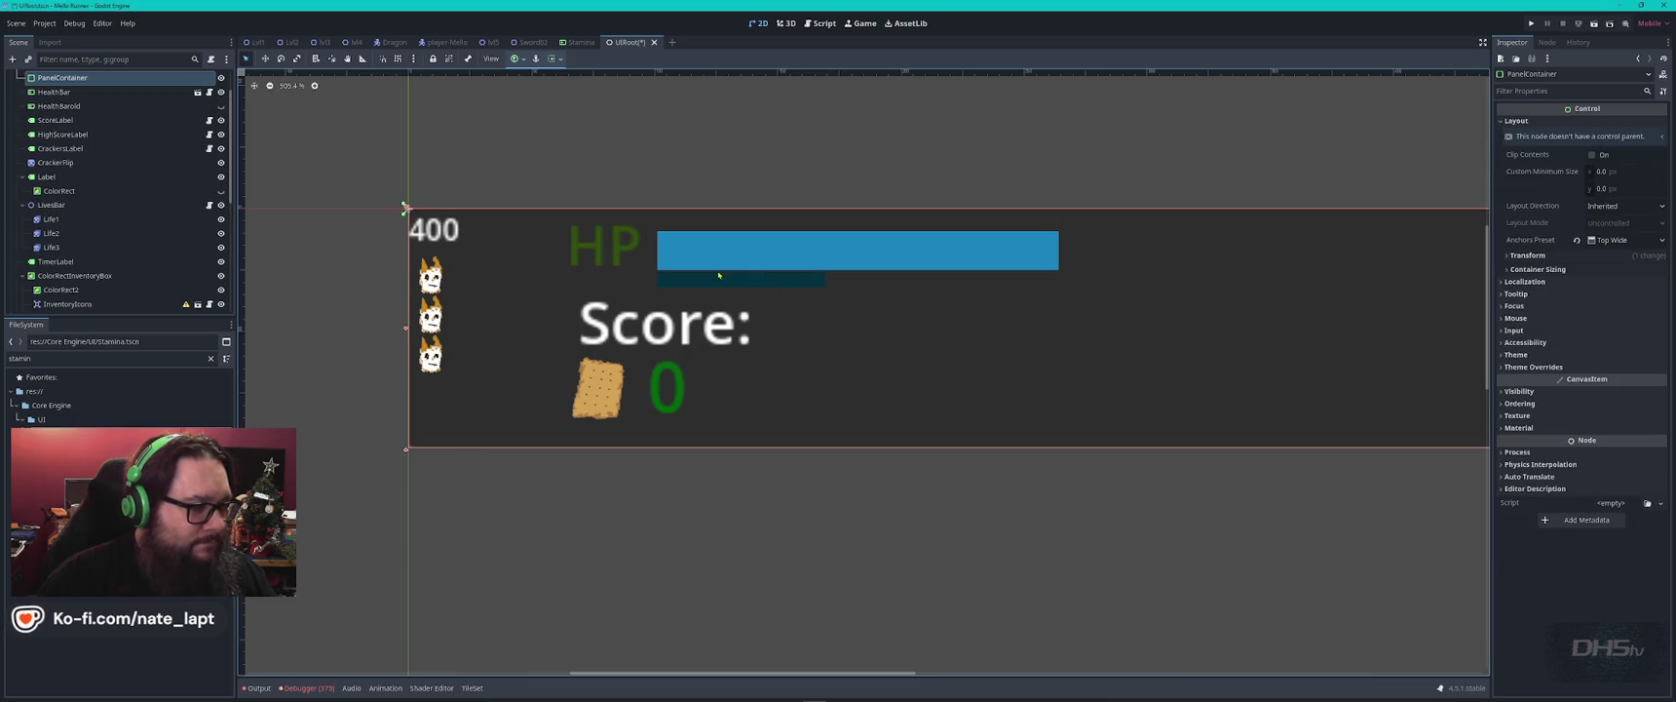
Shift the HP label slightly right and review the HUD layout.
scroll(737, 289, "up", 6)
scroll(667, 331, "down", 3)
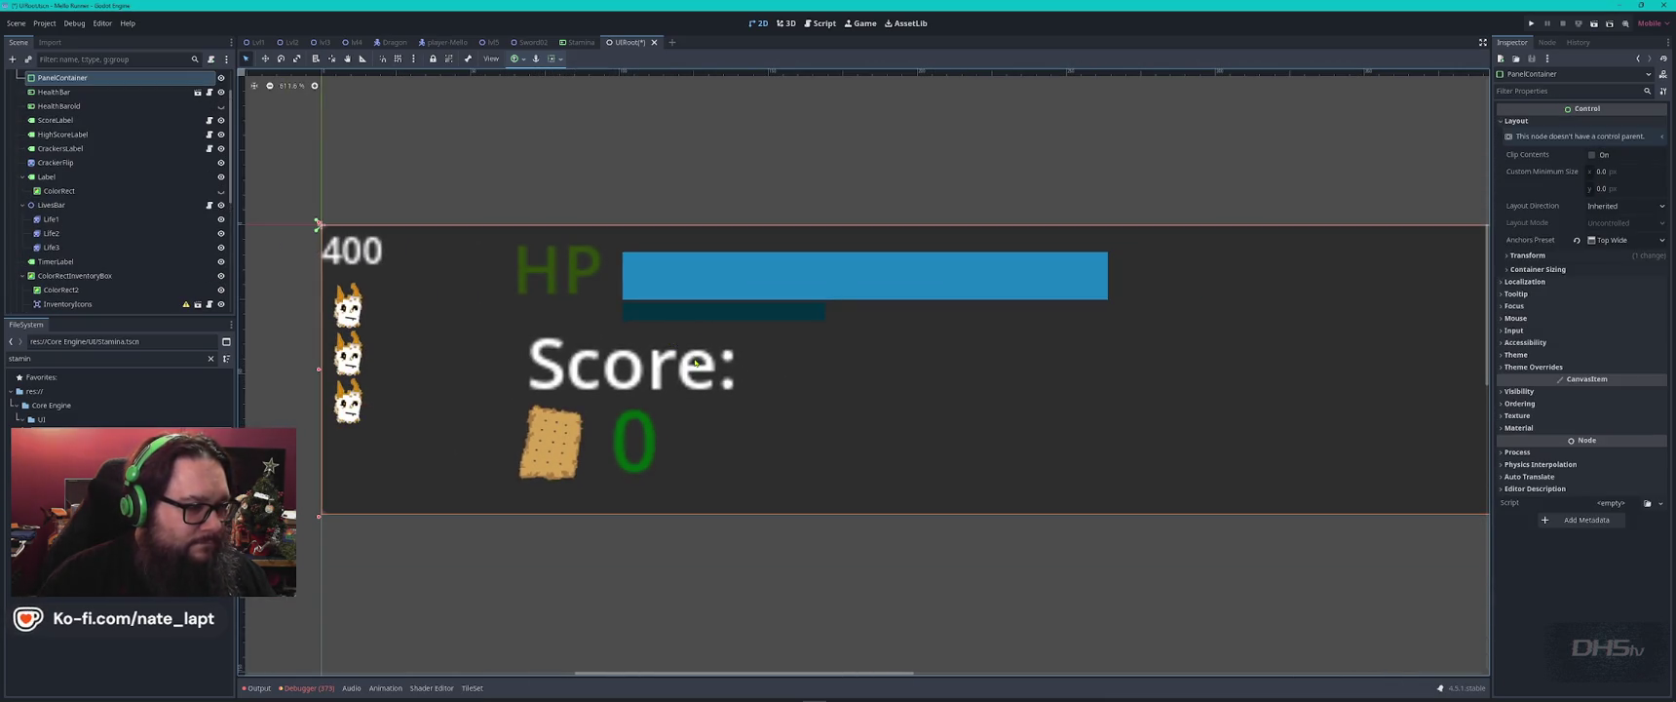
left_click(558, 270)
left_click_drag(558, 270, 568, 270)
left_click(920, 374)
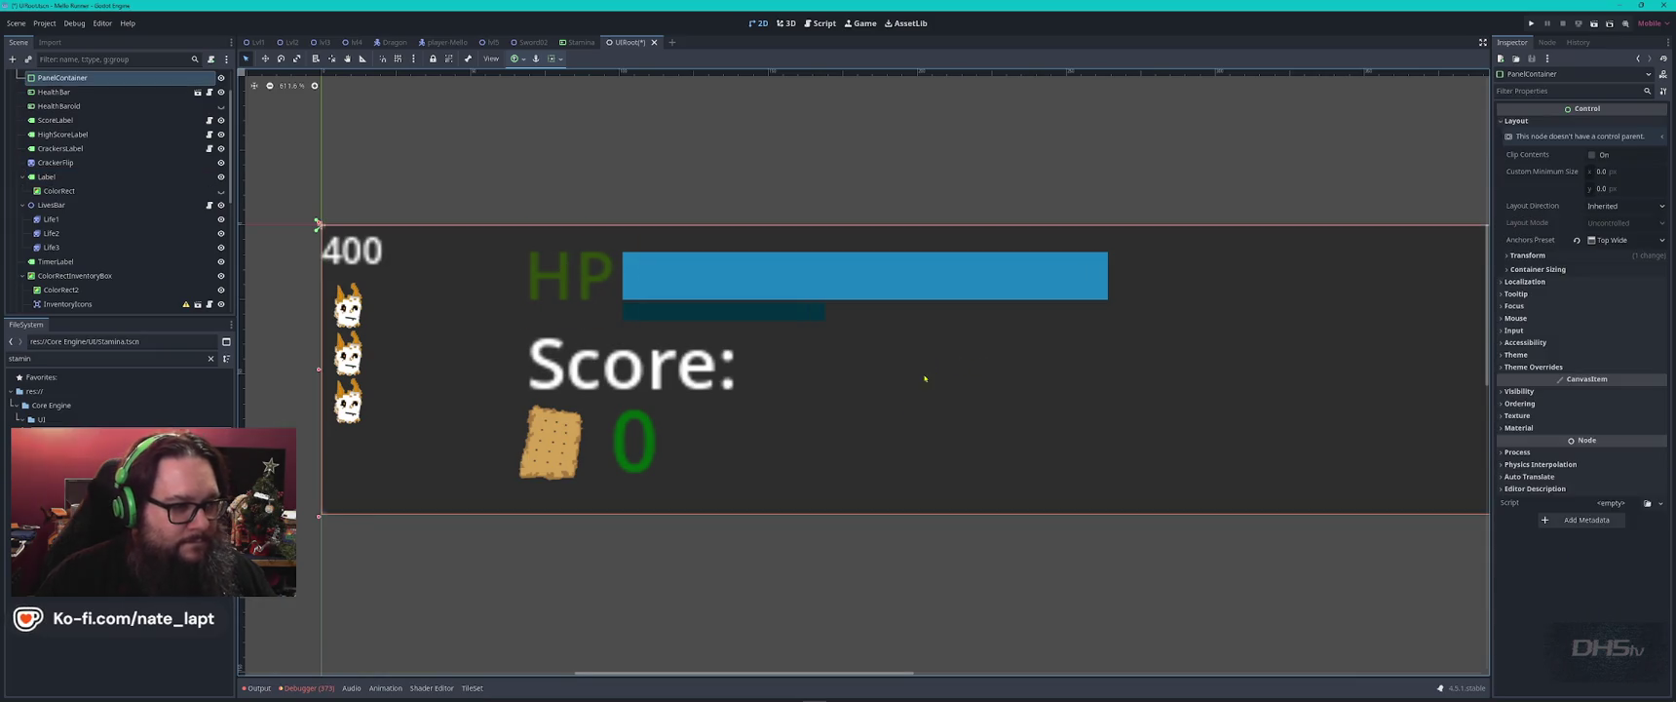
scroll(879, 411, "down", 2)
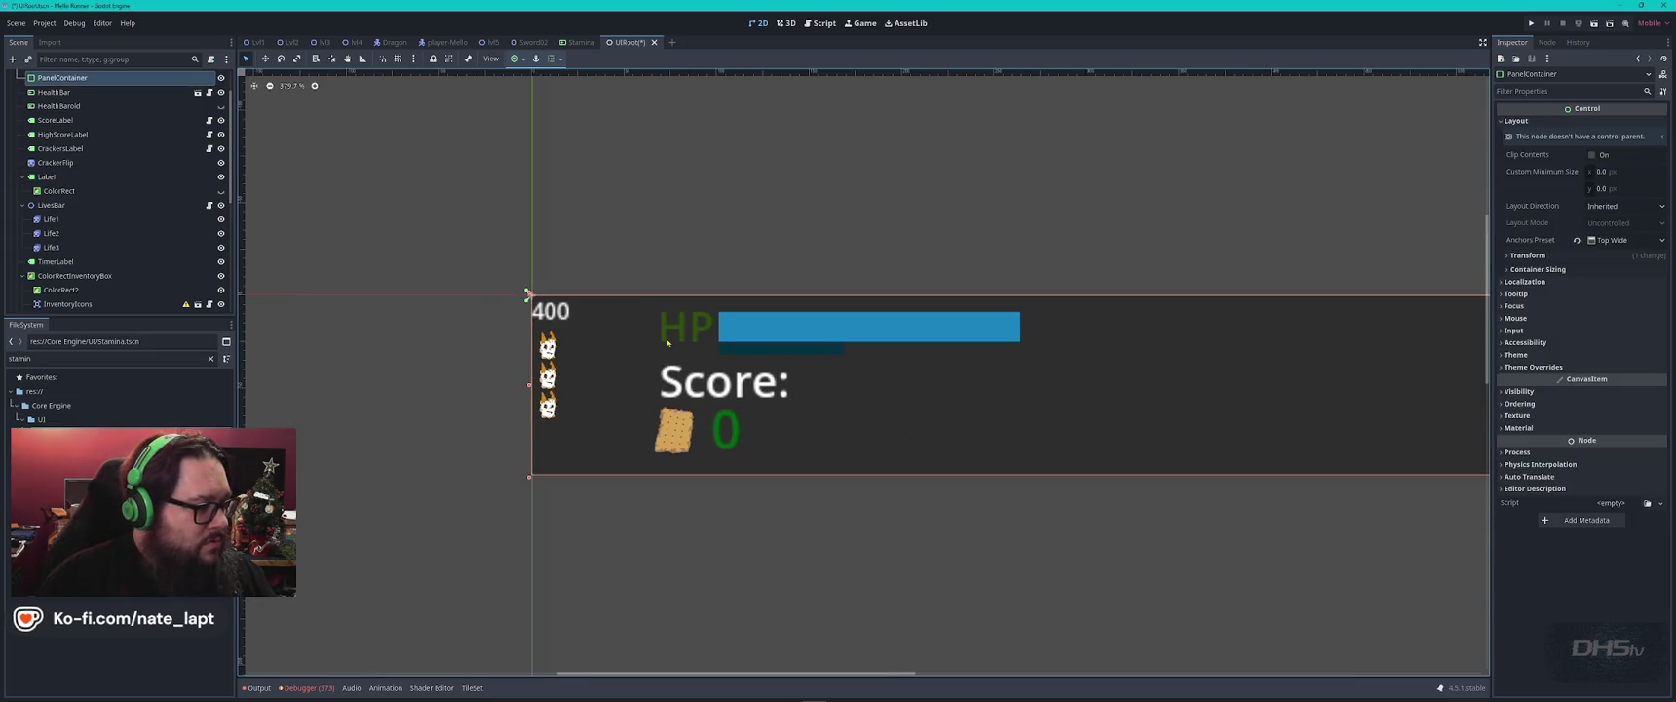
key("alt+Tab")
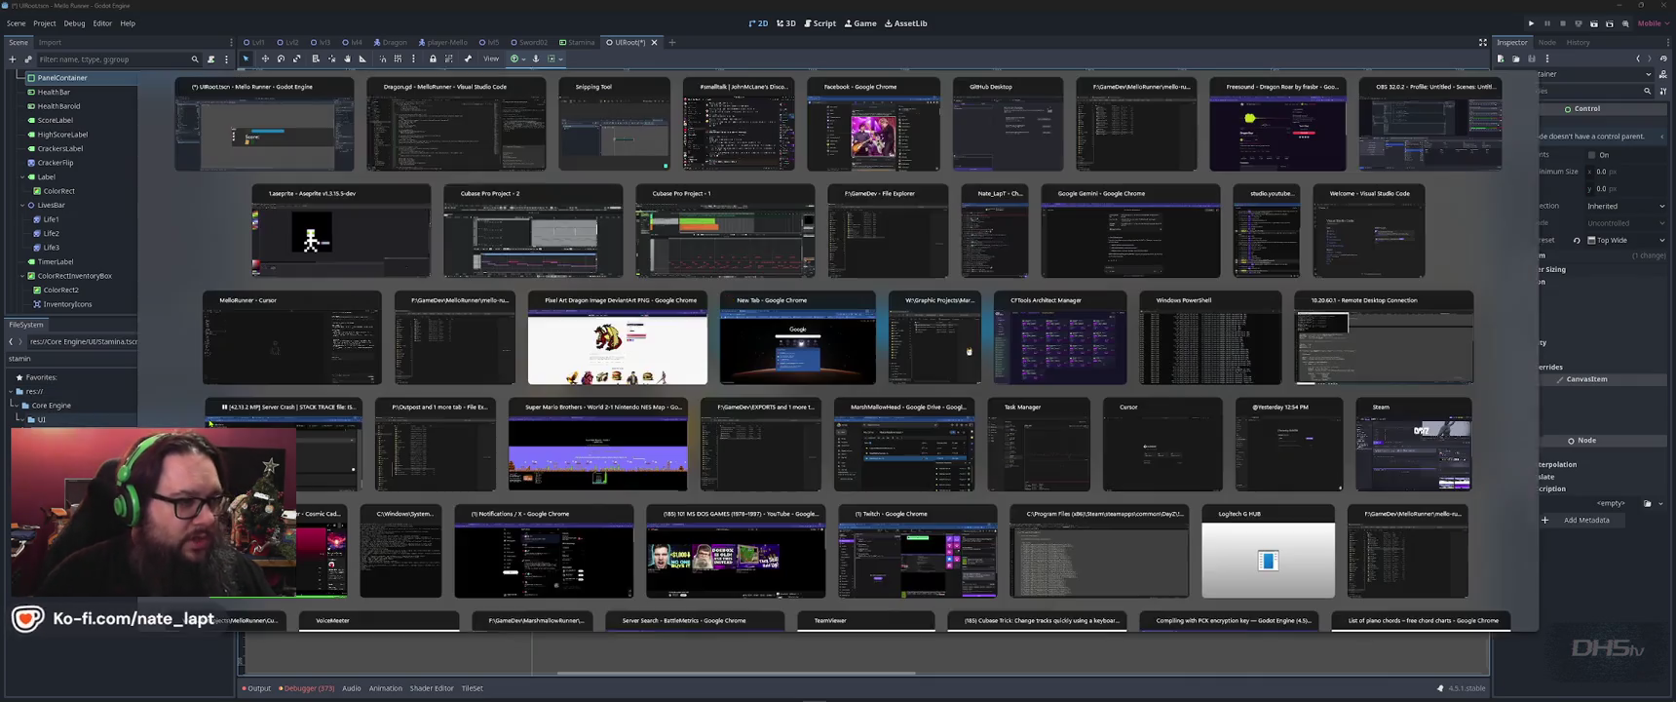
Switch from Godot to Aseprite through the Start menu.
key("alt+shift+Tab")
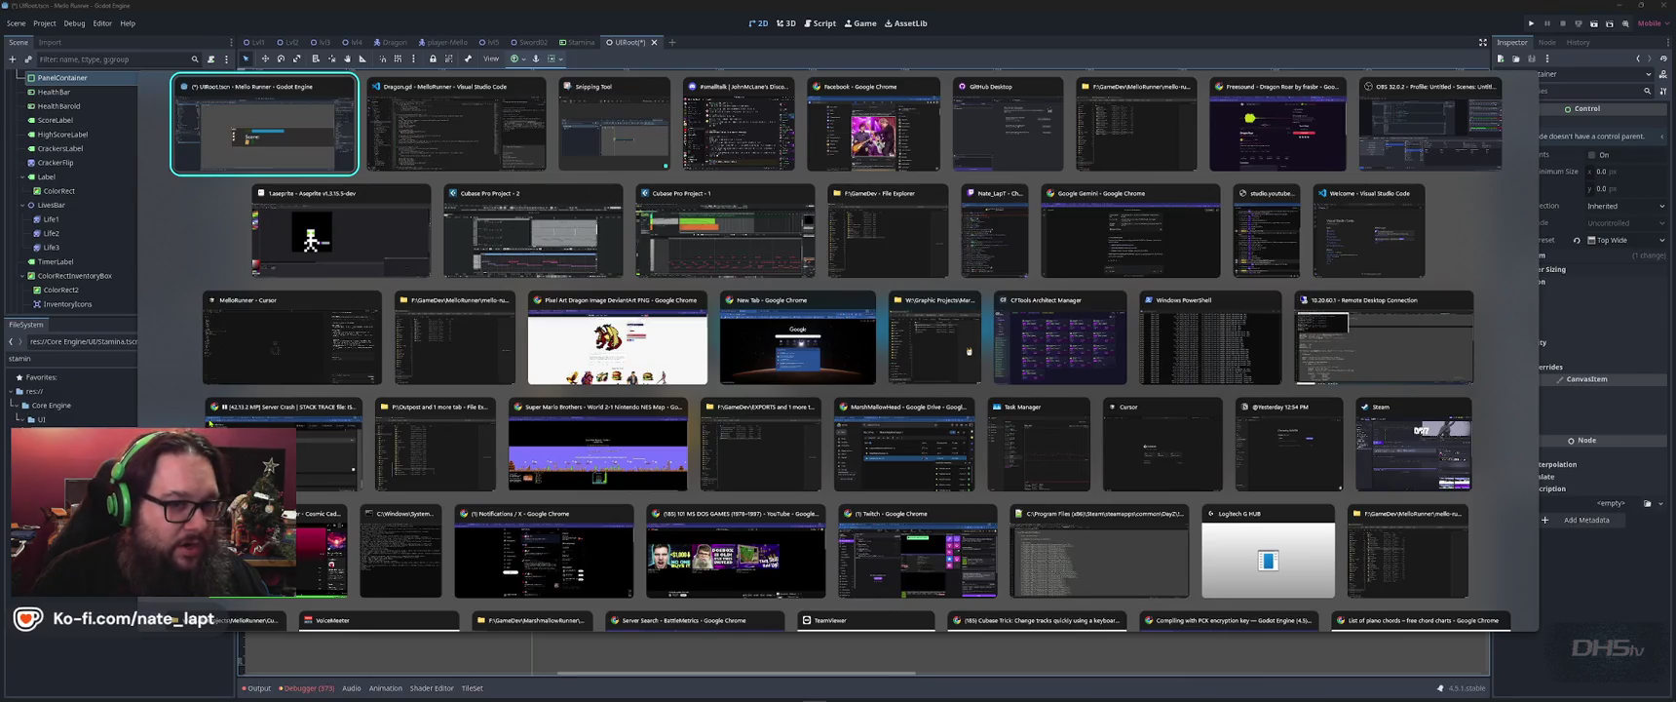
key("super")
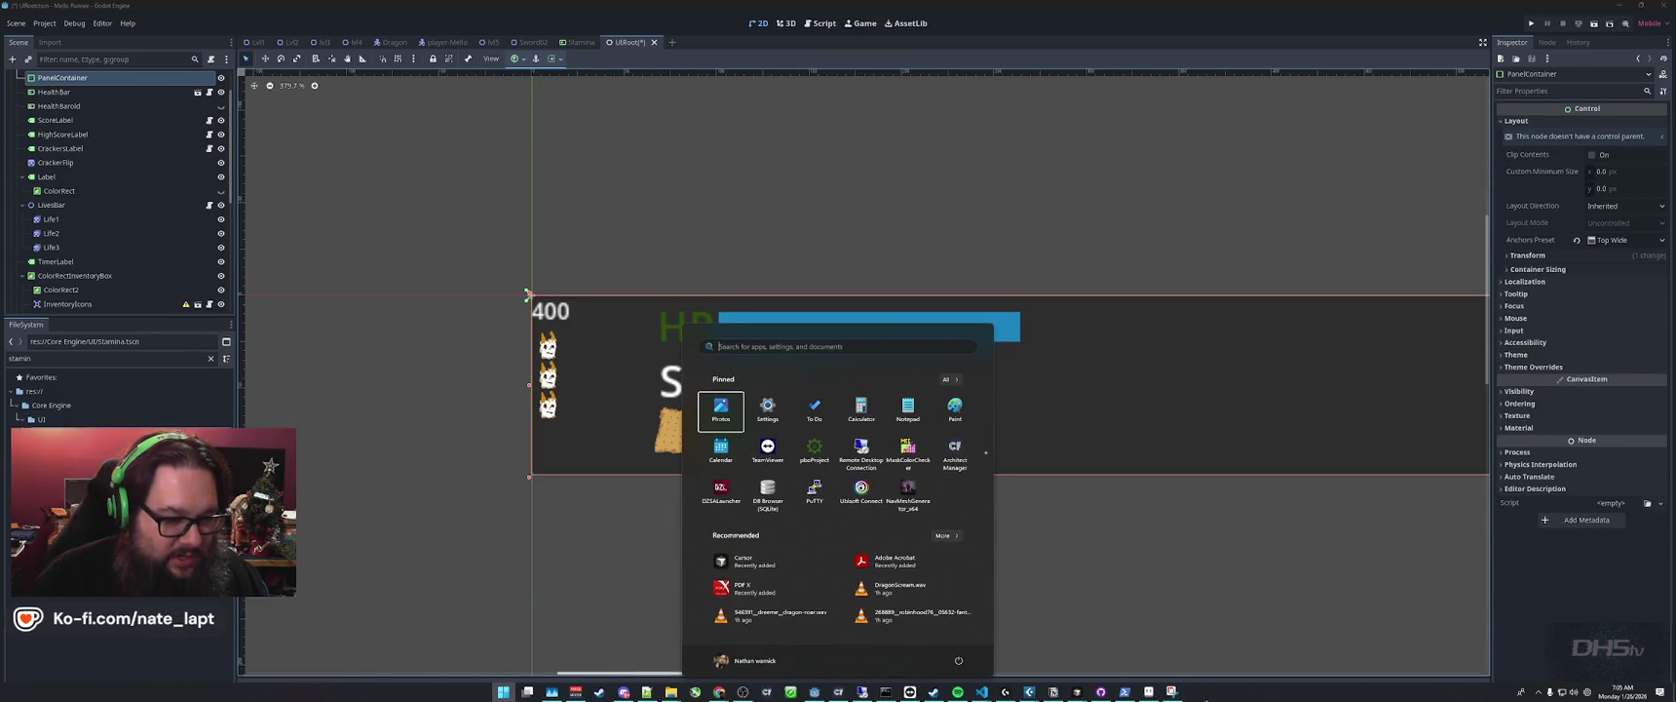
left_click(1149, 691)
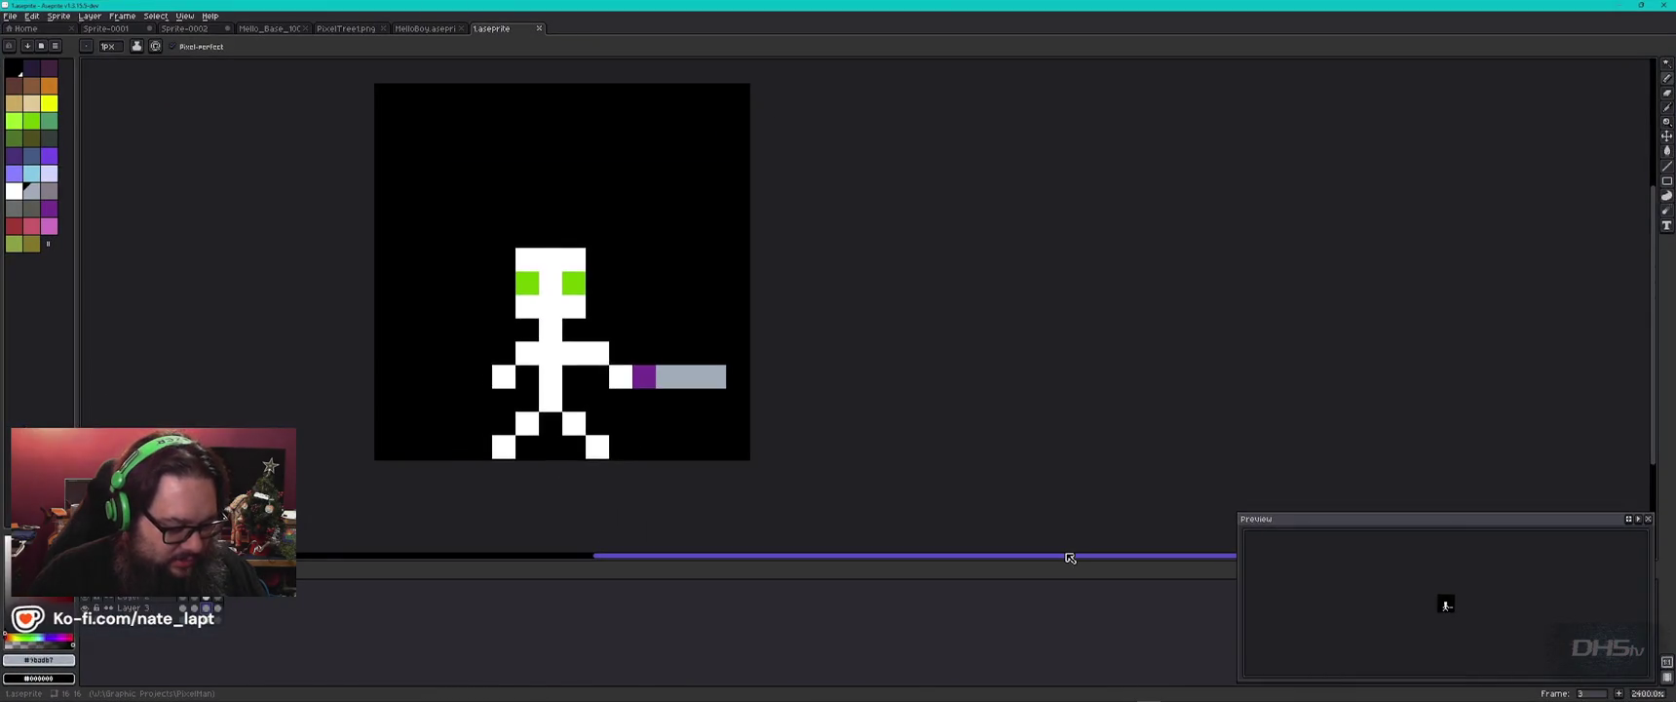
Create a new 16×16 sprite and zoom in on its canvas.
key("ctrl+n")
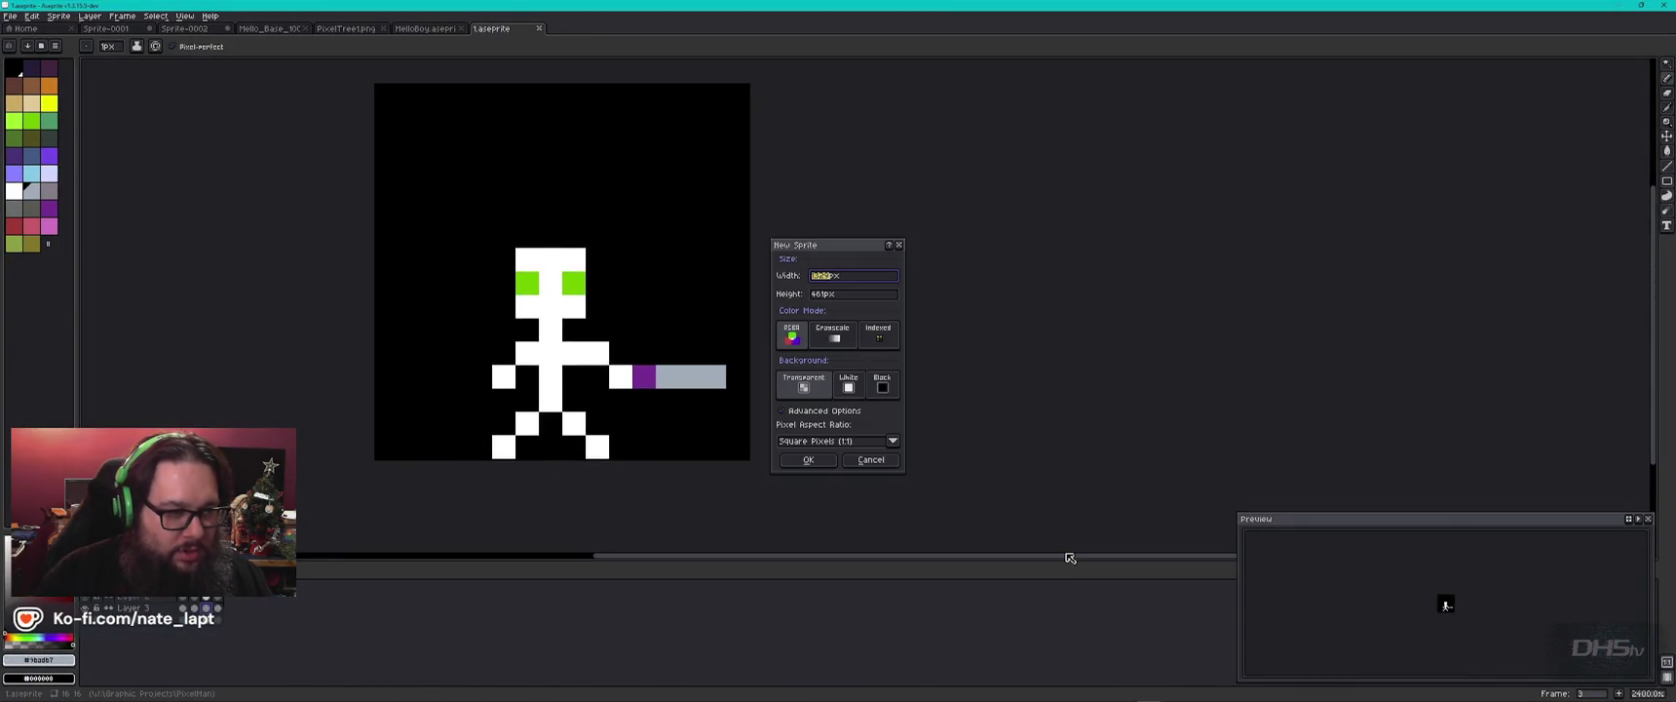
key("Return")
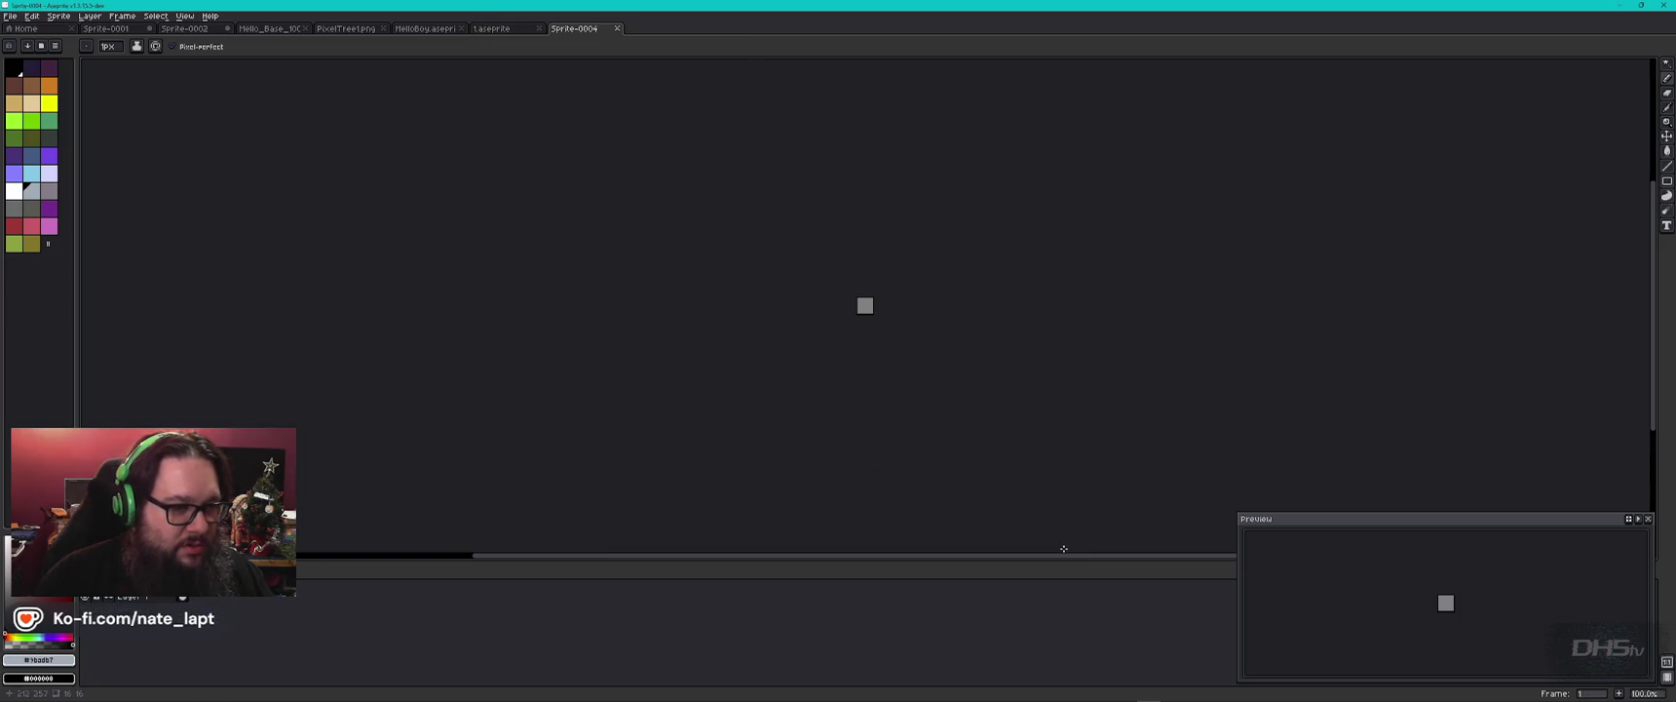
scroll(877, 292, "up", 10)
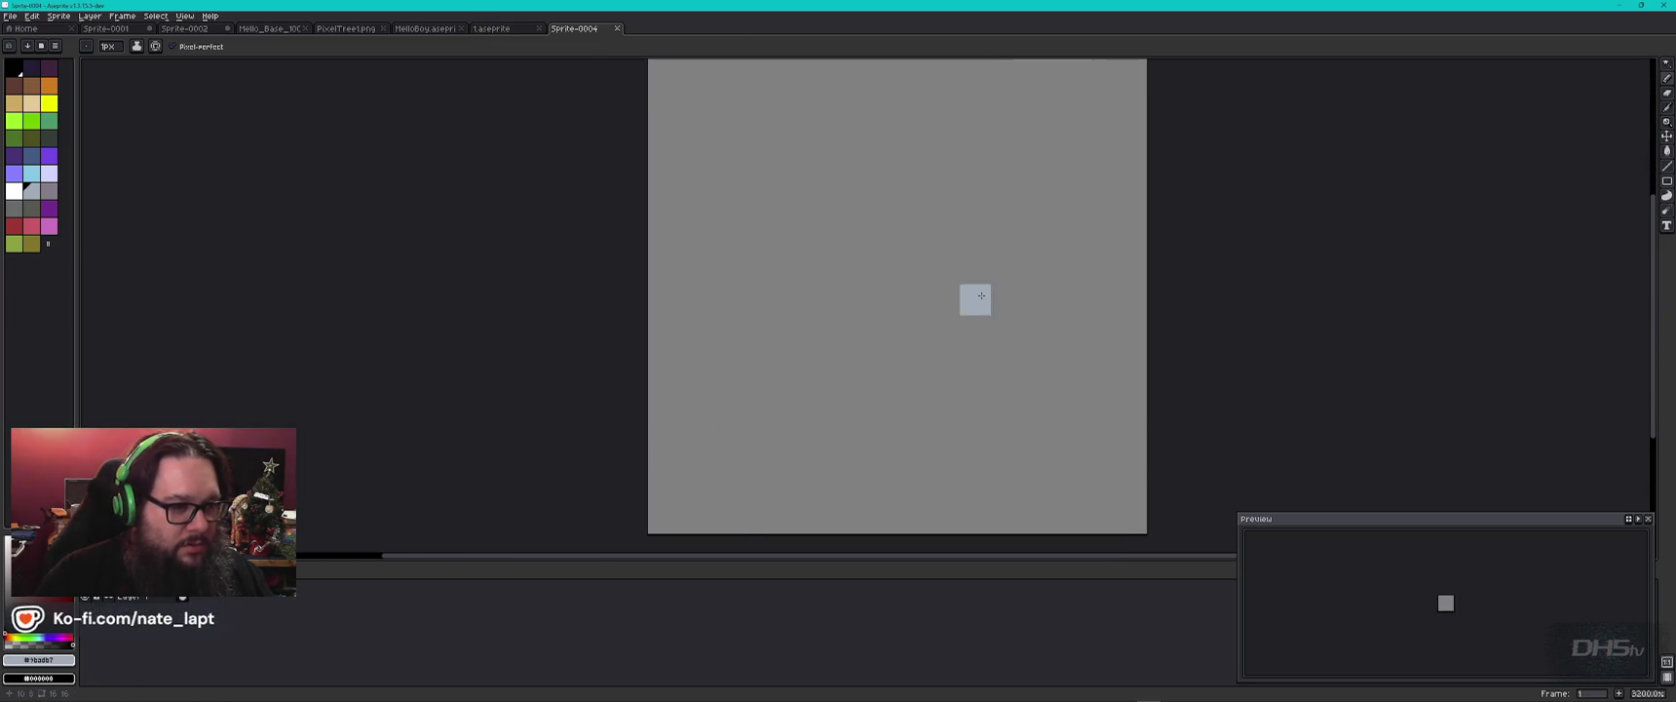
scroll(981, 295, "down", 3)
Sketch a trial pink heart outline, then undo it back to a blank canvas.
left_click(31, 225)
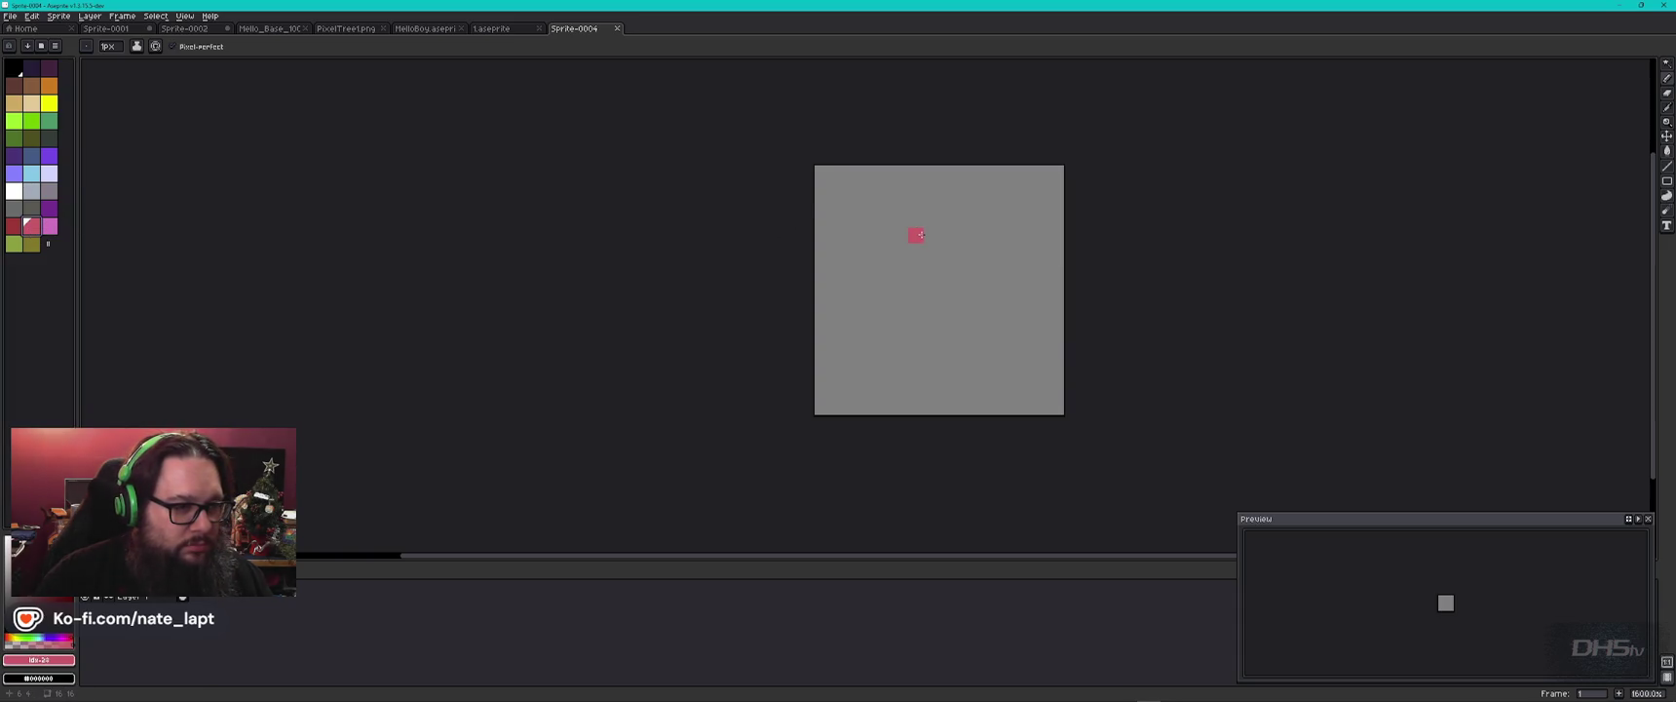
mouse_move(920, 235)
left_mouse_down()
mouse_move(879, 220)
mouse_move(854, 240)
mouse_move(918, 352)
mouse_move(932, 349)
left_mouse_up()
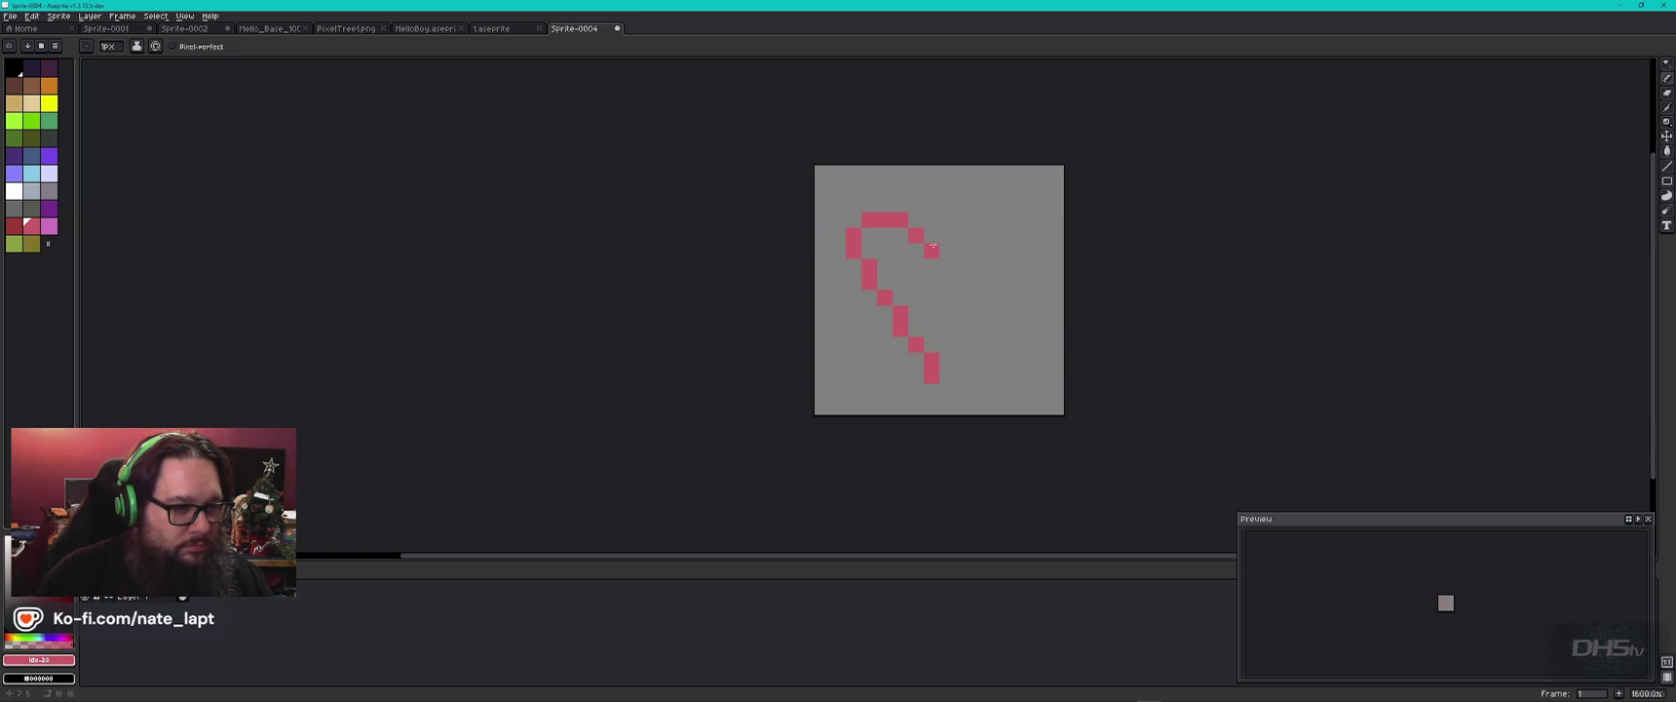
mouse_move(952, 254)
left_mouse_down()
mouse_move(979, 219)
mouse_move(1014, 244)
mouse_move(998, 303)
left_mouse_up()
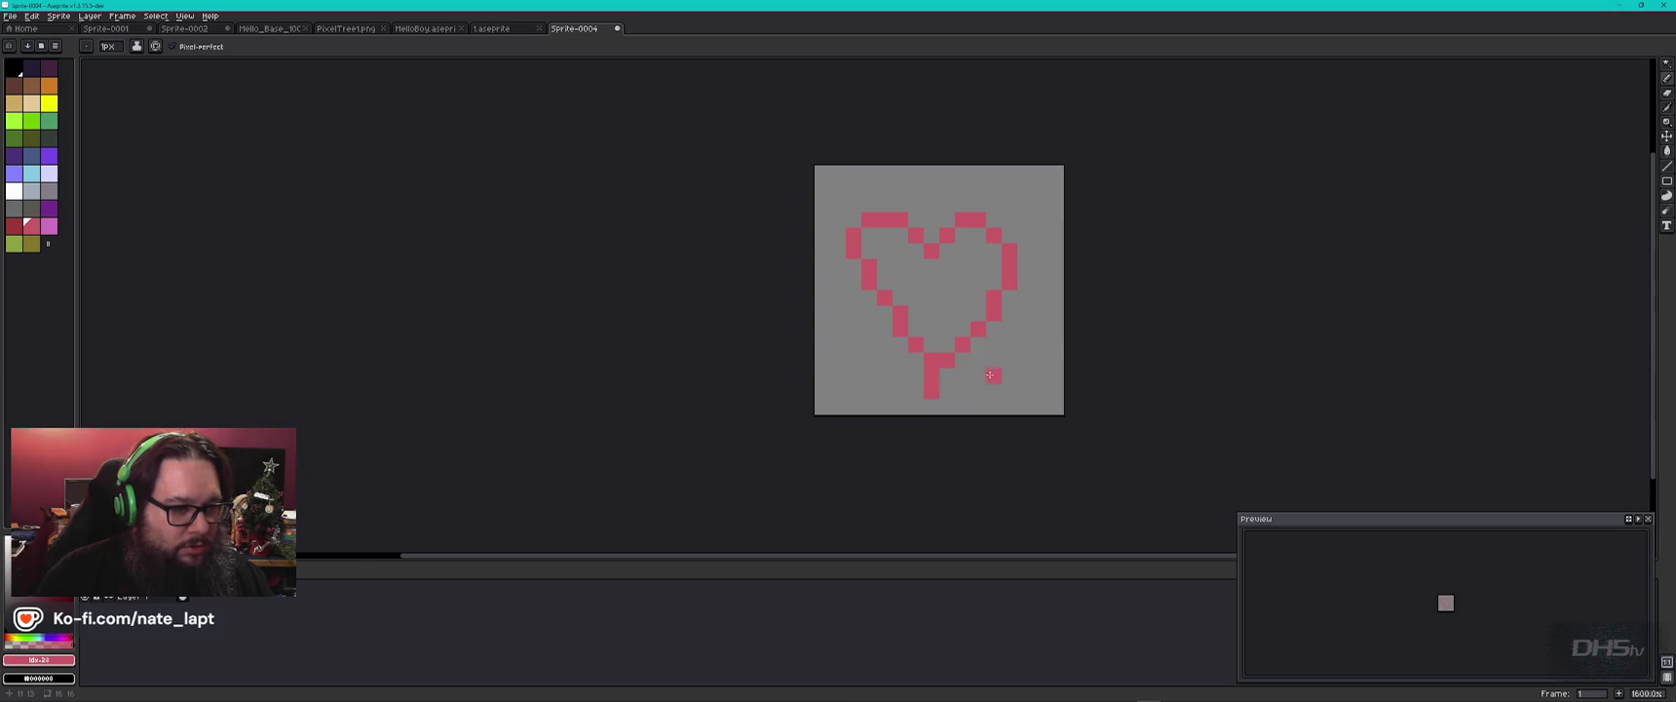
key("ctrl+z")
key("ctrl+z")
key("ctrl+z")
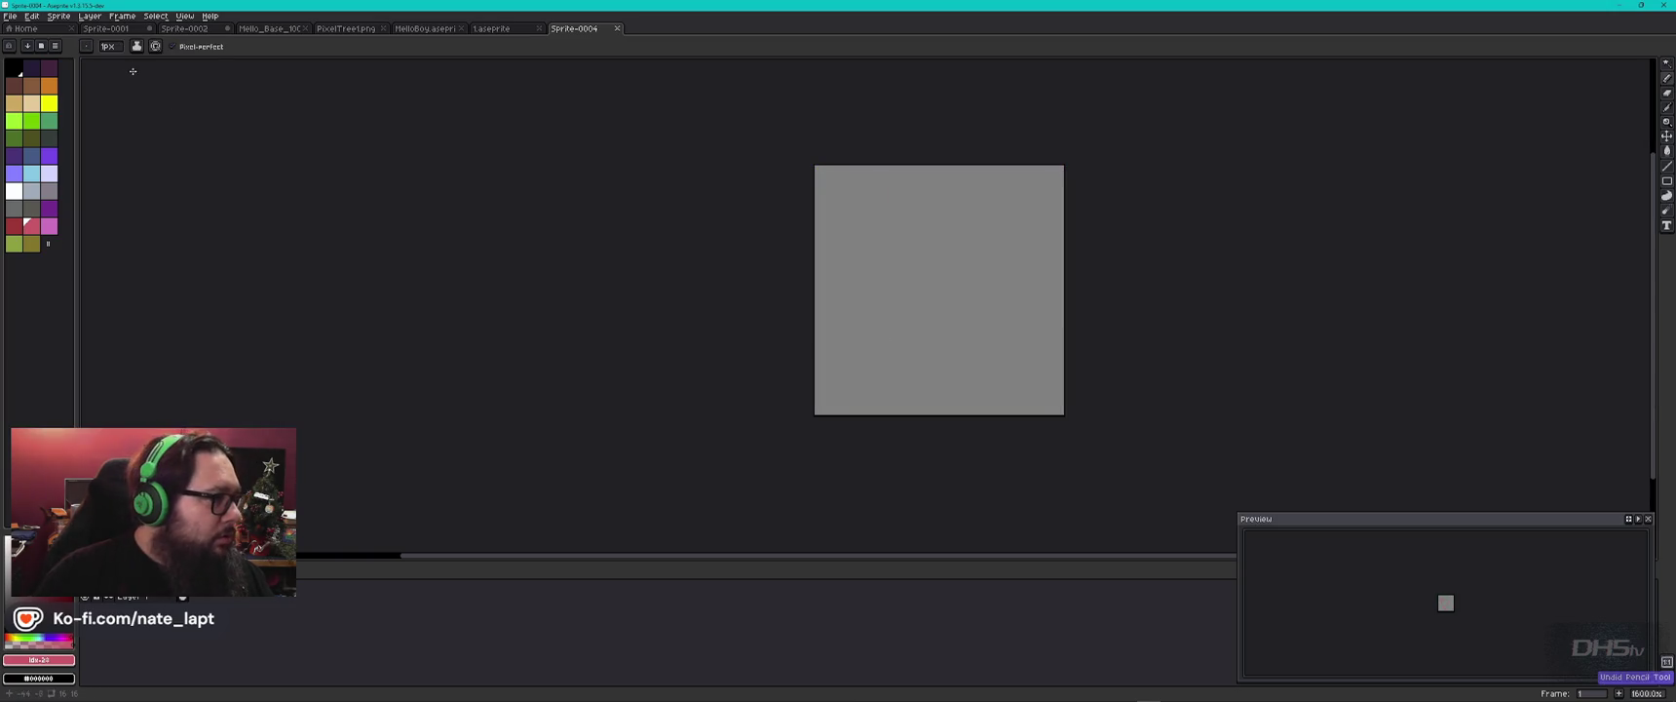
Turn on mirrored symmetry drawing from the View menu.
left_click(66, 16)
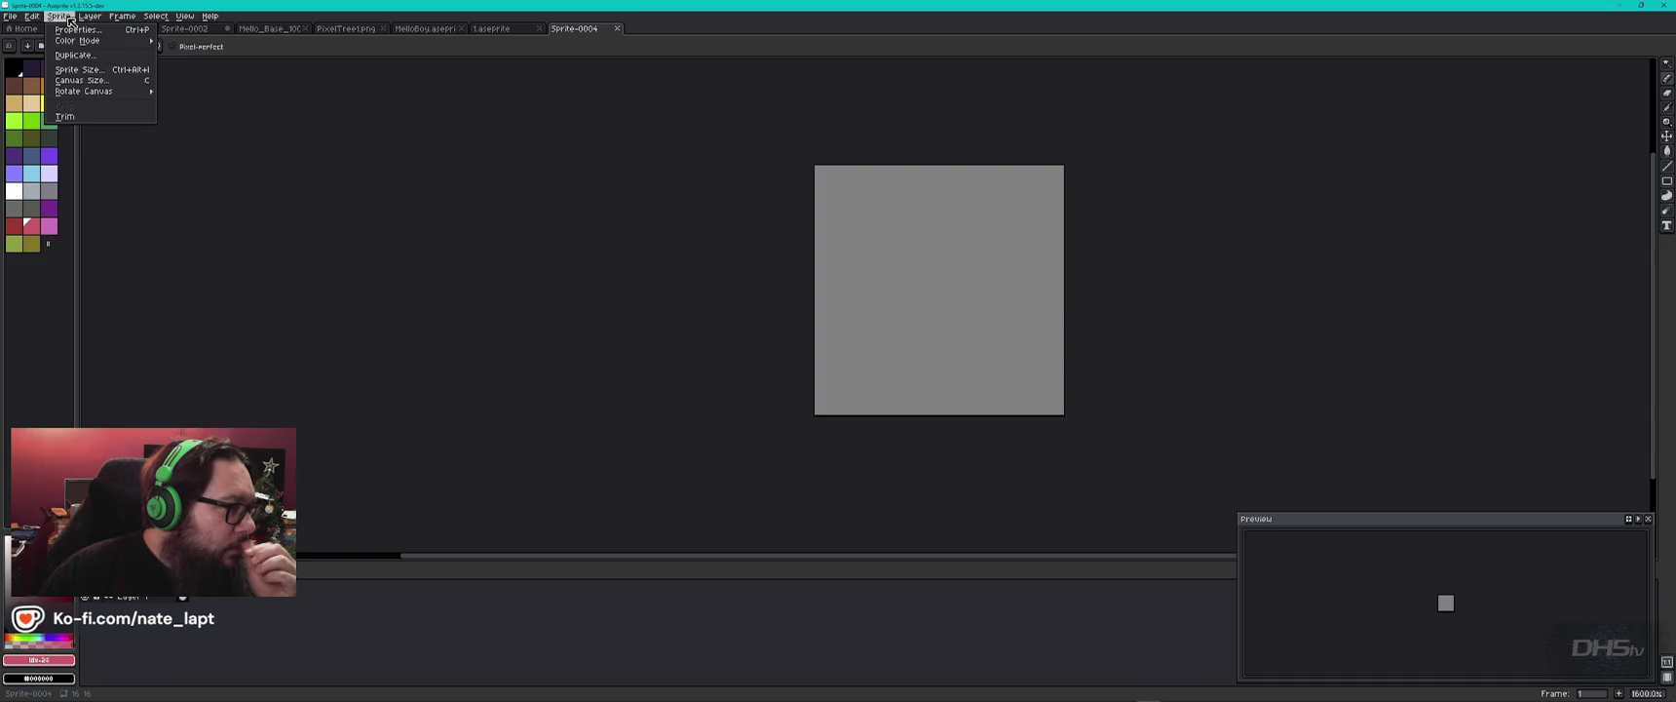
mouse_move(181, 17)
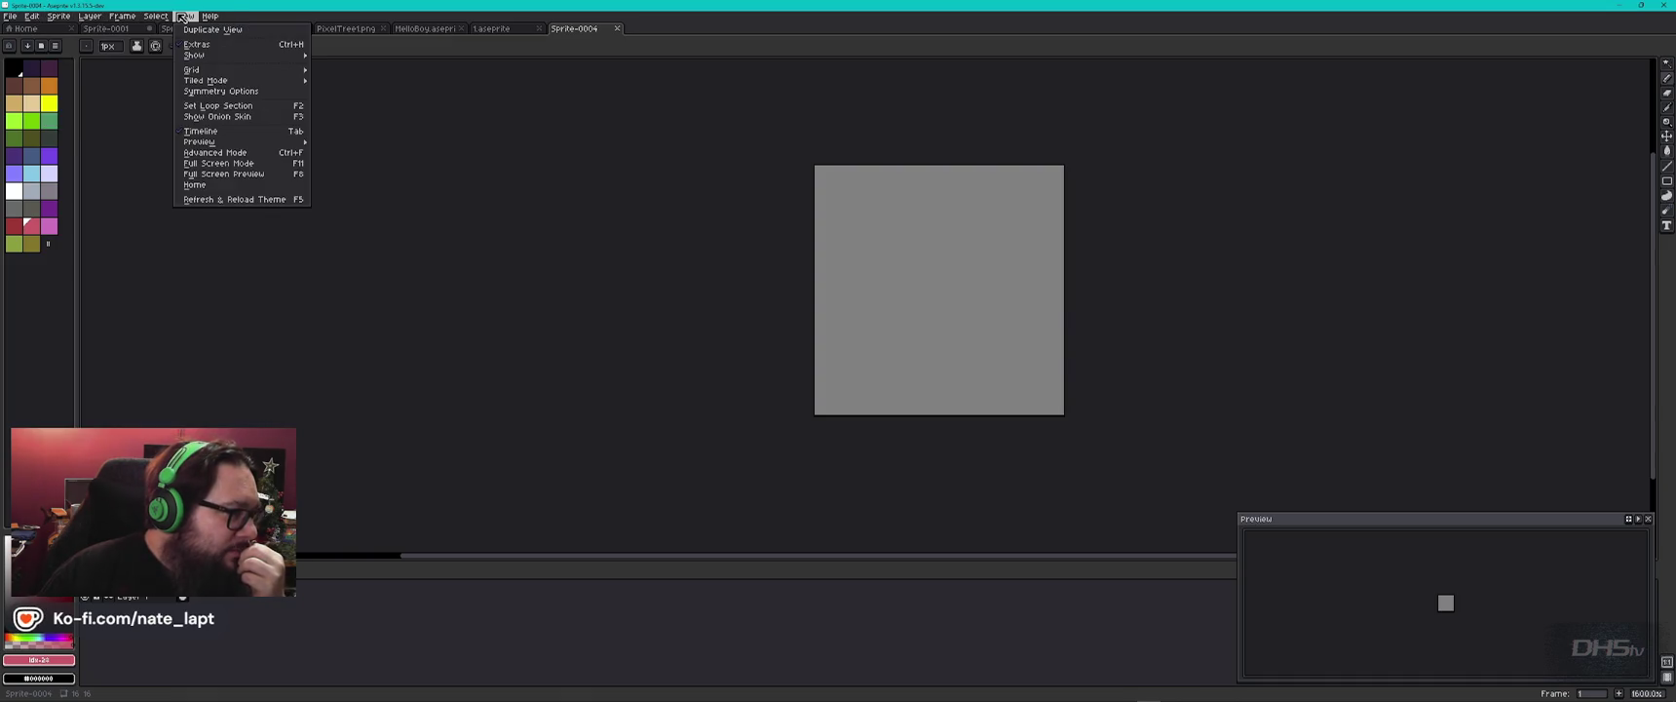
left_click(244, 90)
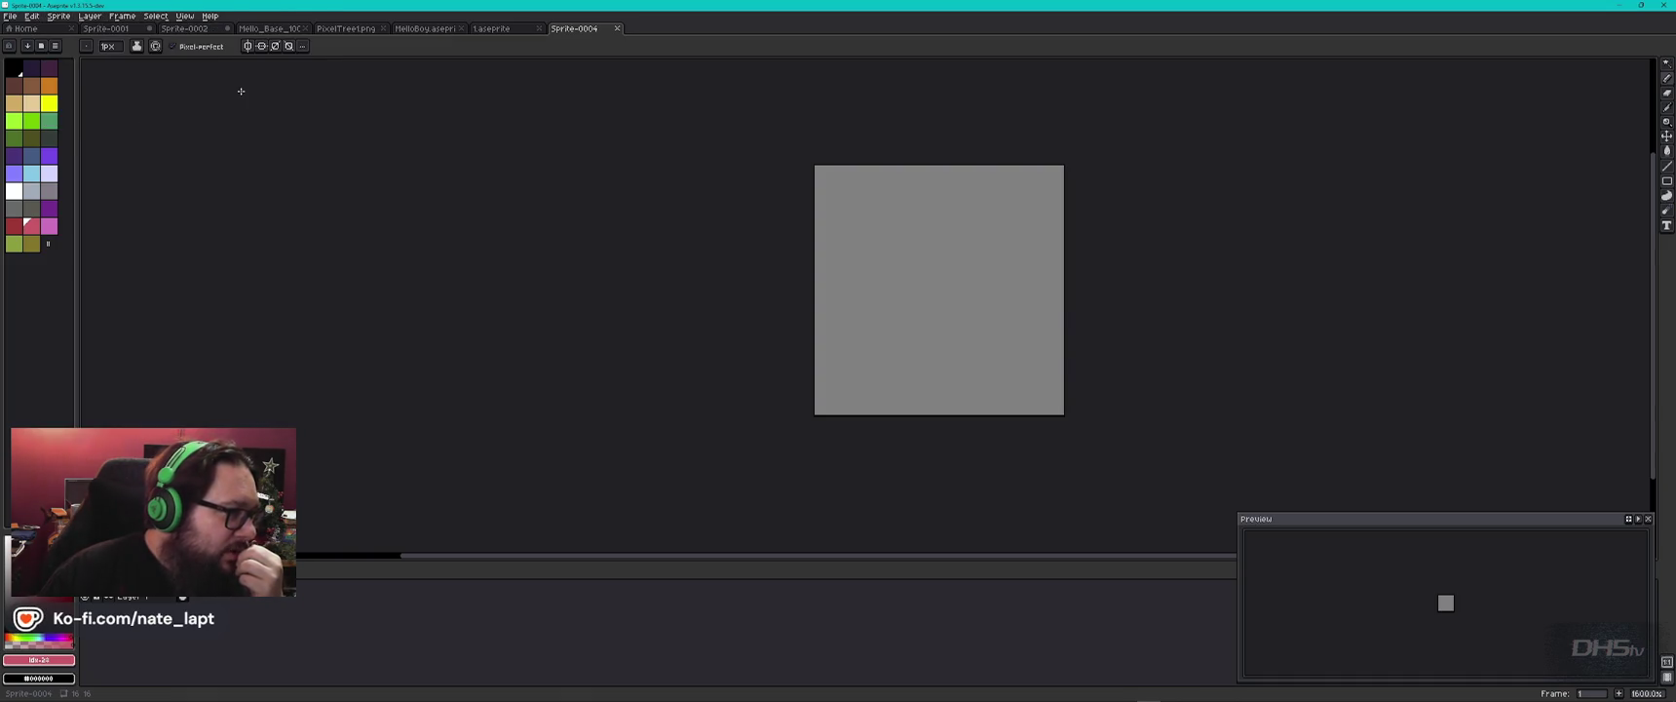
Draw the pink heart outline with the pencil, including the top dip.
mouse_move(901, 220)
left_mouse_down()
mouse_move(868, 220)
mouse_move(853, 255)
mouse_move(932, 375)
left_mouse_up()
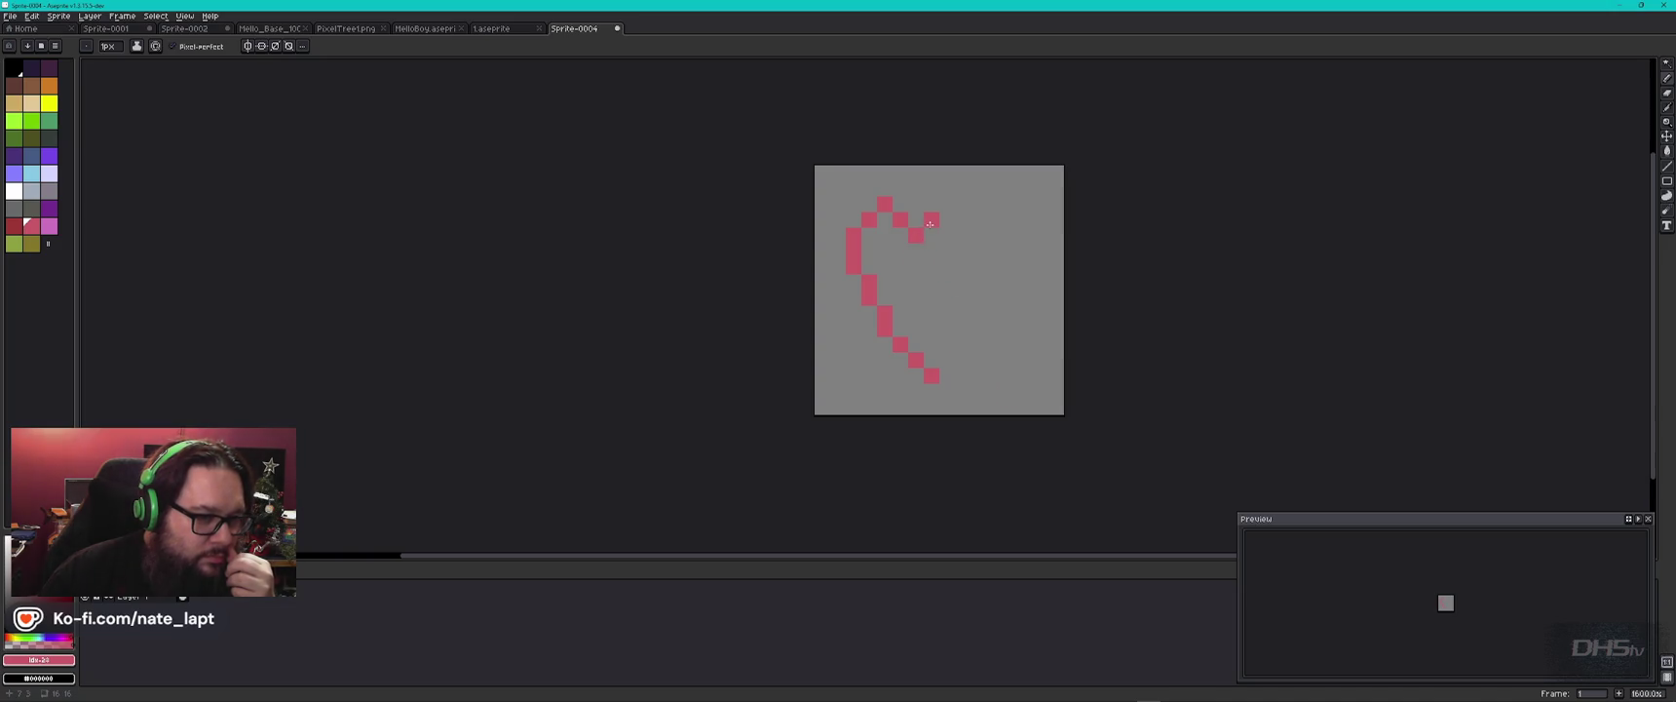
mouse_move(931, 223)
left_mouse_down()
mouse_move(961, 228)
mouse_move(917, 339)
left_mouse_up()
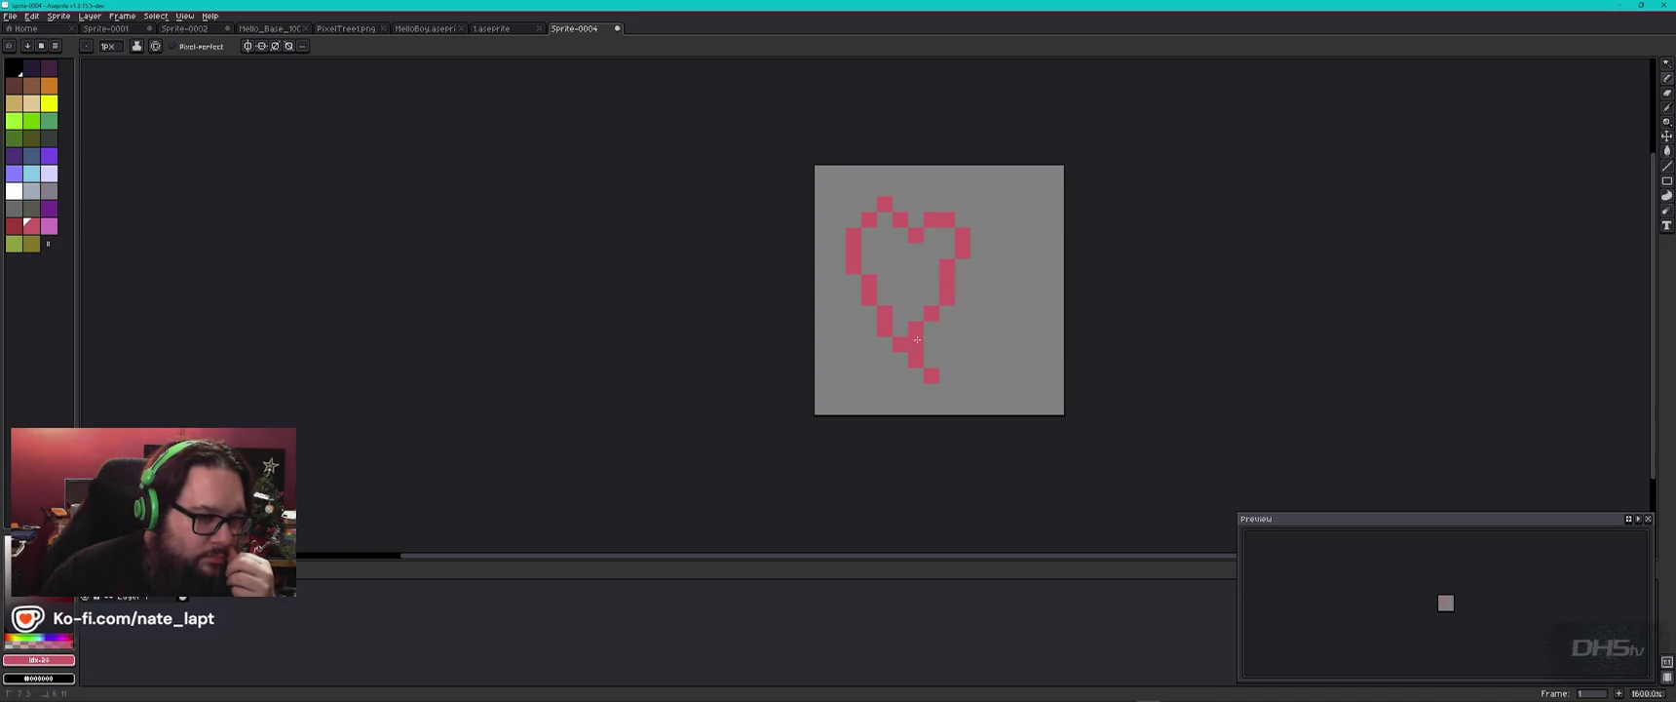
key("ctrl+z")
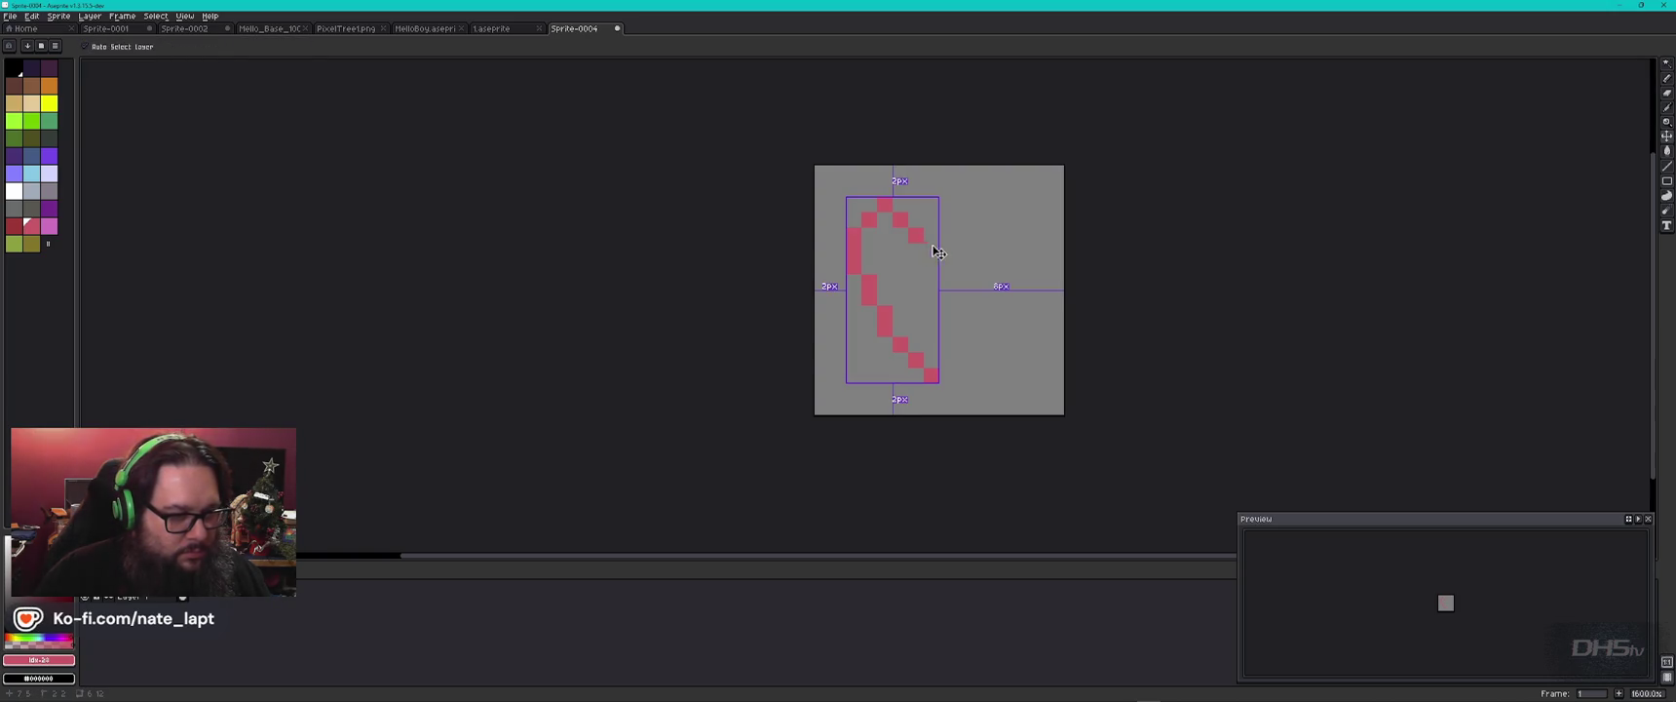
left_click(931, 235)
left_click(947, 220)
mouse_move(948, 221)
left_mouse_down()
mouse_move(1010, 261)
mouse_move(933, 361)
left_mouse_up()
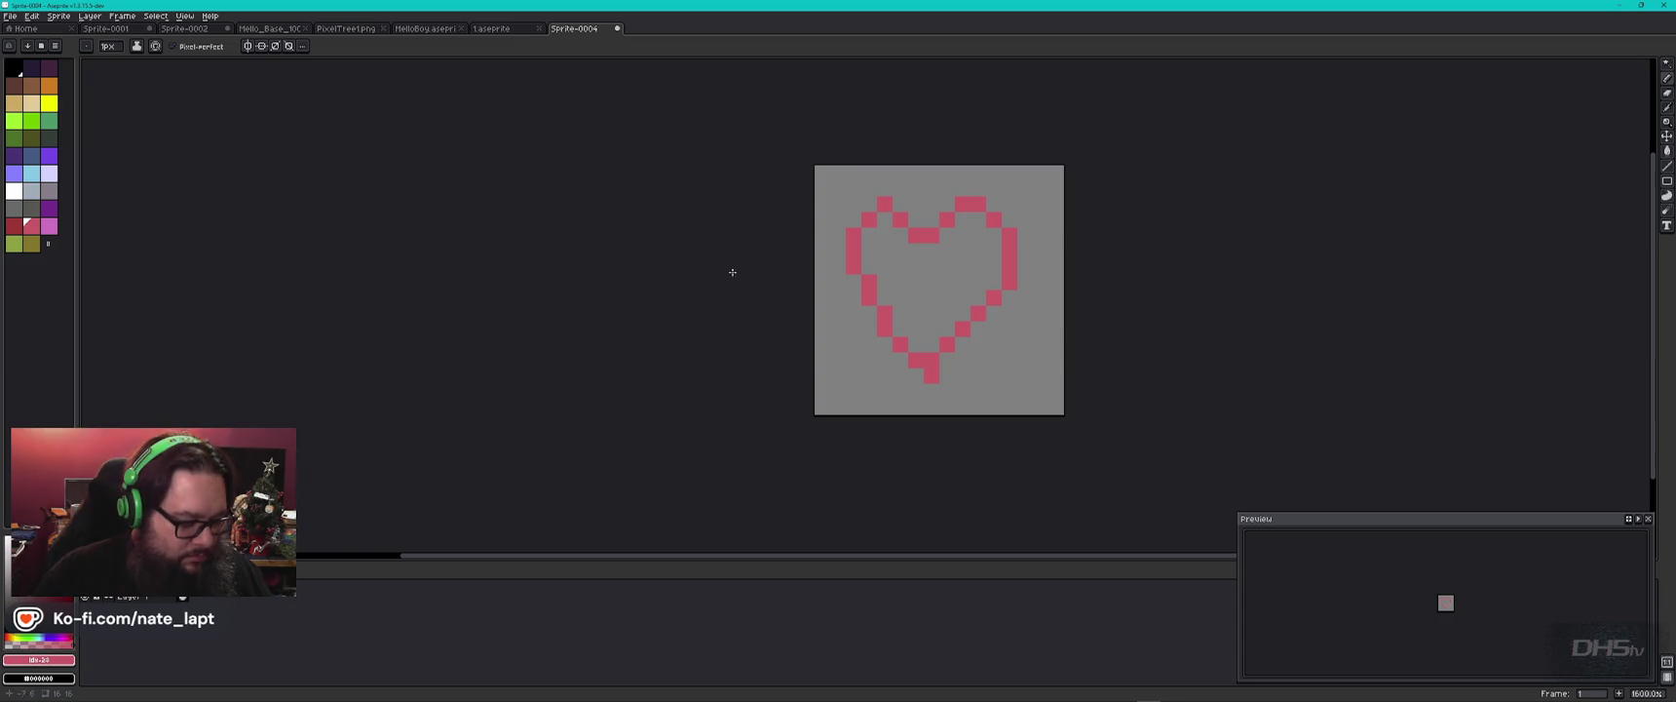
Fill the heart's interior pink with the Paint Bucket and pick the dark red swatch.
key("g")
left_click(963, 303)
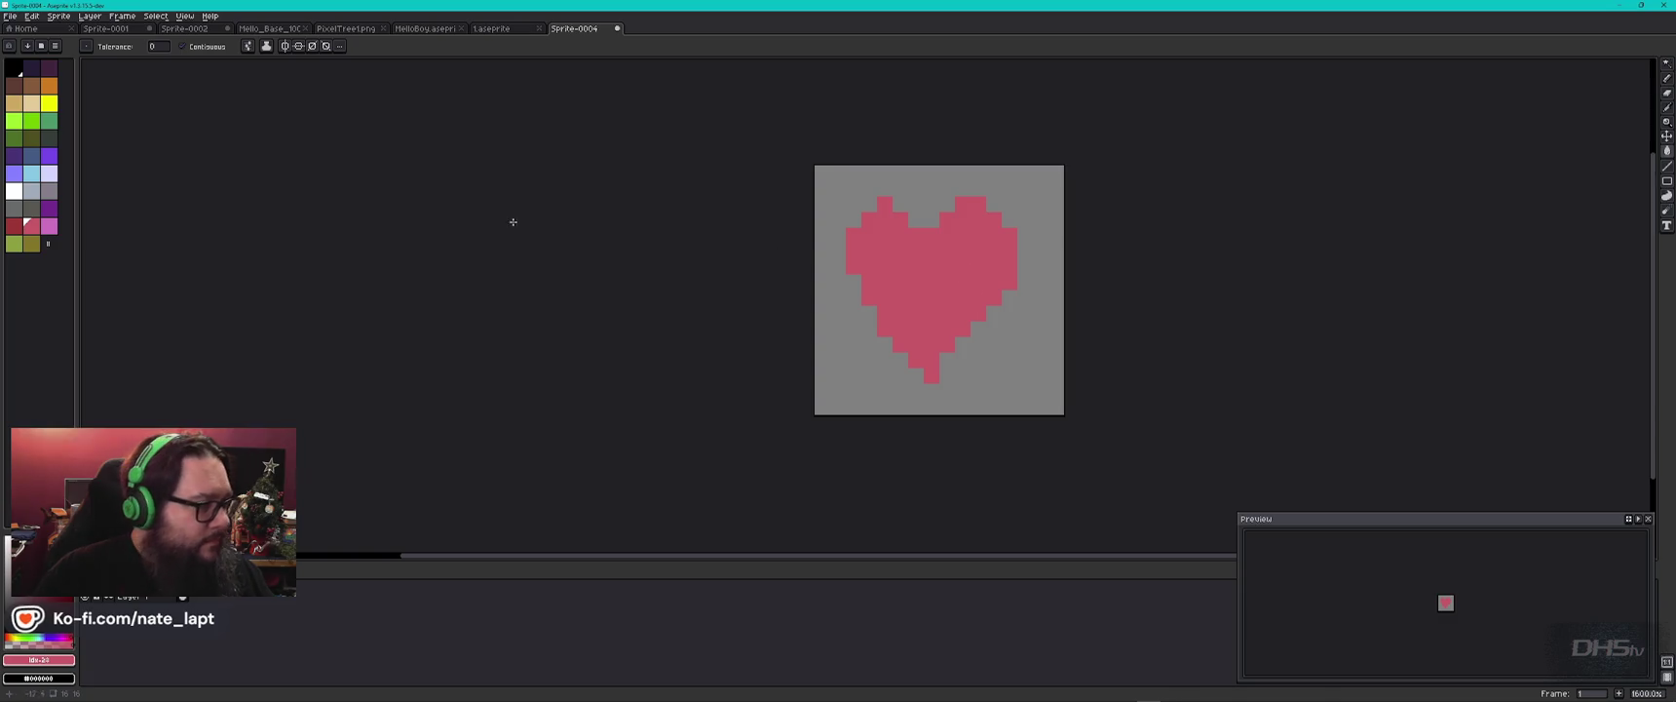
left_click(49, 229)
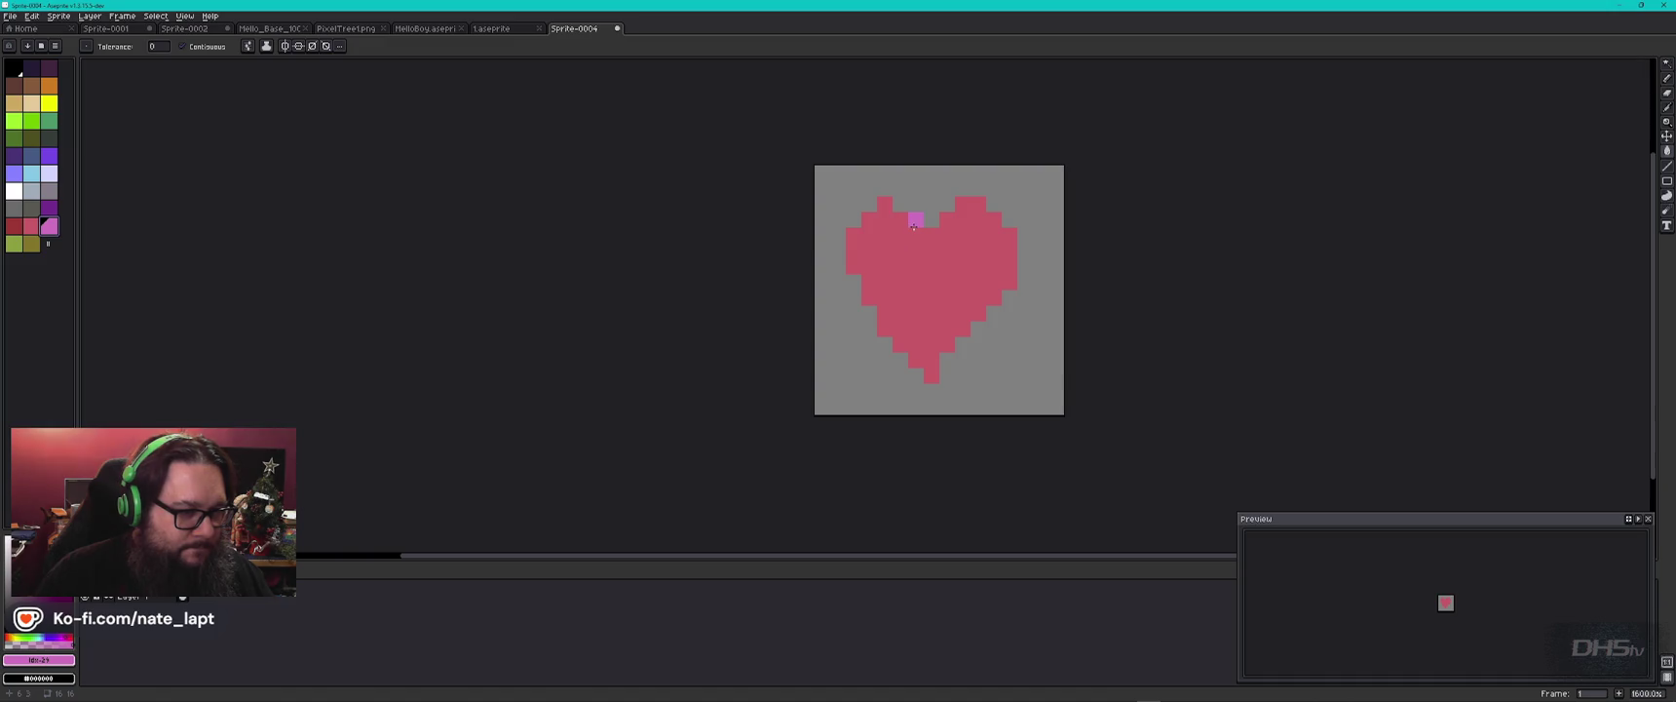
left_click(14, 230)
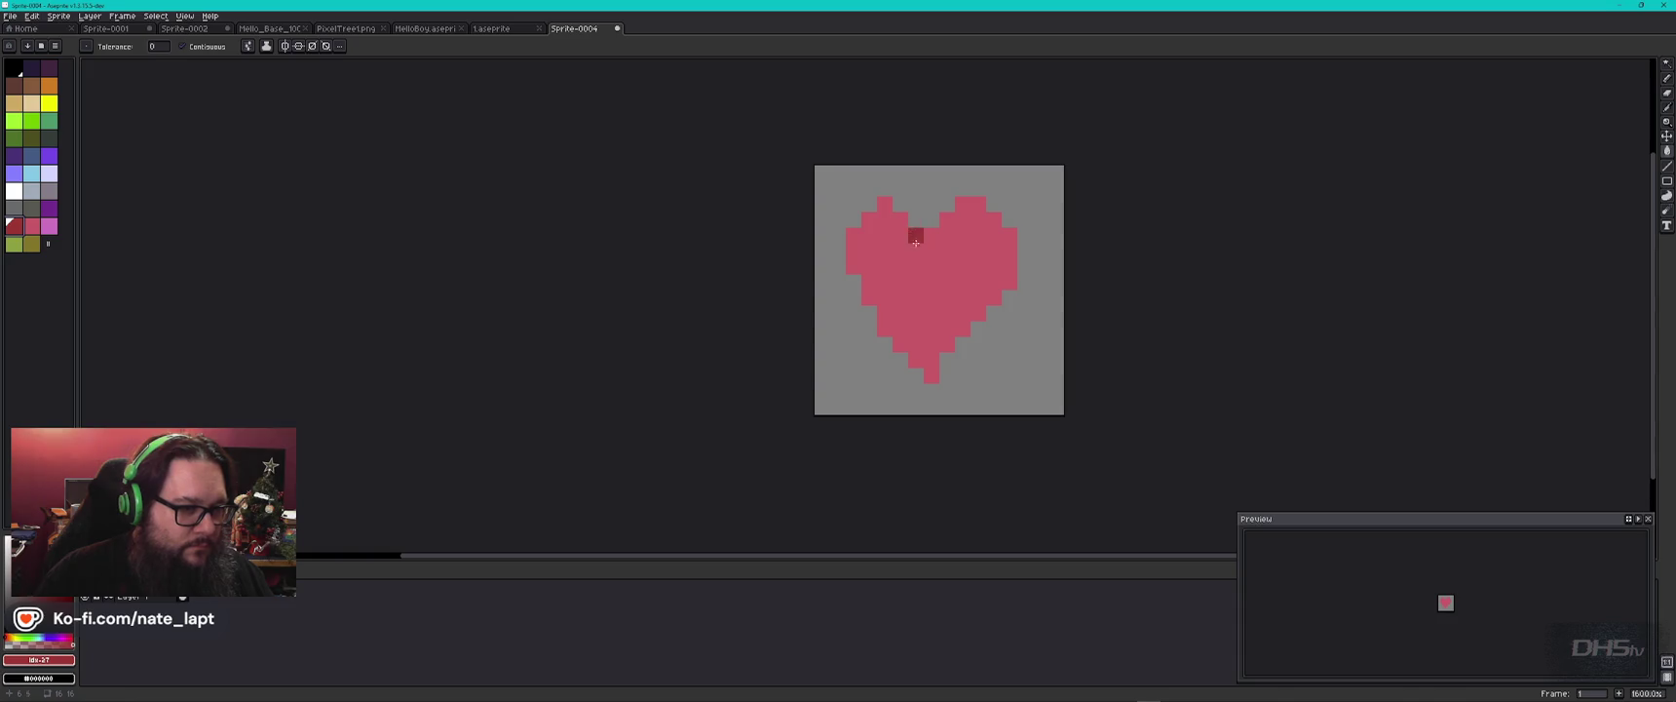
left_click(911, 224)
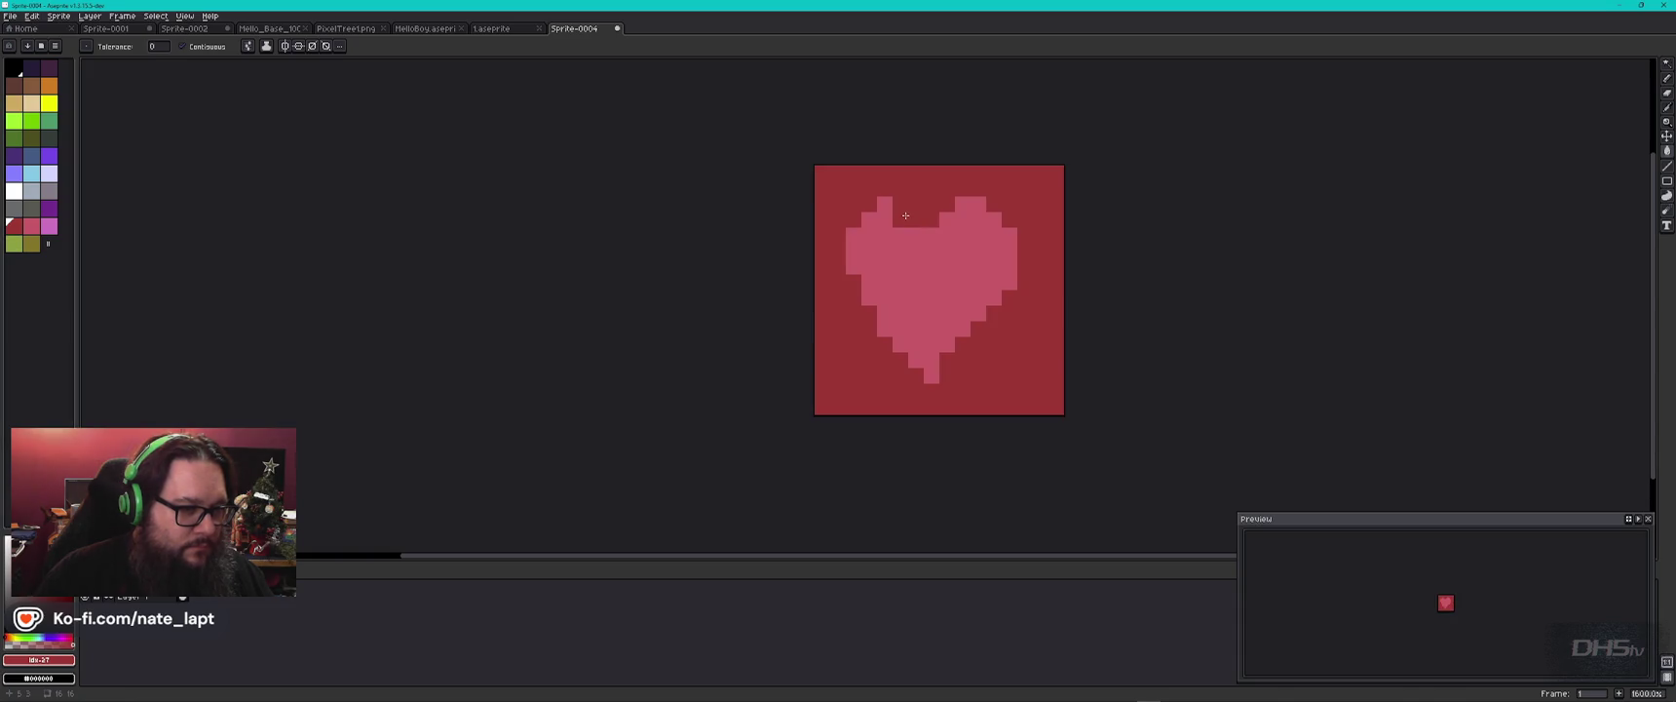
key("ctrl+z")
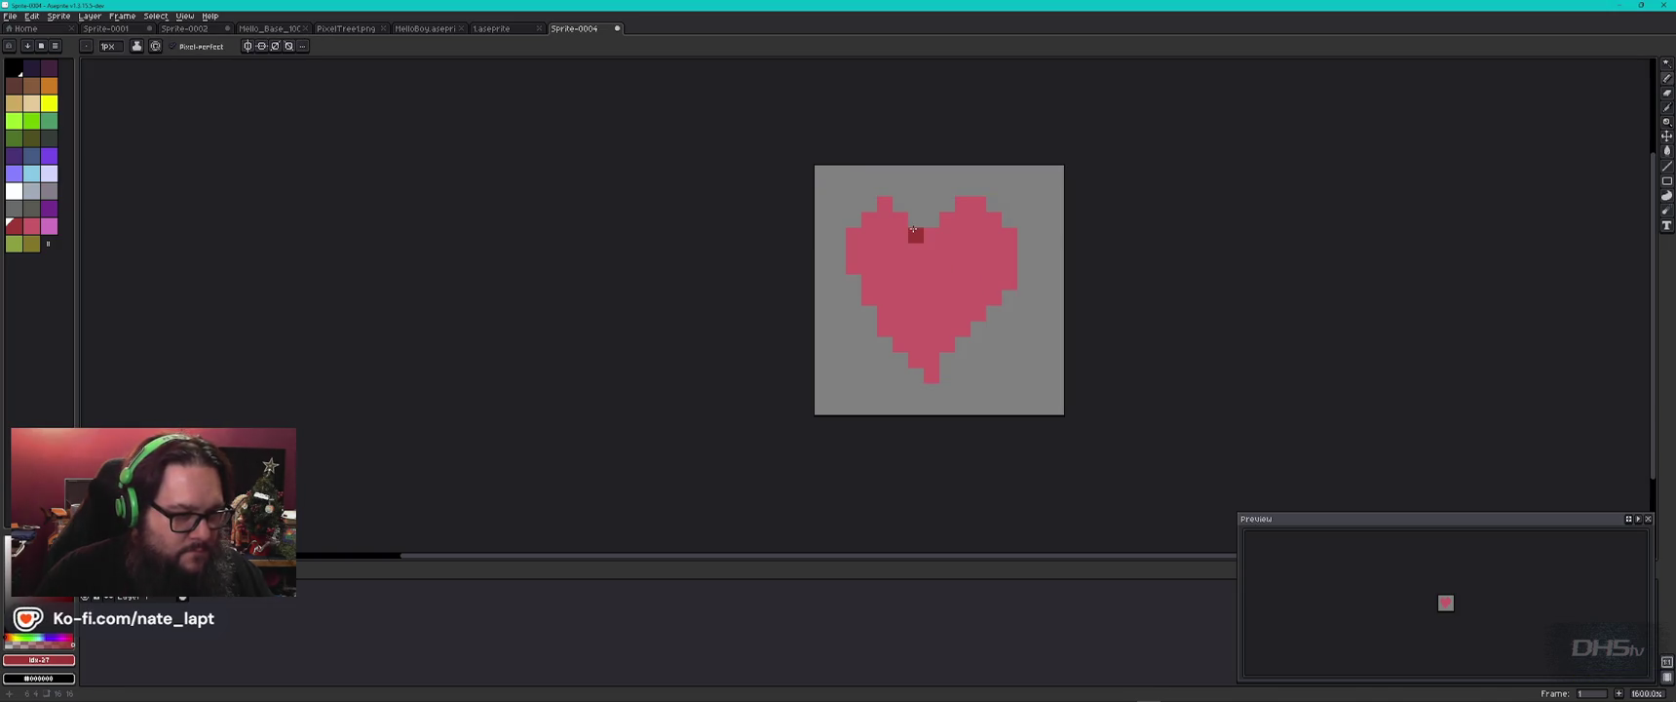
Shade the heart's edges and top dip with dark red pixels, then set a 1px eraser.
left_click_drag(874, 223, 856, 252)
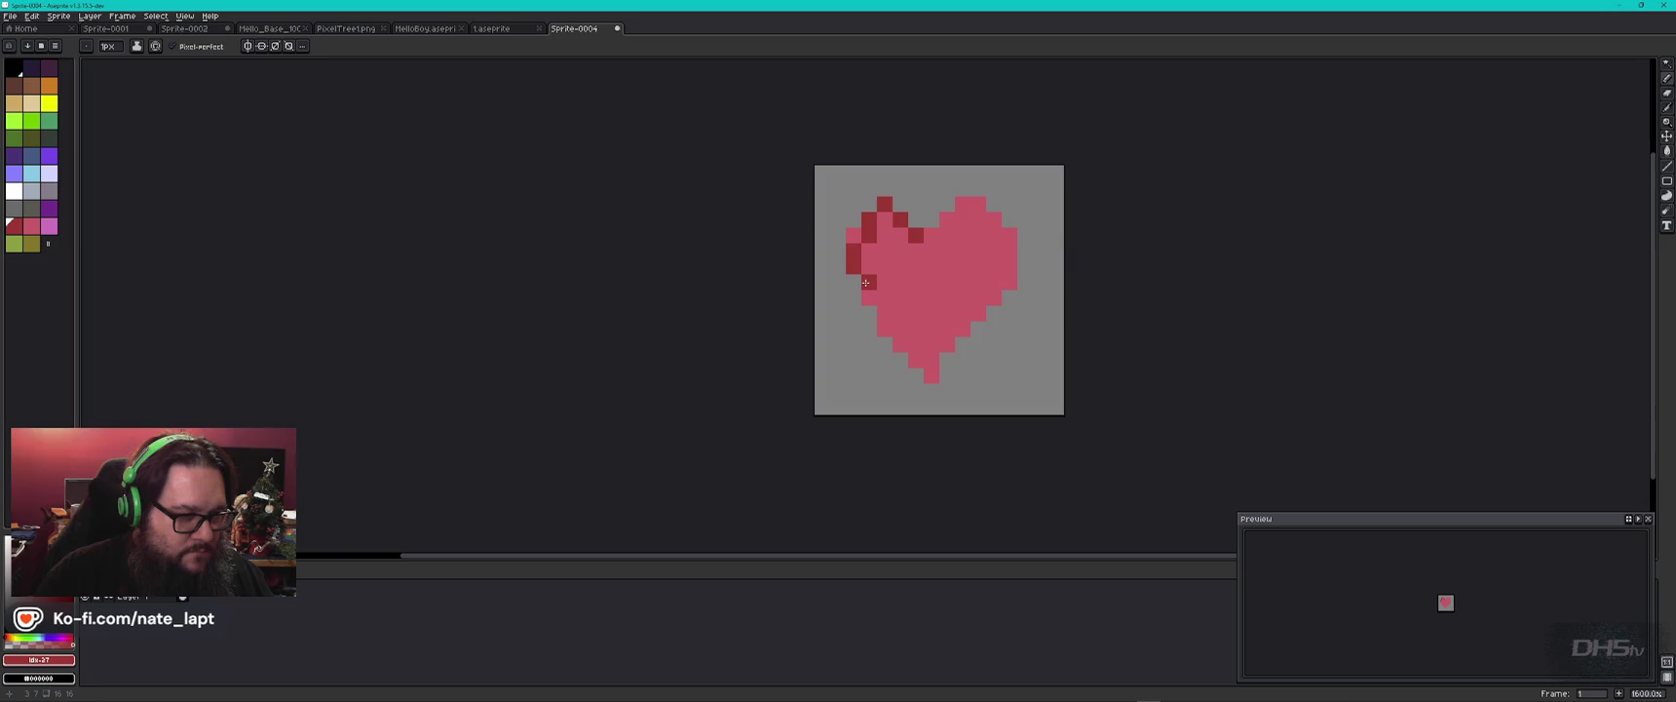
mouse_move(873, 299)
left_mouse_down()
mouse_move(922, 362)
mouse_move(992, 301)
left_mouse_up()
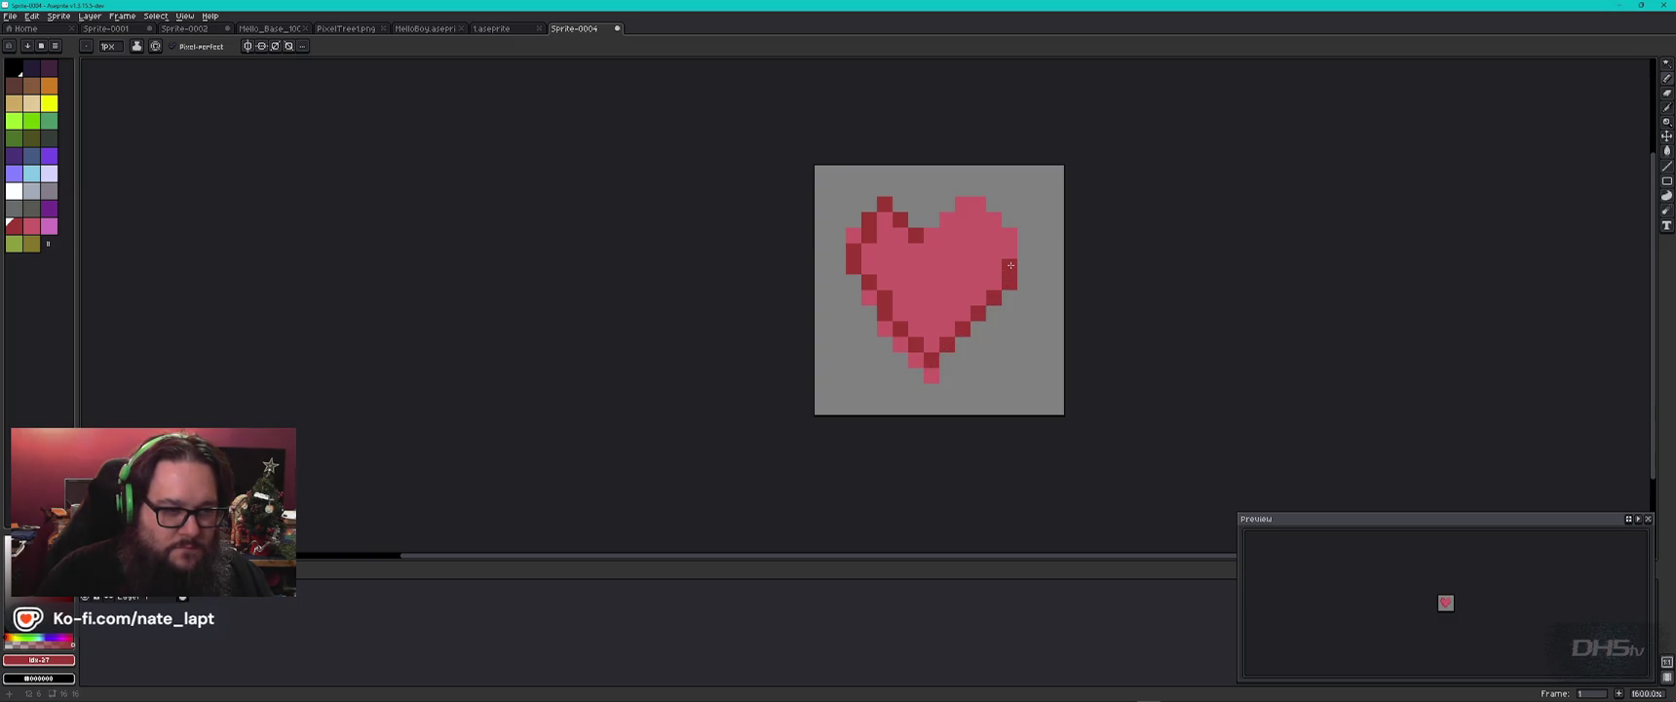
left_click_drag(931, 236, 946, 226)
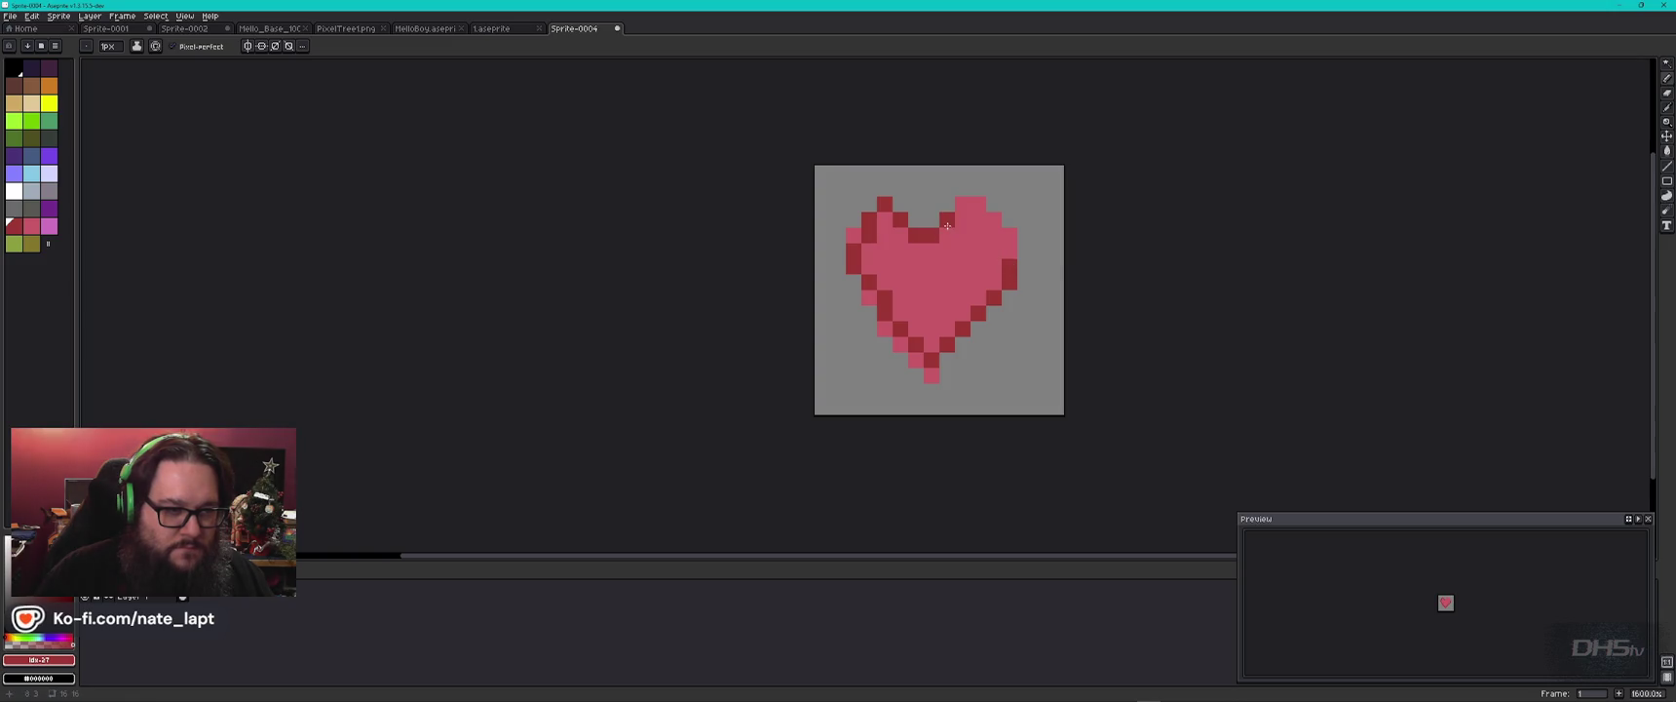
left_click(967, 210)
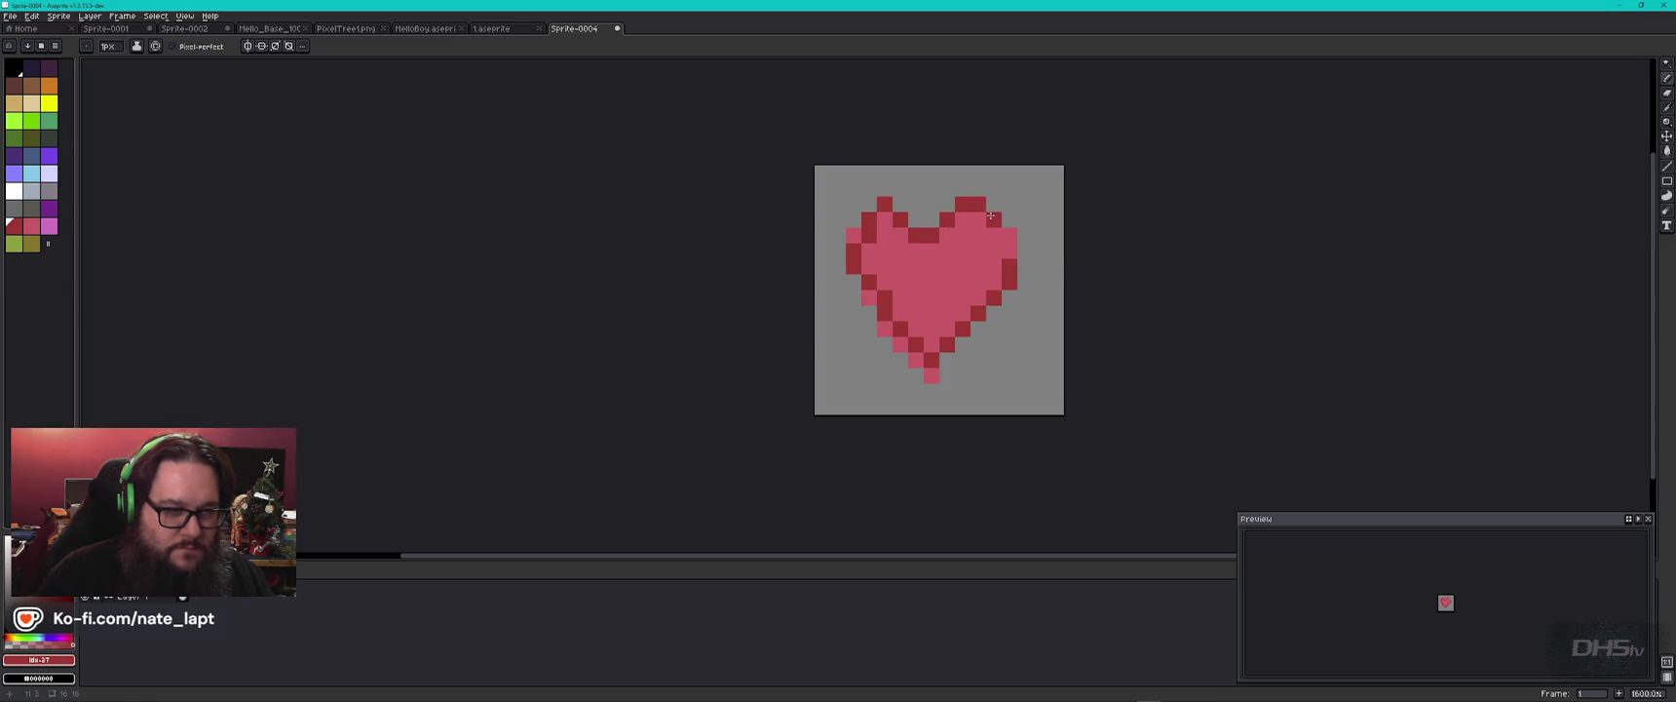
left_click(1000, 253)
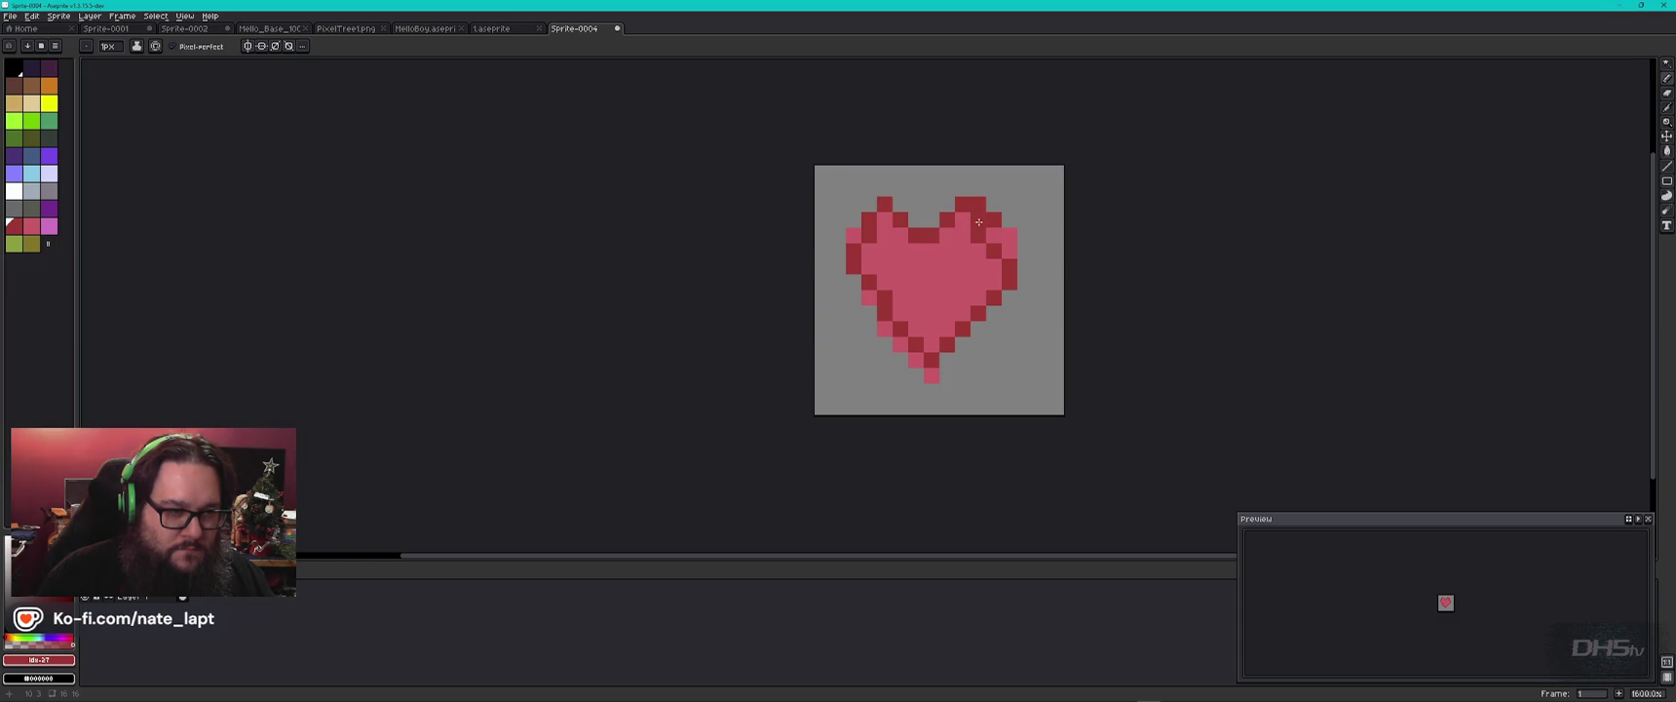
key("e")
key("minus")
key("minus")
key("minus")
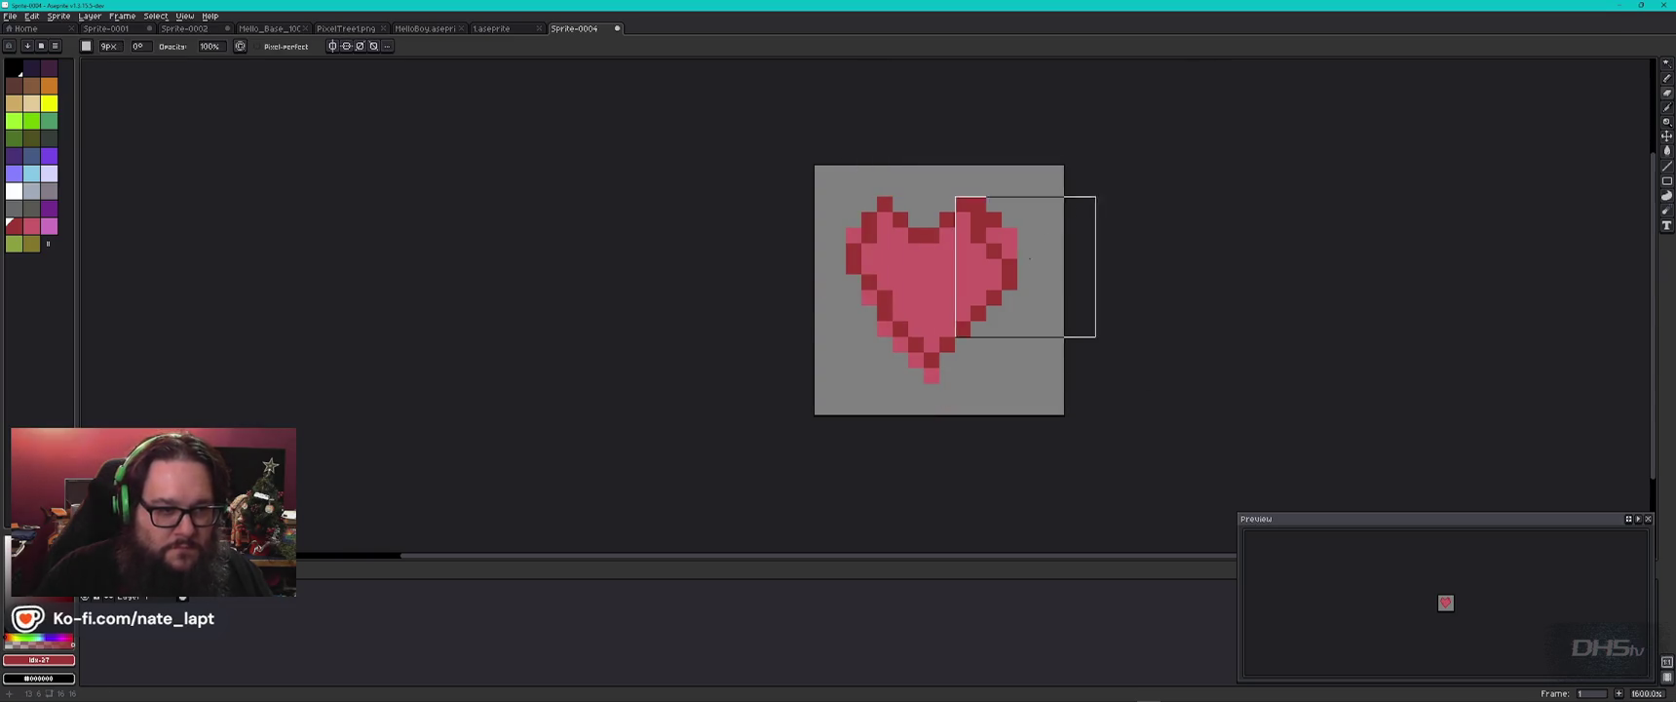
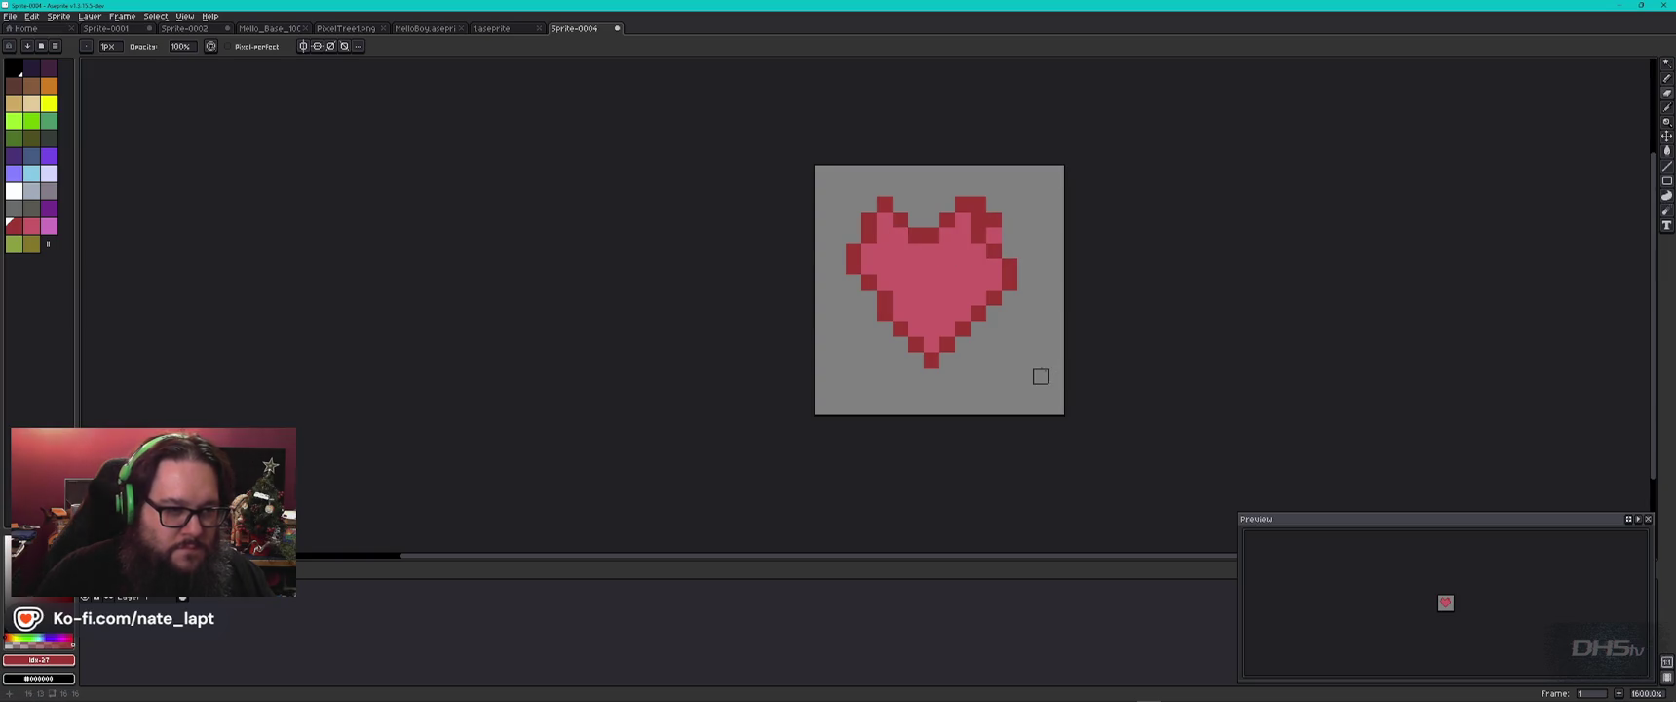
Export the heart sprite from Aseprite through Export As, saving it as Heart.png.
left_click(10, 17)
mouse_move(49, 113)
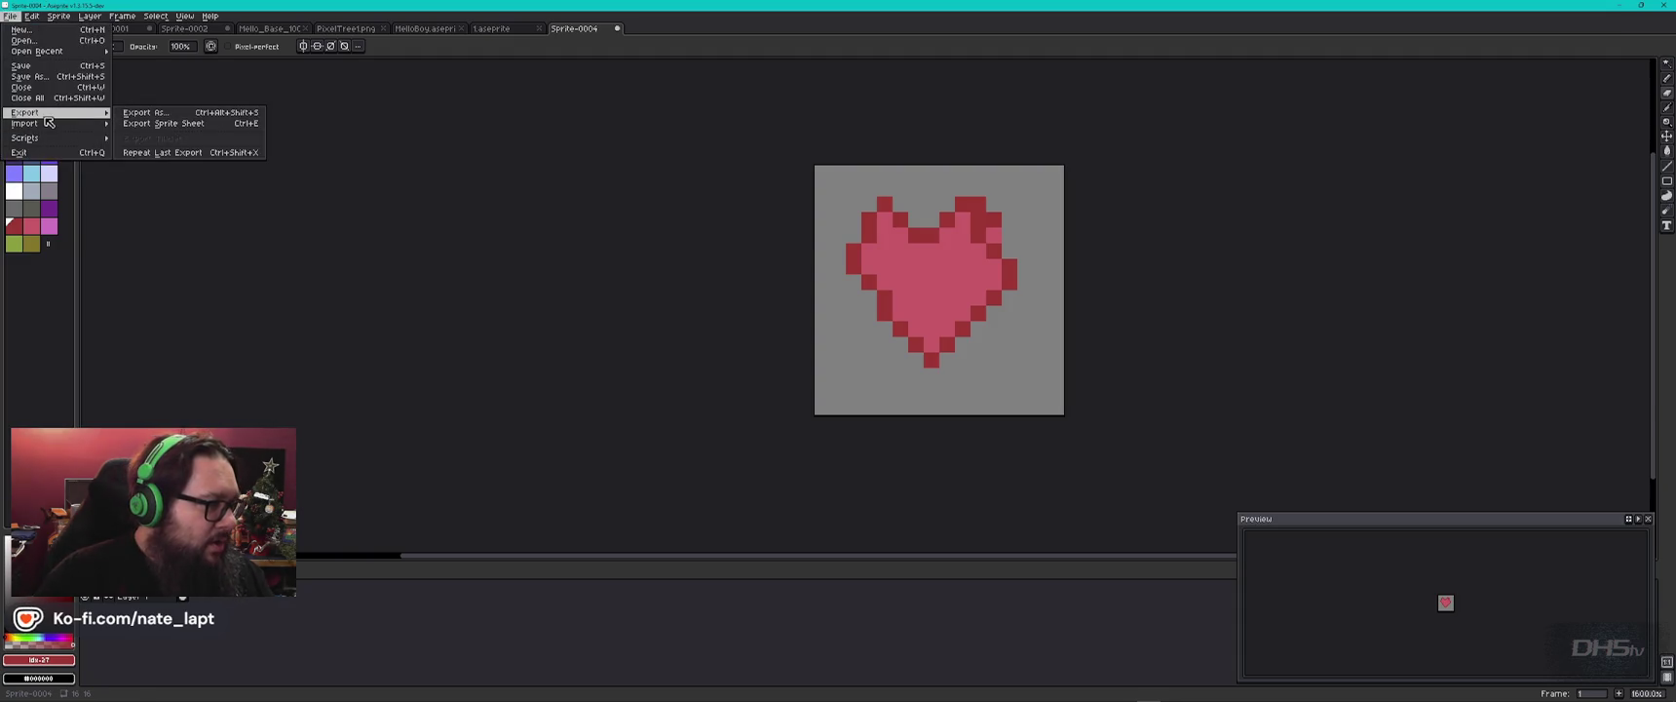
left_click(189, 118)
left_click(892, 291)
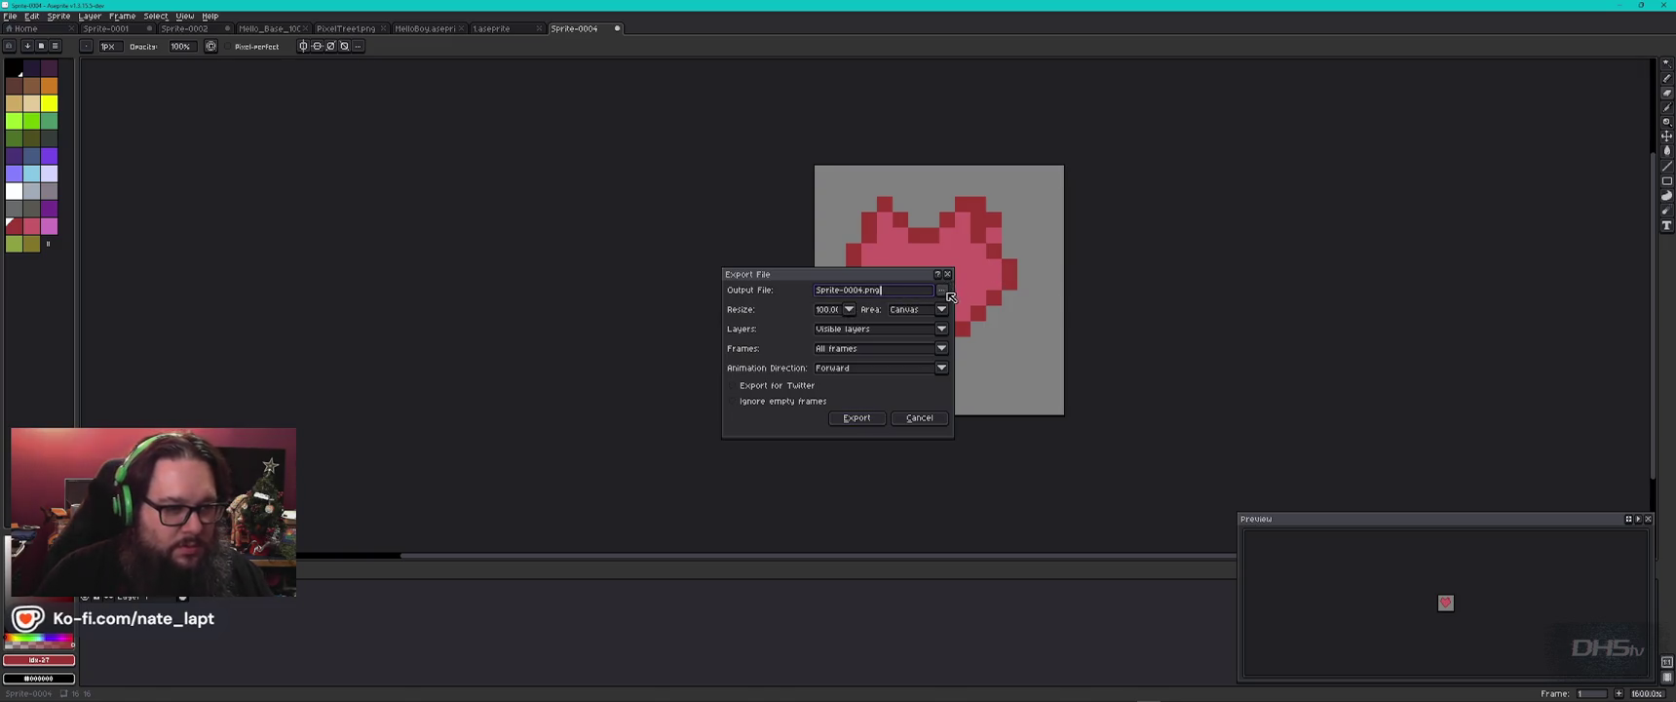
left_click(942, 289)
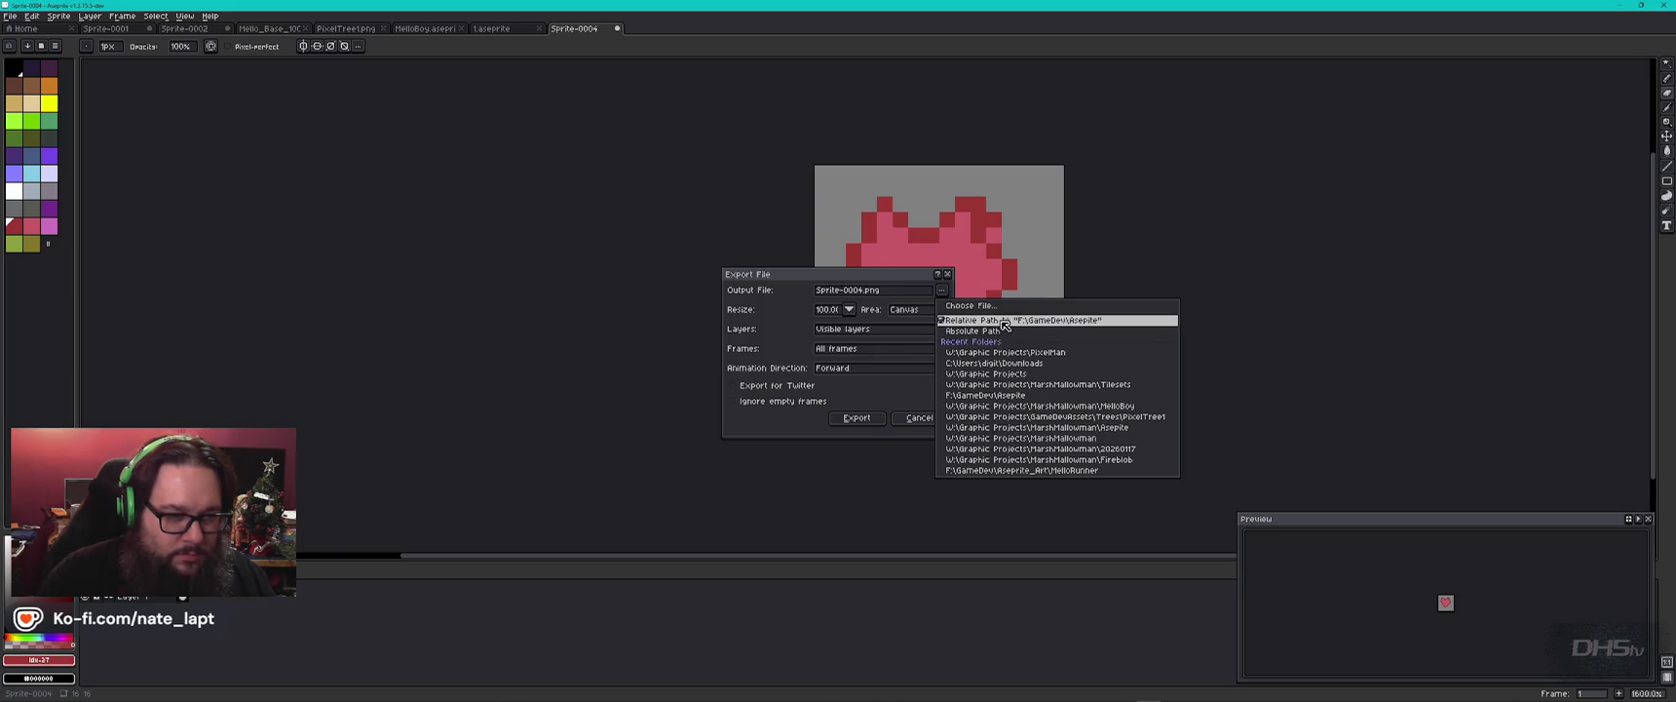
left_click(1002, 306)
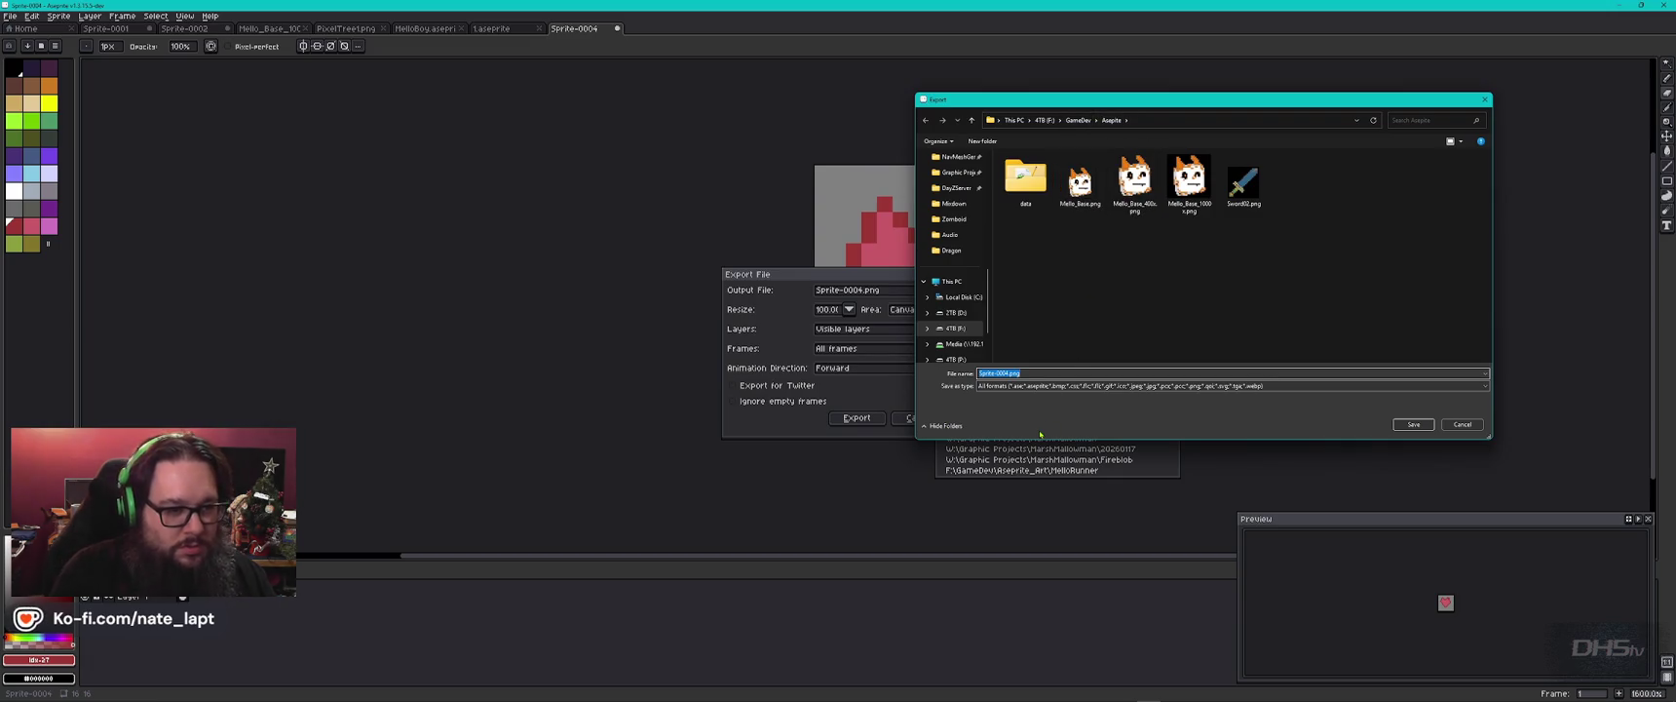
key("Return")
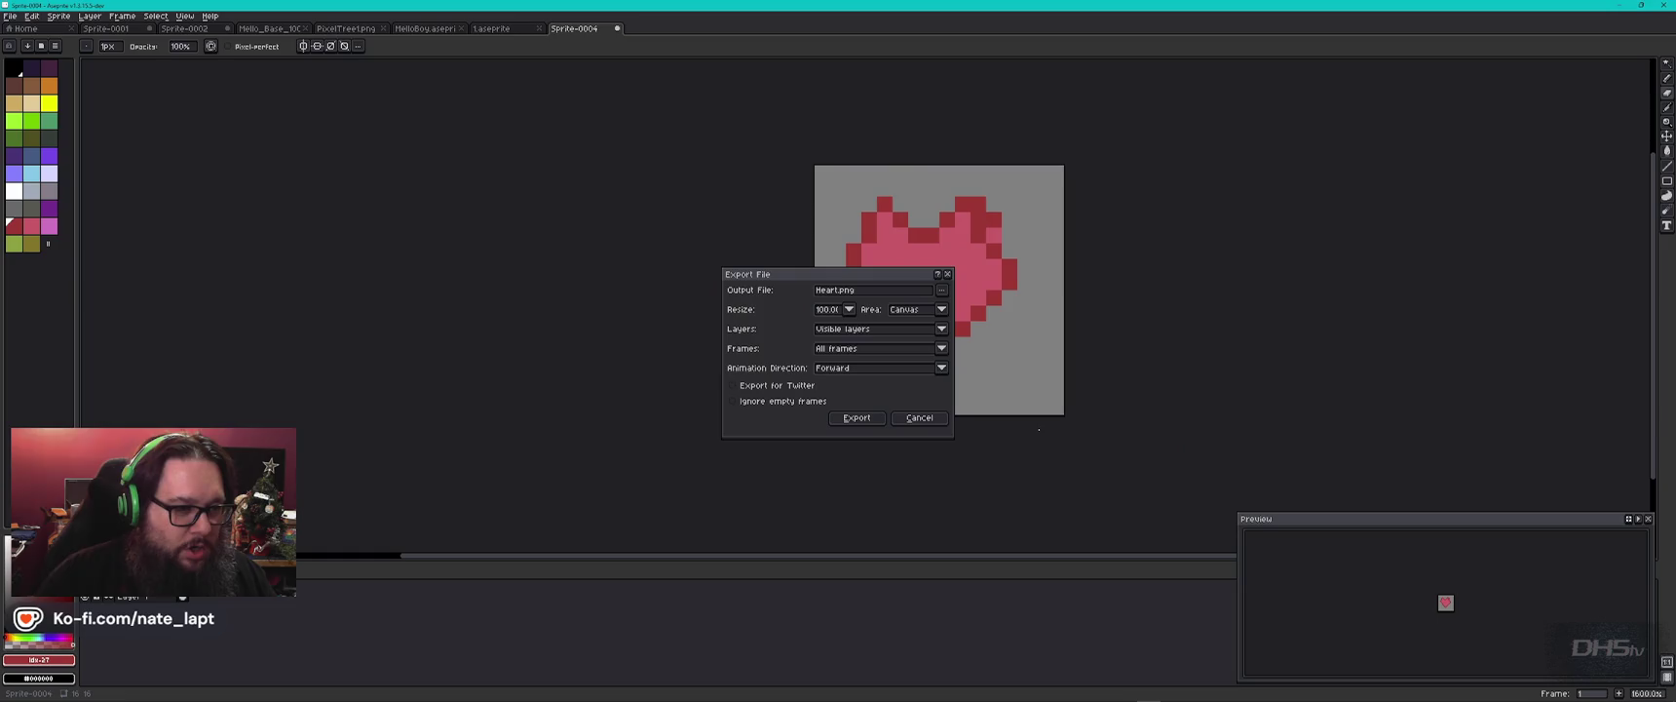
left_click(879, 421)
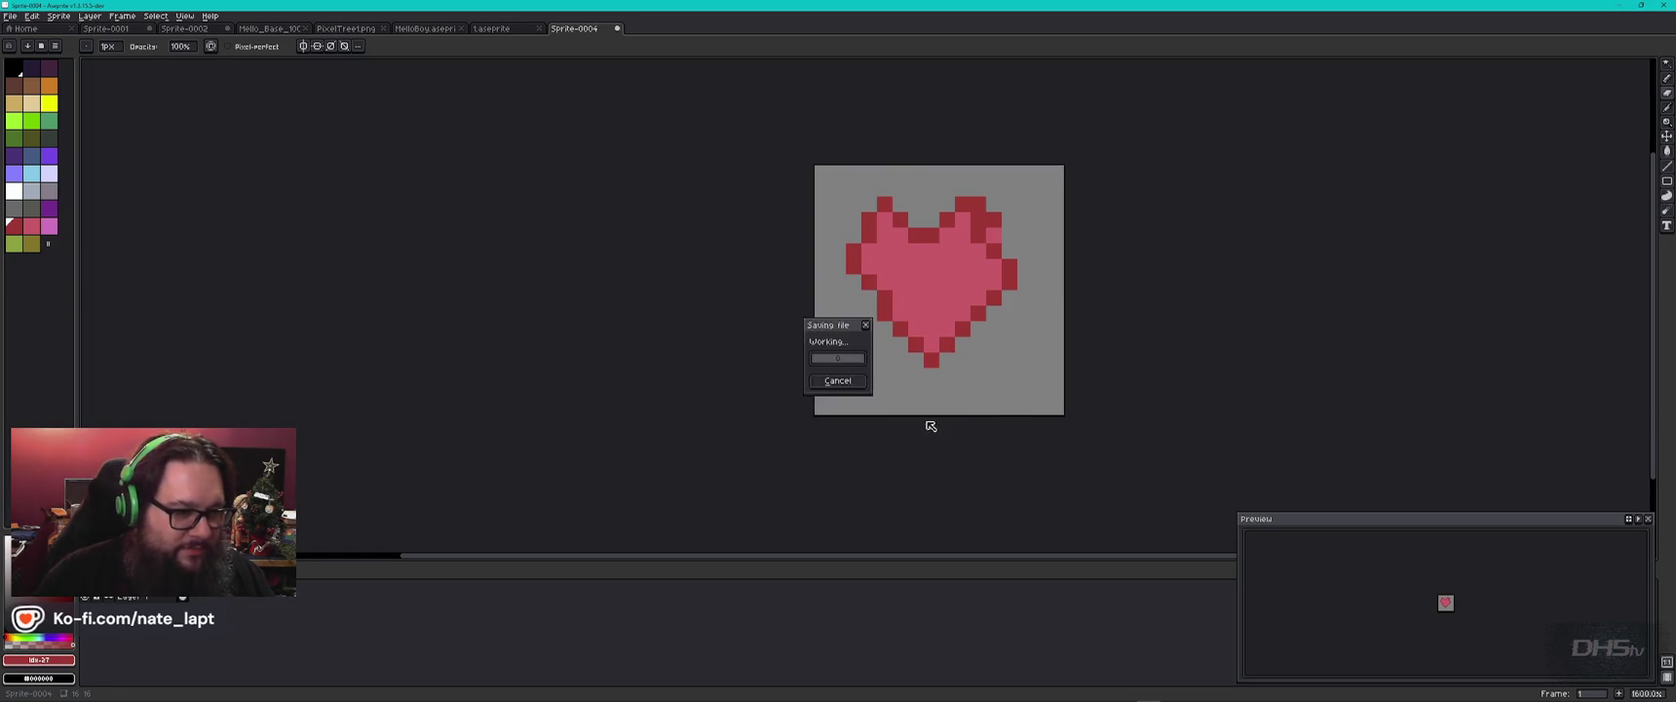
key("alt+Tab")
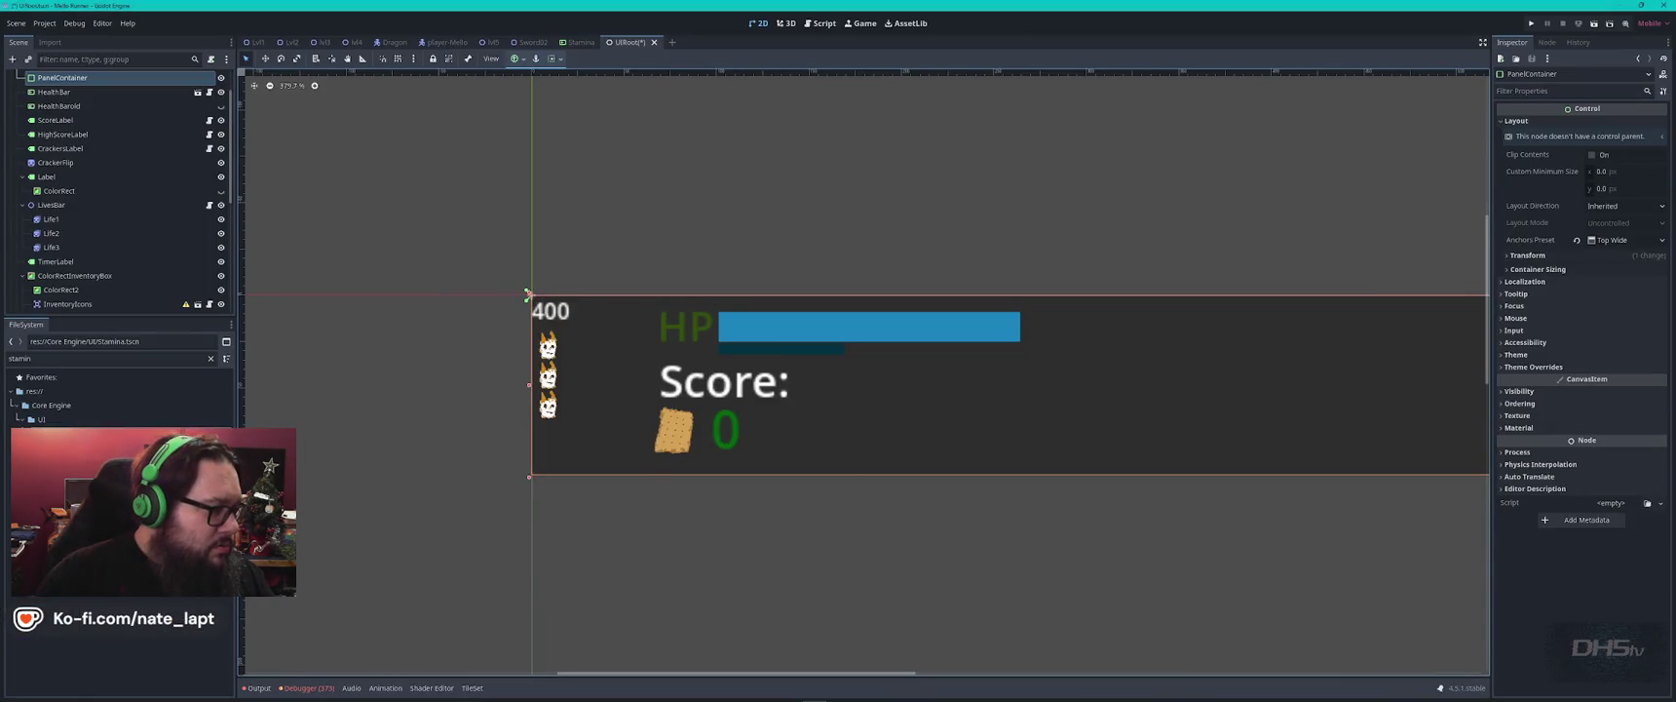
Show Godot's UI folder unfiltered, then find and preview Heart.png in GameDev\Aseprite.
left_click(42, 419)
left_click(211, 357)
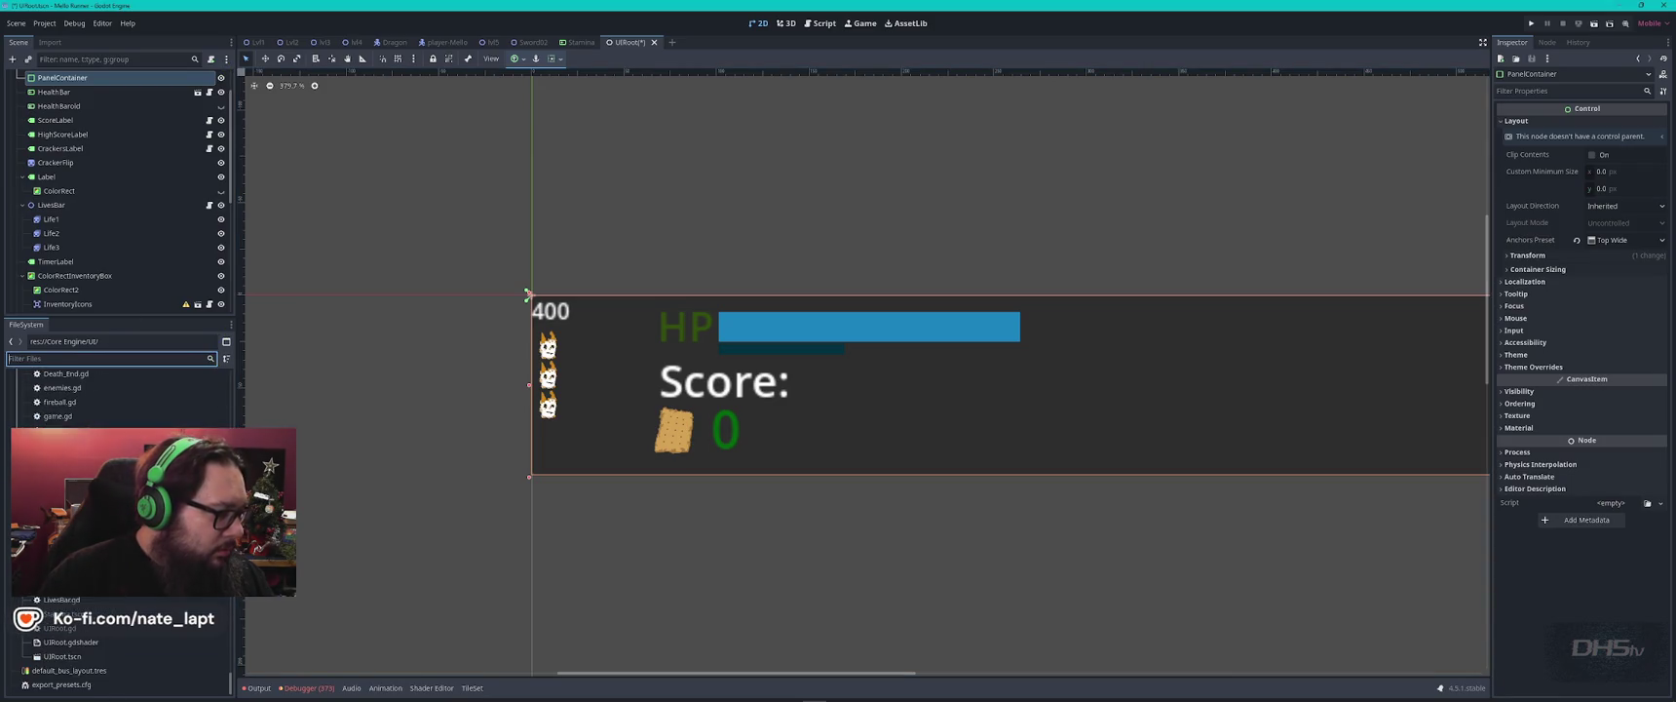
key("alt+Tab")
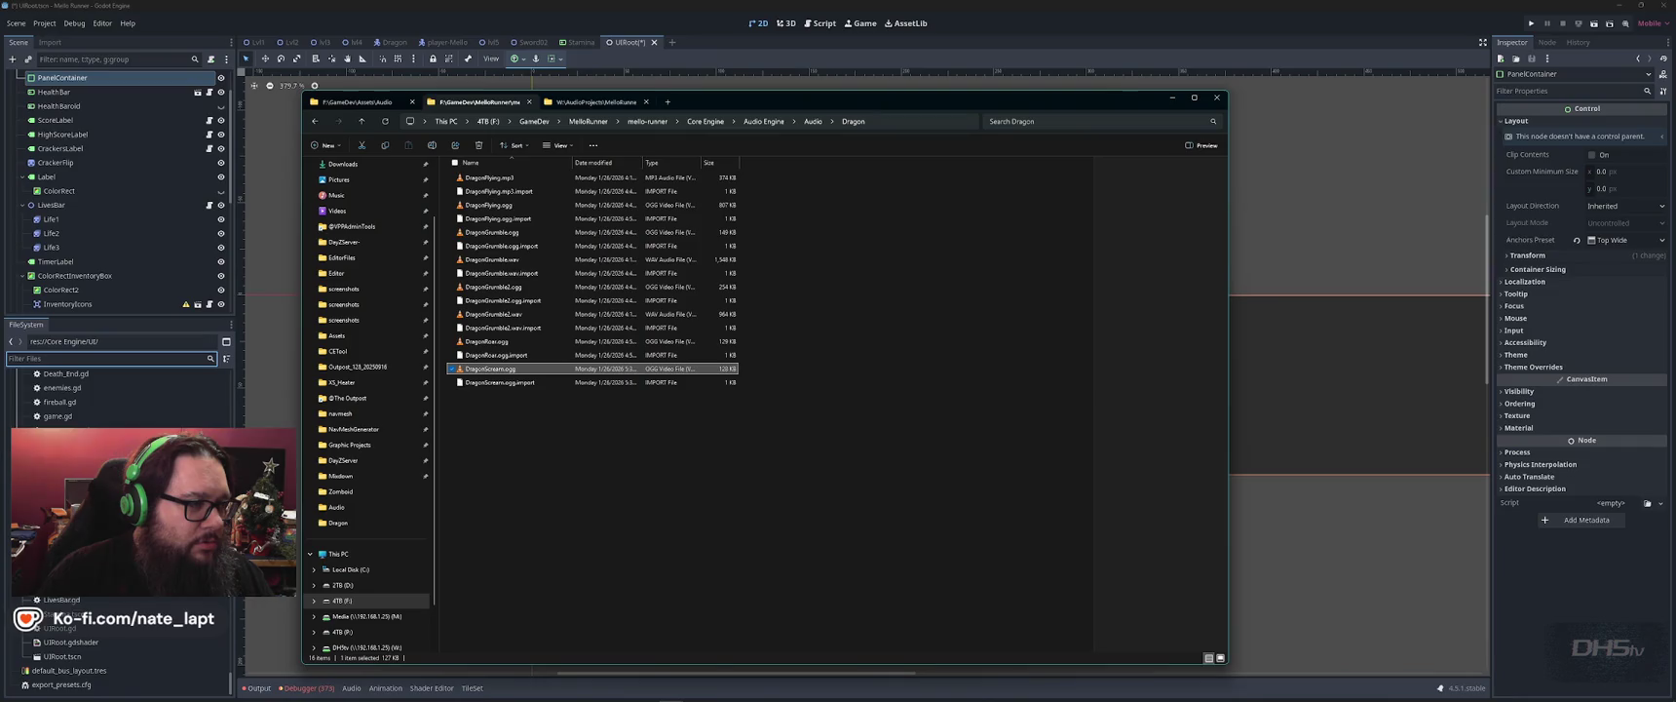
key("ctrl+shift+Tab")
key("alt+Up")
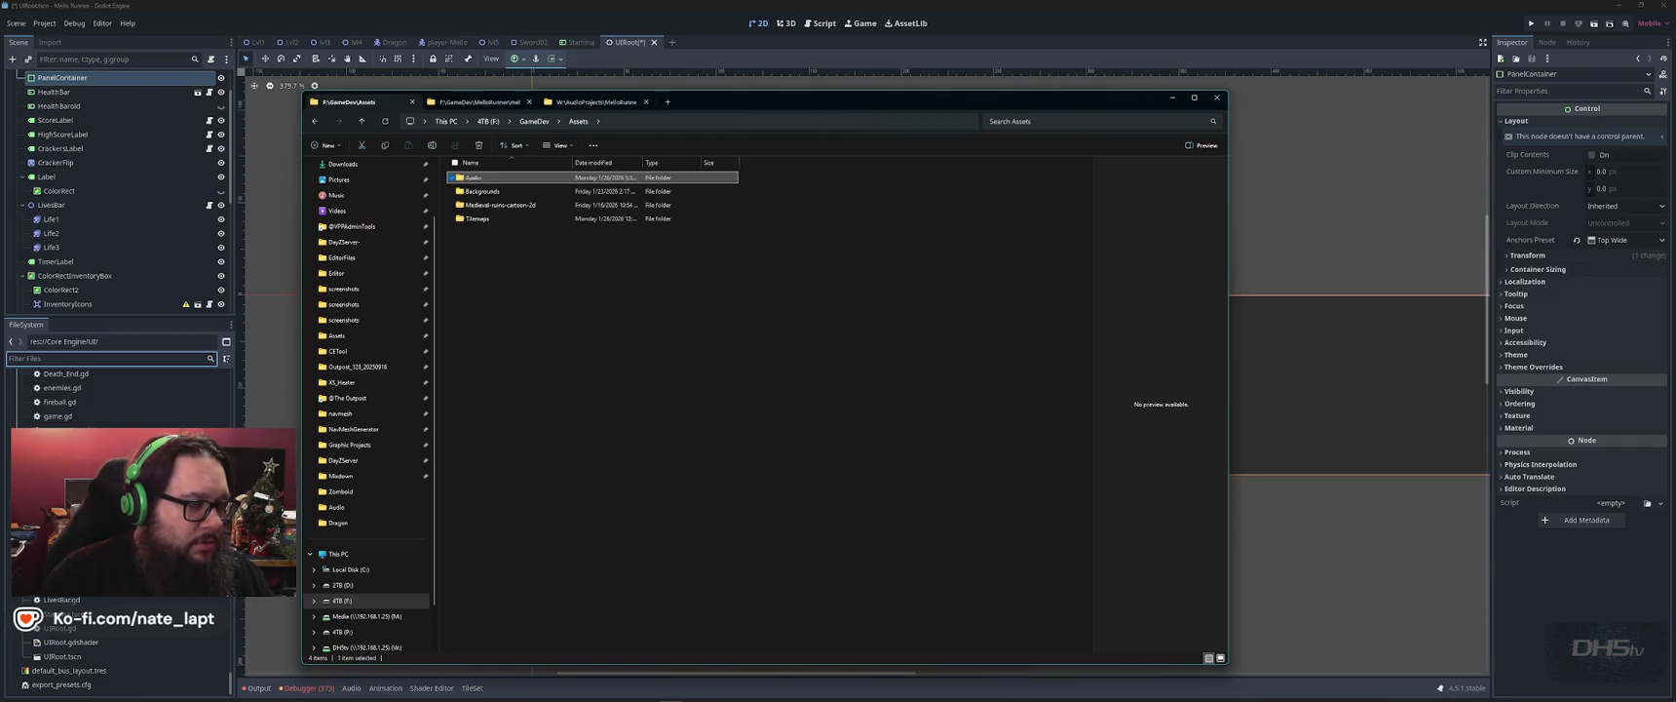
key("alt+Up")
key("a")
key("Return")
key("h")
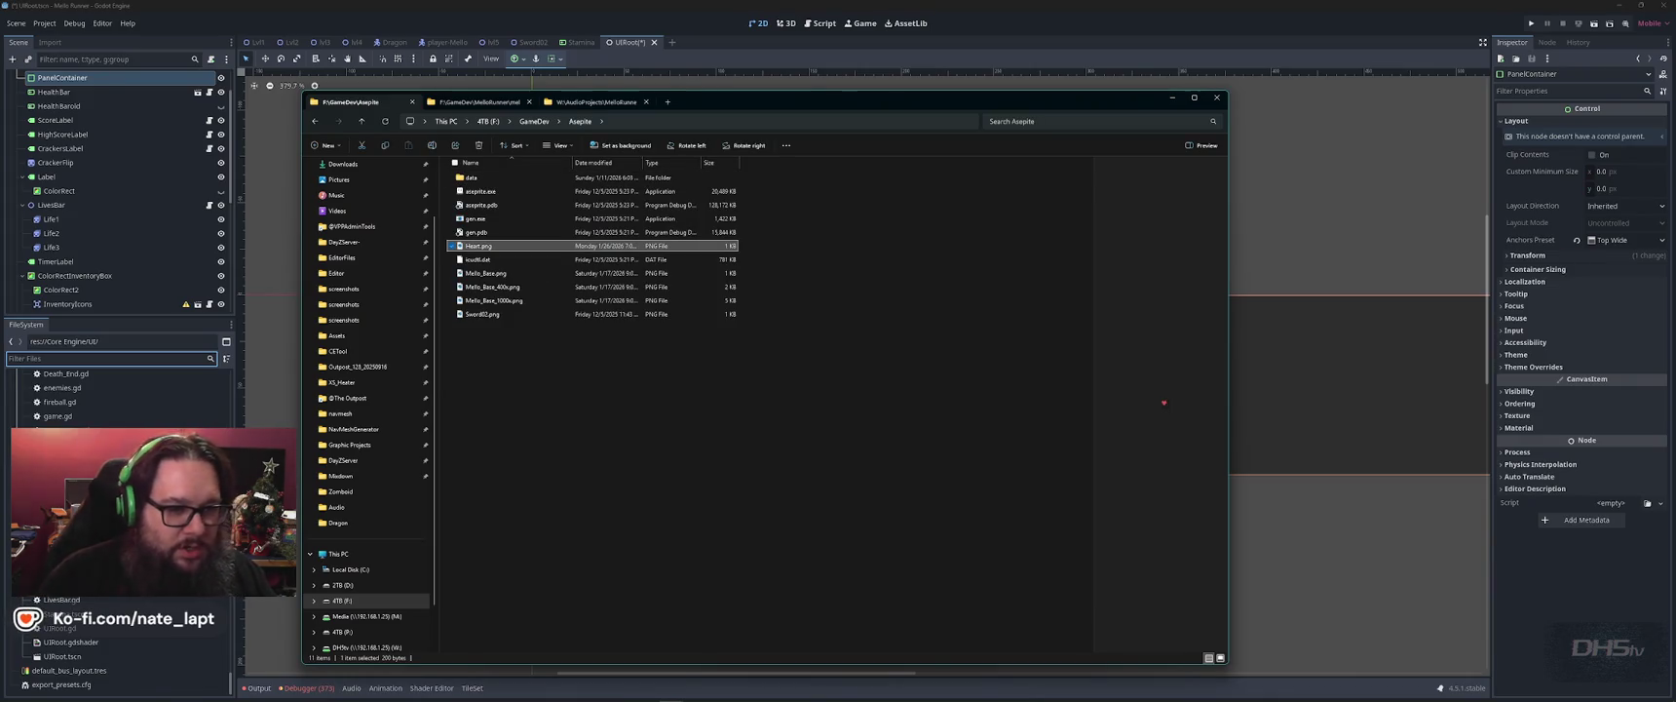
double_click(481, 247)
Drag Heart.png from Explorer into Godot's res://Core Engine/UI folder.
scroll(759, 366, "up", 5)
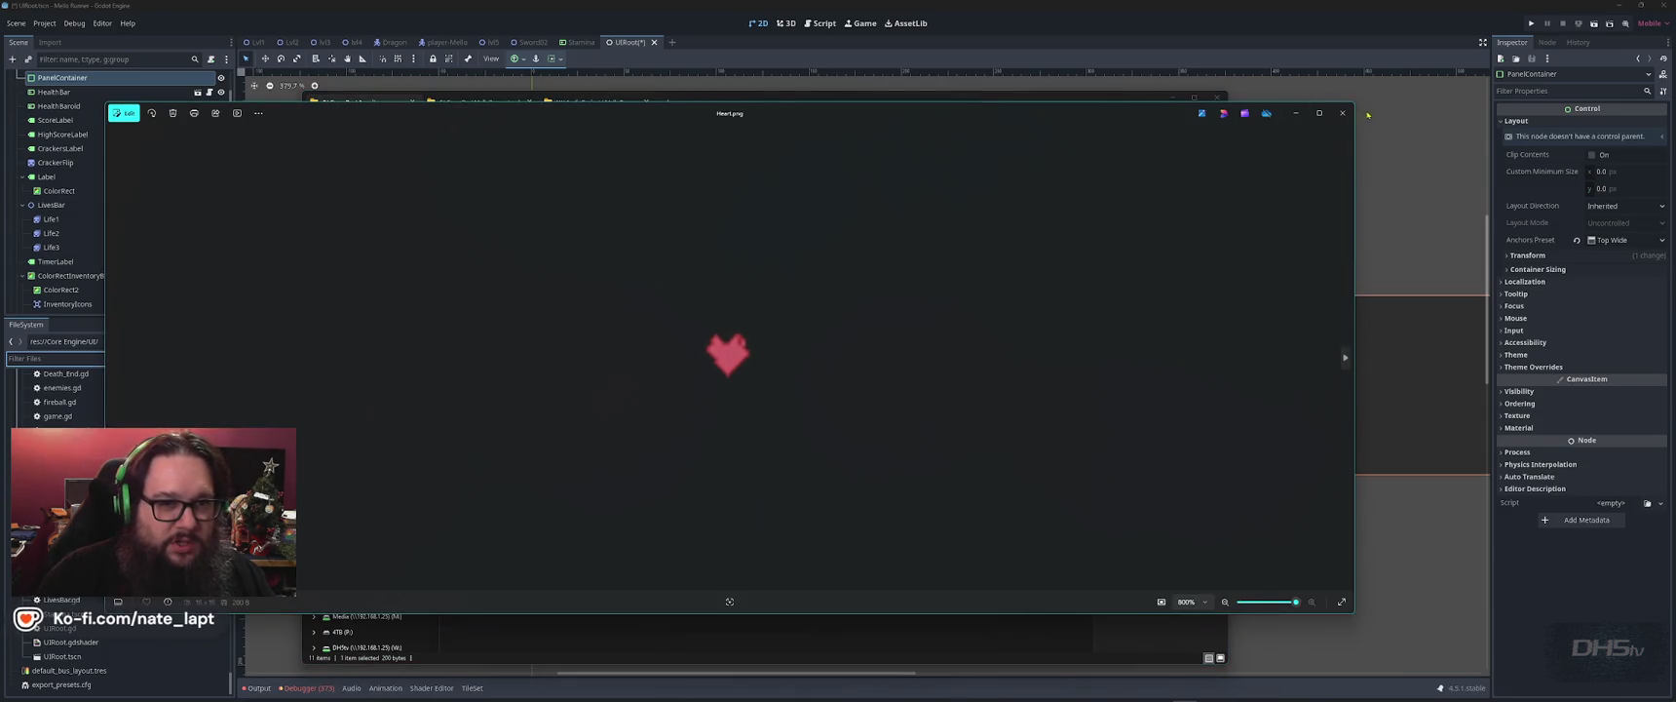
left_click(1342, 113)
left_click_drag(818, 111, 1069, 73)
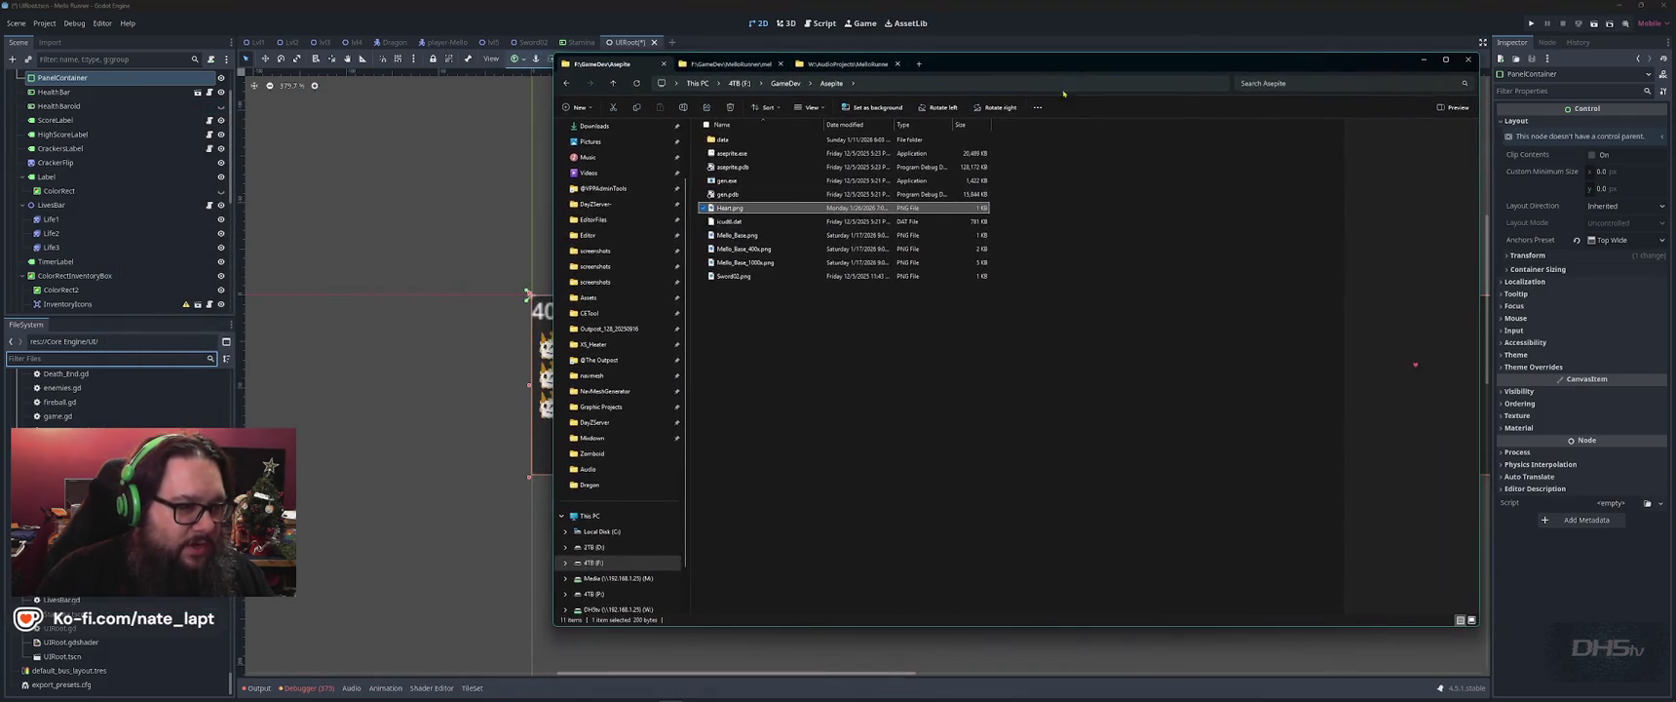
left_click(731, 65)
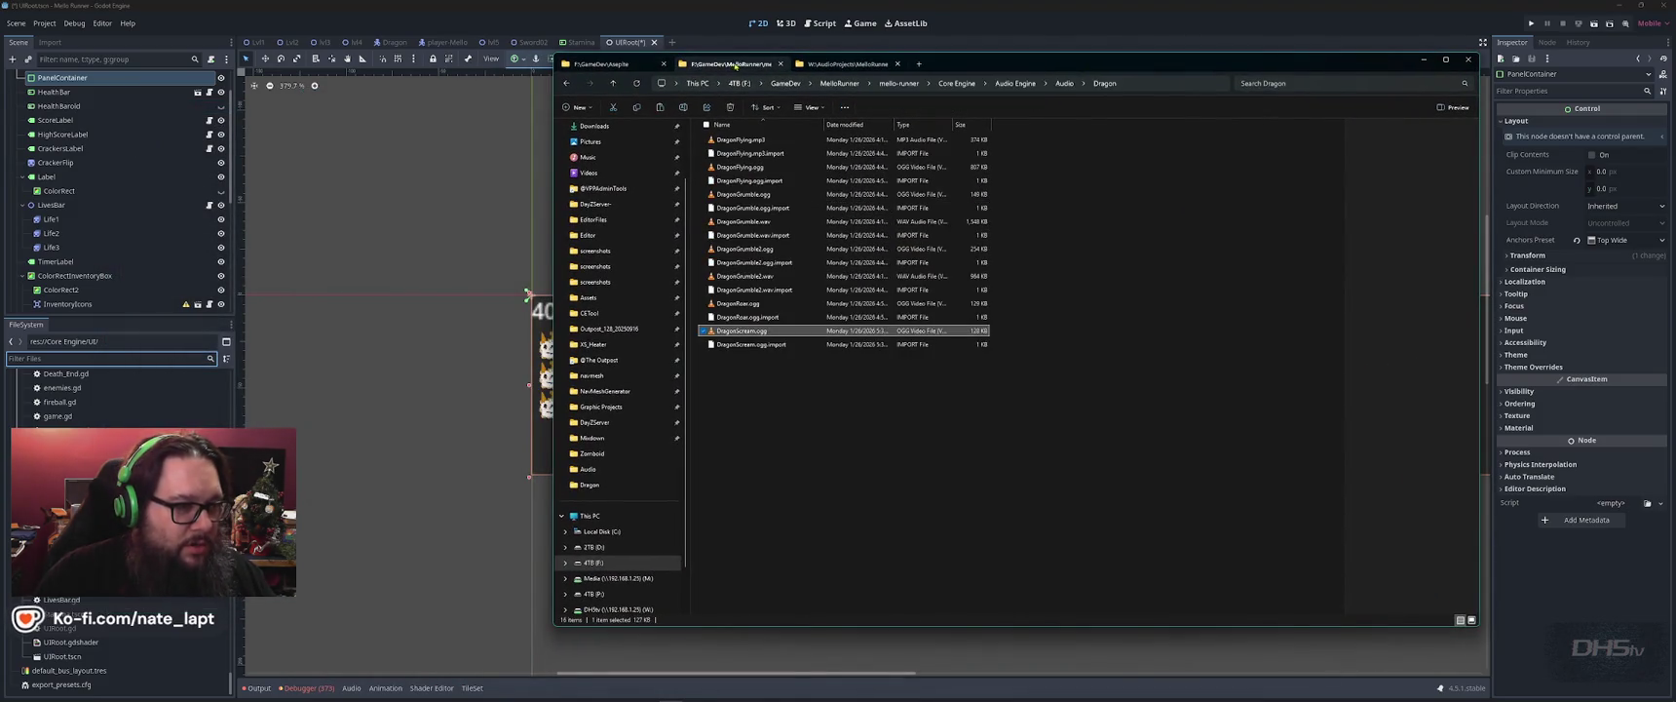
left_click(606, 64)
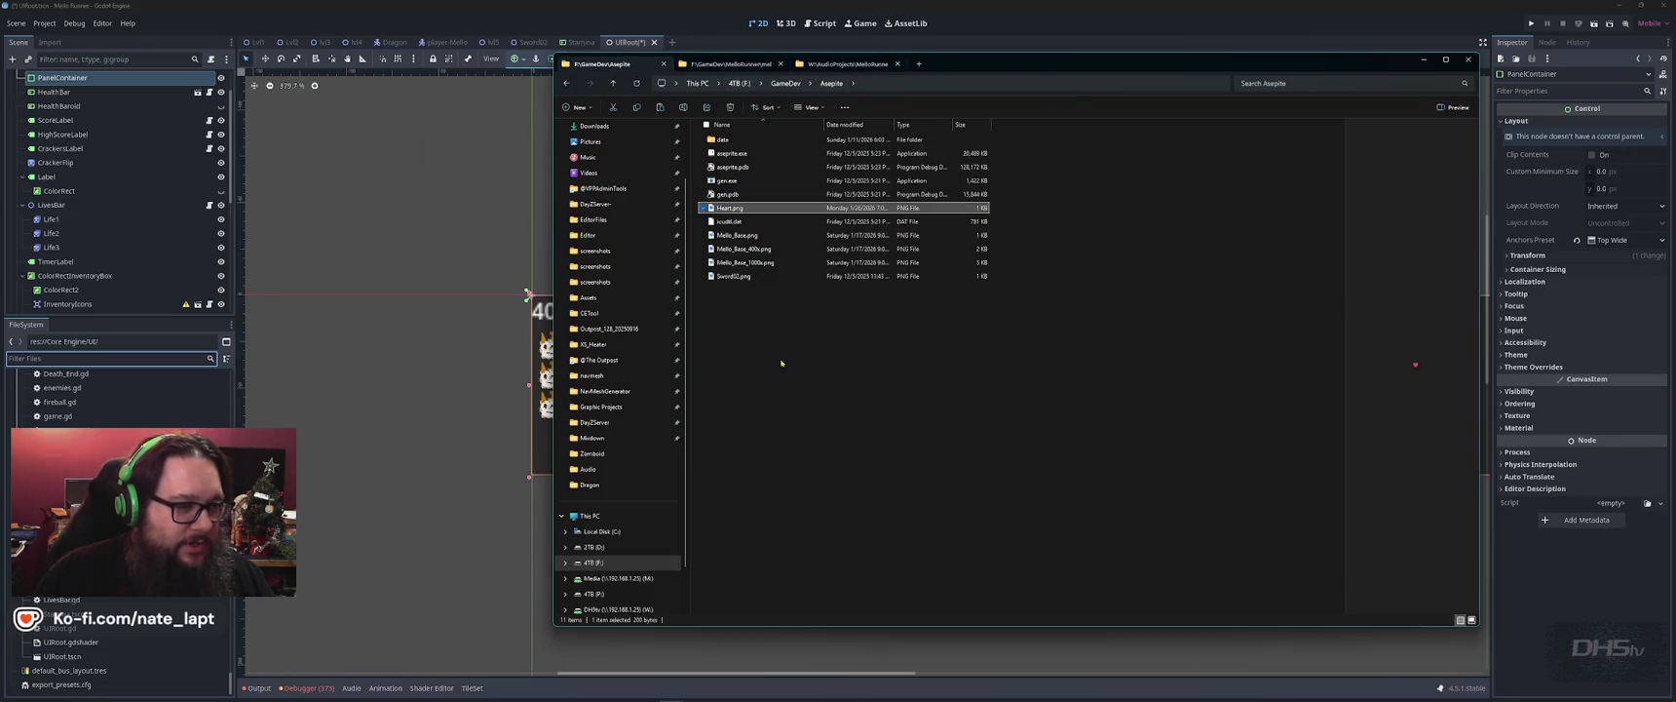
left_click_drag(565, 243, 127, 507)
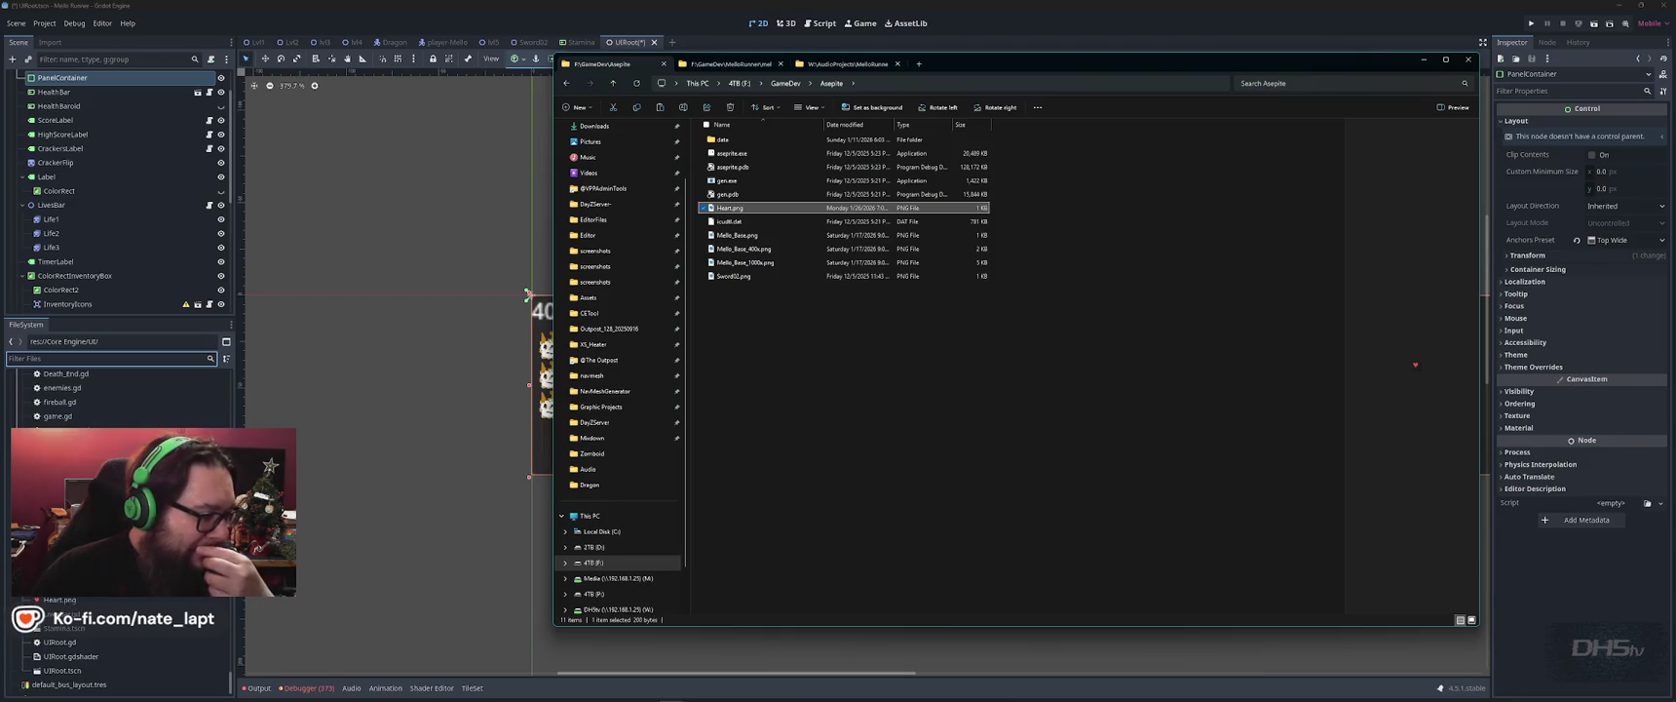
left_click(591, 23)
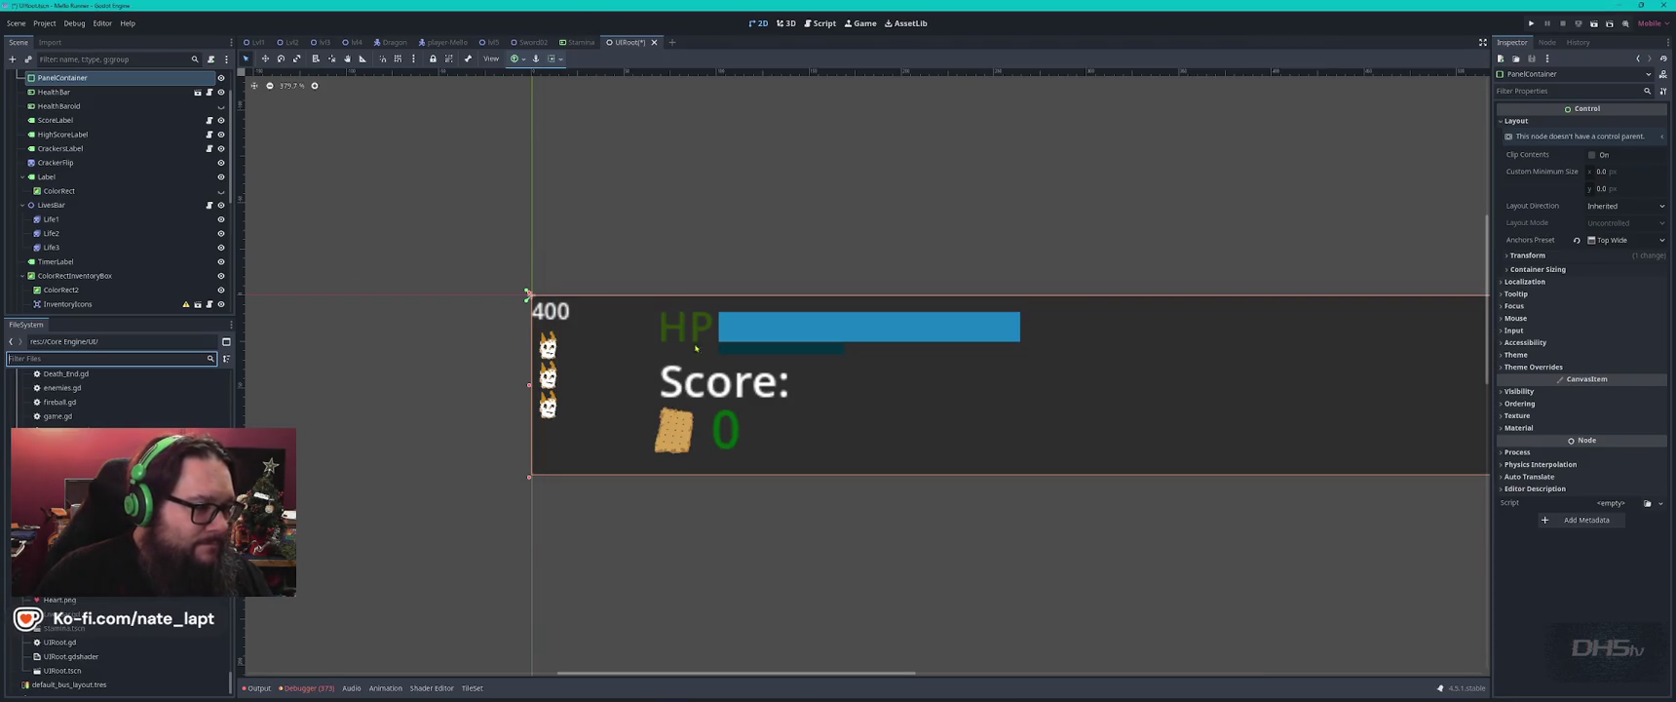
Drop Heart.png onto the HUD and delete the HP text label.
left_click_drag(59, 600, 680, 324)
left_click(697, 333)
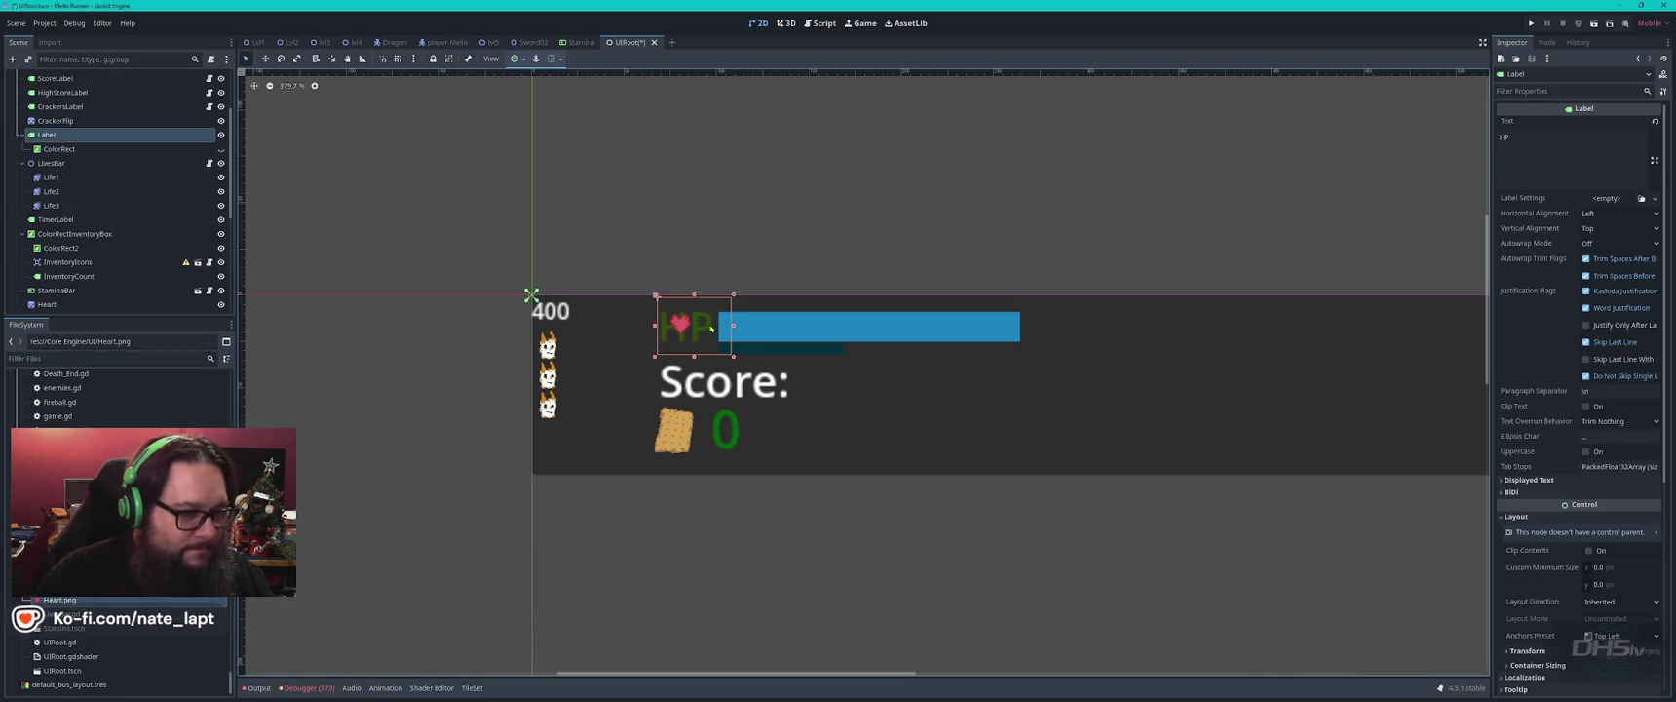
key("Delete")
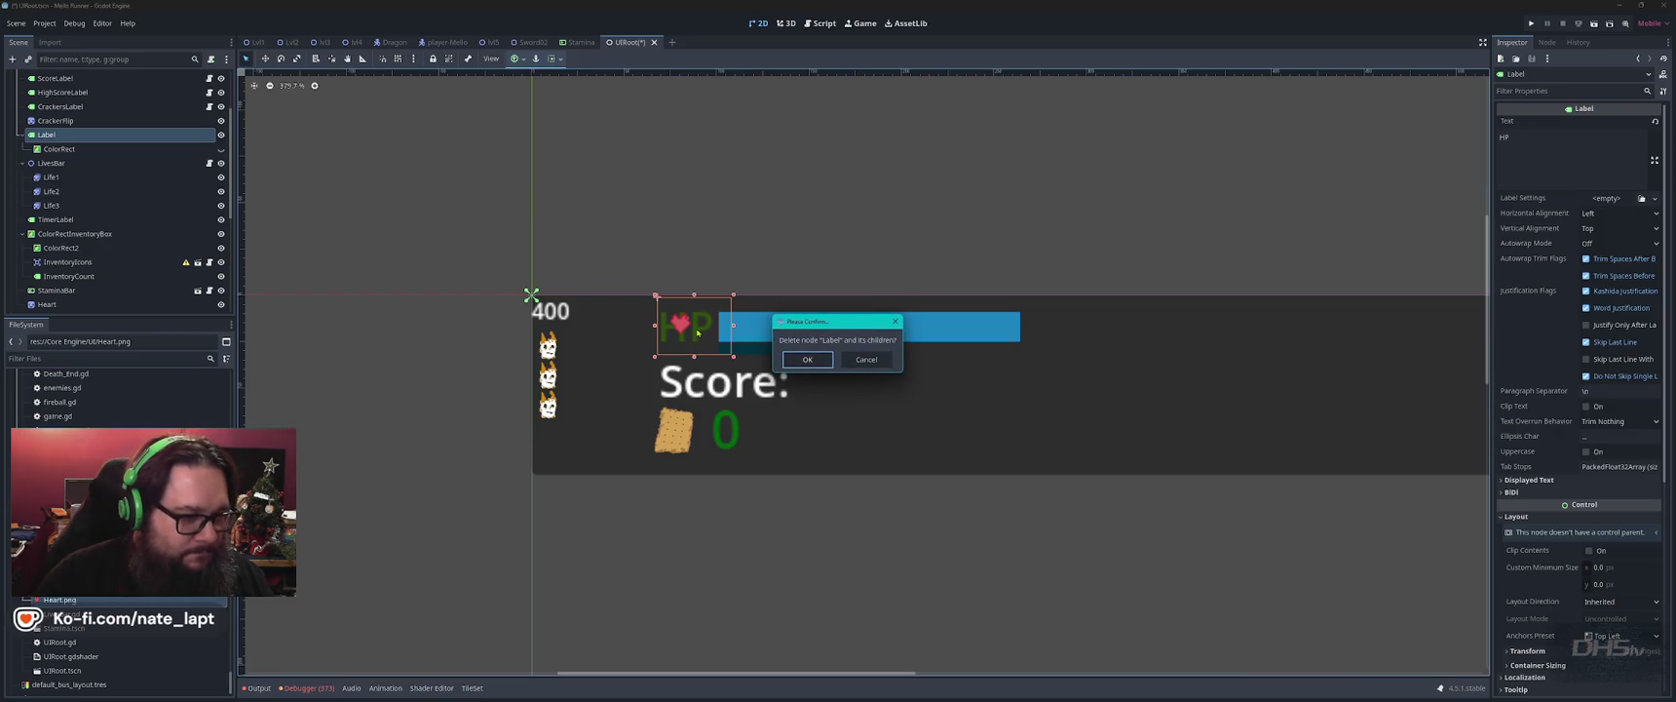
key("Return")
Enlarge the heart sprite to about 60 px and position it just left of the bar.
mouse_move(698, 343)
left_mouse_down()
mouse_move(727, 366)
mouse_move(694, 329)
left_mouse_up()
left_click(737, 309)
left_click(829, 297)
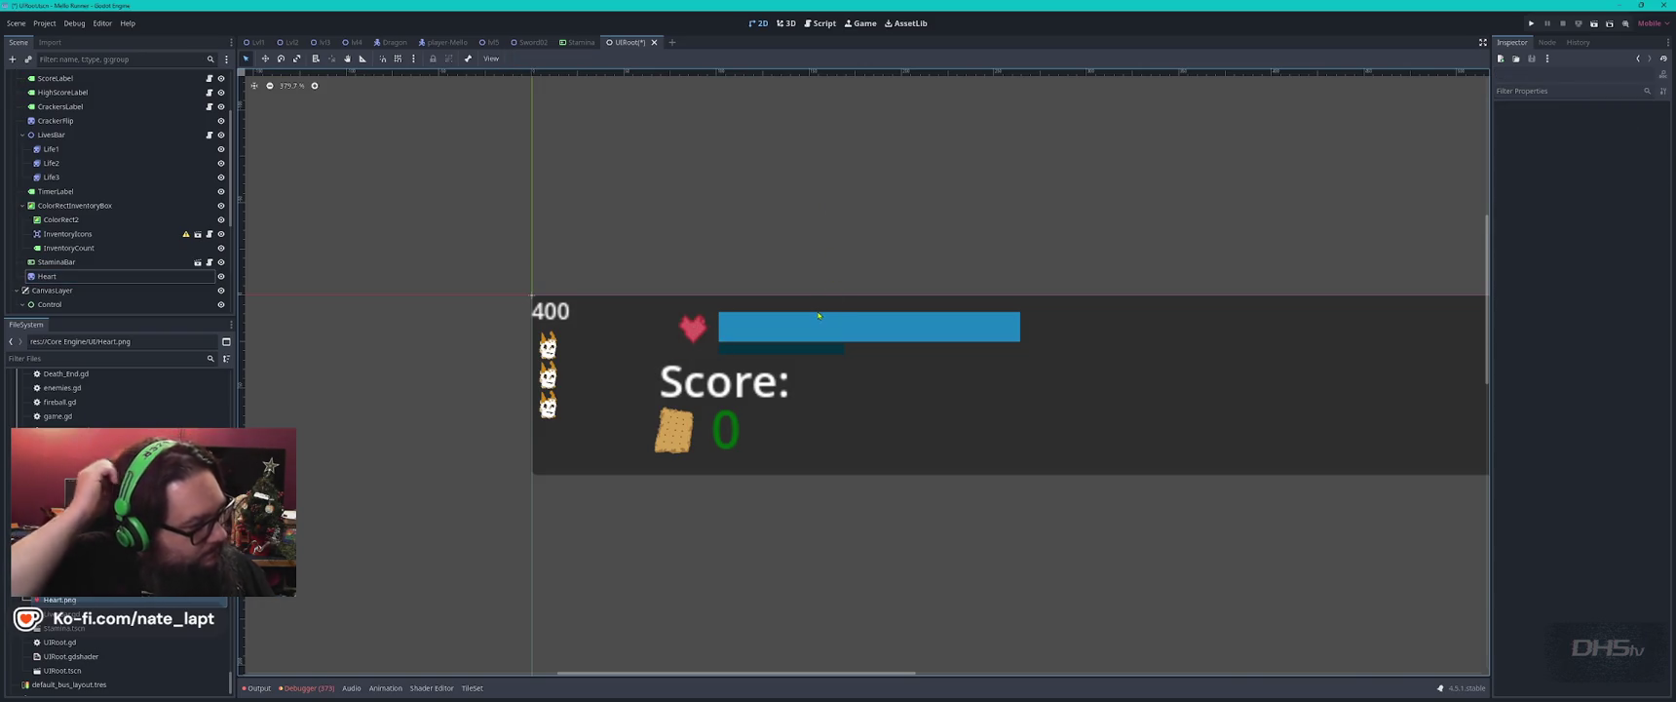
left_click_drag(698, 325, 685, 318)
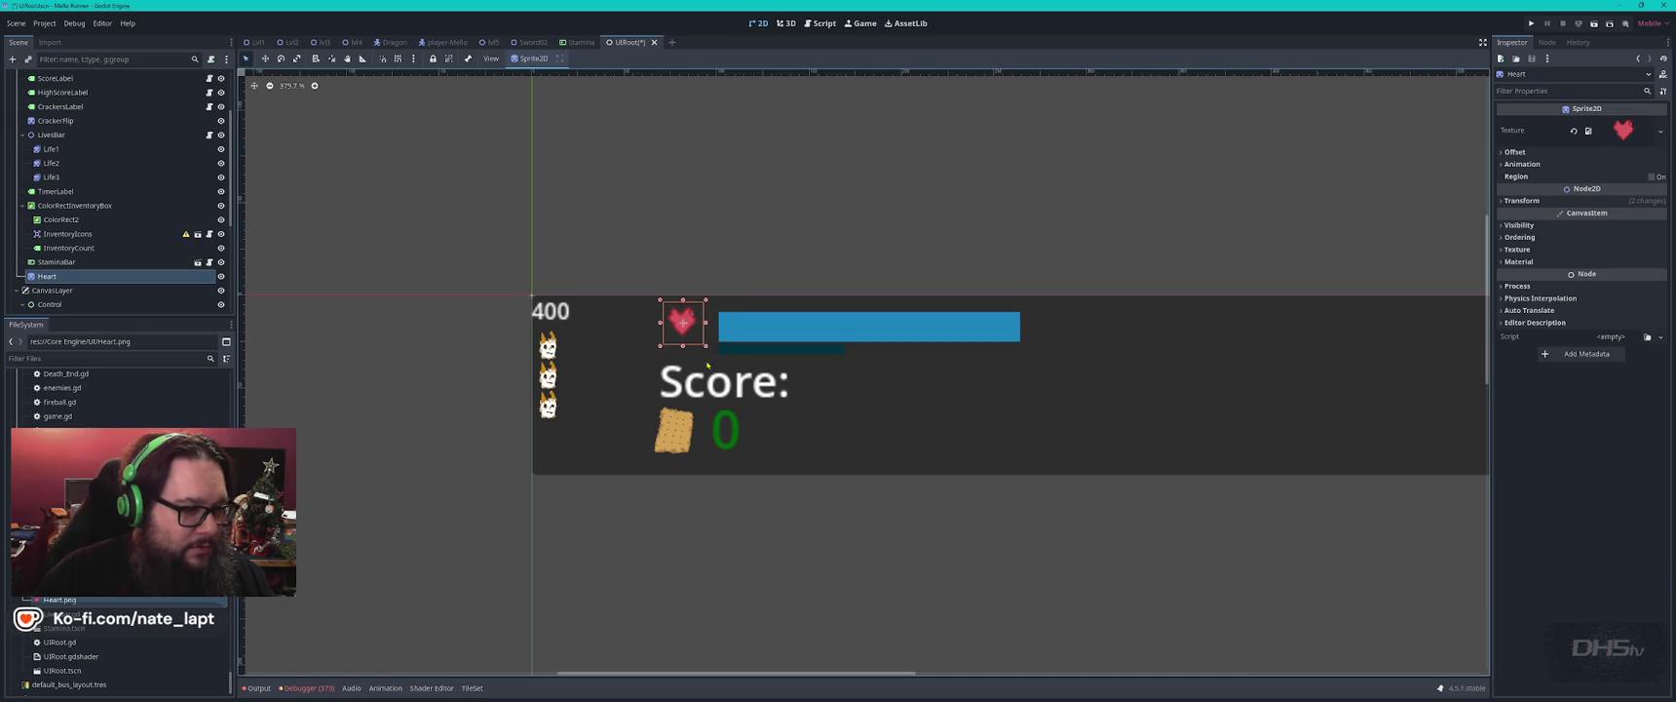
left_click(781, 270)
key("alt+Tab")
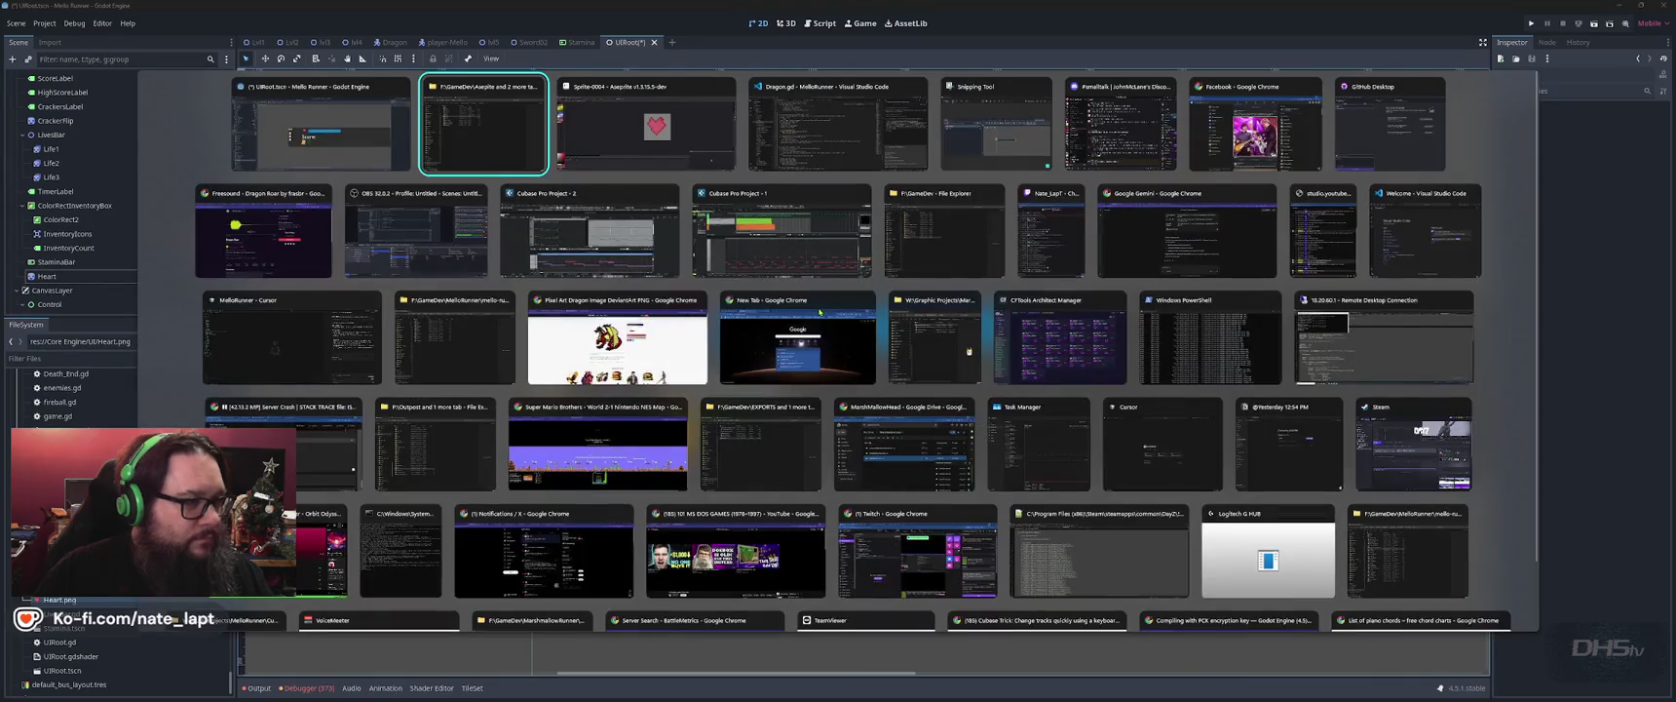
Open the stick-figure sprite and toggle Layer 1 and Layer 3, ending on the horizontal-sword pose.
key("alt+Tab")
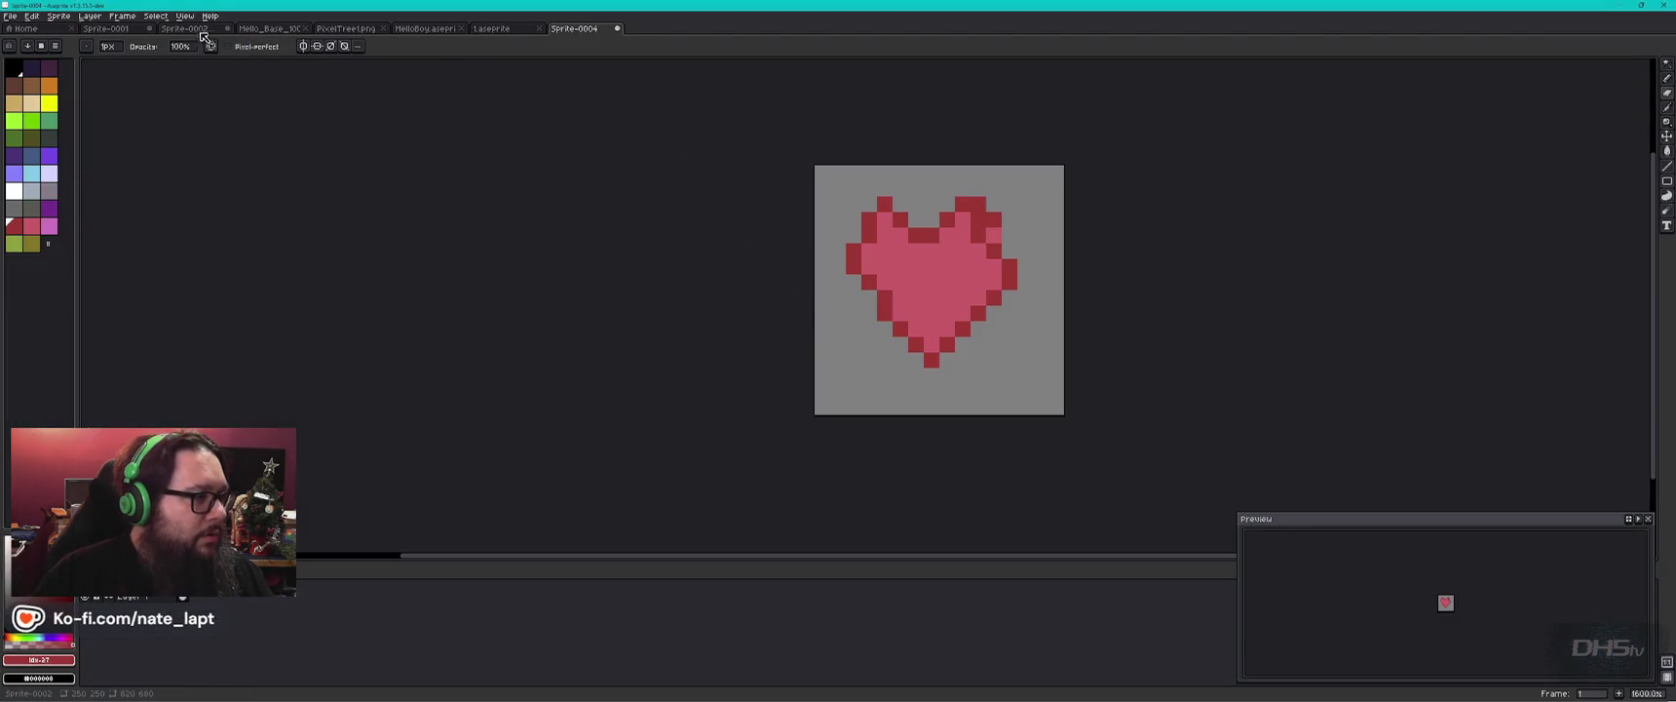
left_click(494, 29)
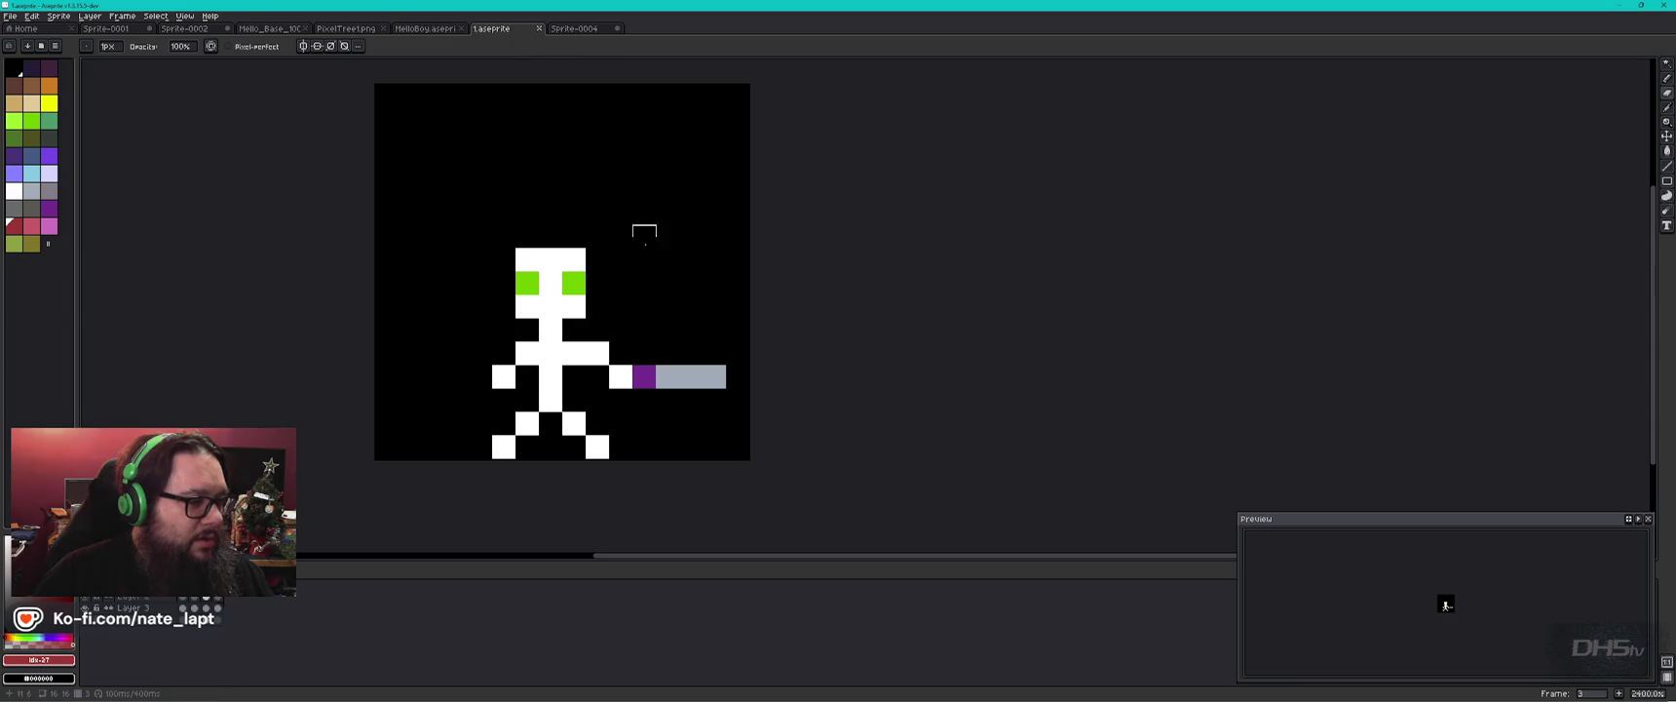
left_click(88, 609)
left_click(88, 626)
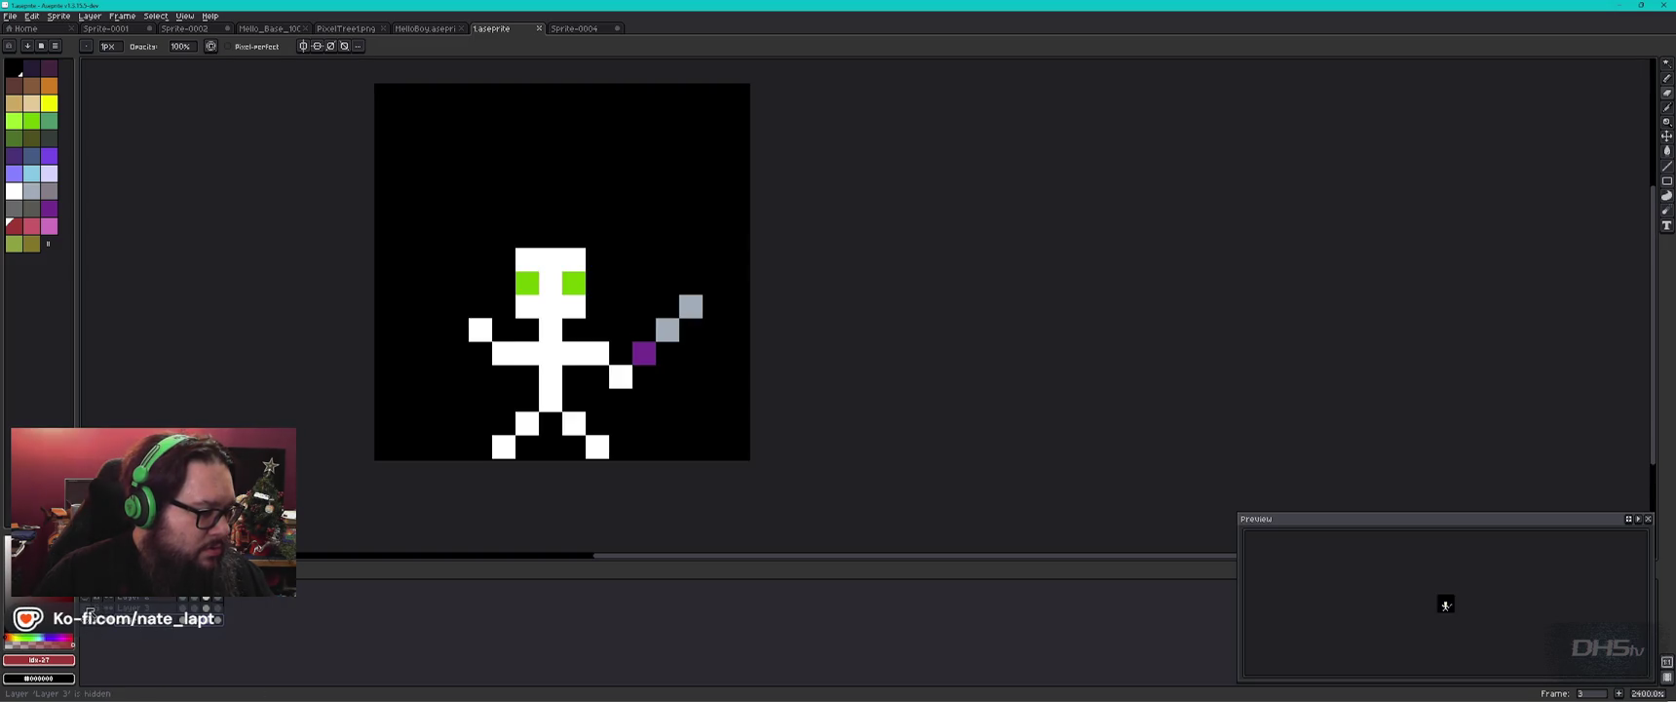
left_click(87, 626)
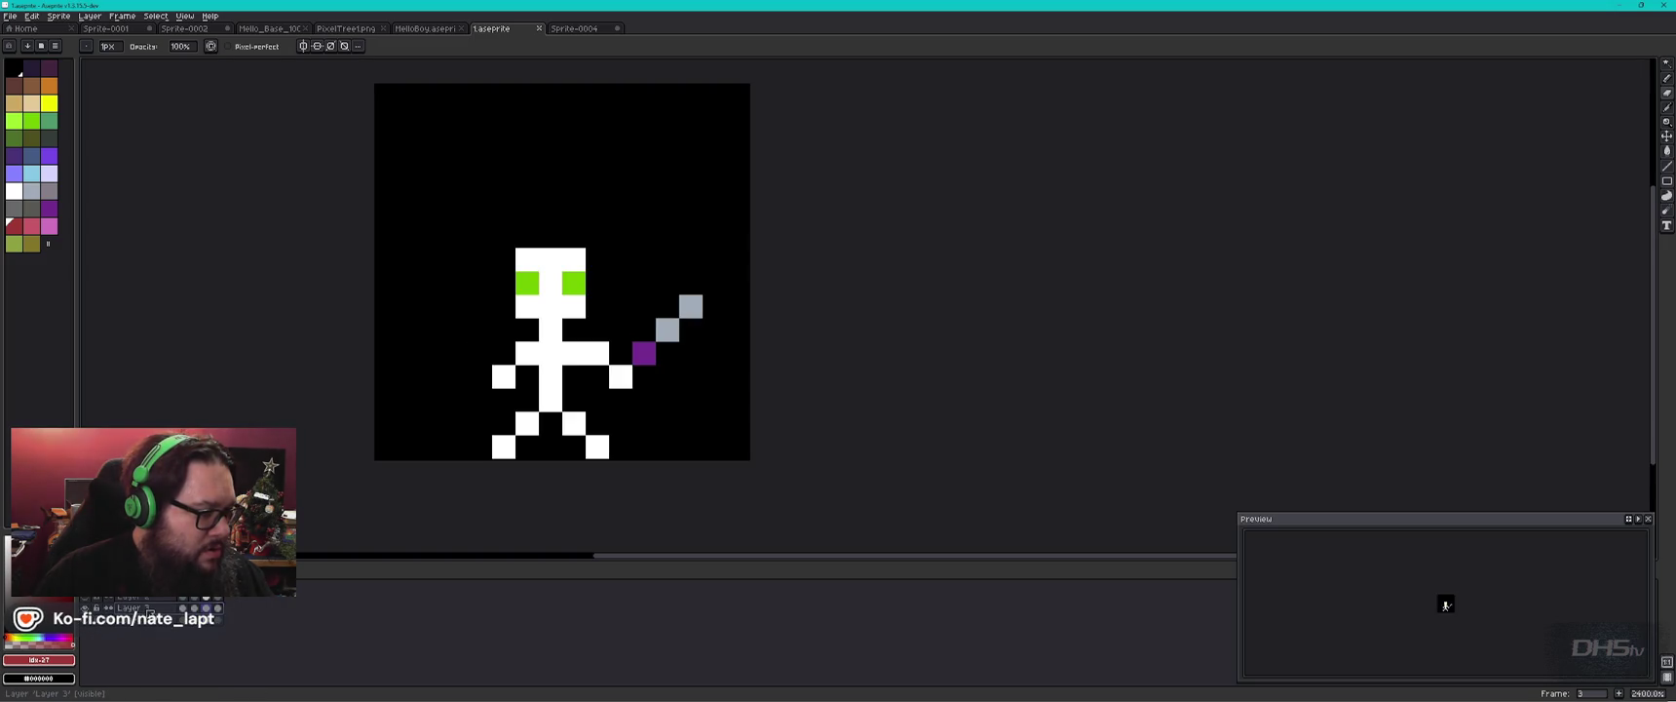
left_click(87, 609)
left_click(88, 609)
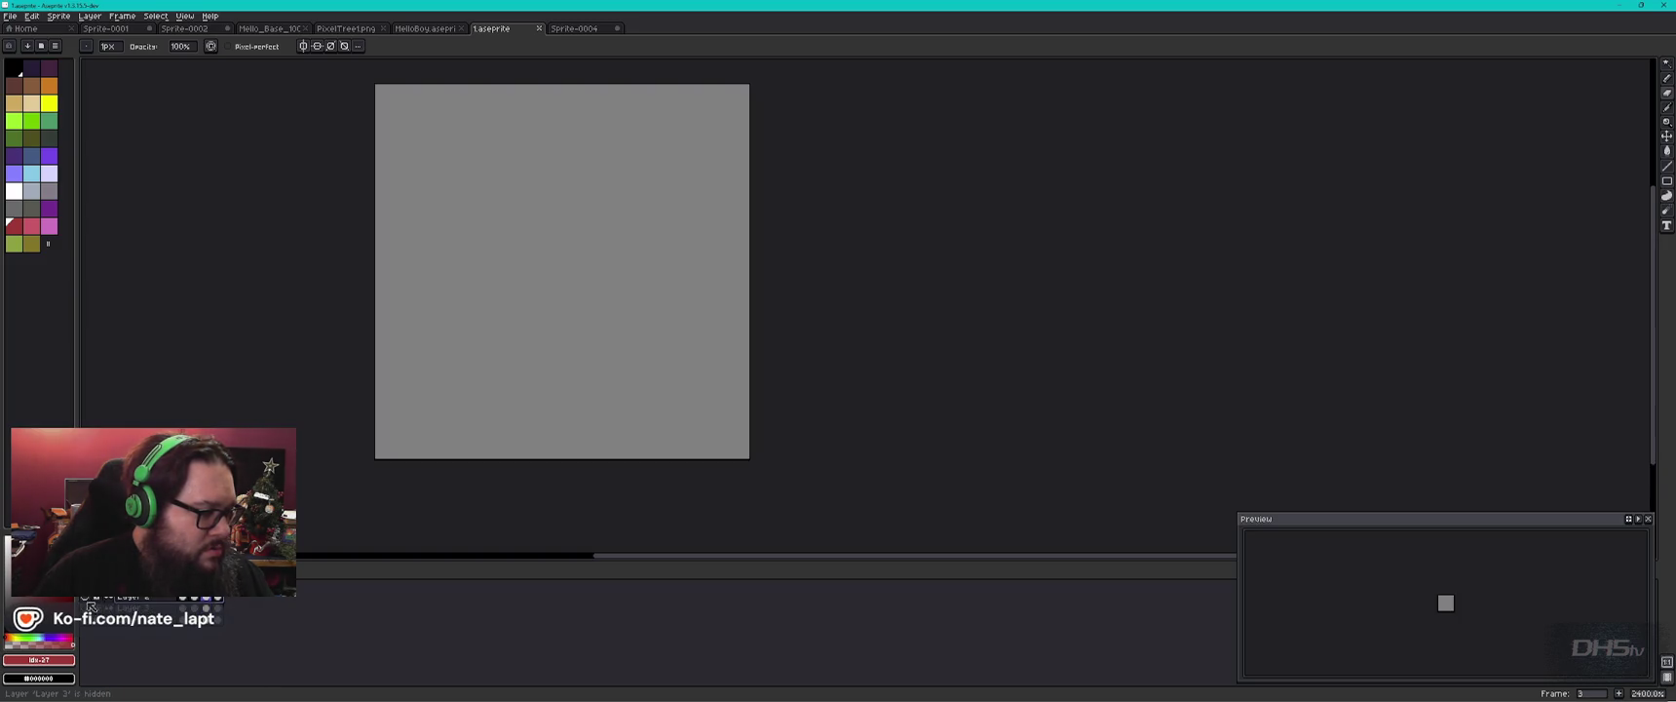
left_click(87, 627)
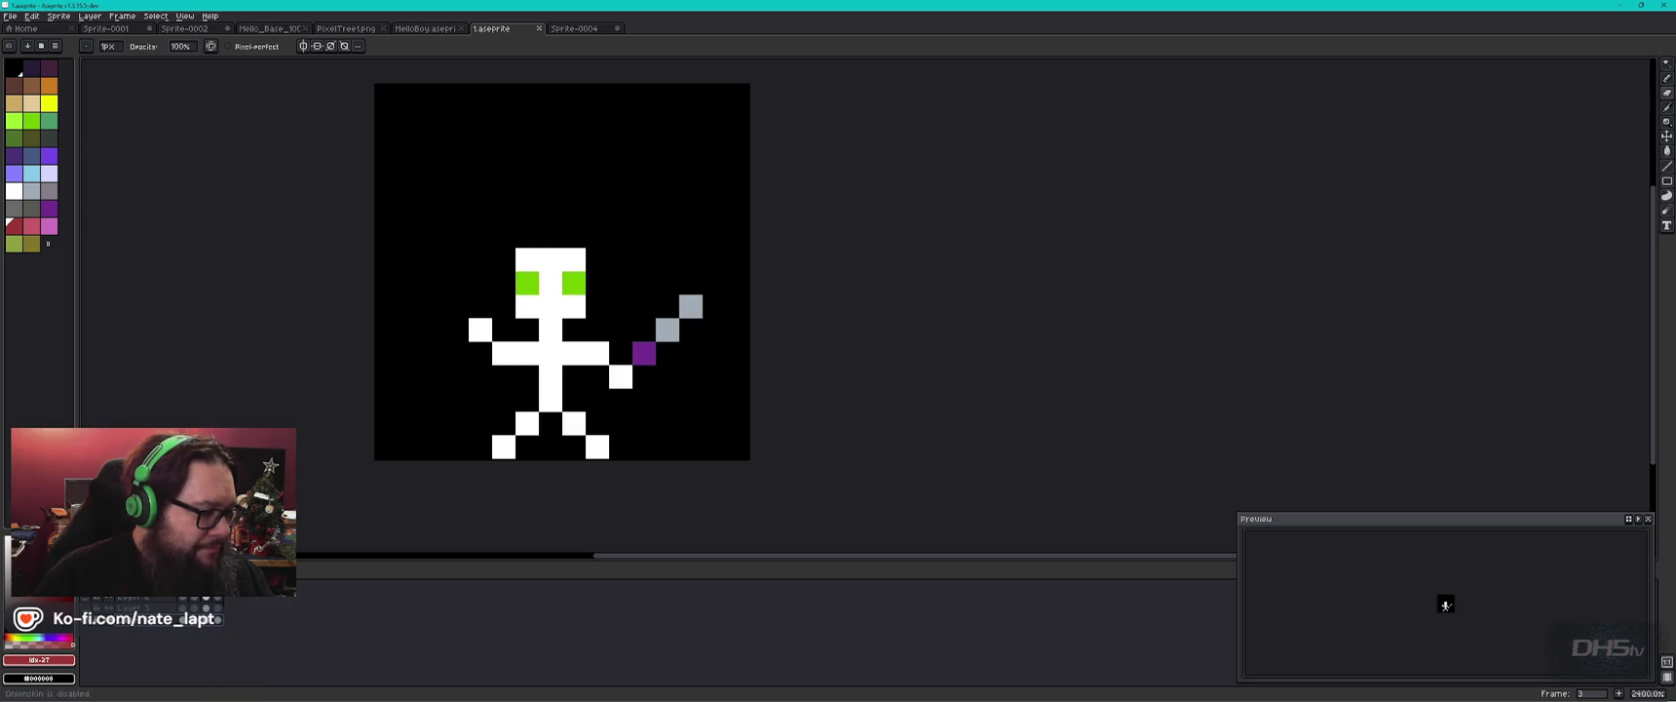
left_click(90, 621)
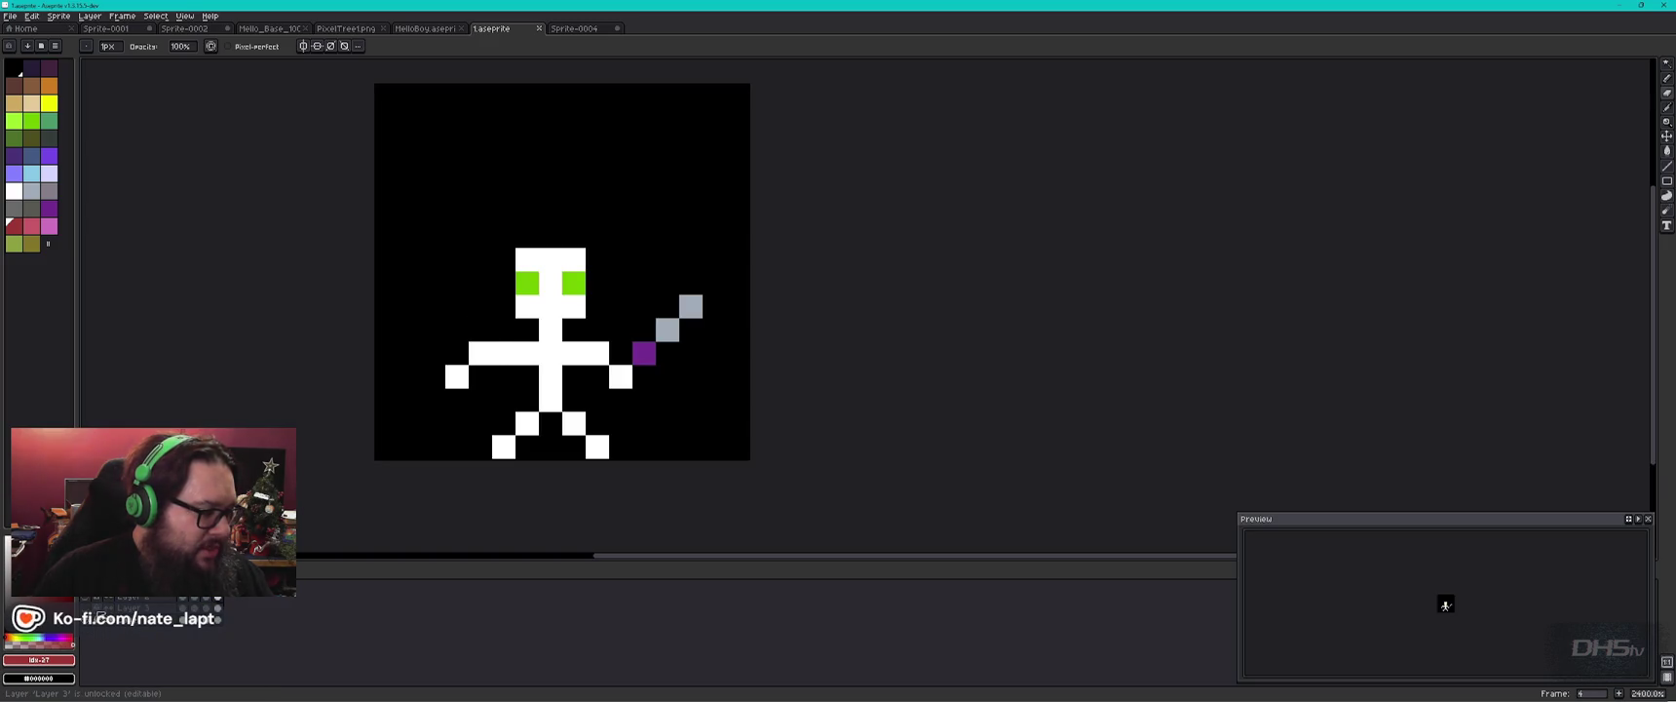
left_click(90, 621)
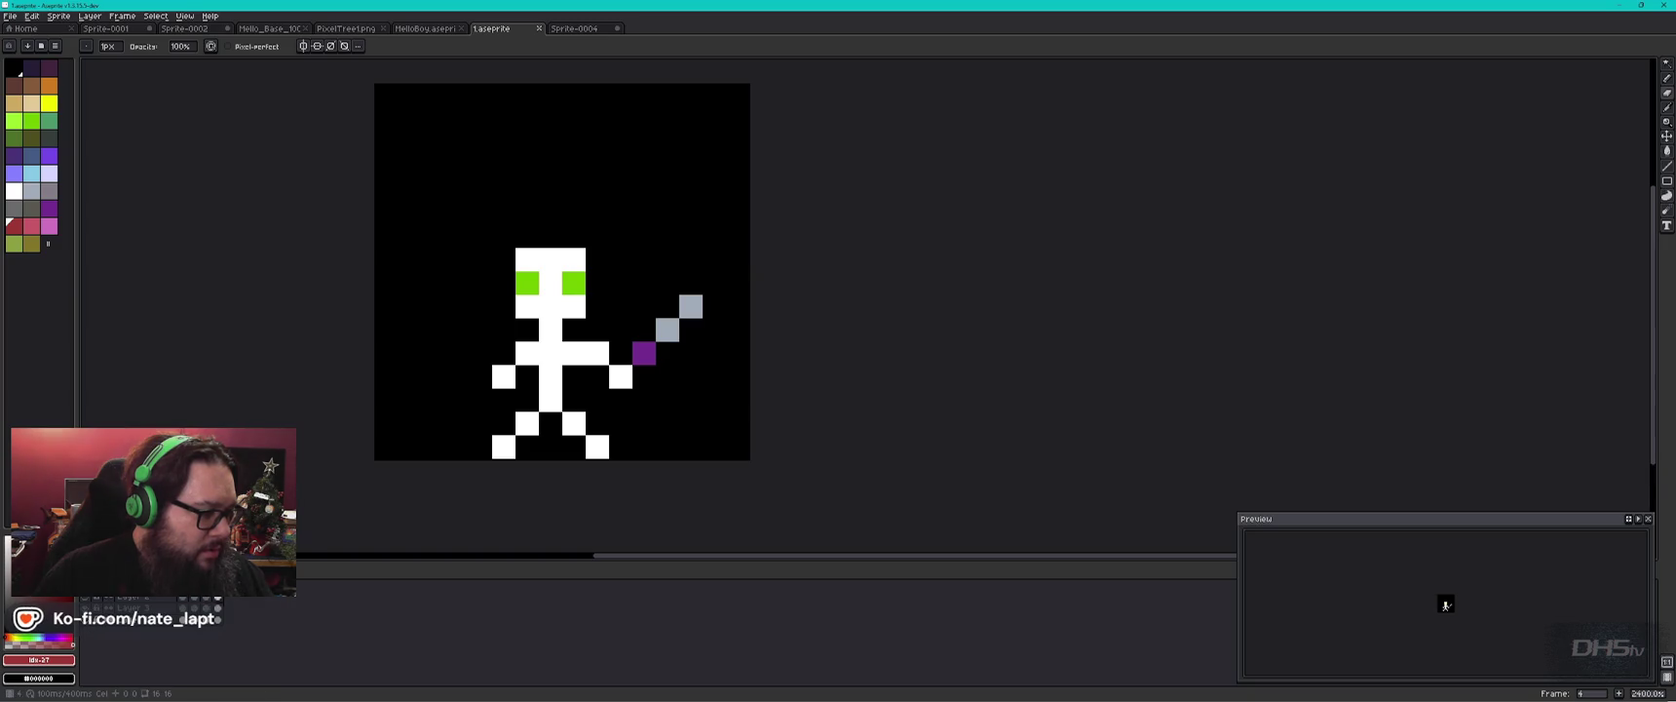
left_click(89, 618)
left_click(89, 602)
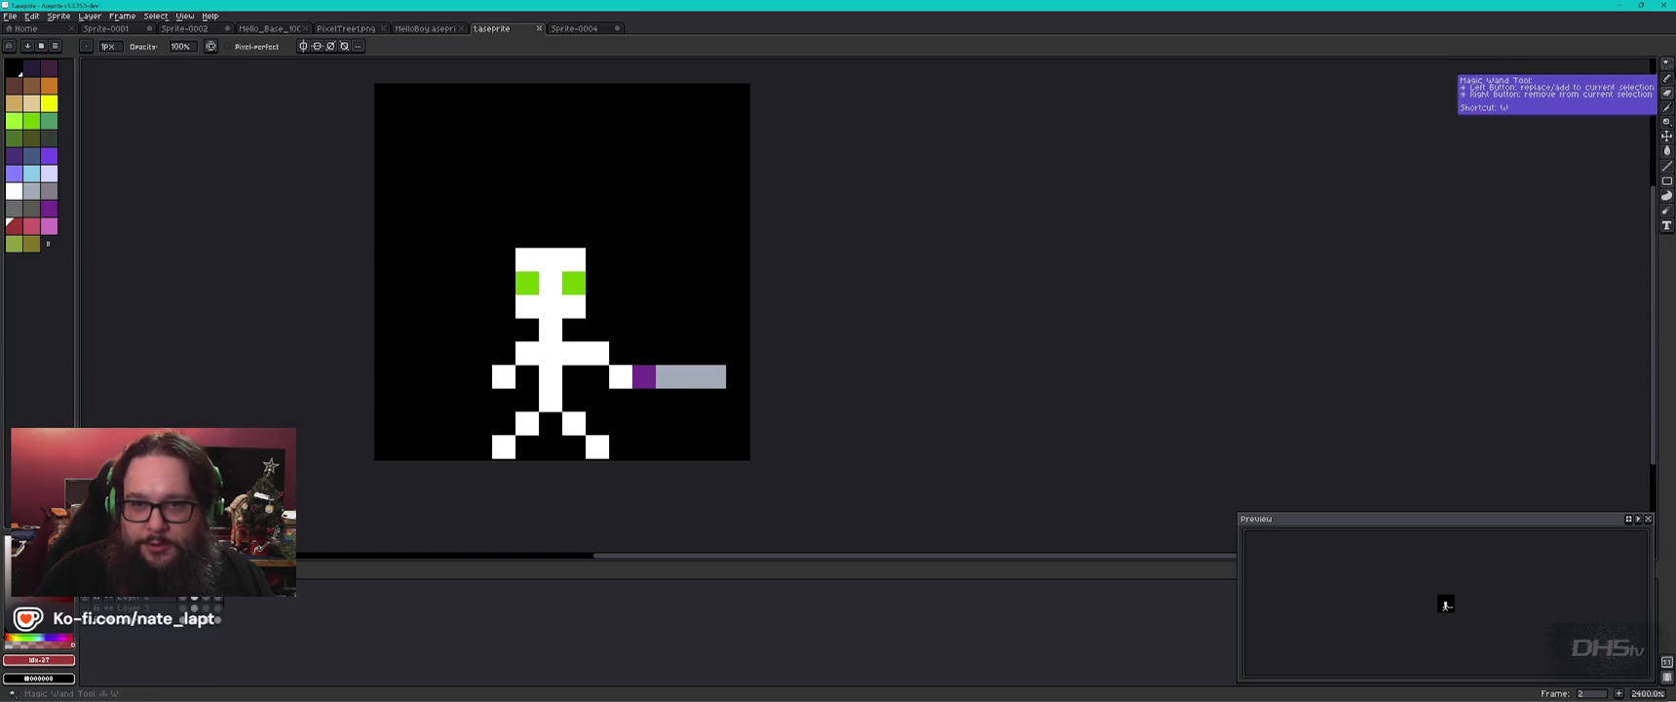
Pick the Rectangular Marquee Tool and attempt selections, undoing a stray paint stroke.
left_click(1666, 79)
left_click(1598, 65)
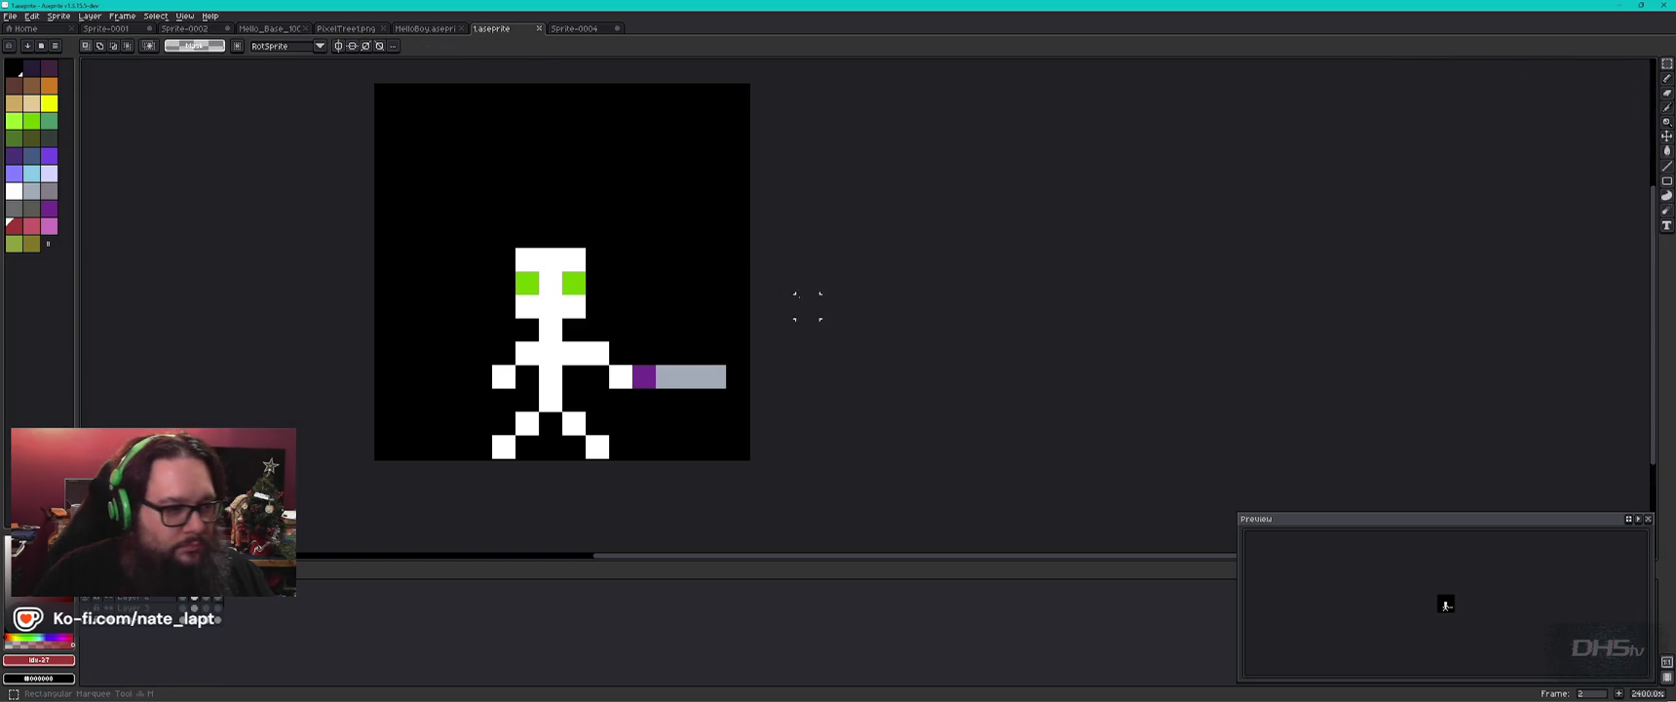
mouse_move(737, 447)
left_mouse_down()
mouse_move(472, 258)
mouse_move(376, 224)
left_mouse_up()
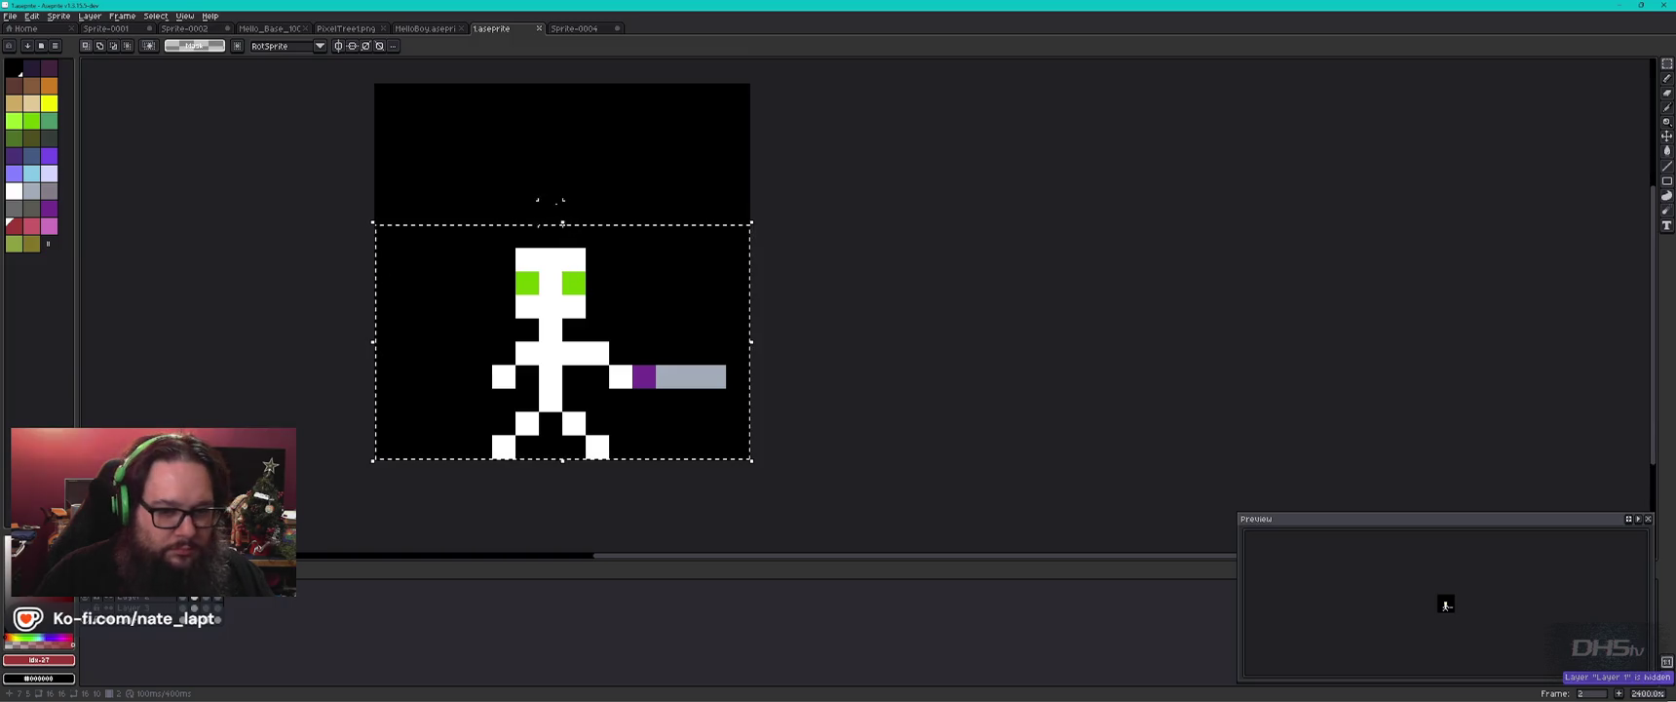
left_click_drag(574, 329, 575, 259)
key("ctrl+z")
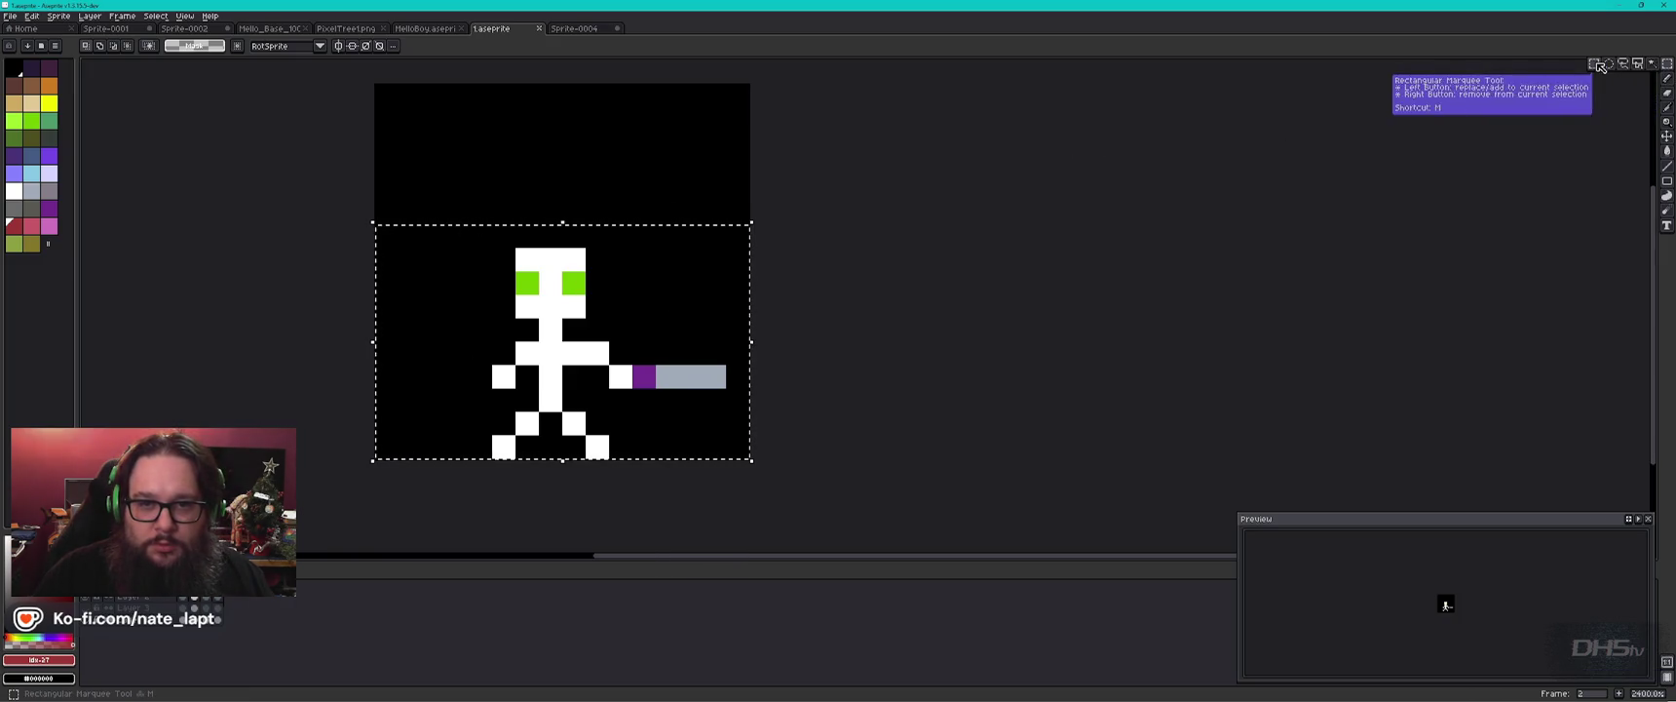
left_click(548, 296)
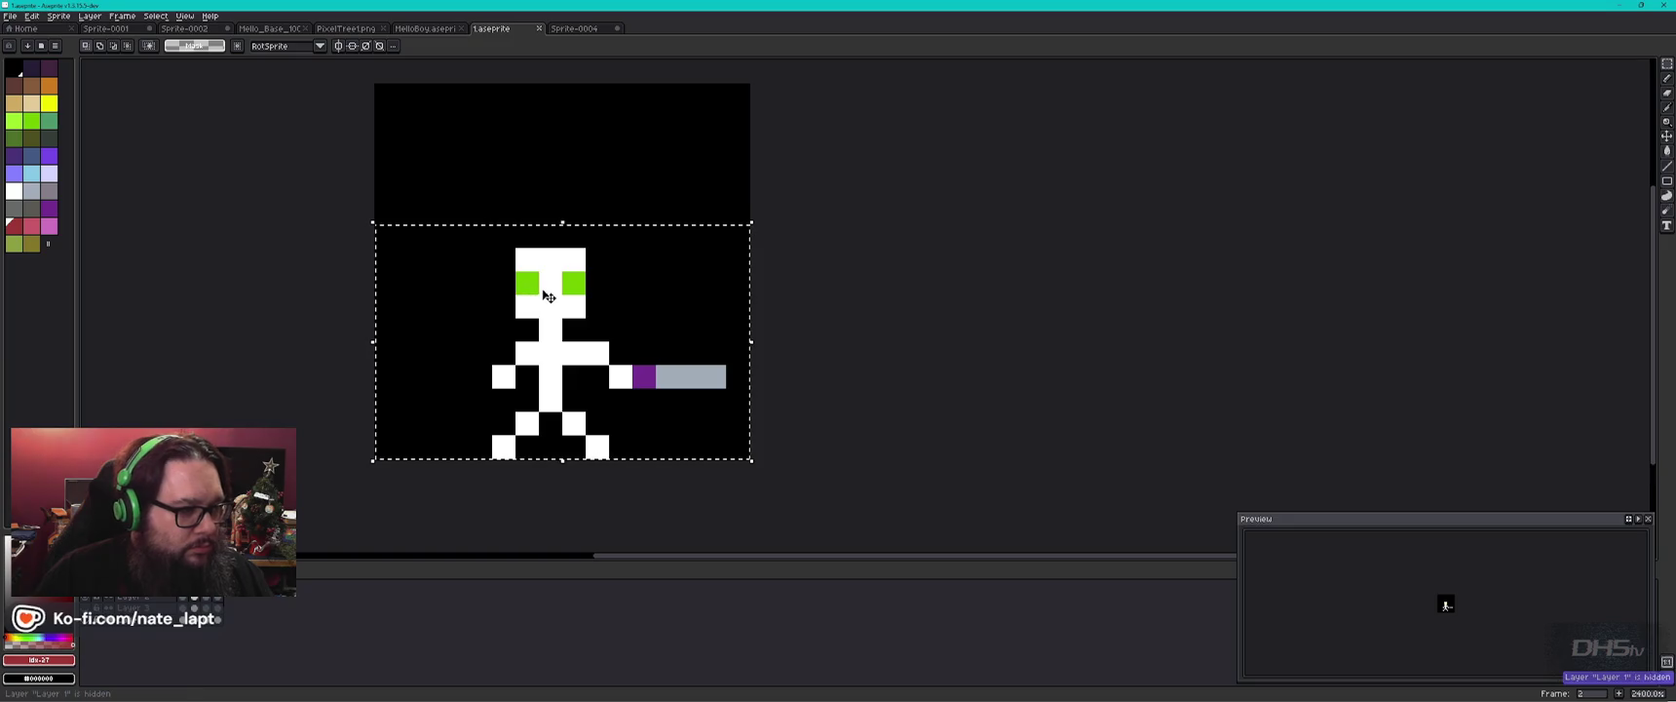
left_click_drag(539, 154, 588, 250)
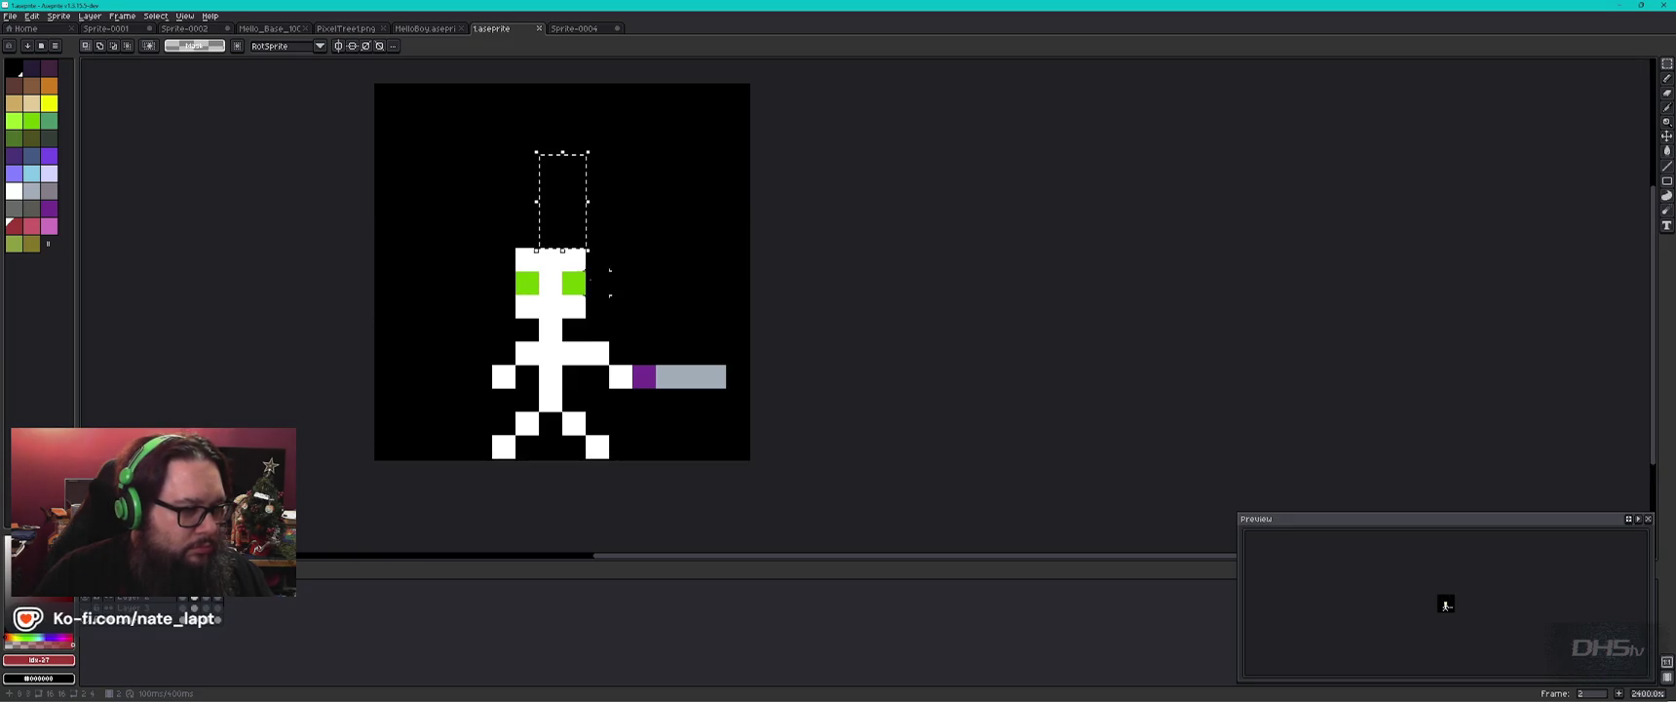
key("ctrl+z")
key("ctrl+d")
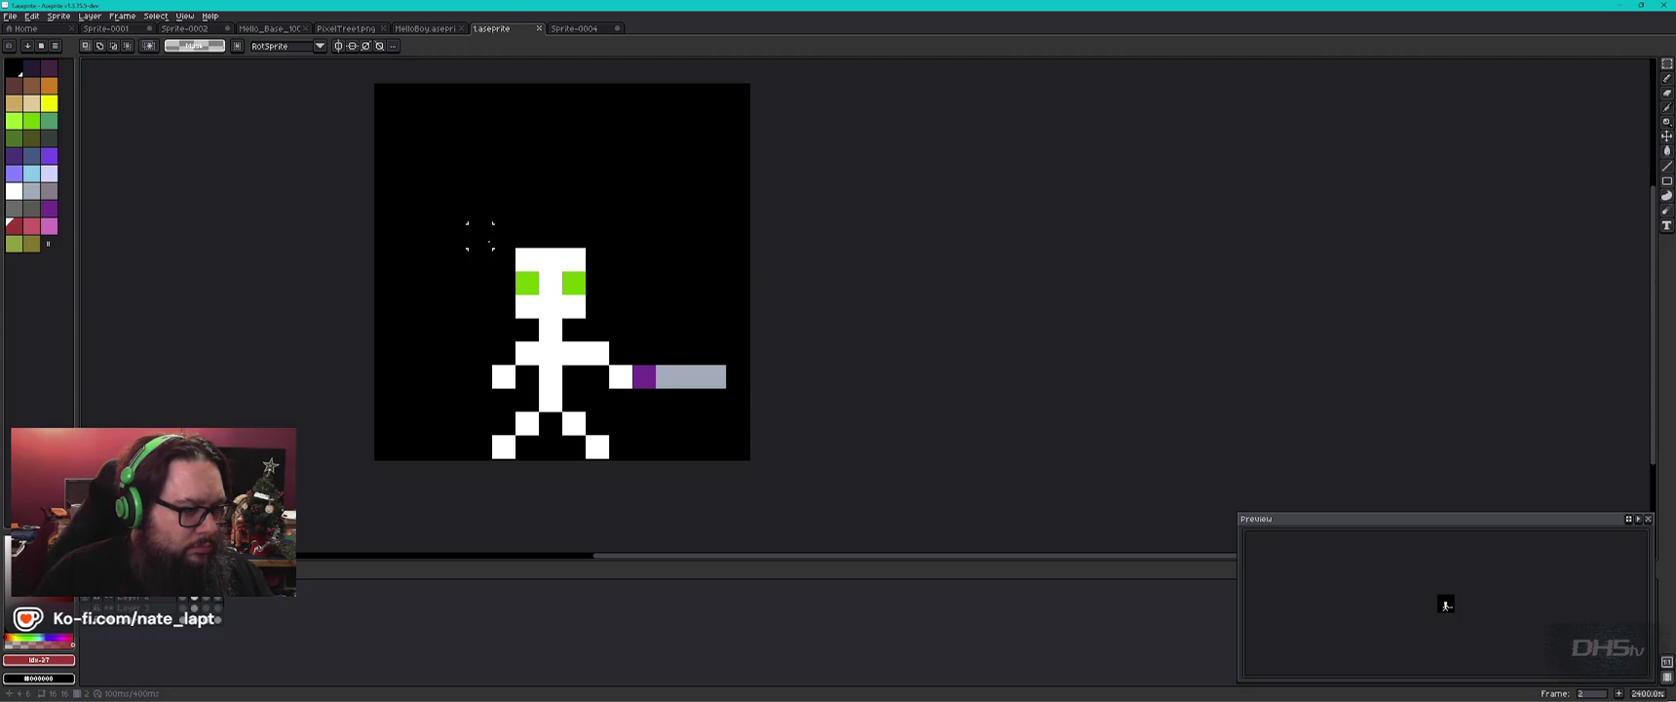
Select the figure and sword, move them up one pixel, and commit.
left_click_drag(714, 446, 421, 224)
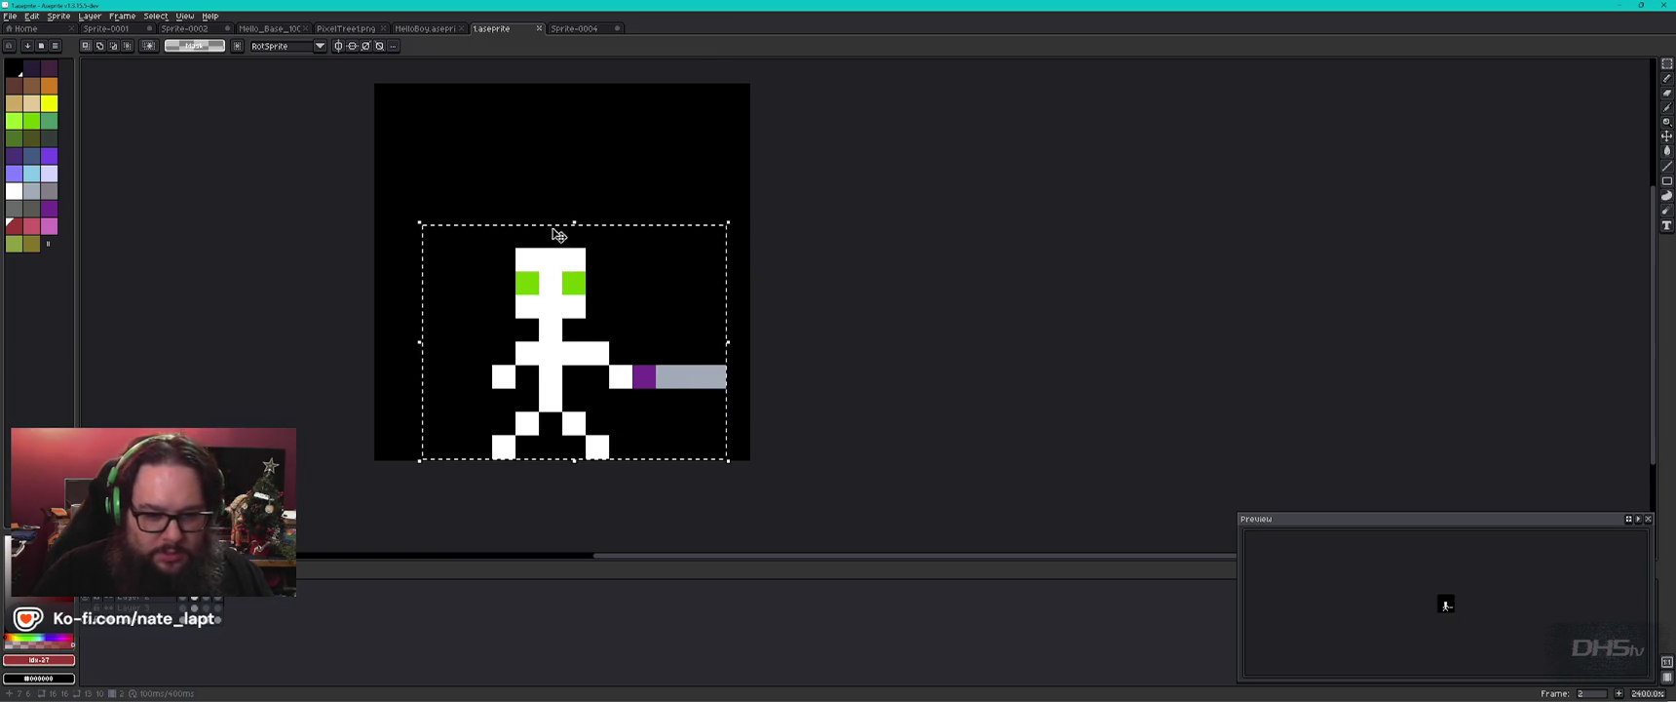
left_click(565, 252)
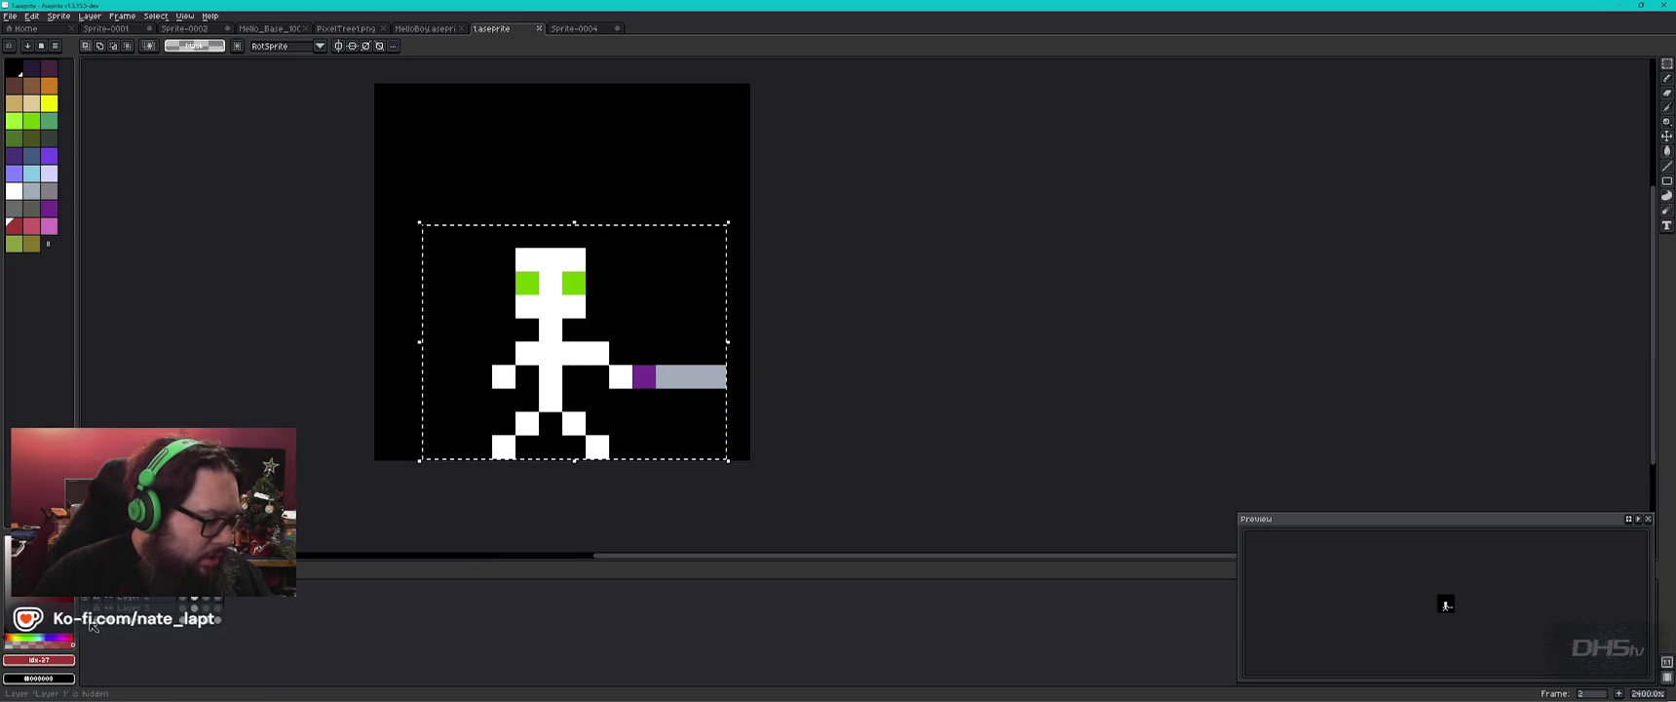
left_click_drag(597, 368, 583, 284)
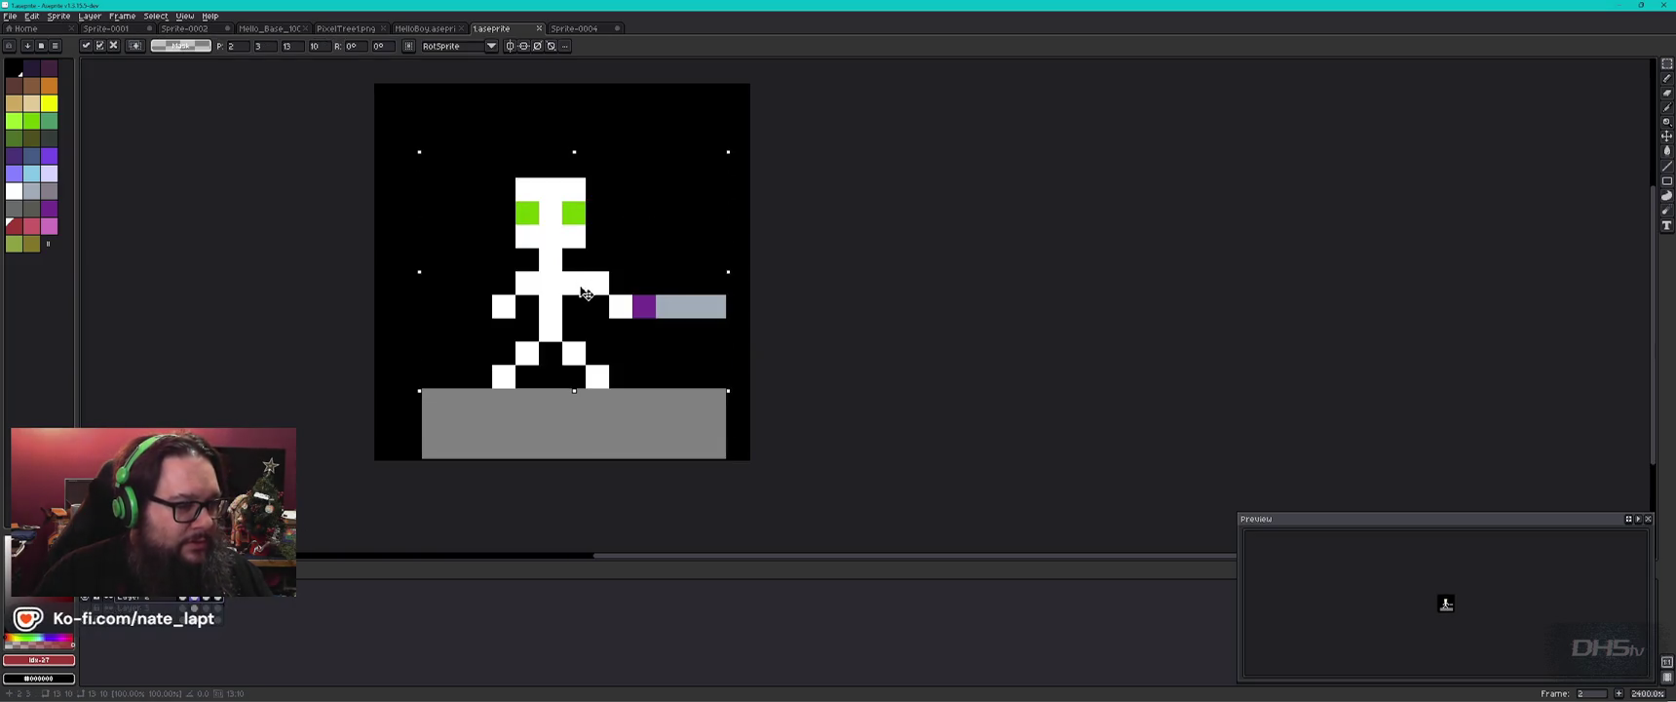
left_click(456, 469)
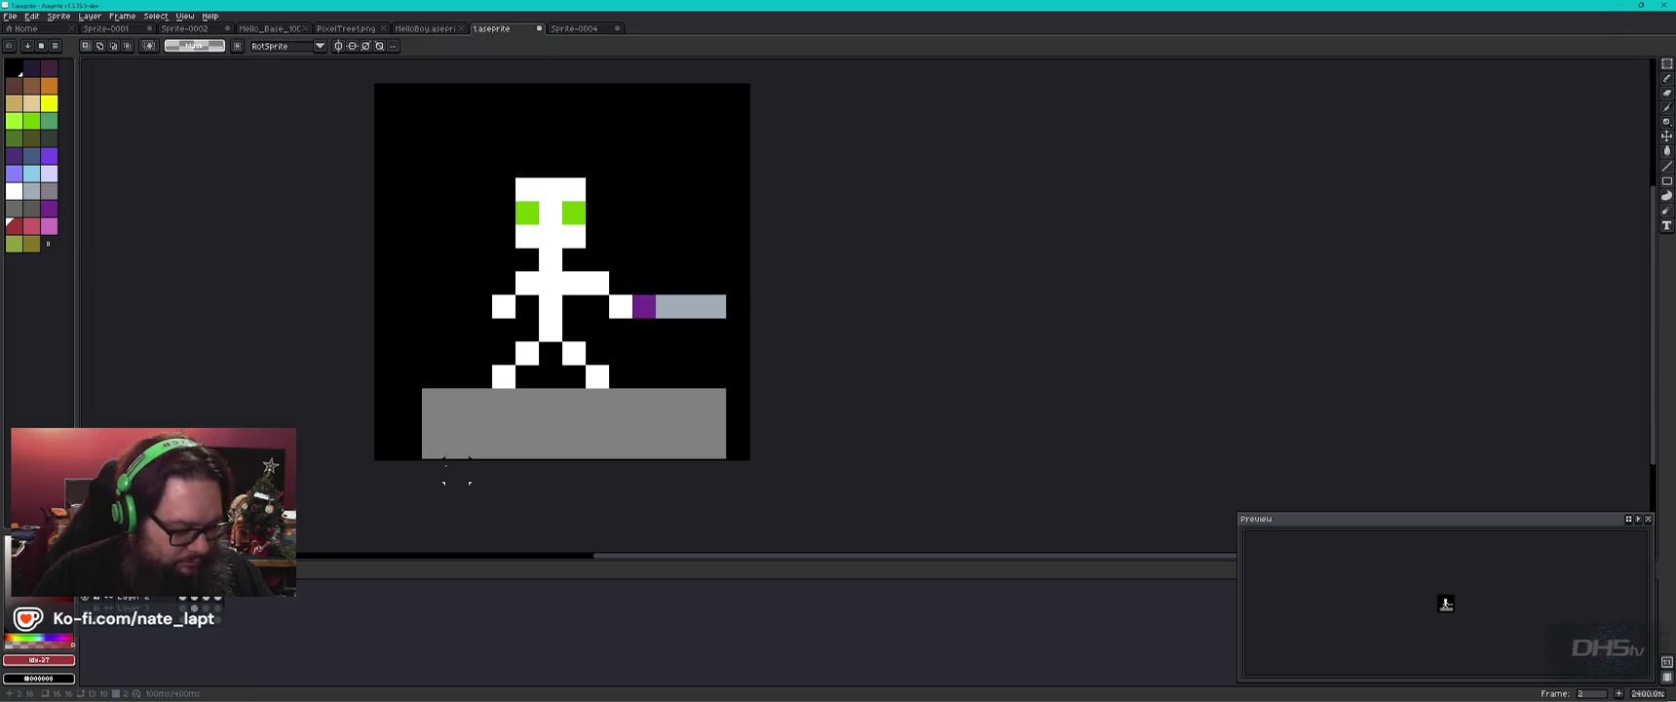
Paint-bucket the grey ground strip to black to remove it.
key("g")
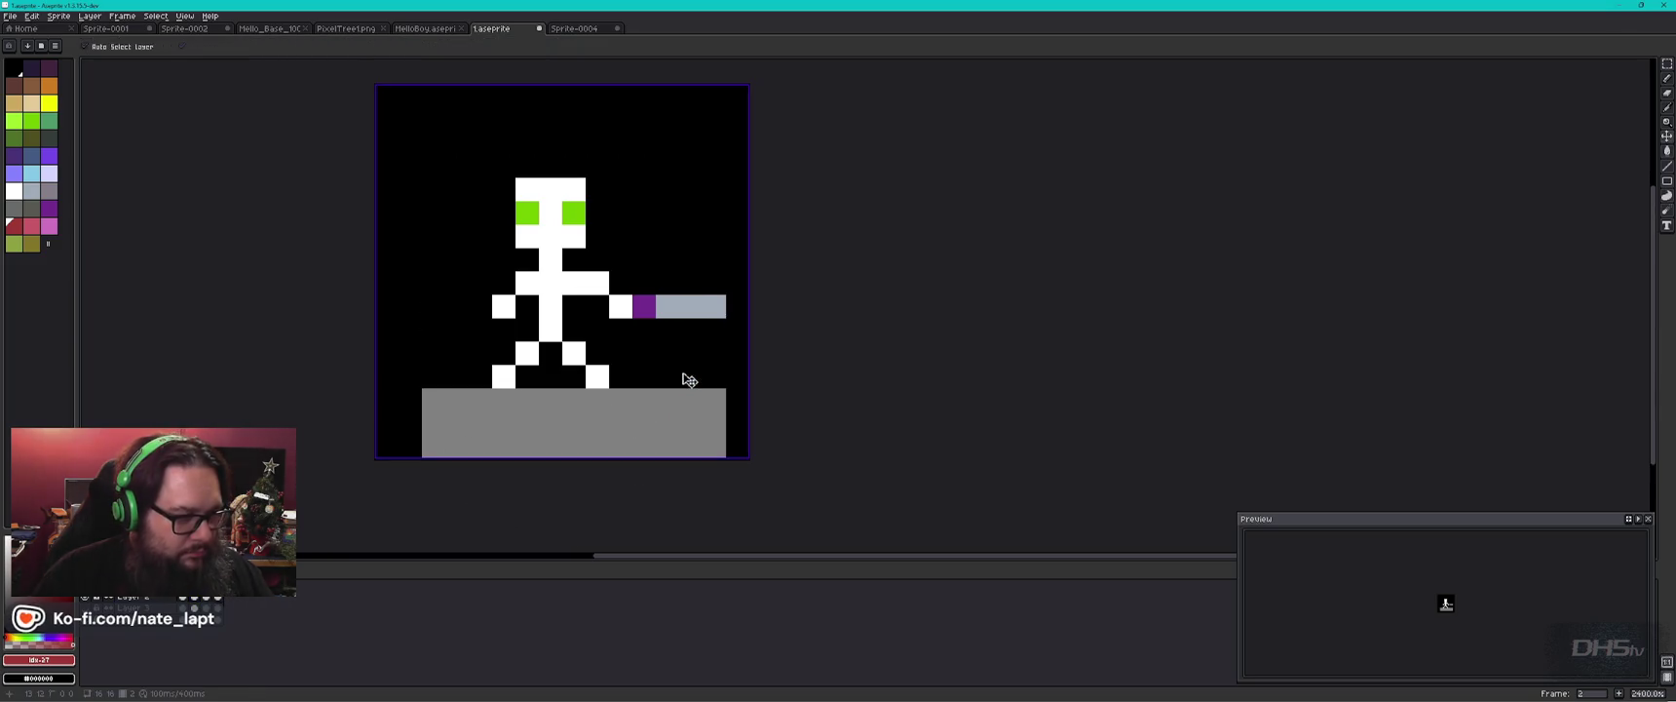
left_click(661, 452)
key("v")
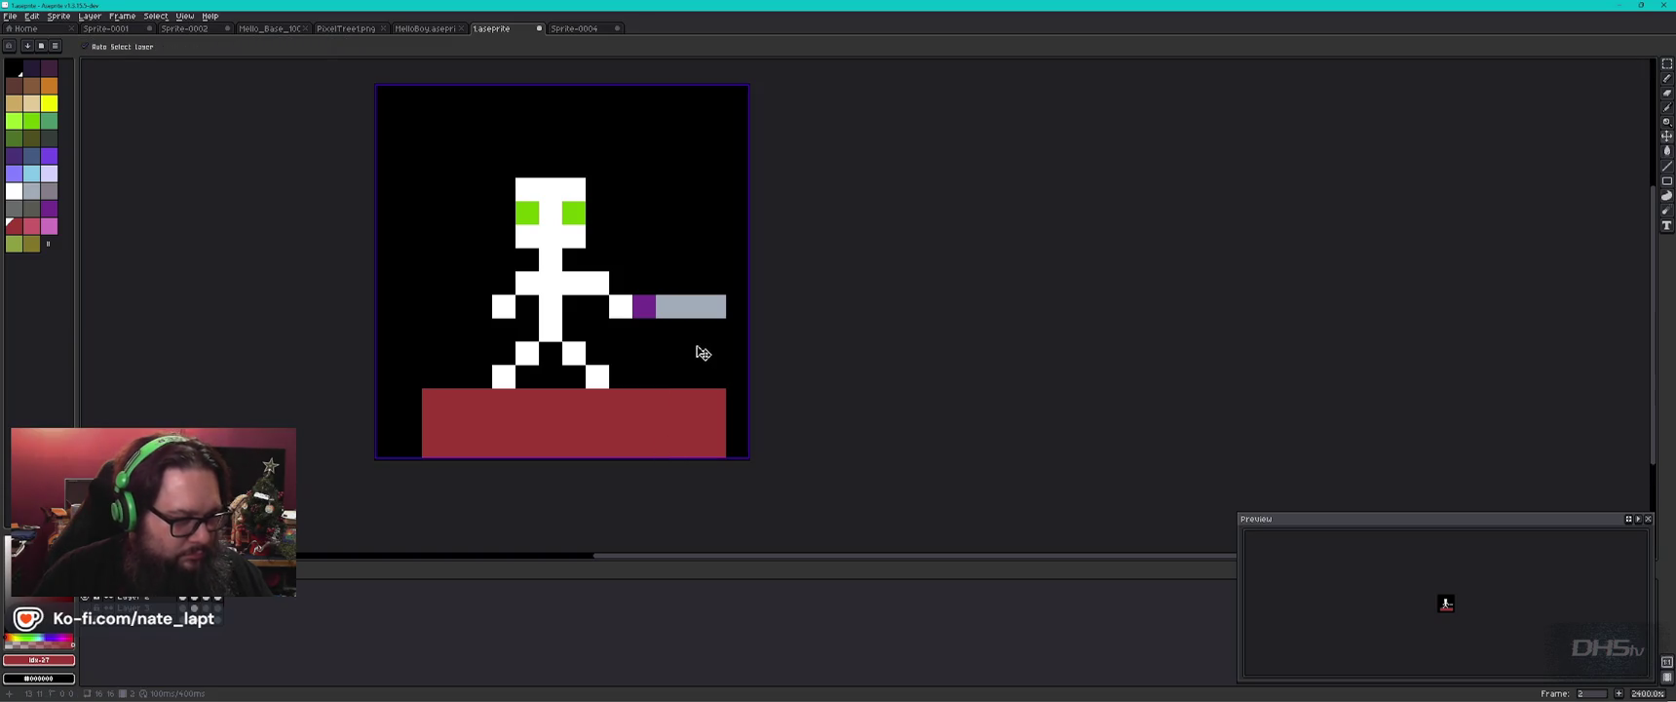
key("i")
left_click(692, 336)
key("g")
left_click(662, 423)
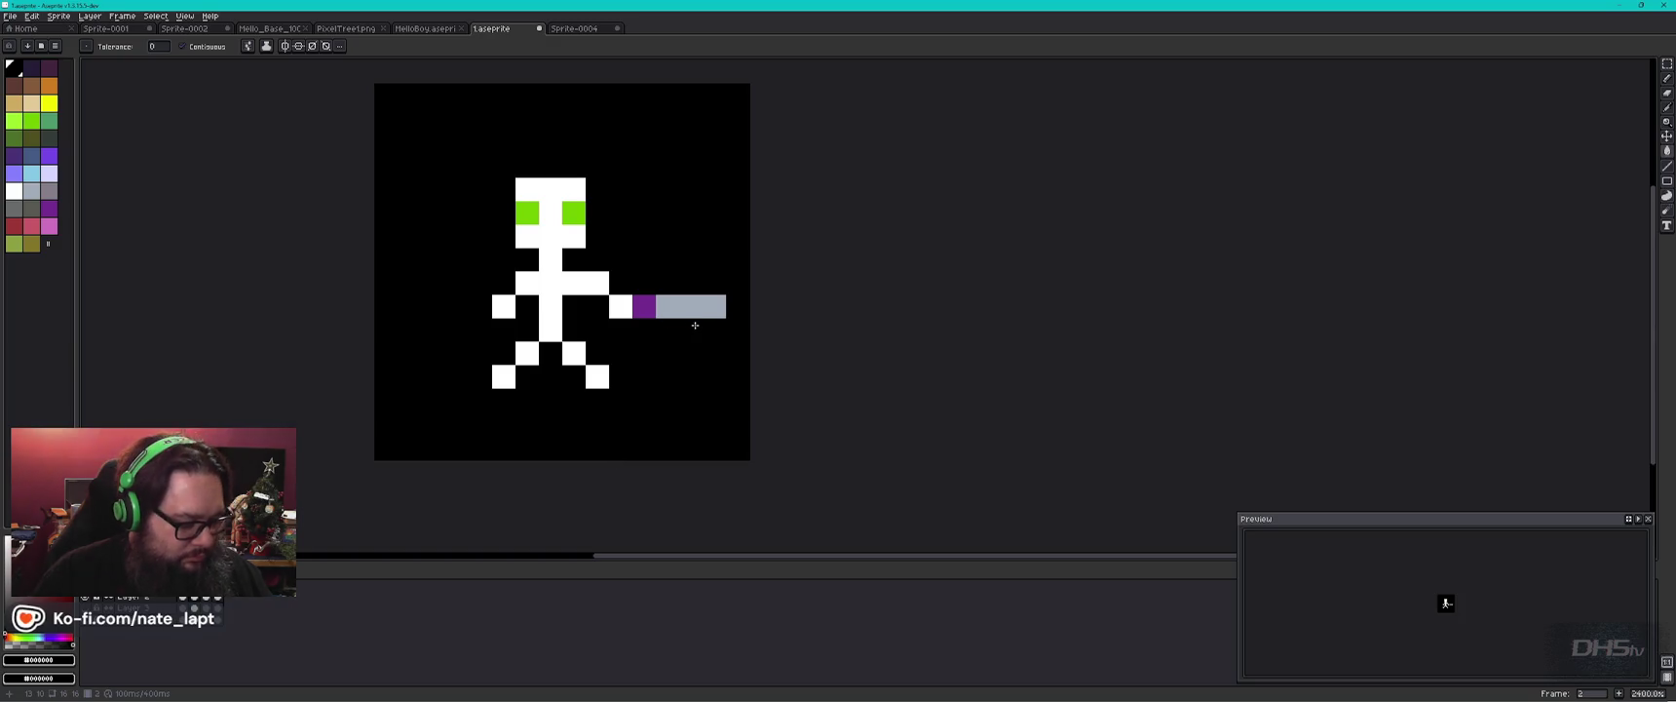
Paint out the sword blade in black and adjust the white foot pixels.
key("b")
left_click_drag(712, 312, 663, 312)
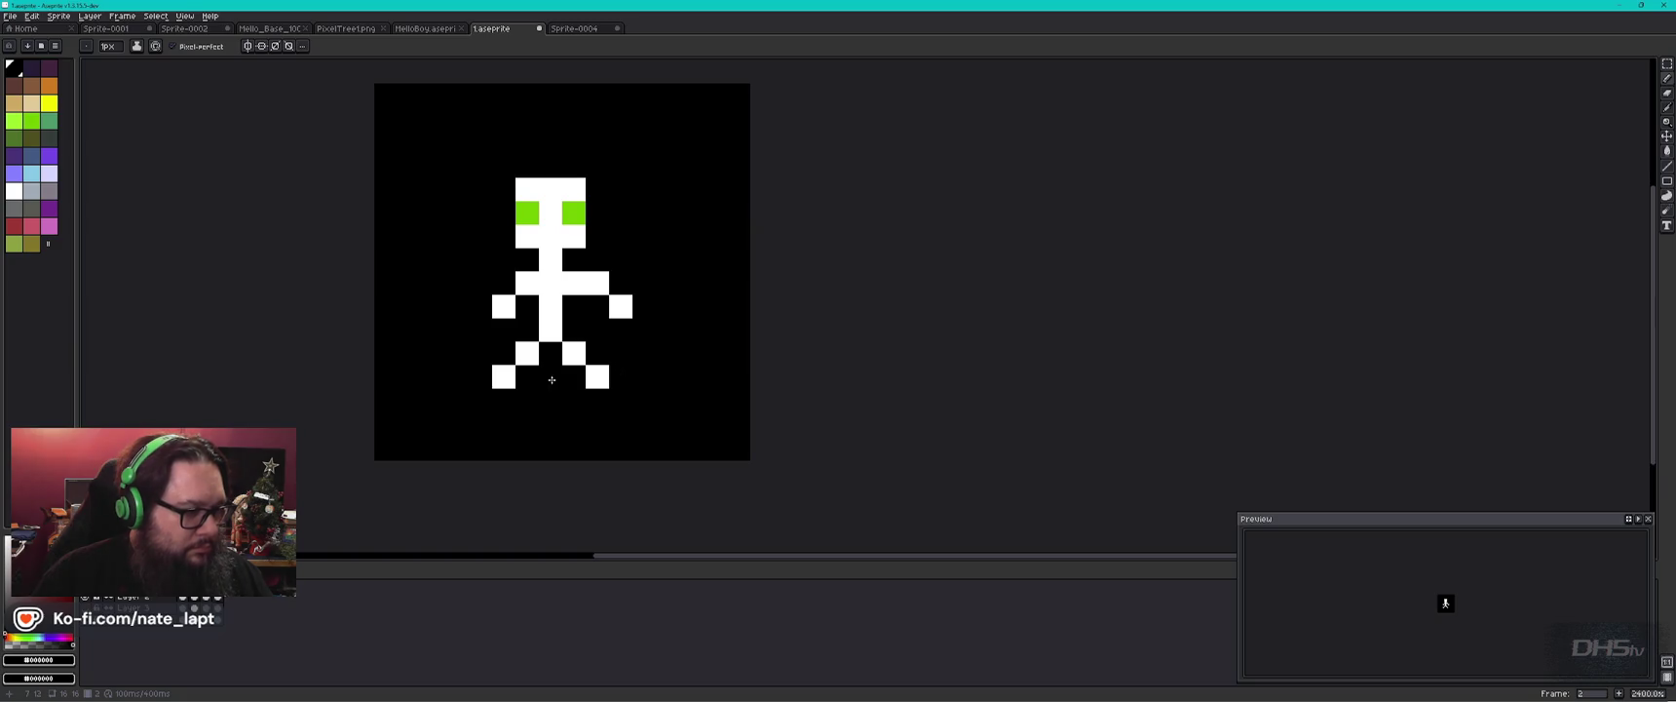
left_click(604, 383)
key("v")
key("b")
left_click(598, 380, "alt")
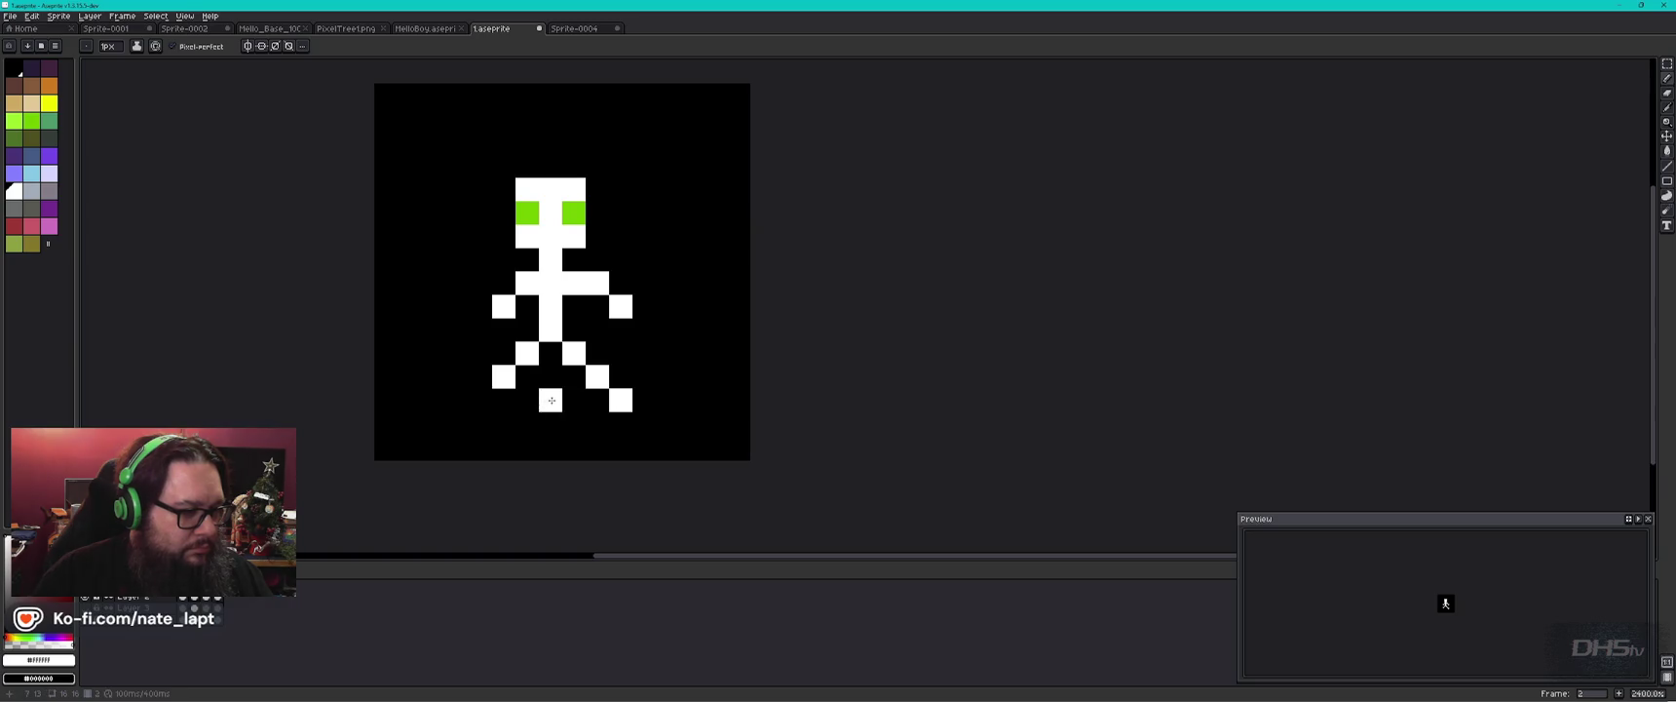
left_click(499, 407)
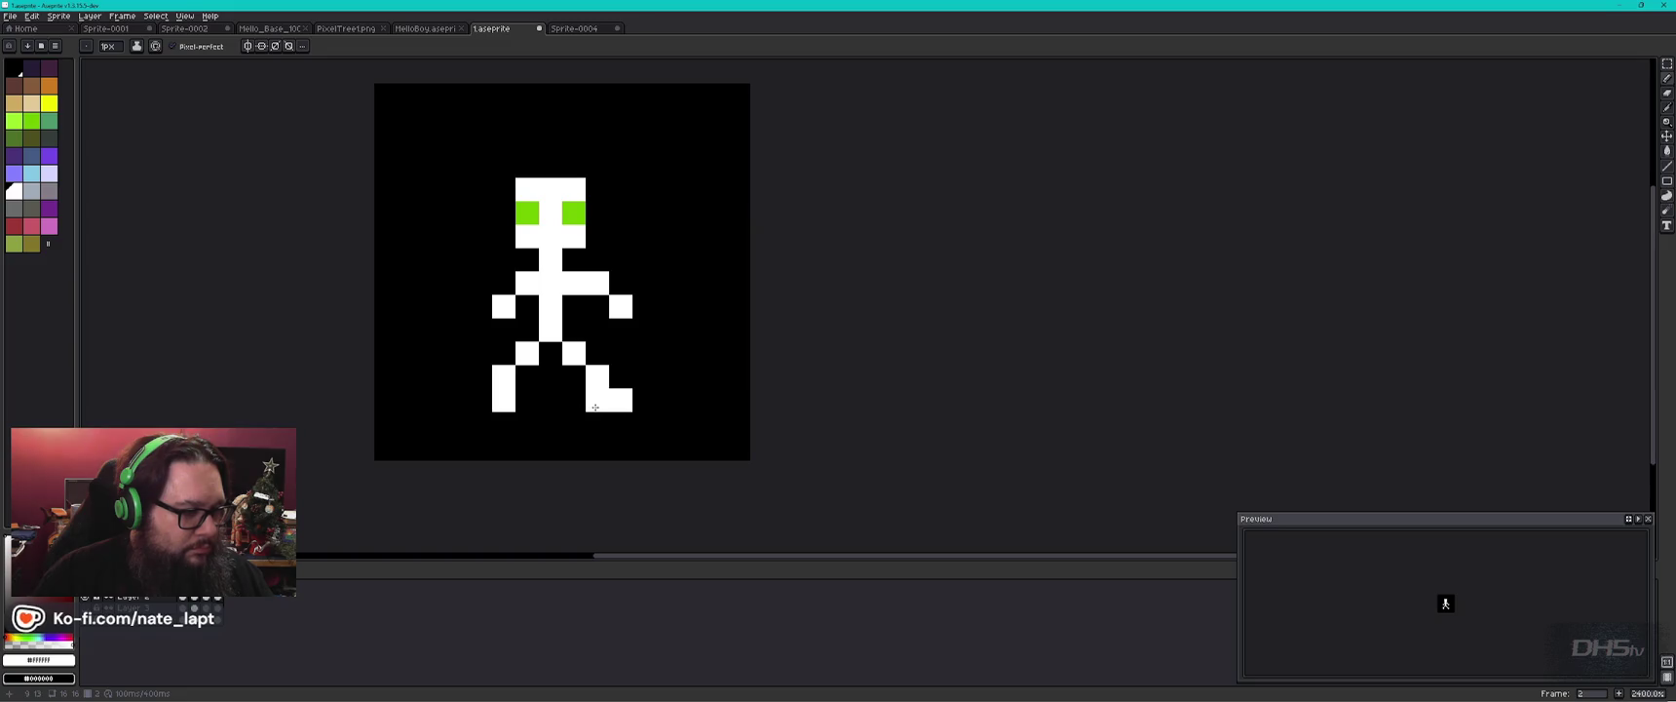
key("i")
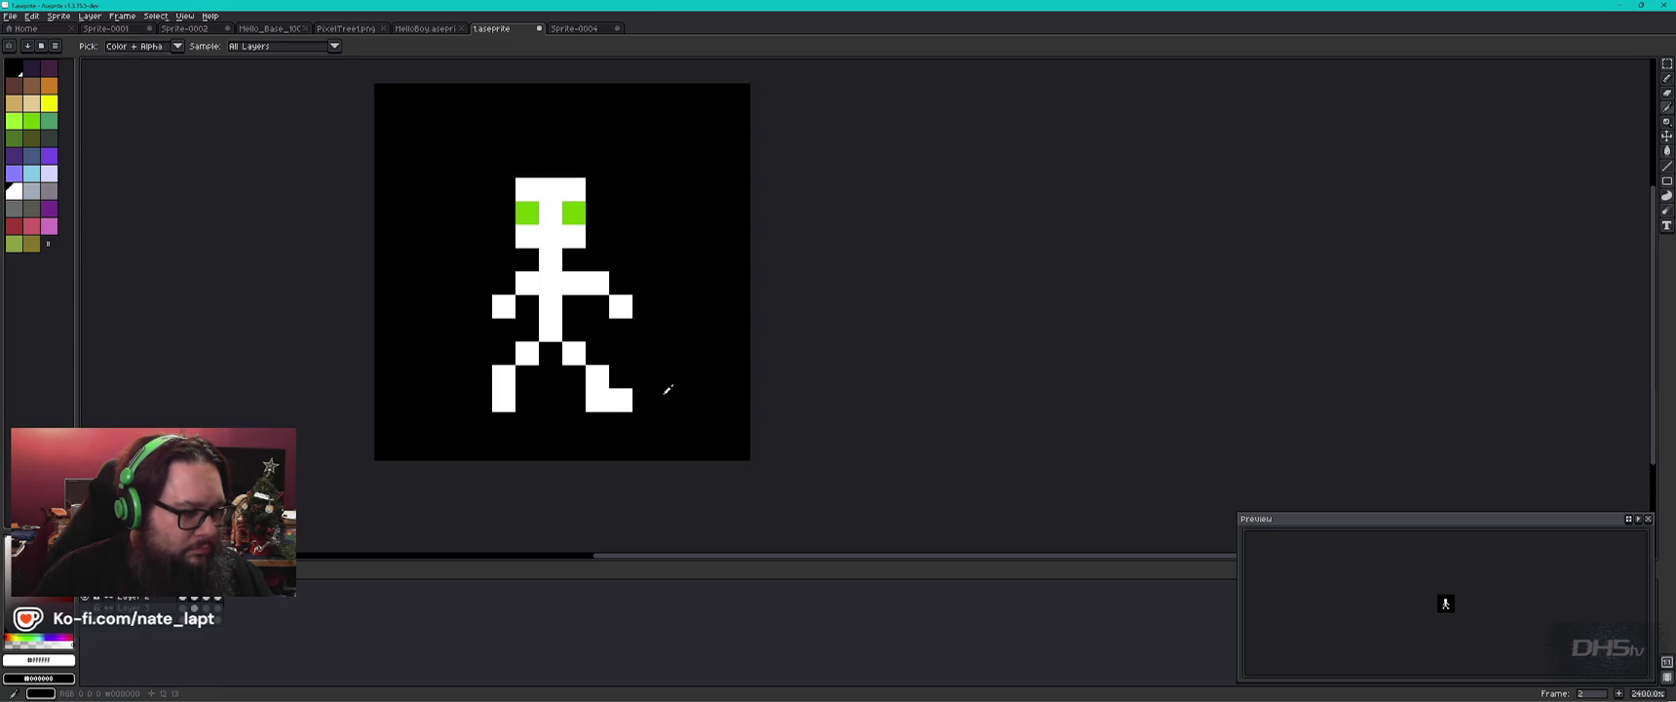
key("b")
key("ctrl+z")
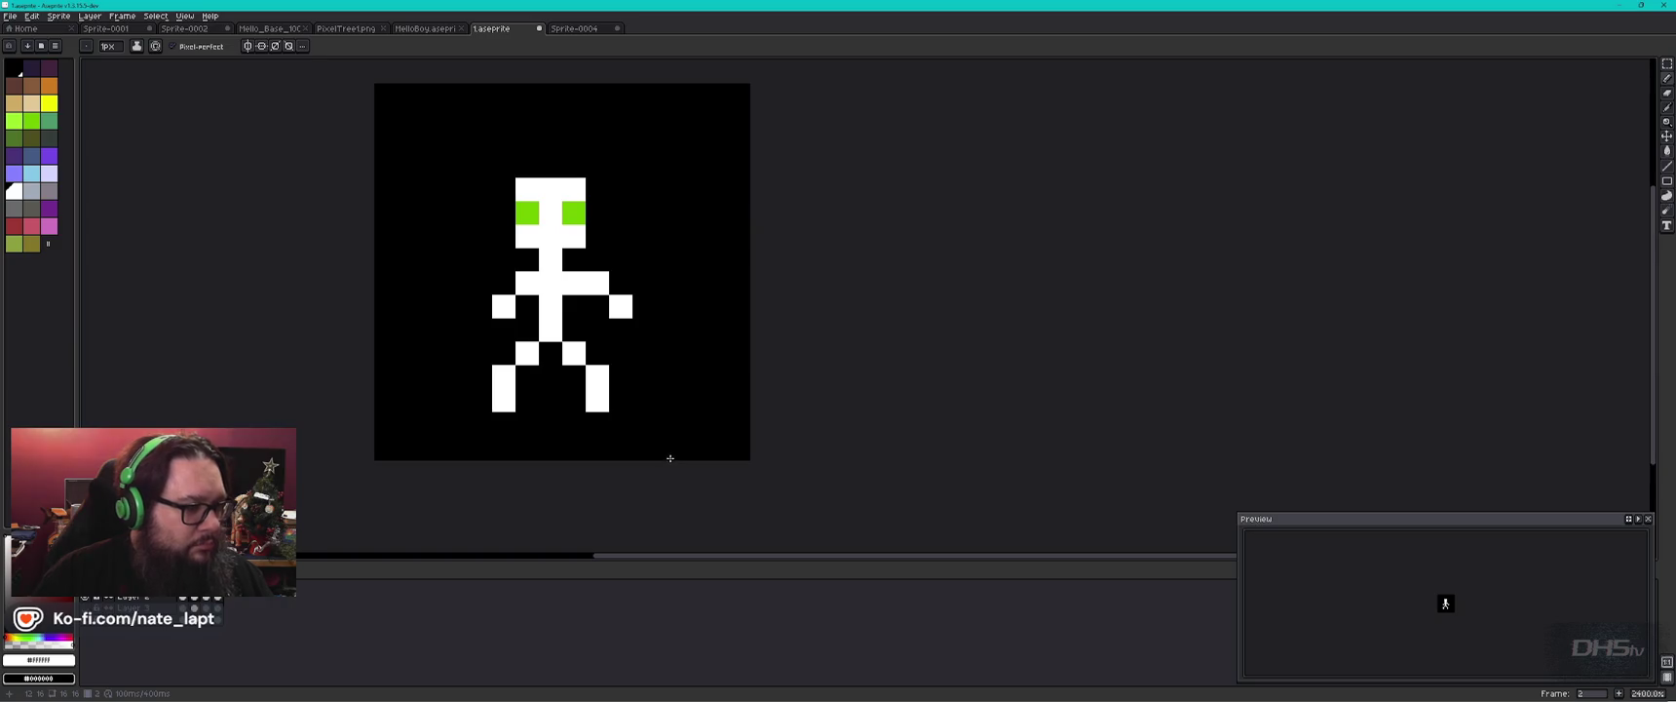
Nudge a white pixel up on frame 2 and paste frame 2's figure onto frame 1.
left_click(182, 601)
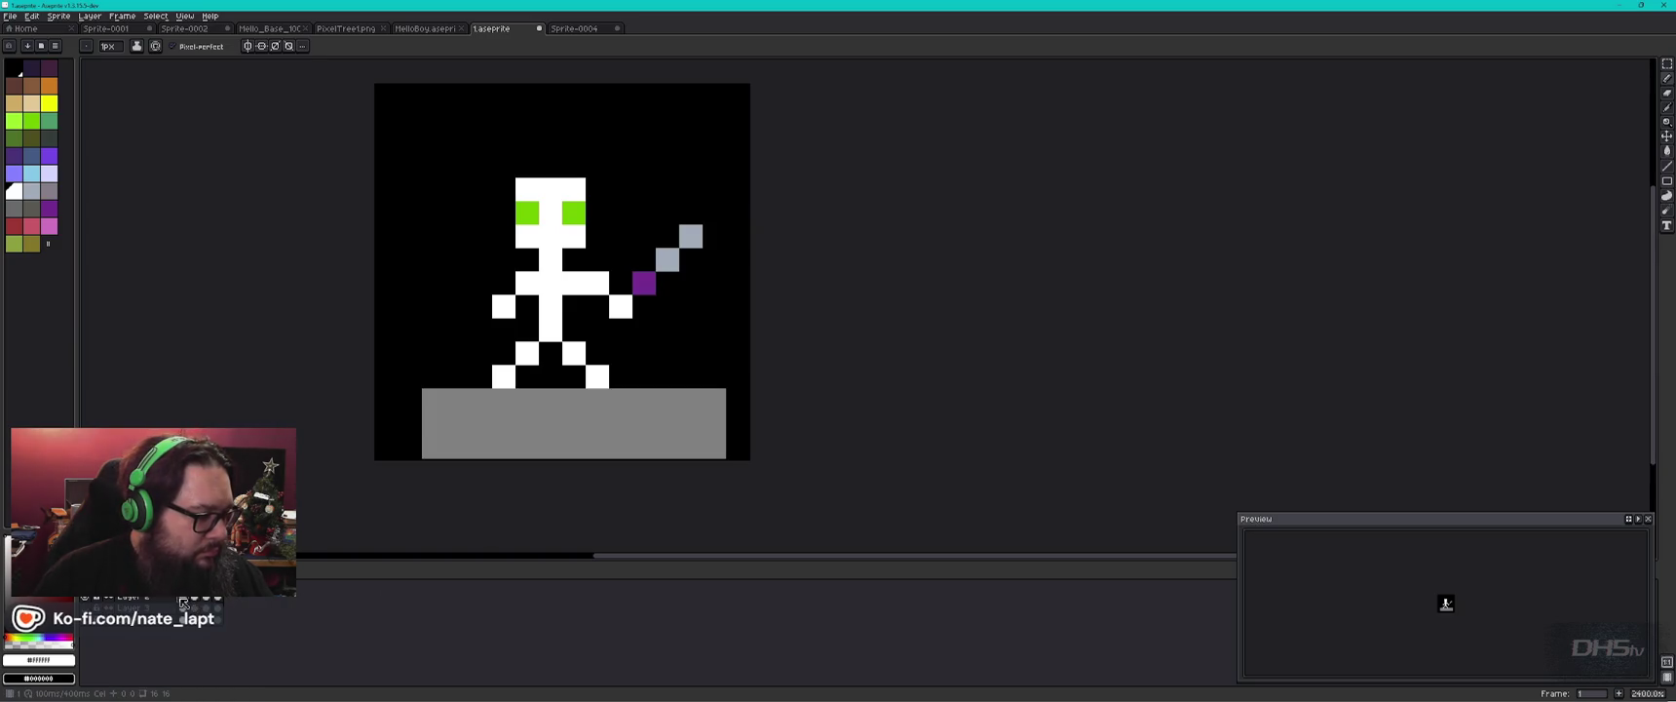
left_click(209, 602)
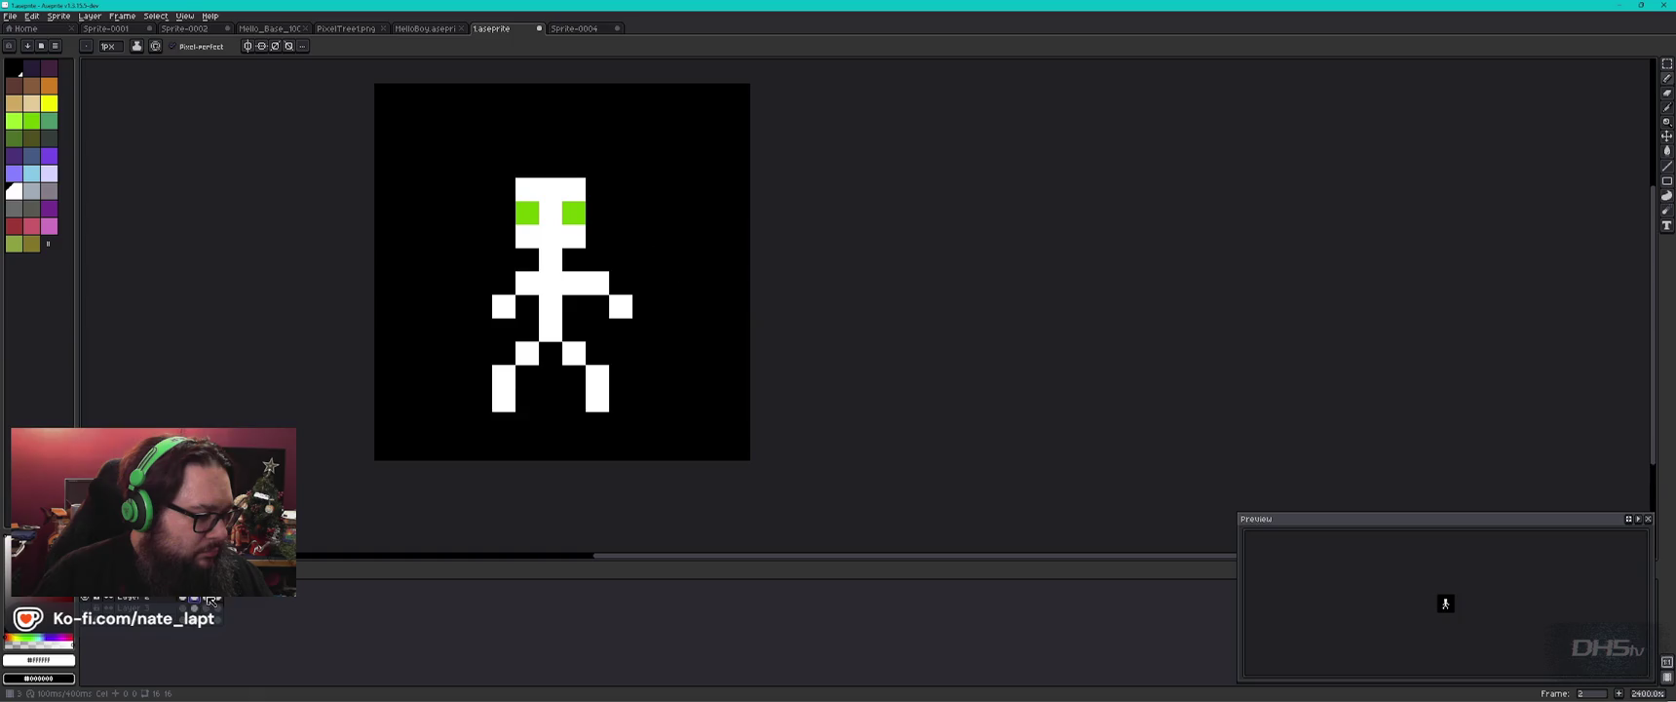
left_click_drag(701, 345, 686, 338)
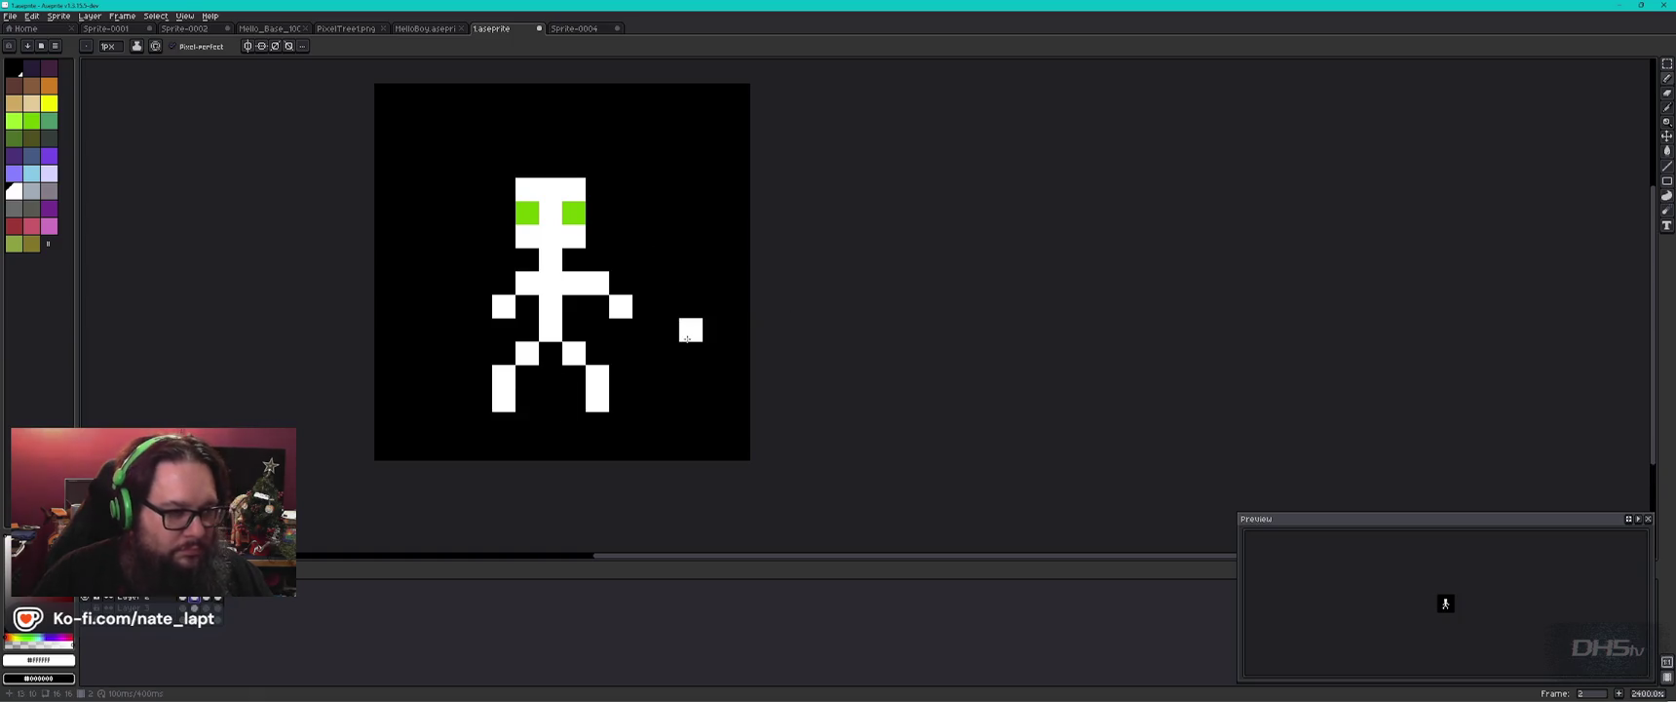
key("ctrl+a")
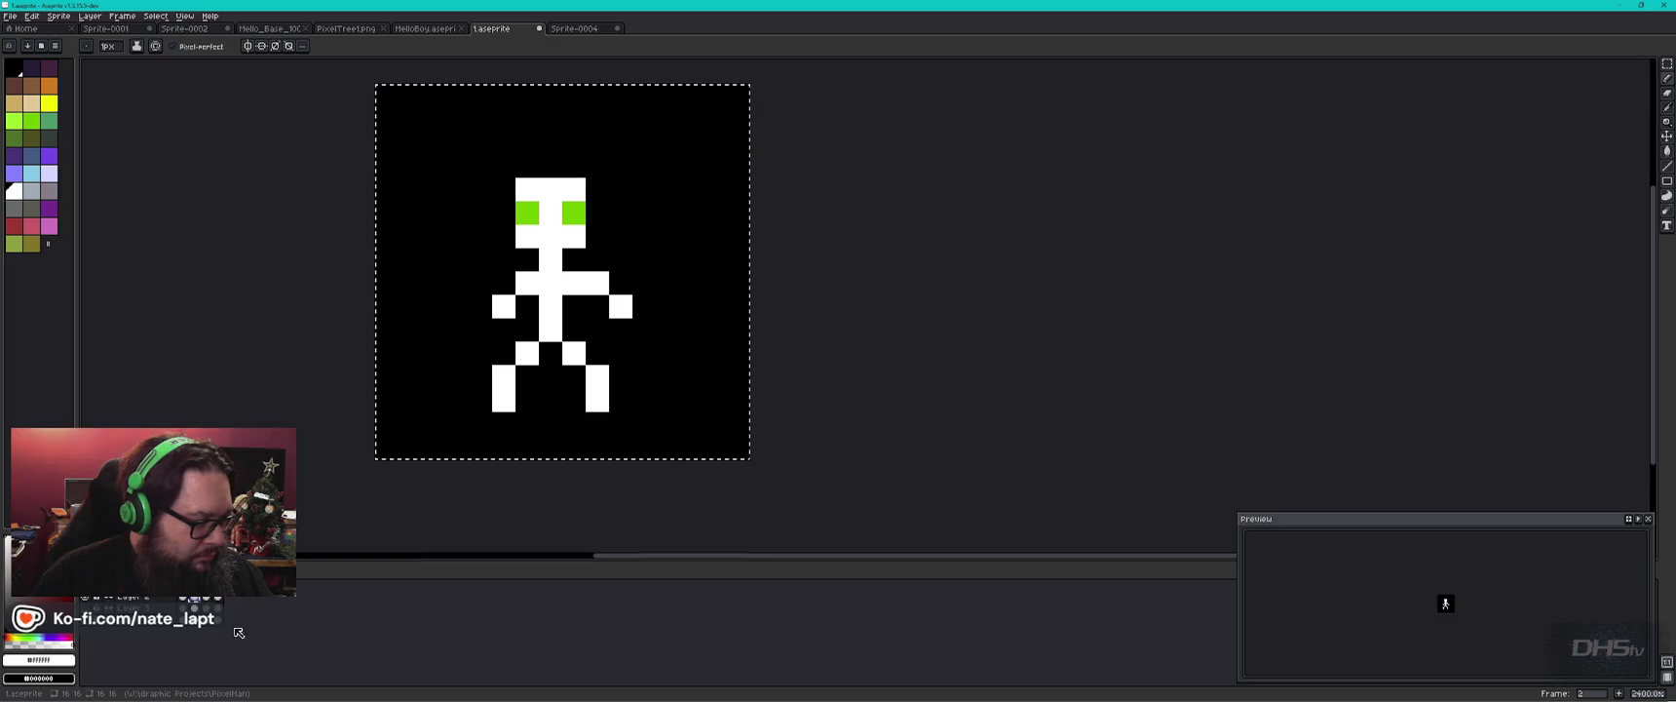
left_click(188, 599)
key("ctrl+v")
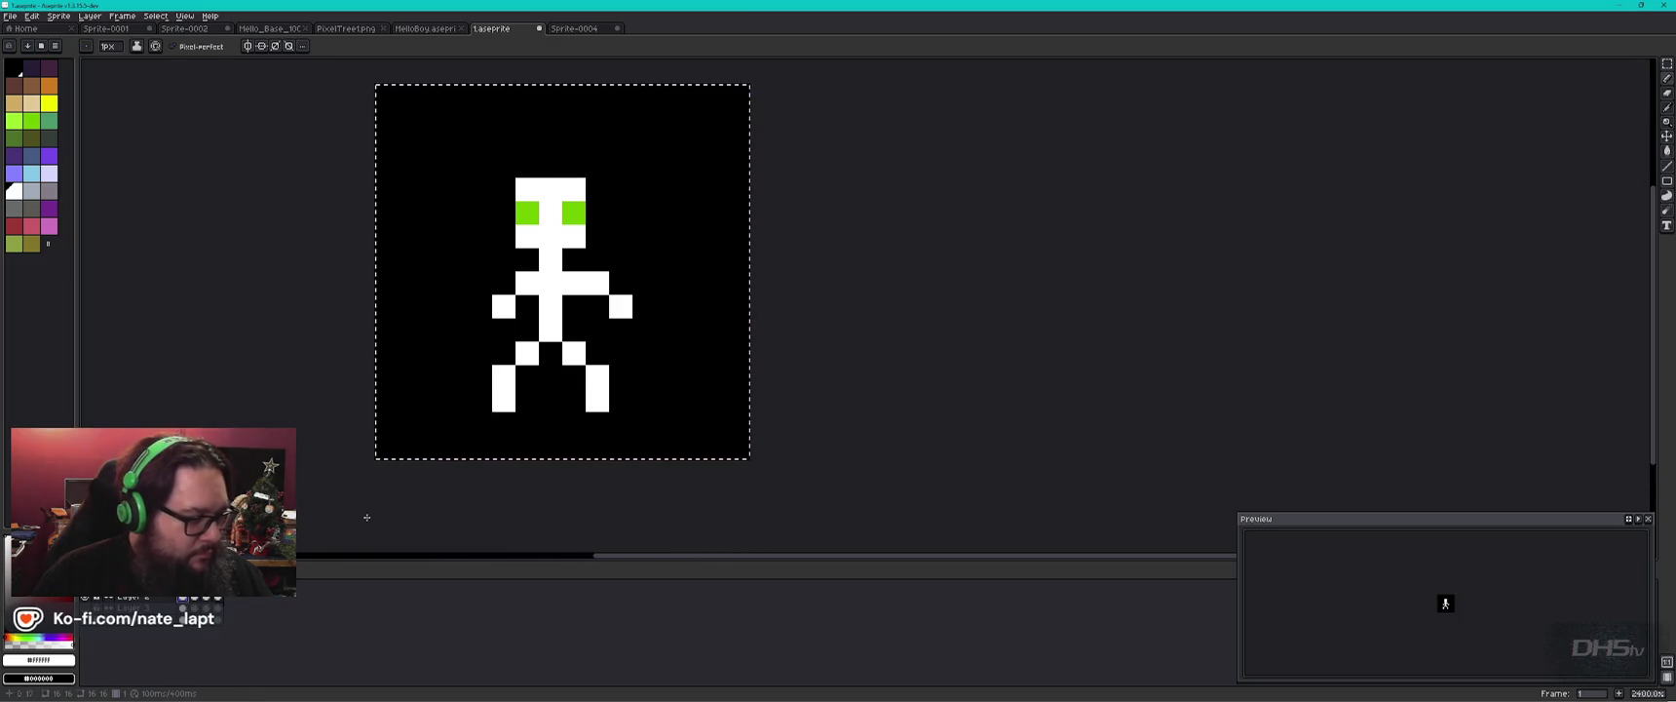
Compare frames 3 and 4, then move frame 2's right foot pixel one cell higher.
left_click(206, 607)
key("v")
key("Right")
key("Left")
key("b")
key("Right")
key("Left")
key("Left")
key("ctrl+d")
right_click(616, 419)
left_click(627, 394)
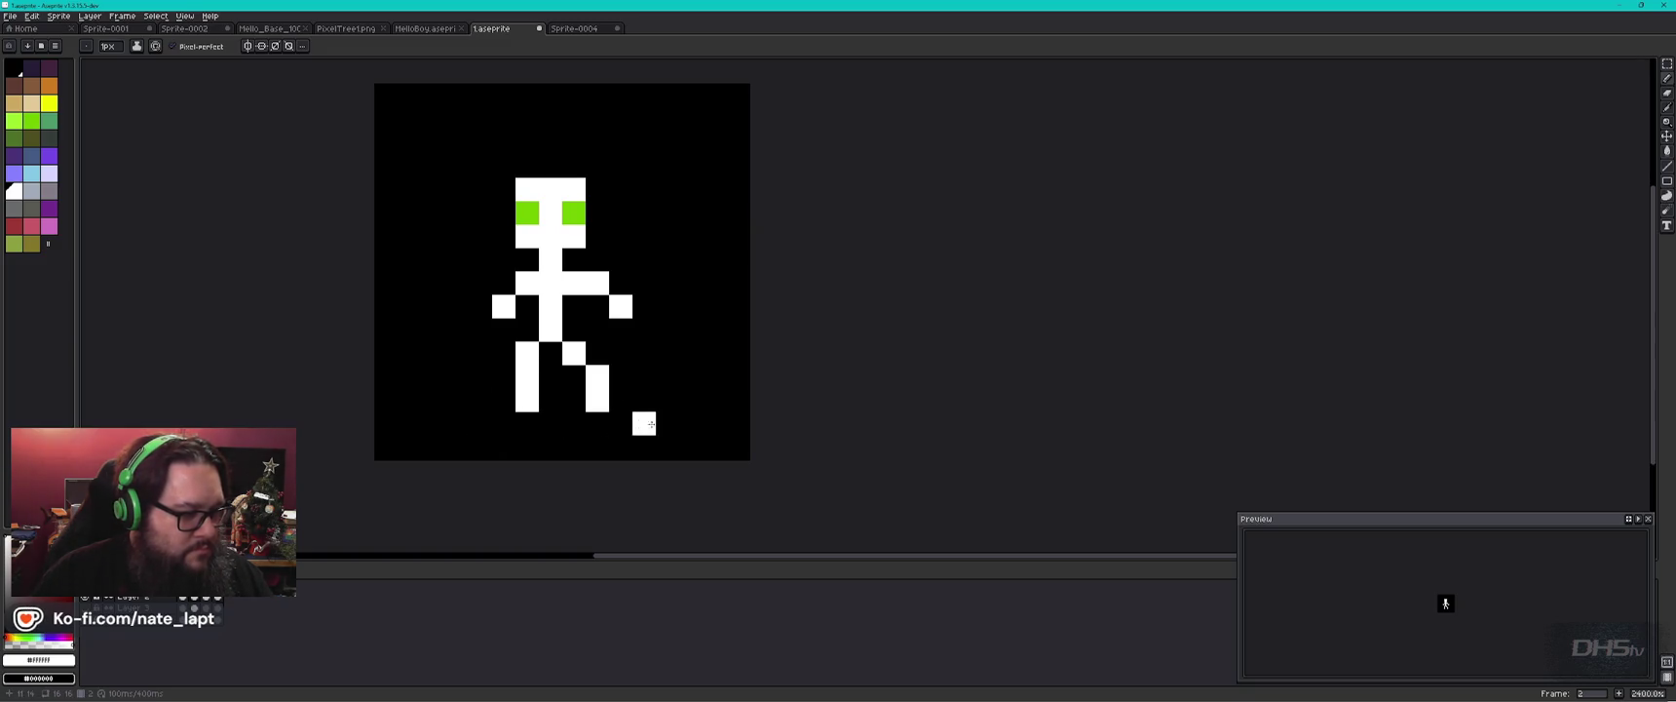
Reshape frame 3's legs: erase lower left-leg pixels, add a new leg pixel, extend the right foot.
left_click(206, 598)
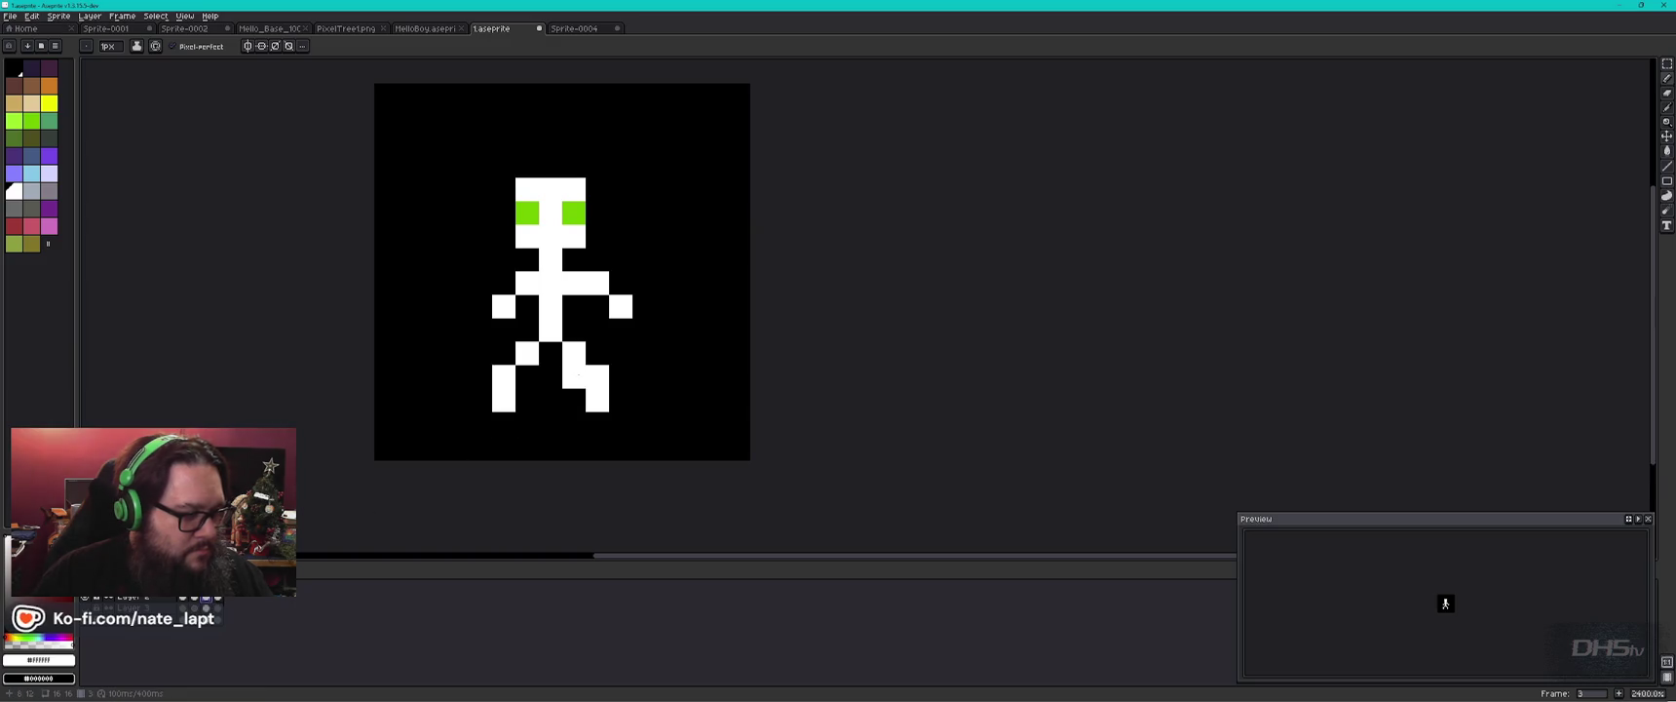
right_click(503, 376)
right_click(503, 401)
left_click(550, 376)
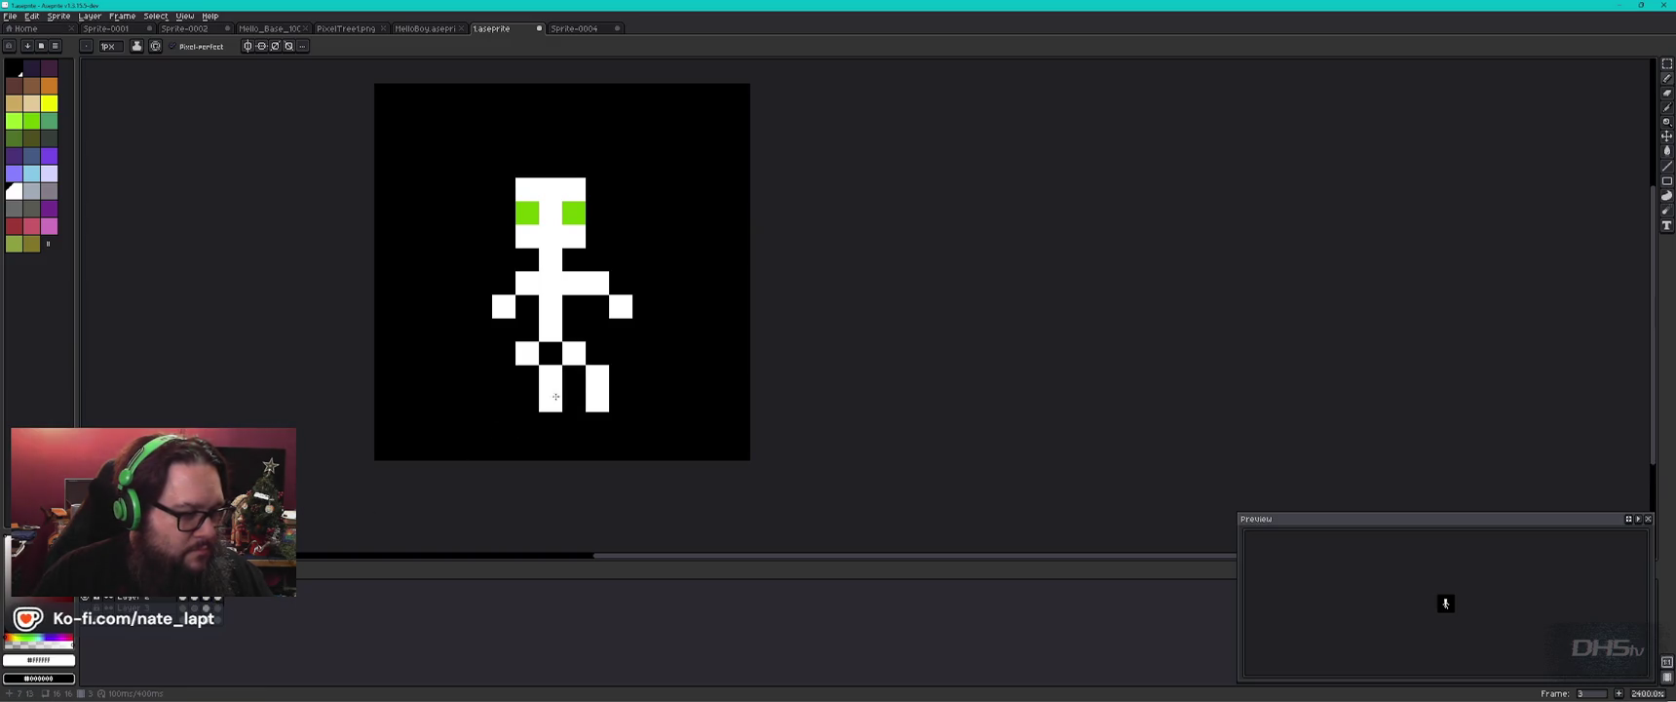
left_click(621, 400)
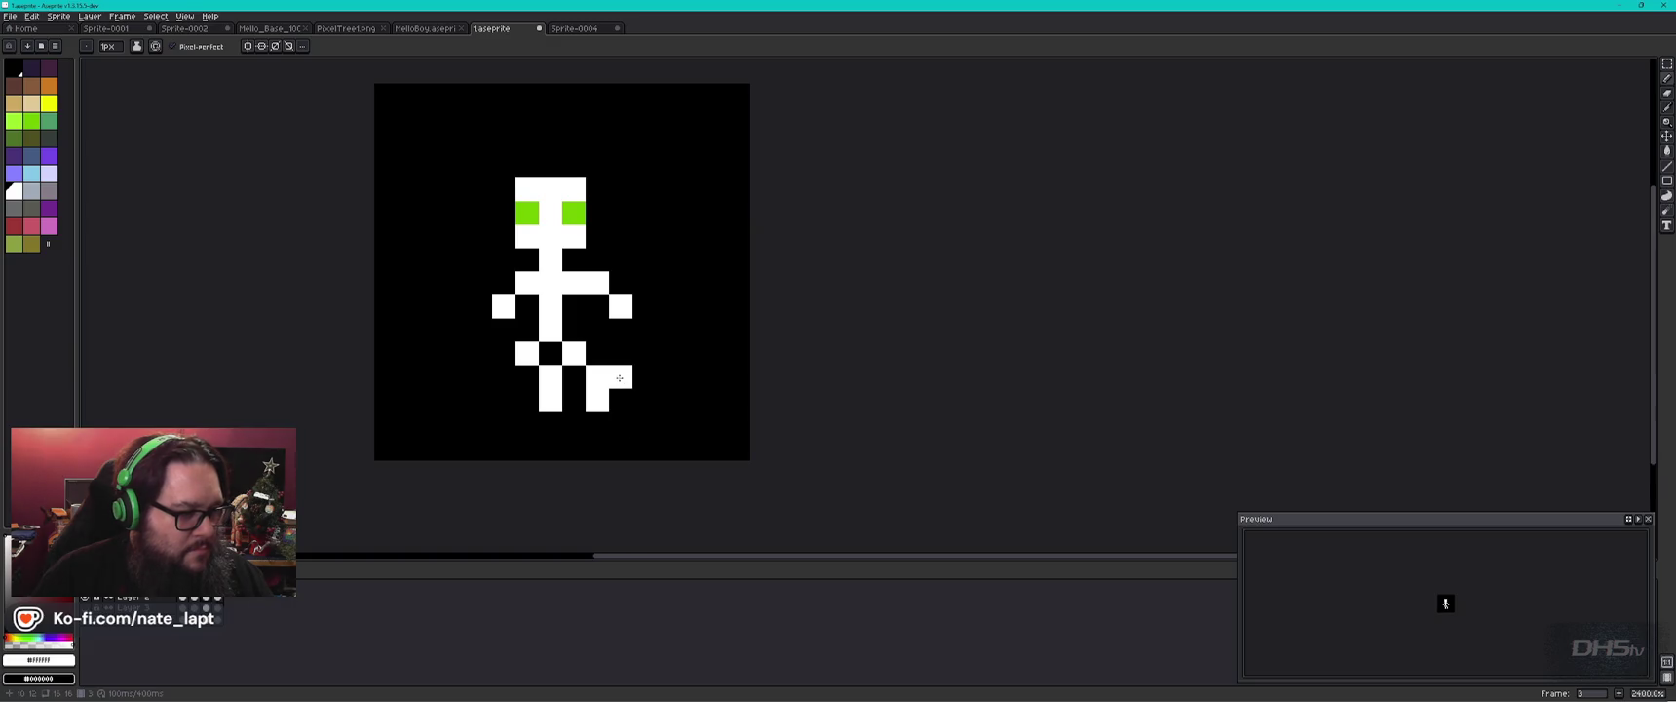
left_click(218, 599)
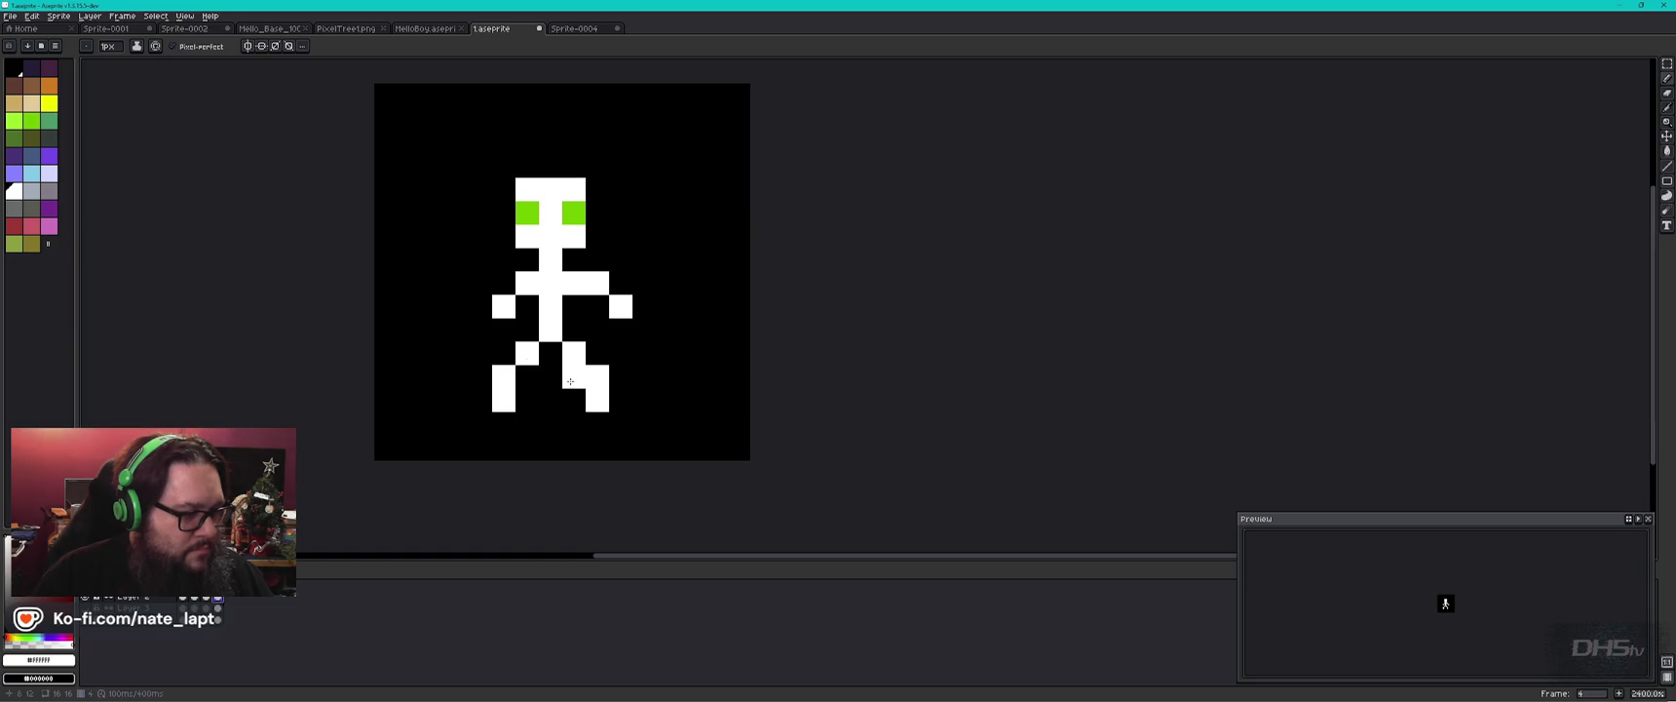
left_click(205, 596)
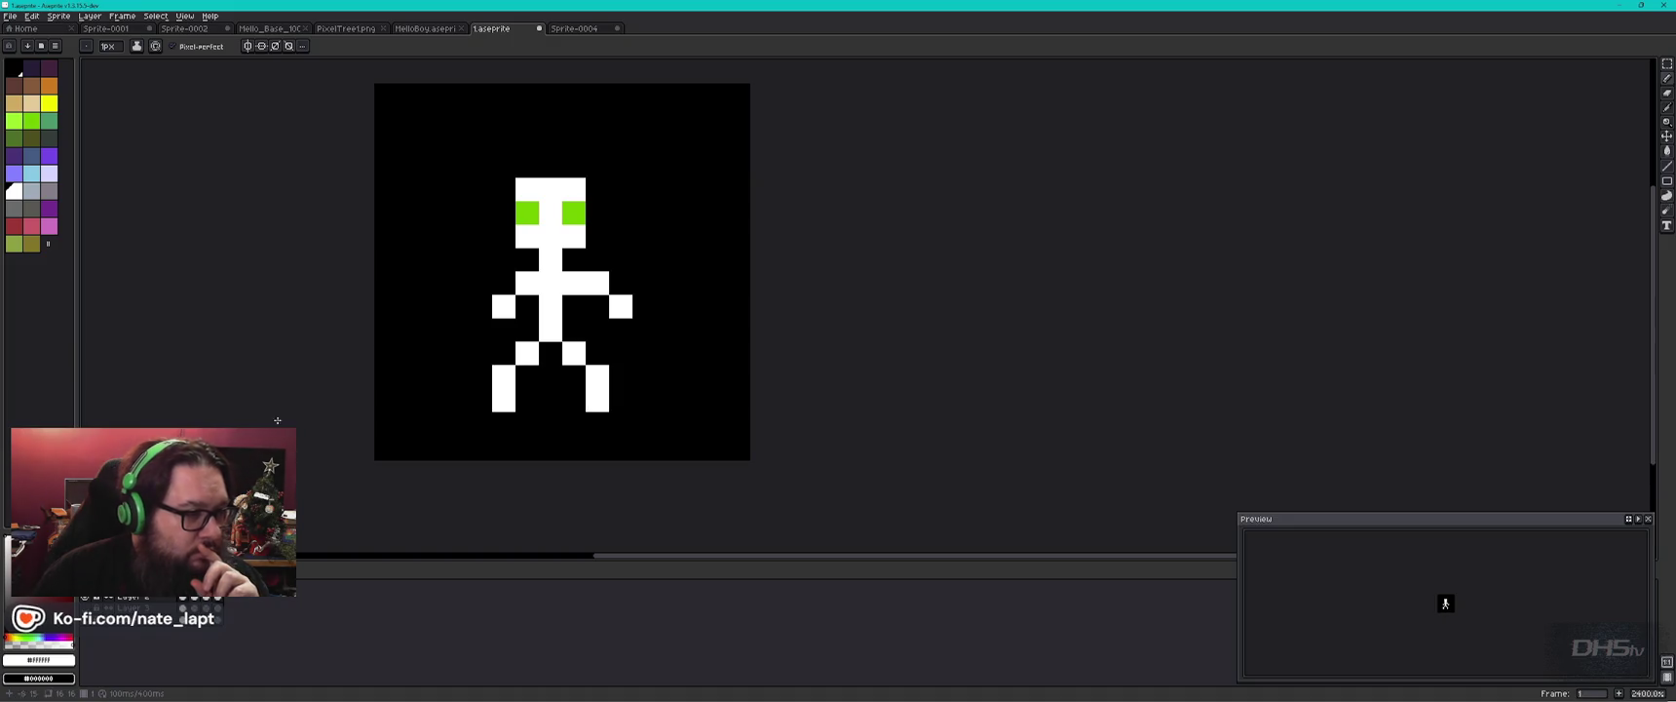
Select frame 1's stick figure and scale it up to fill more of the canvas.
key("m")
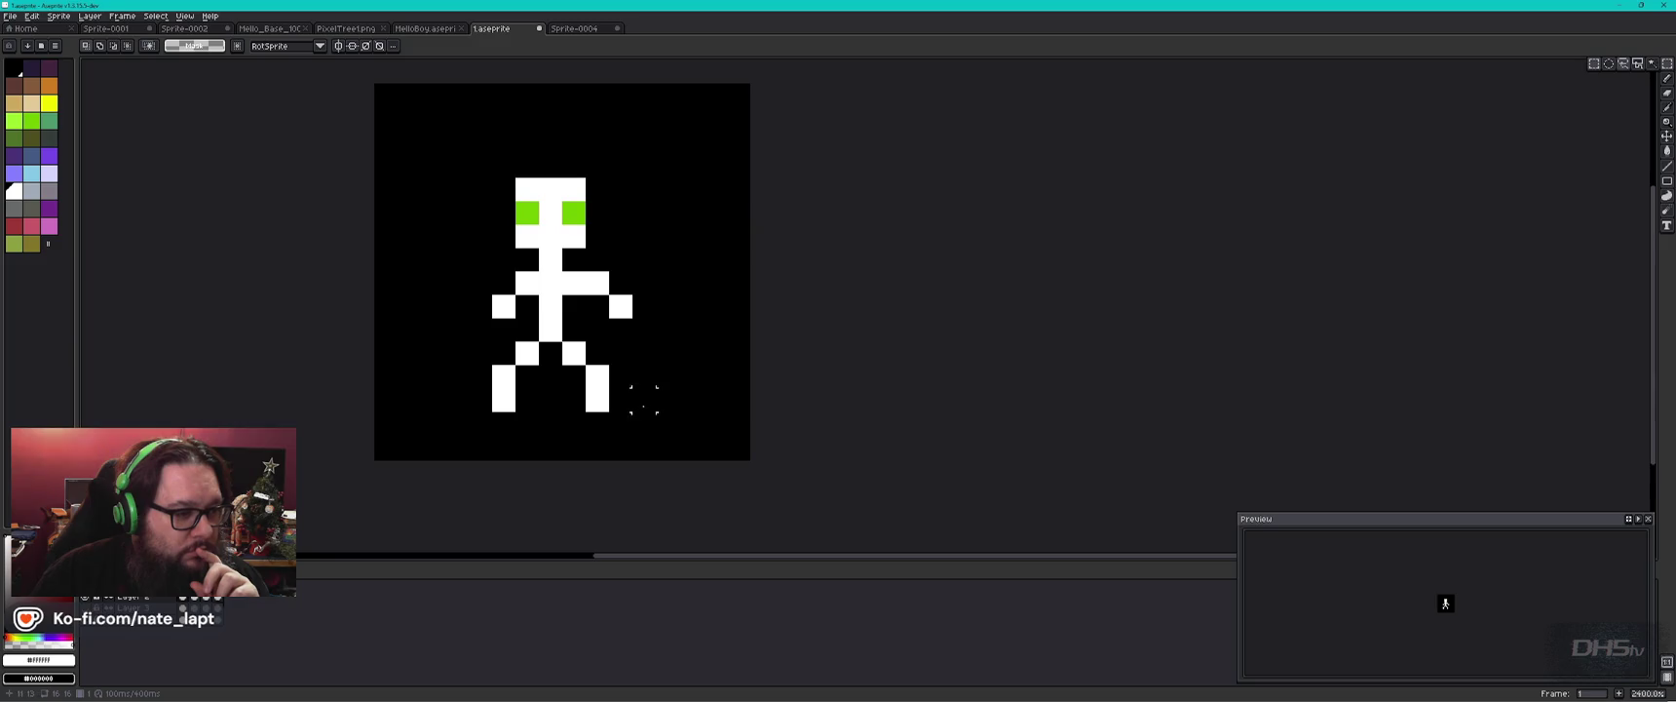
mouse_move(666, 422)
left_mouse_down()
mouse_move(446, 178)
mouse_move(426, 134)
mouse_move(433, 164)
mouse_move(376, 112)
left_mouse_up()
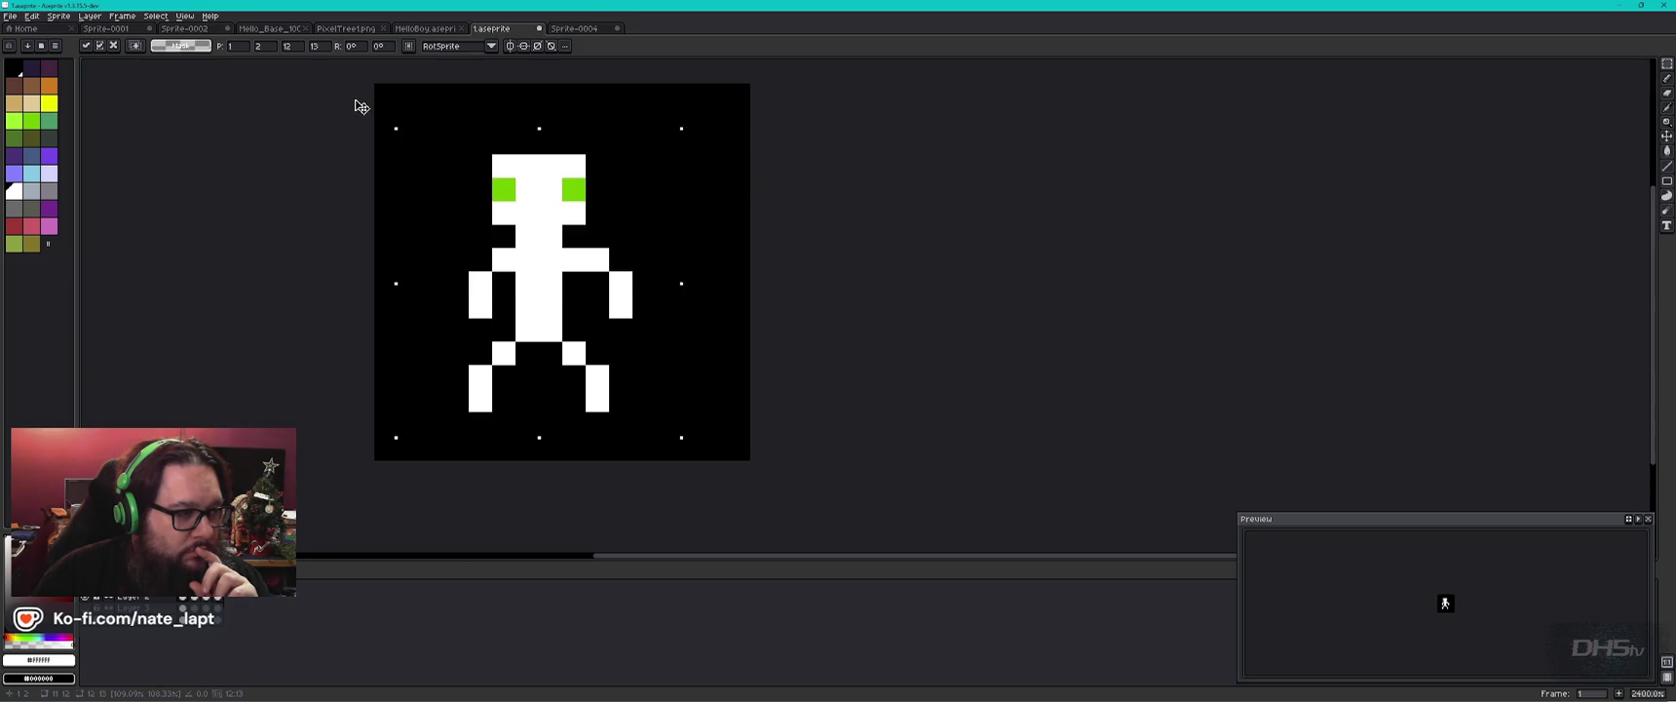
left_click_drag(680, 129, 745, 85)
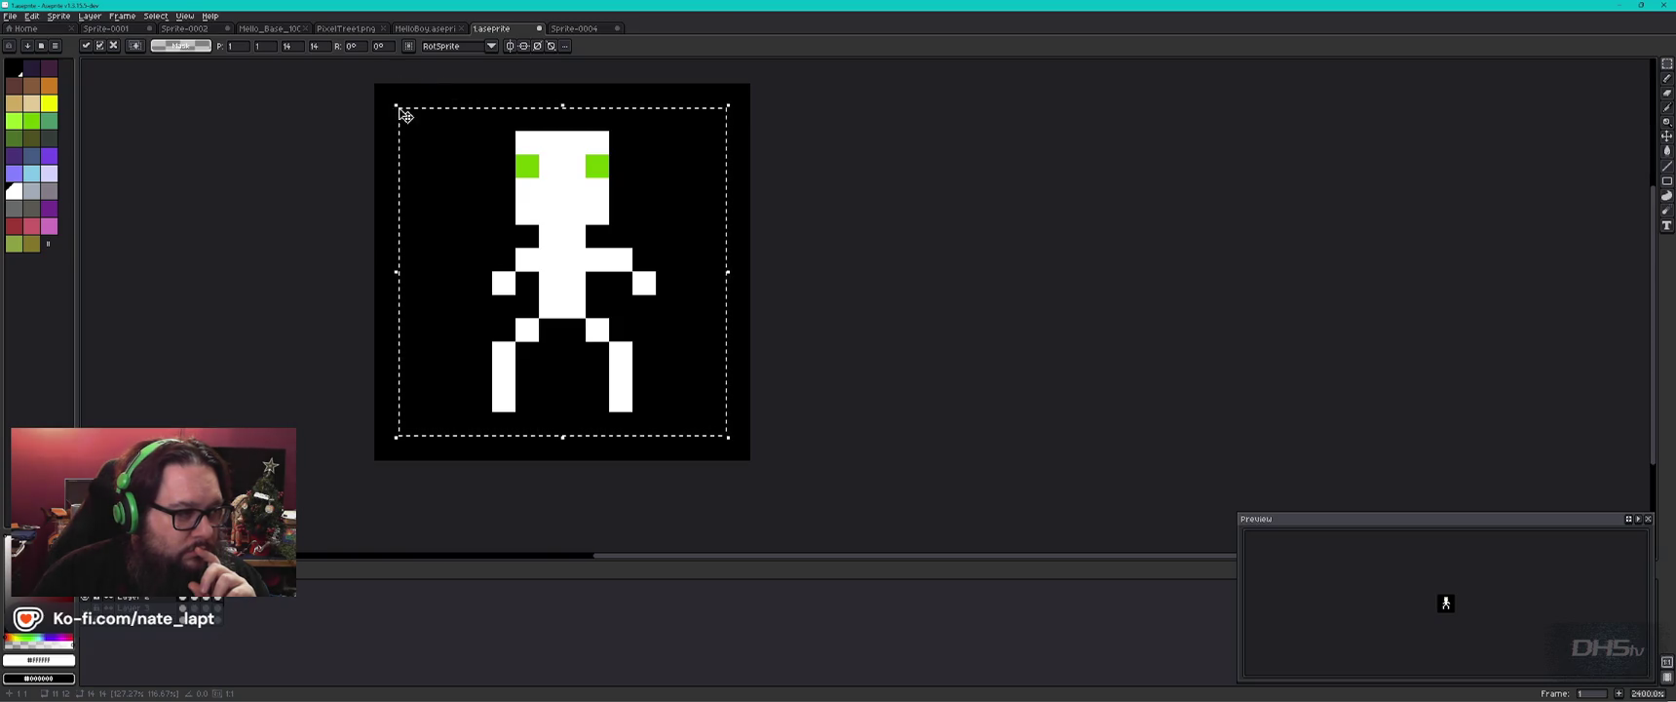
left_click_drag(362, 72, 341, 54)
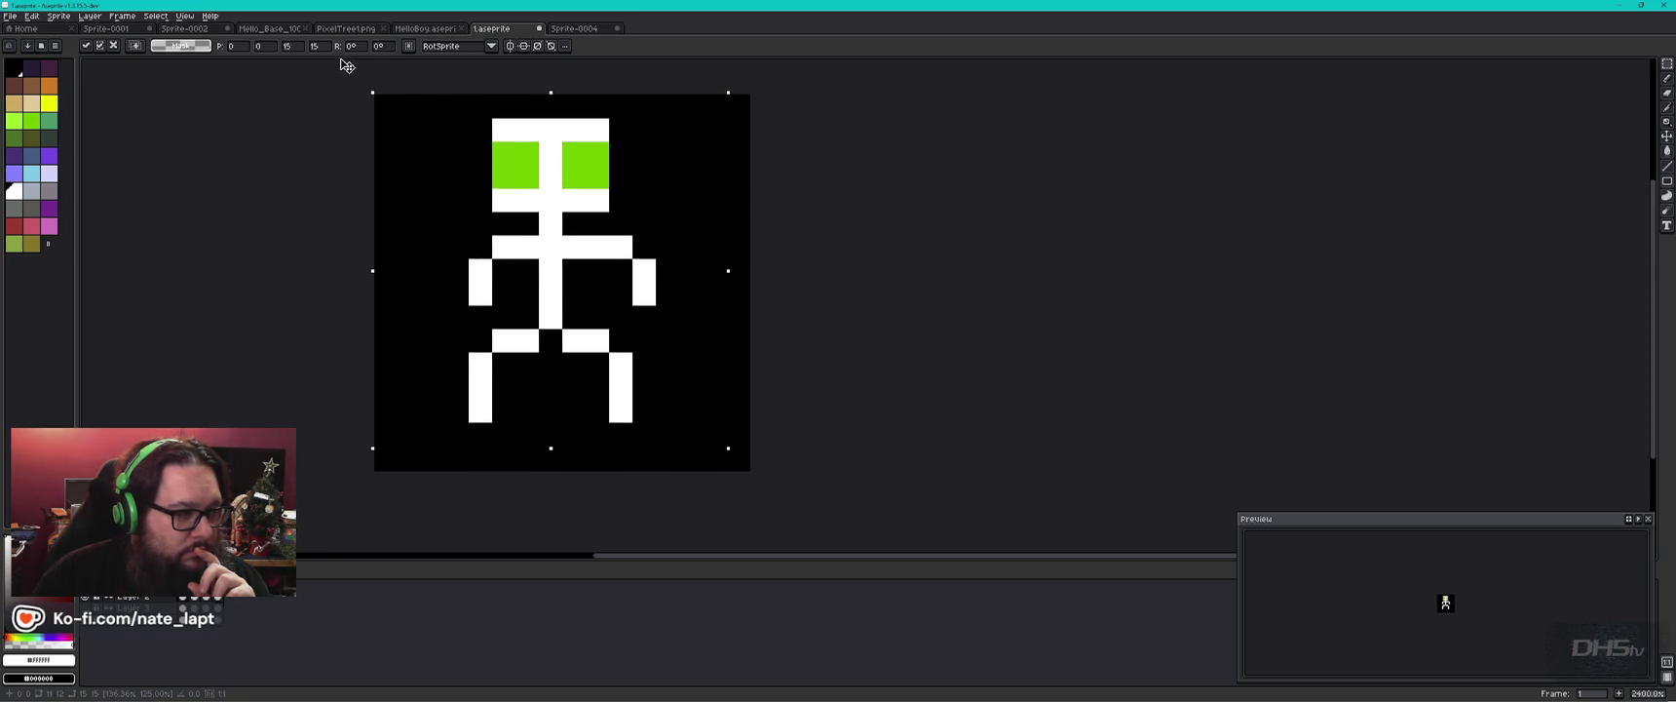
left_click_drag(727, 451, 752, 472)
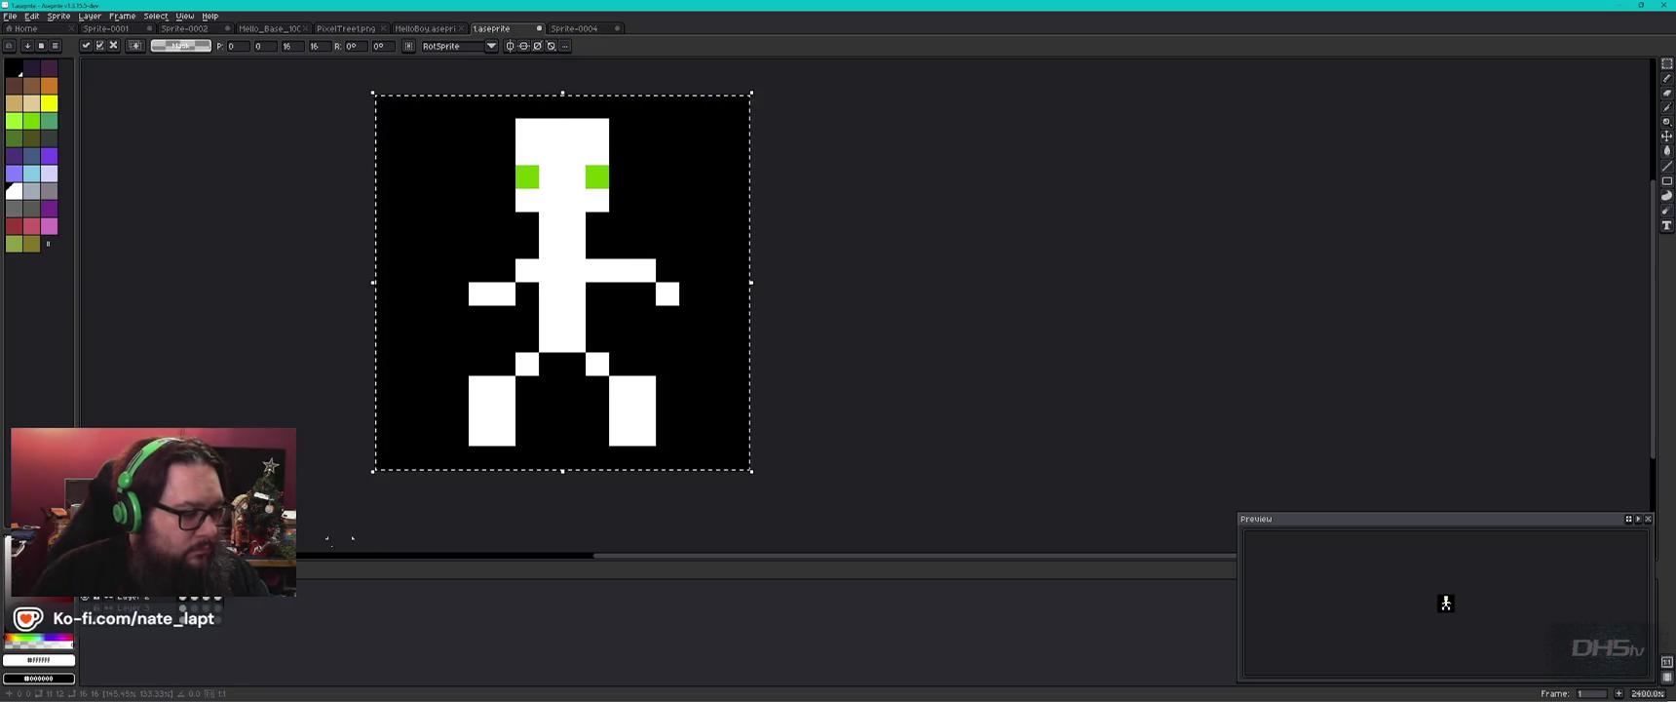
key("ctrl+d")
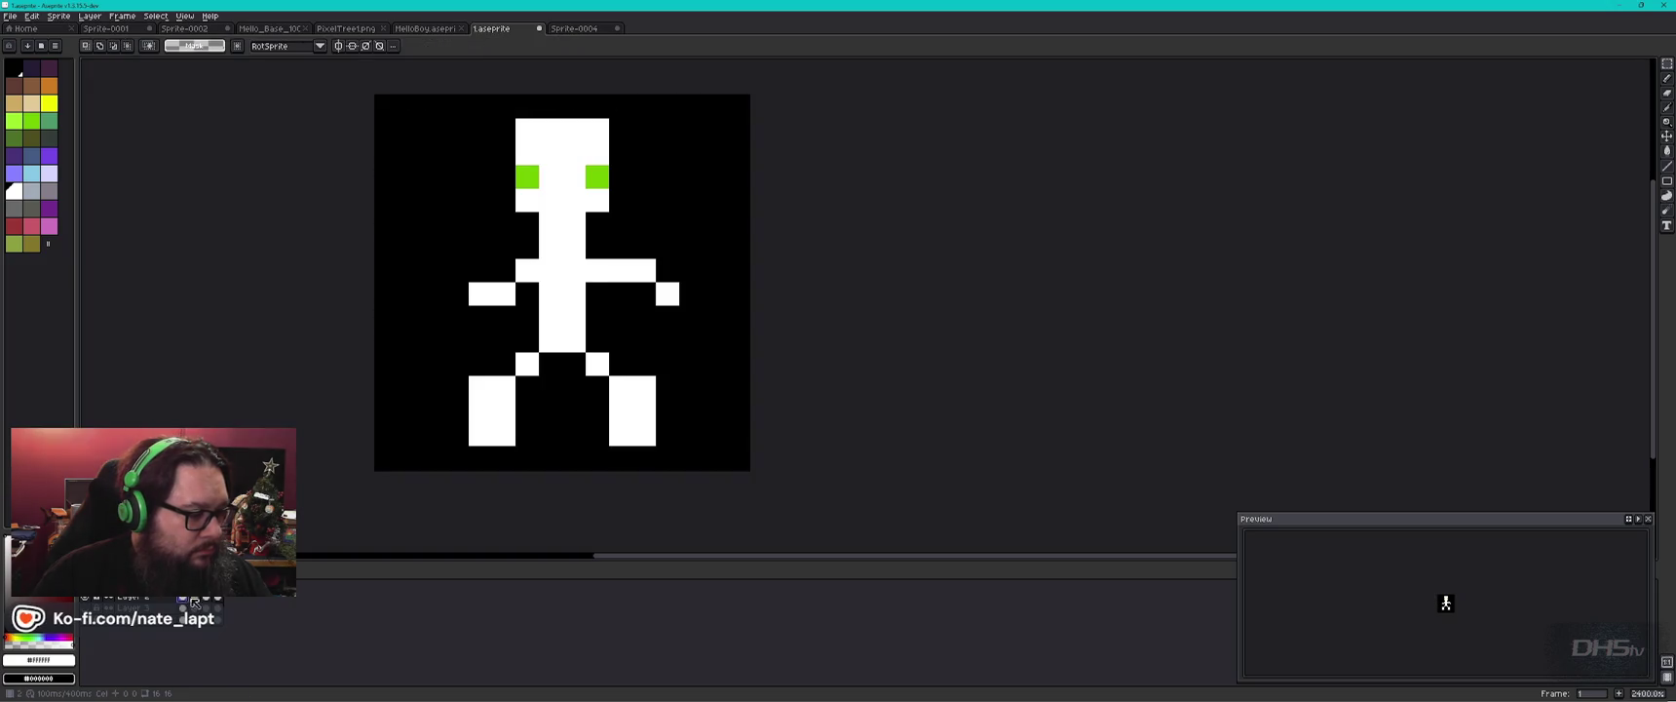
Select frame 2's walking figure and scale it up to match frame 1, then deselect.
left_click(196, 601)
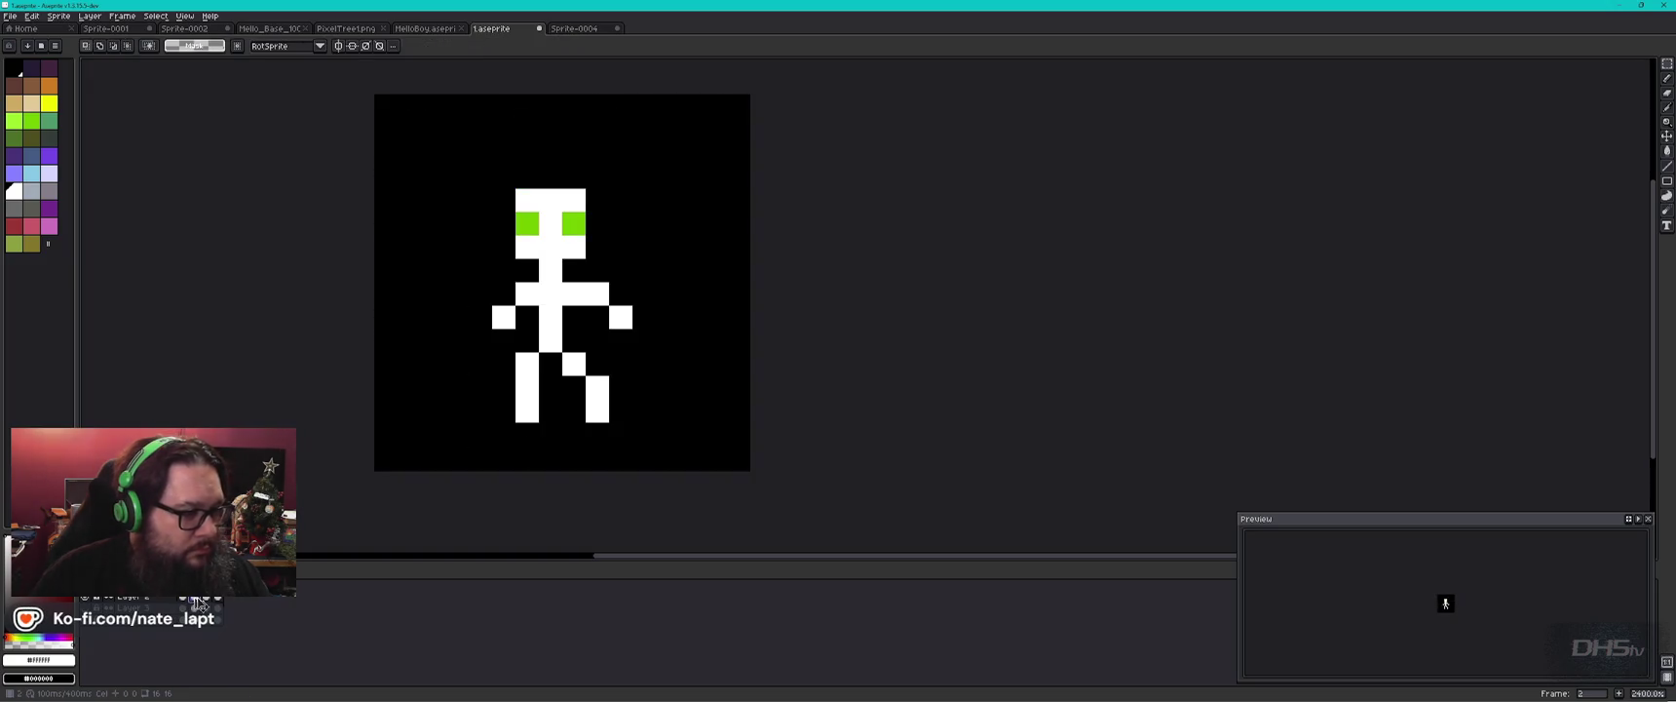
key("ctrl+a")
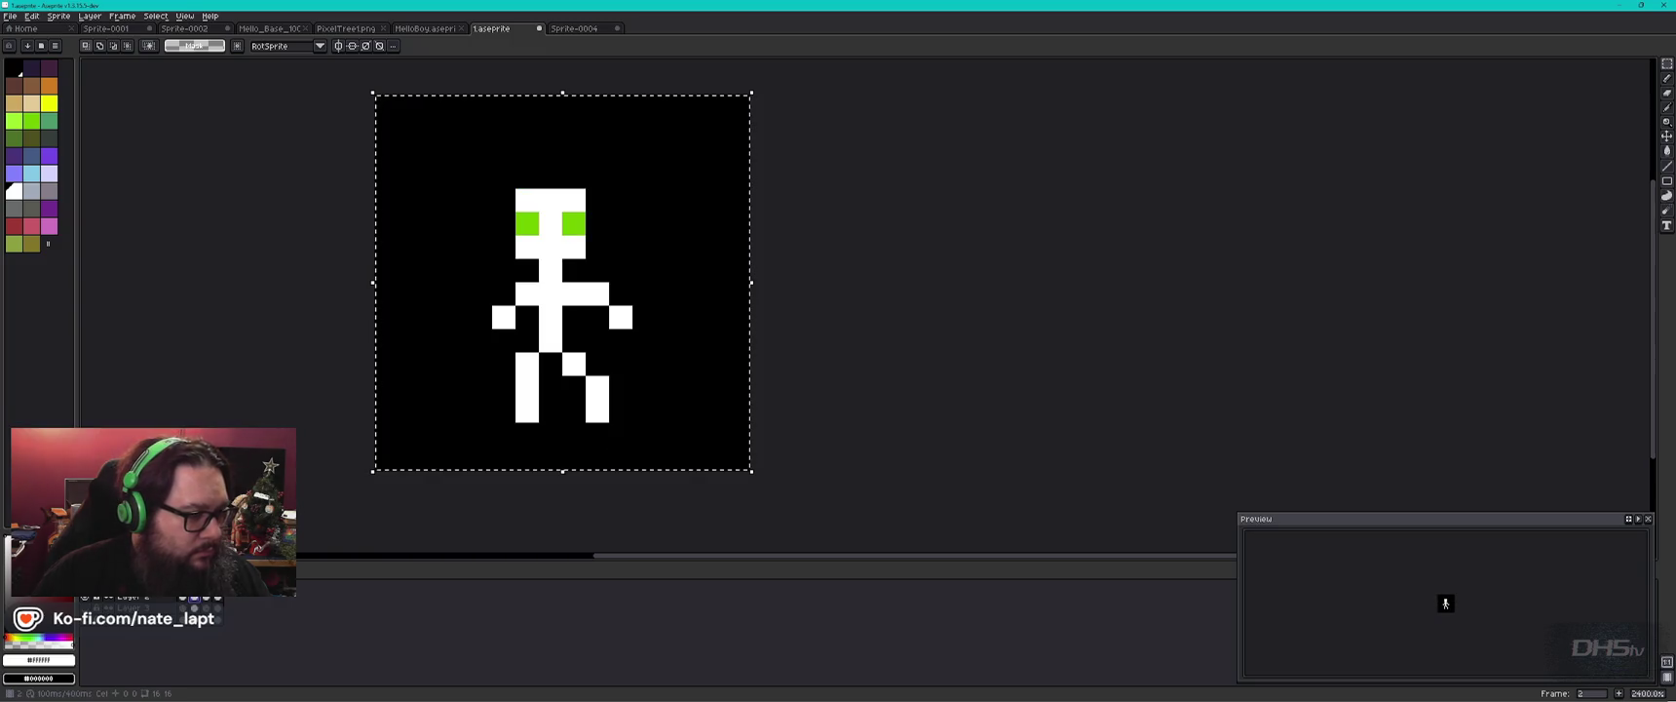
key("Left")
key("ctrl+d")
left_click(195, 605)
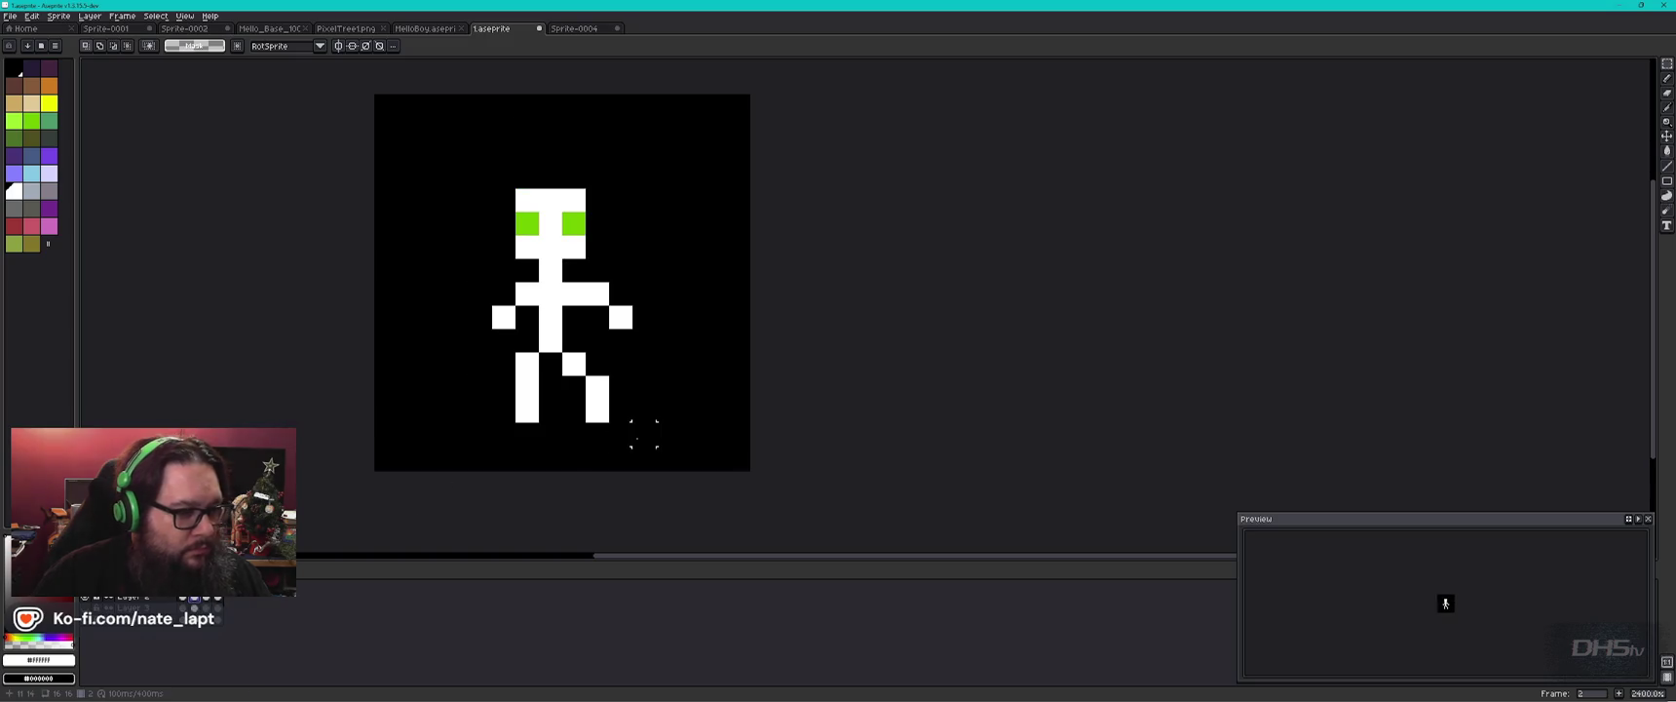
left_click_drag(632, 421, 443, 163)
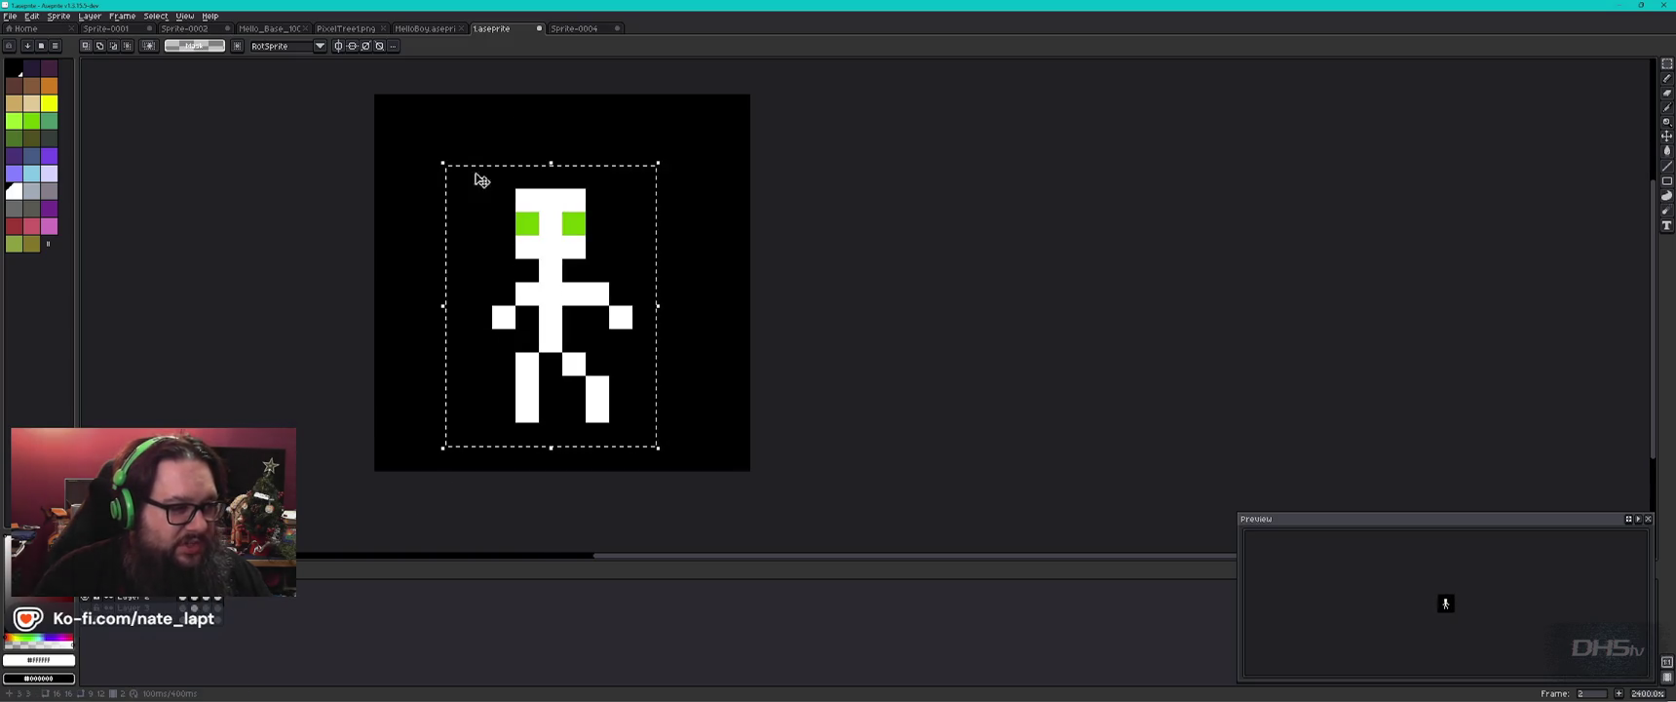
mouse_move(659, 163)
left_mouse_down()
mouse_move(790, 67)
mouse_move(784, 87)
left_mouse_up()
key("Return")
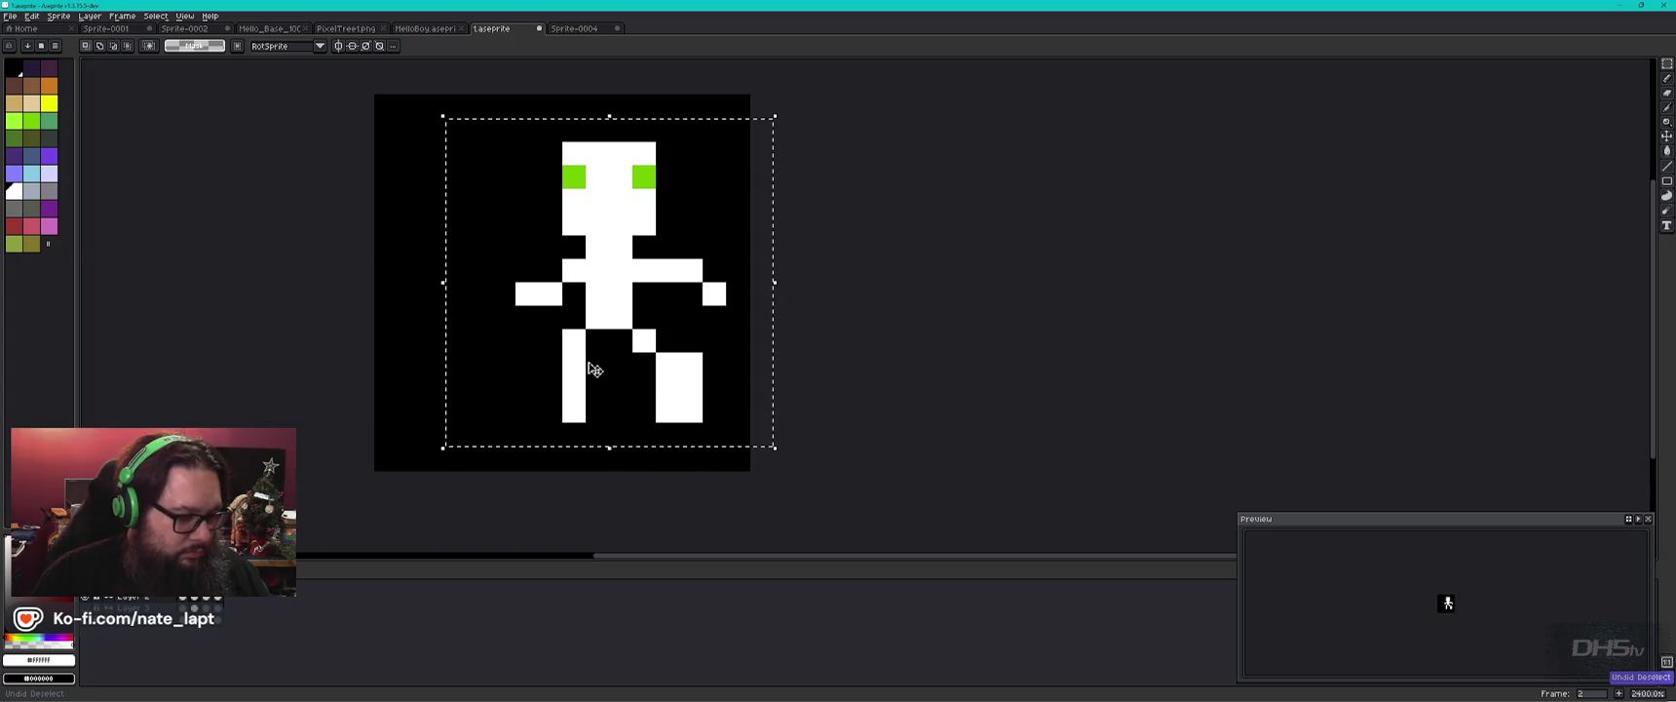
key("ctrl+d")
Compare frame sizes, select all on frame 2, paste on frame 4, and return to frame 1.
left_click(187, 601)
left_click(206, 603)
key("ctrl+a")
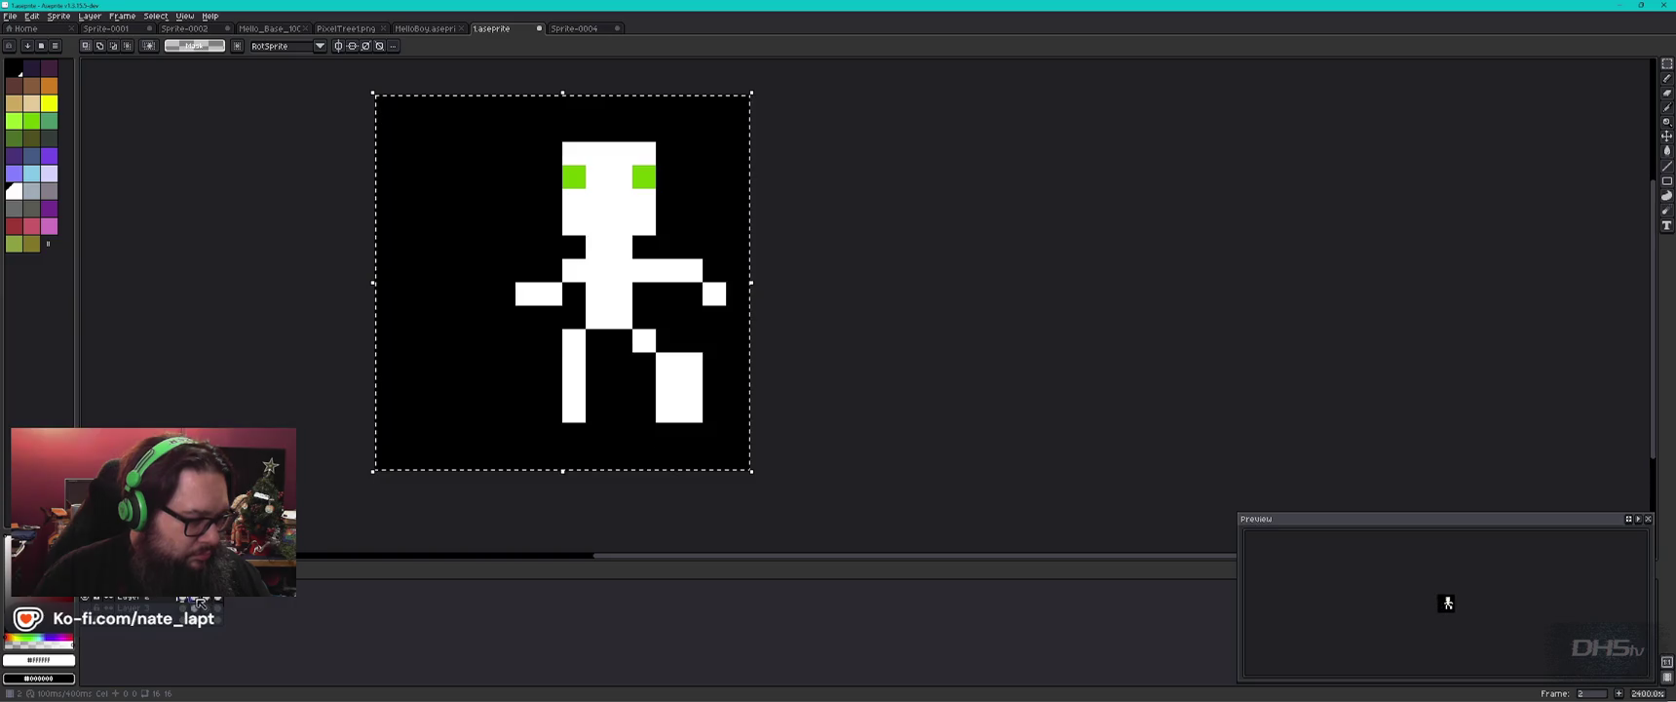
left_click(212, 603)
left_click(218, 603)
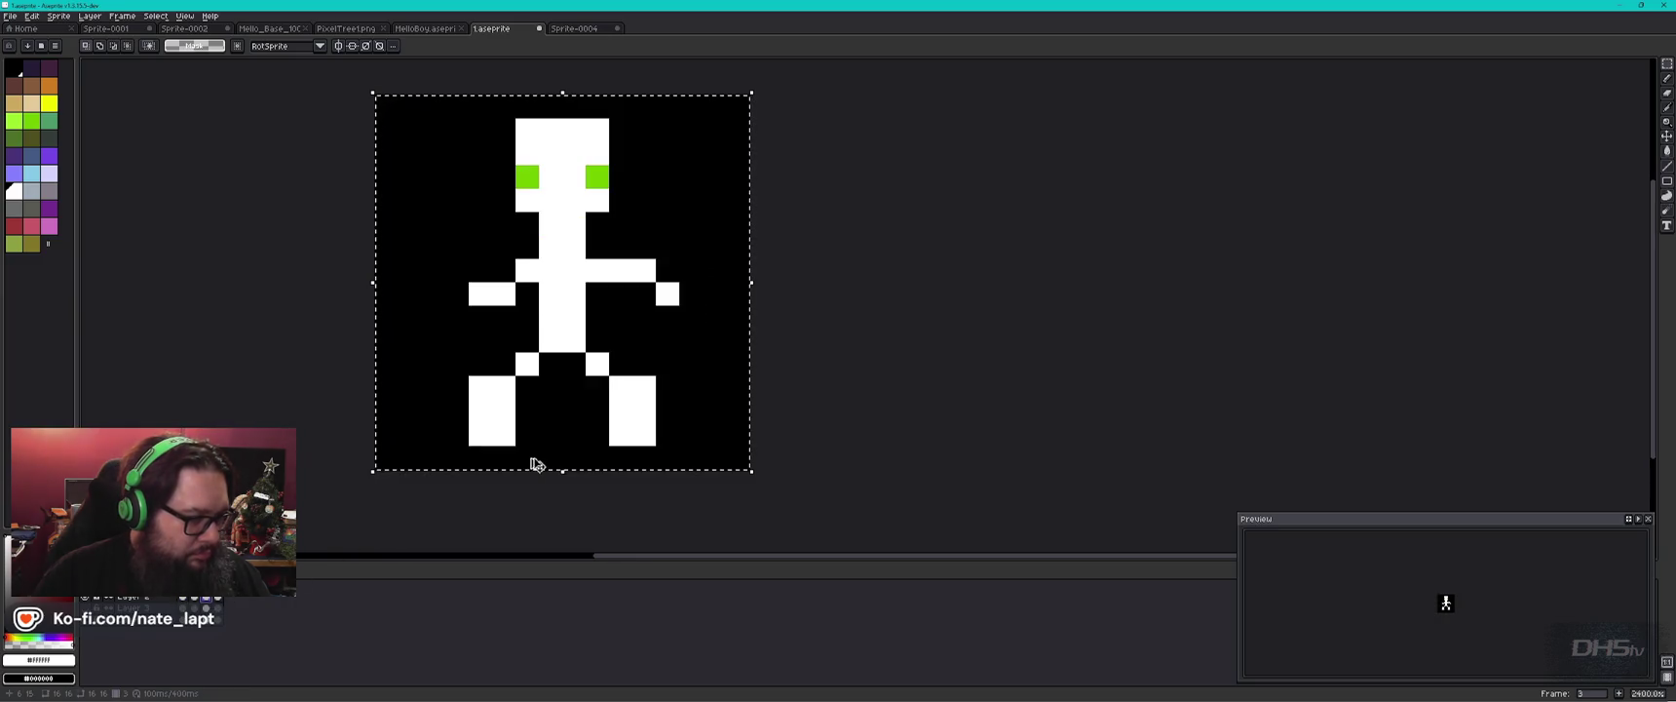
key("ctrl+v")
key("Home")
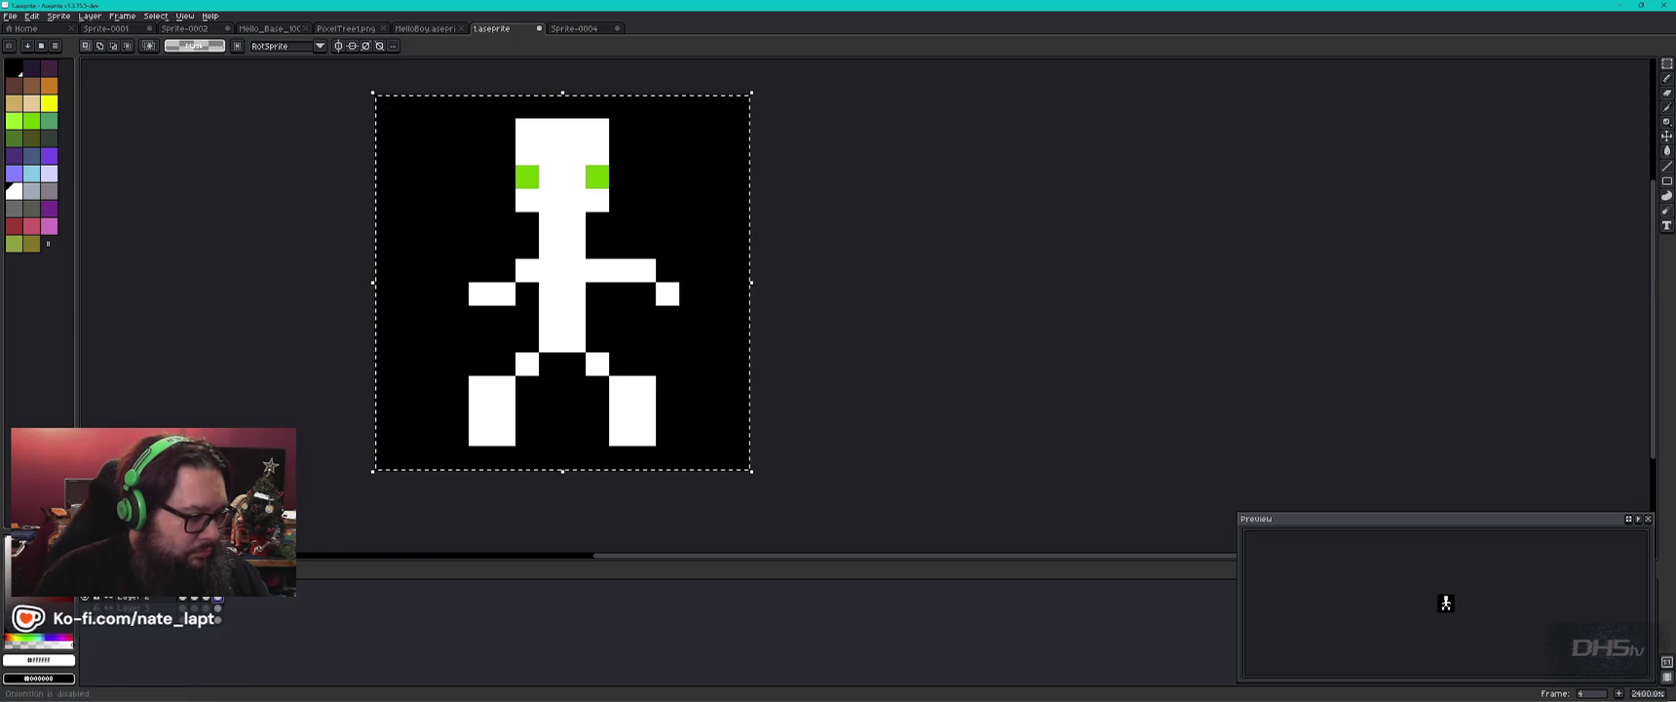
key("ctrl+d")
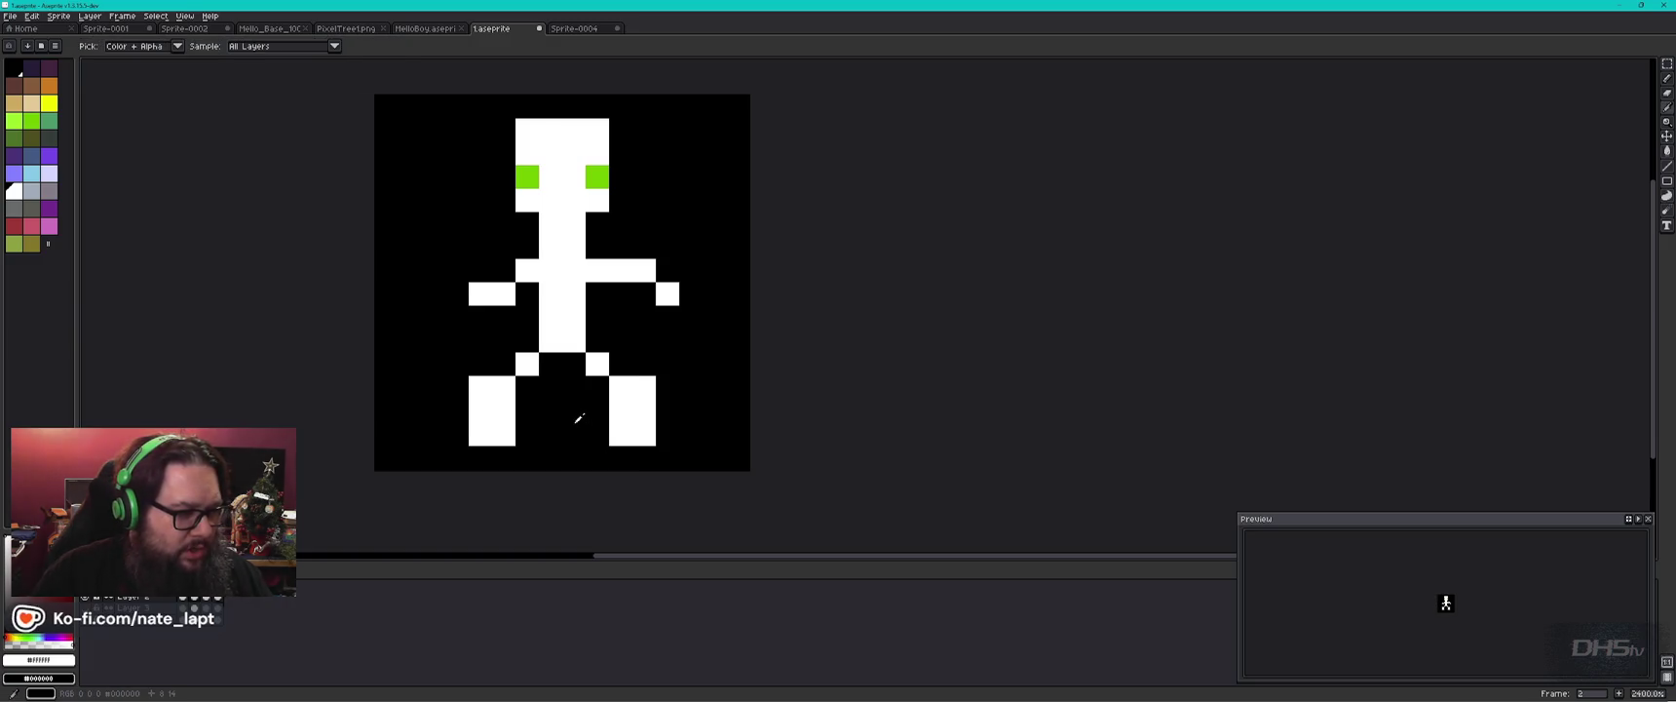
With the Pencil, black out the outer foot columns and add white pixels beside the feet.
left_click(633, 421, "alt")
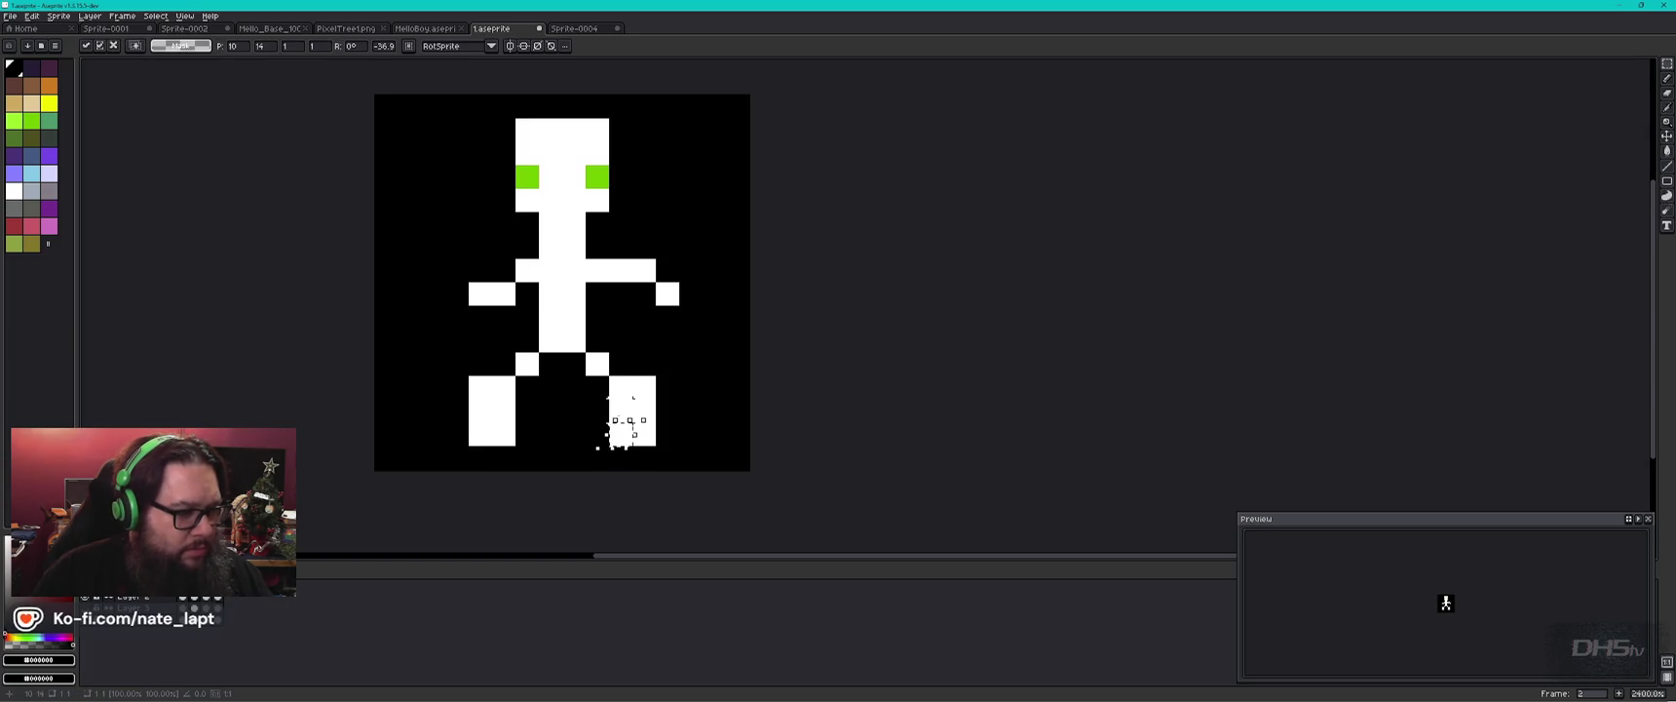
key("b")
left_click(621, 411)
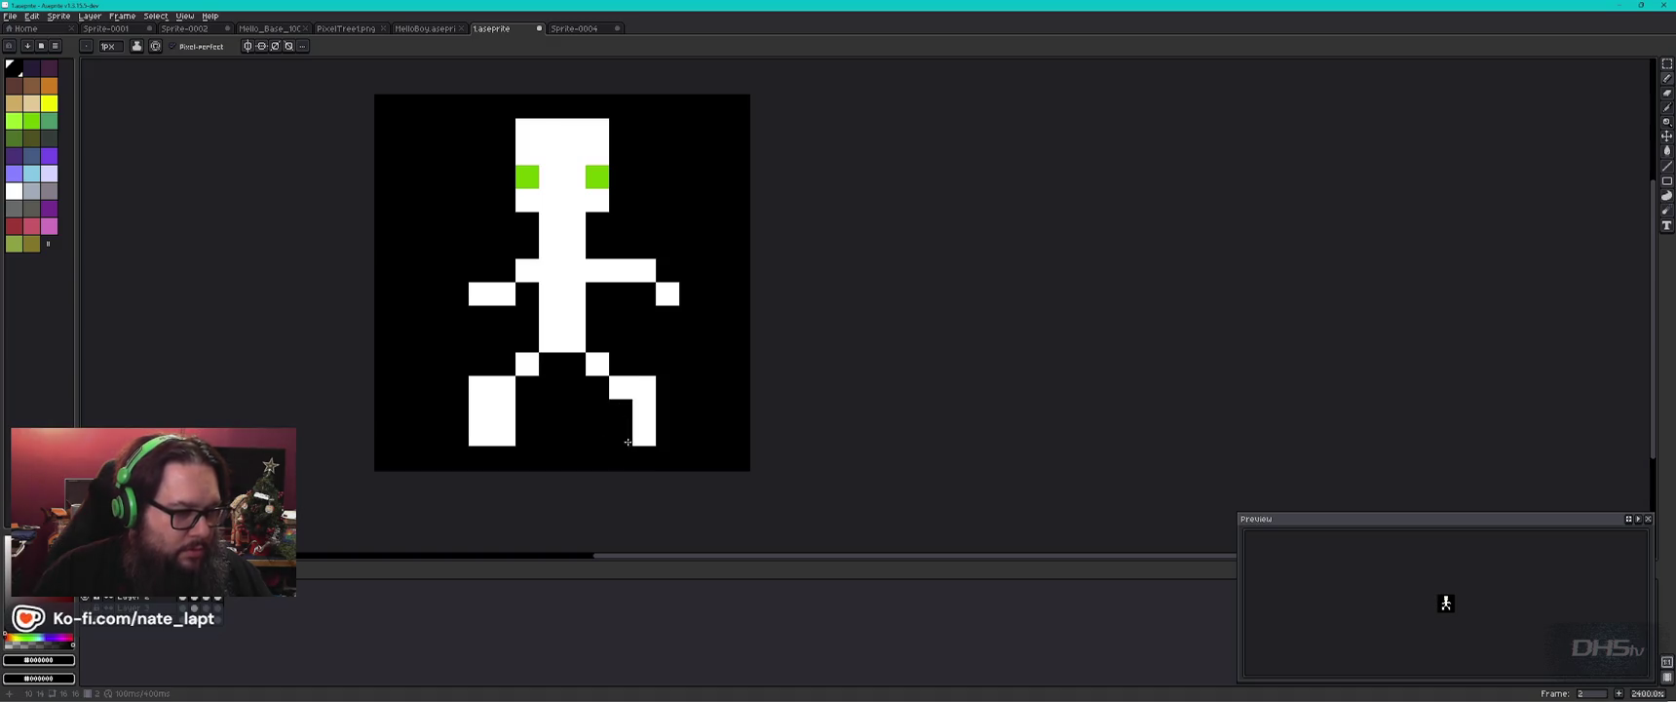
left_click_drag(480, 434, 478, 394)
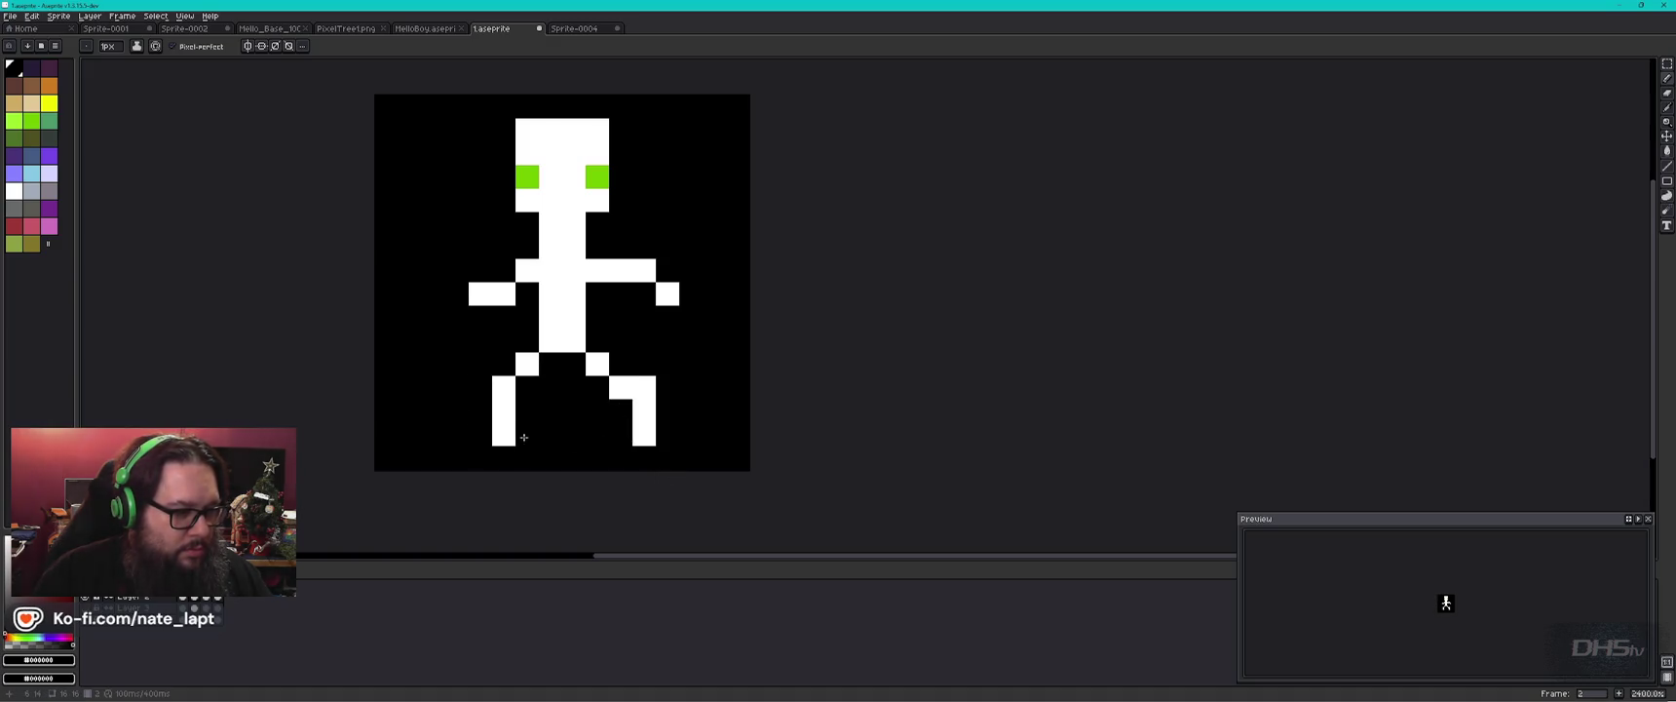
left_click(504, 434, "alt")
left_click(527, 434)
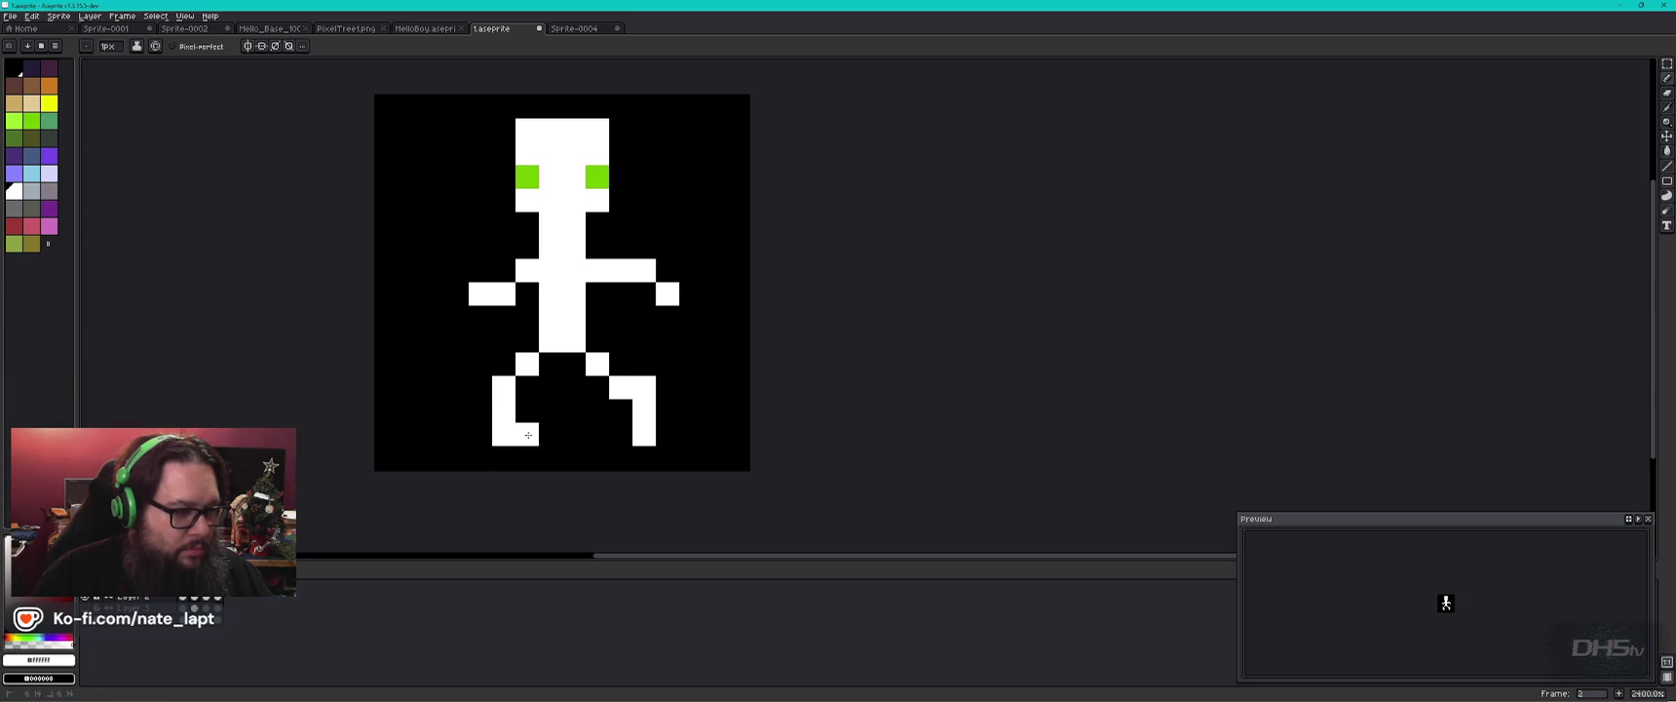
left_click(668, 434)
left_click(713, 433)
key("ctrl+z")
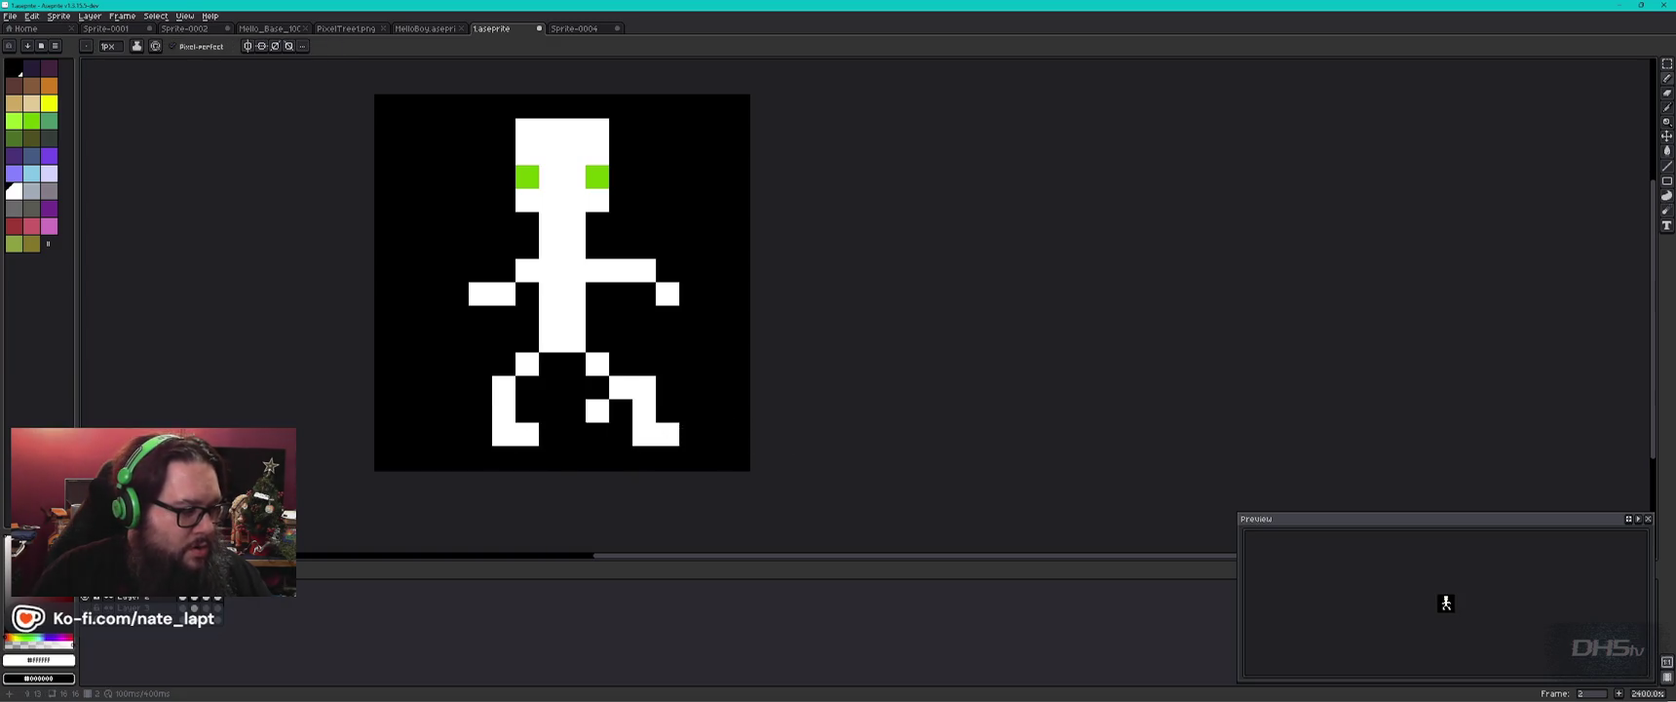
Reshape both feet in frame 1, trimming the right foot to one pixel wide.
left_click(185, 598)
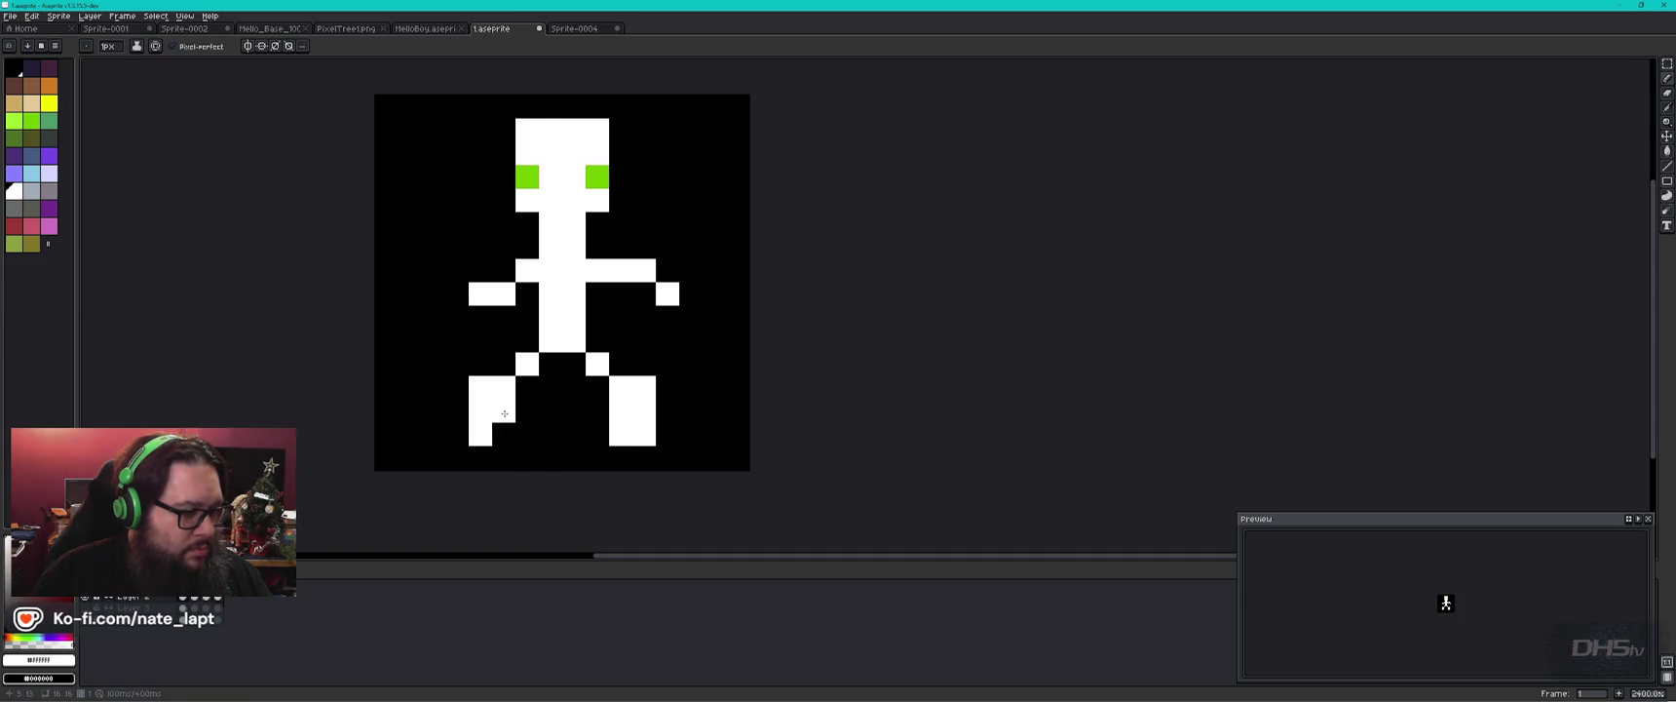
right_click(505, 405)
right_click(505, 387)
left_click(560, 448)
right_click(527, 387)
left_click(504, 363)
left_click(504, 387)
right_click(644, 387)
right_click(644, 410)
right_click(644, 433)
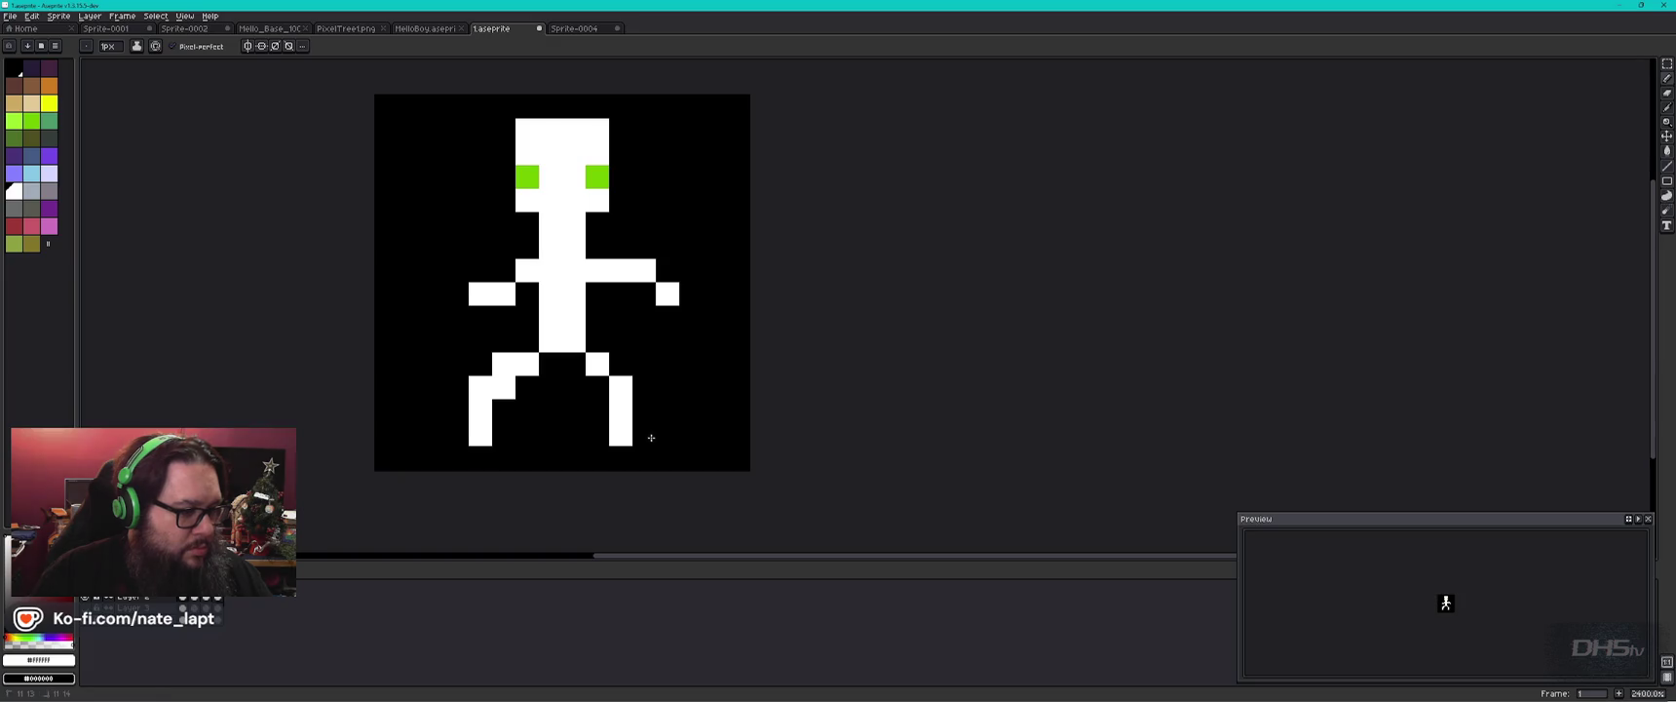
right_click(597, 433)
left_click(644, 434)
right_click(636, 433)
Compare frames 1 and 2, then shift frame 1's left and right feet one pixel right.
left_click(195, 600)
left_click(184, 599)
left_click(195, 599)
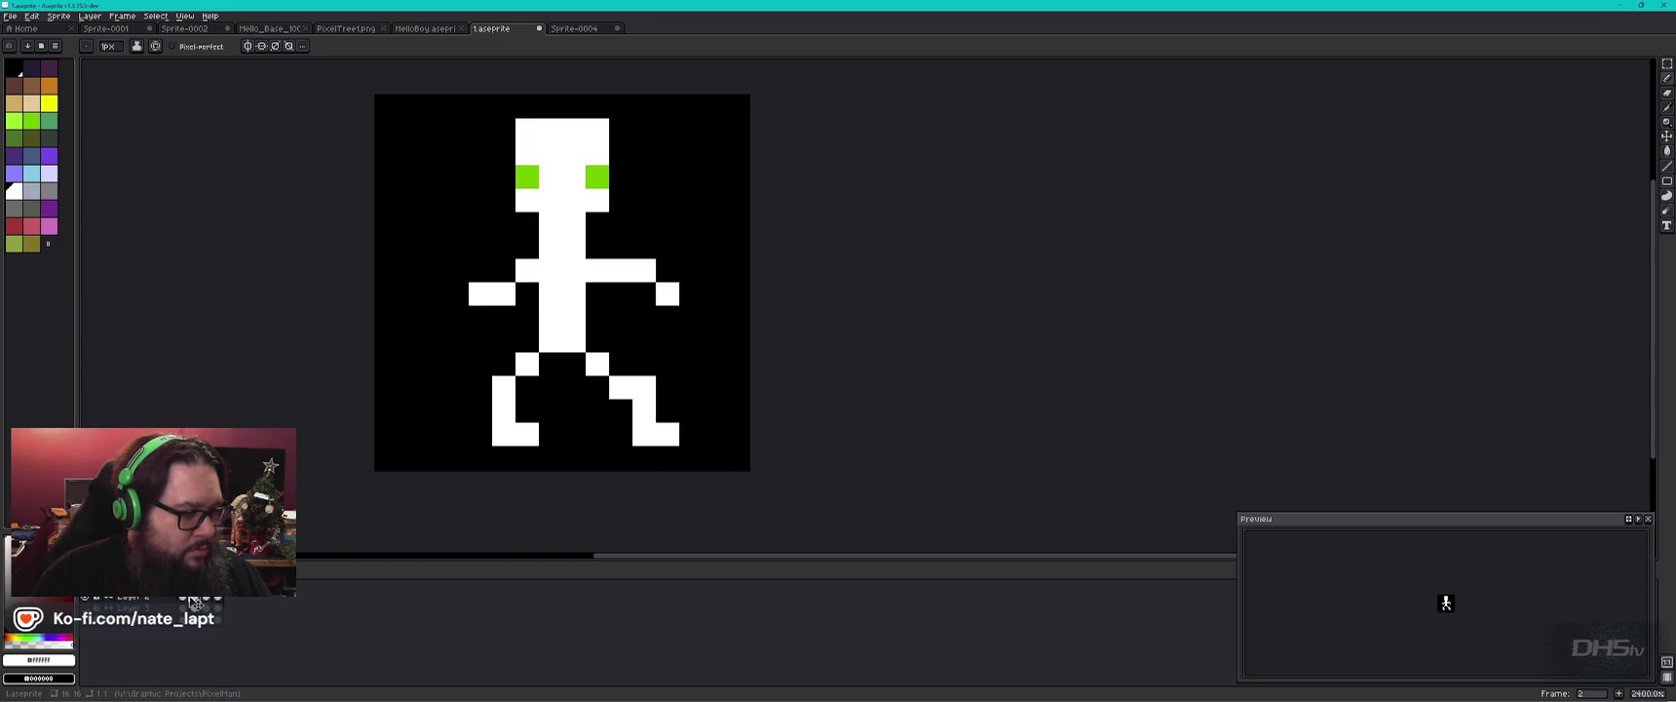
left_click(183, 600)
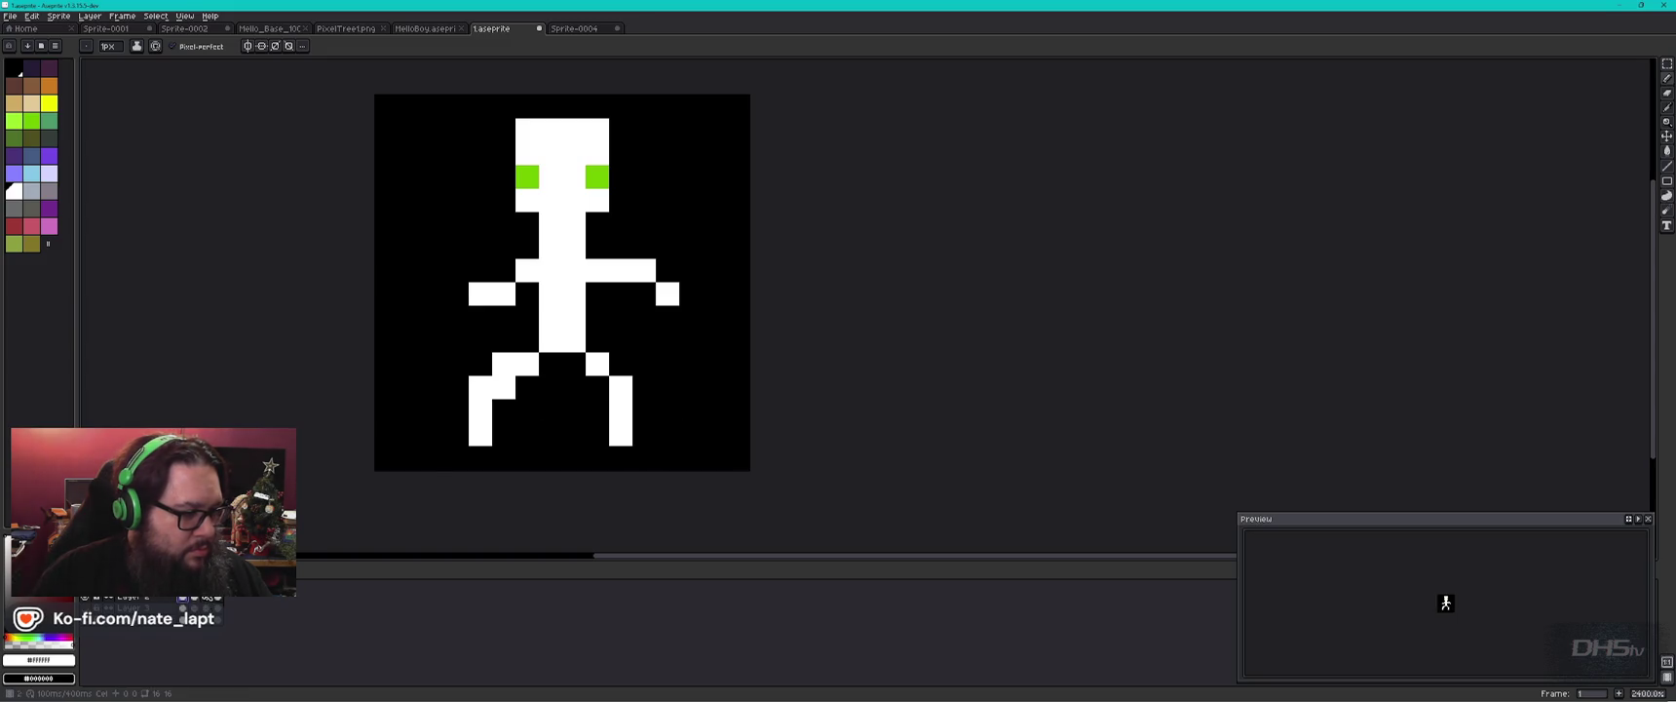
right_click(480, 409)
right_click(481, 433)
right_click(504, 387)
left_click(527, 387)
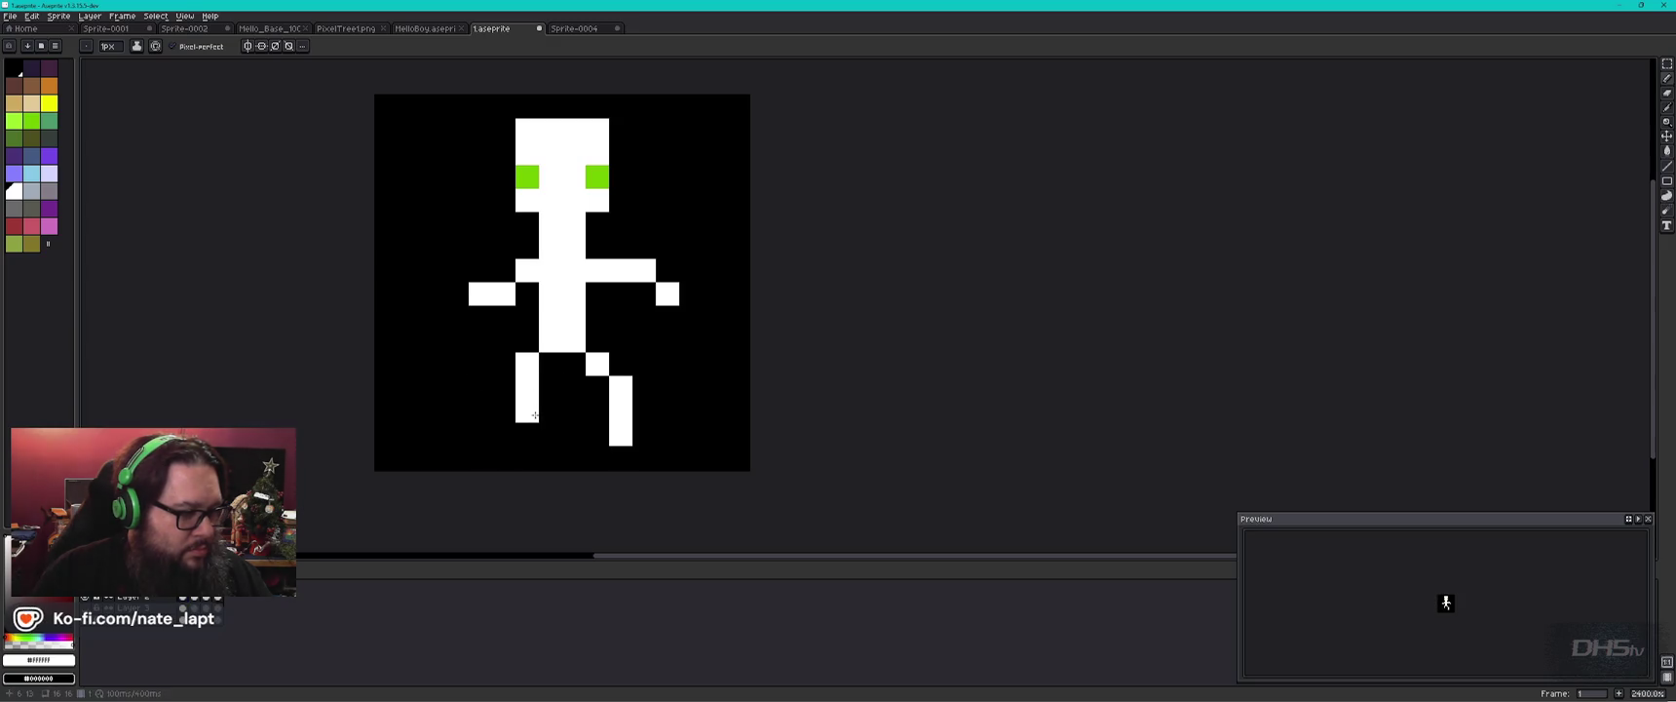
right_click(527, 434)
left_click(550, 434)
left_click(644, 434)
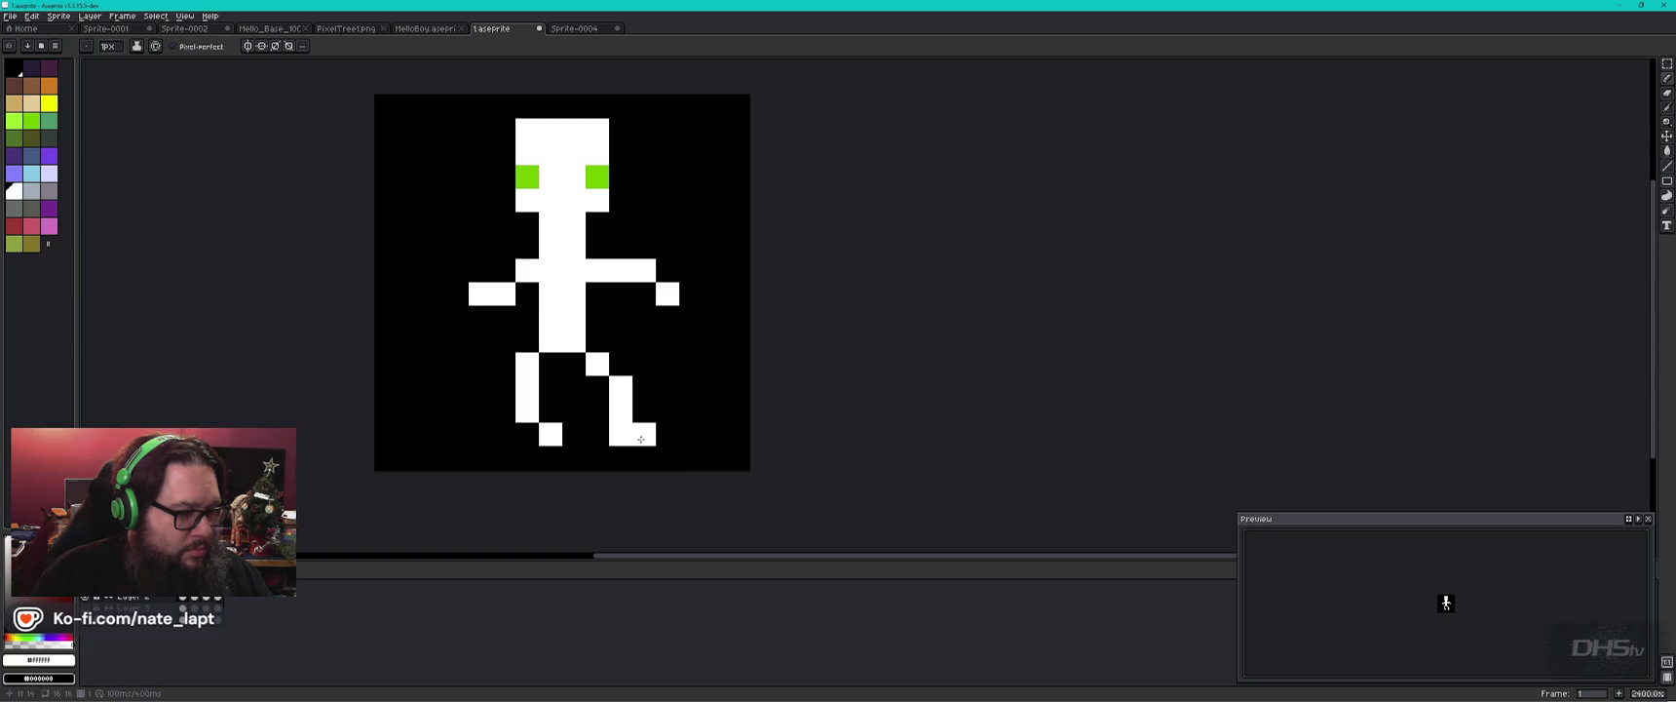
right_click(628, 440)
left_click(644, 433)
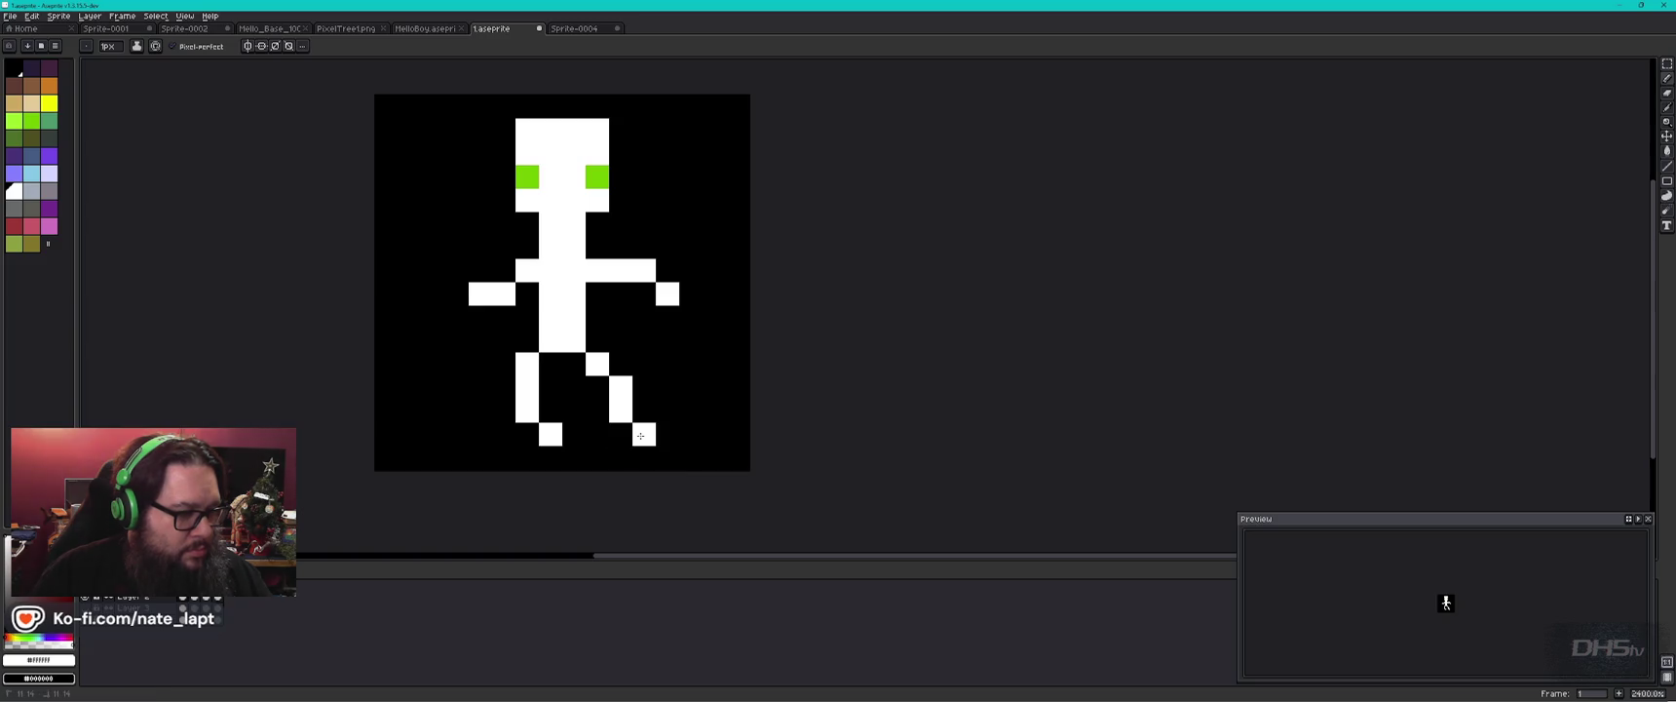
Erase frame 2's old left-leg pixels to leave a bent leg, checking it against frame 1.
left_click(195, 601)
left_click(184, 600)
left_click(207, 600)
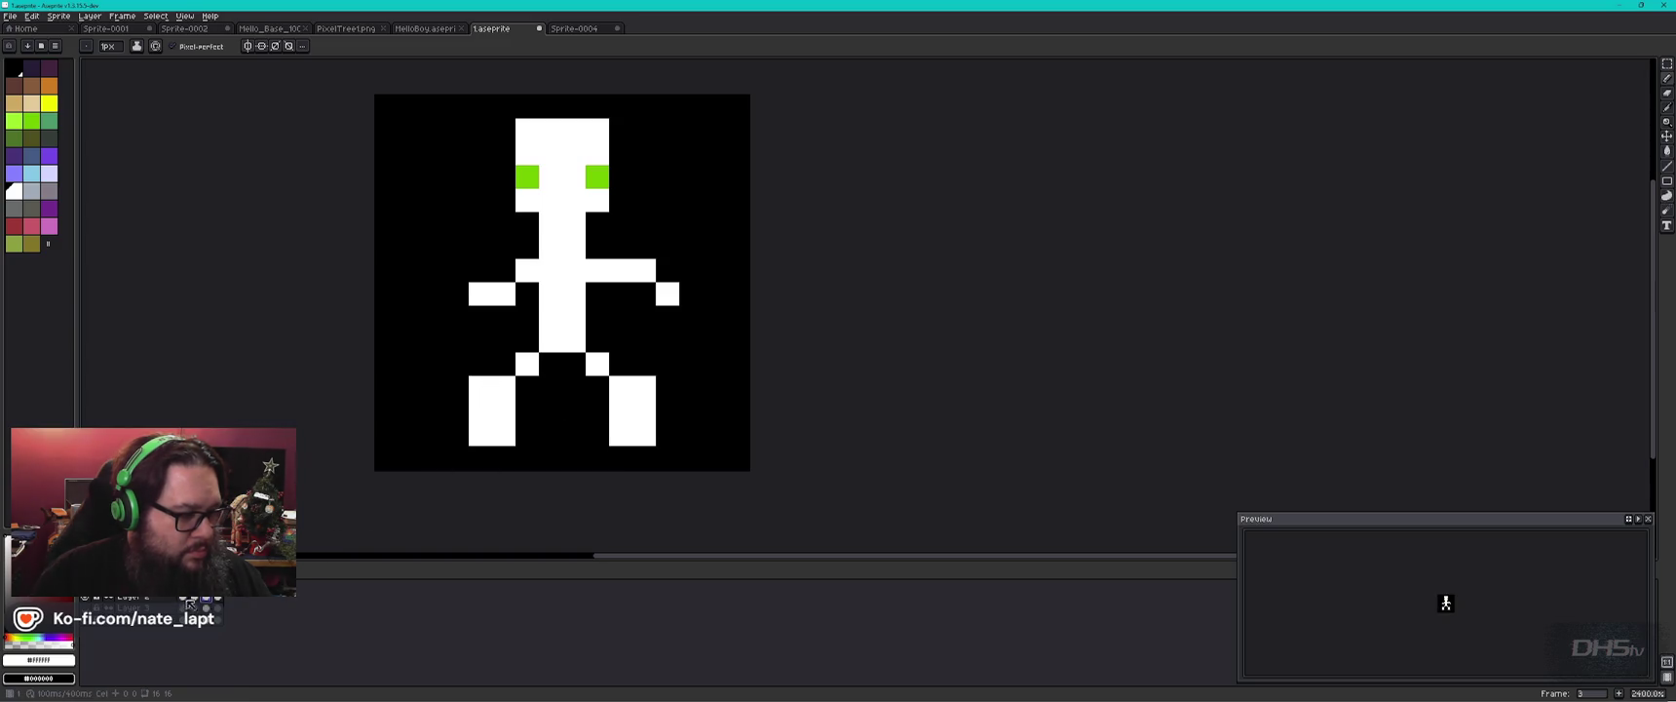
left_click(194, 600)
right_click(504, 398)
right_click(527, 434)
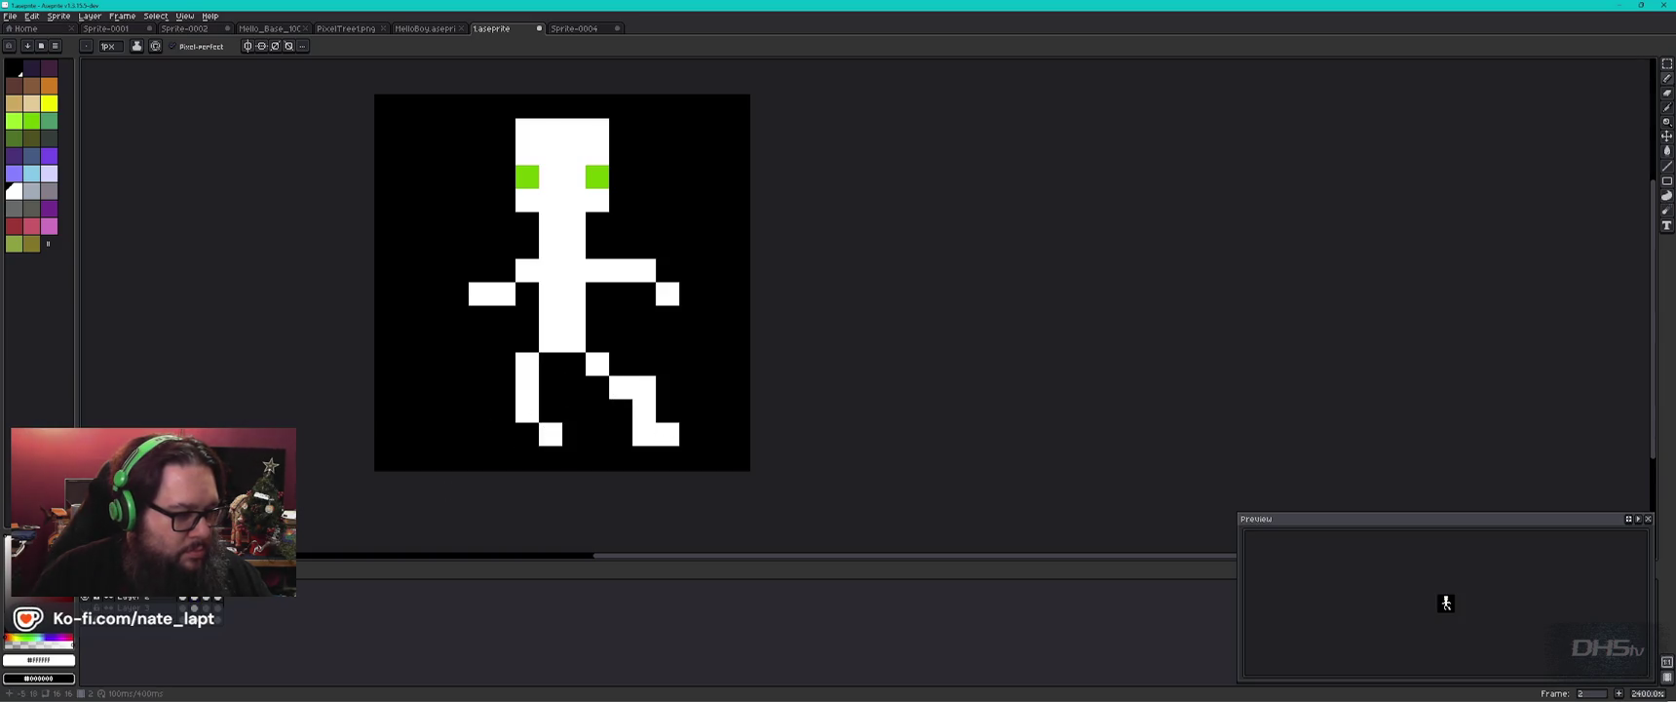
left_click(187, 601)
left_click(197, 599)
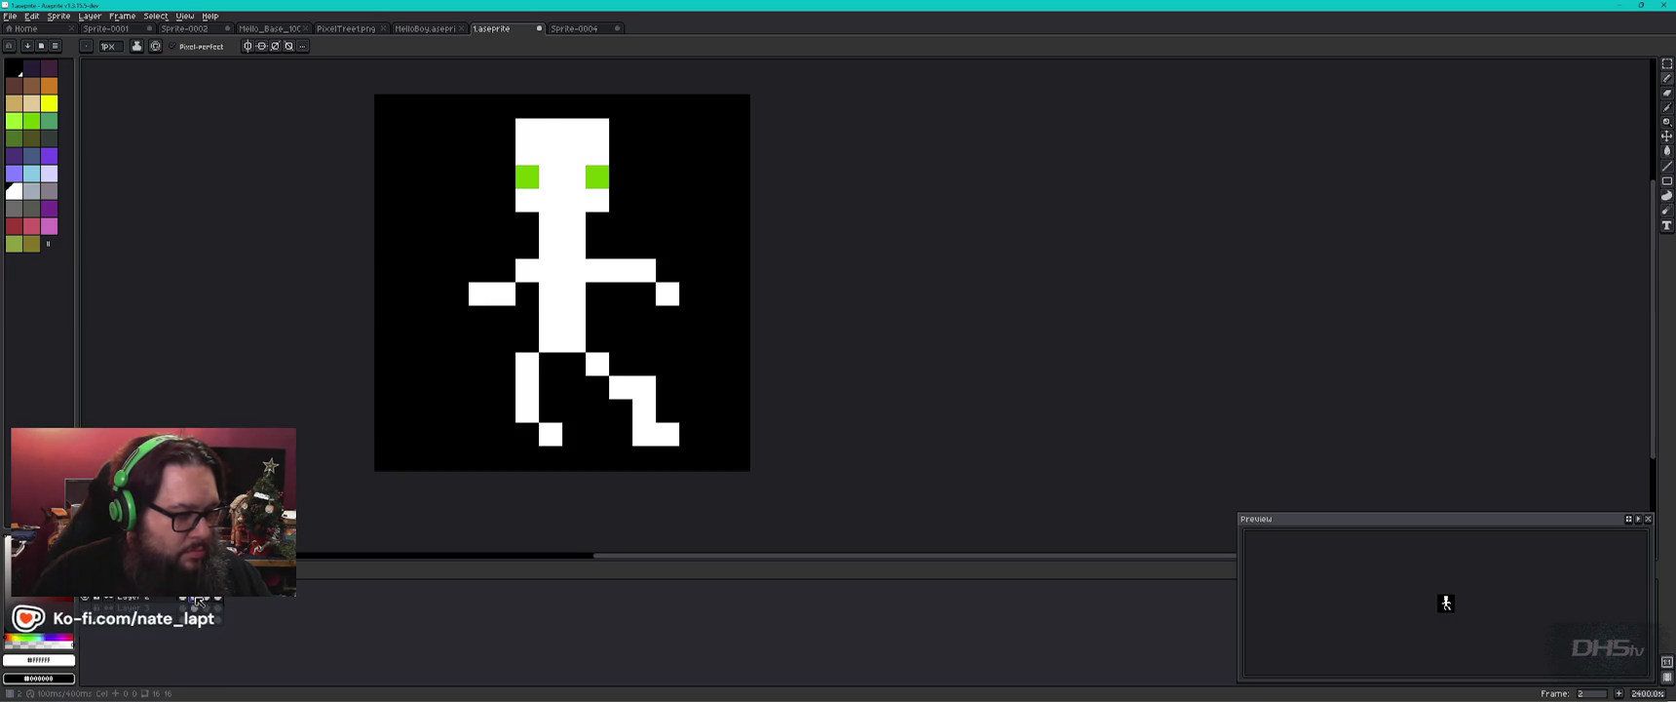
left_click(185, 601)
left_click(197, 601)
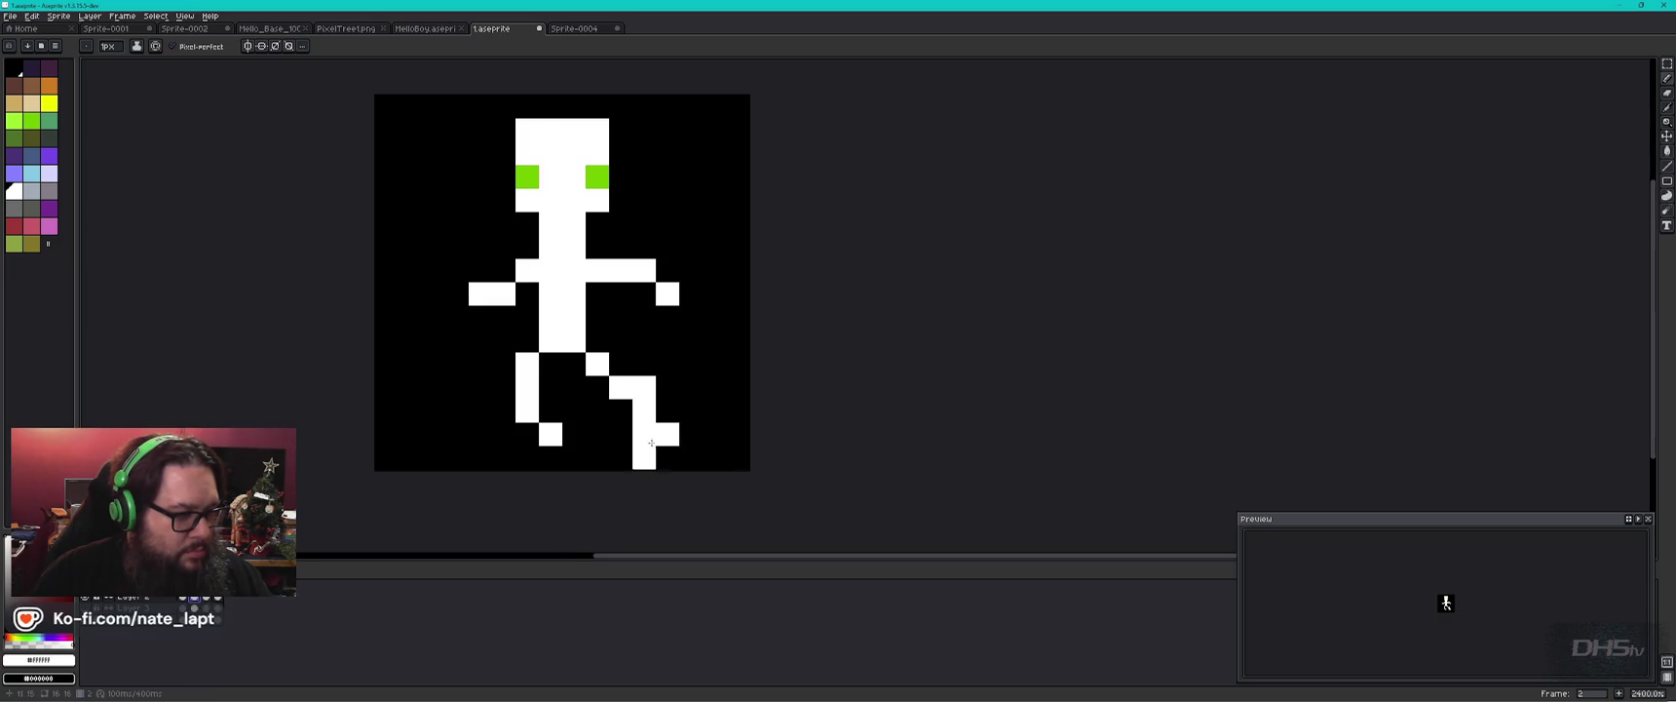
In frame 3, erase the left leg's outer column, lower leg and knee pixels.
left_click(208, 601)
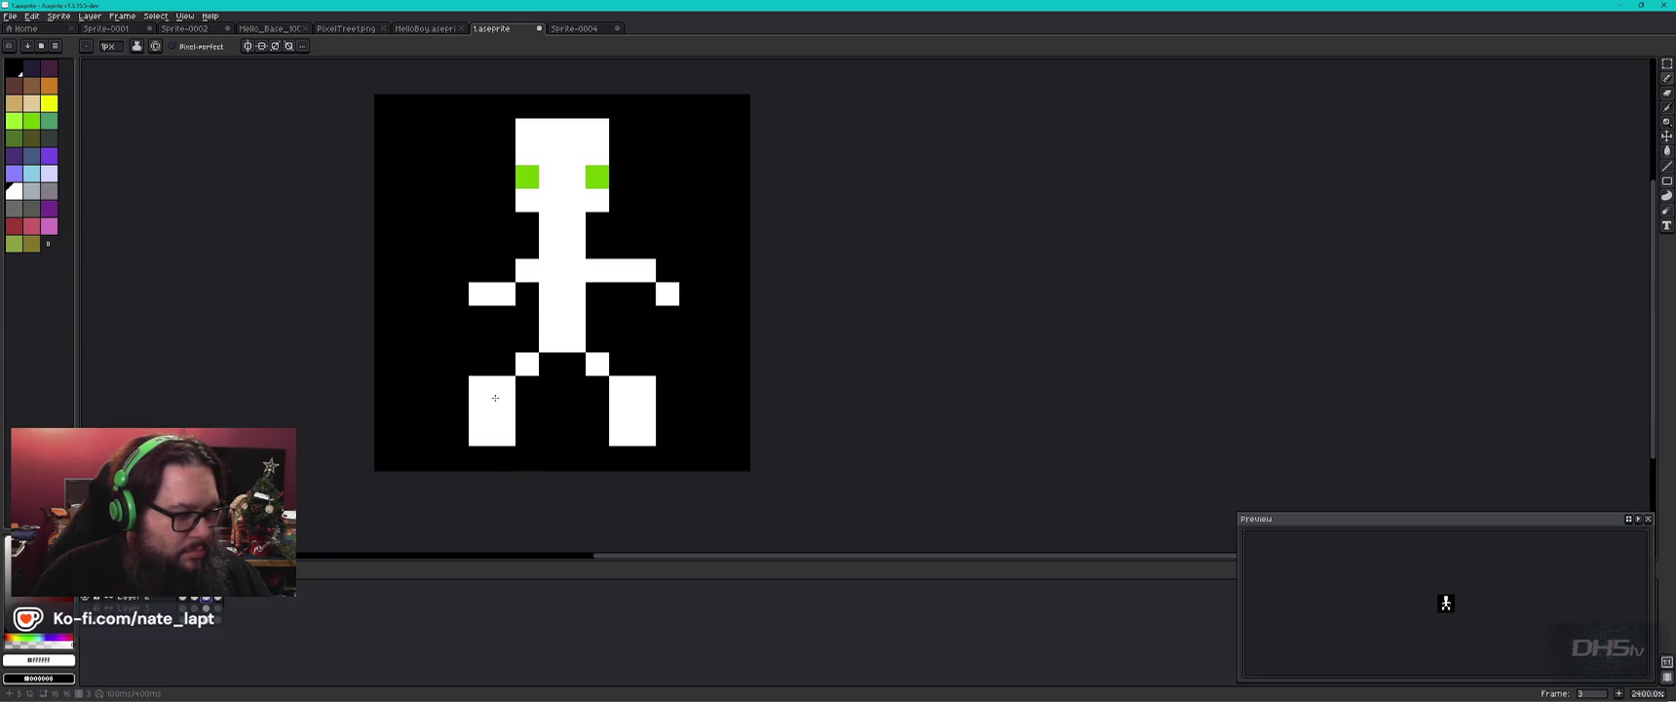
right_click(480, 396)
right_click(480, 434)
left_click(480, 434)
right_click(480, 434)
left_click(527, 387)
right_click(513, 390)
right_click(527, 387)
right_click(504, 411)
right_click(504, 434)
Paint a new angled left leg in frame 3 and extend the right foot's tip.
left_click(551, 411)
left_click(550, 387)
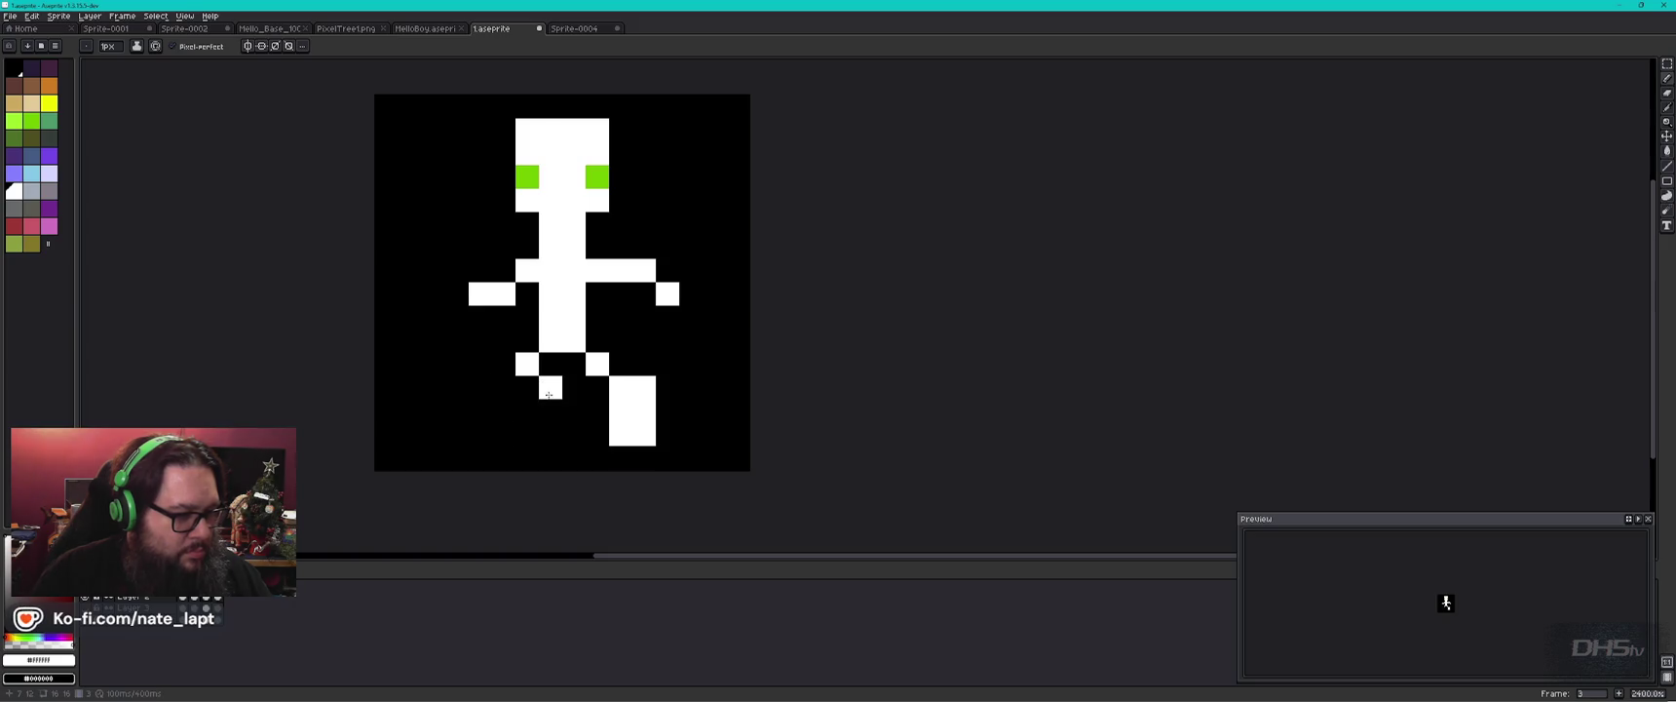
right_click(550, 410)
left_click(574, 410)
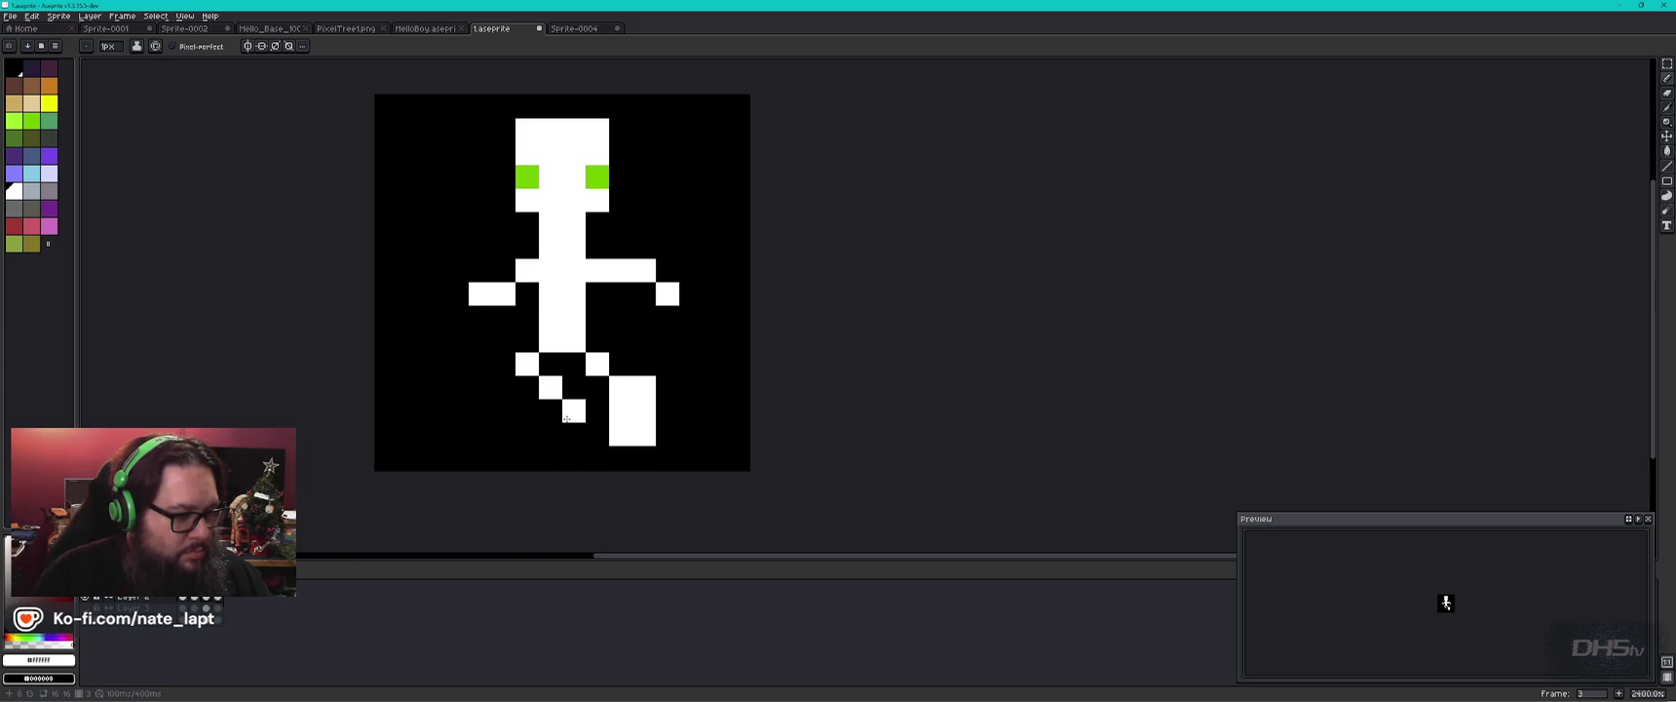
left_click(627, 451)
right_click(625, 431)
right_click(621, 410)
left_click(667, 434)
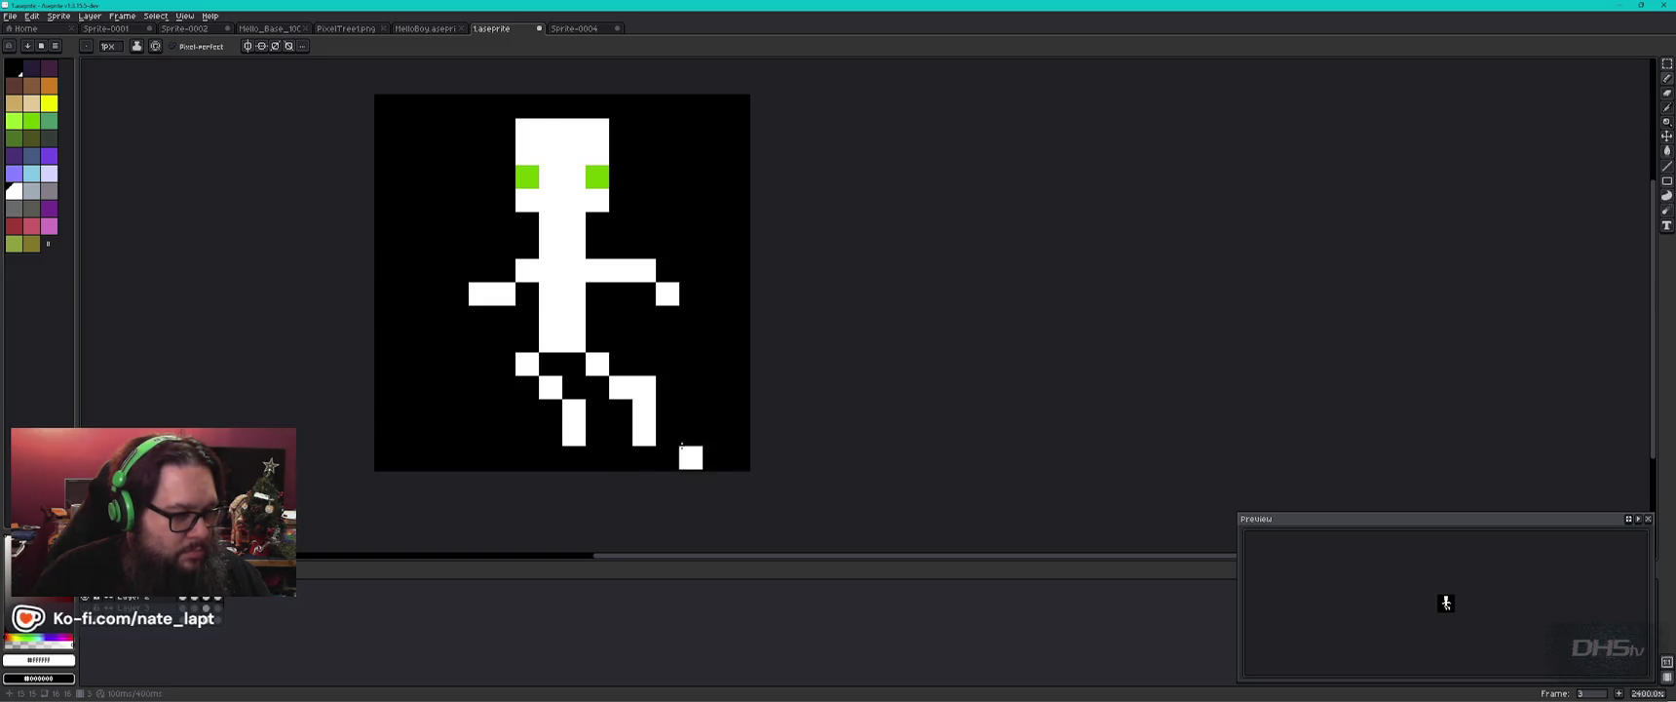
left_click(187, 601)
left_click(198, 602)
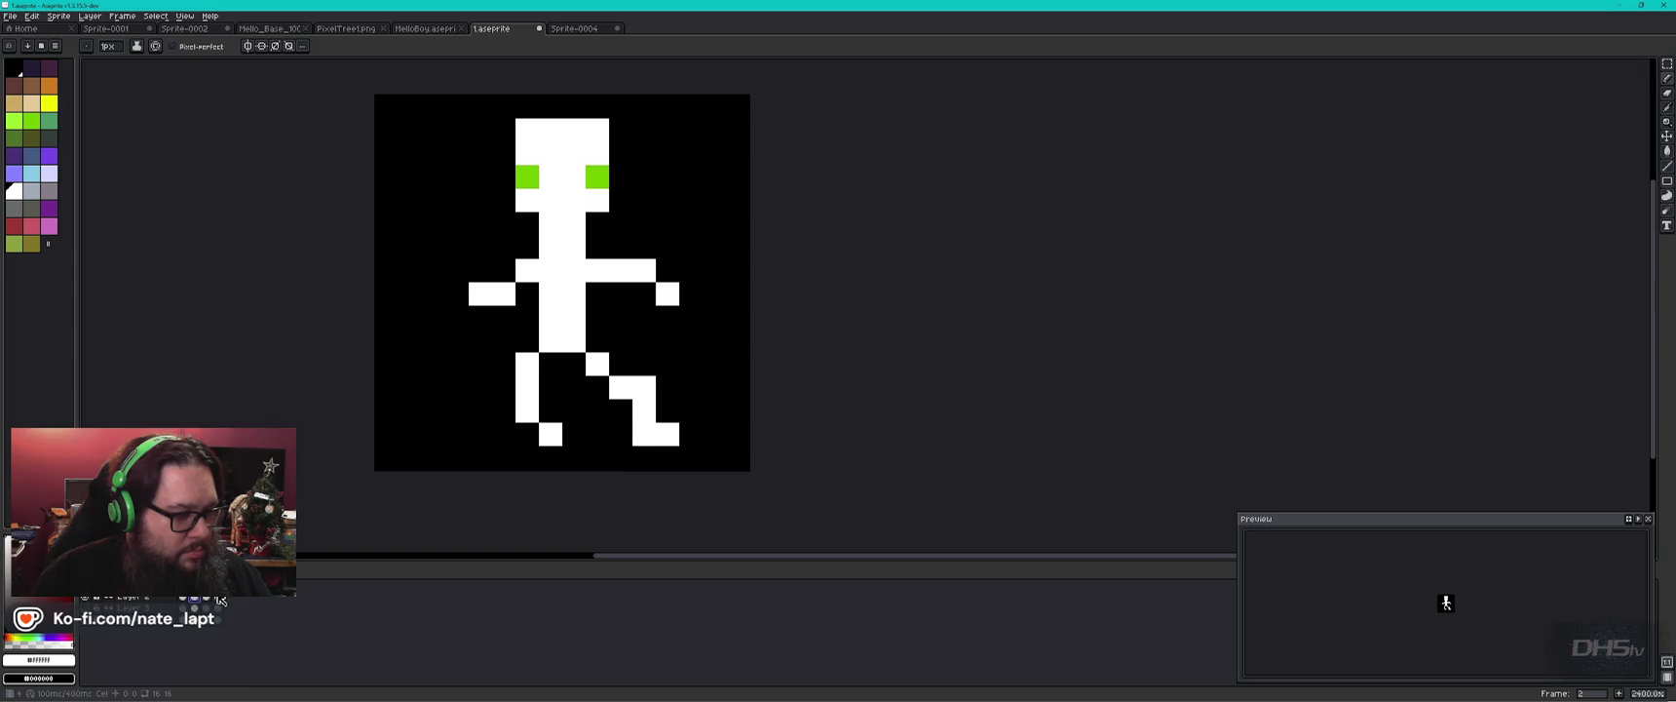
In frame 4, move the left foot outward and raise the right foot one pixel.
left_click(221, 600)
right_click(502, 410)
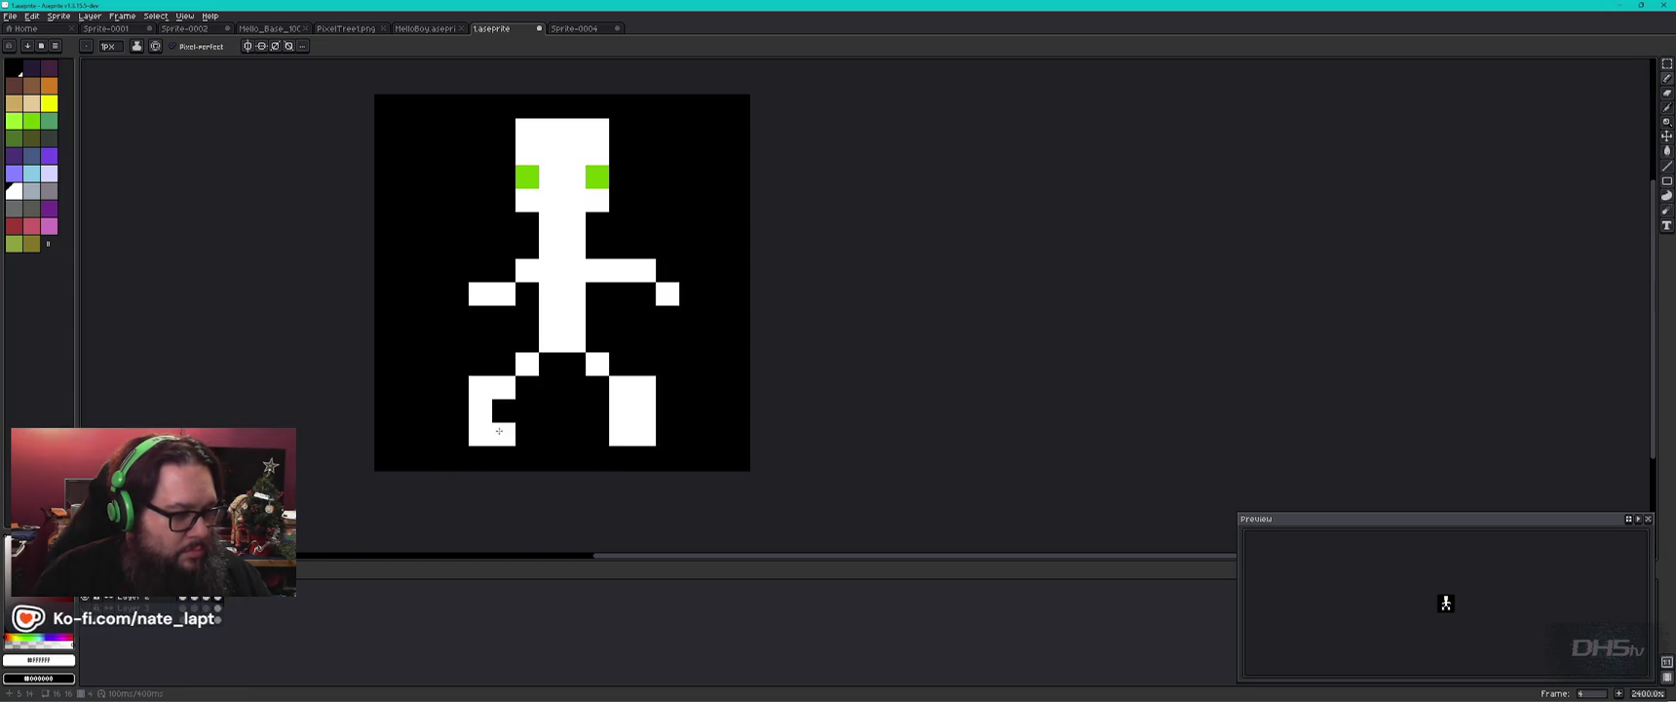
right_click(502, 434)
left_click(460, 433)
right_click(587, 435)
left_click(589, 417)
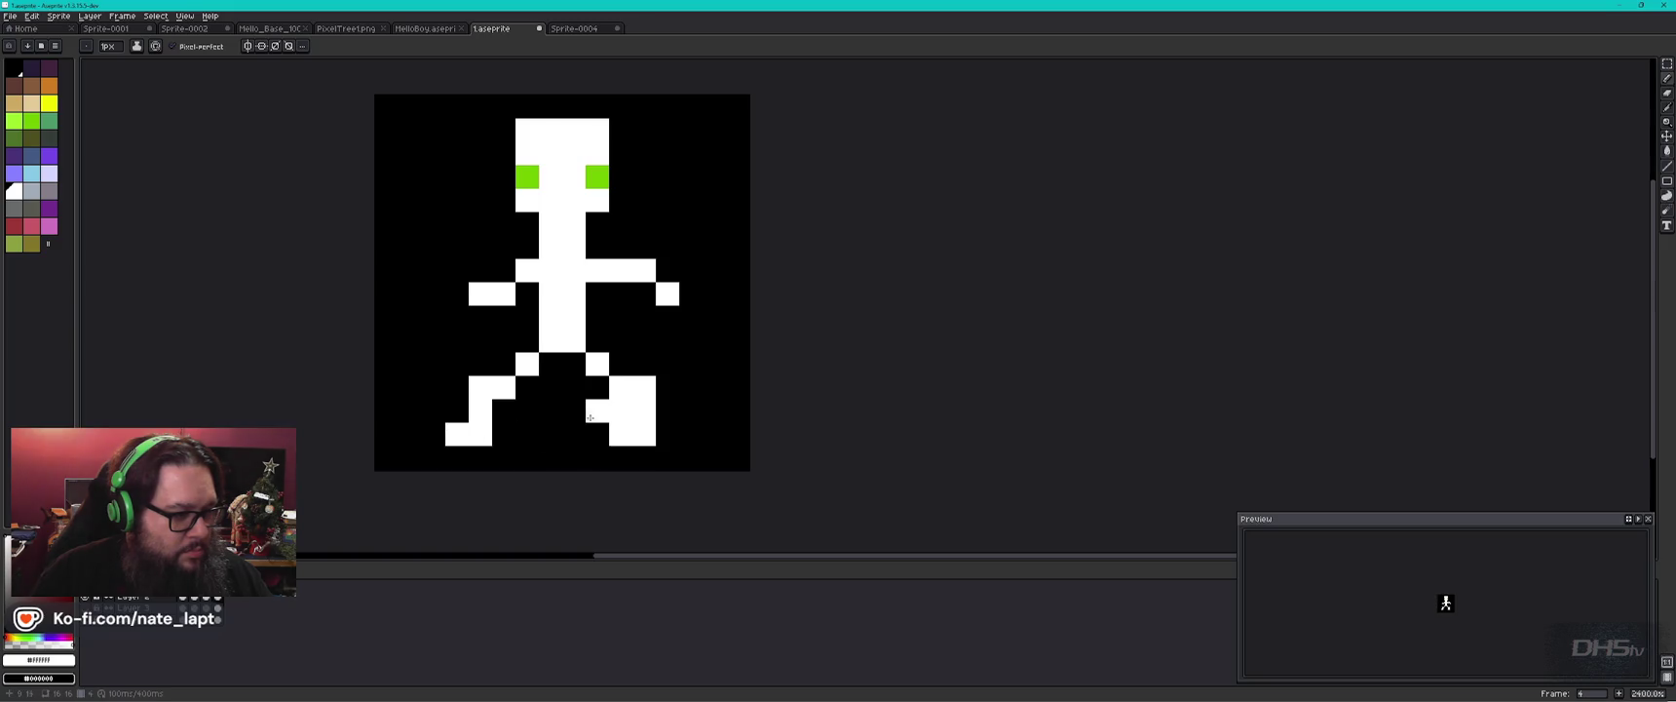
Erase frame 4's old right foot and draw a new diagonal stepping leg.
right_click(614, 394)
right_click(621, 433)
right_click(621, 410)
right_click(644, 386)
right_click(644, 410)
right_click(644, 434)
left_click(616, 401)
right_click(621, 410)
left_click(597, 387)
left_click(574, 433)
left_click(574, 410)
left_click(551, 434)
right_click(574, 433)
Raise the left arm so the left hand sits higher on the figure.
left_click(481, 270)
right_click(481, 270)
right_click(480, 293)
right_click(504, 293)
left_click(509, 267)
right_click(480, 270)
left_click(480, 246)
left_click(457, 246)
right_click(457, 246)
Erase the low right-hand pixels and raise the right hand.
left_click(457, 223)
right_click(457, 223)
left_click(690, 293)
right_click(691, 294)
right_click(667, 293)
left_click(662, 246)
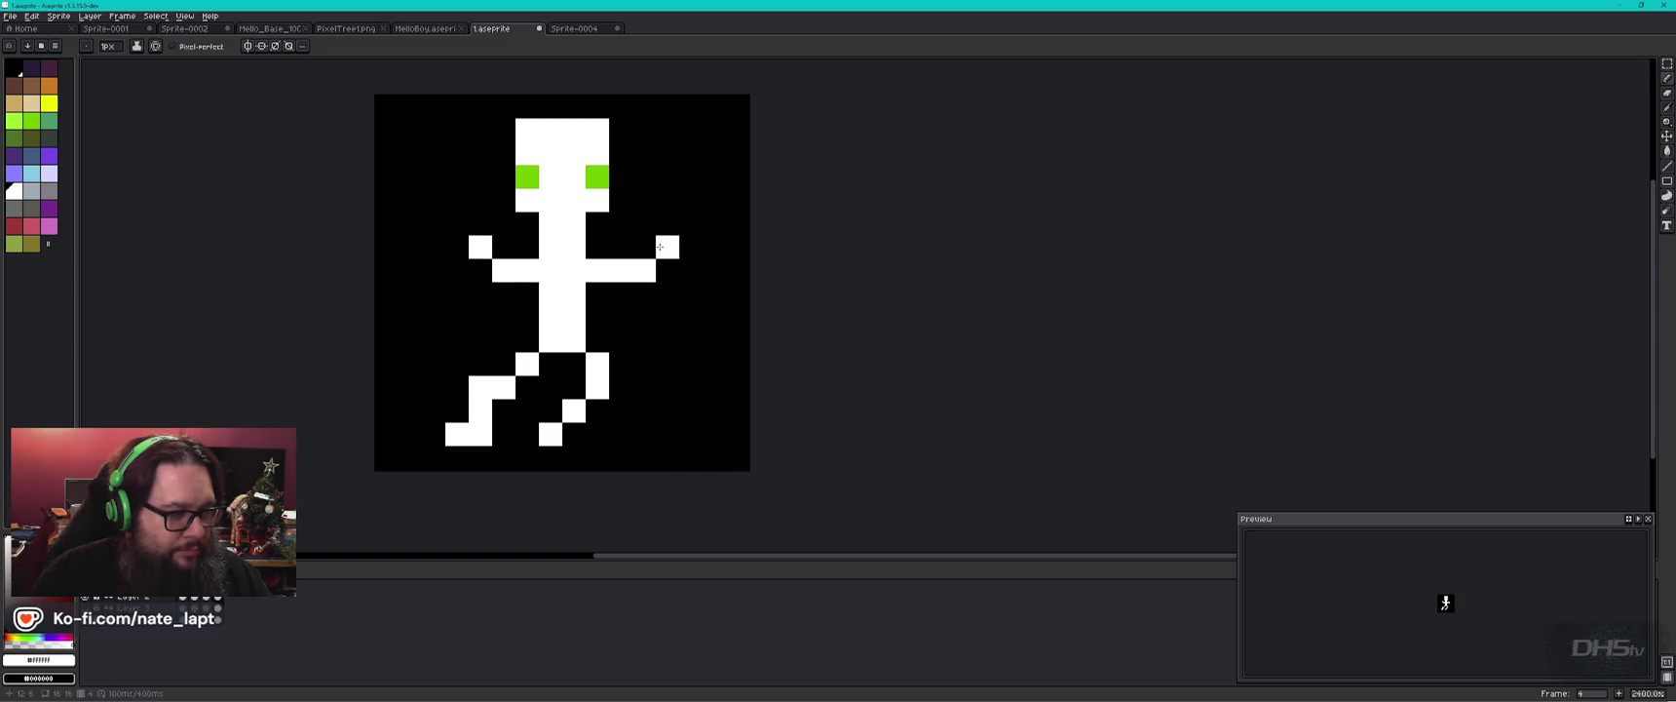
Extend frame 1's right arm upward, then step through the frames and play the walk cycle.
left_click(185, 598)
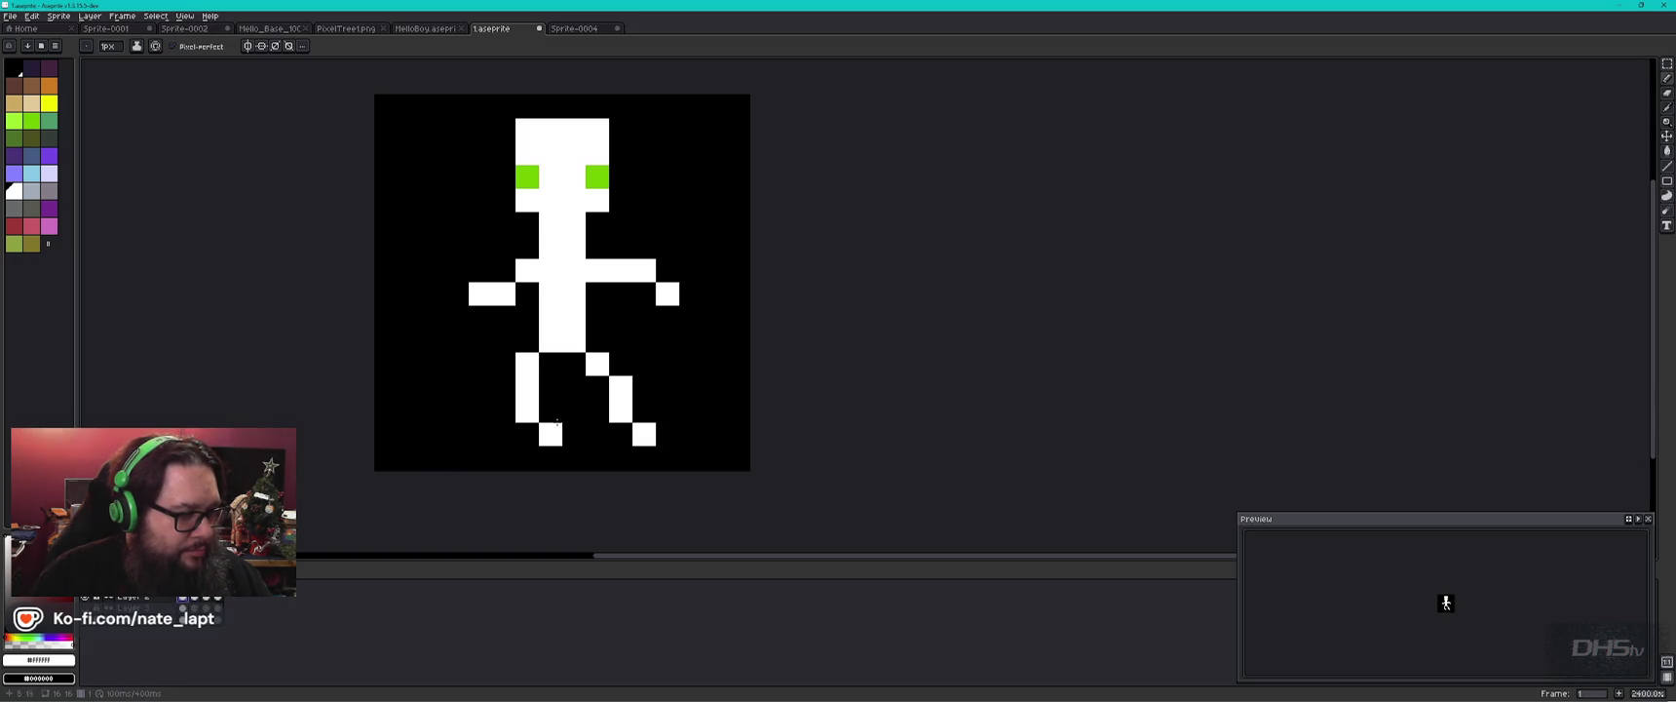
right_click(667, 294)
left_click(668, 270)
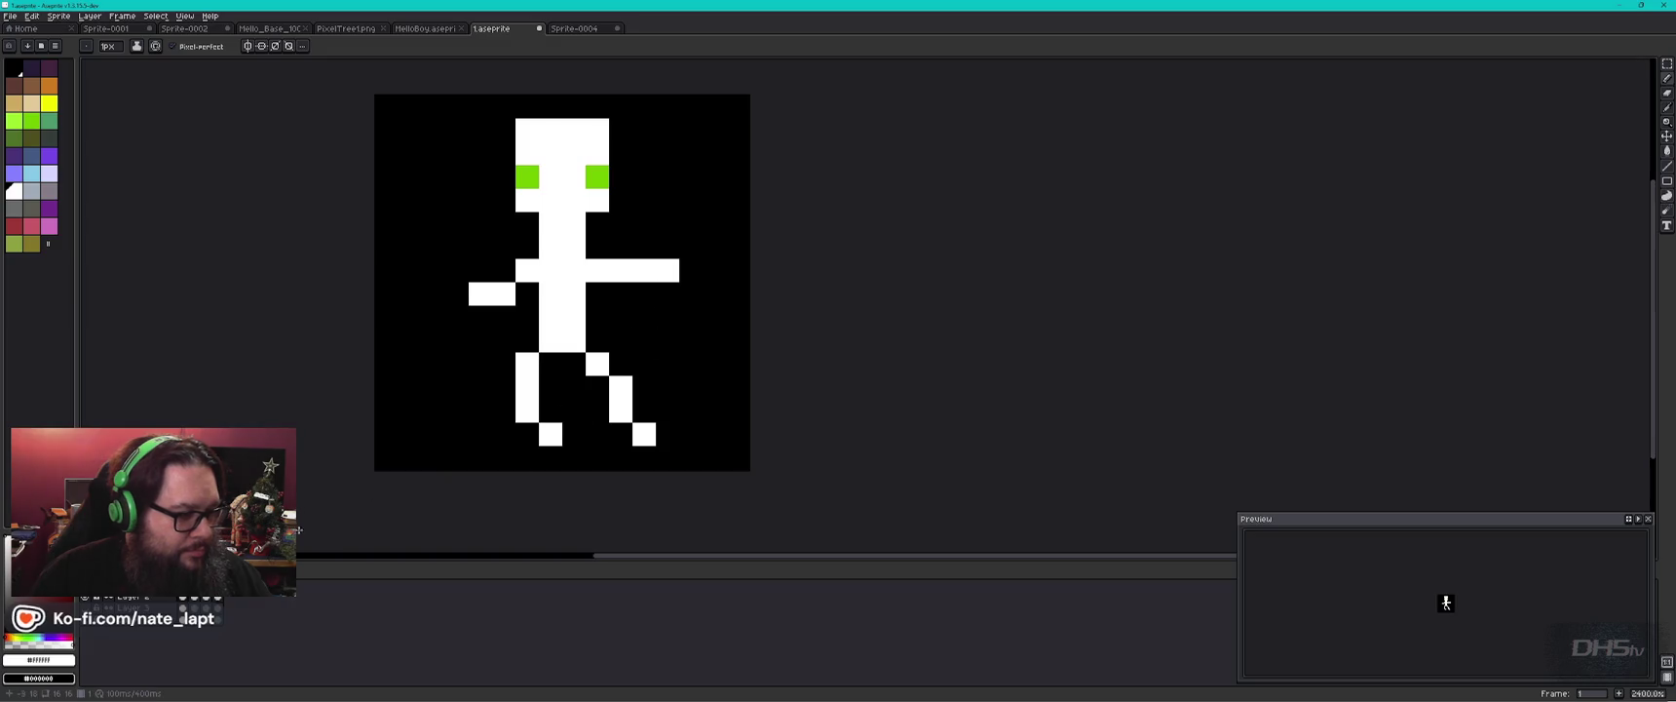
left_click(210, 600)
left_click(219, 599)
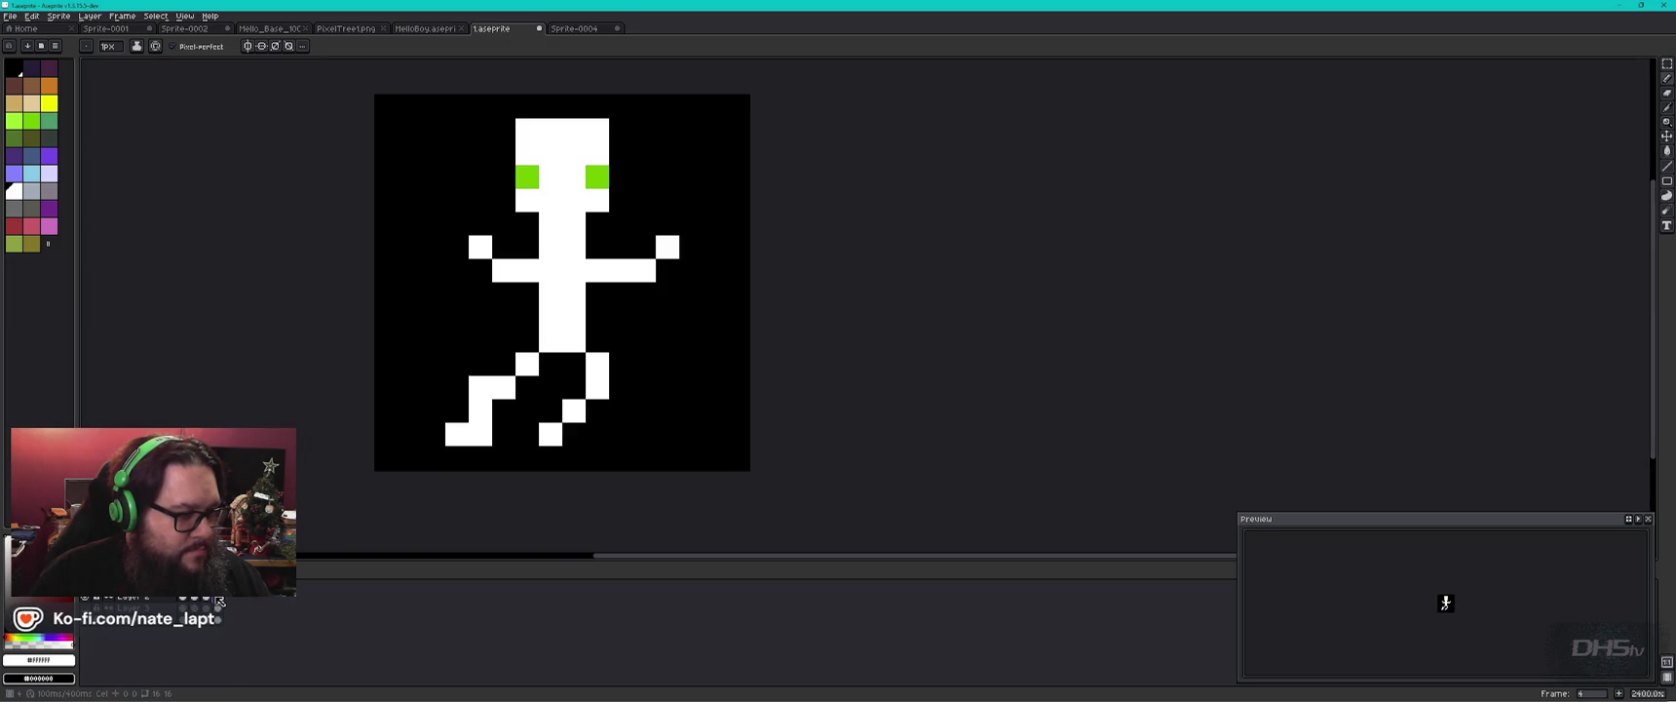
key("Return")
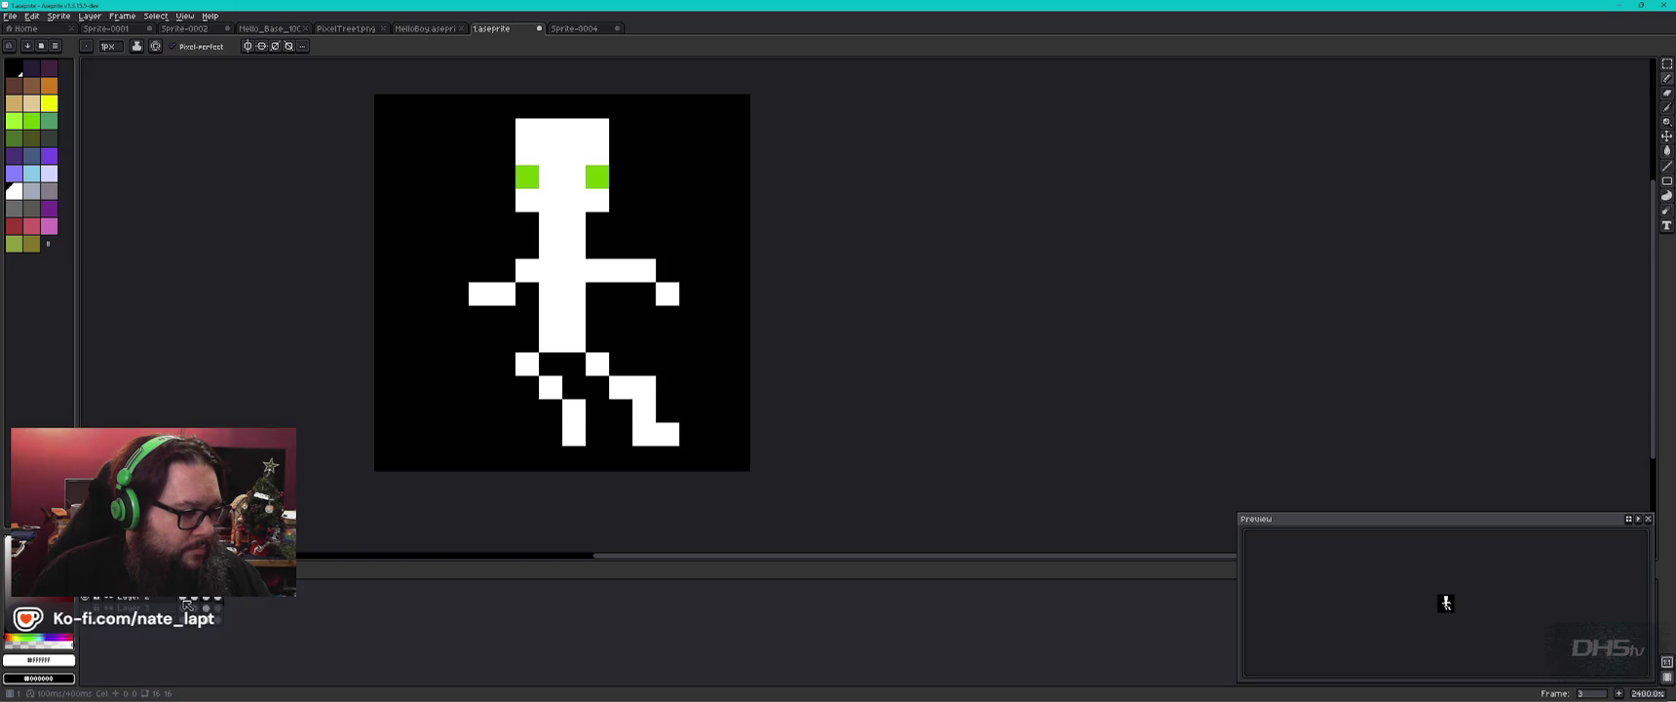
Add green eye pixels on the head, reverting the extra eye pixel to white.
left_click(531, 177)
key("alt")
left_click(527, 153)
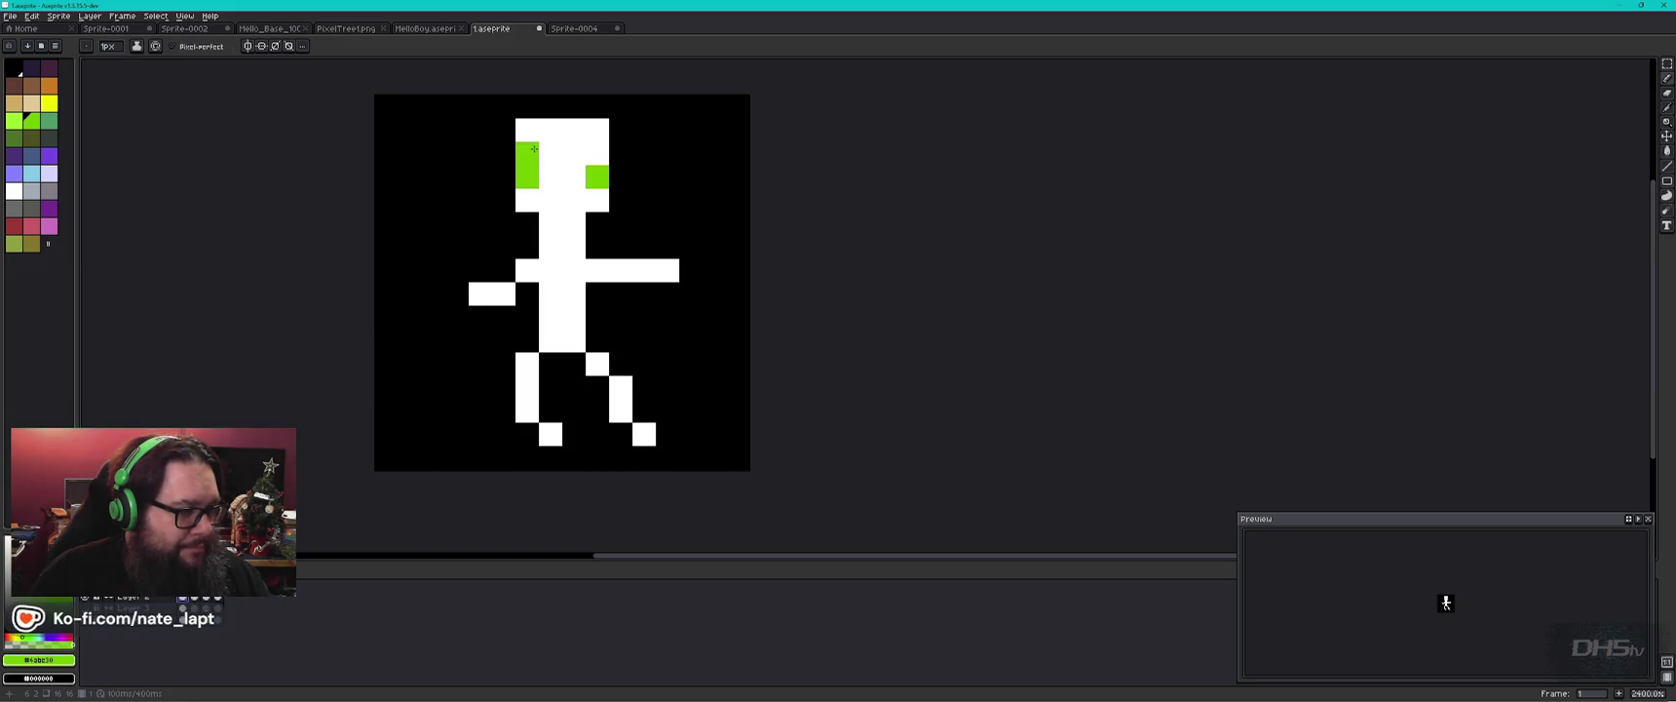
left_click(551, 177)
key("ctrl+z")
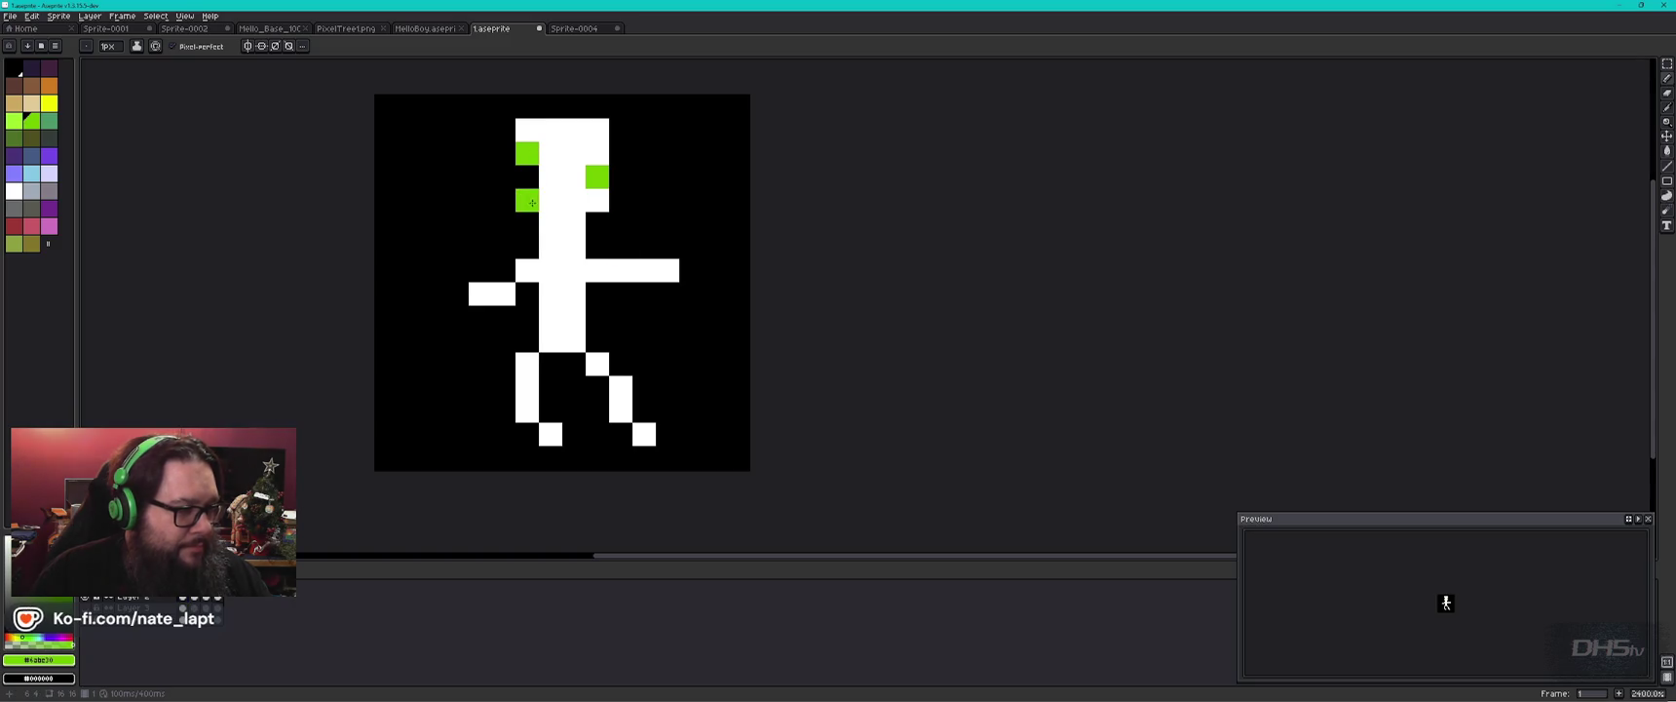
left_click(487, 194, "alt")
left_click(554, 157, "alt")
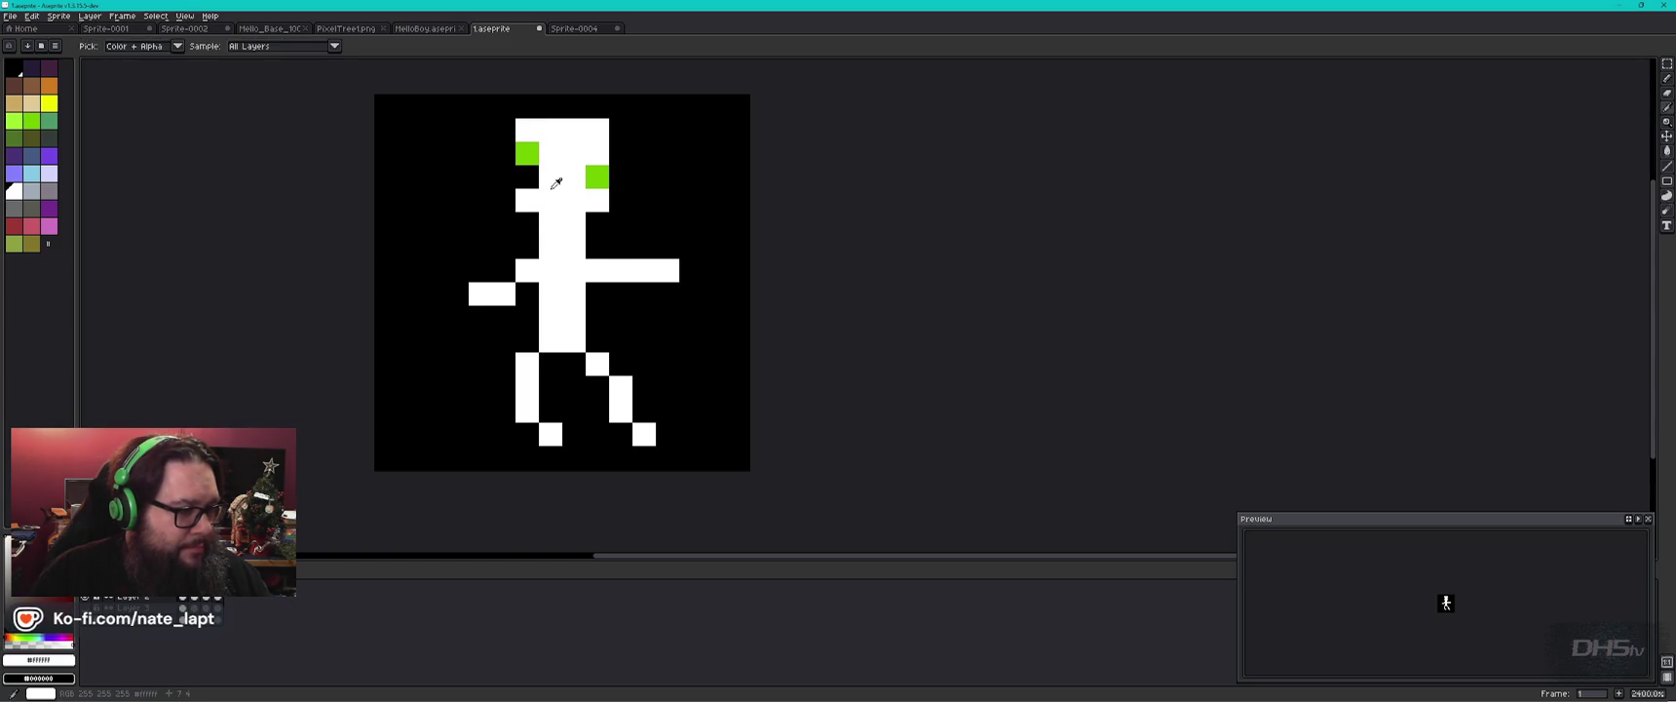
In frame 3, sample the green eye colour, widen the left eye and whiten stray pixels.
left_click(195, 596)
left_click(206, 597)
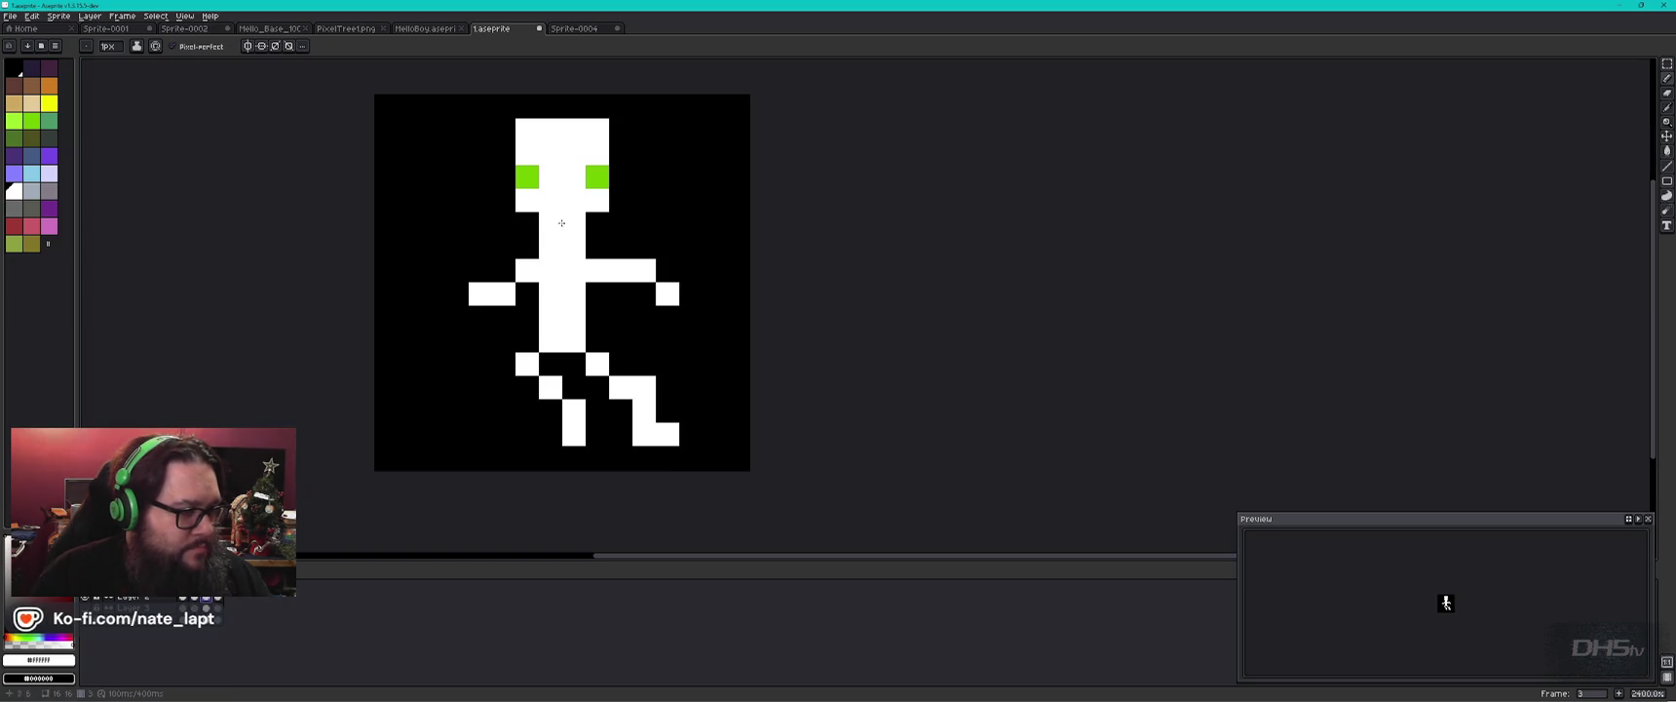
key("alt")
left_click(535, 173, "alt")
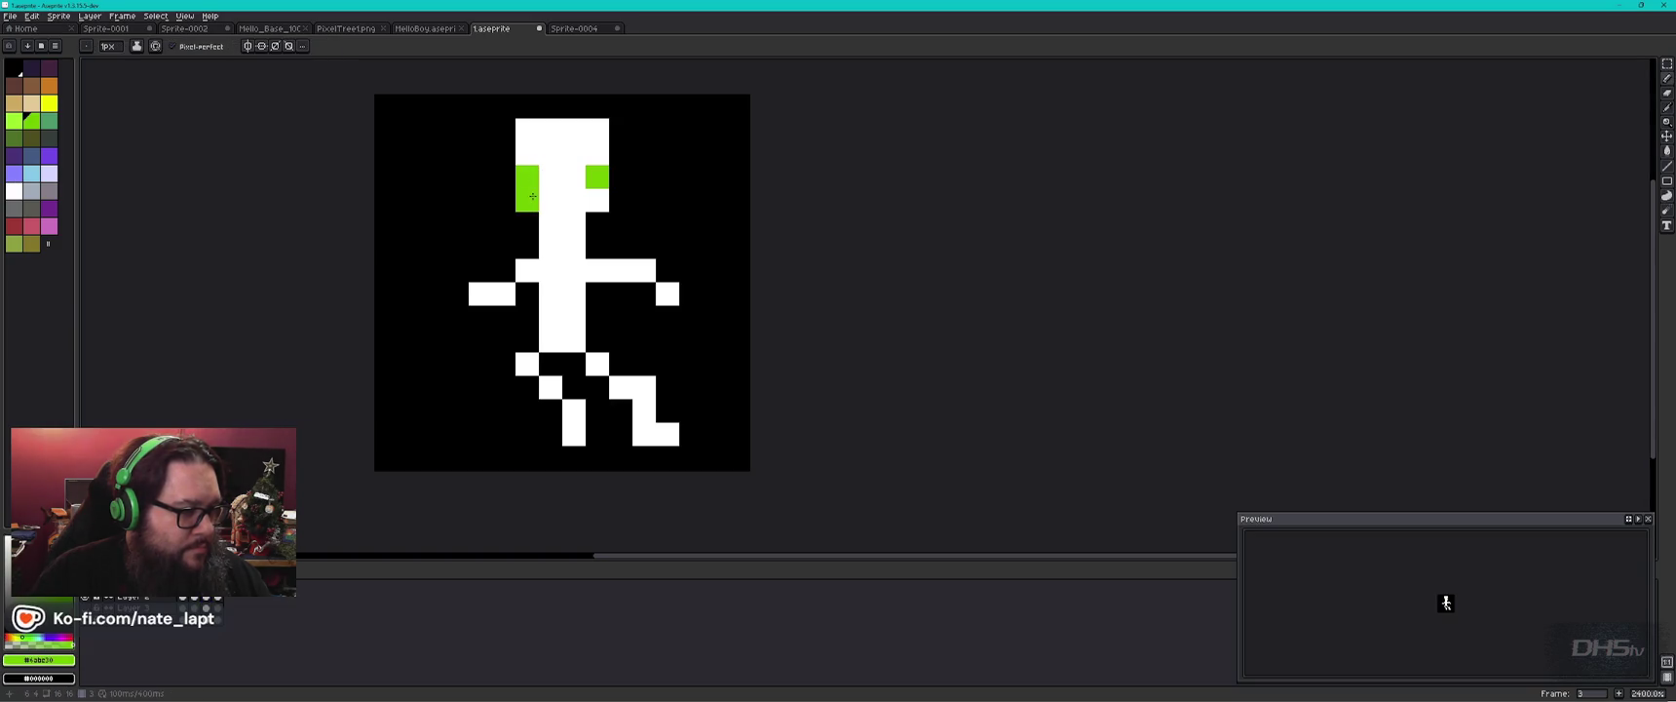
left_click(527, 177)
right_click(561, 151, "alt")
right_click(552, 192)
Make the right eye taller in green so both eyes sit level, then loop the walk animation.
key("alt")
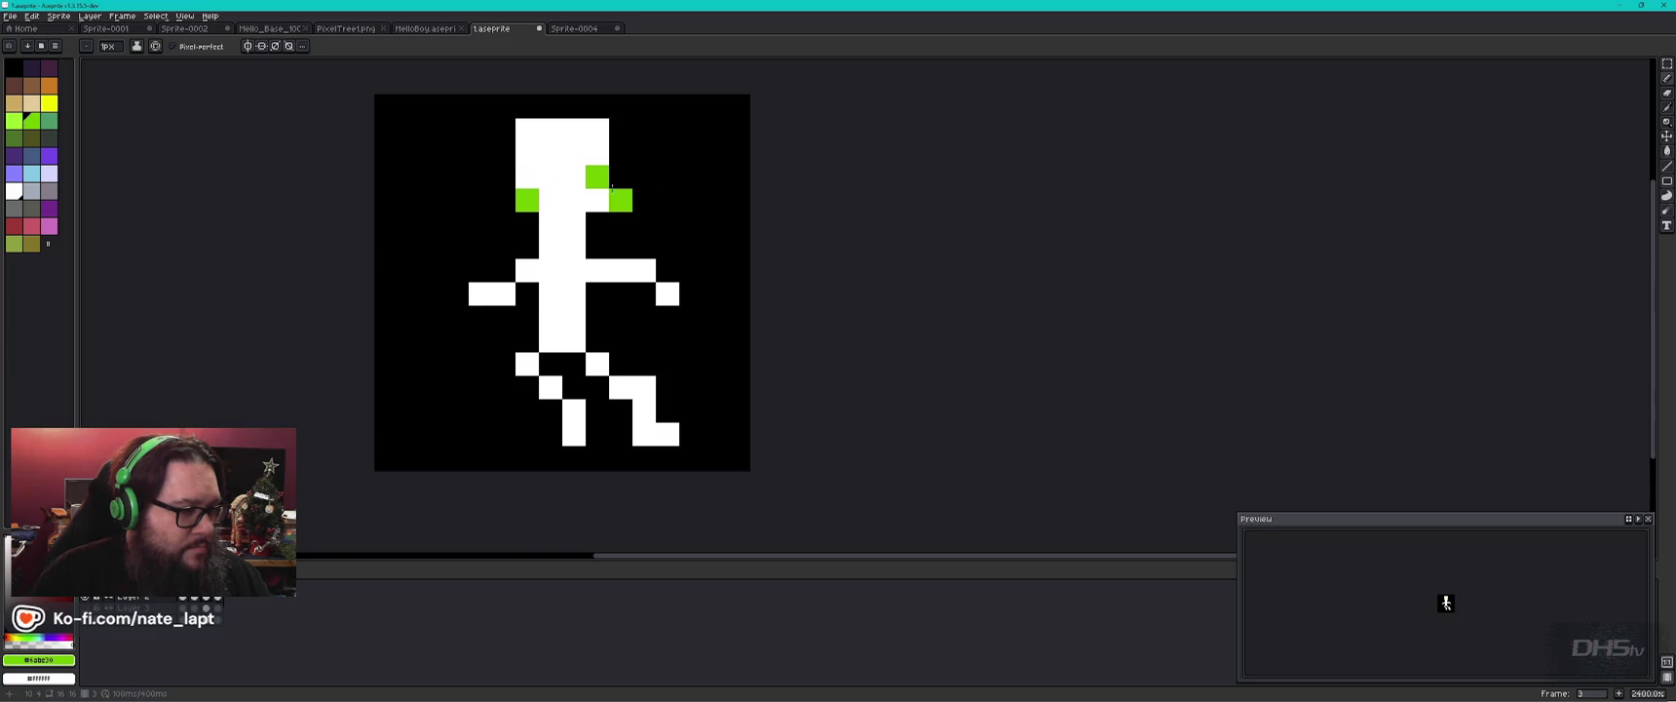
left_click(597, 153)
key("alt")
right_click(598, 177)
left_click(433, 317)
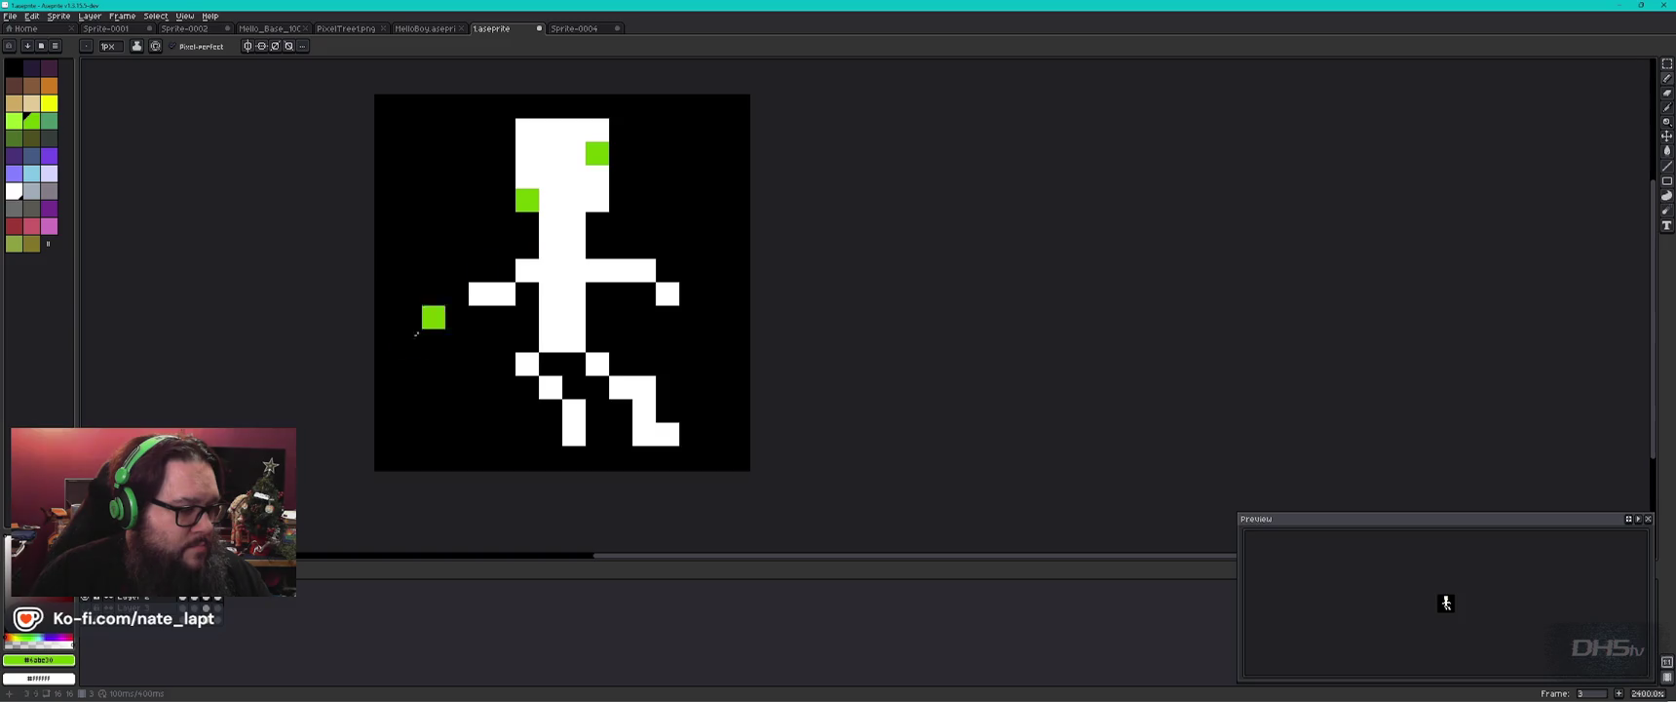
left_click(223, 596)
key("Return")
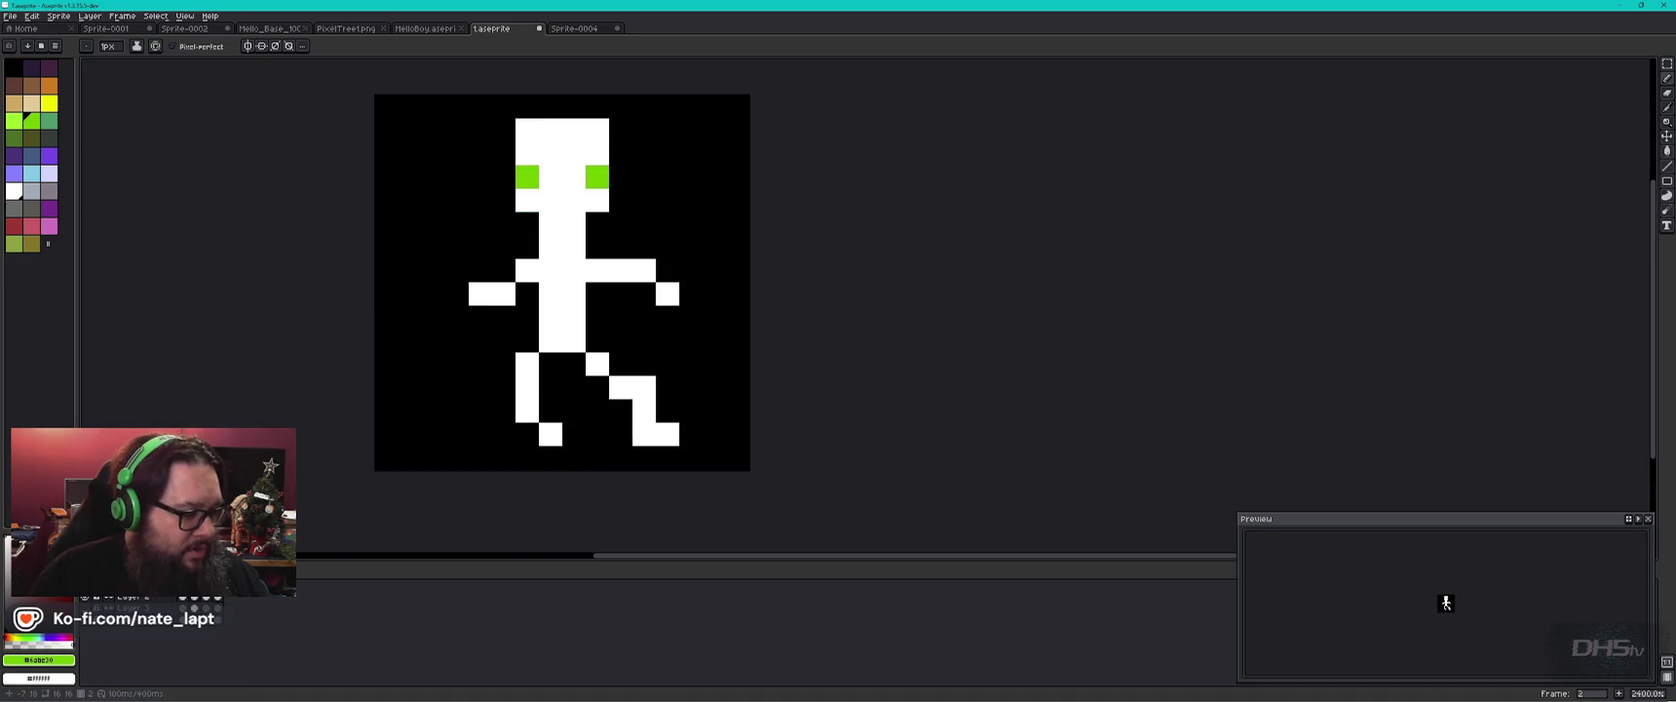
left_click(9, 16)
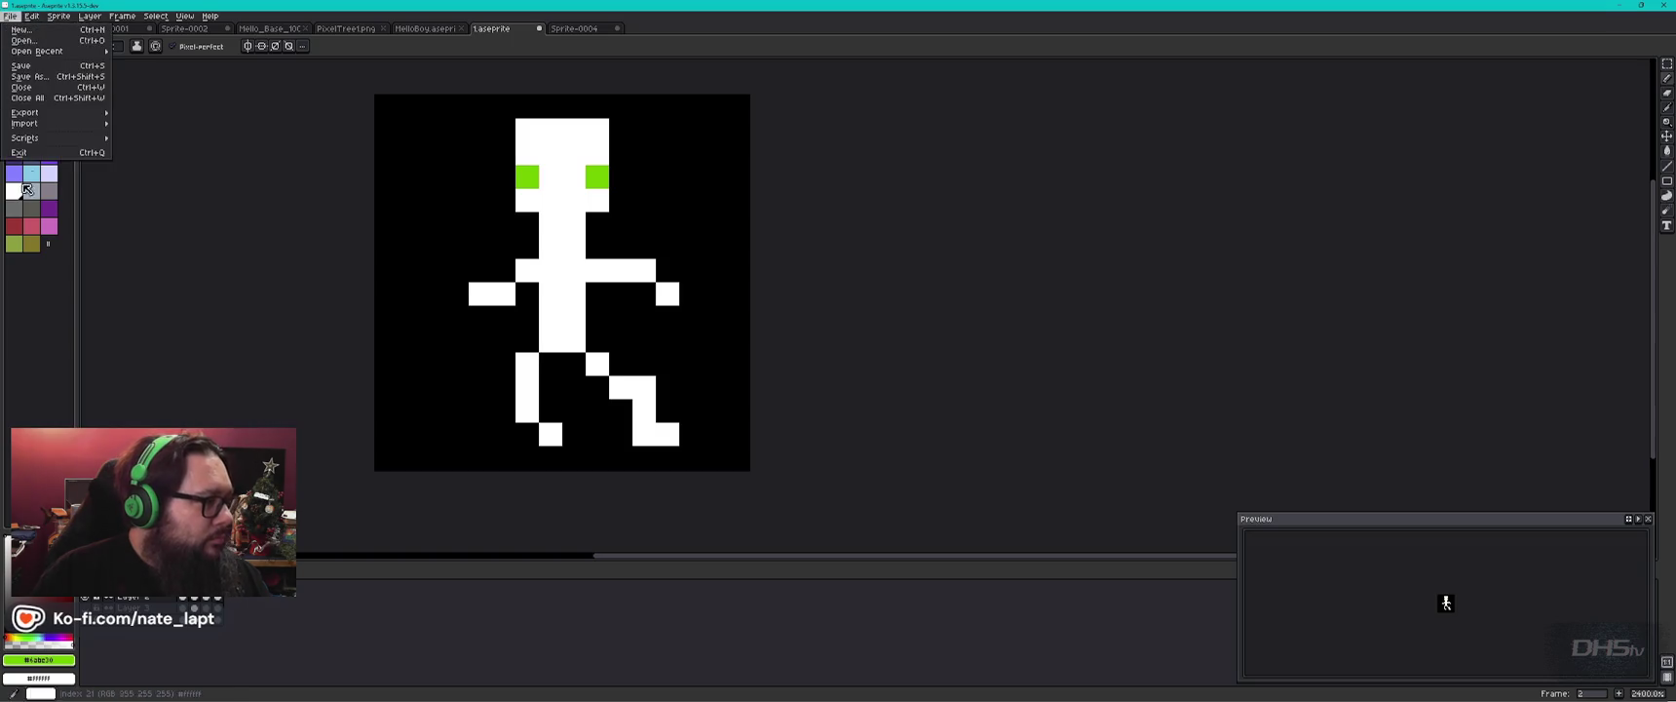
Open Export Sprite Sheet and set Sheet Type to Packed, arranging the four frames 2×2.
mouse_move(59, 113)
left_click(207, 130)
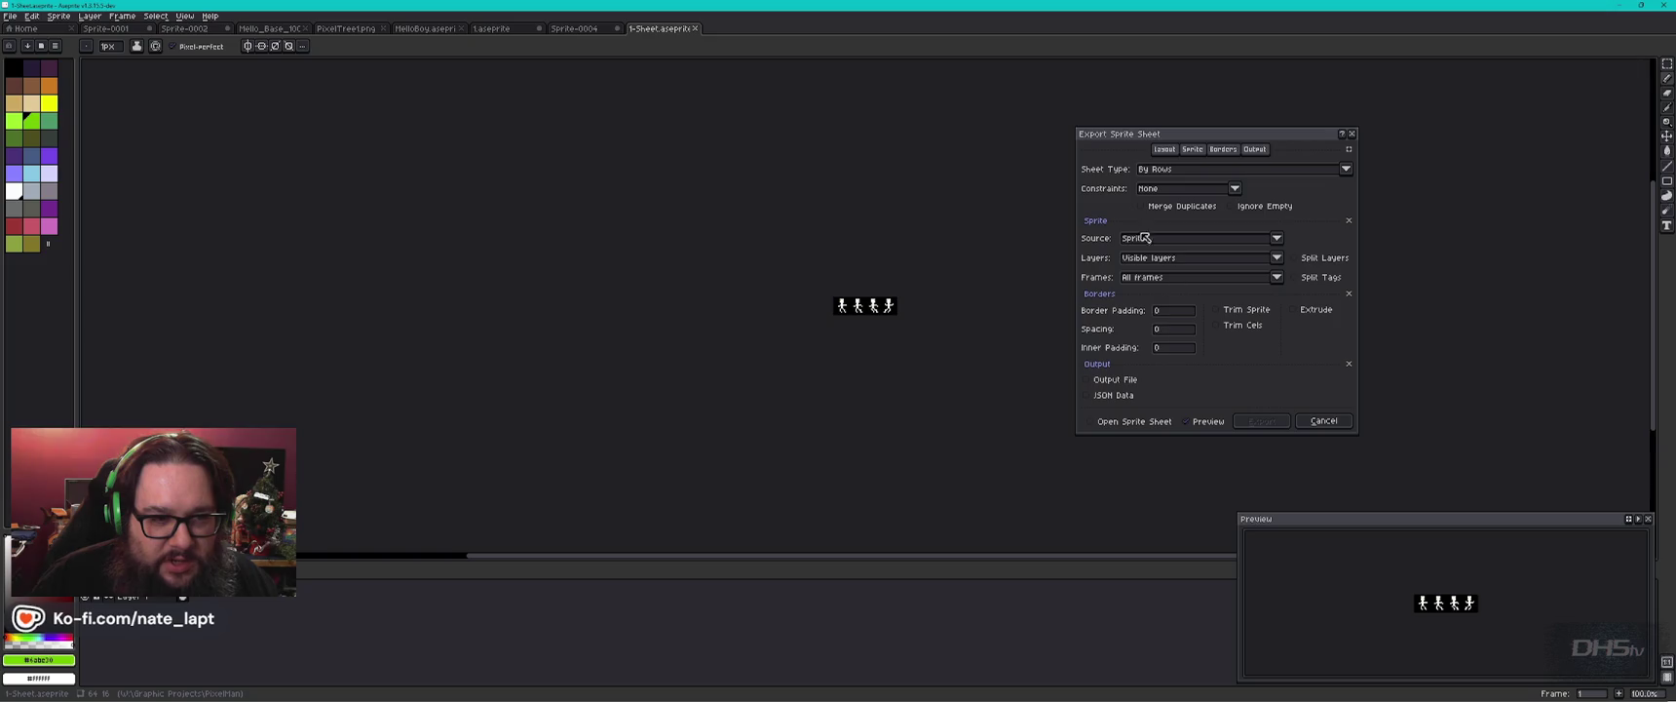
left_click(1261, 149)
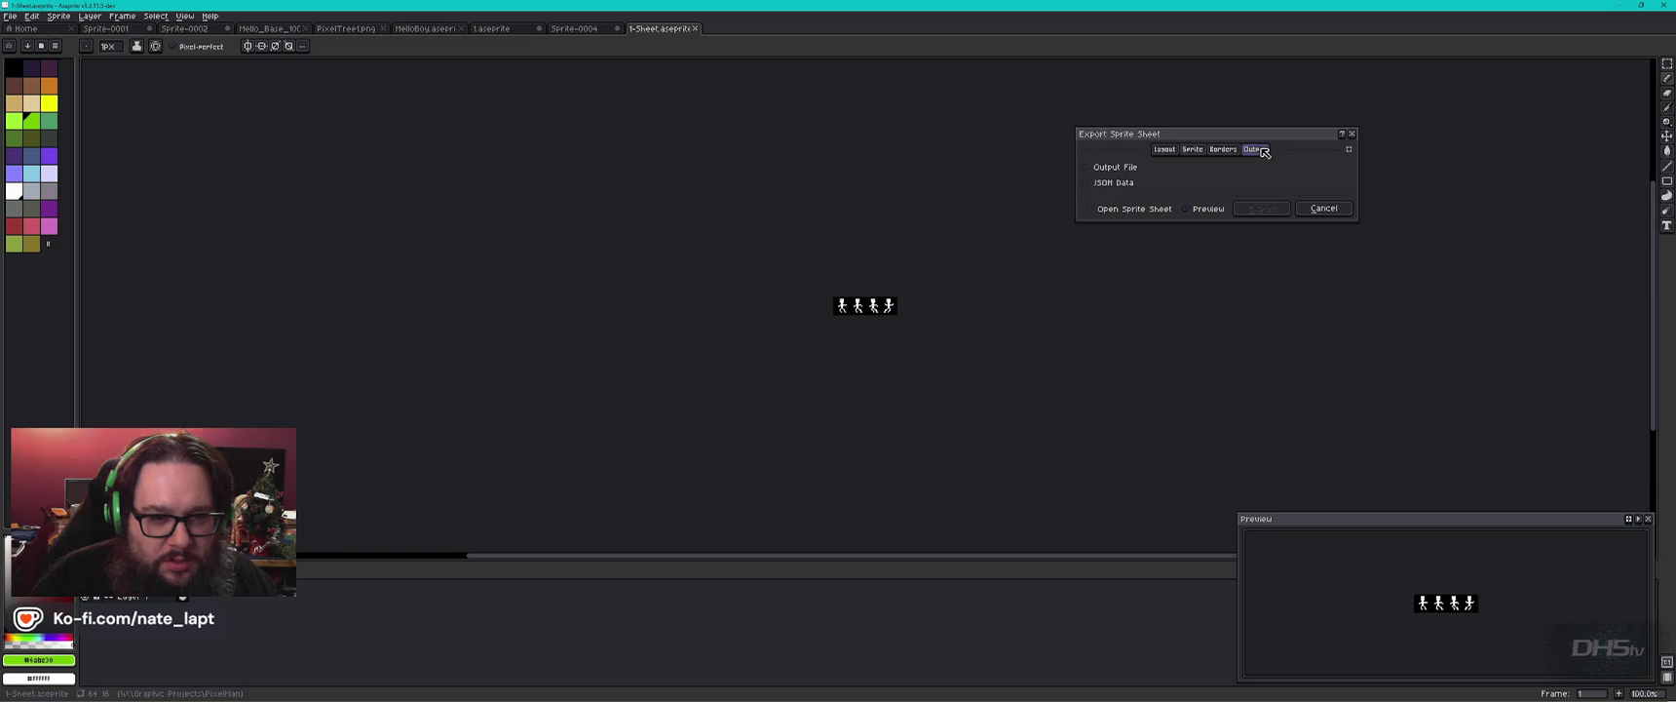
left_click(1163, 152)
left_click(1349, 149)
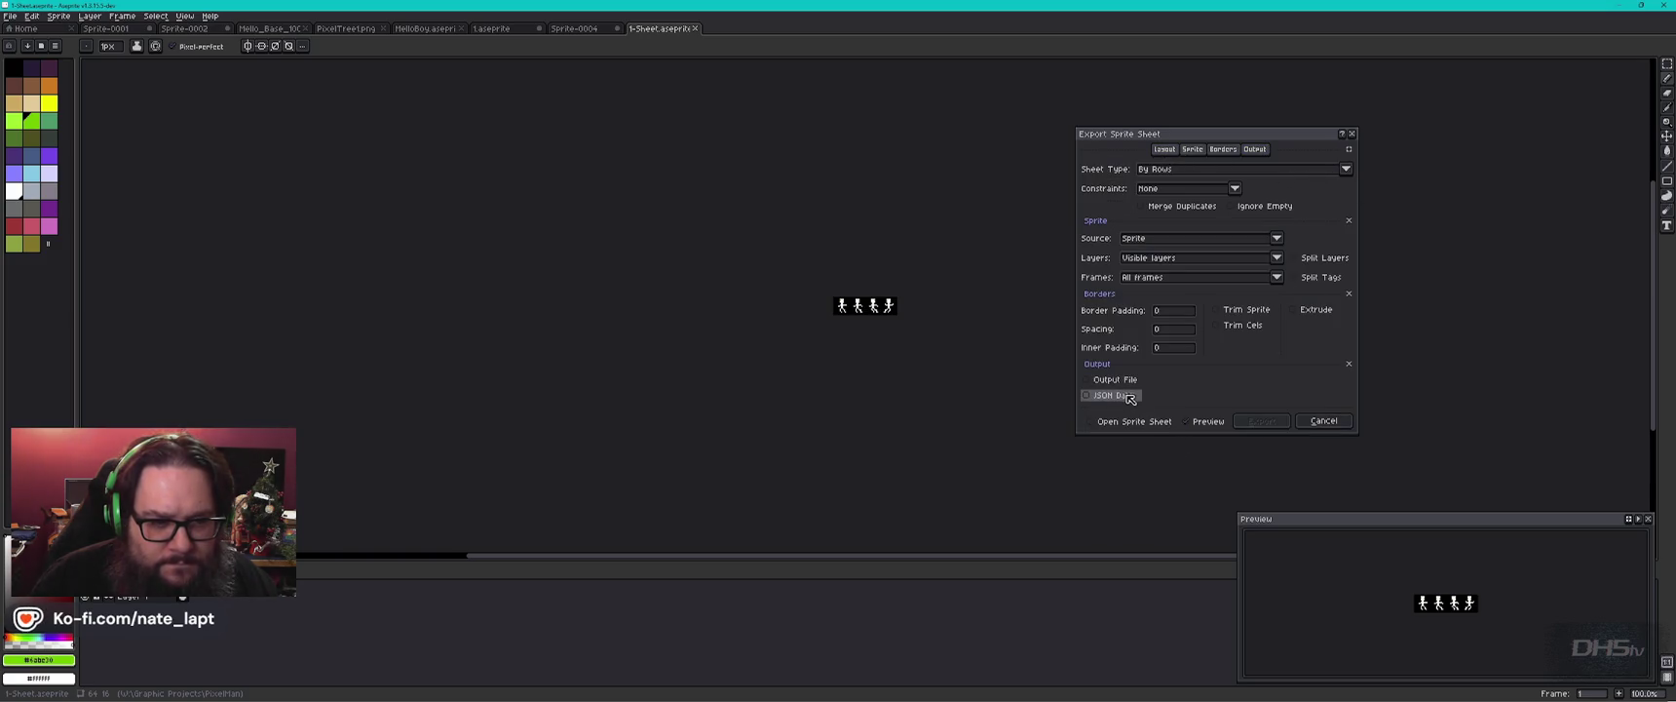
left_click(1220, 171)
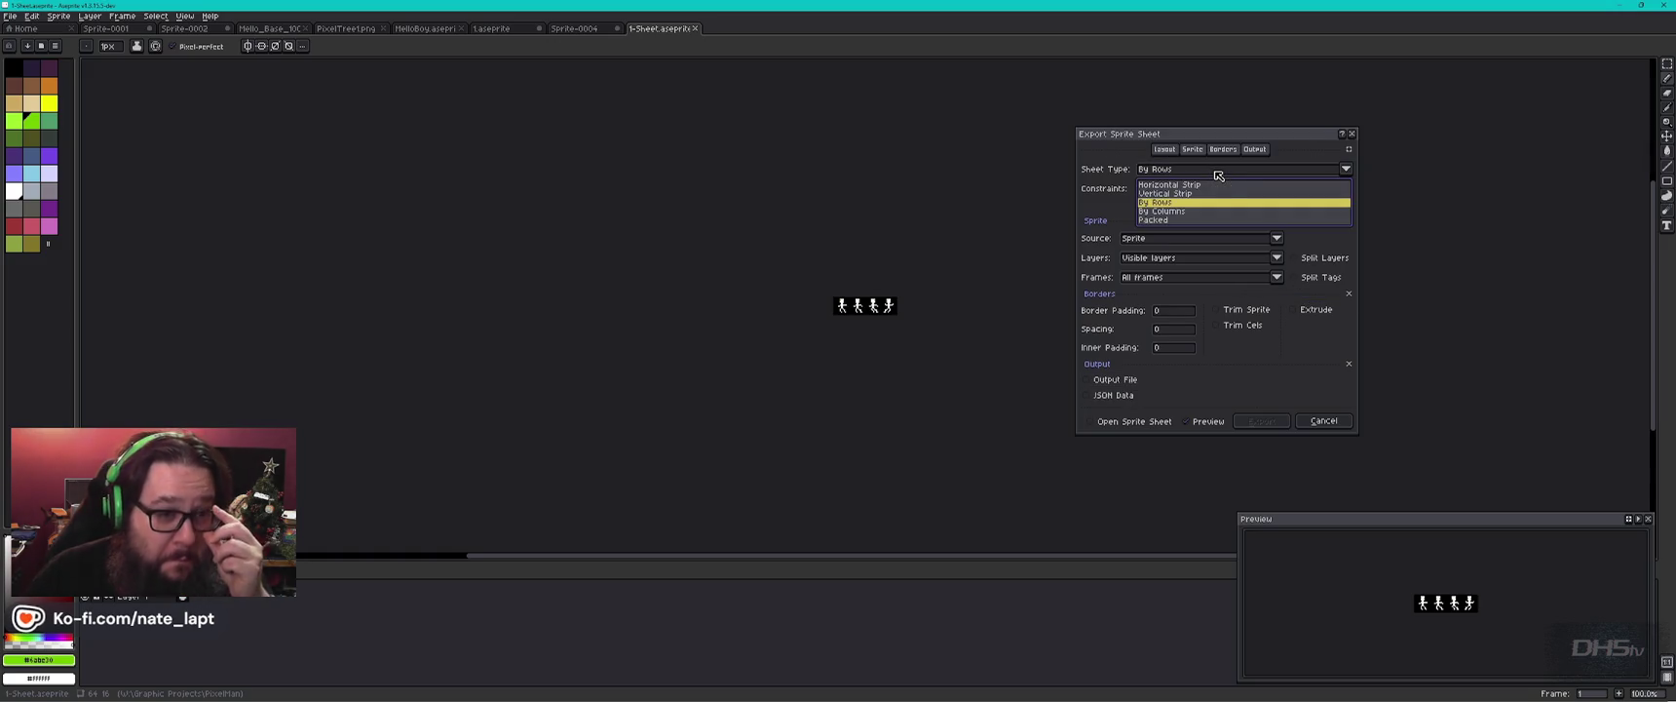
left_click(1183, 225)
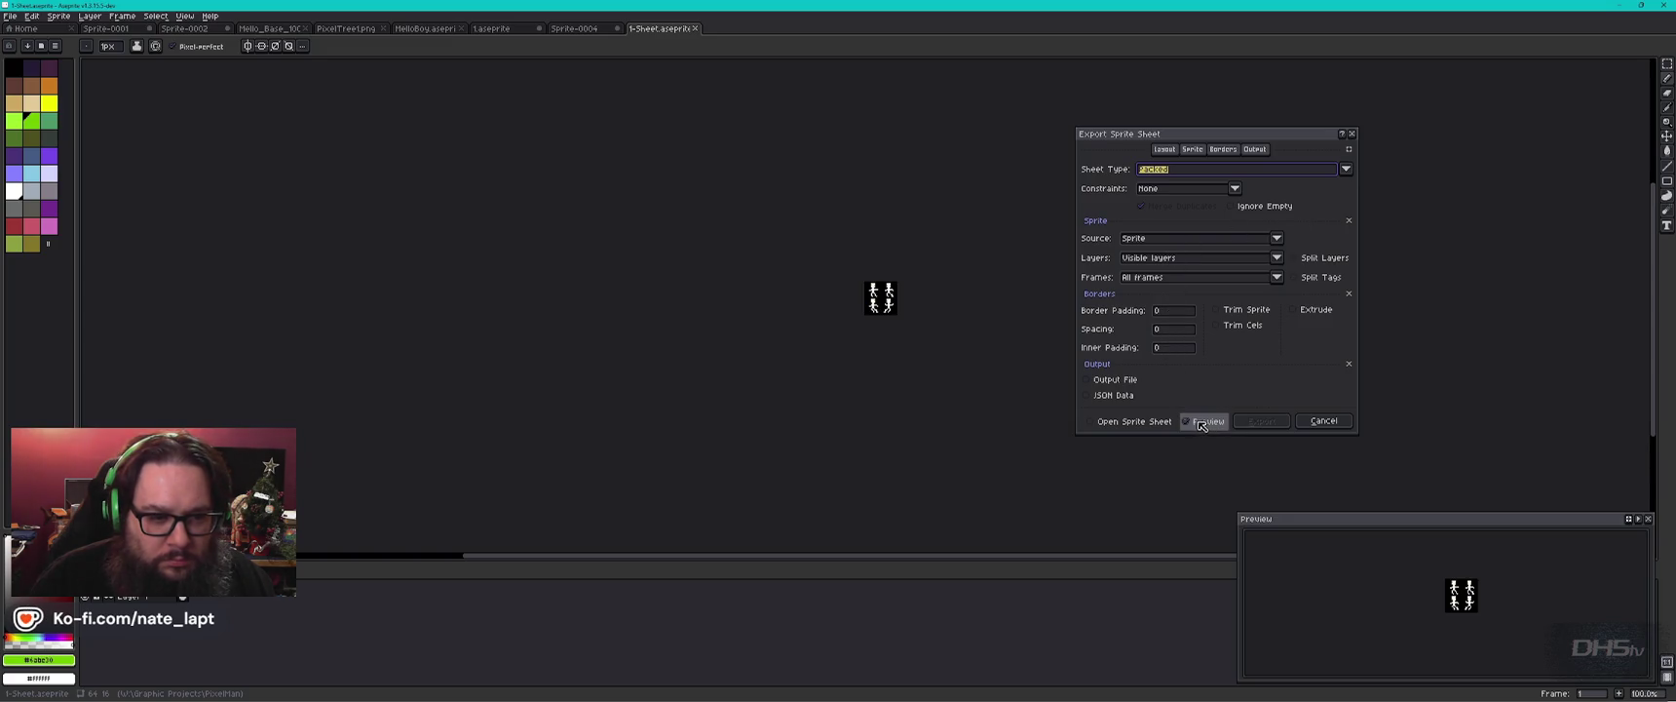
Set the sprite-sheet export's Layers option to Selected layers.
left_click(1175, 258)
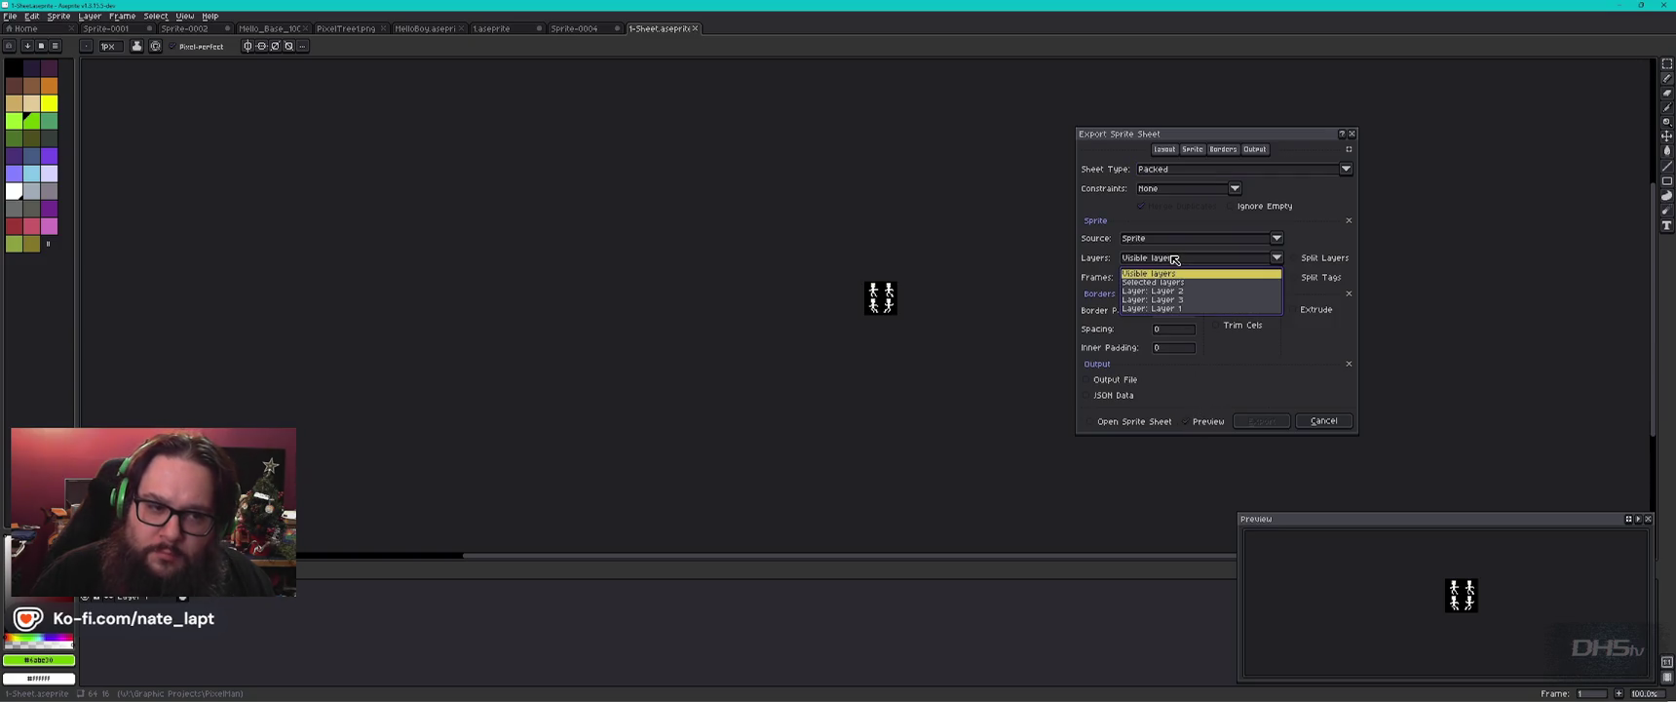
left_click(1187, 309)
left_click(1173, 260)
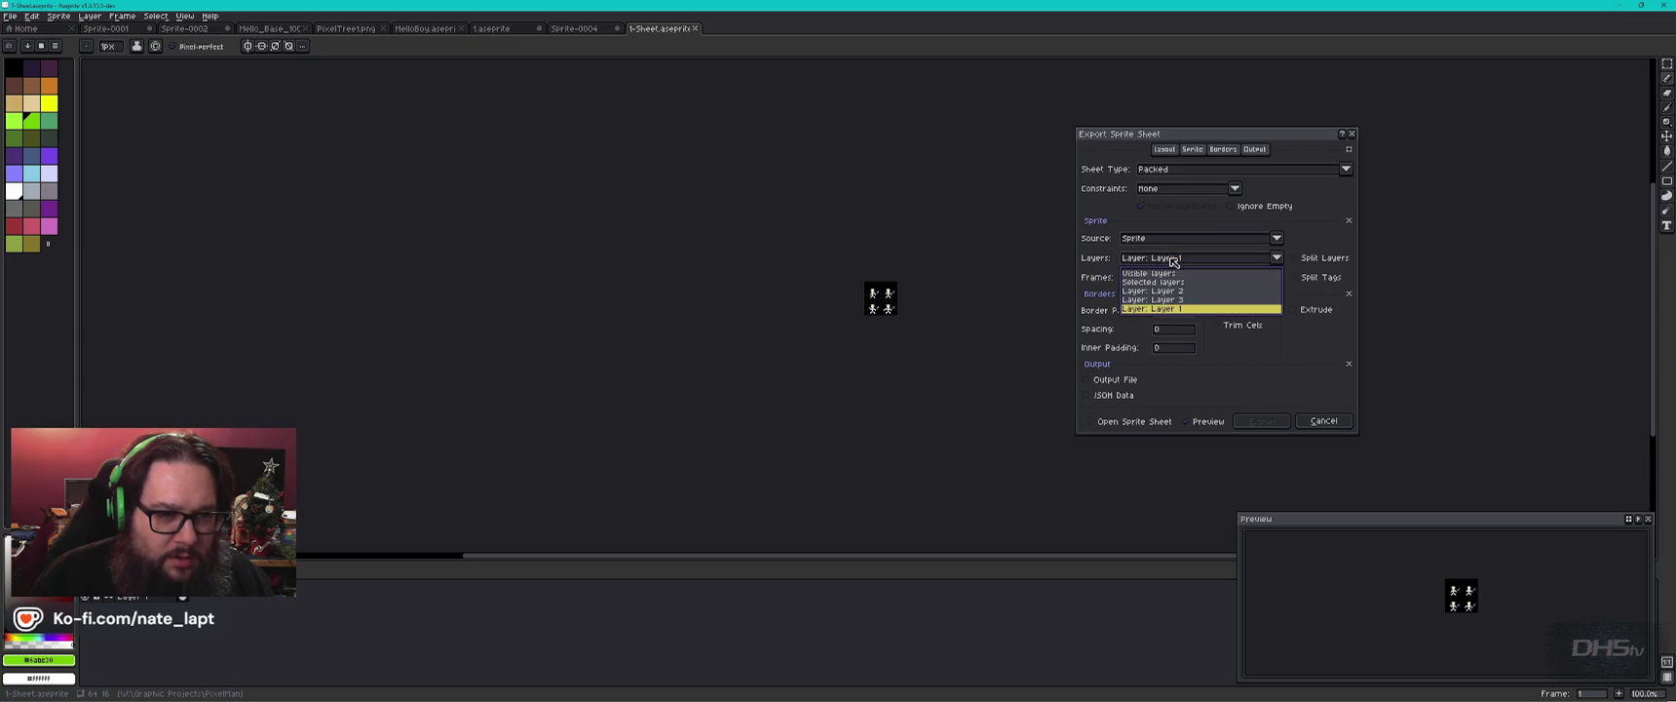
left_click(1160, 273)
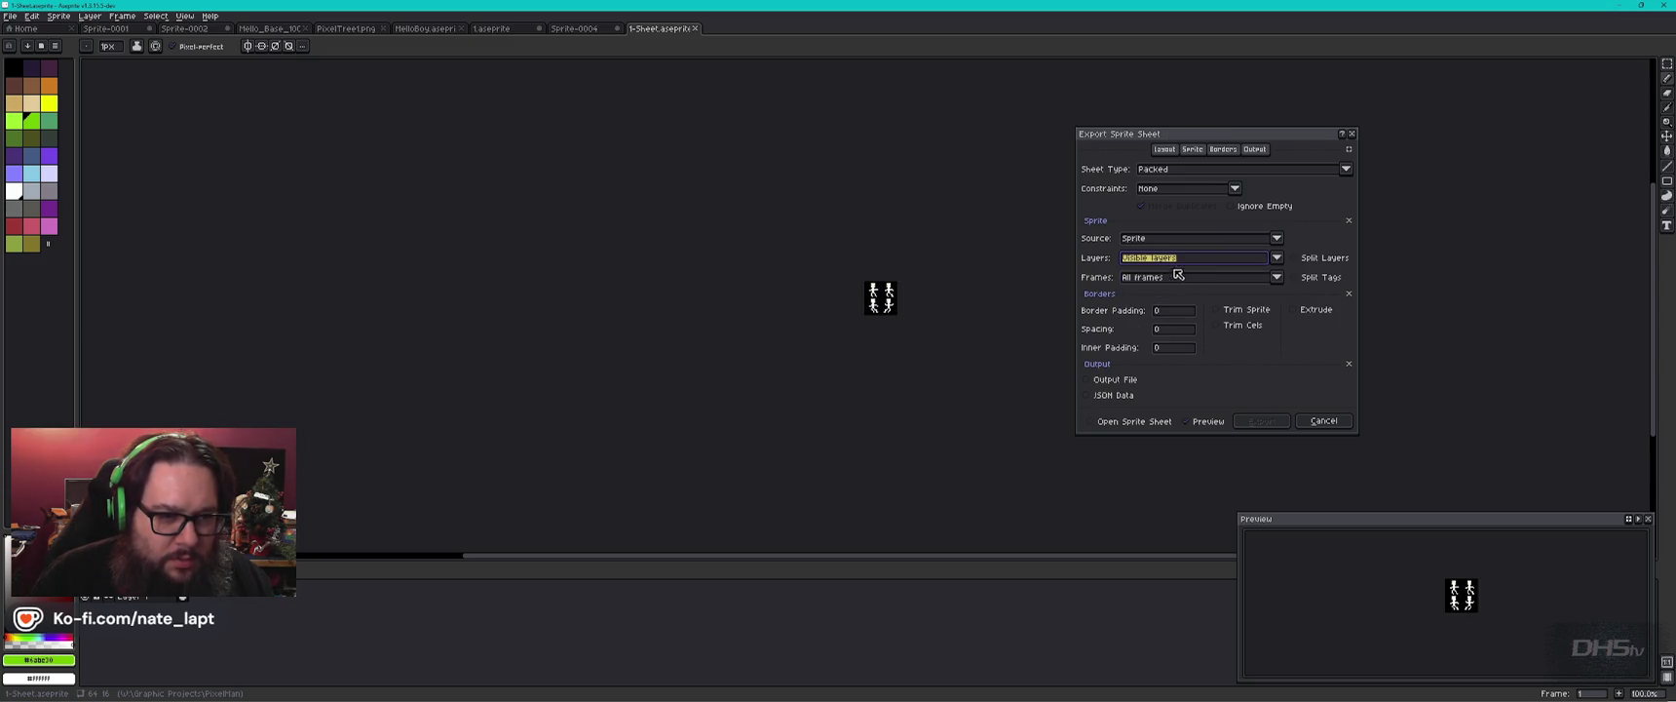
left_click(1176, 265)
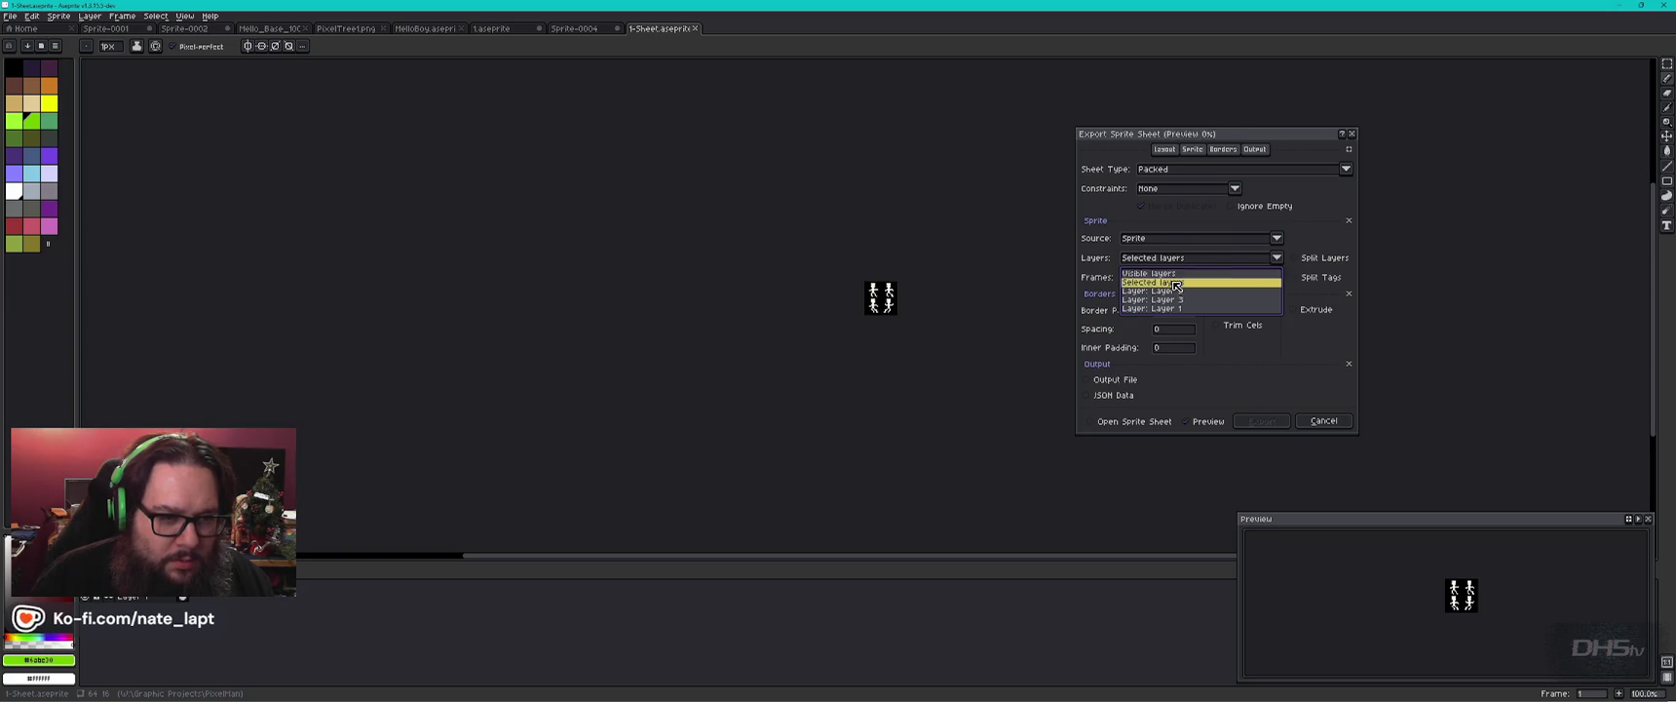
left_click(1175, 282)
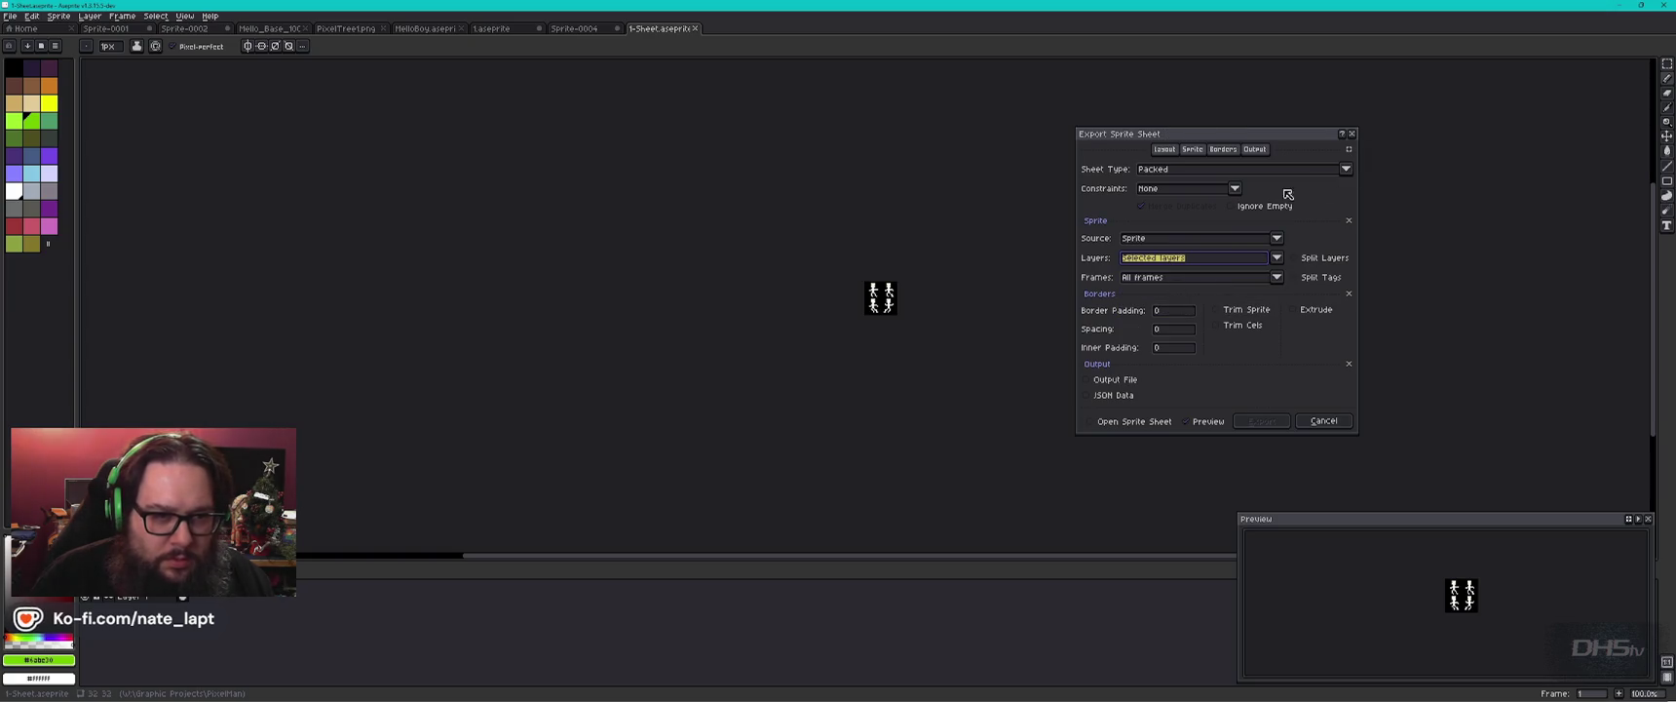
Keep Constraints at None, enable Output File, and open its save-location chooser.
left_click(1234, 188)
left_click(1248, 190)
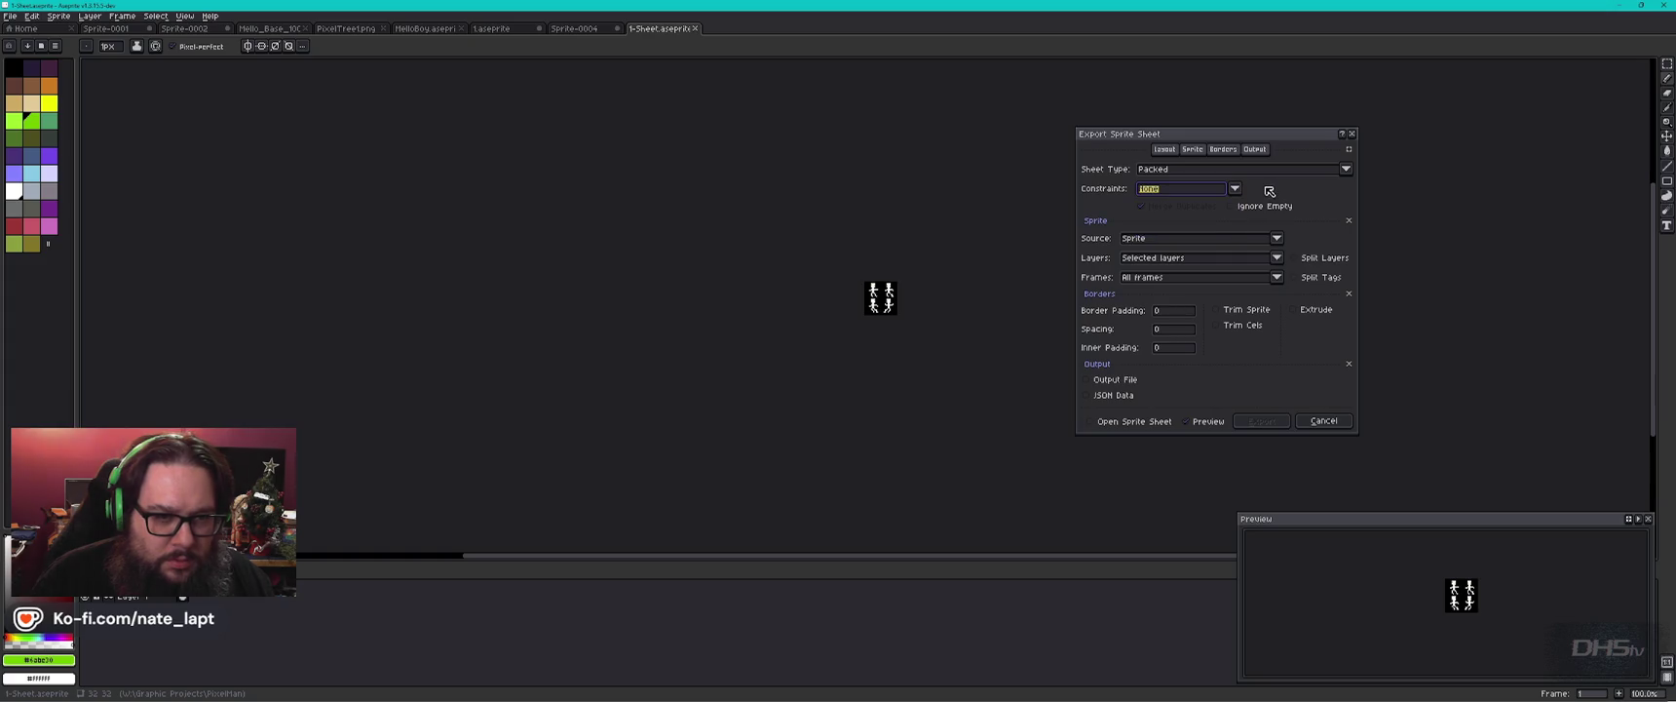
left_click(1266, 150)
left_click(1111, 167)
left_click(1354, 172)
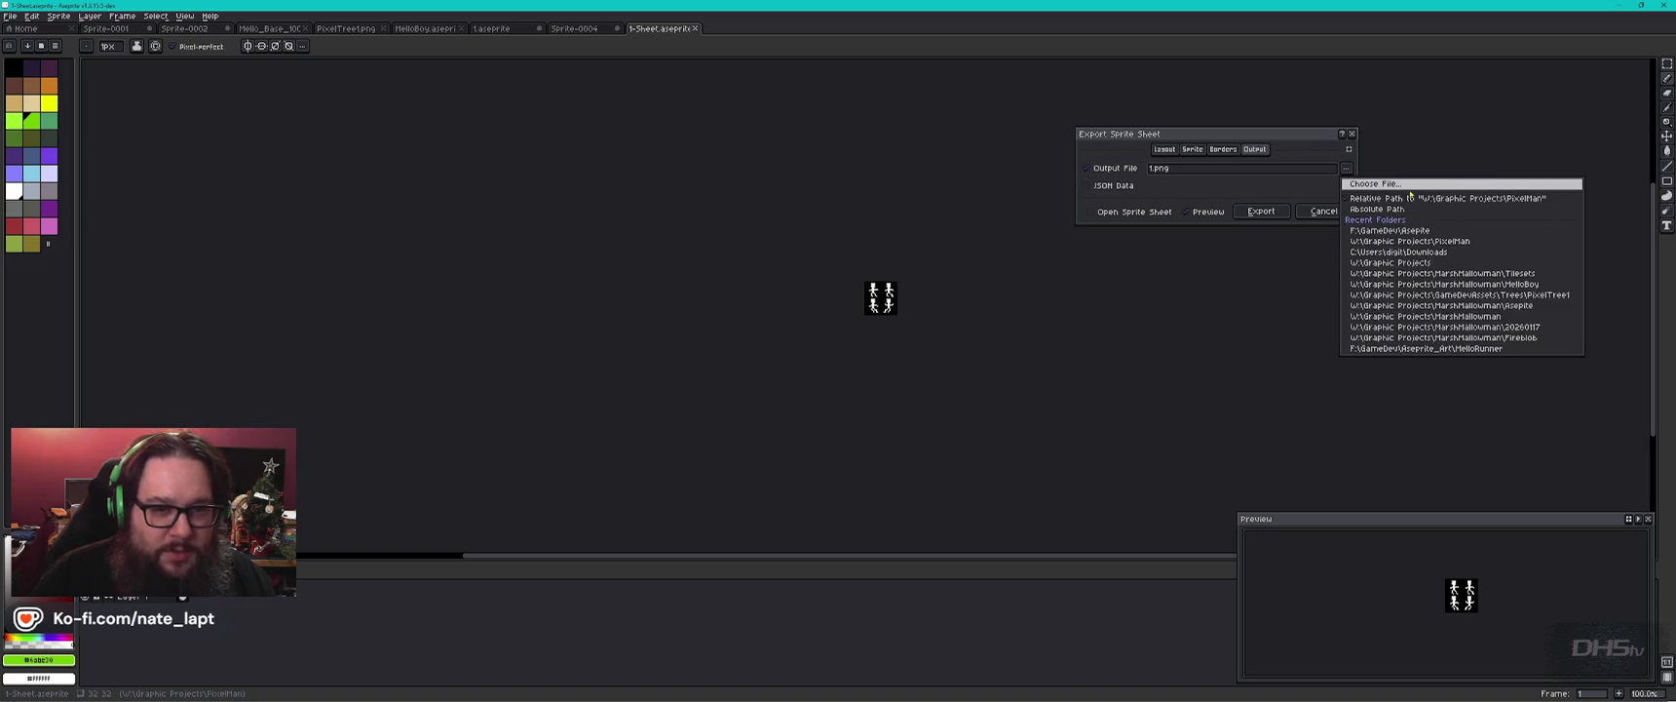
Name the output file Animated and export the walking-figure sprite sheet as PNG.
key("Return")
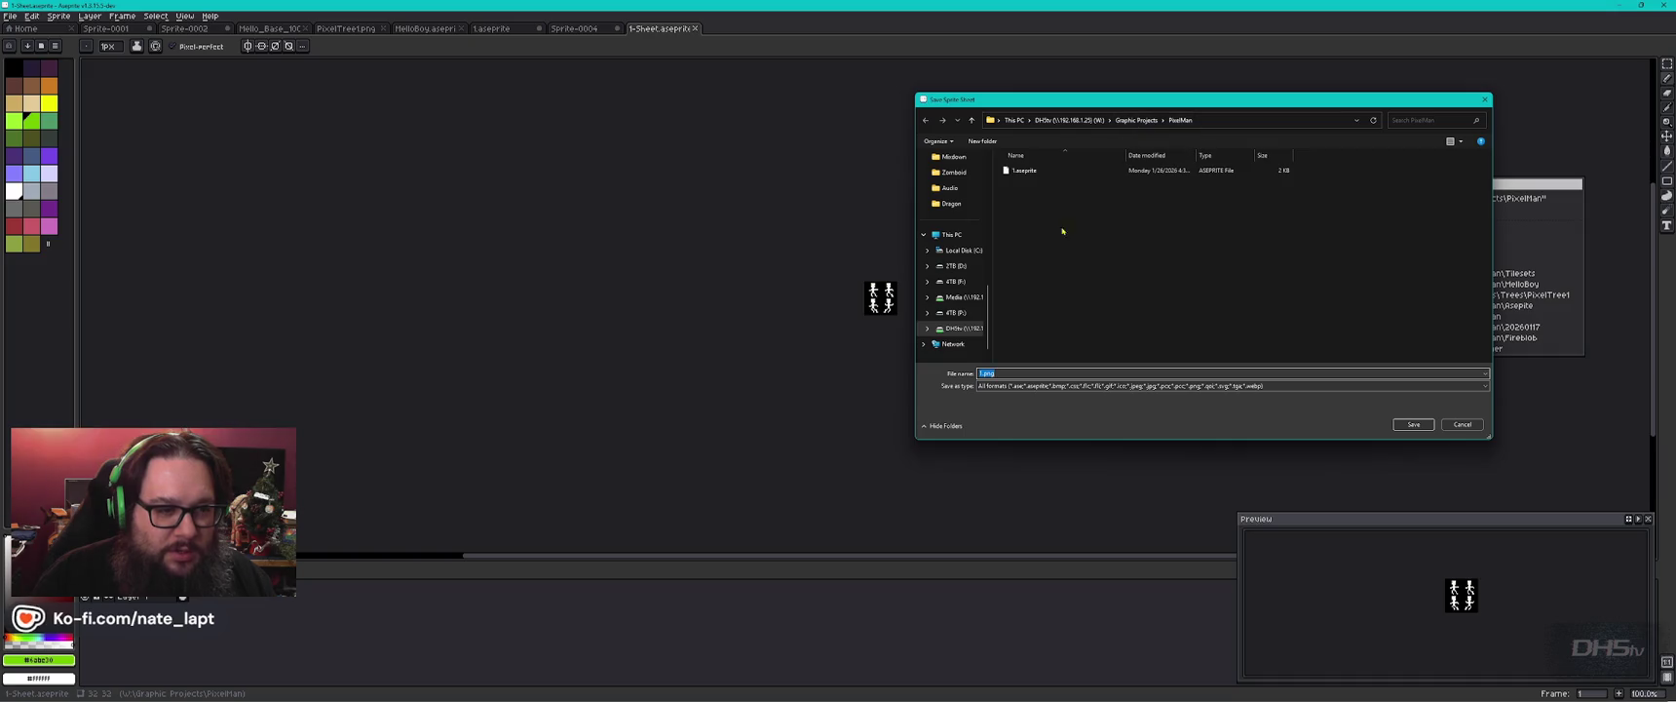
left_click(1037, 374)
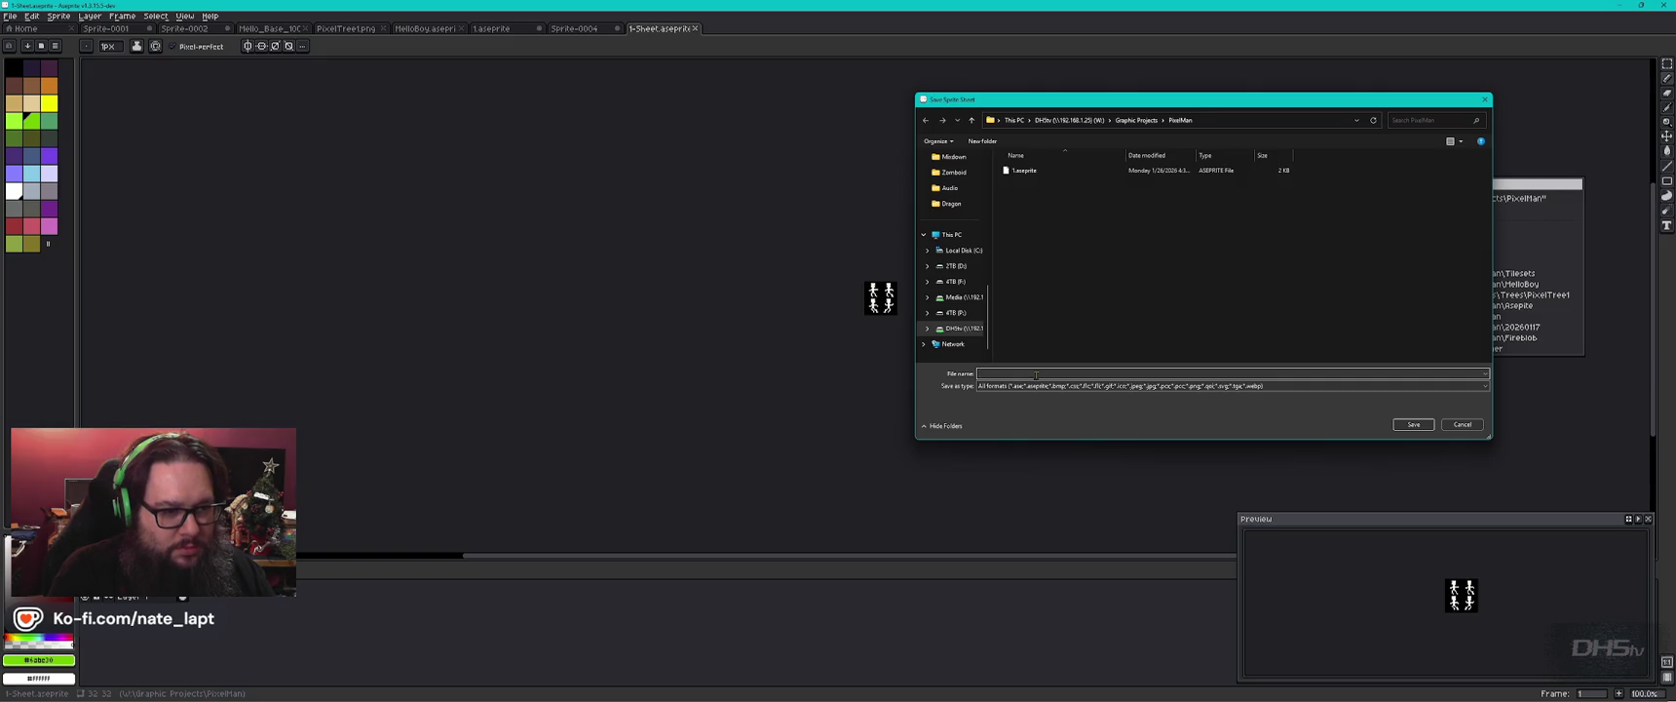
type("Animated1")
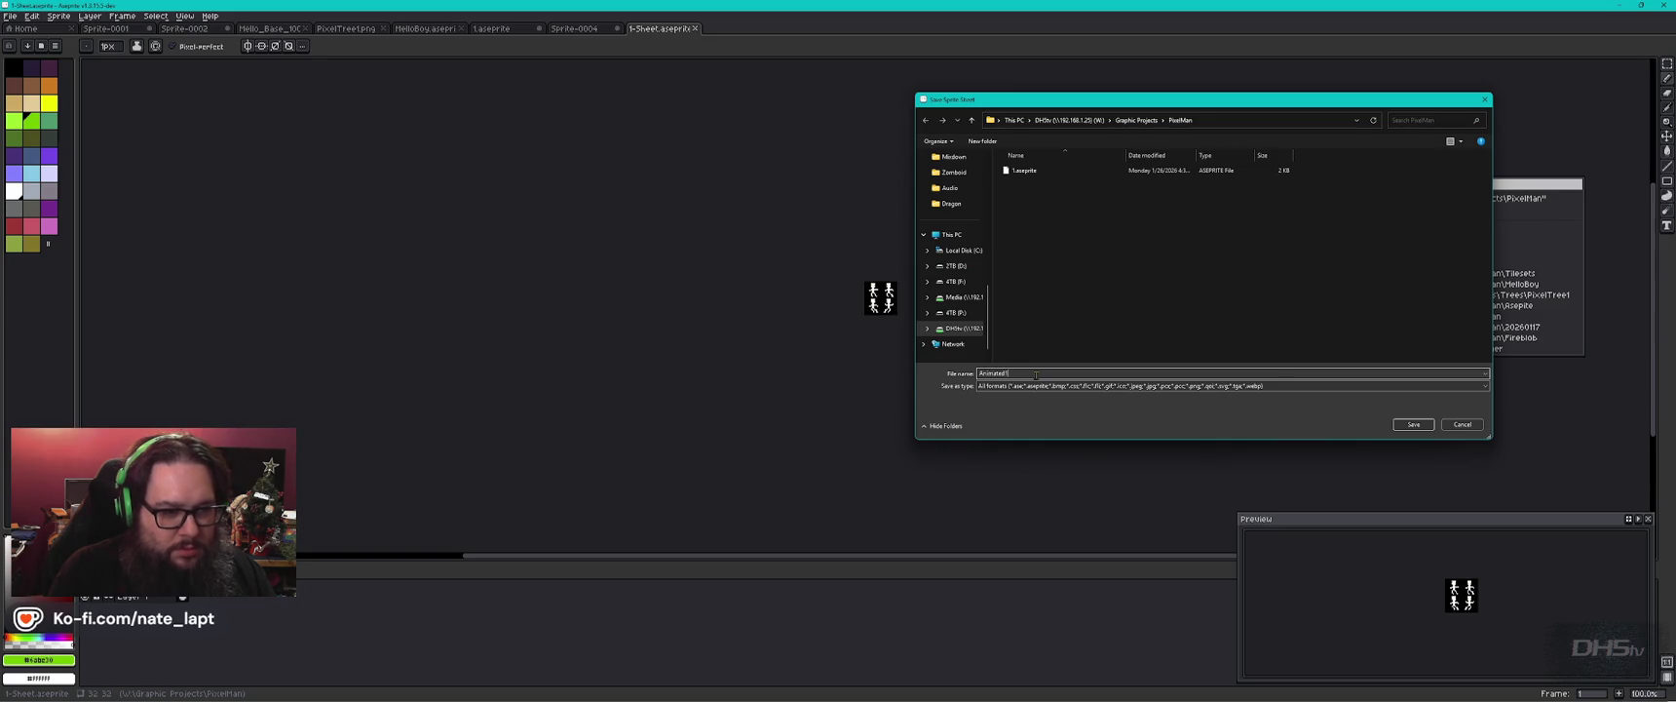
key("Return")
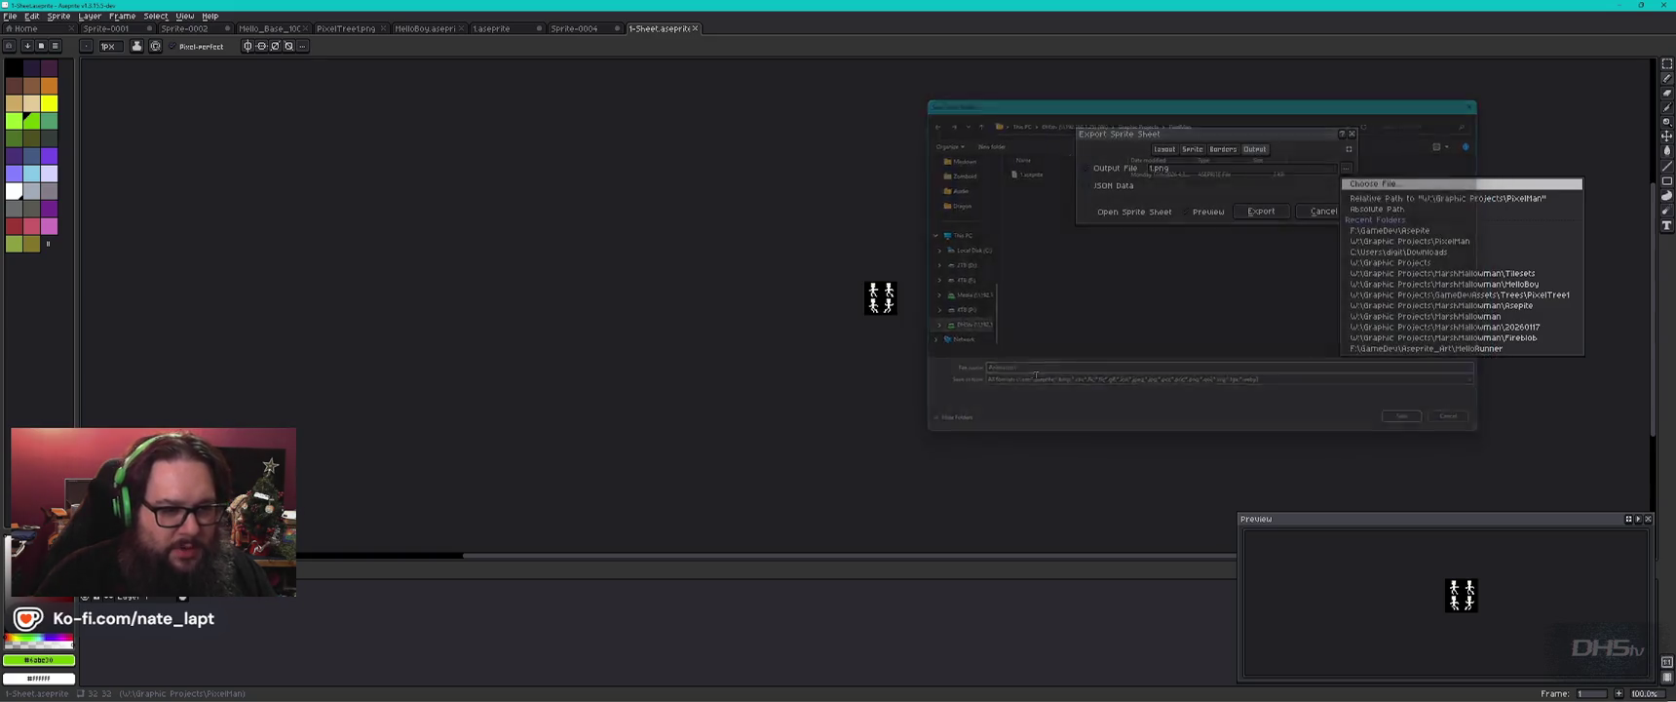
left_click(1270, 216)
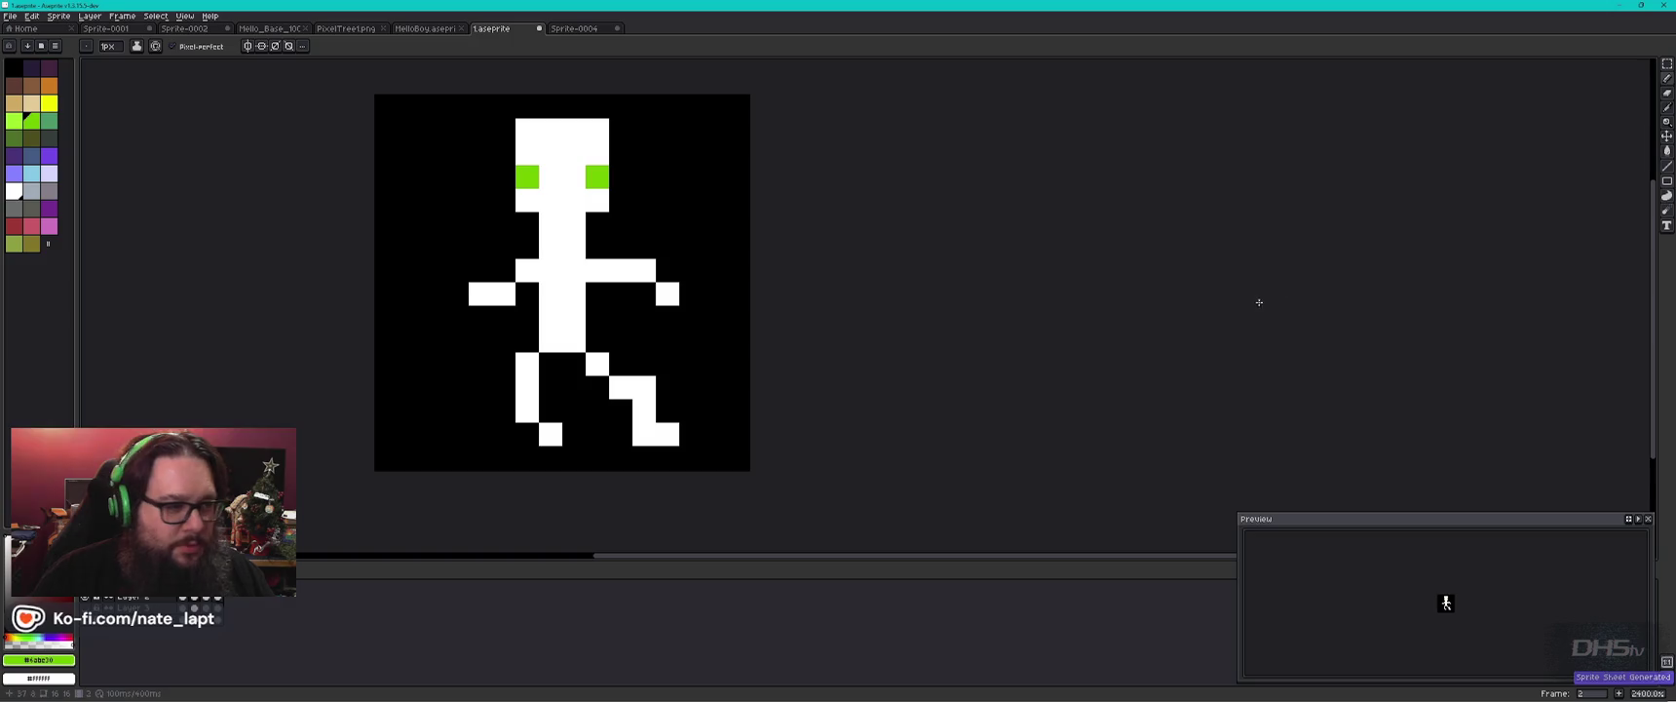
Cycle through the open windows to bring VS Code and then Godot forward.
key("super+Tab")
key("Return")
key("super+Tab")
key("Right")
key("Right")
key("Return")
key("super+Tab")
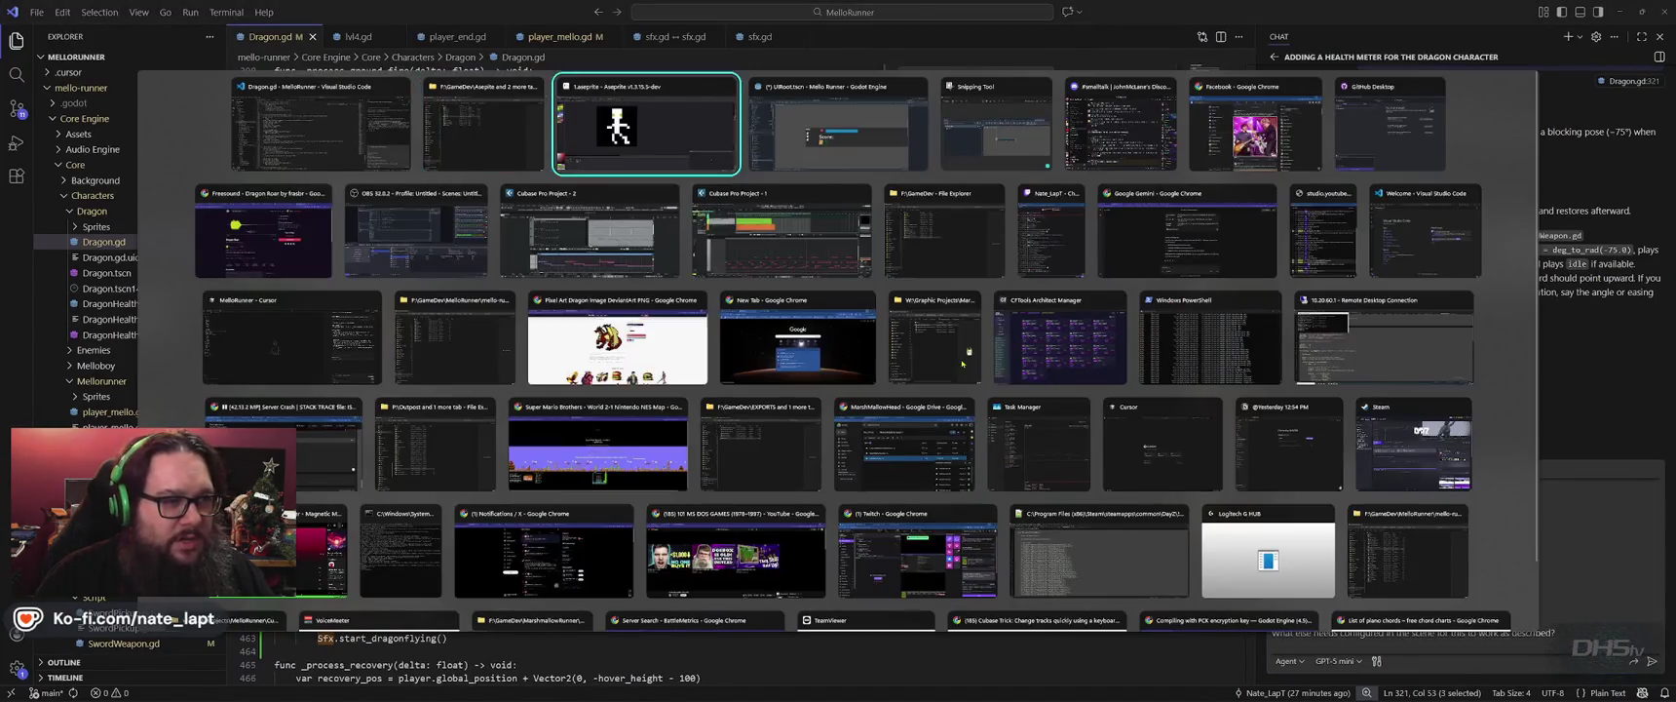
Create a Sprites folder in Godot's FileSystem dock.
left_click(442, 568)
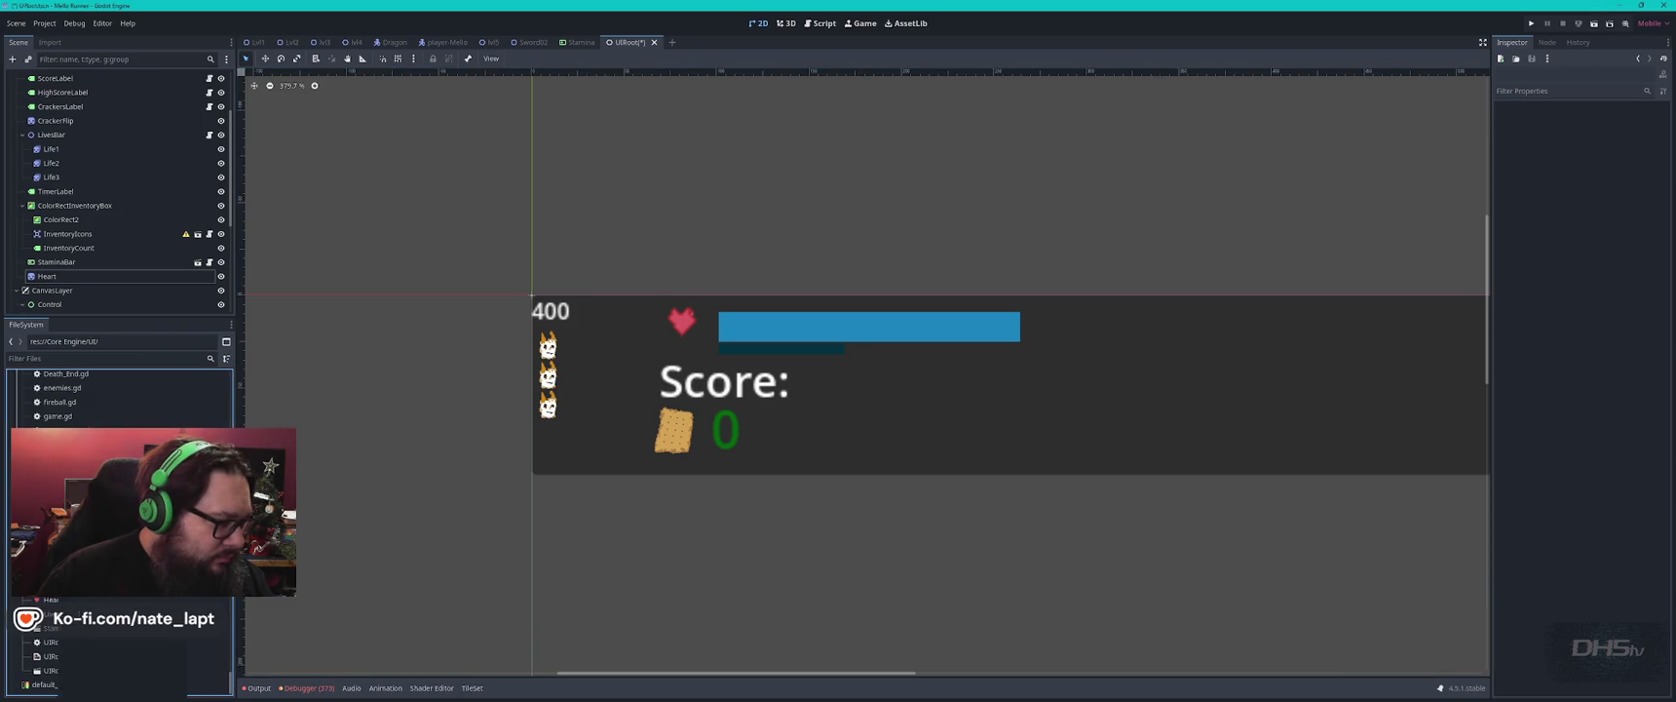
right_click(58, 598)
left_click(224, 458)
type("Sprites")
key("Return")
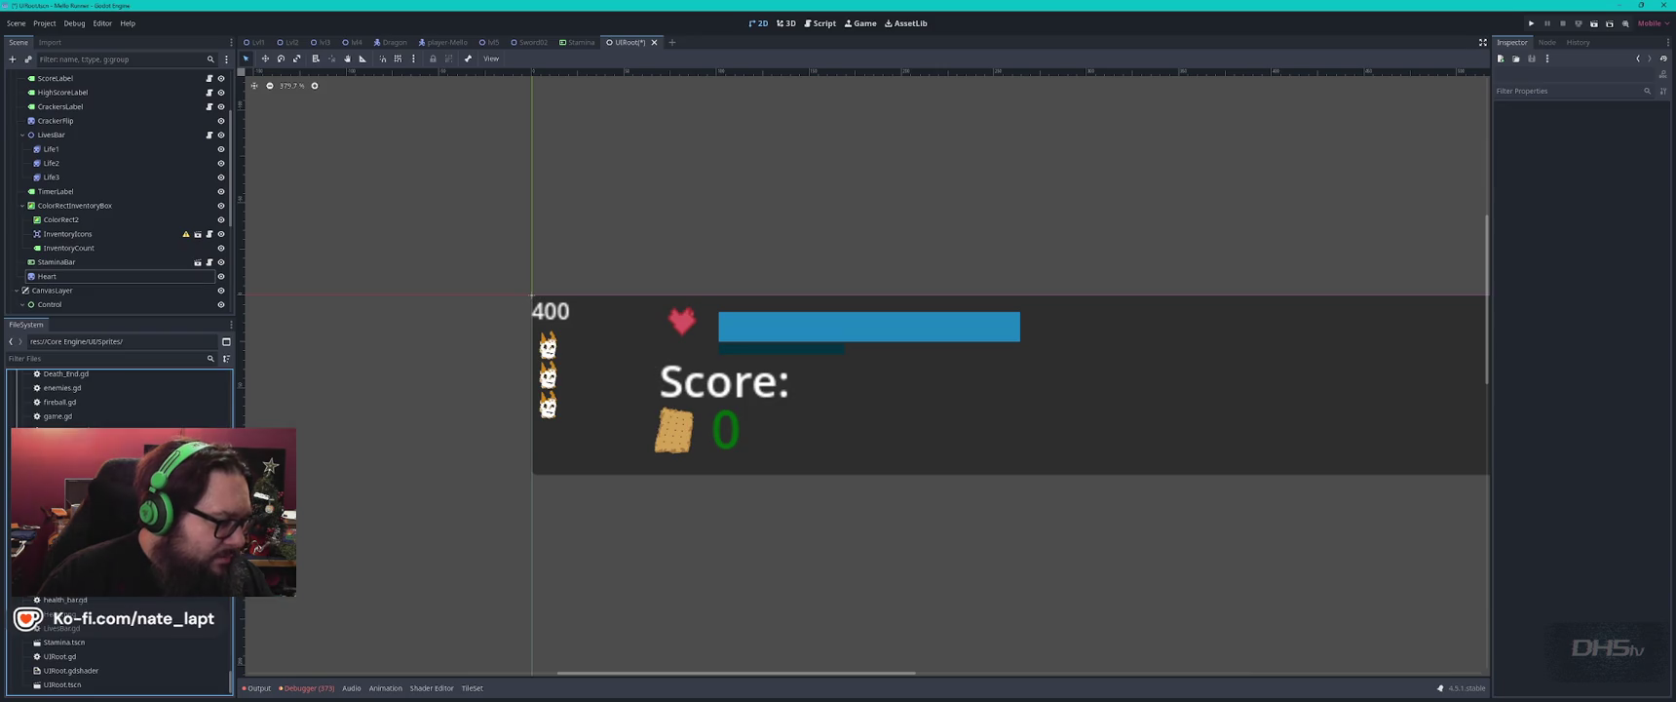
Create a new scene named StaminaMan inside the Sprites folder.
right_click(58, 597)
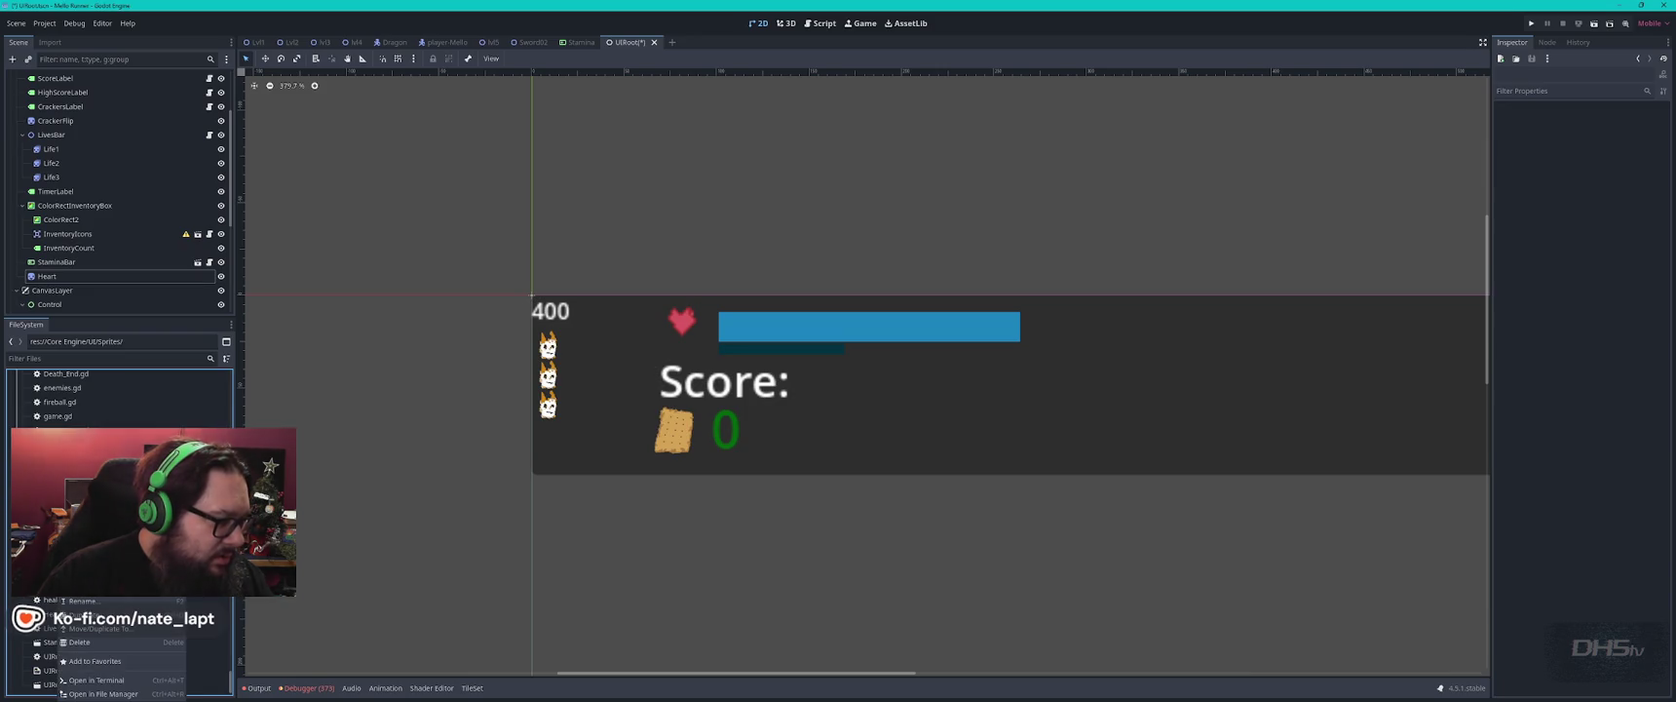
left_click(224, 546)
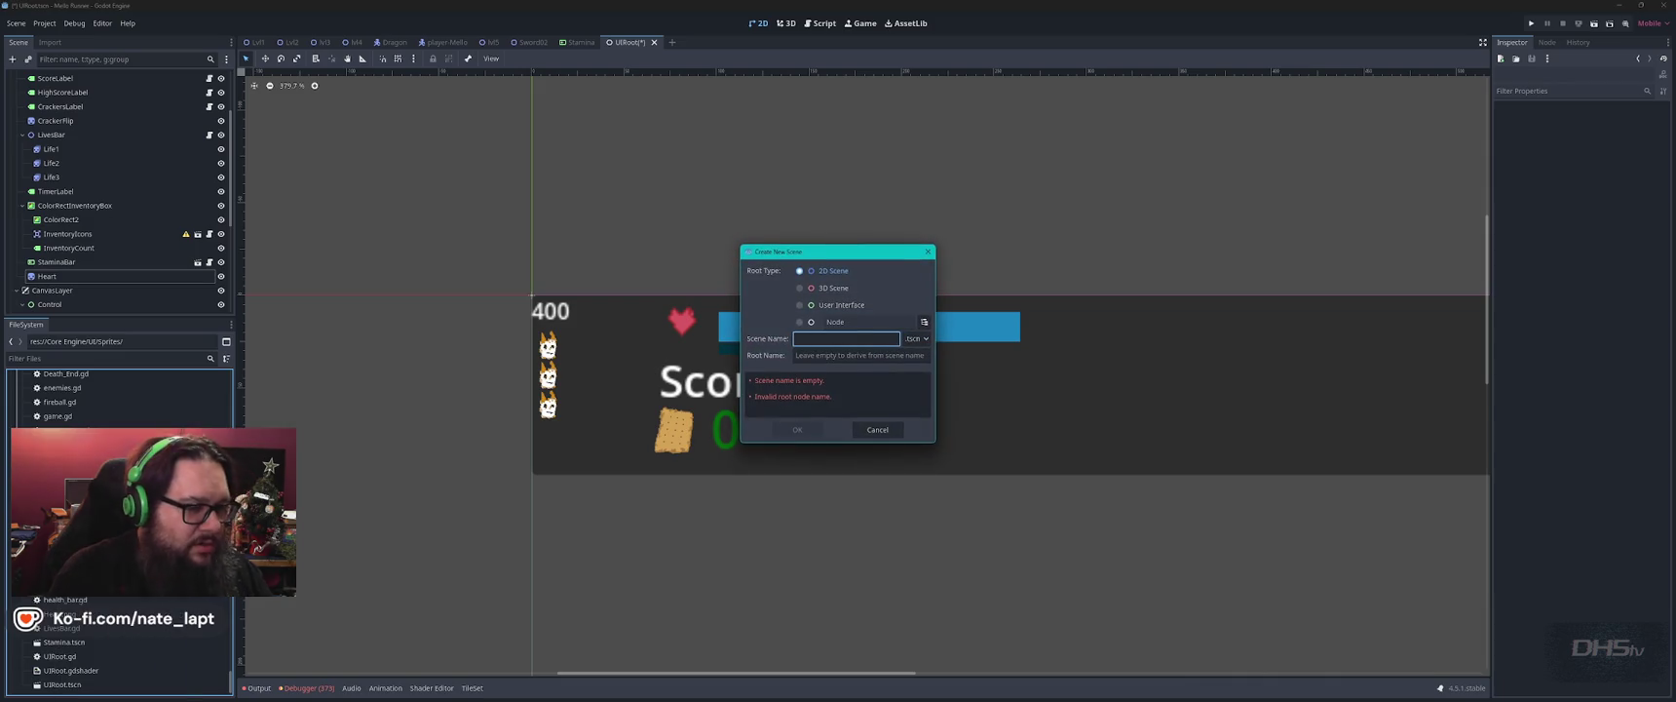
type("Stami")
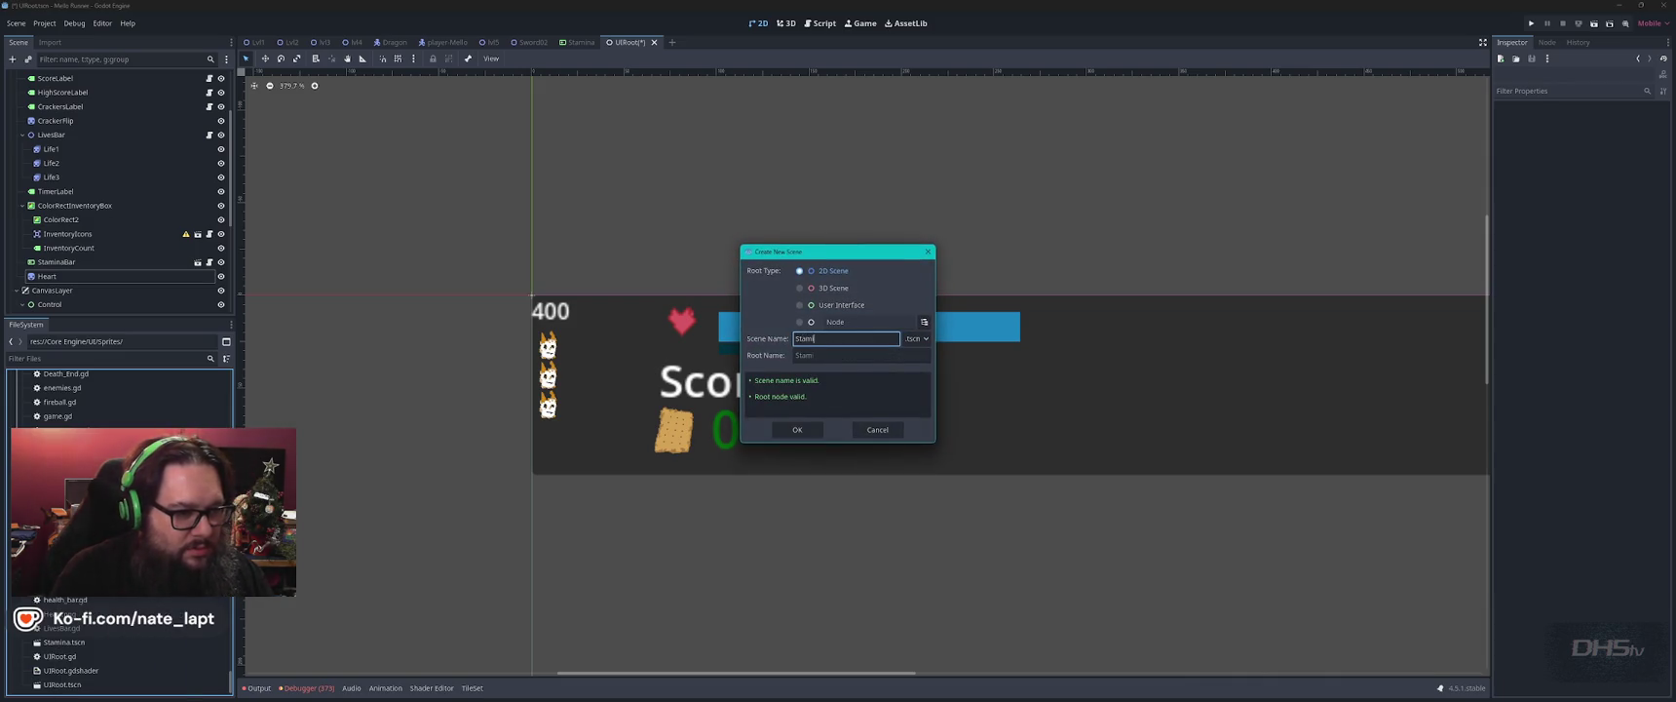
type("naMan")
key("Return")
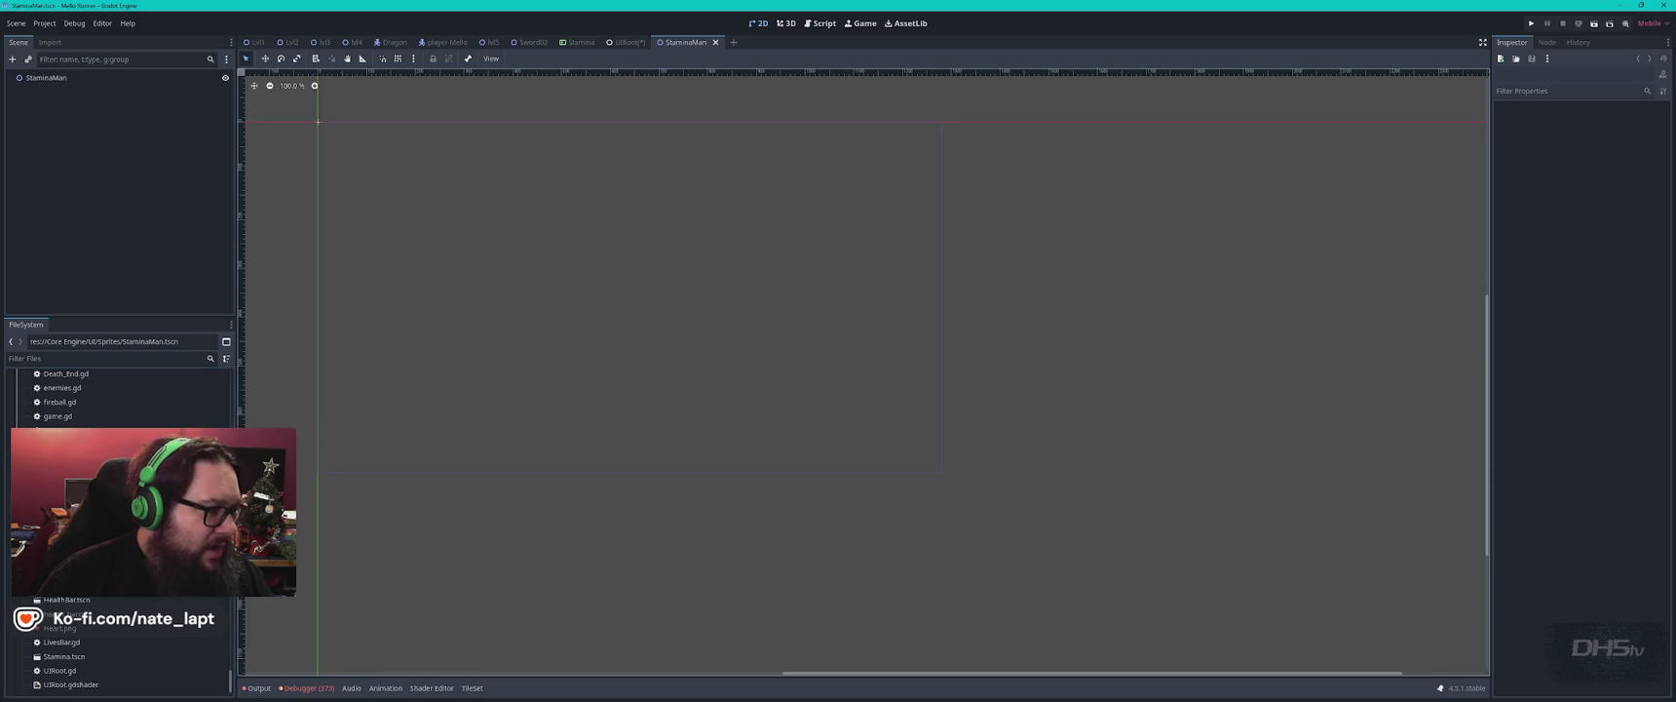
Glance at the Sword02 scene for reference, then return to StaminaMan.
key("alt+Tab")
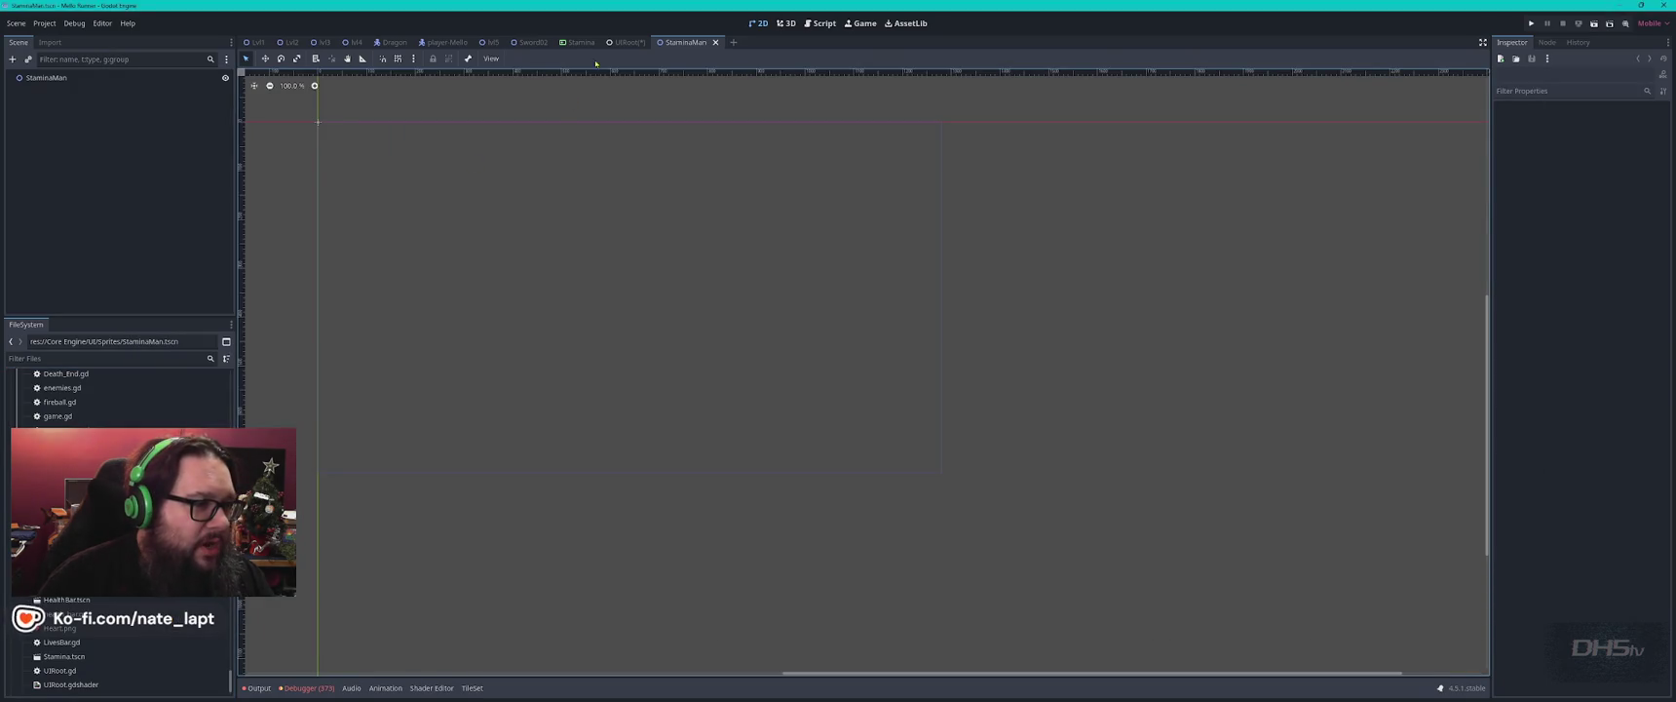
left_click(530, 43)
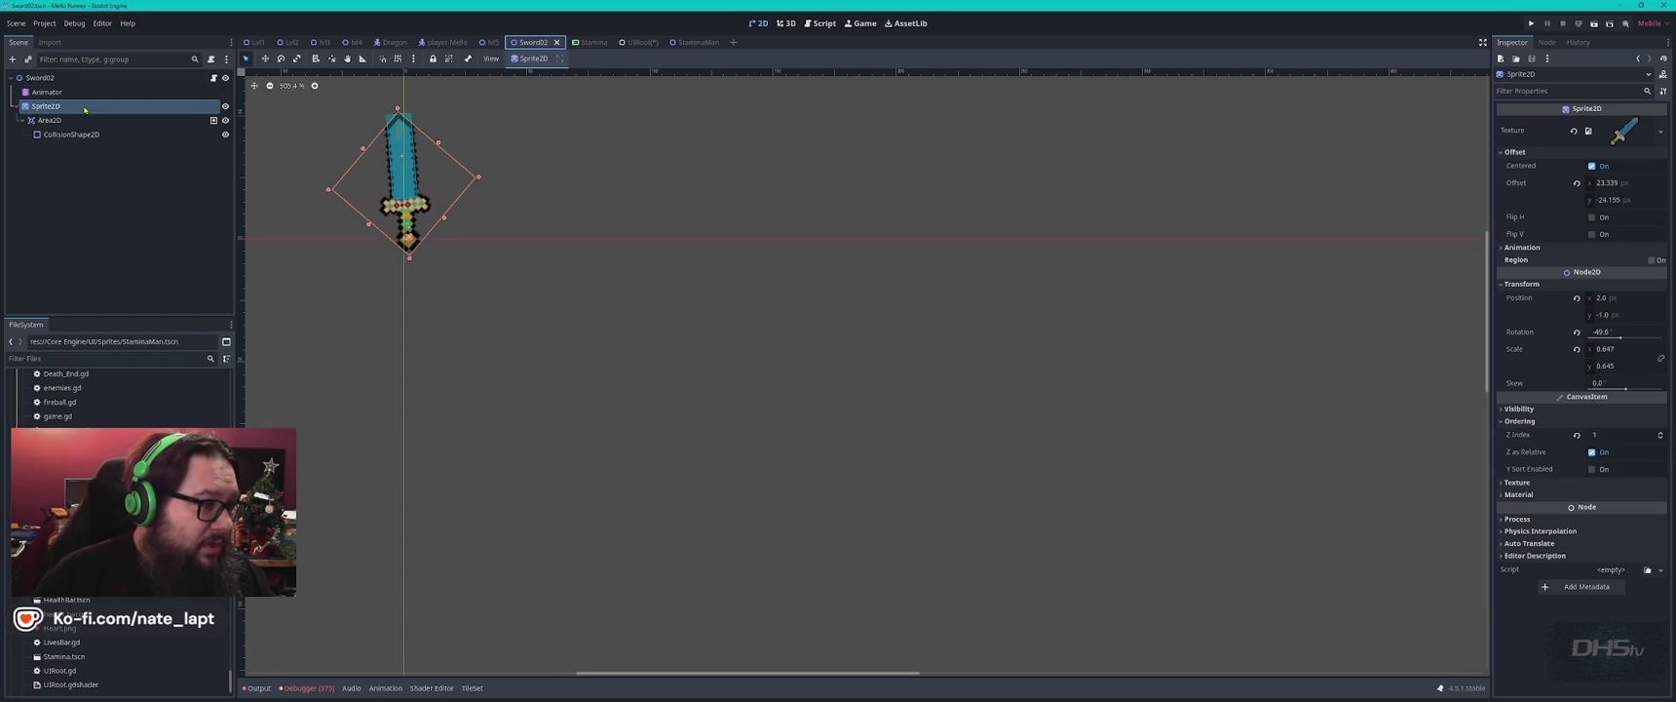
left_click(695, 42)
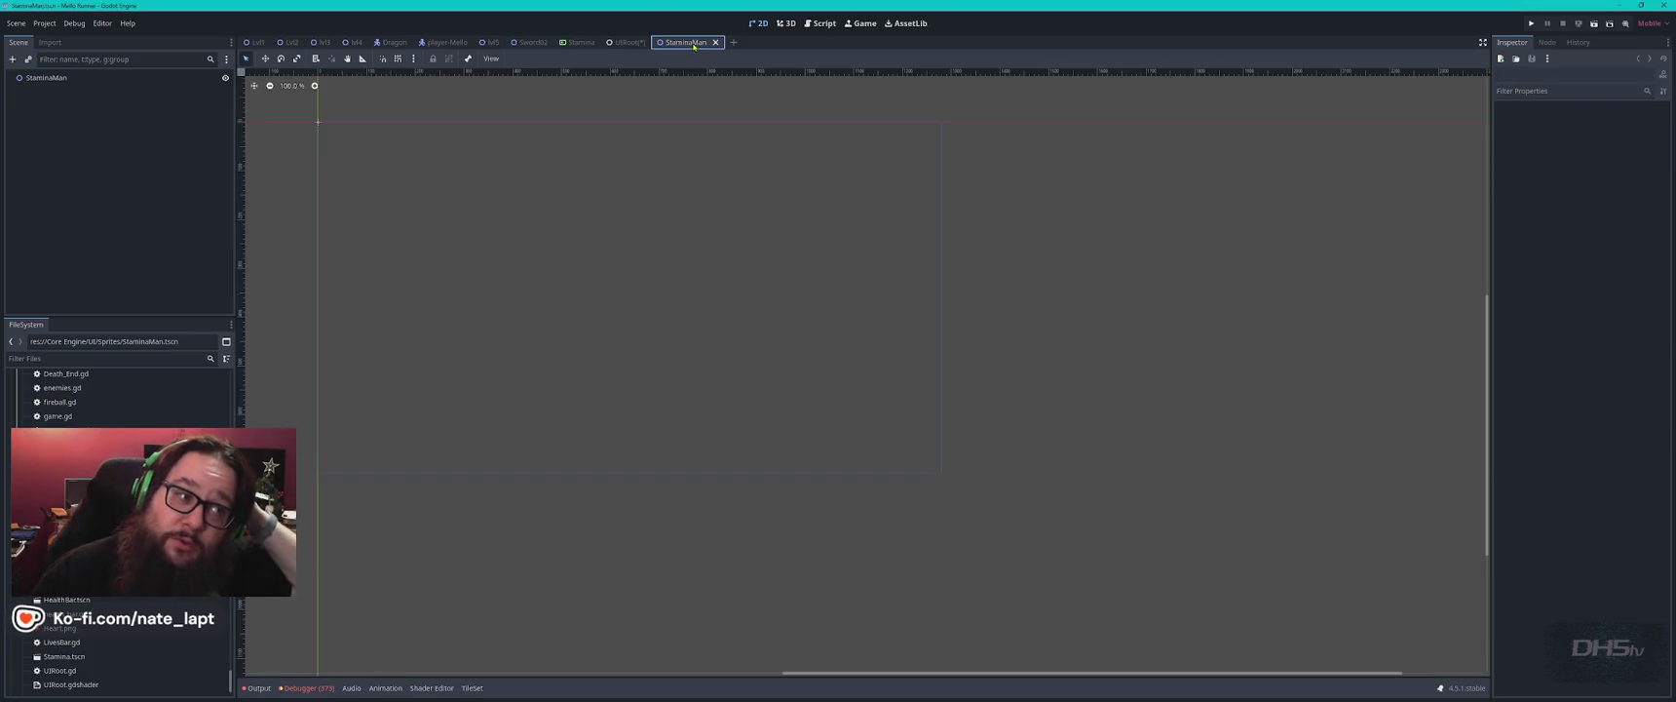
Add an AnimatedSprite2D child to StaminaMan and give it a new SpriteFrames resource.
right_click(55, 79)
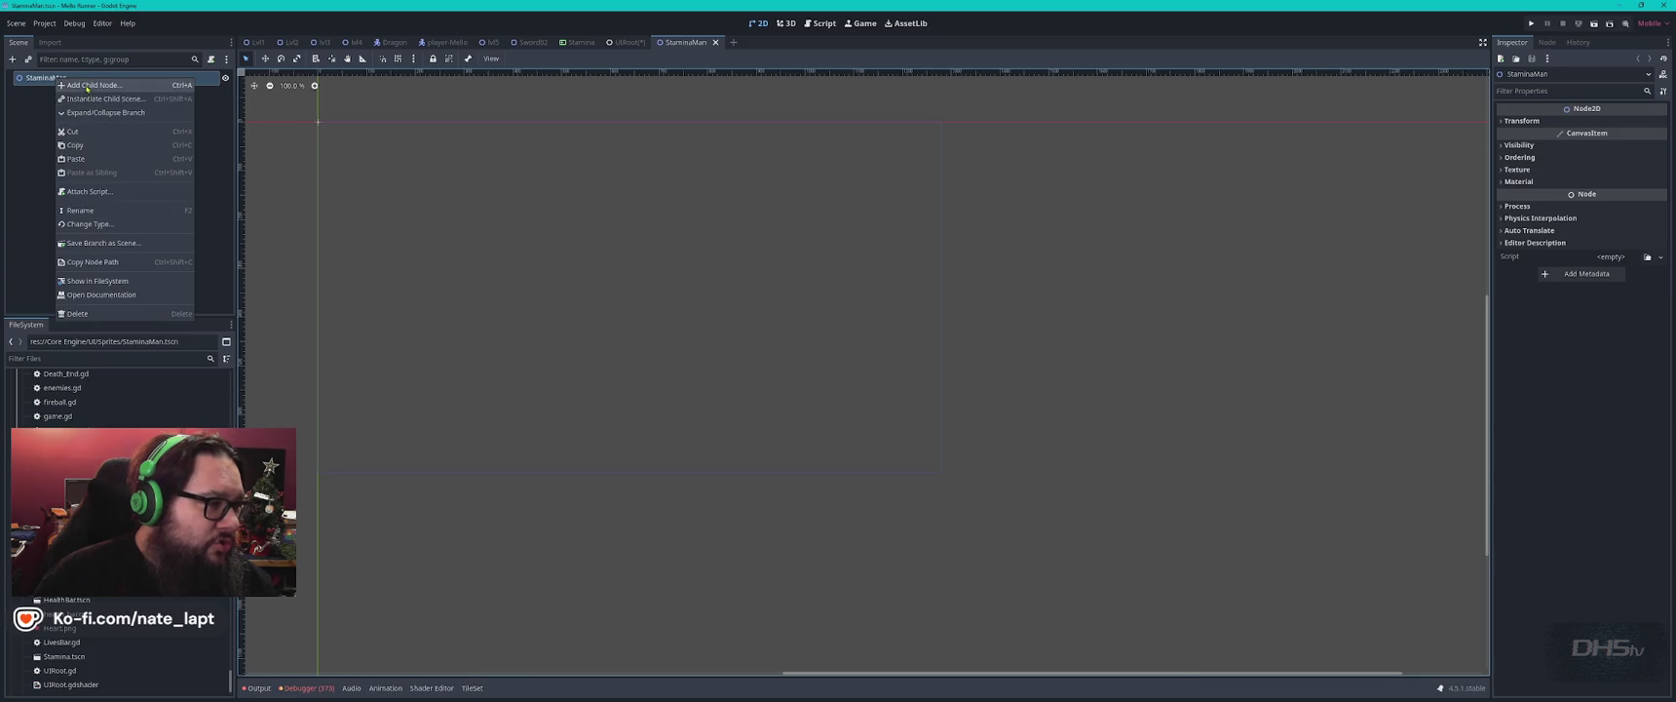
left_click(93, 85)
type("anima")
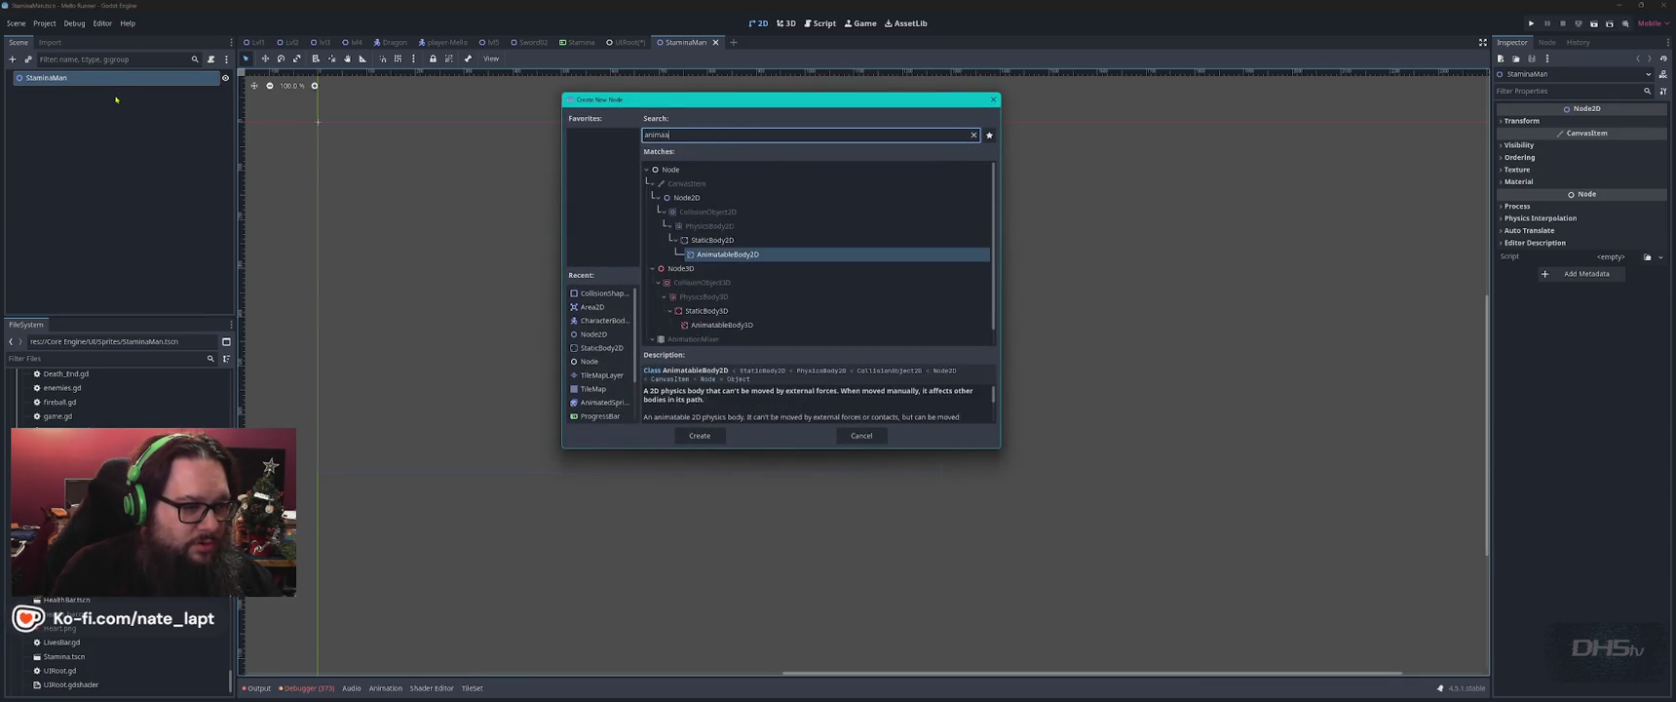
key("BackSpace")
type("ted")
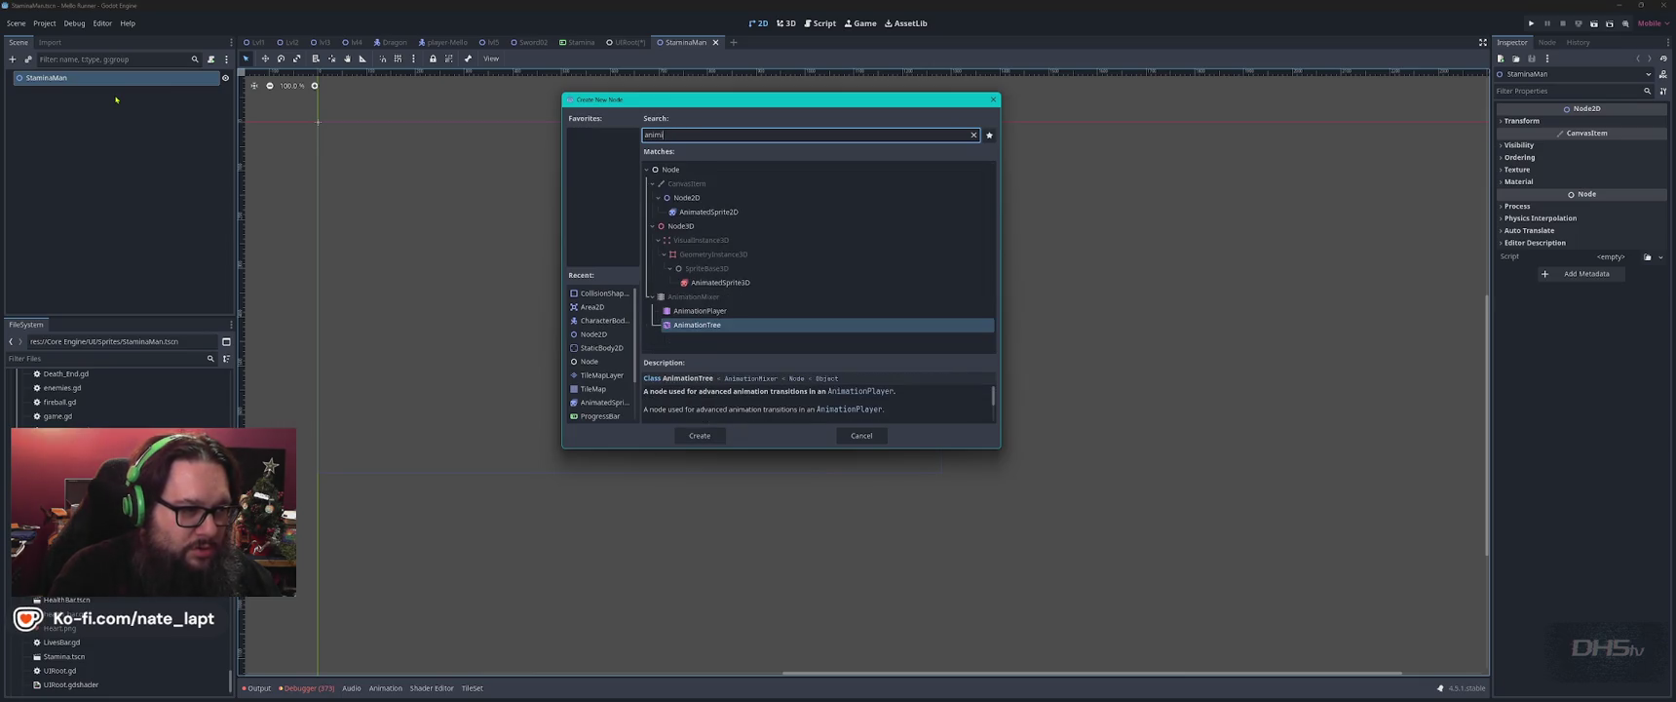
key("Return")
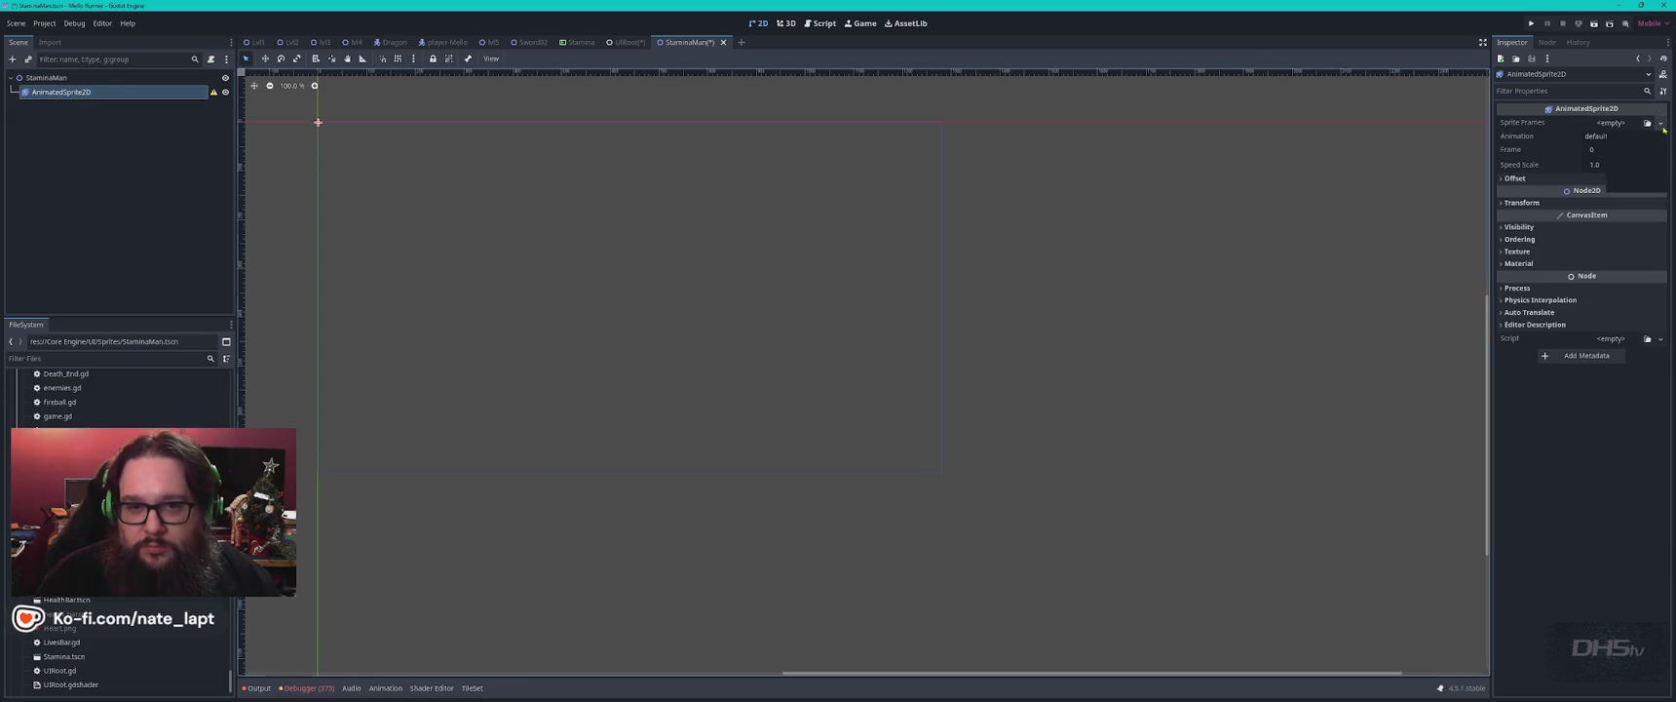
left_click(1661, 122)
left_click(1633, 138)
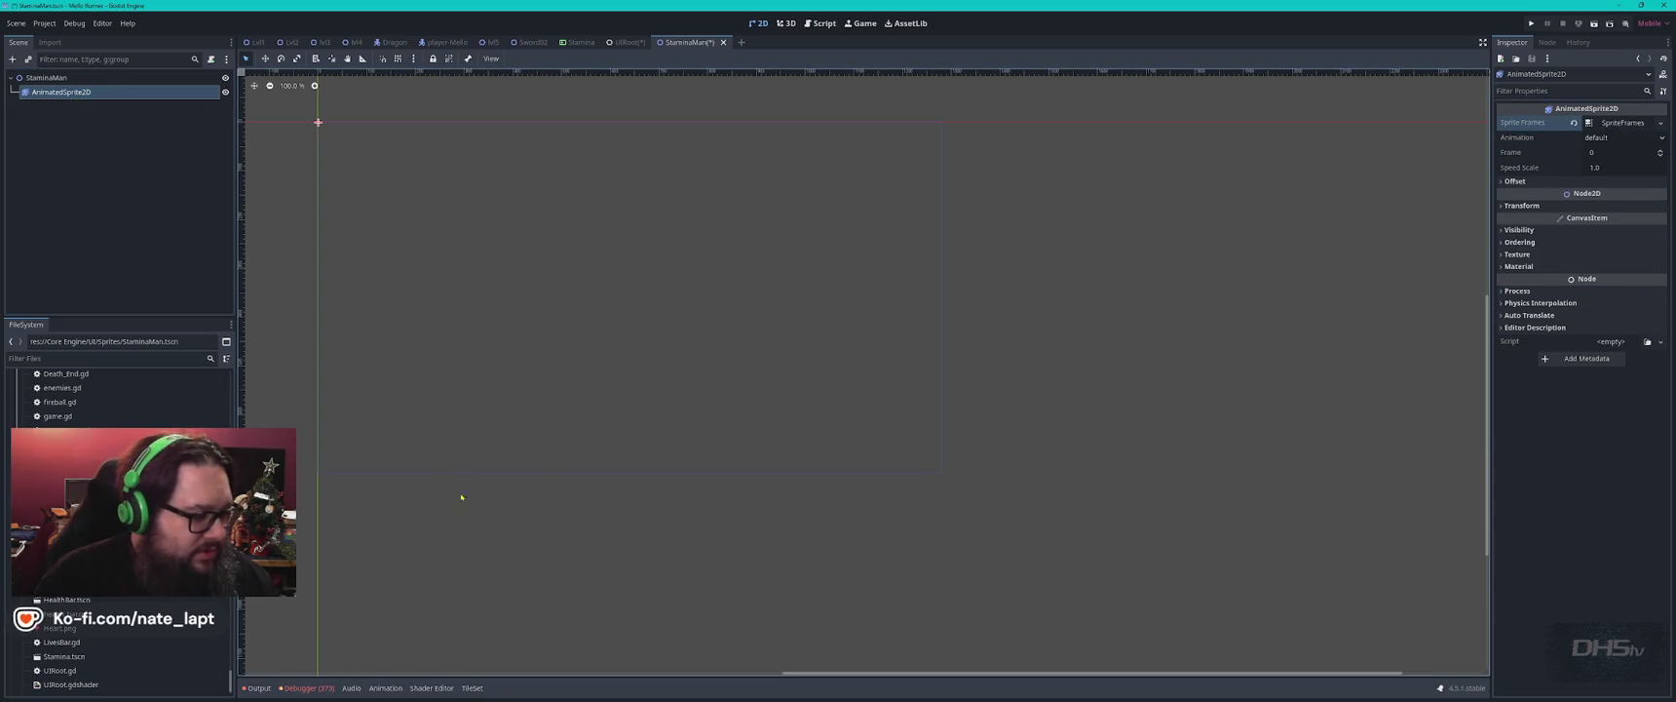
Open the AnimatedSprite2D's SpriteFrames editor, cancel the frame picker, and switch to File Explorer.
left_click(387, 688)
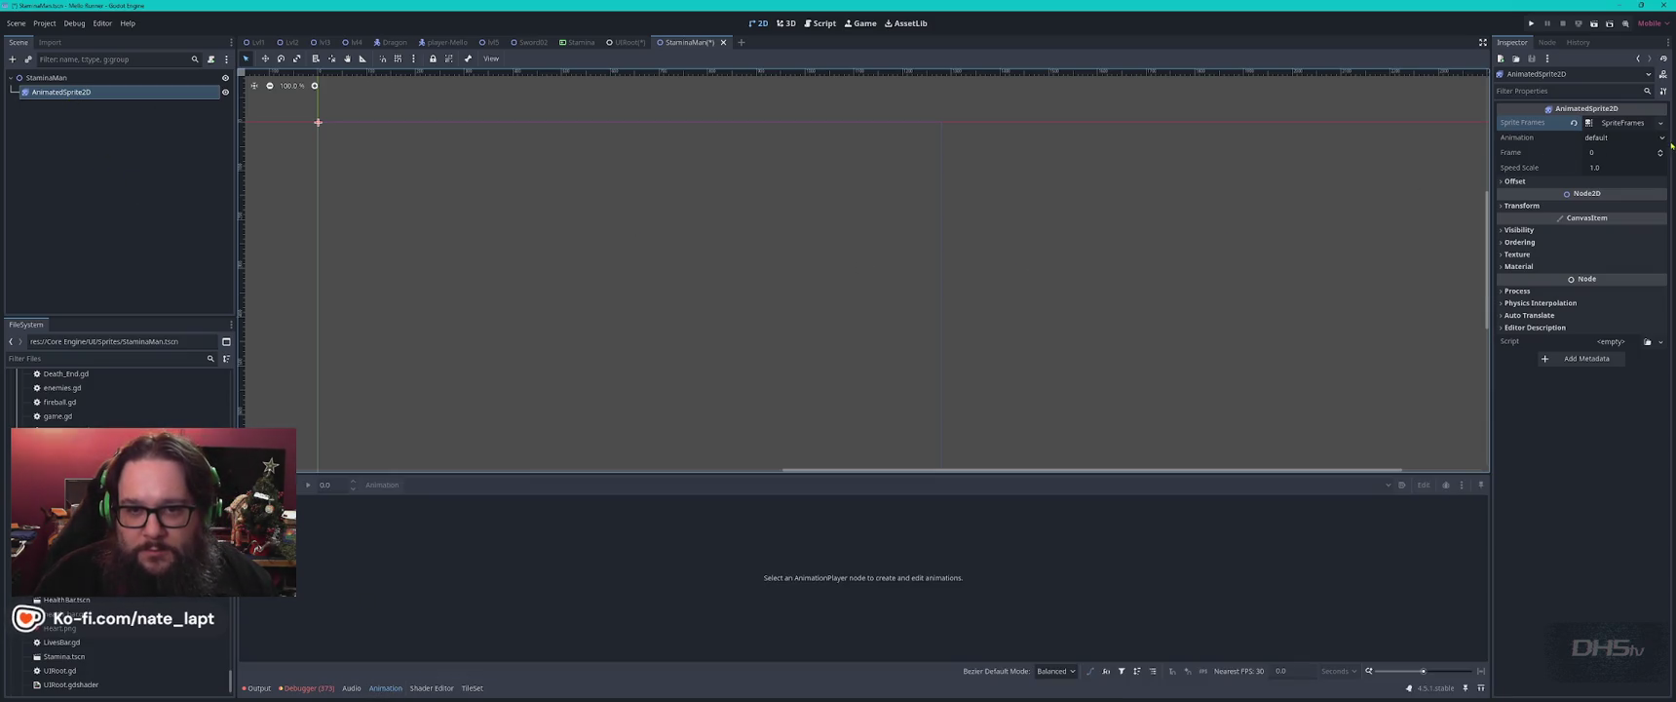
left_click(1534, 137)
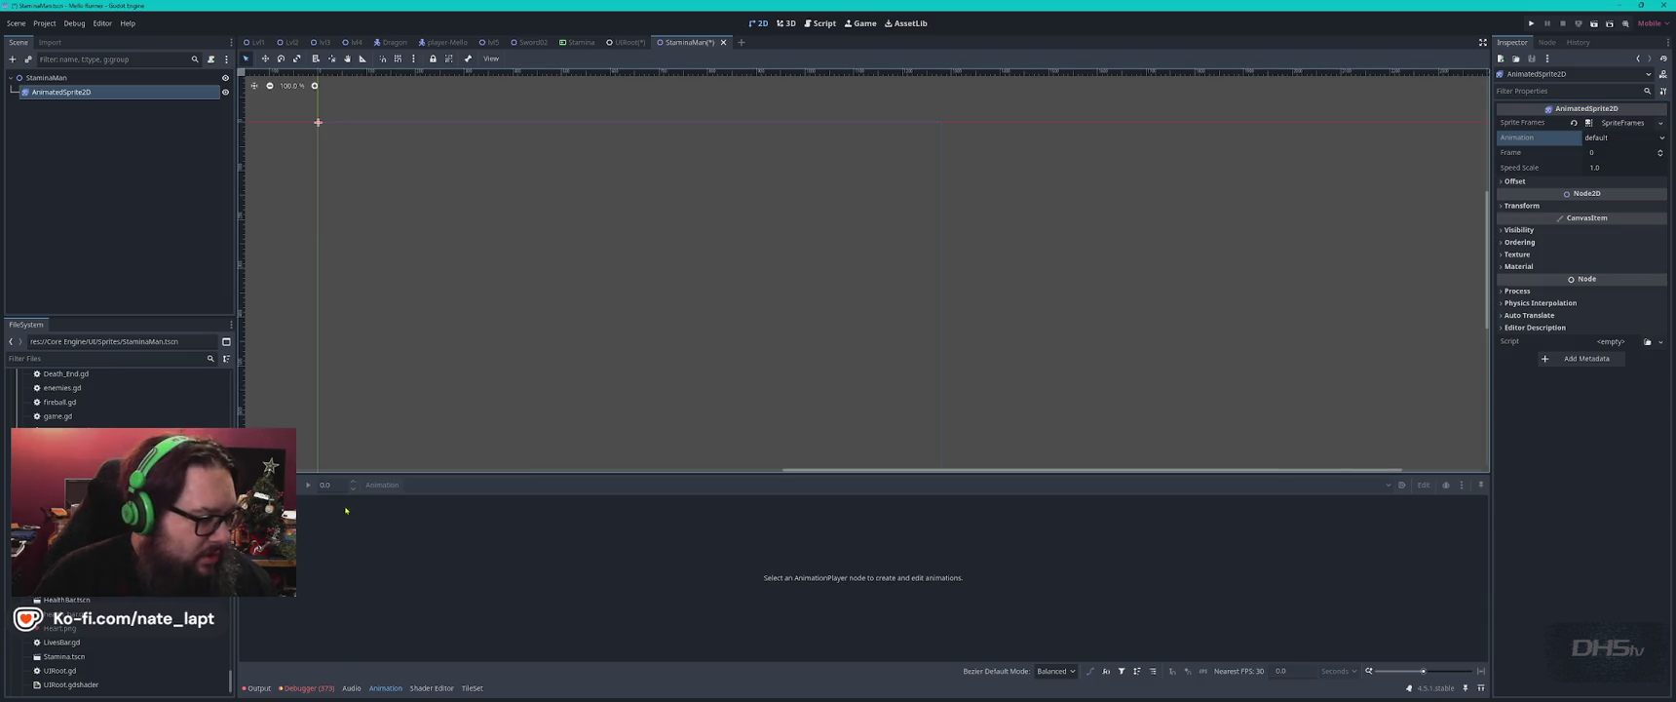
left_click(390, 690)
left_click(390, 690)
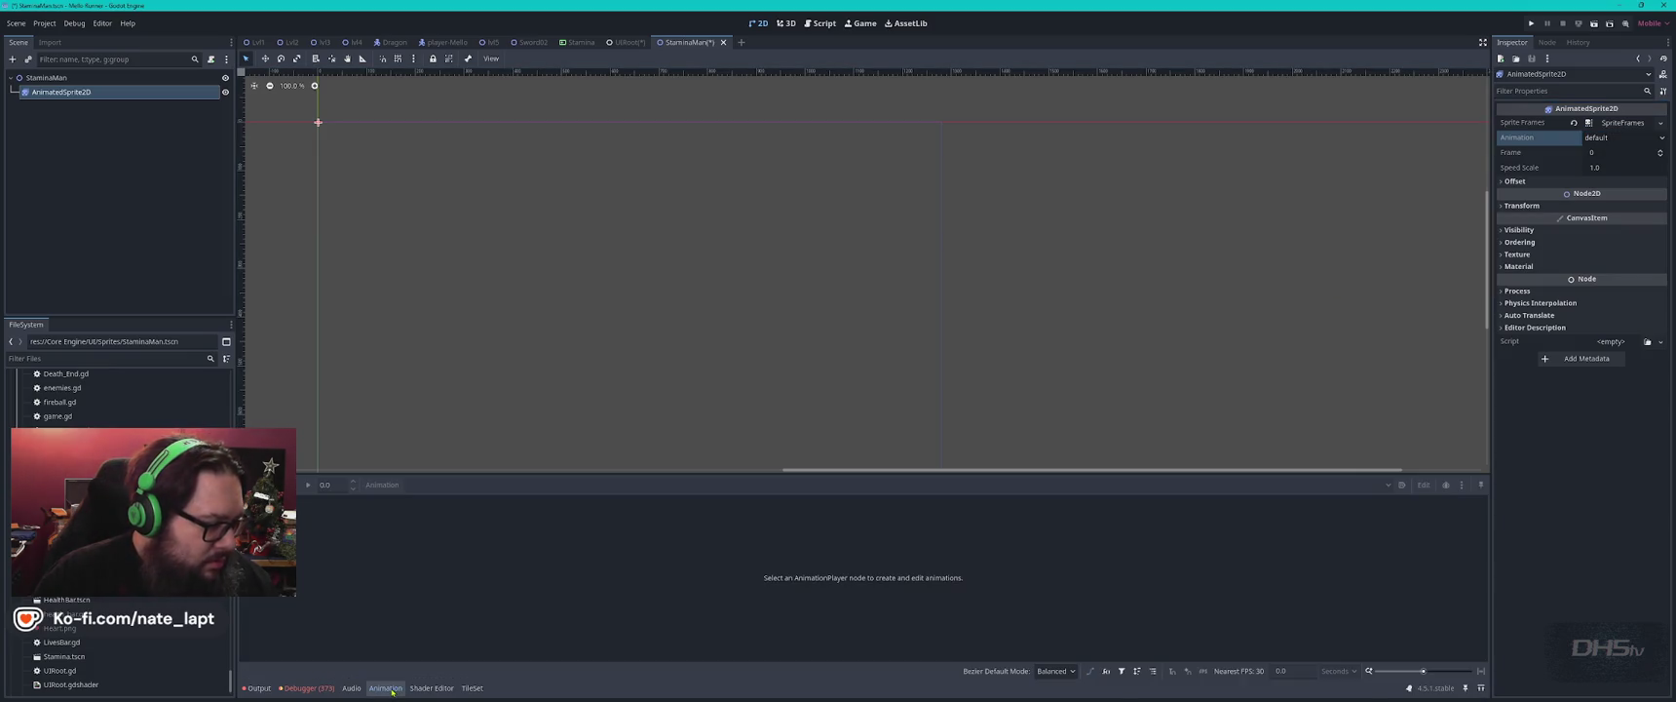
left_click(68, 92)
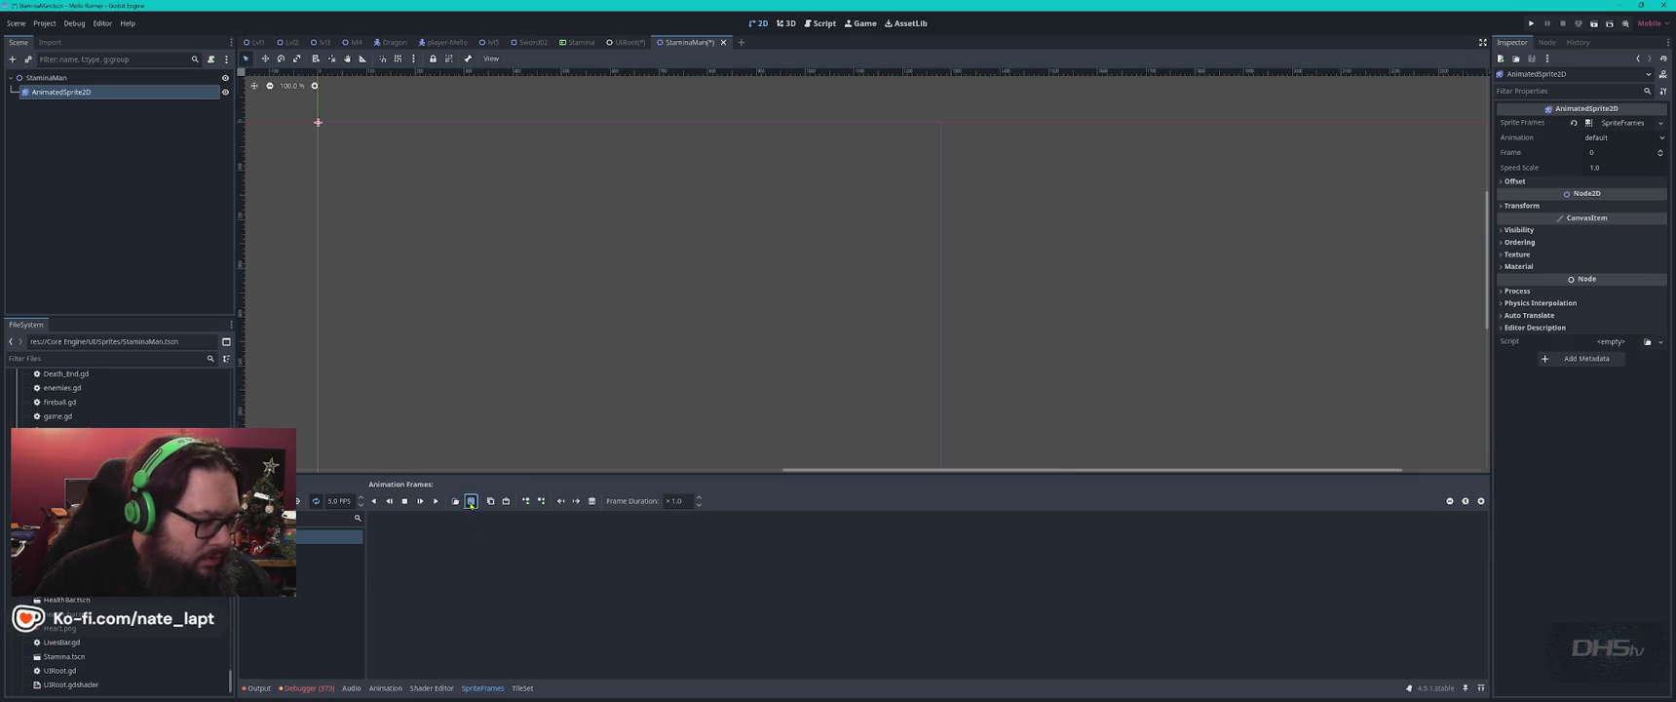
left_click(472, 501)
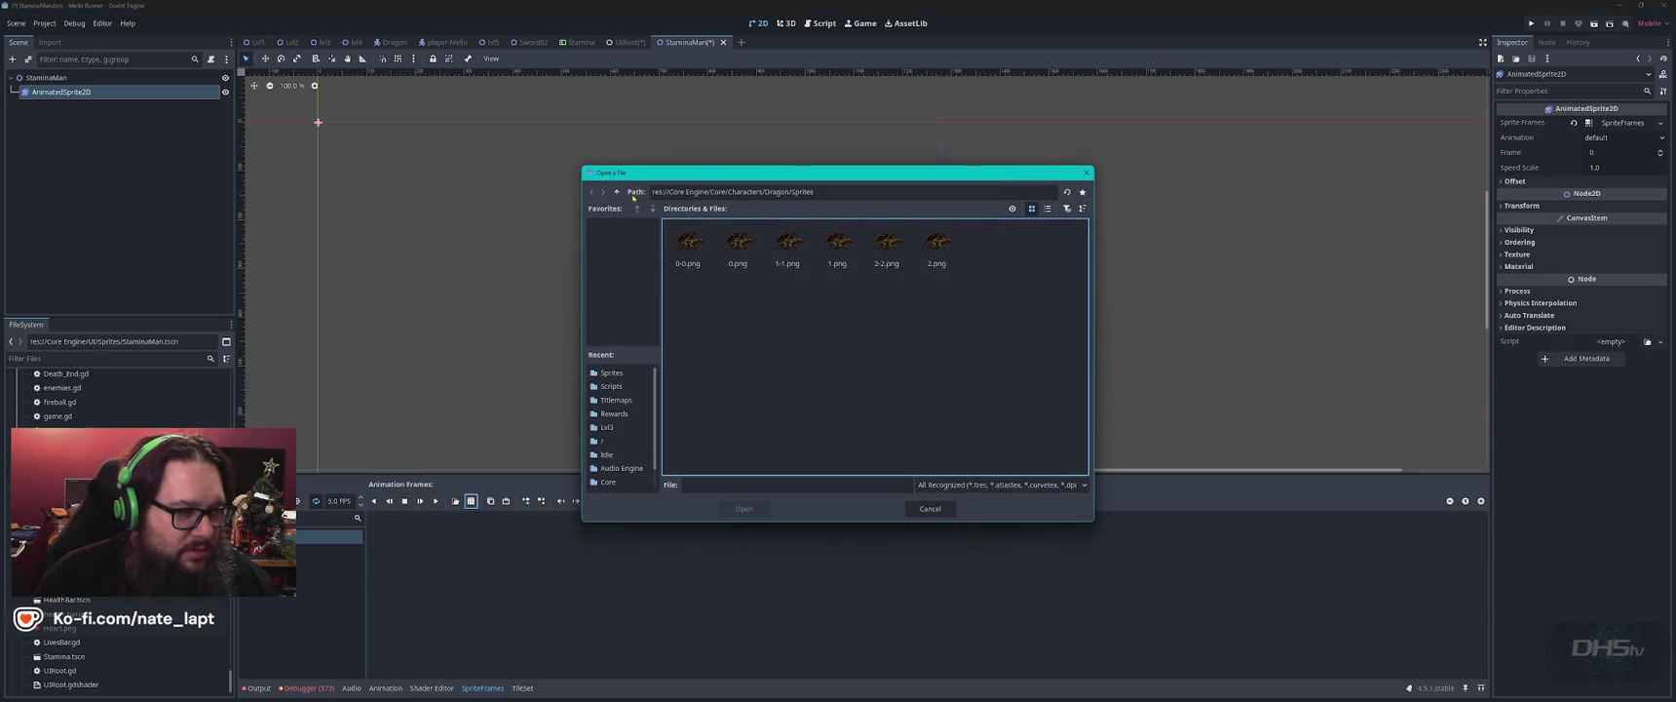
key("Escape")
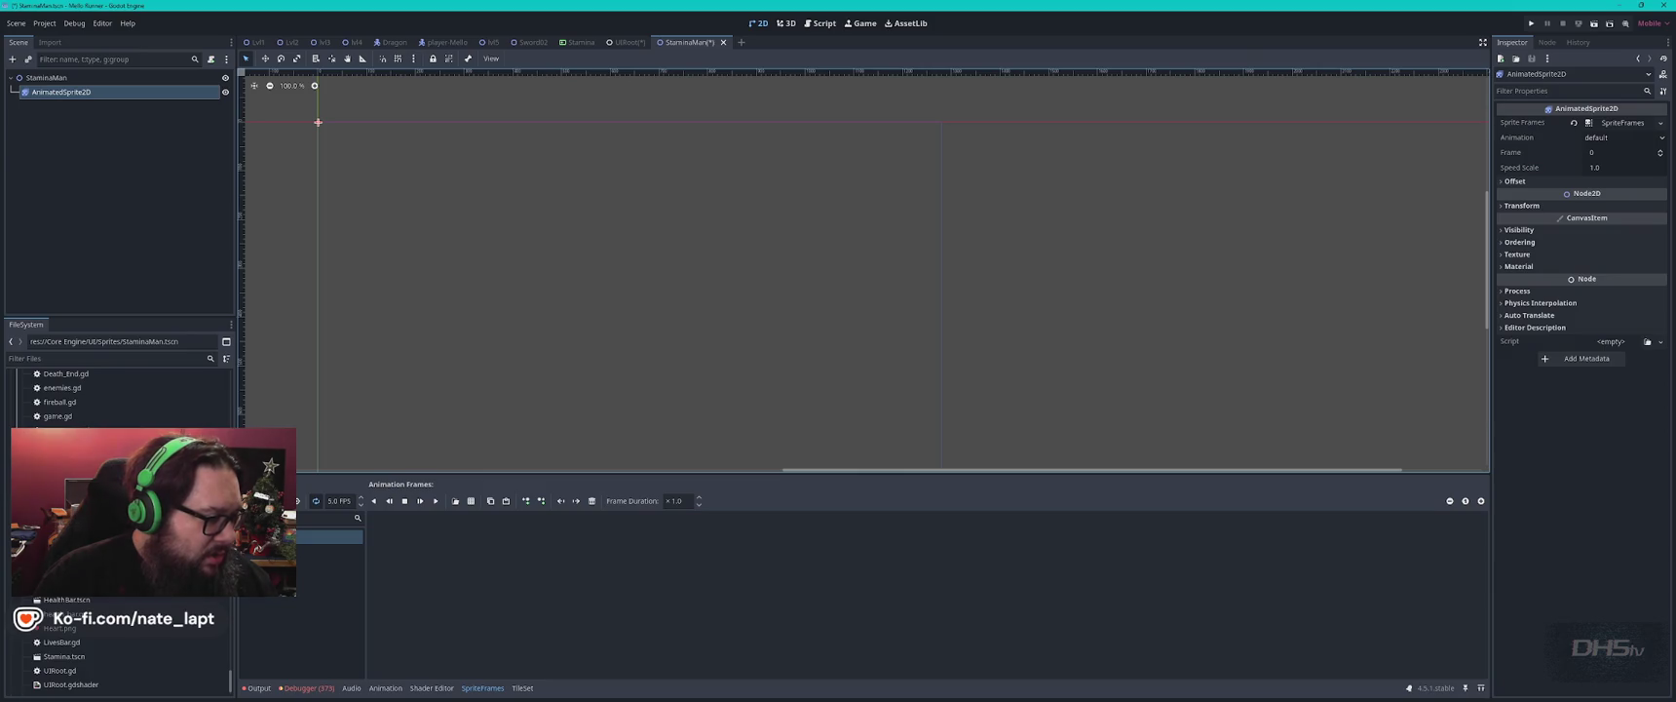
key("alt+Tab")
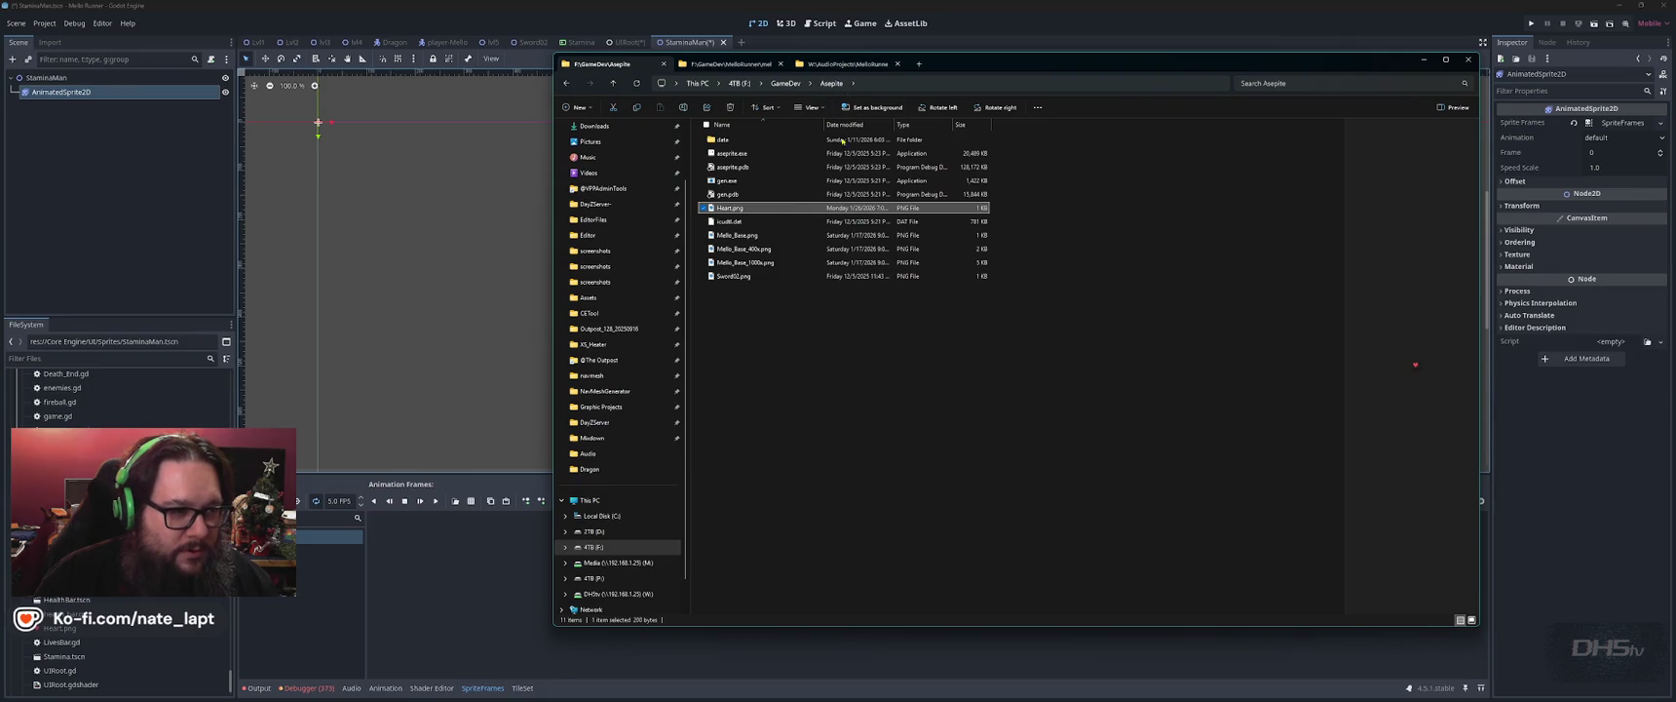
Browse the MelloRunner, Dragon audio and Aseprite folders in File Explorer, then return to Aseprite.
left_click(794, 336)
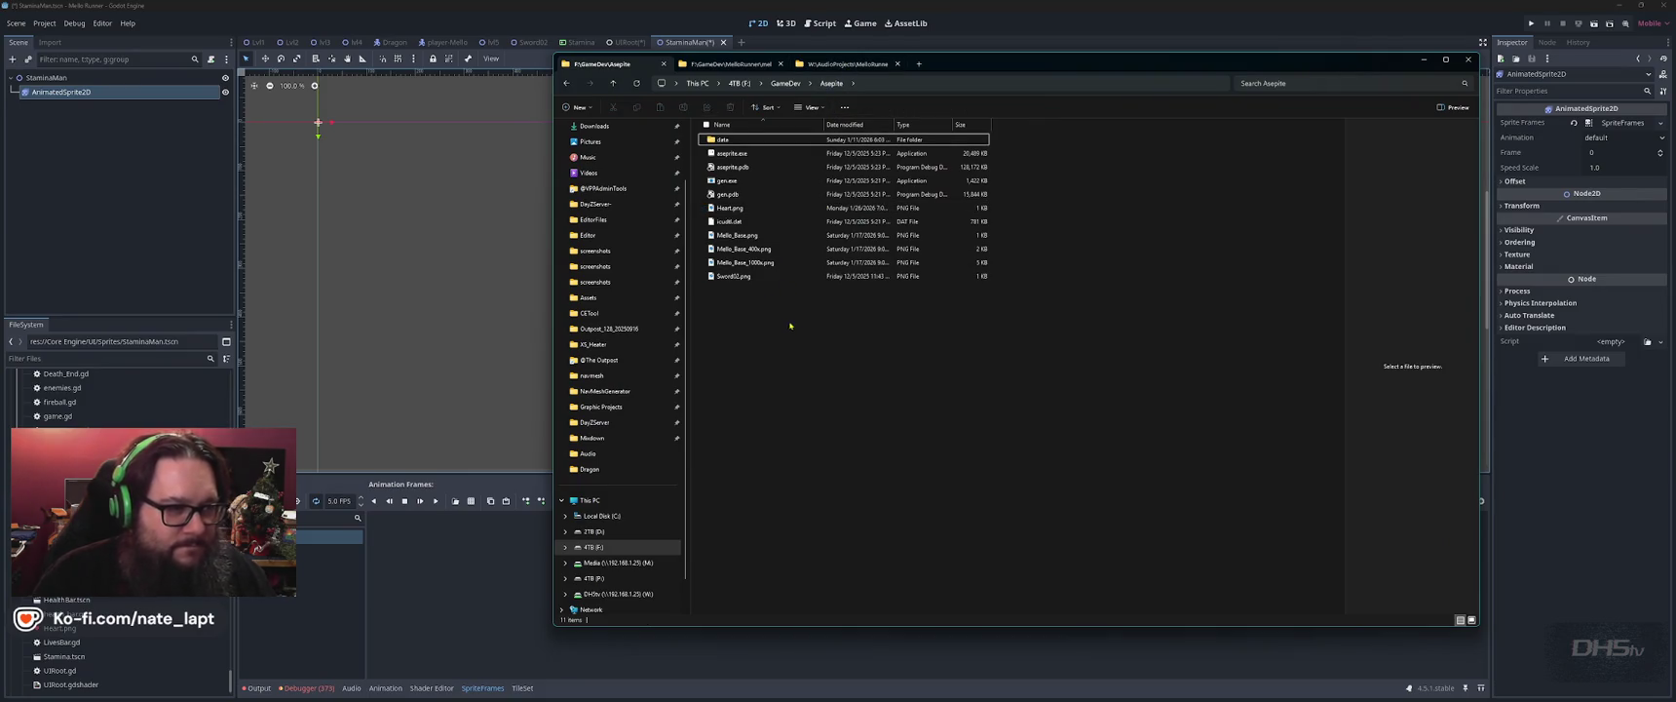
left_click(833, 64)
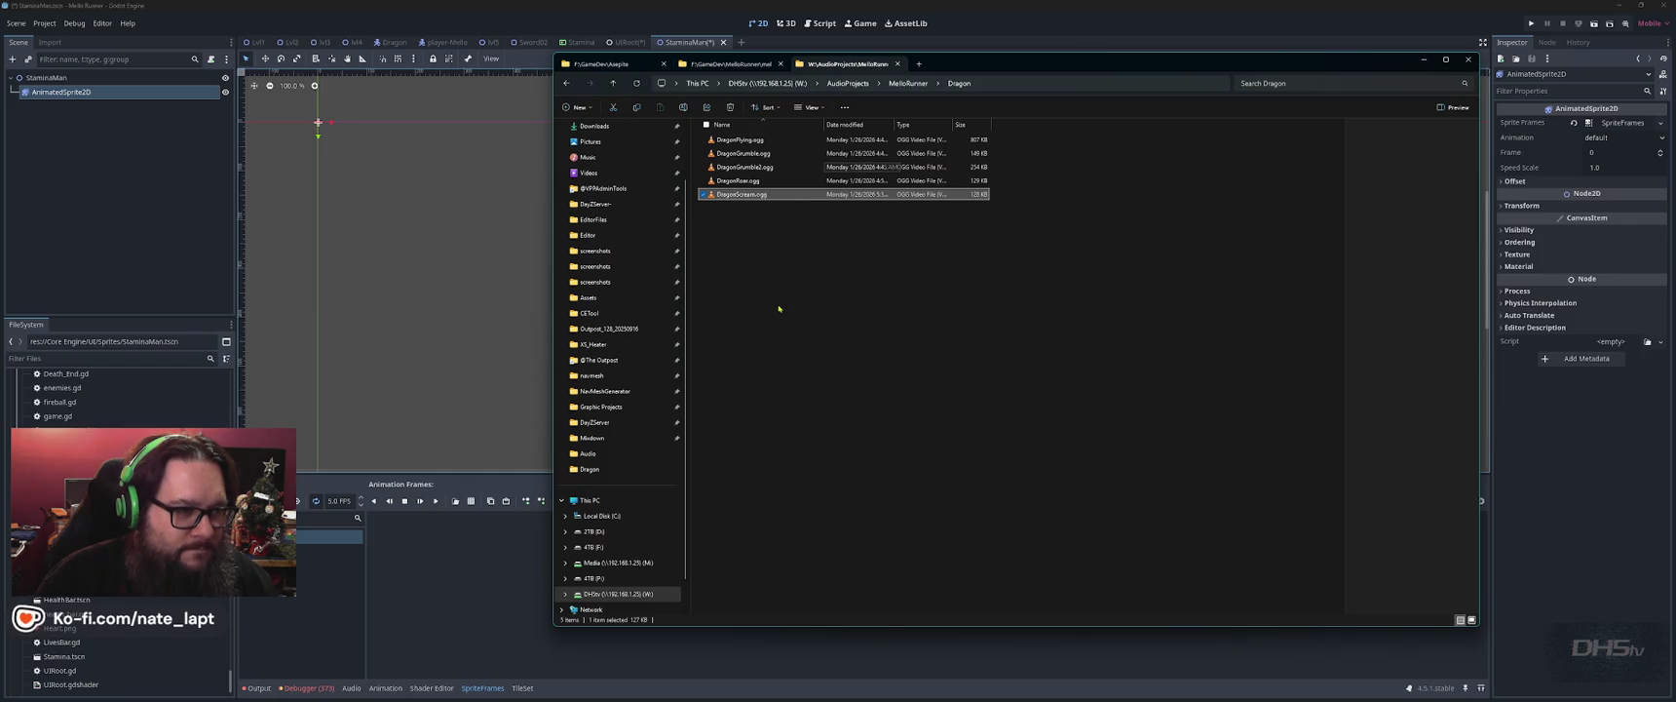
key("alt+Up")
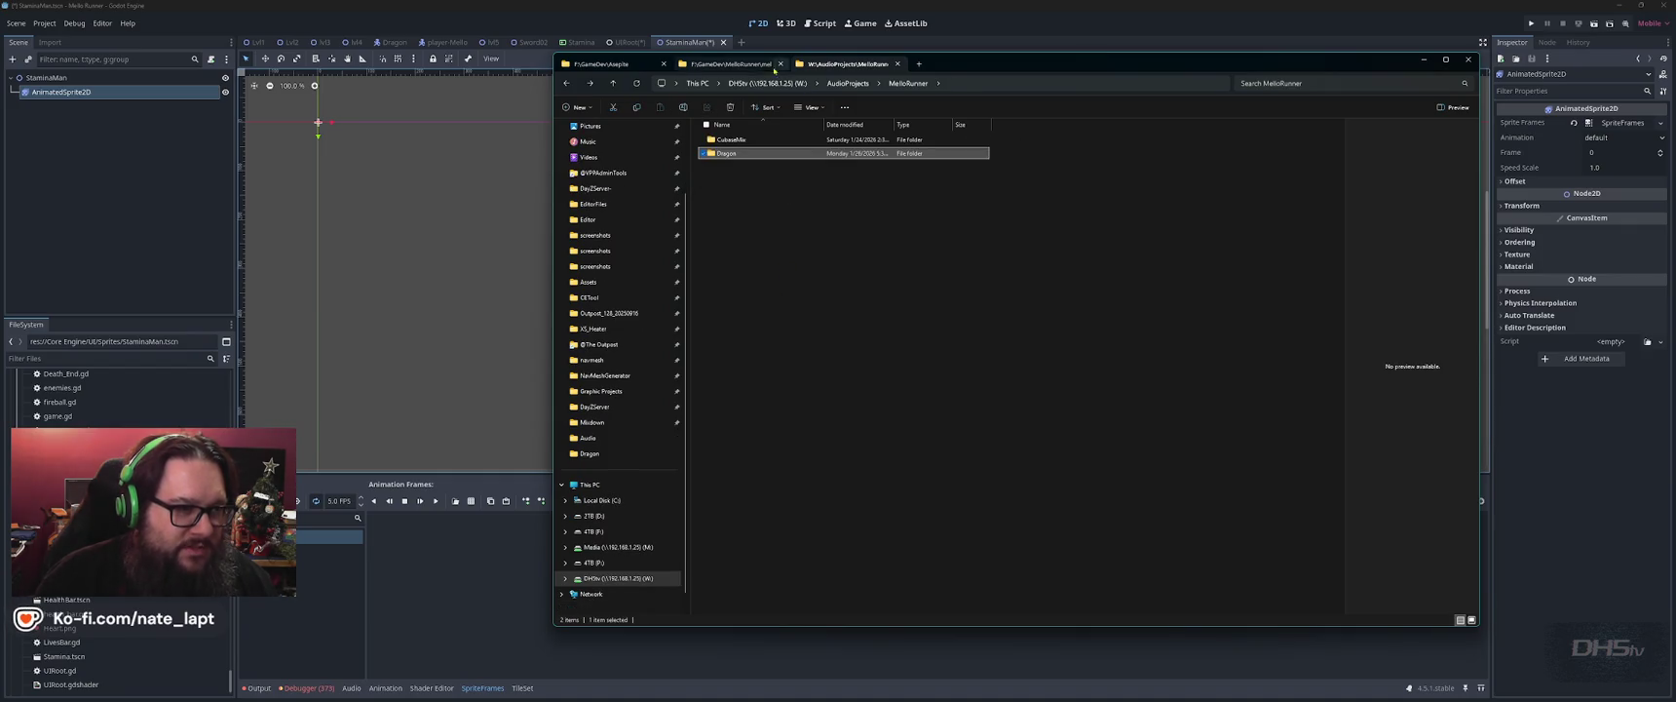
left_click(732, 63)
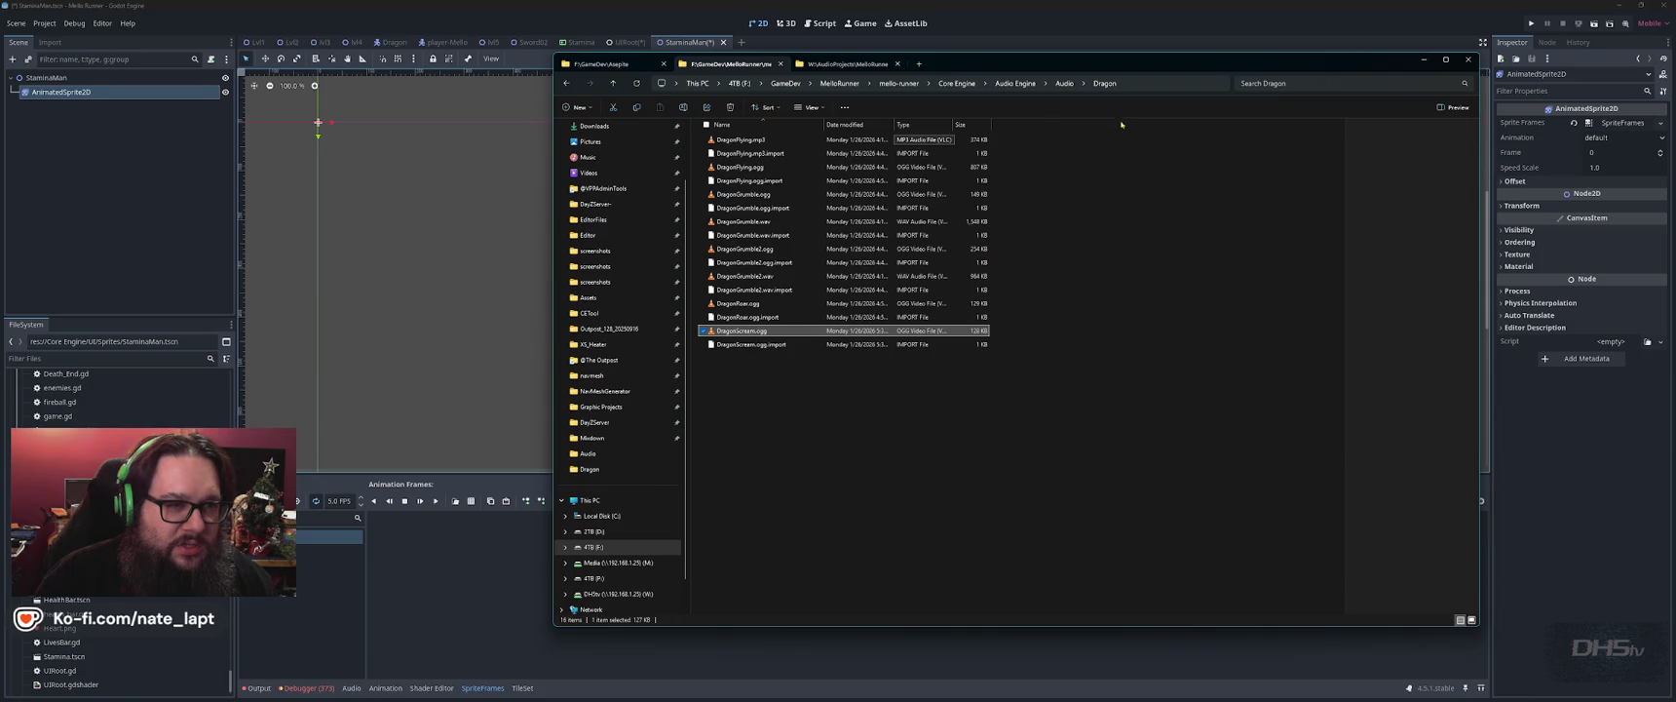
left_click(601, 65)
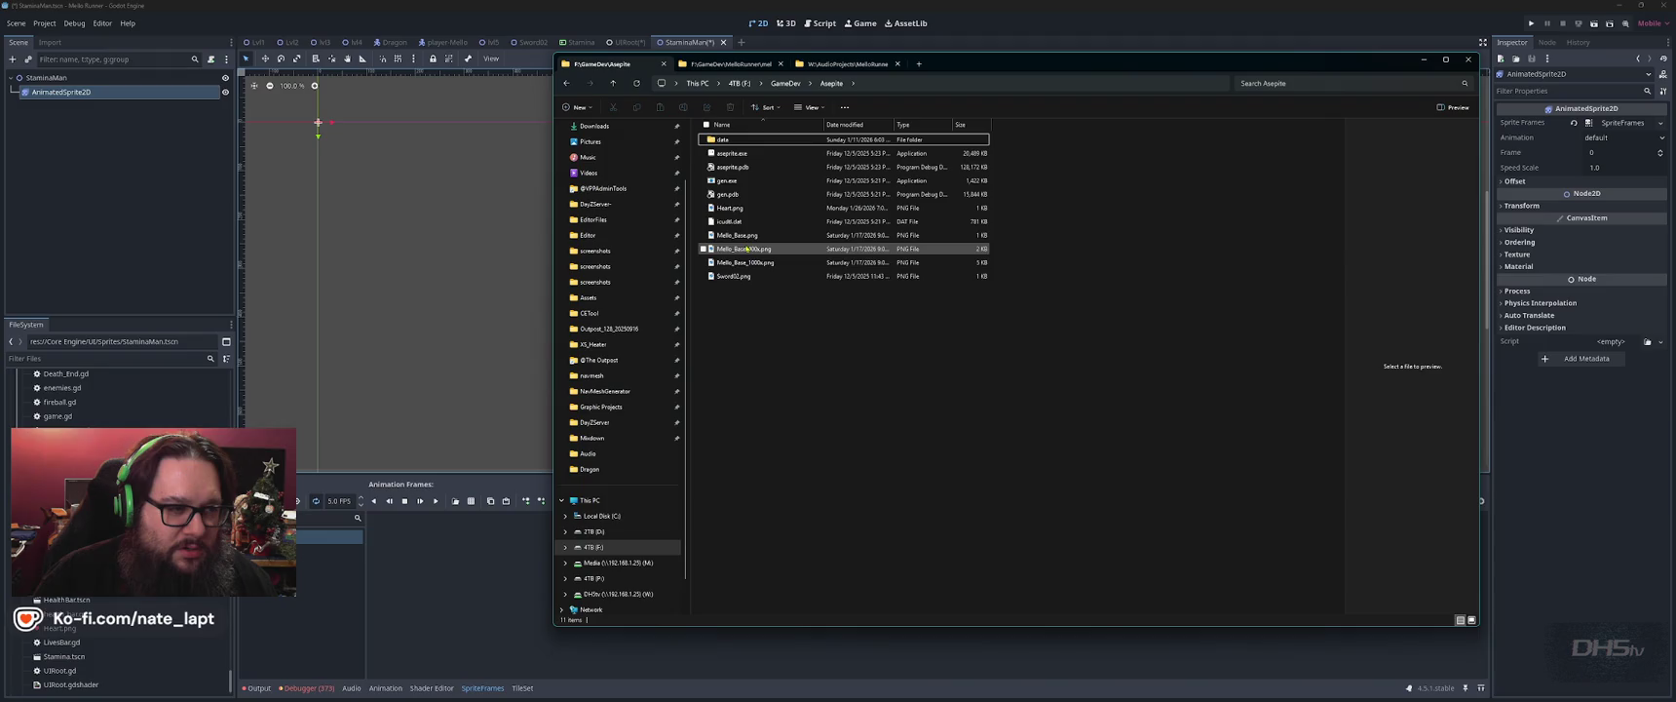
key("Down")
left_click(835, 359)
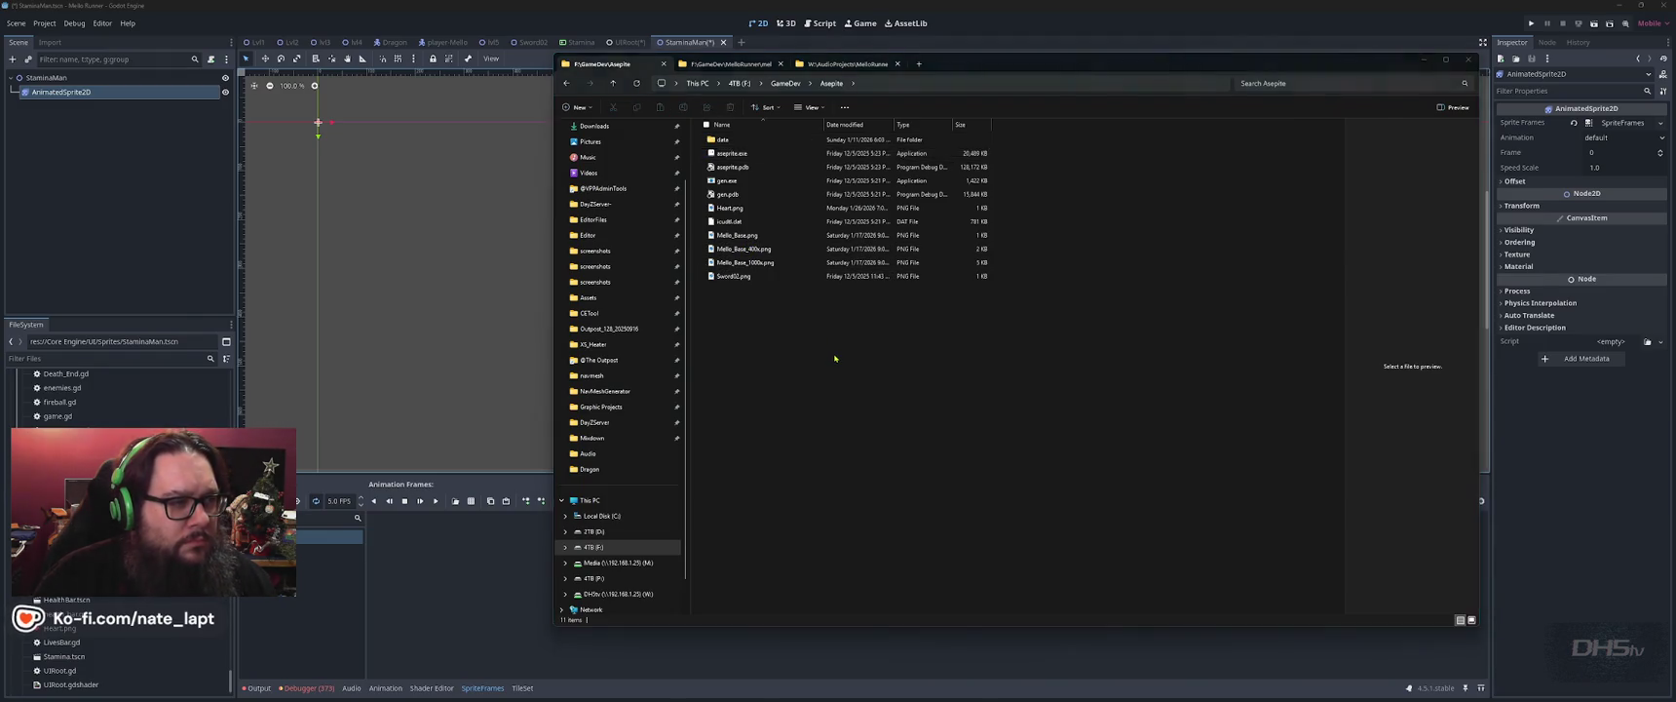
key("alt+Tab")
key("alt+Tab")
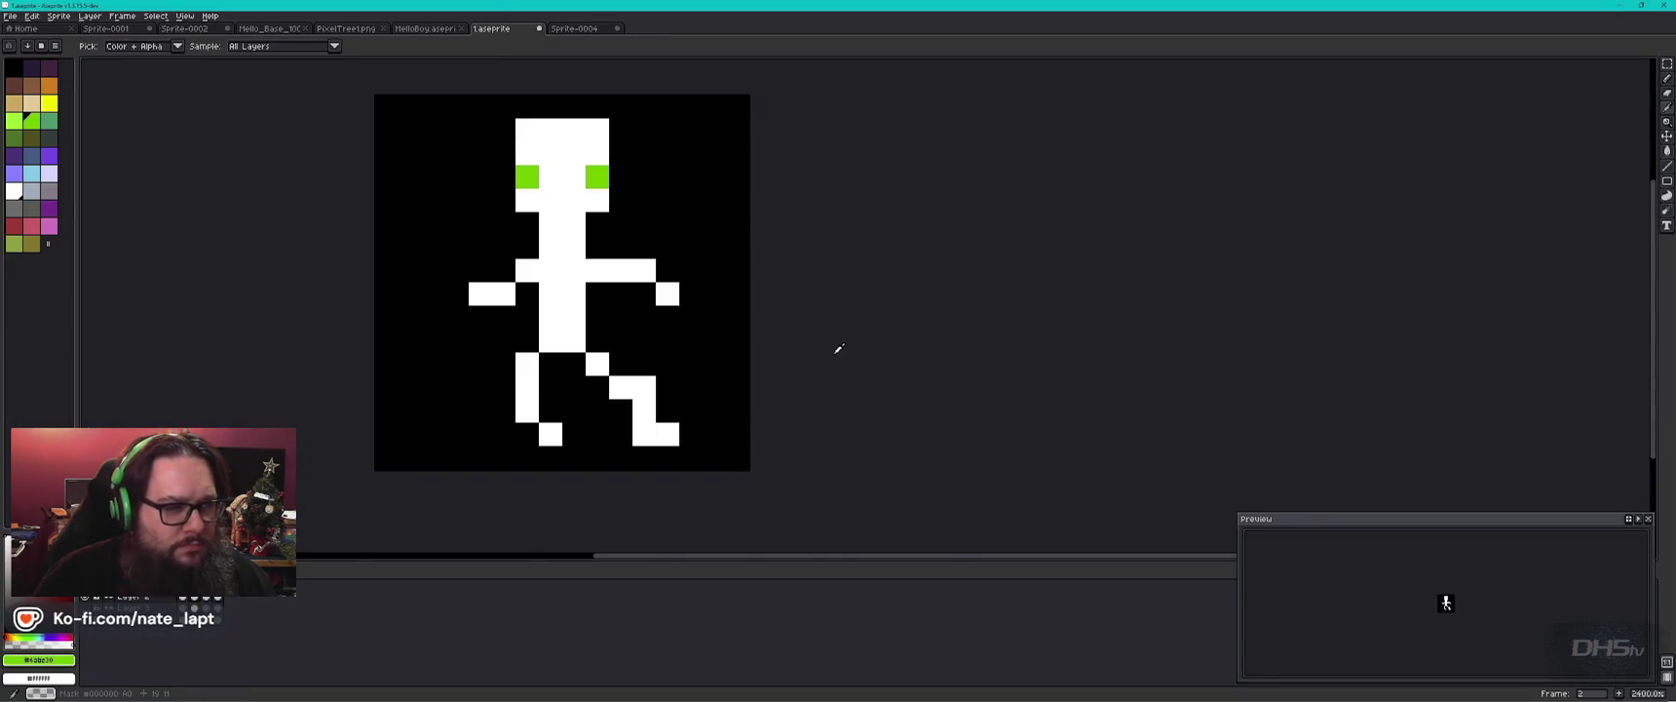
Sort the Explorer file list by name.
key("alt+Tab")
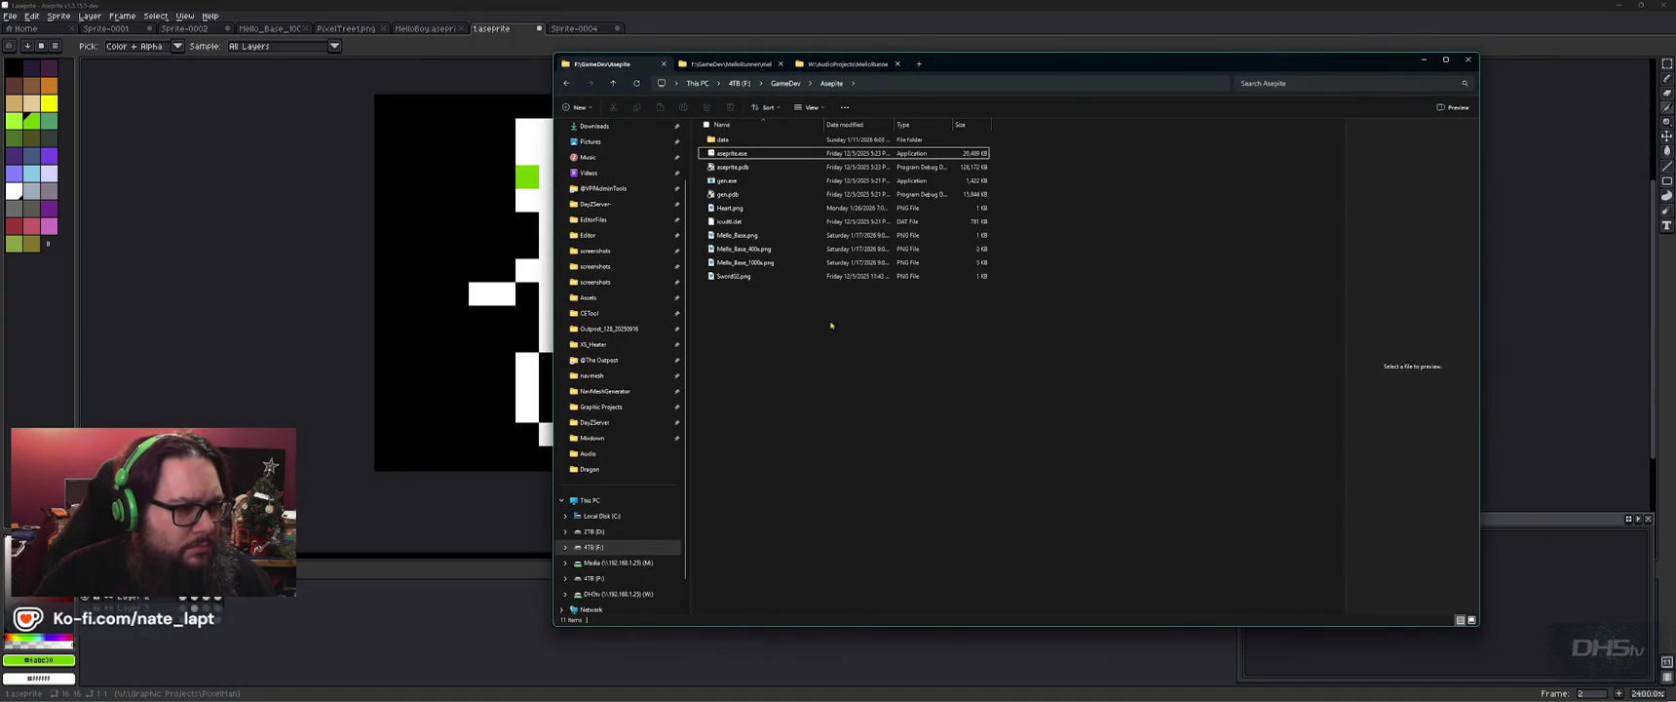
left_click(872, 125)
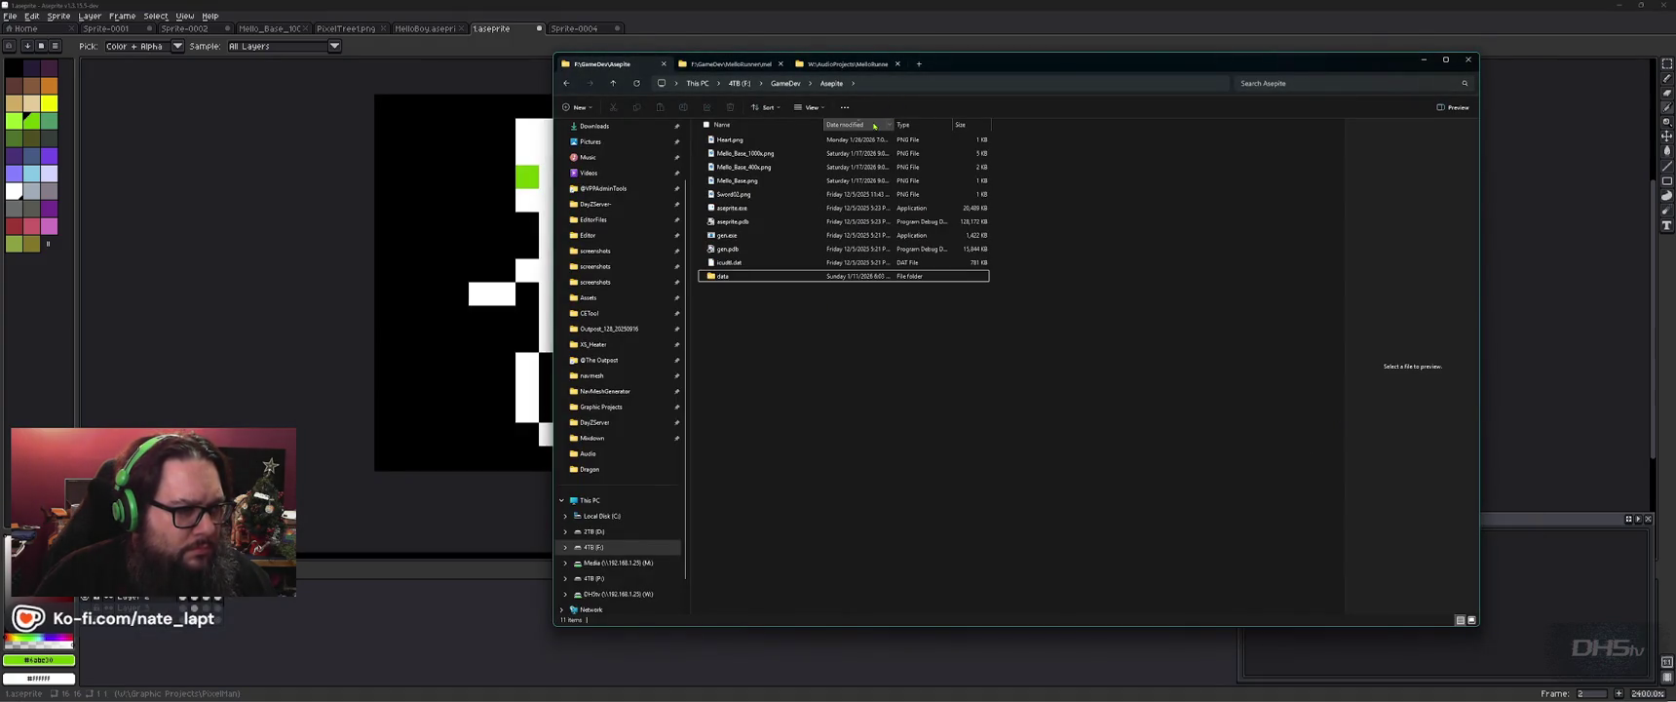
left_click(727, 125)
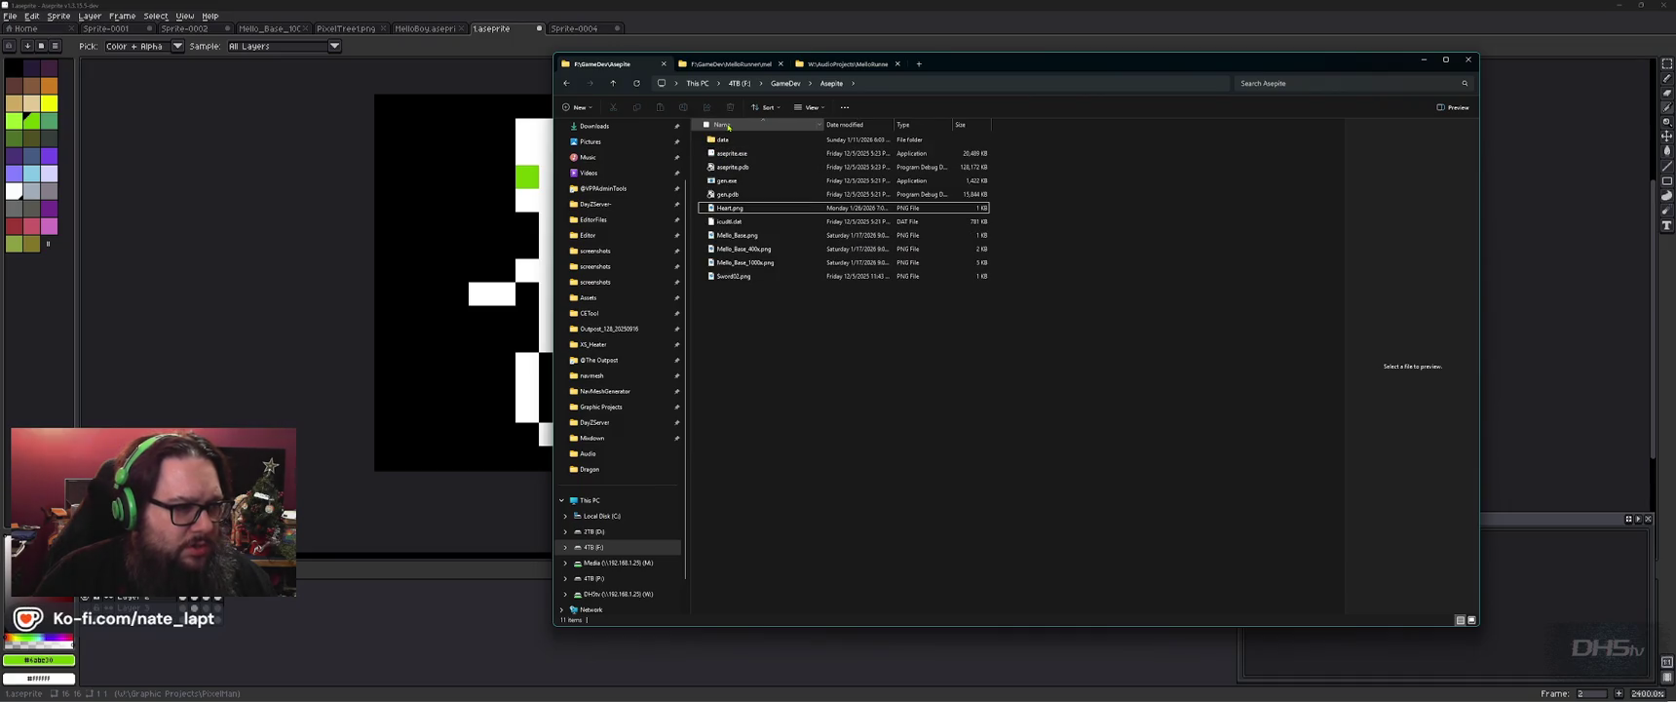
Open Aseprite's Export Sprite Sheet dialog and its output file save-location chooser.
key("alt+Tab")
left_click(10, 15)
mouse_move(47, 114)
left_click(161, 115)
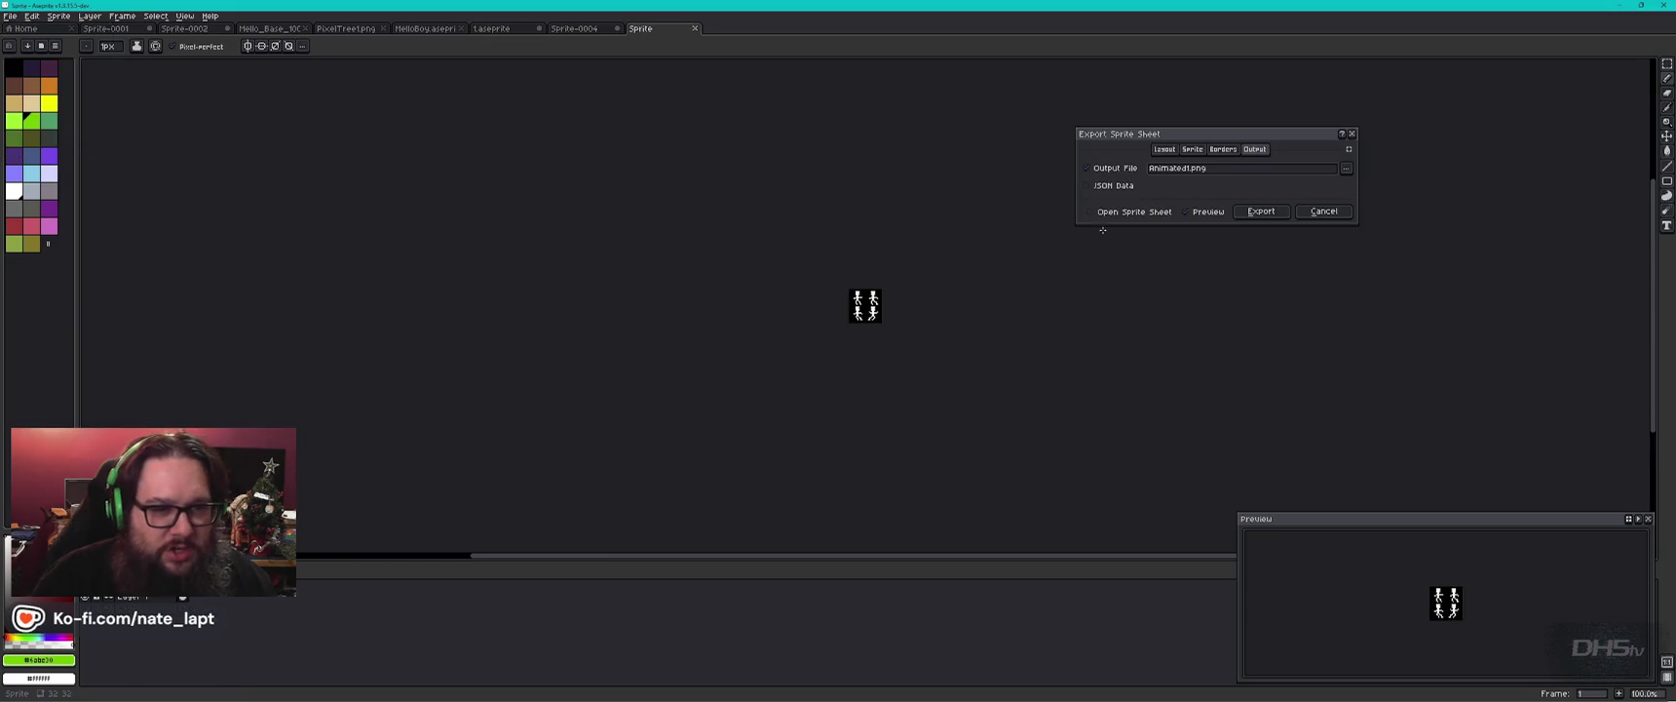
left_click(1349, 169)
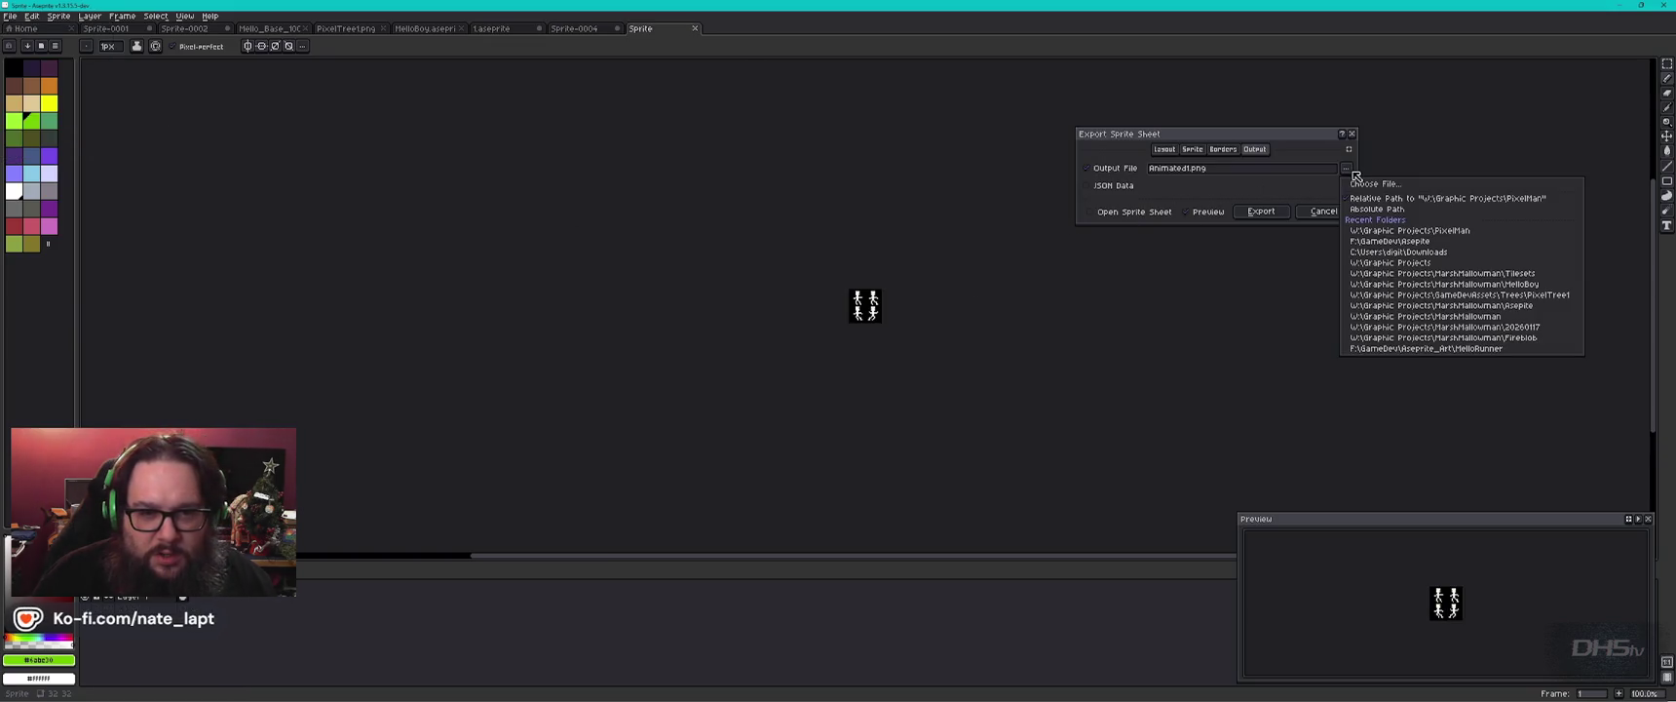
key("alt+Tab")
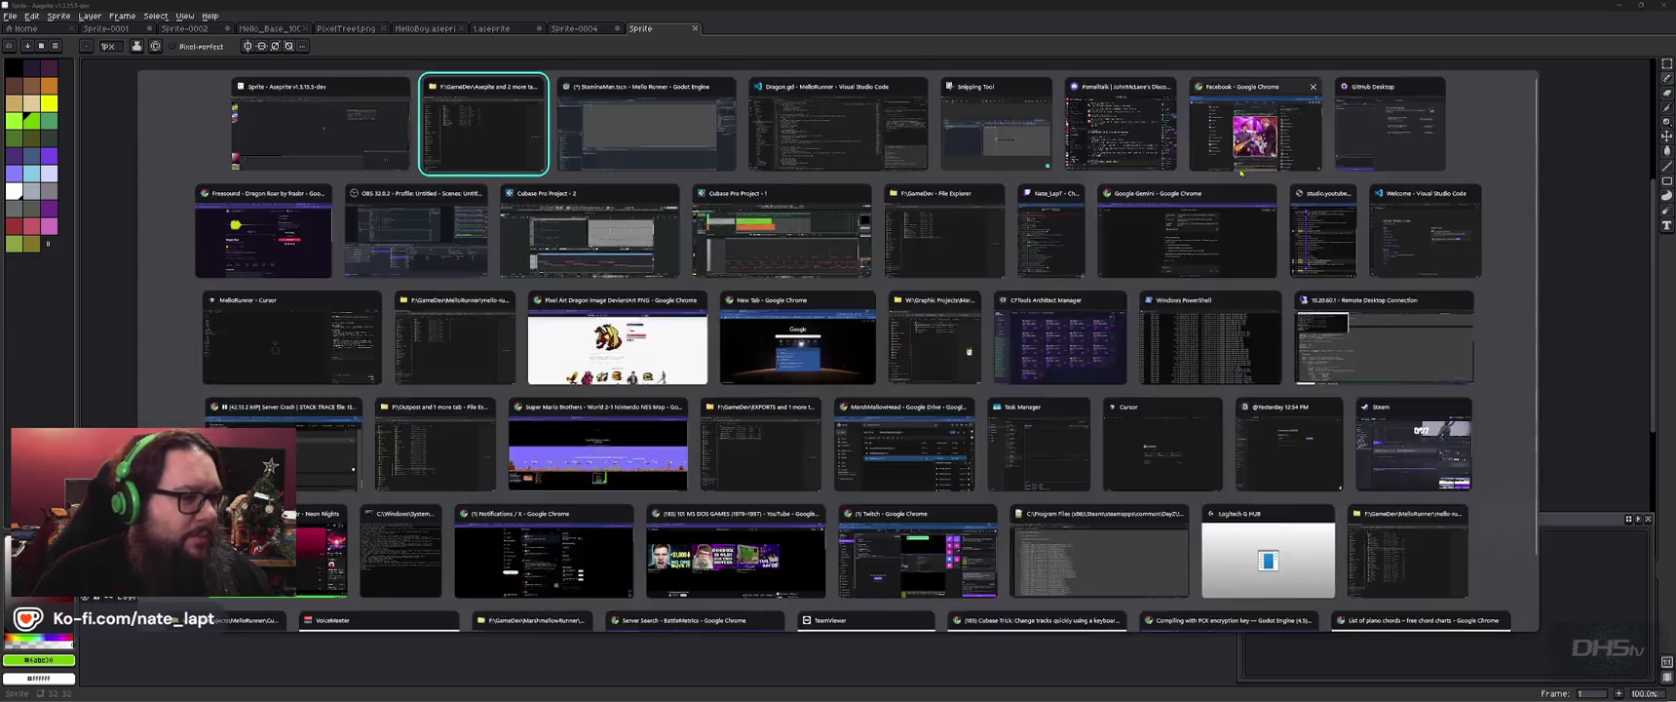
In a new Explorer tab, open W: > Graphic Projects > PixelMan and select the Animated sheet.
key("ctrl+t")
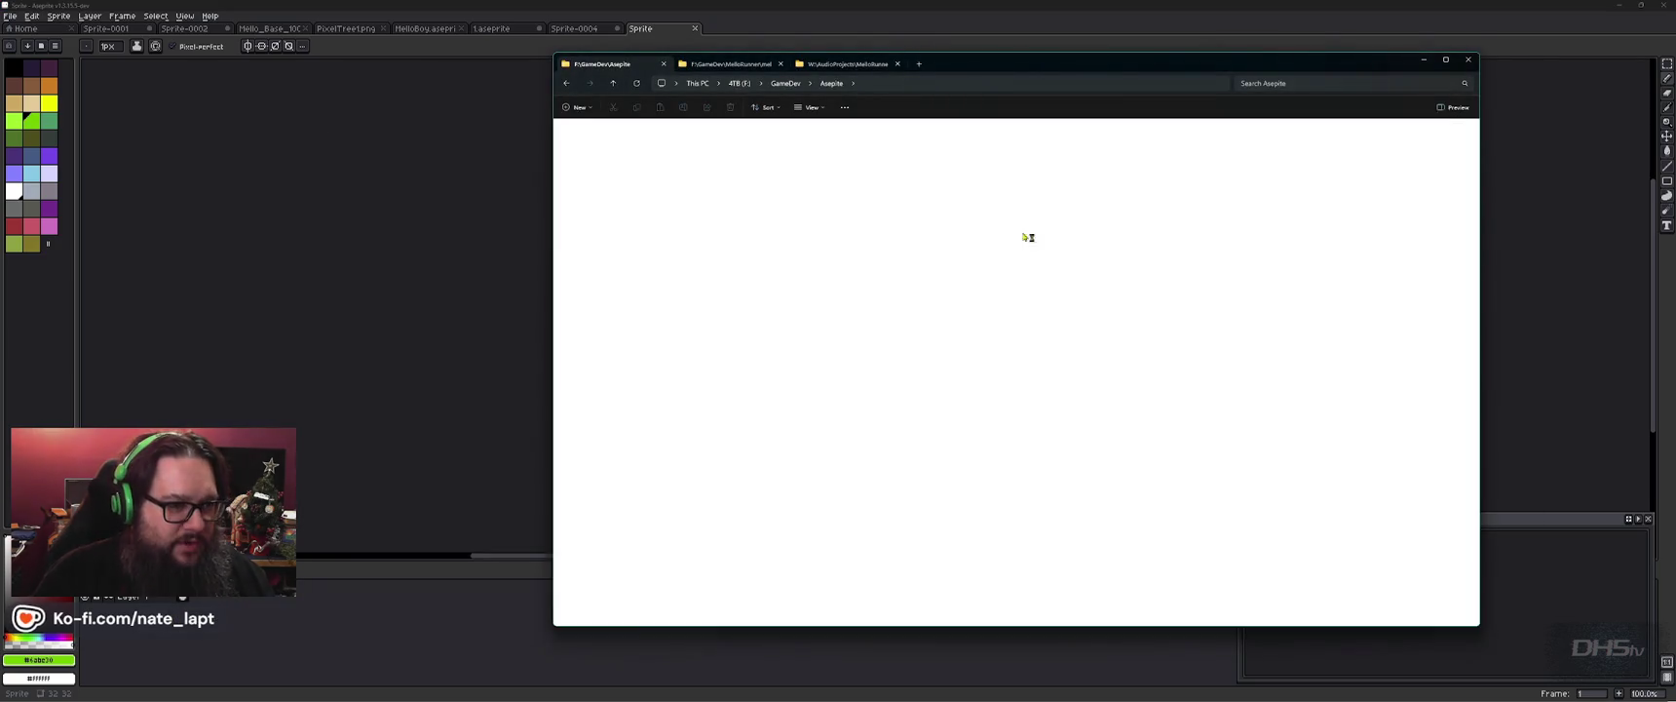
double_click(861, 341)
type("g")
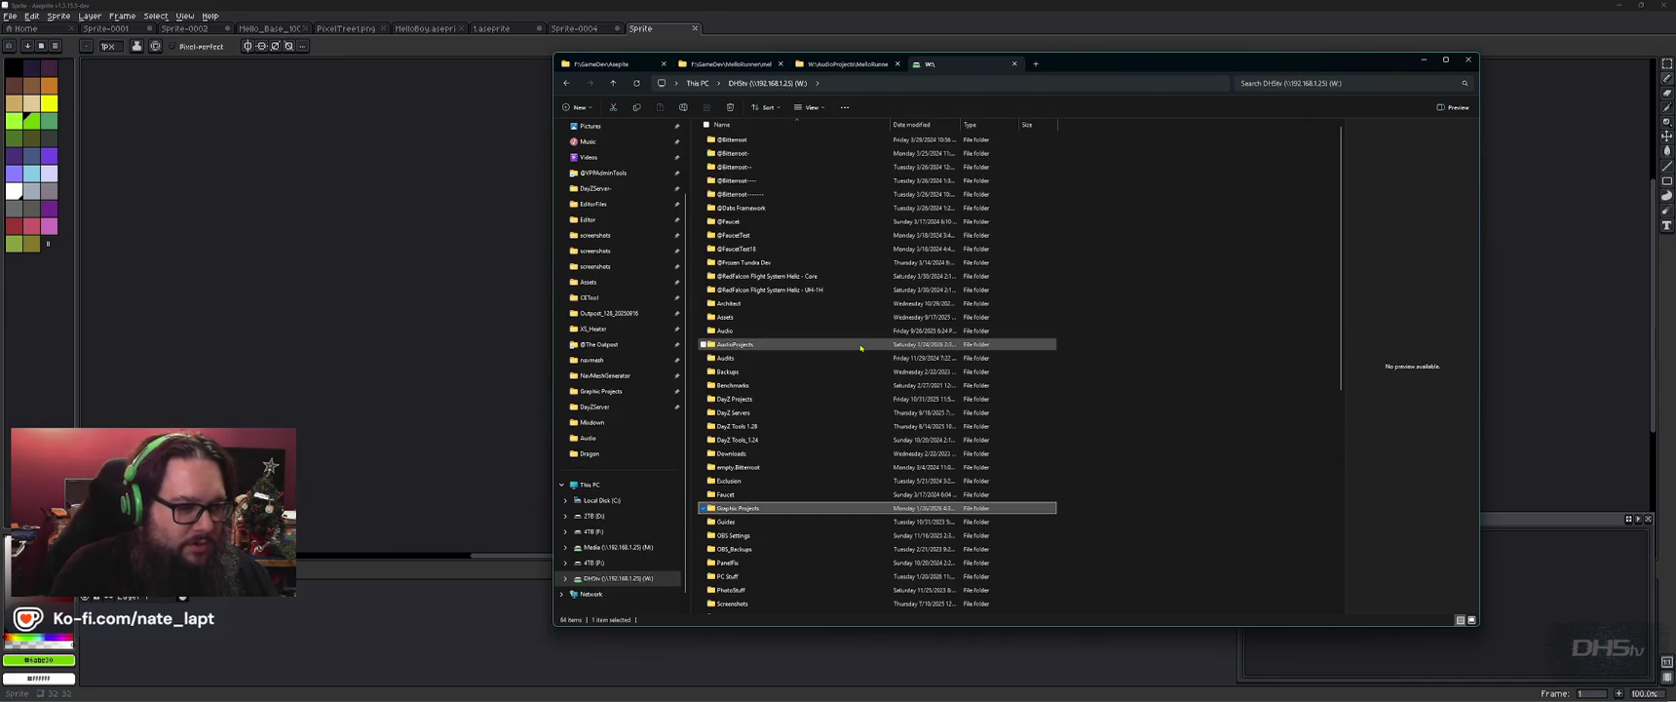
key("Return")
type("m")
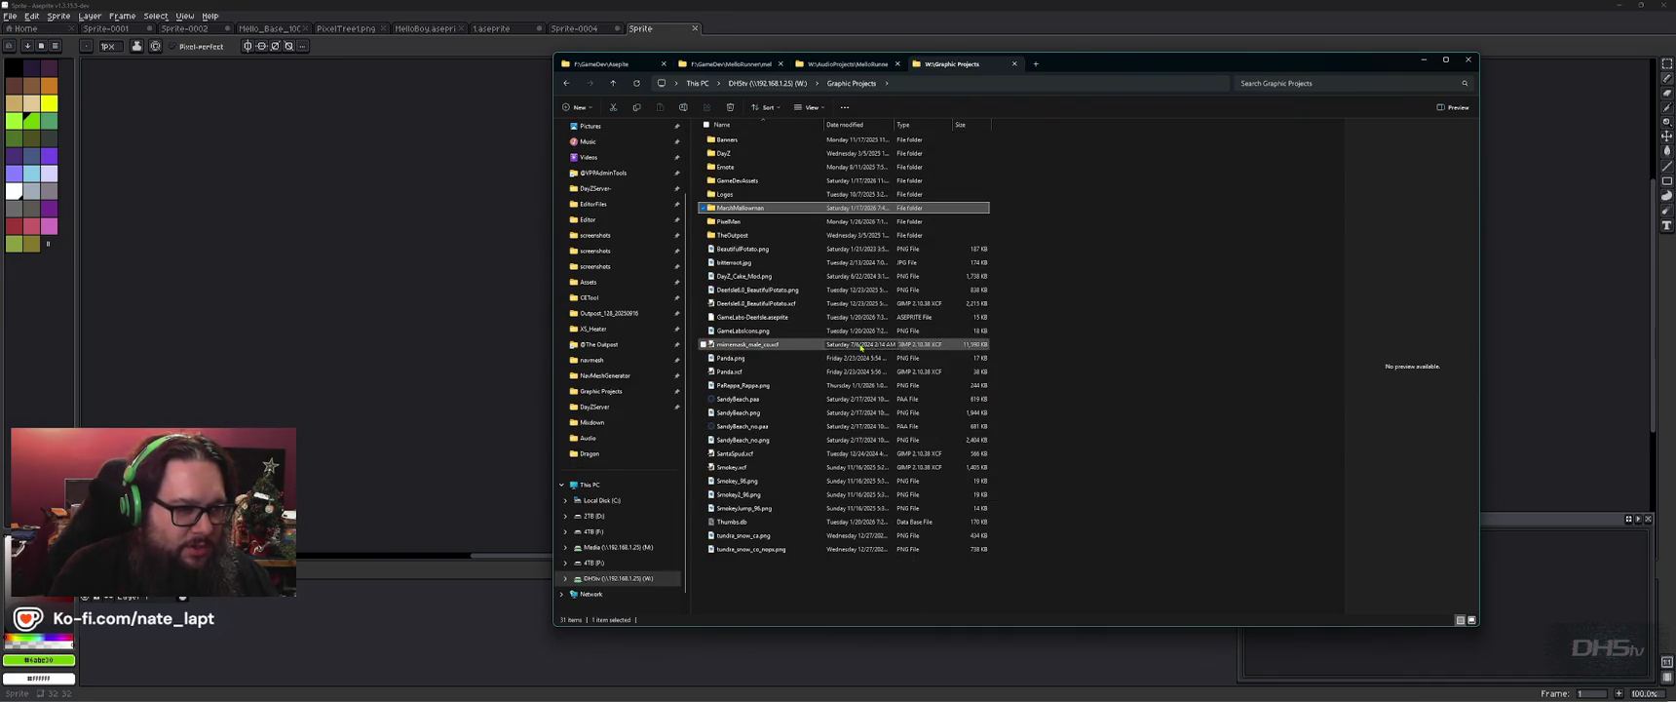
type("p")
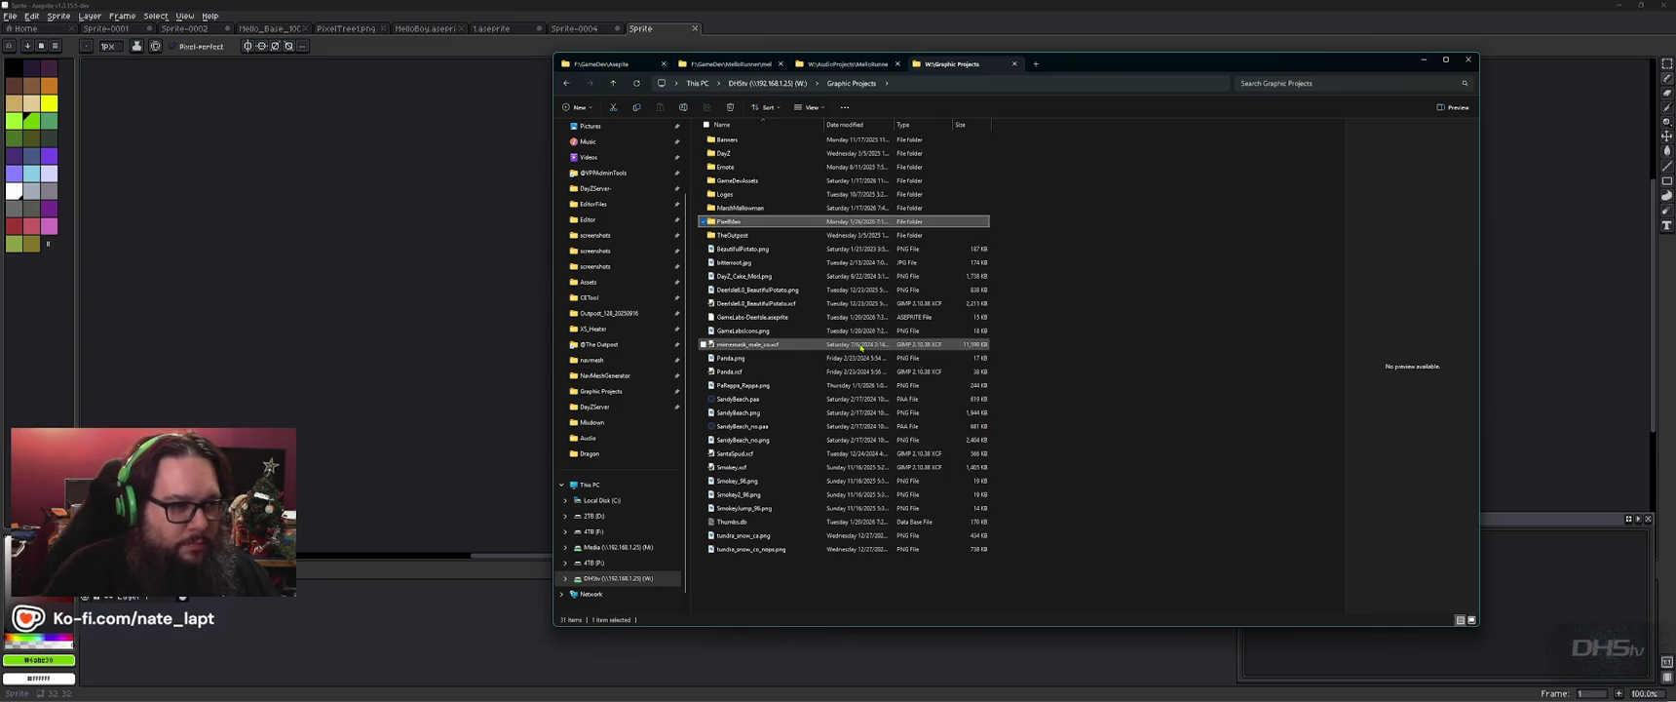
key("Return")
left_click(737, 154)
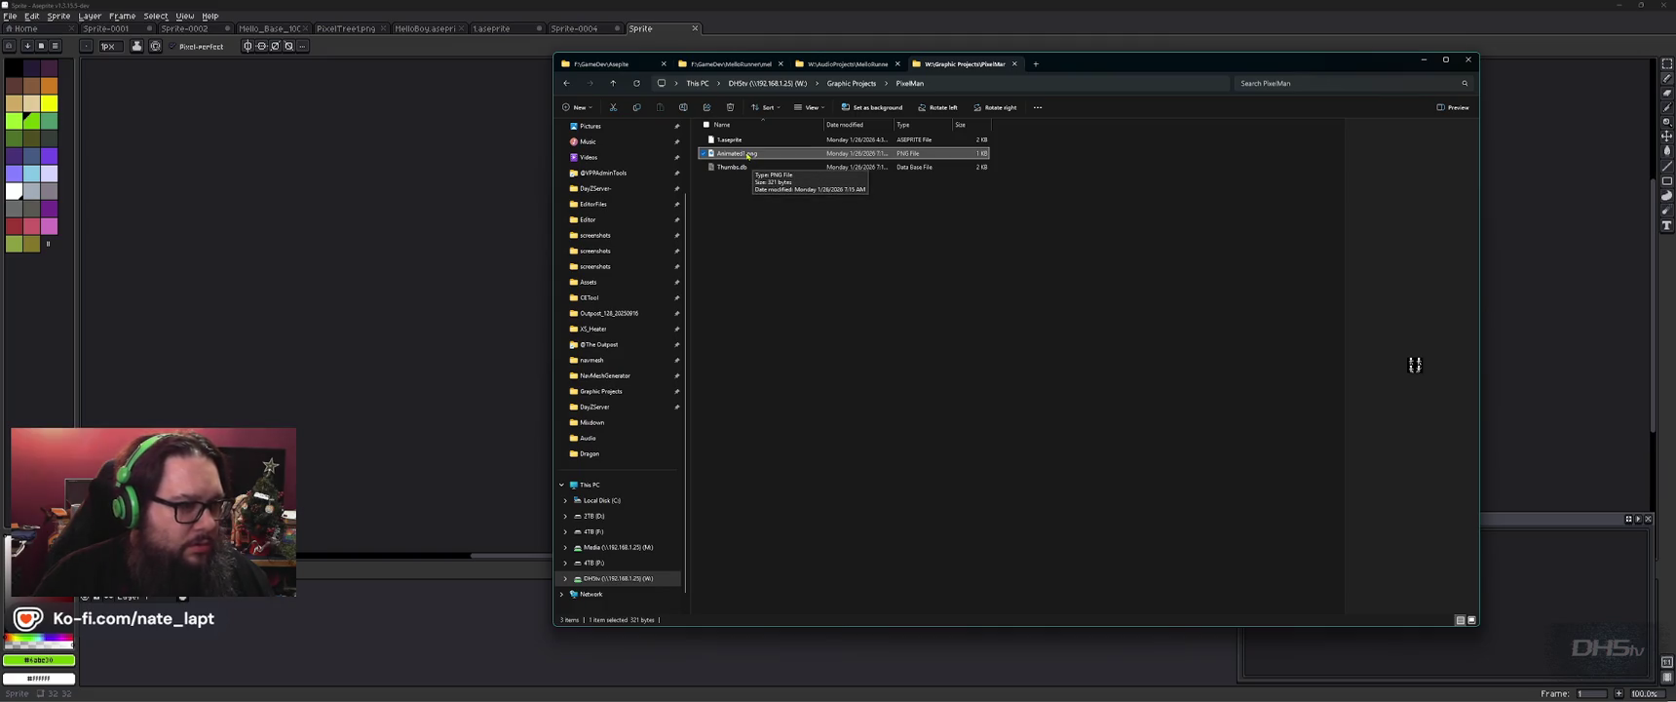
key("alt+Tab")
key("alt+Tab")
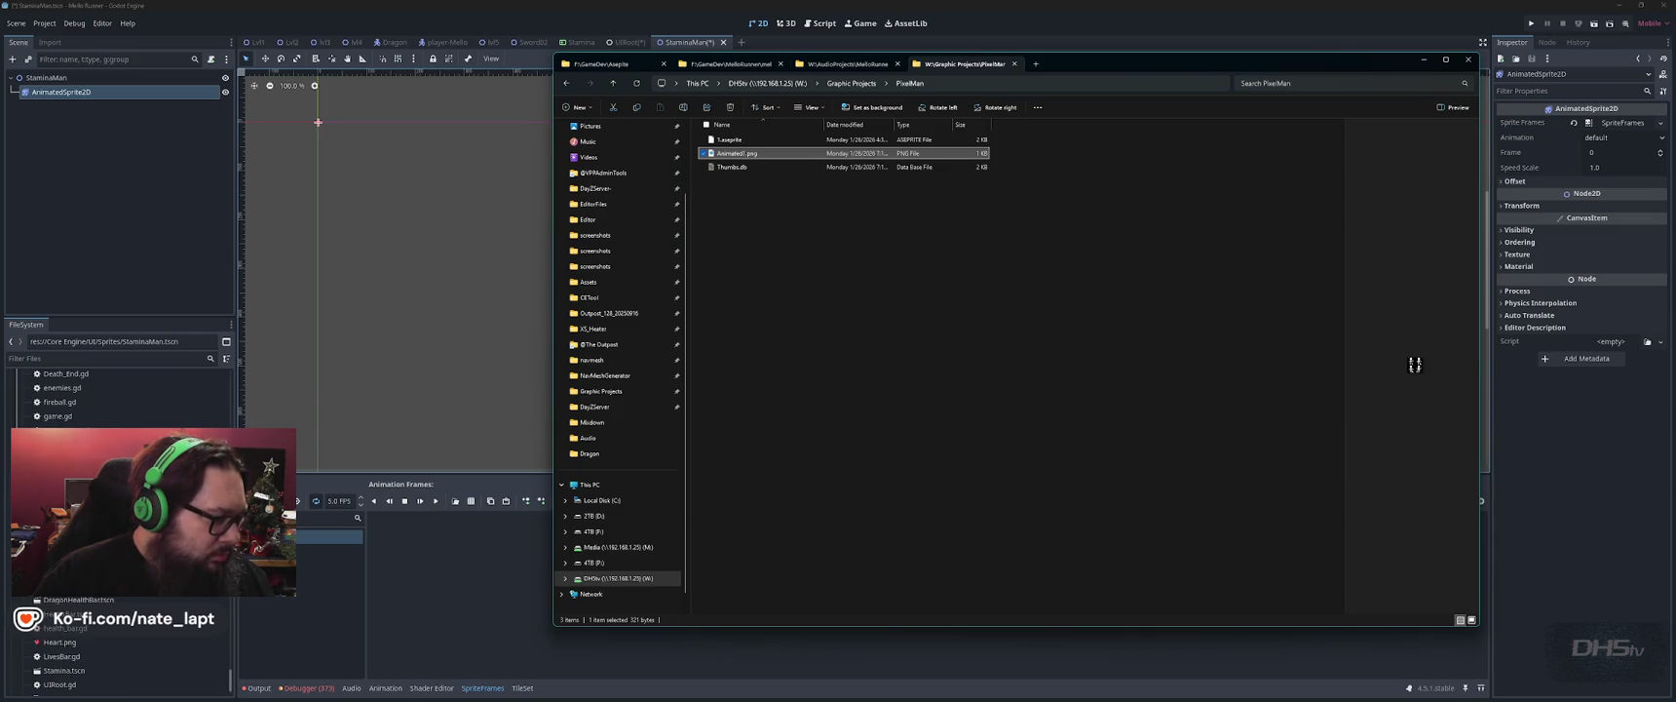
key("alt+Tab")
Undo the single dropped Animated1.png frame and choose Add Frames from Sprite Sheet.
left_click_drag(402, 574, 402, 573)
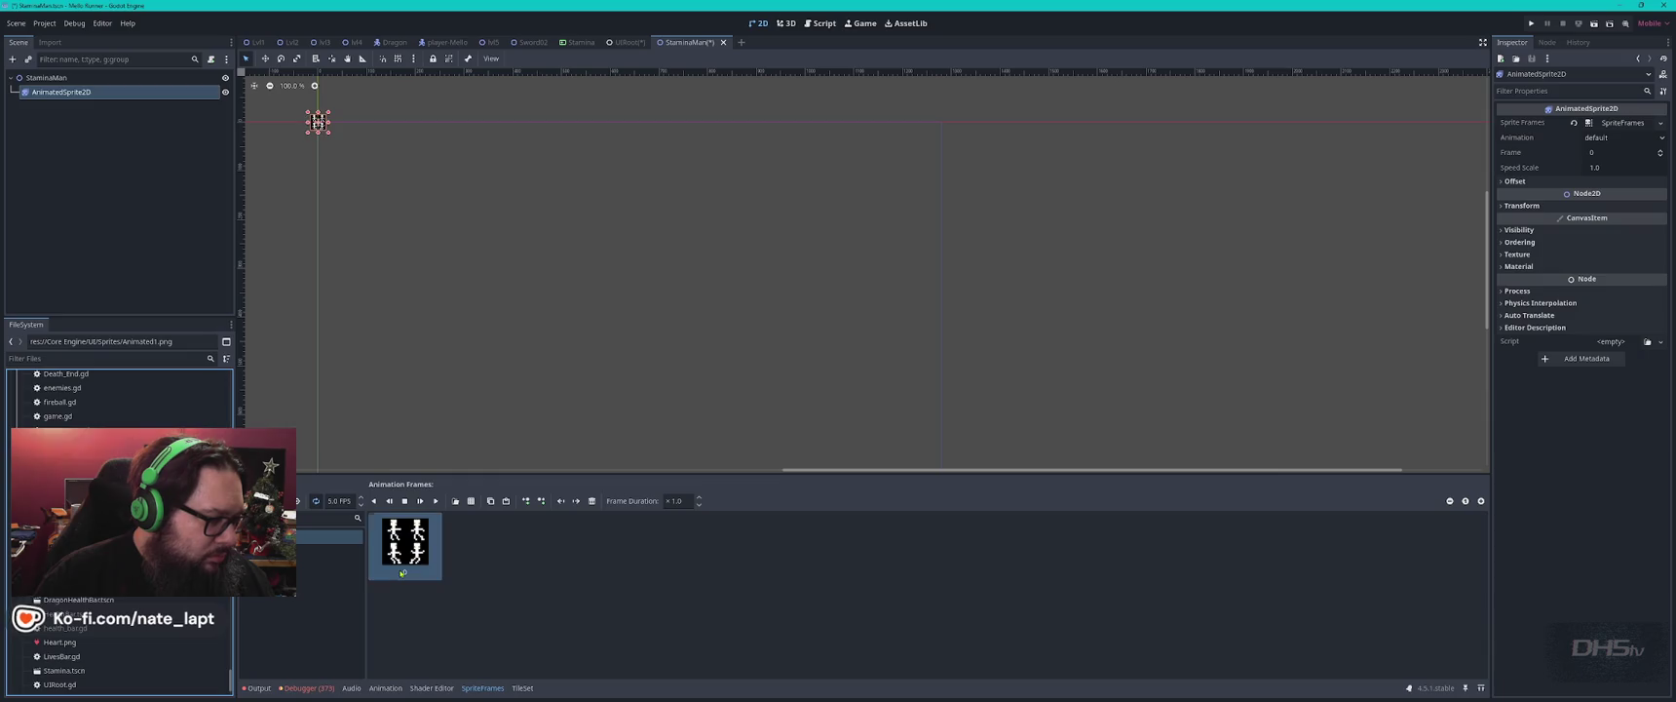
key("ctrl+z")
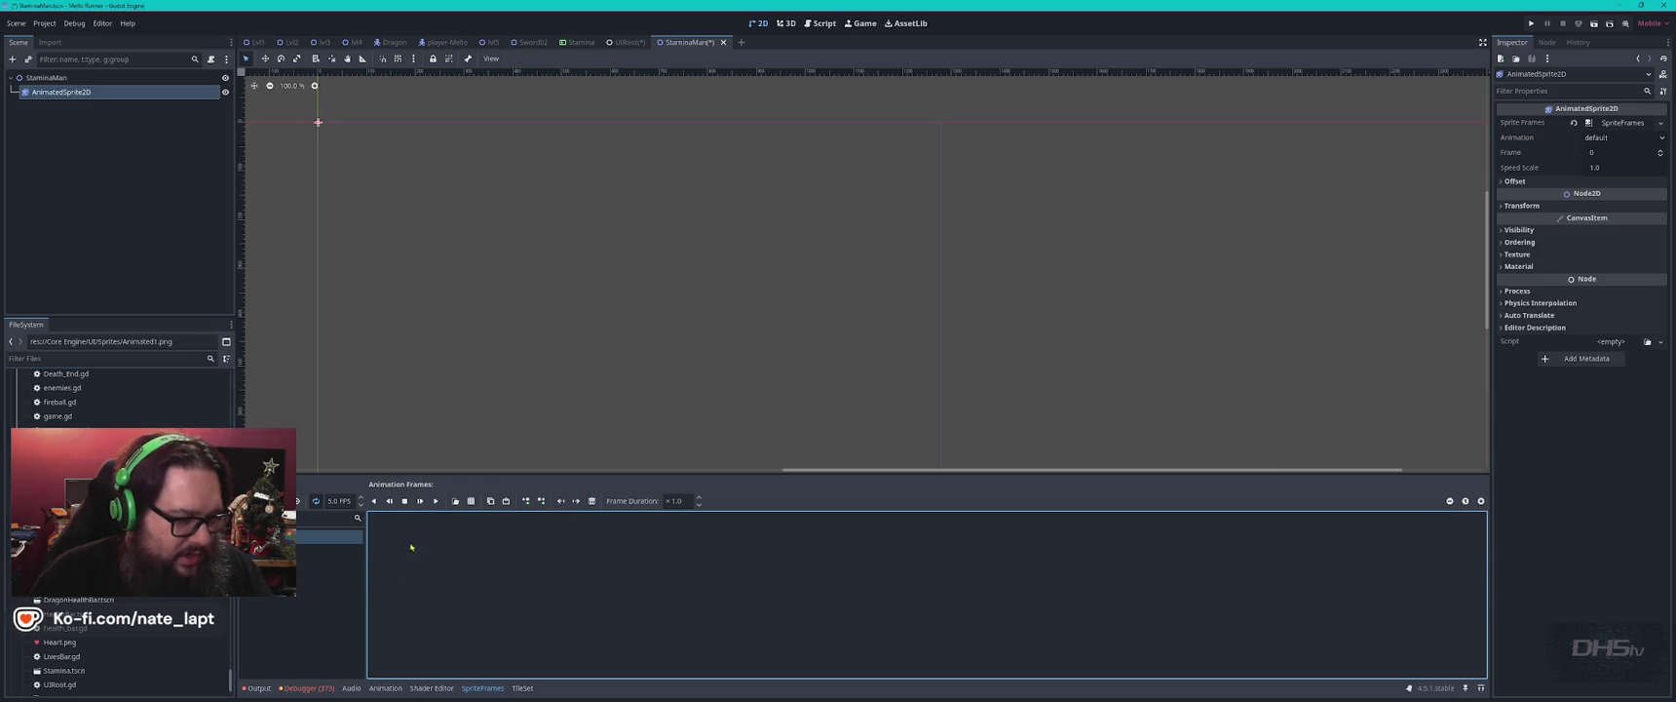
left_click(471, 501)
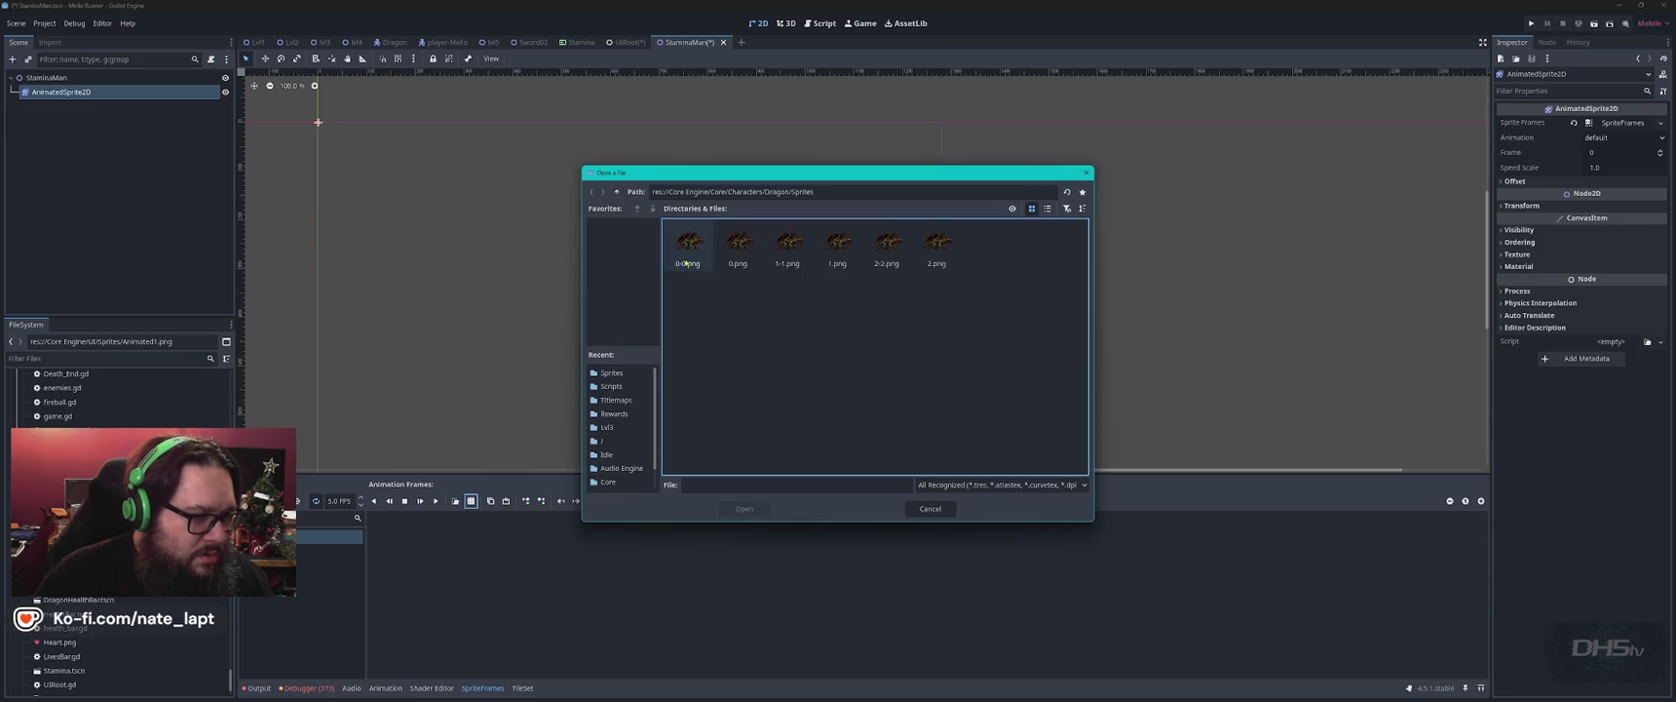
Open Animated1.png from res://Core Engine/UI/Sprites as the sprite sheet.
double_click(616, 193)
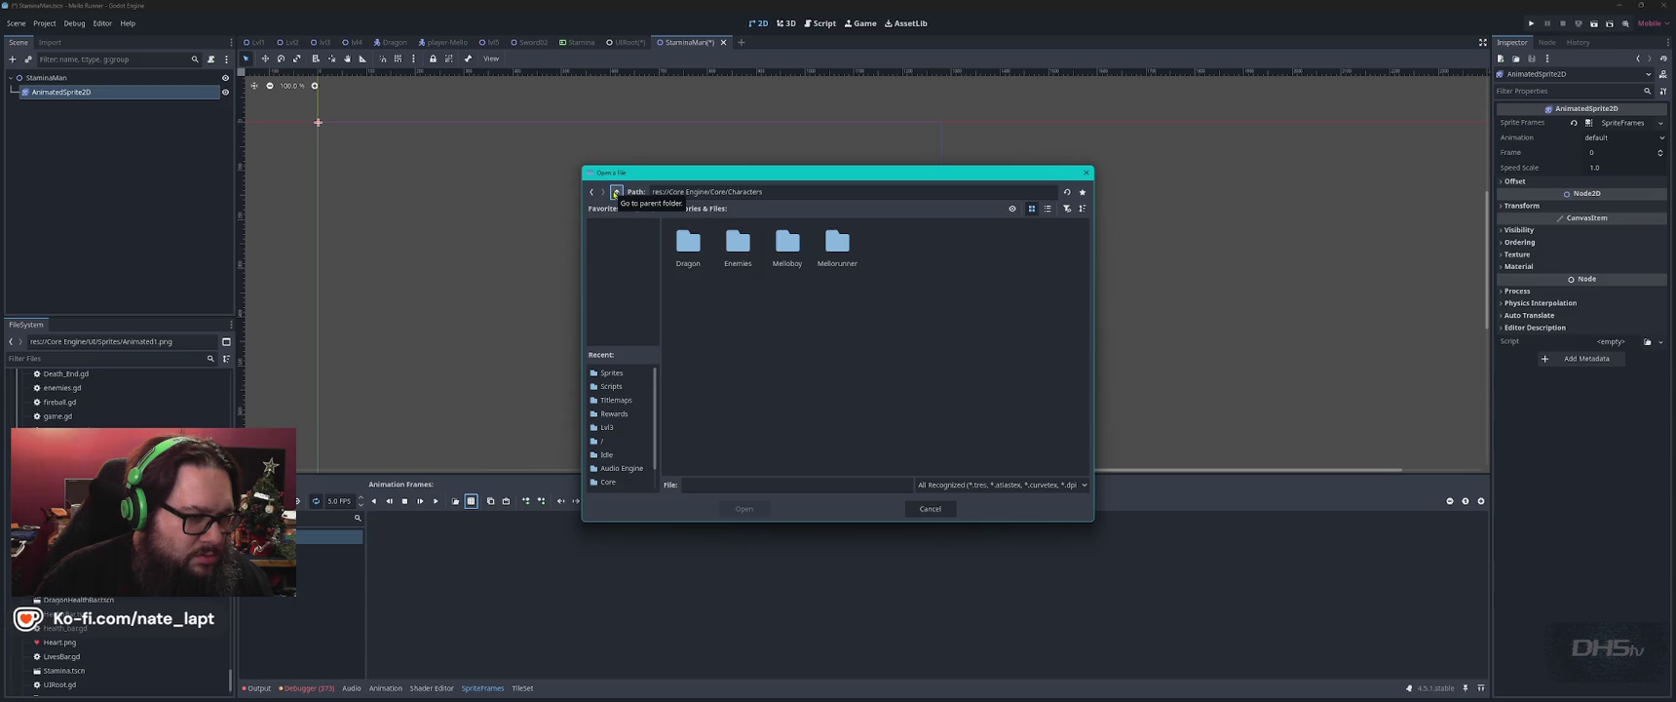
left_click(616, 192)
left_click(616, 192)
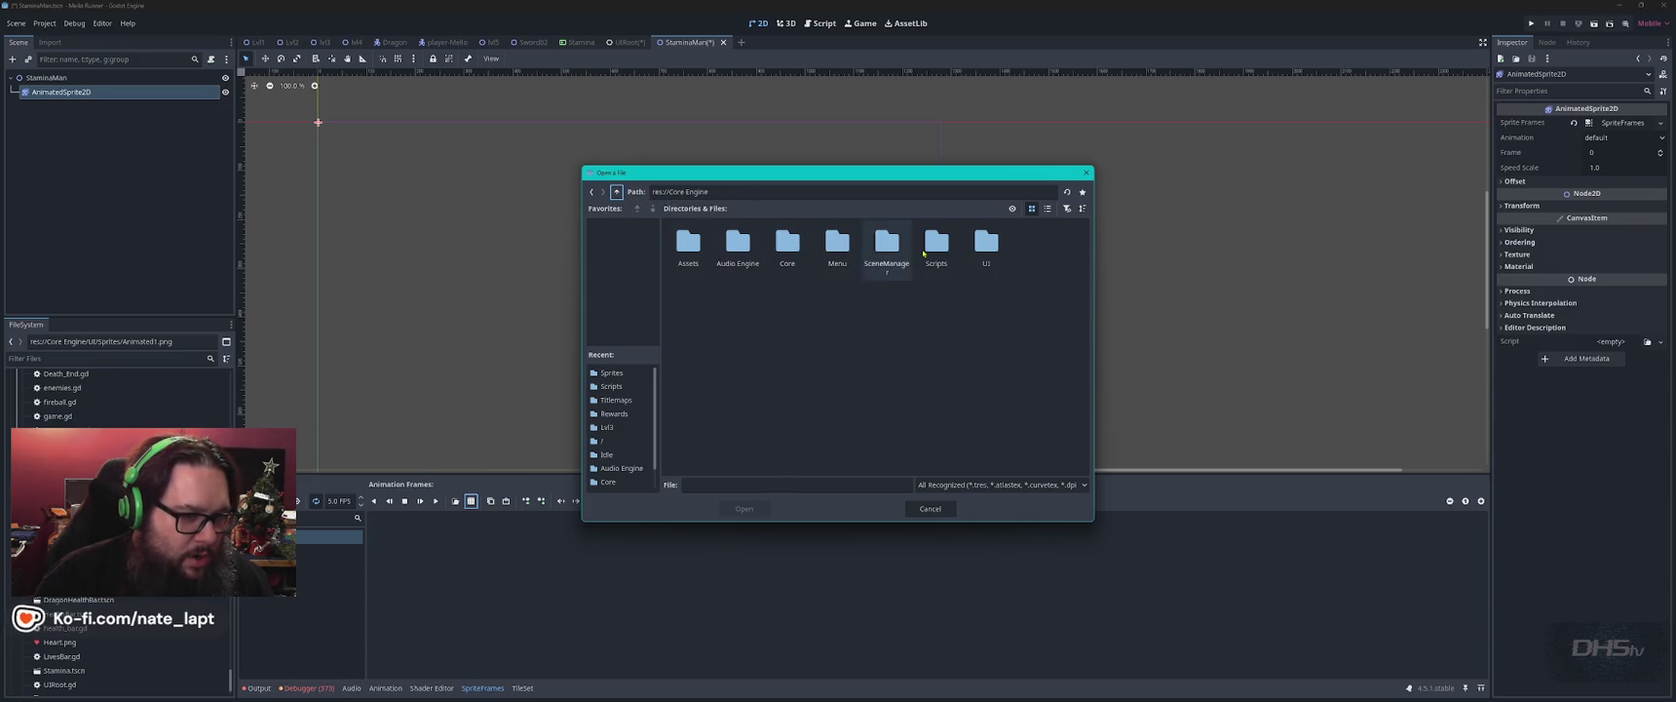
double_click(986, 243)
double_click(787, 244)
double_click(688, 243)
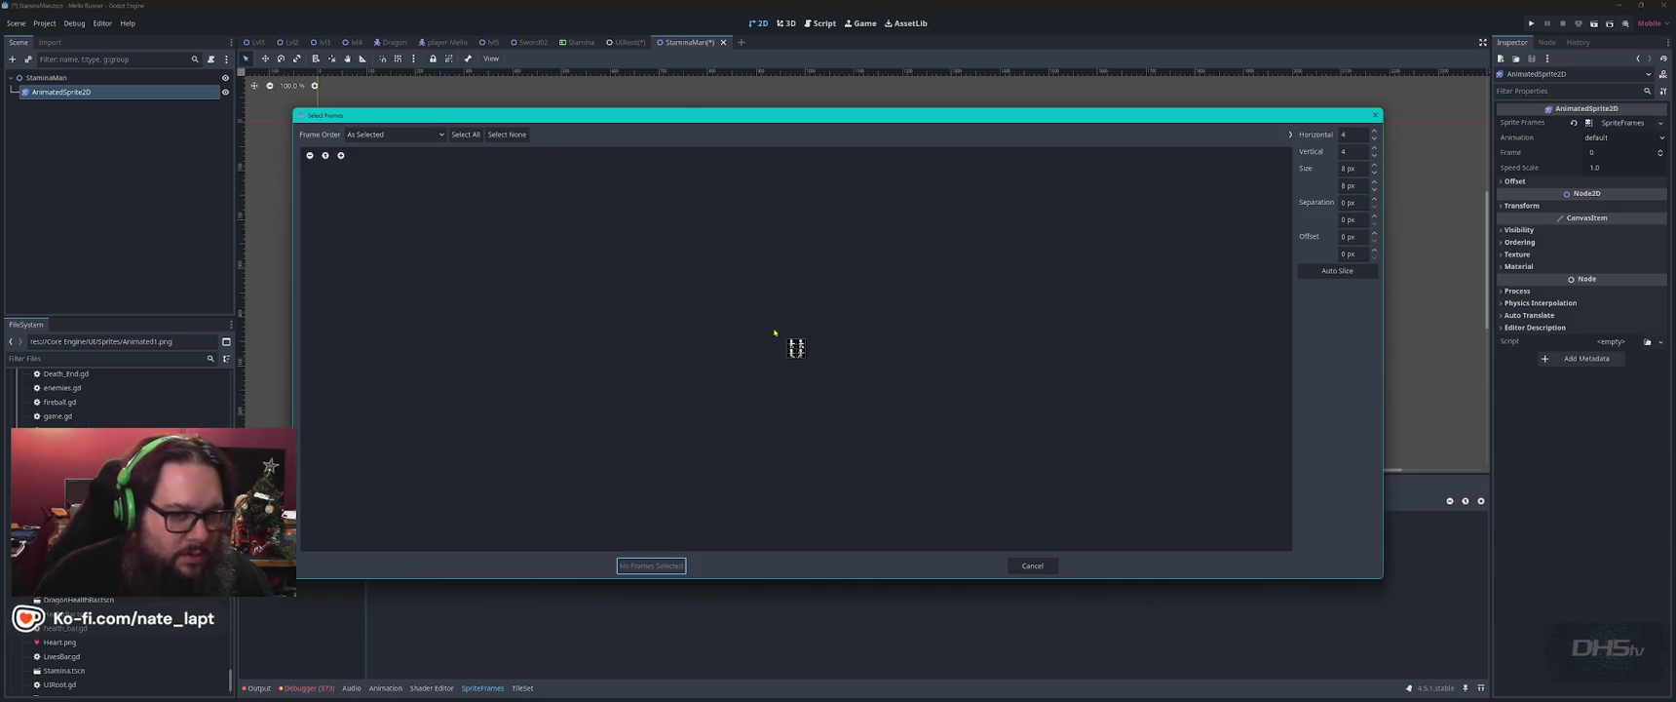
Slice the Animated1.png sheet into a 2 by 2 frame grid.
left_click(1354, 135)
type("2")
left_click(1350, 152)
type("3")
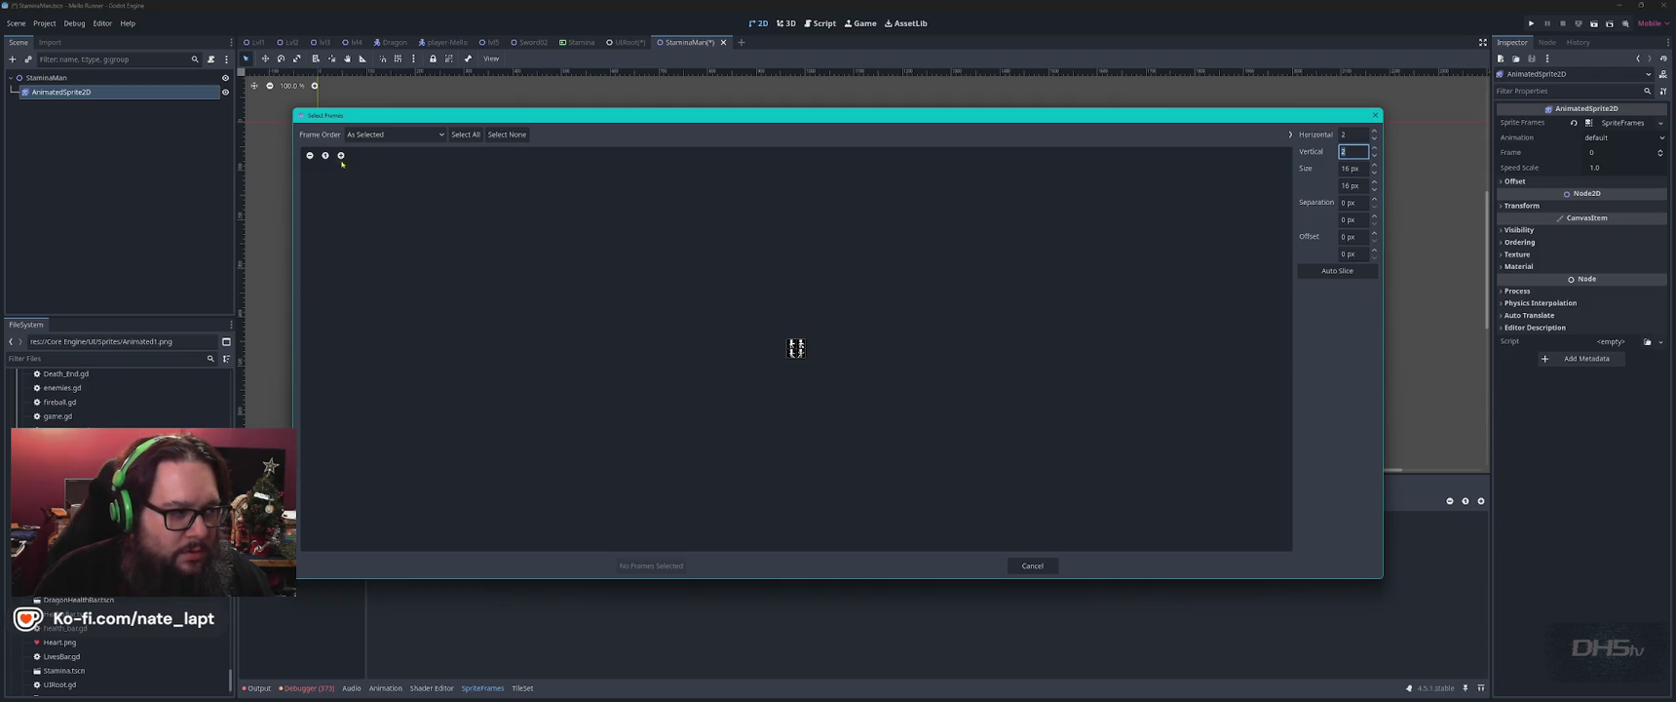
key("Tab")
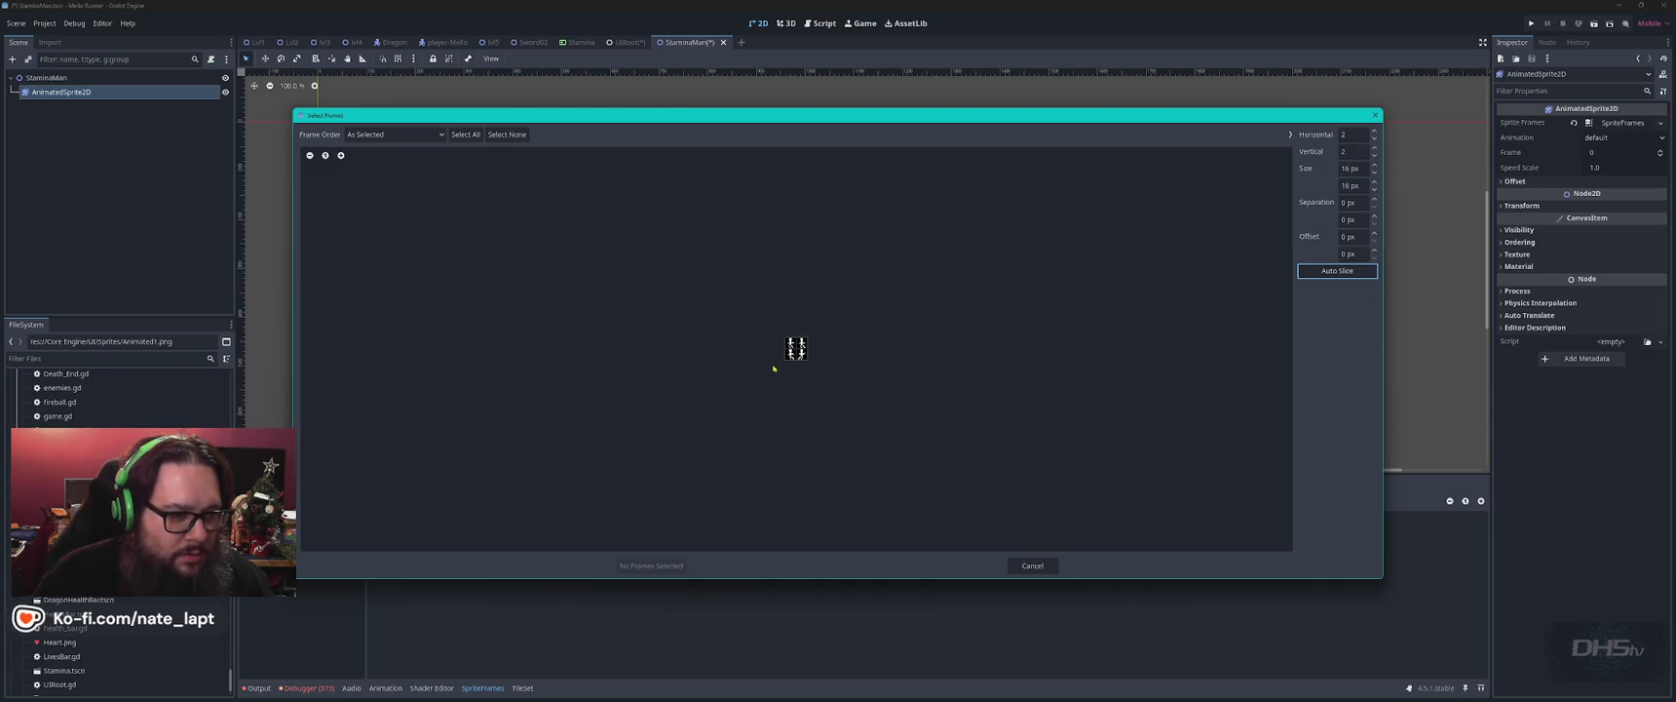
left_click(342, 157)
left_click(342, 157)
left_click(326, 156)
left_click(341, 155)
left_click(342, 156)
left_click(341, 155)
Select all four walking frames and add them to the animation.
left_click(772, 324)
left_click(819, 323)
left_click(771, 371)
left_click(819, 371)
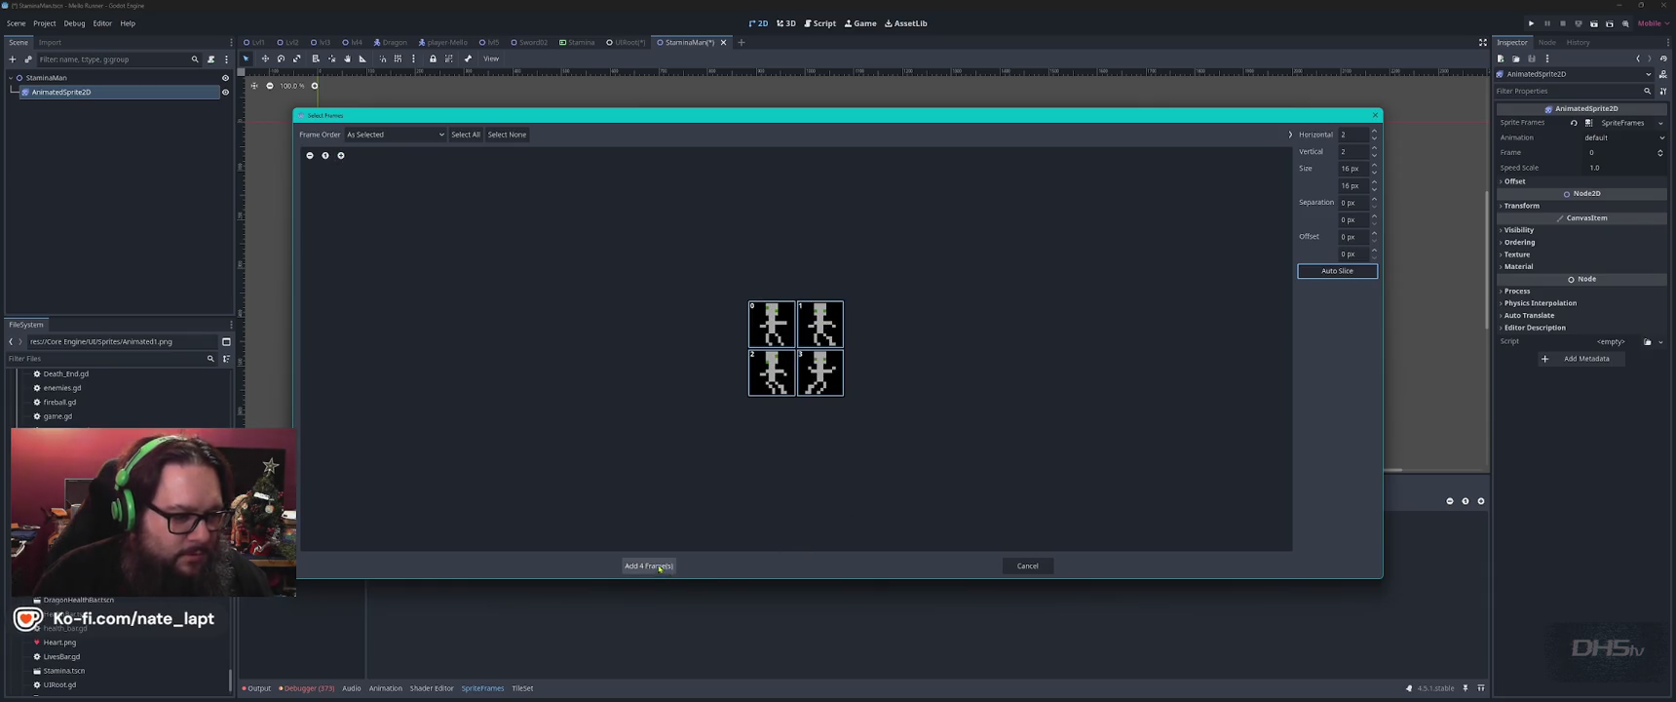
left_click(660, 567)
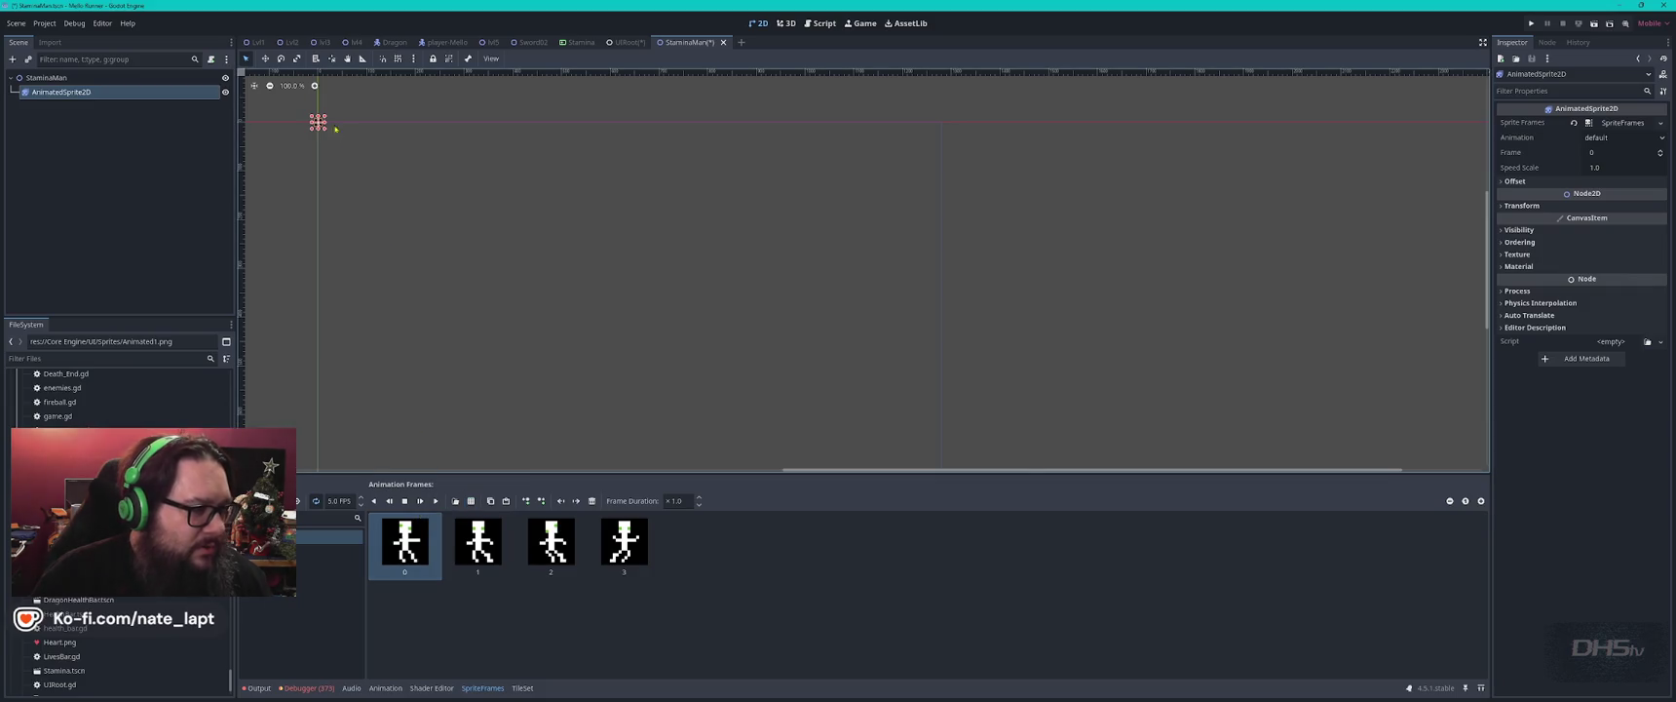
Zoom in on the stamina figure and play its walk animation.
key("f")
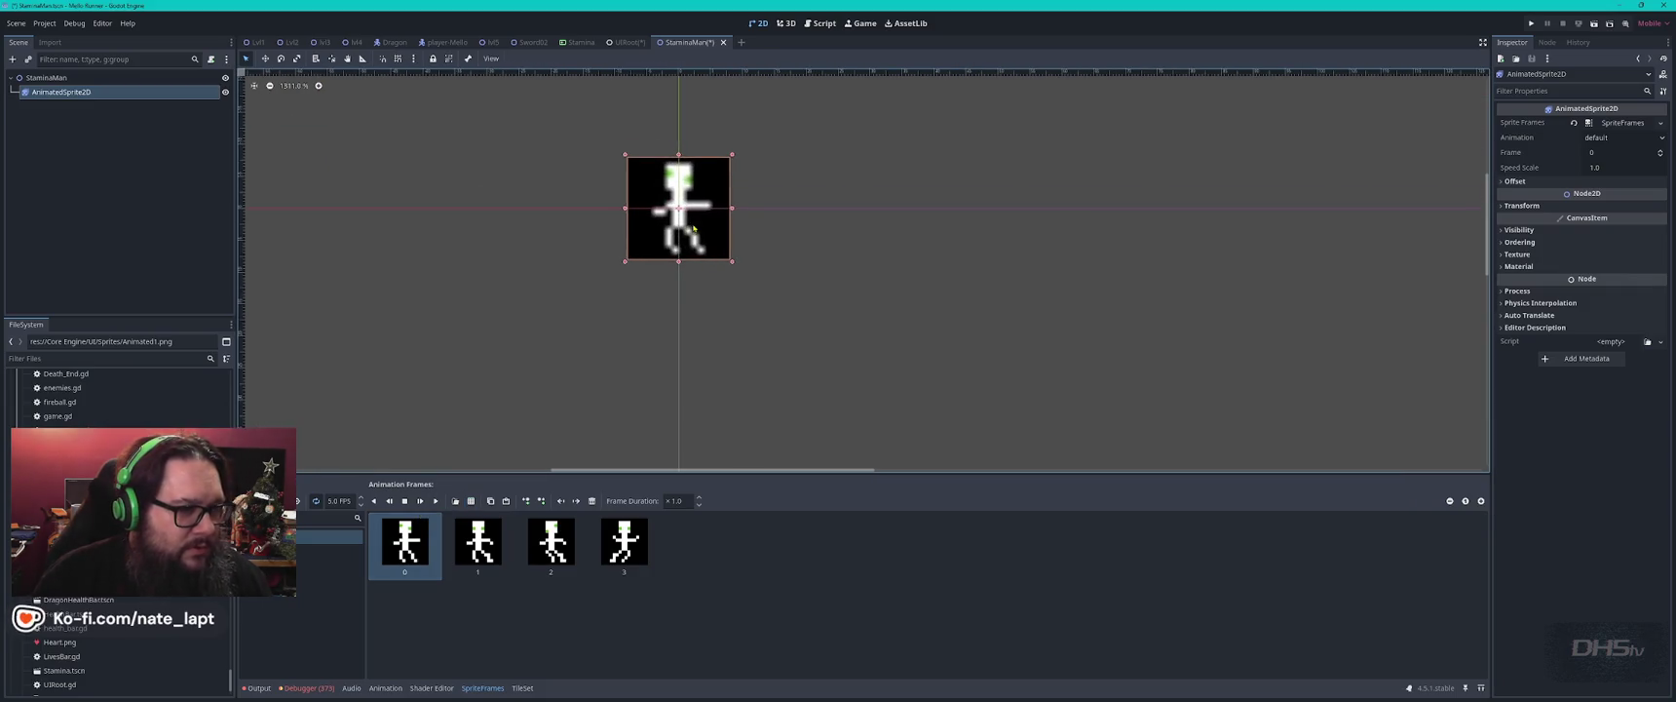
scroll(741, 272, "up", 4)
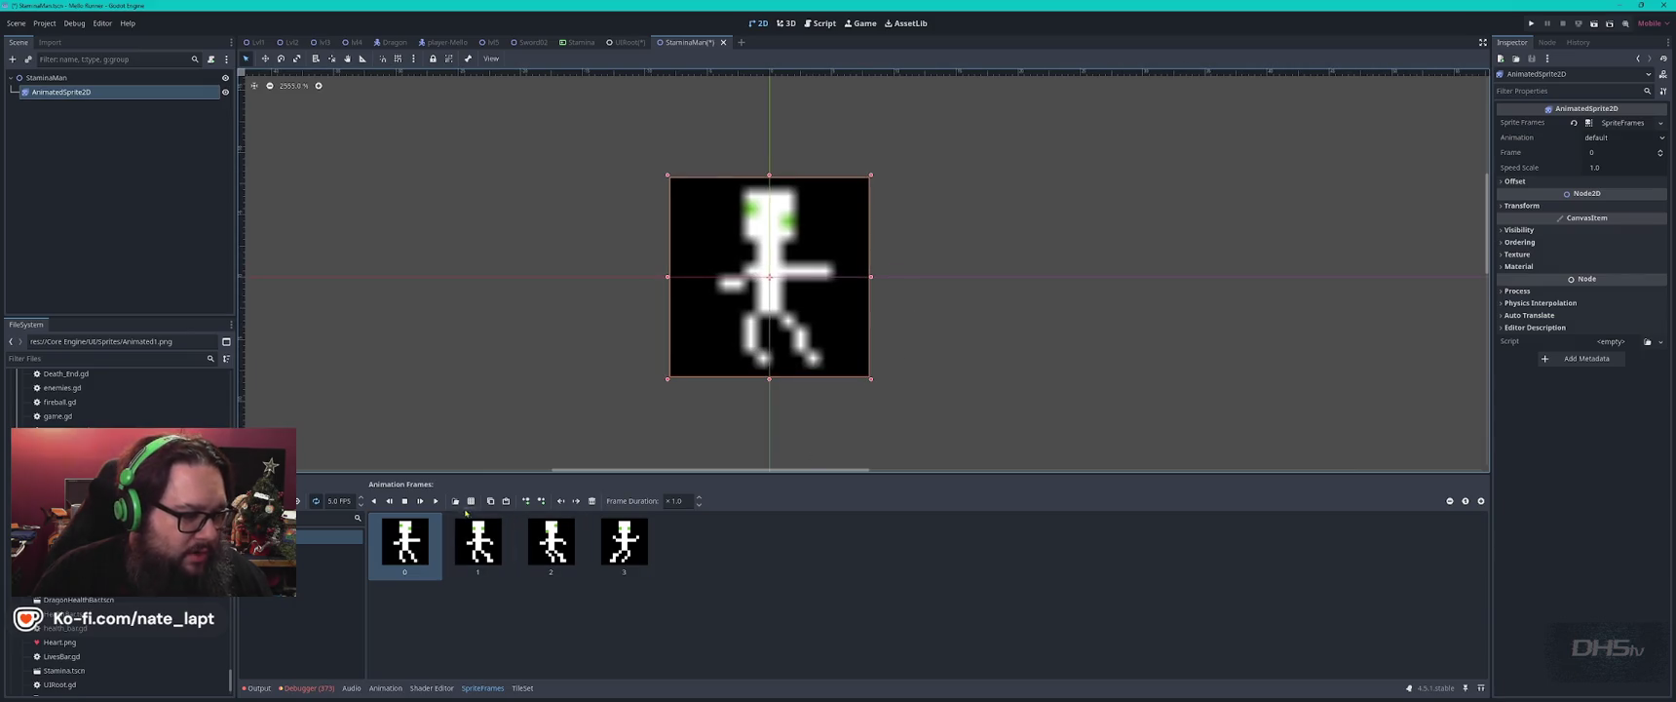
left_click(436, 501)
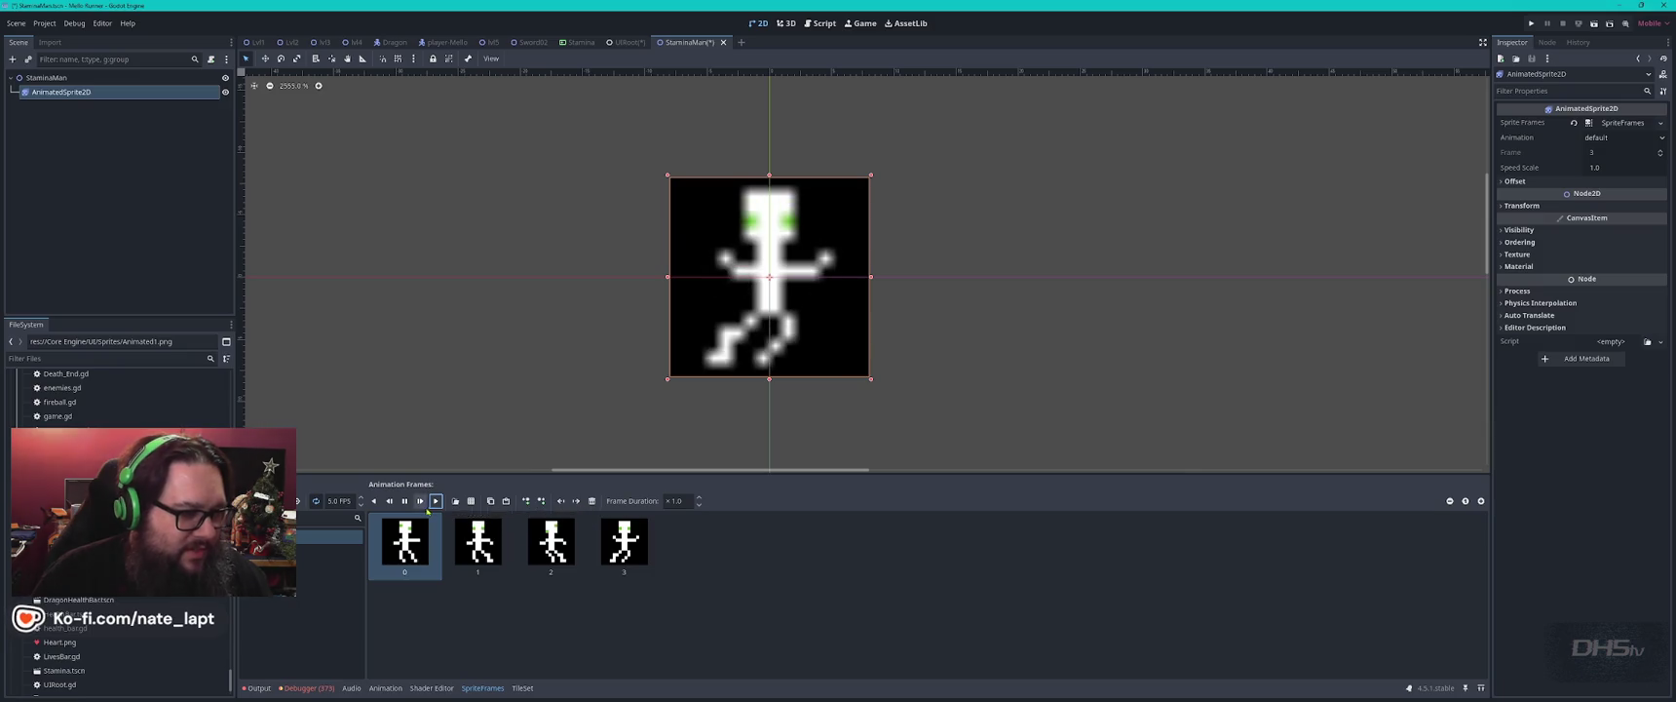
left_click(337, 501)
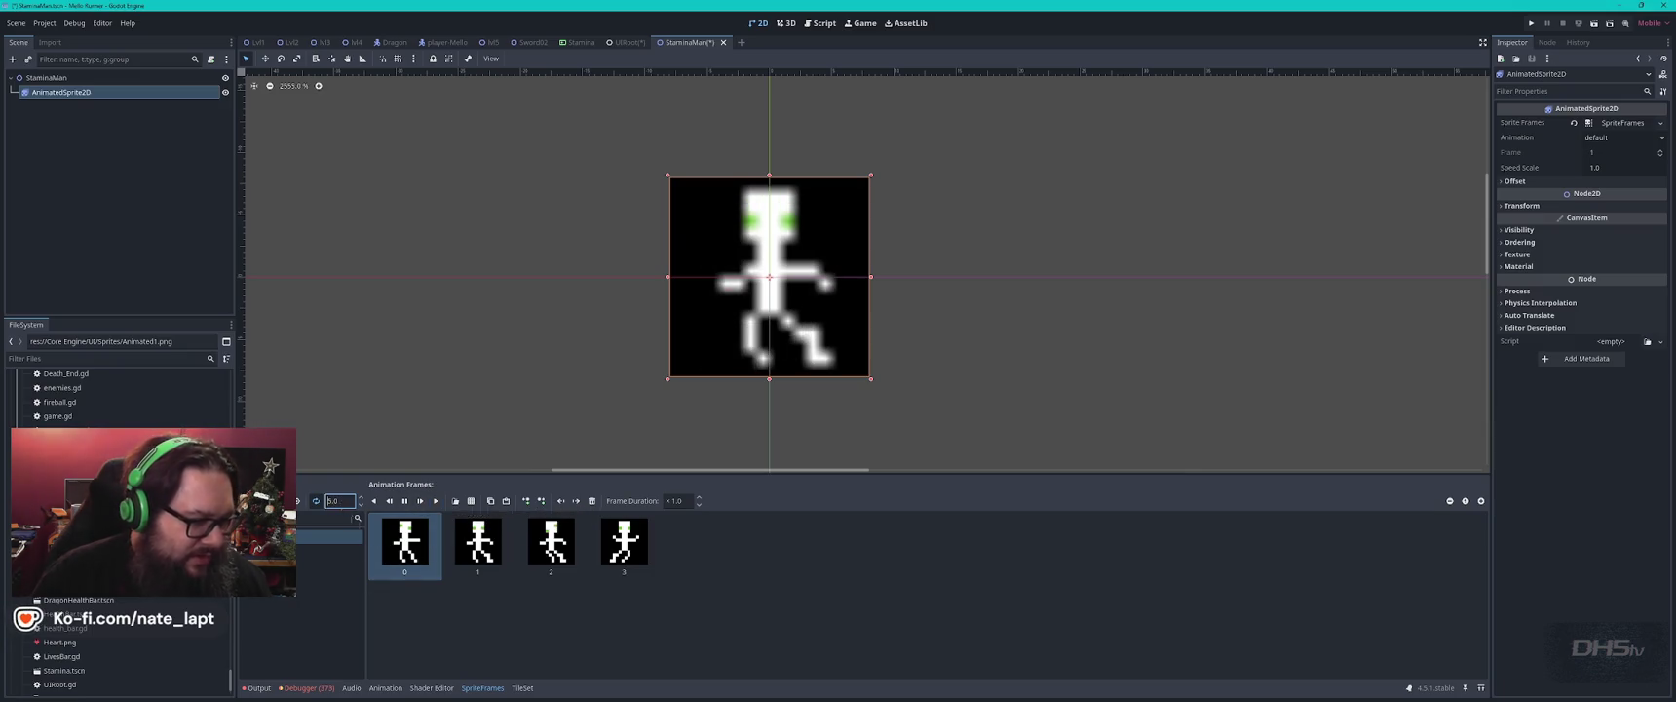
key("Return")
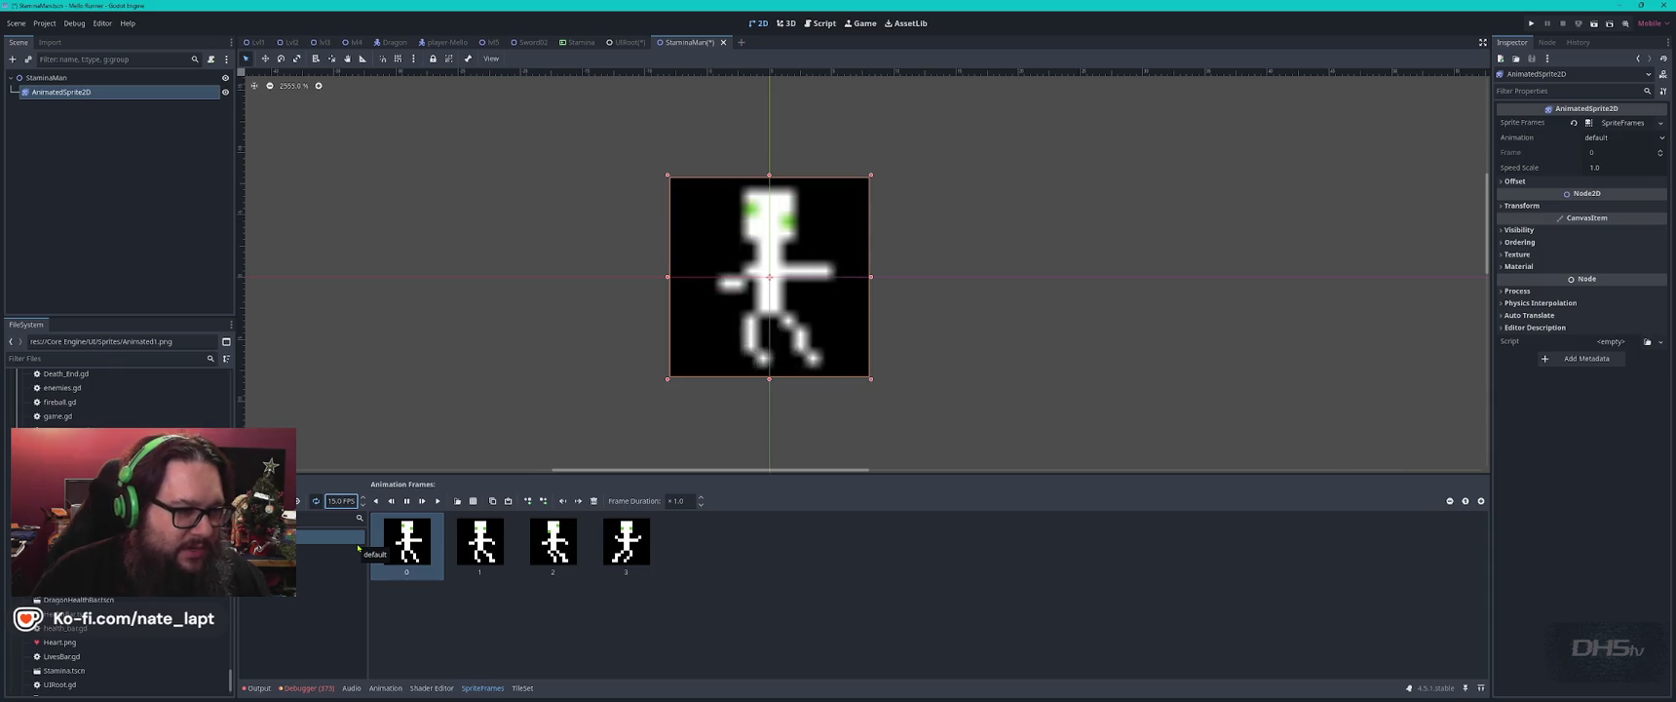
Change the walk animation speed to 6 FPS and save the StaminaMan scene.
left_click(337, 501)
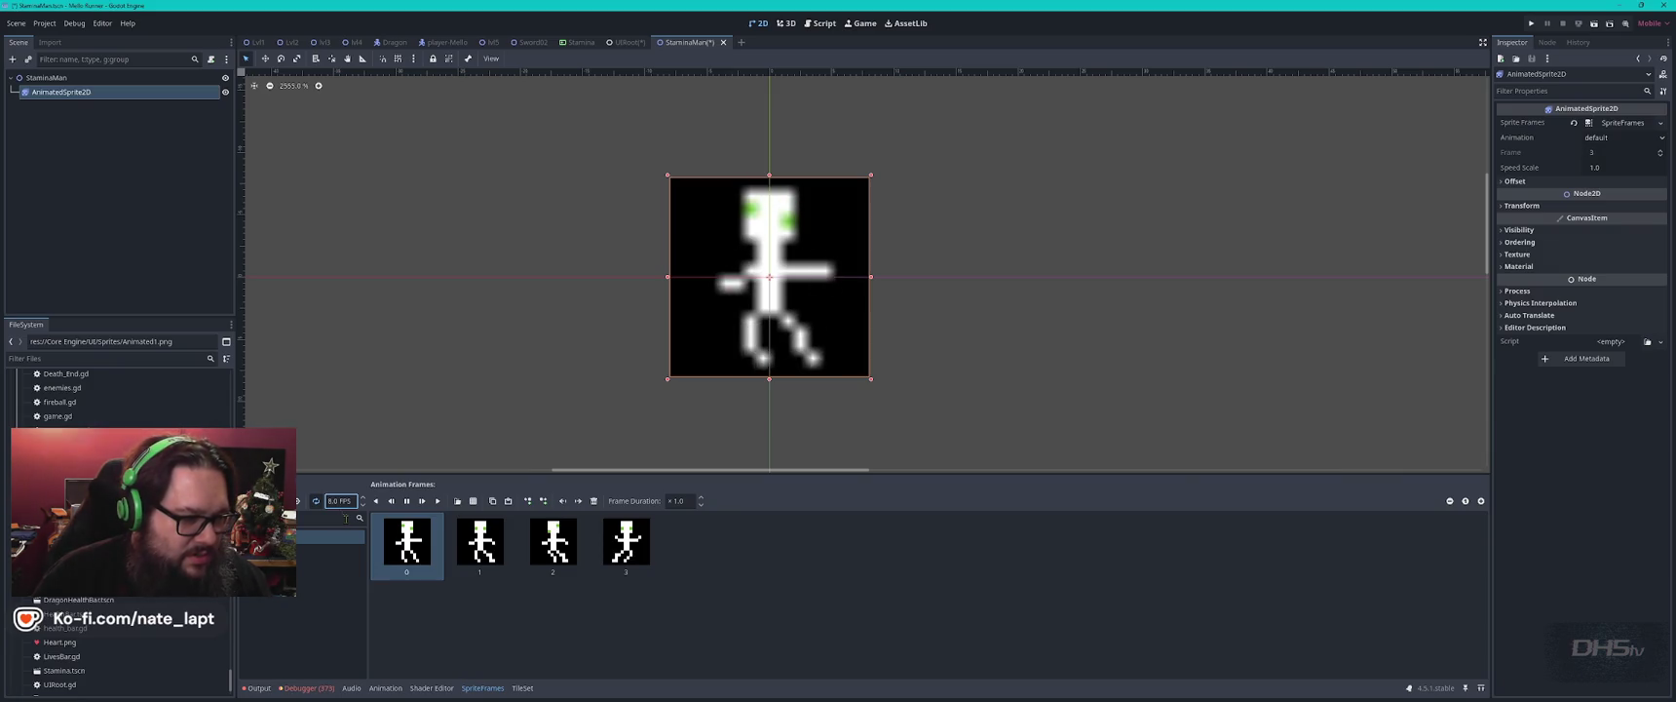
left_click(332, 501)
type("6")
key("Return")
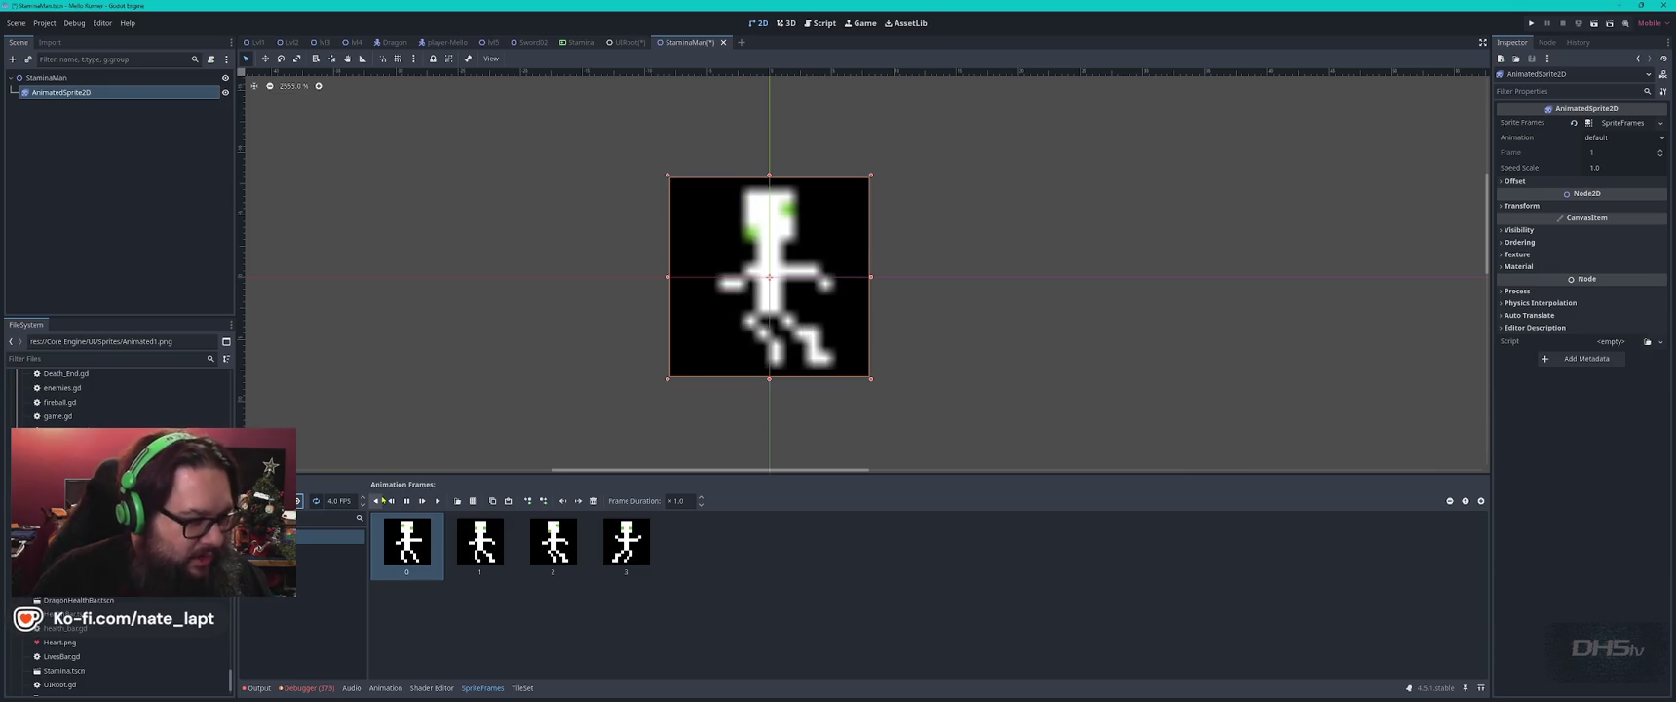
key("ctrl+s")
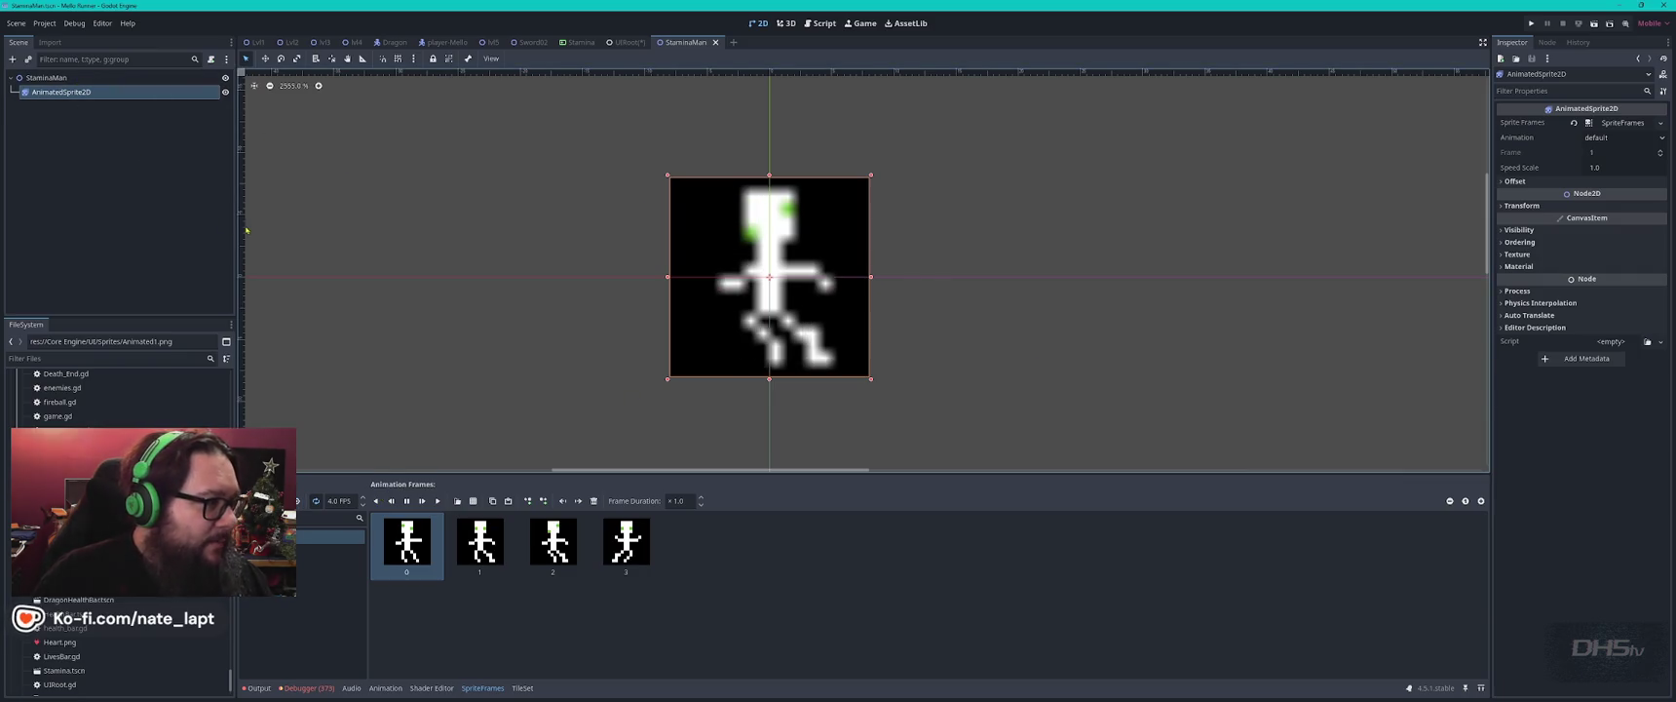
key("super")
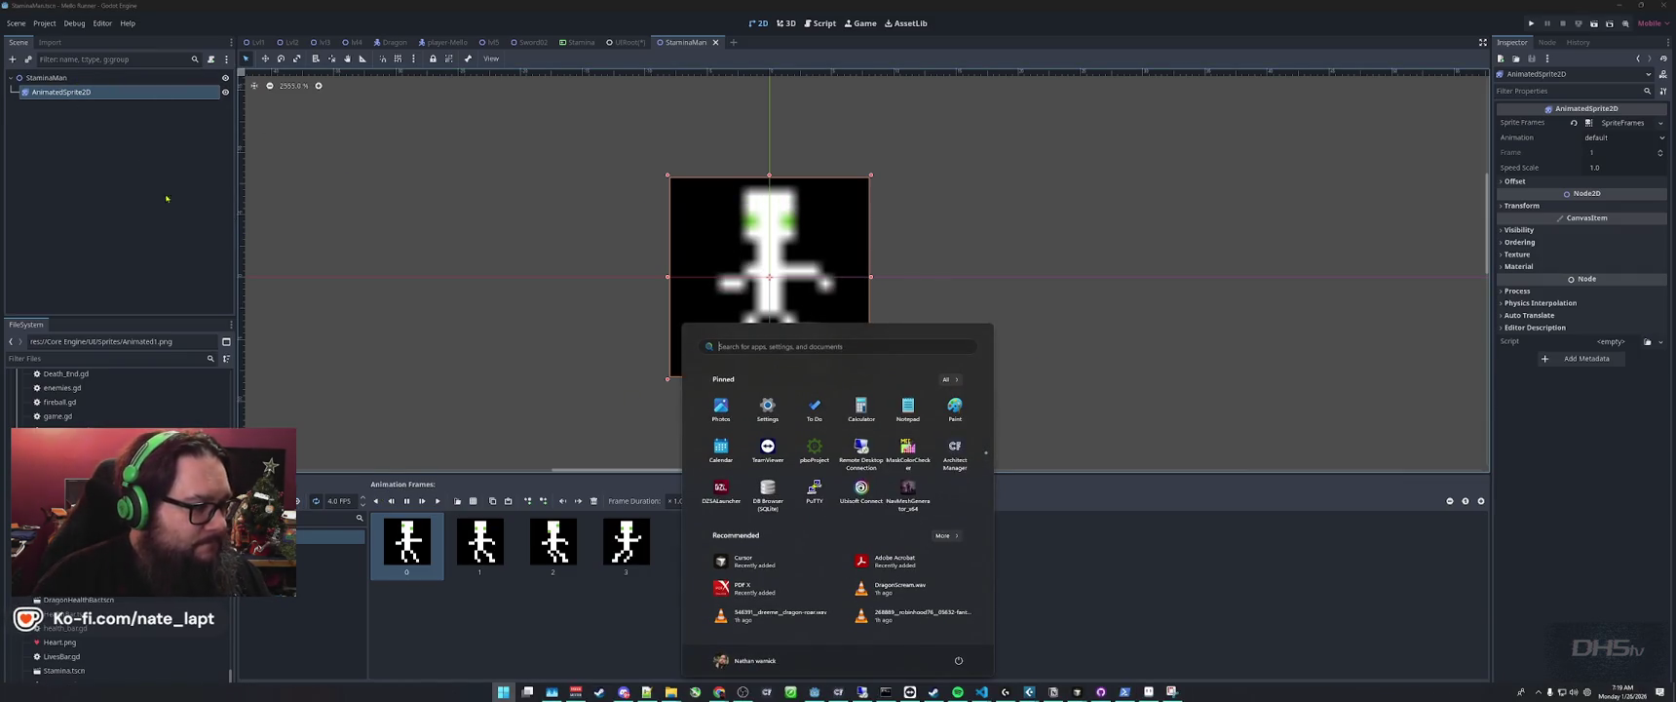
Add a StaminaMan instance below the heart in UIRoot, then open StaminaMan.tscn for editing.
left_click(159, 244)
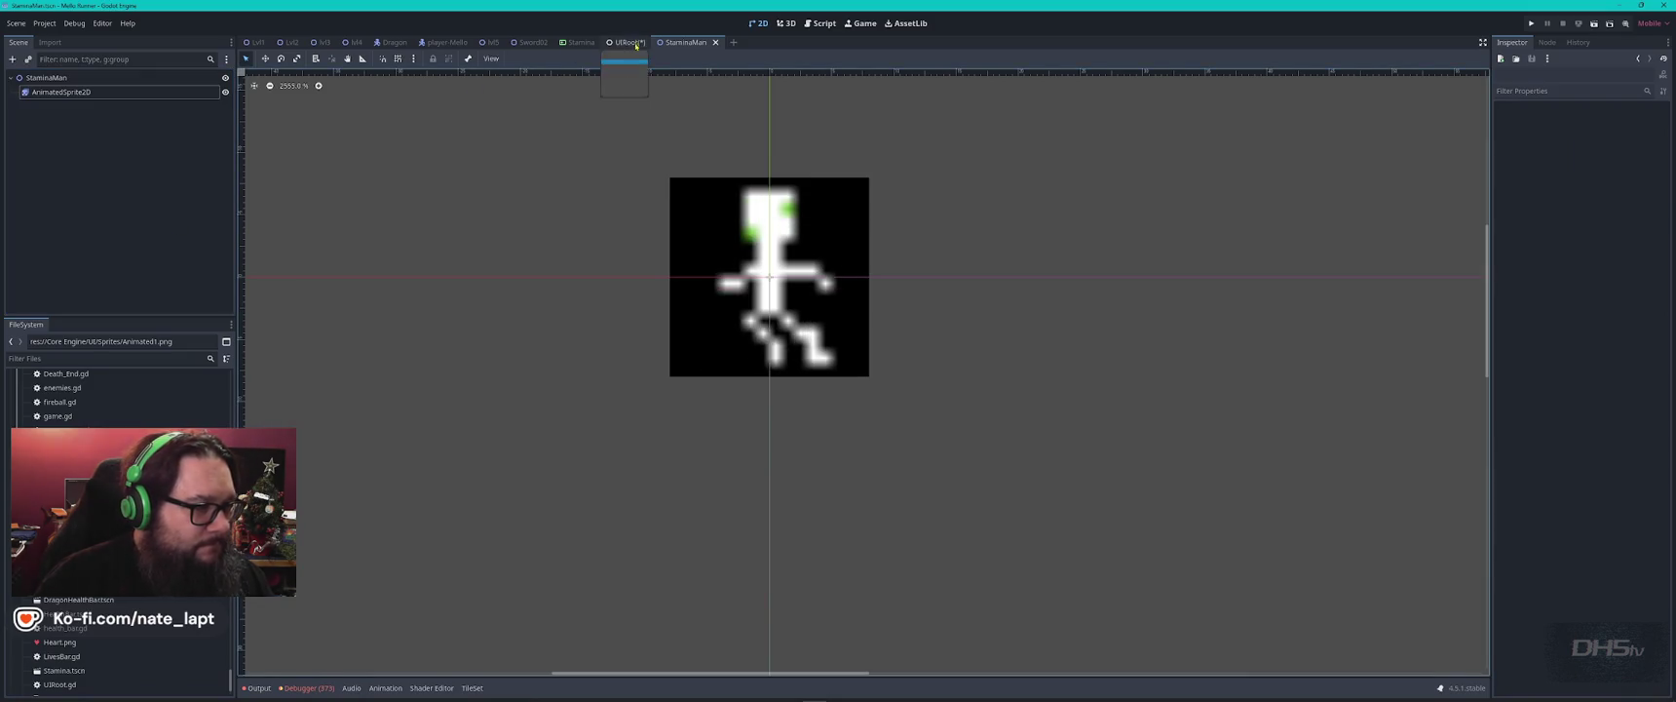
left_click(626, 42)
scroll(694, 342, "up", 5)
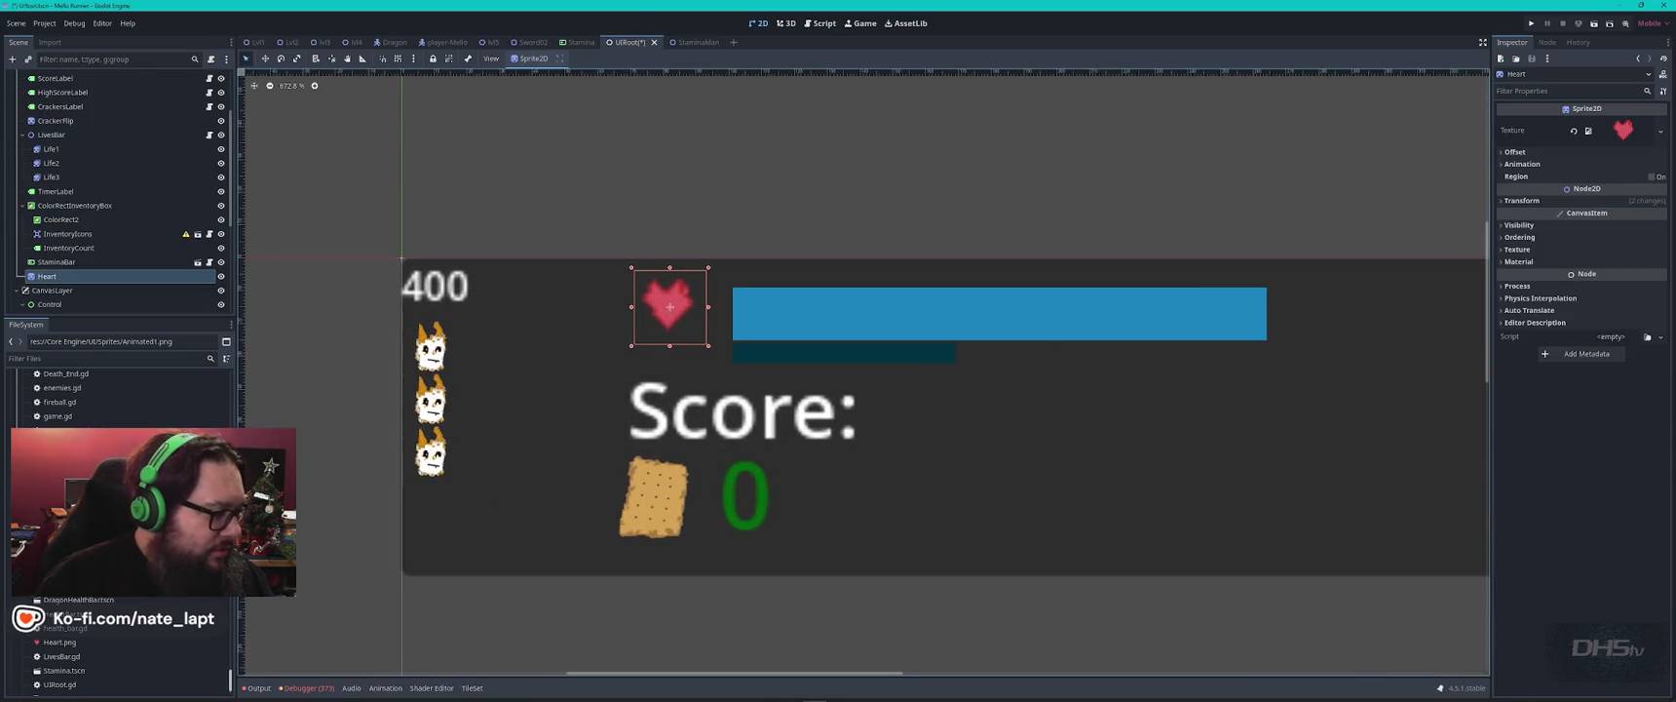
mouse_move(63, 670)
left_mouse_down()
mouse_move(693, 362)
mouse_move(675, 342)
left_mouse_up()
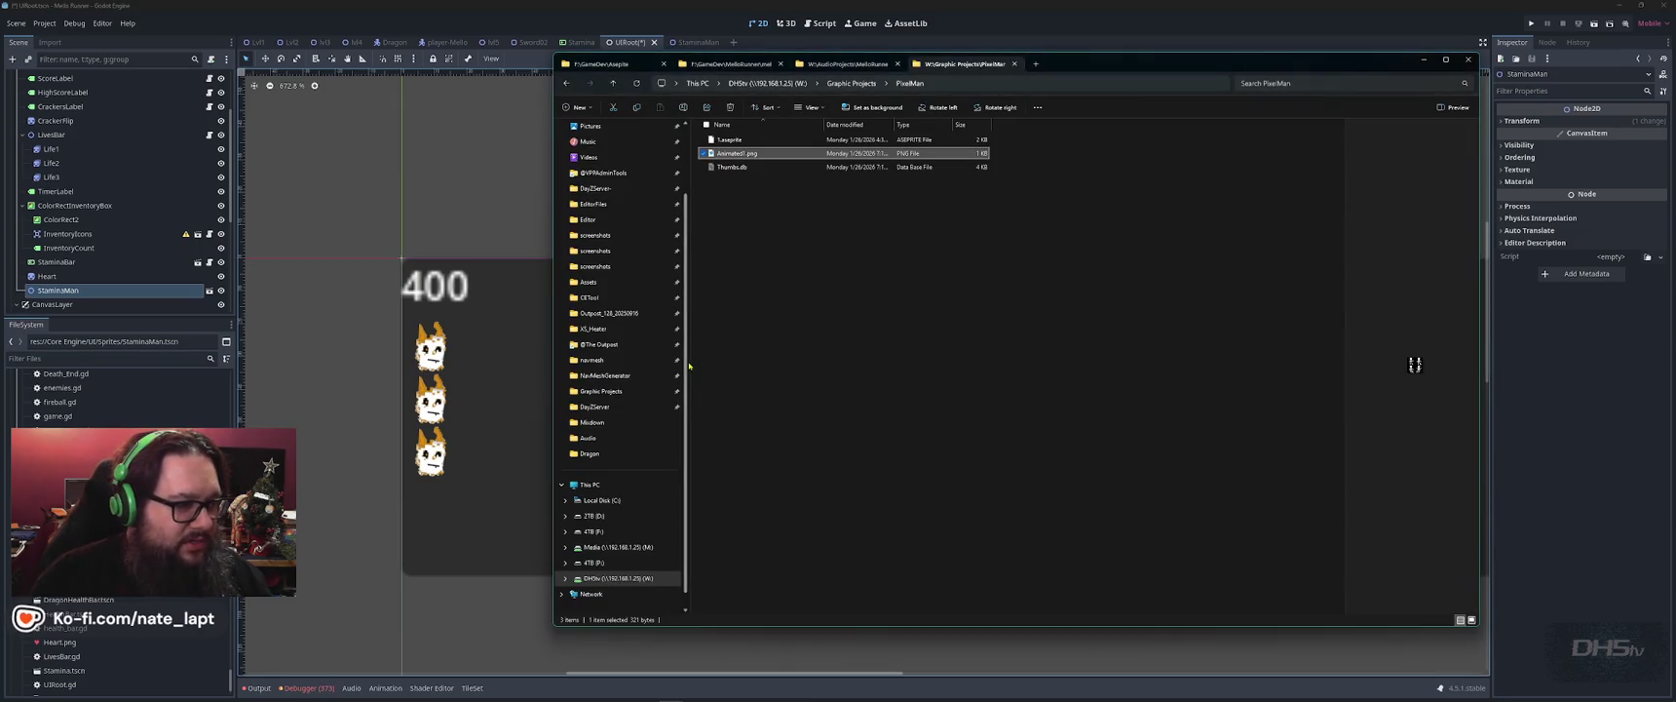
mouse_move(1415, 363)
left_mouse_down()
mouse_move(877, 195)
mouse_move(696, 46)
mouse_move(750, 284)
left_mouse_up()
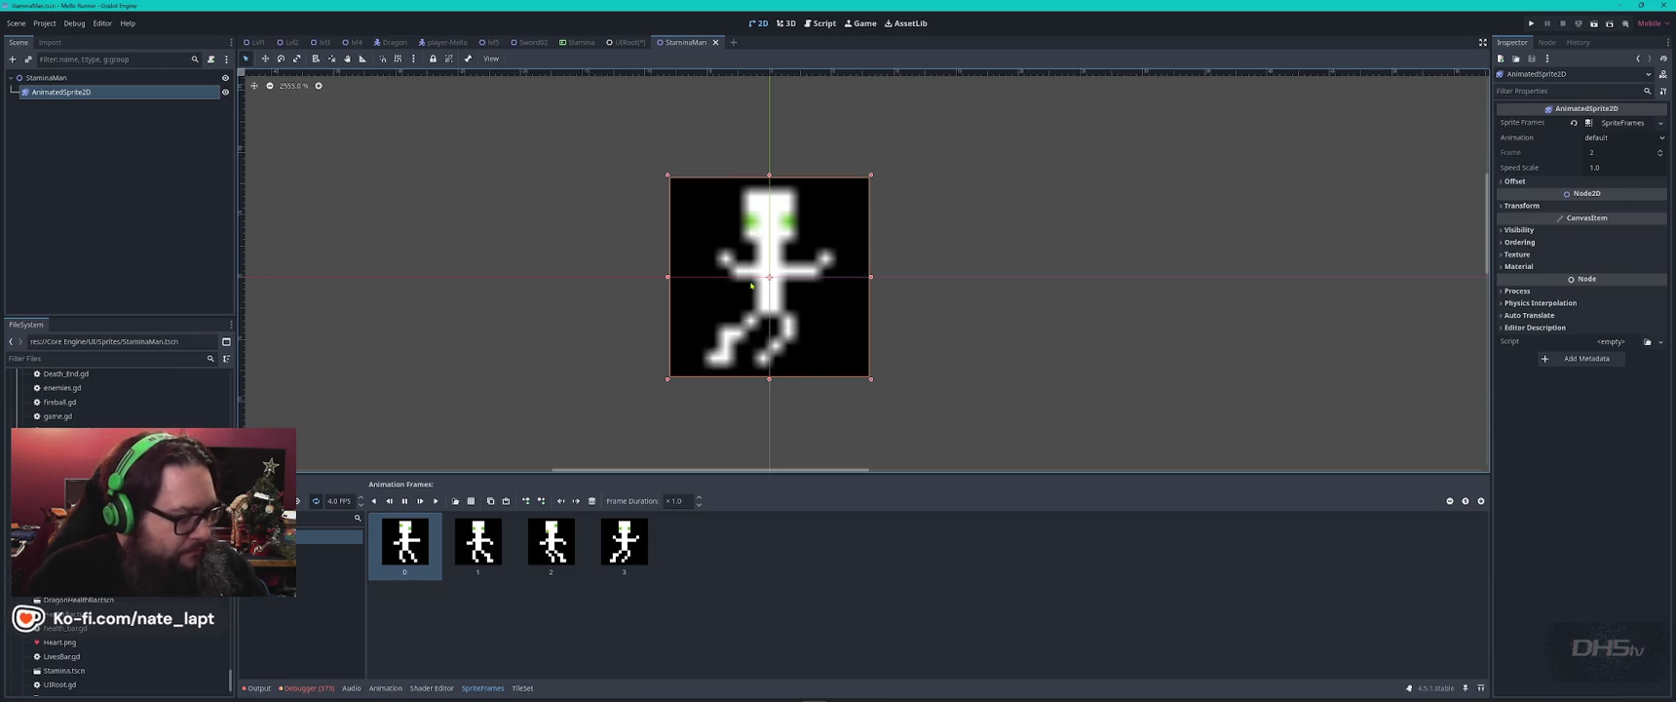
Back in Aseprite, dismiss the sprite-sheet export settings and centre the stick figure.
key("alt+Tab")
key("alt+Tab")
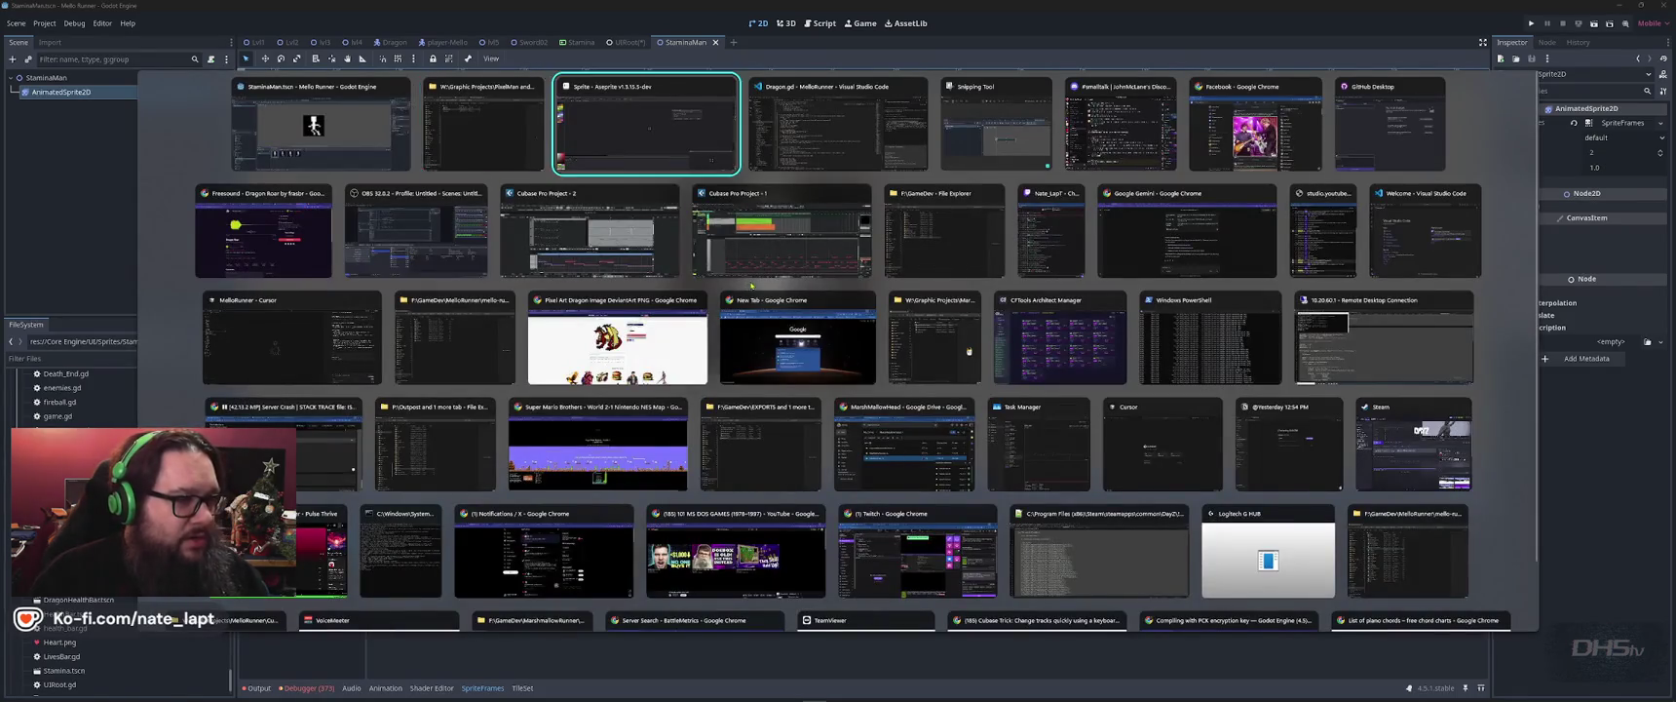
key("Escape")
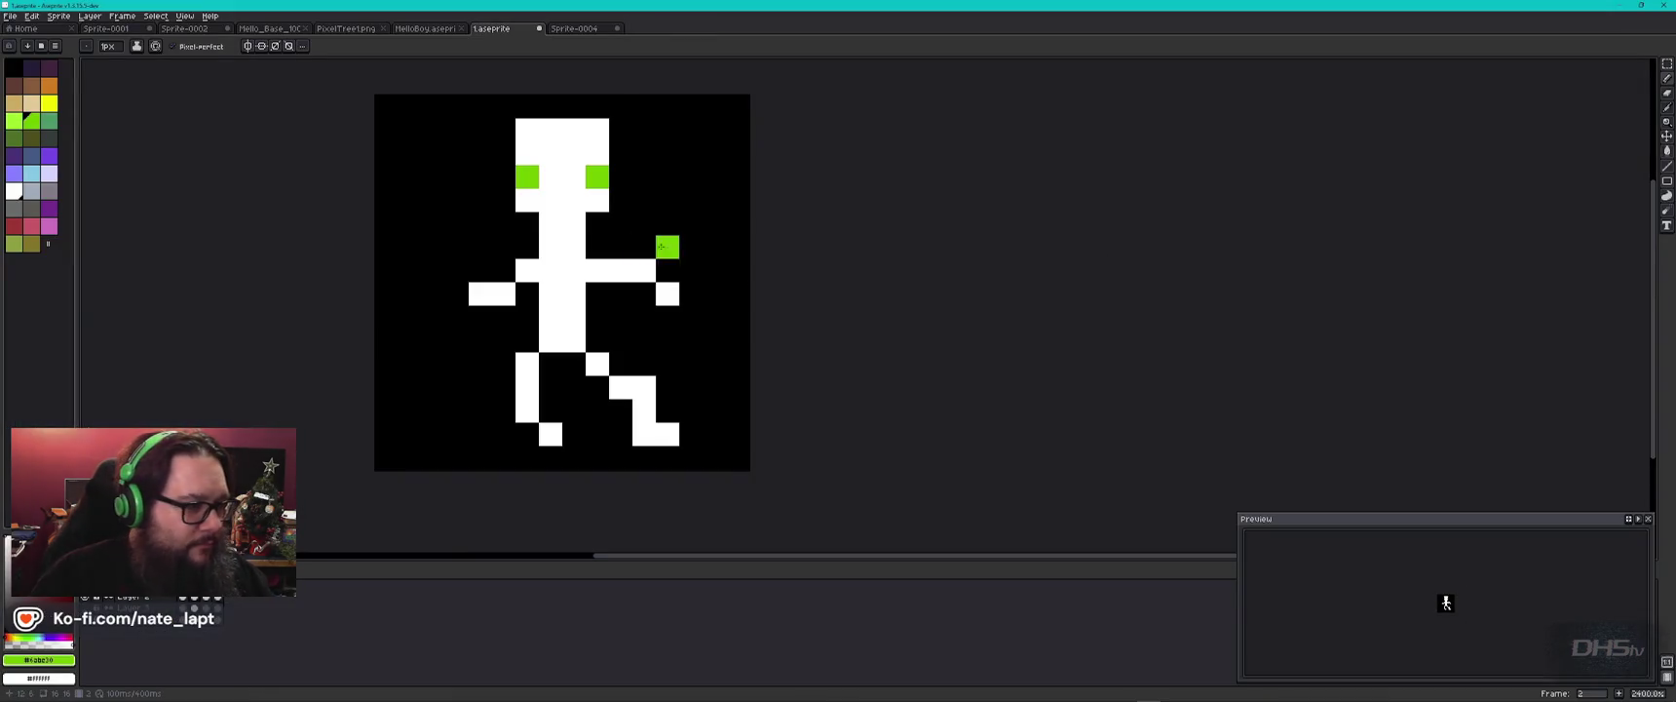
left_click_drag(718, 254, 854, 252)
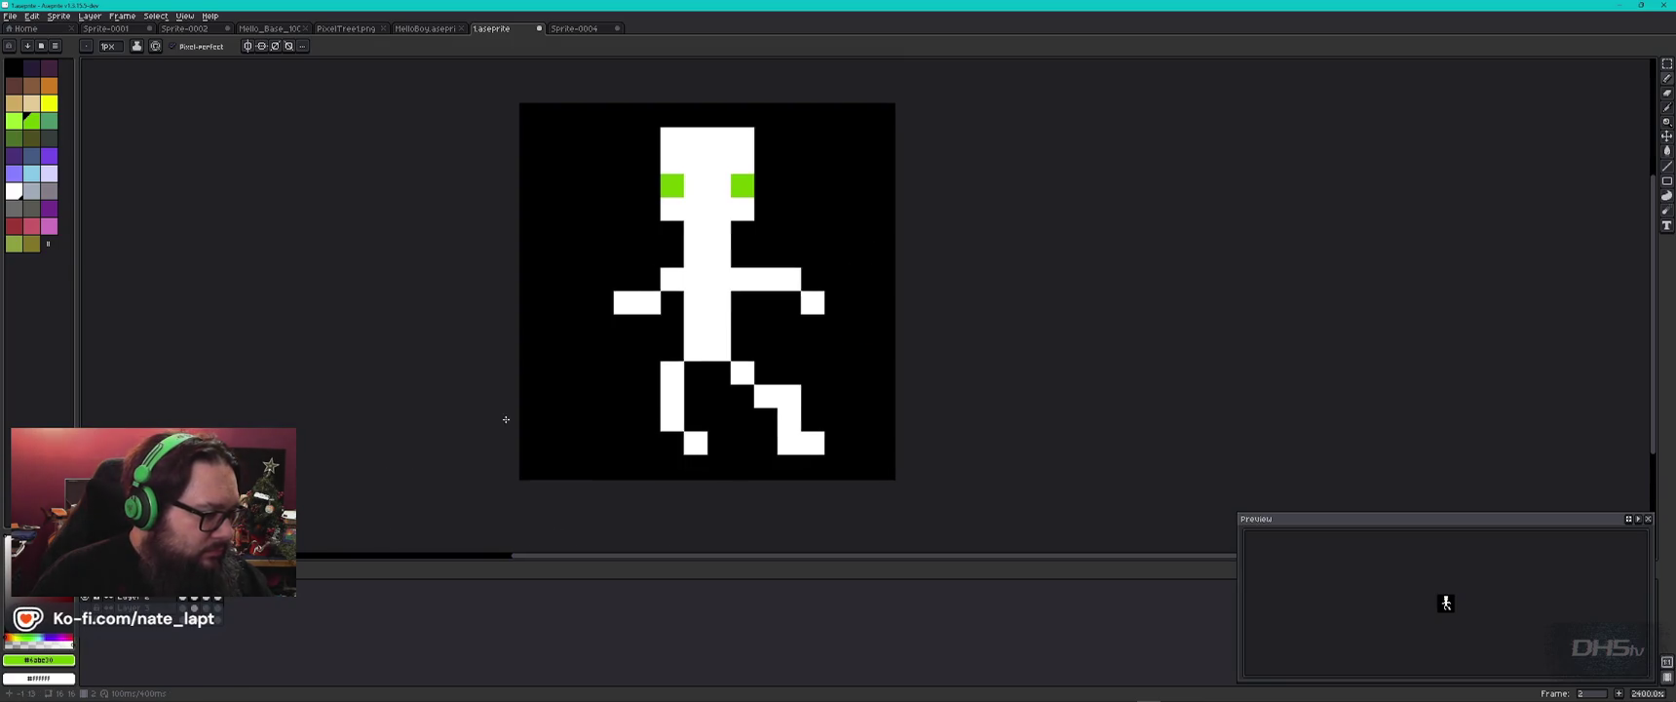
Paint-bucket the stick figure frame's black background to white.
left_click(45, 643)
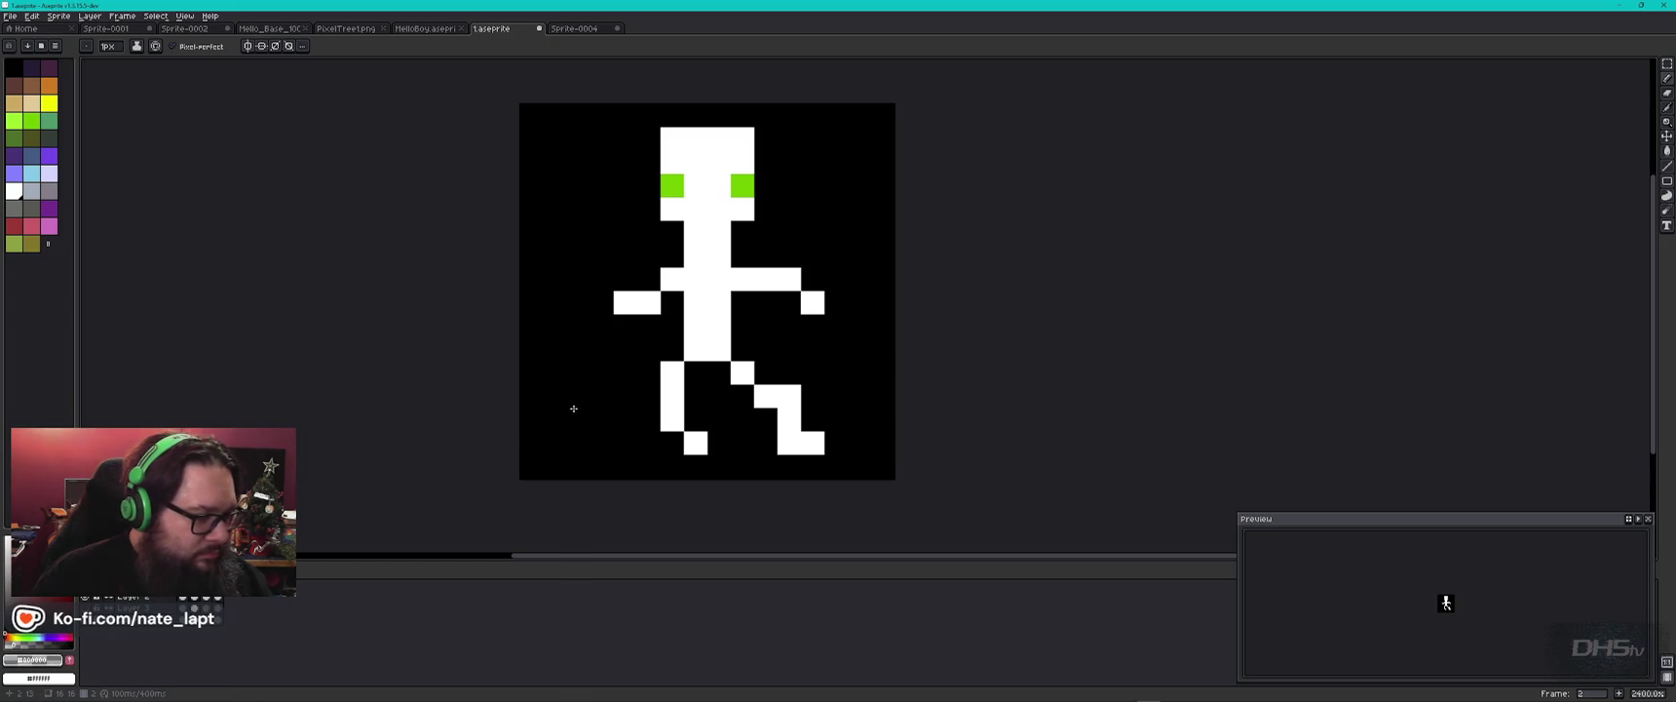
key("g")
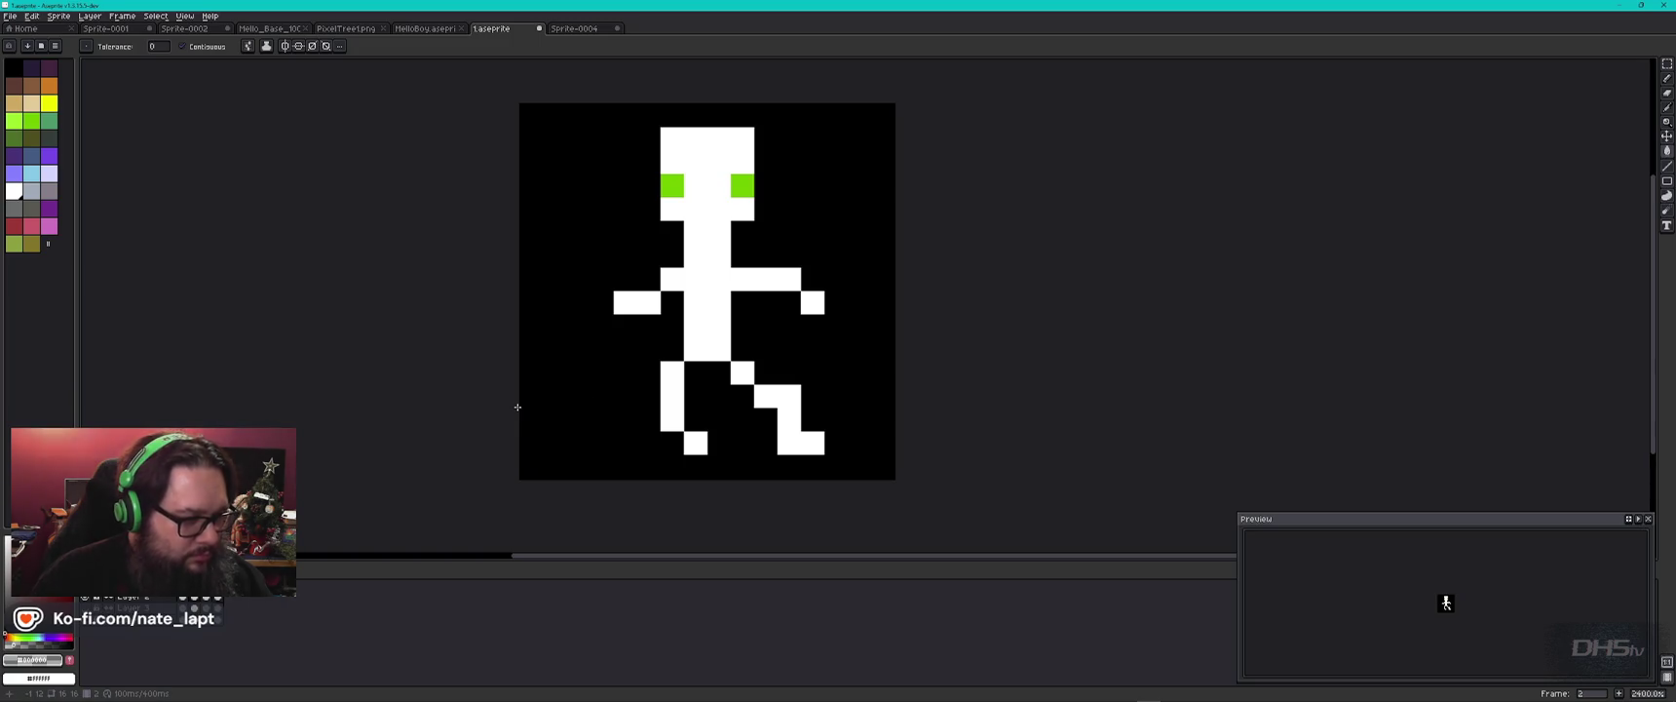
left_click(613, 399)
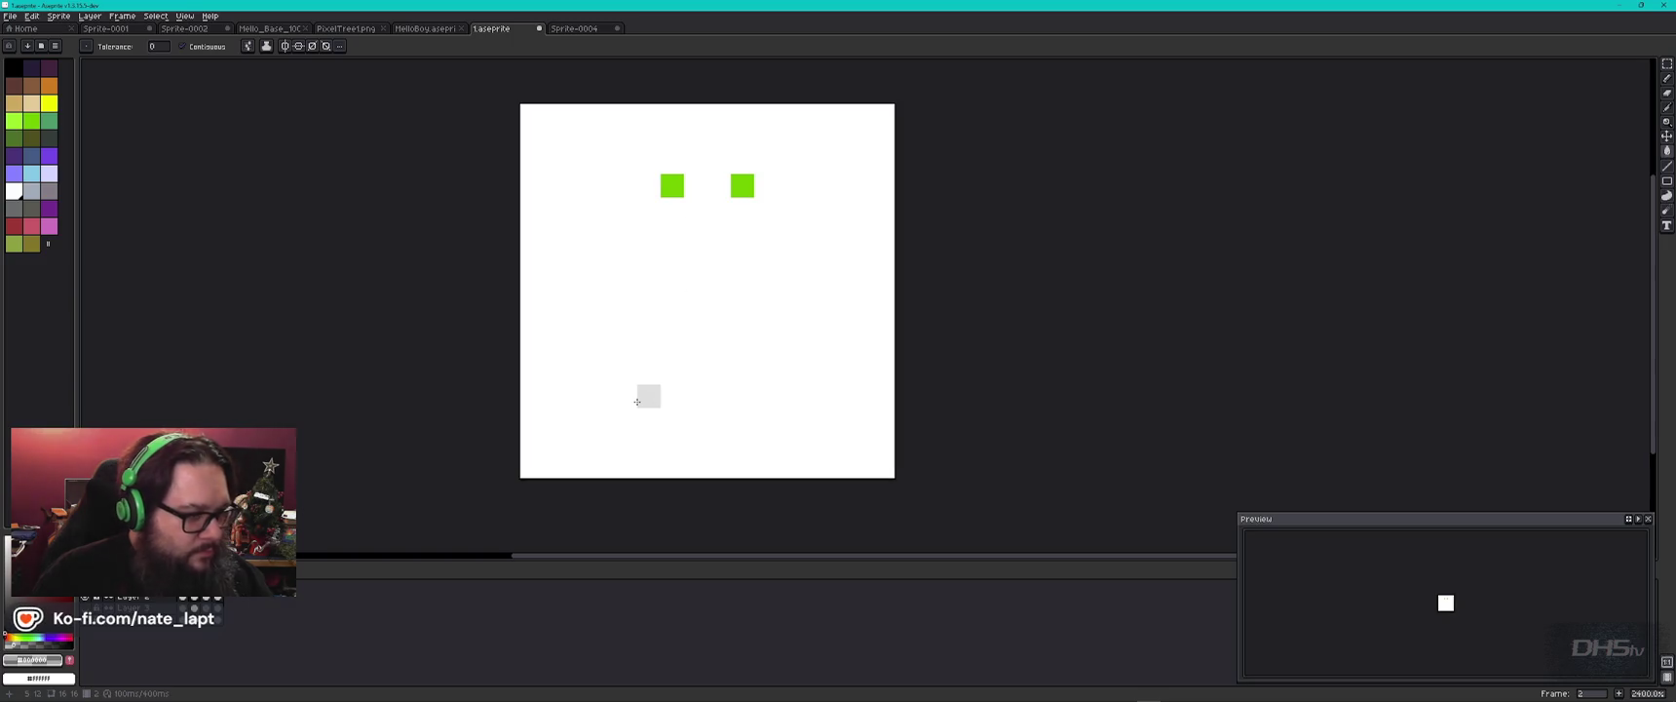
Undo the white fills and add the sampled background colour to the palette.
key("ctrl+z")
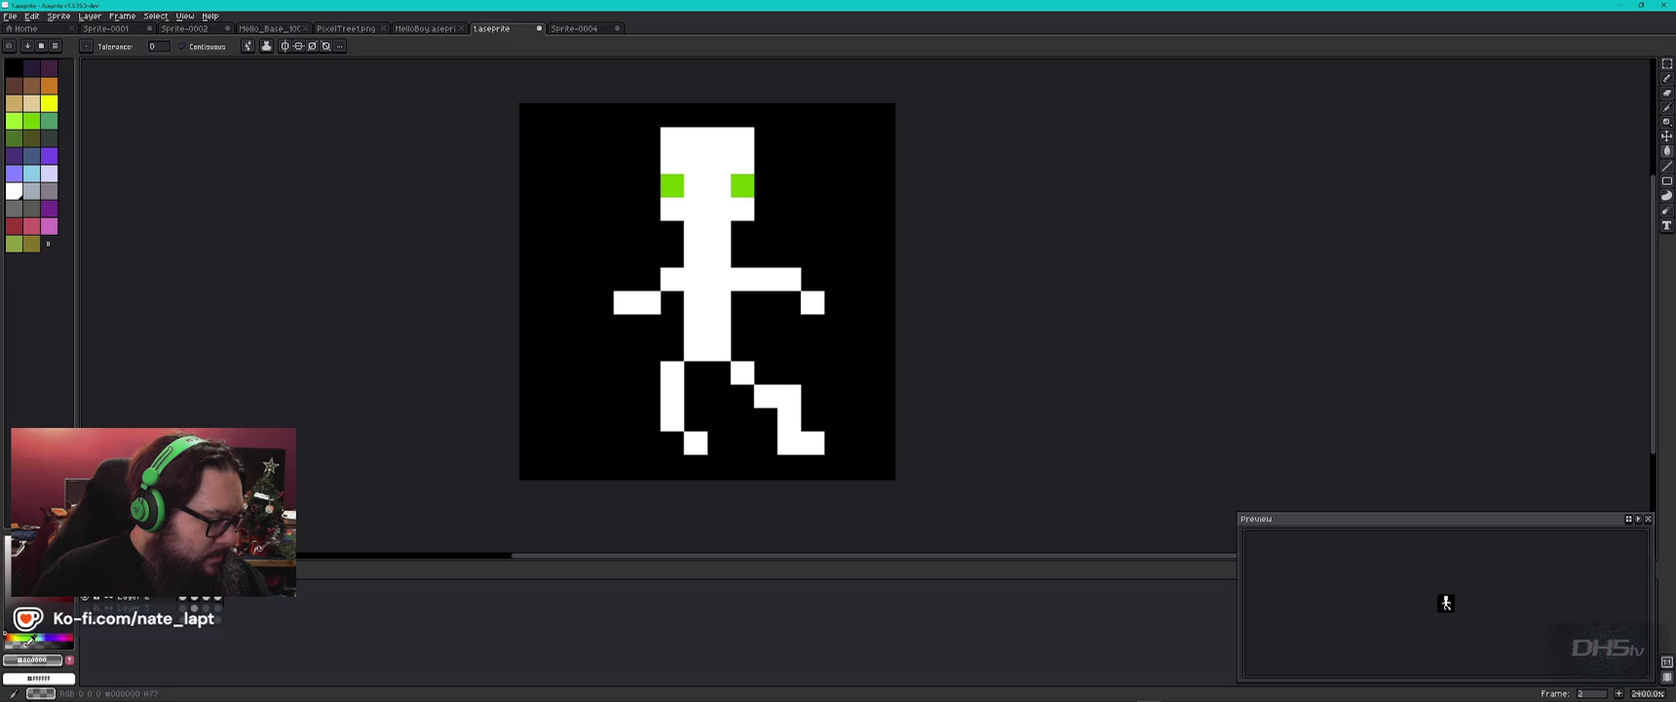
left_click(547, 403)
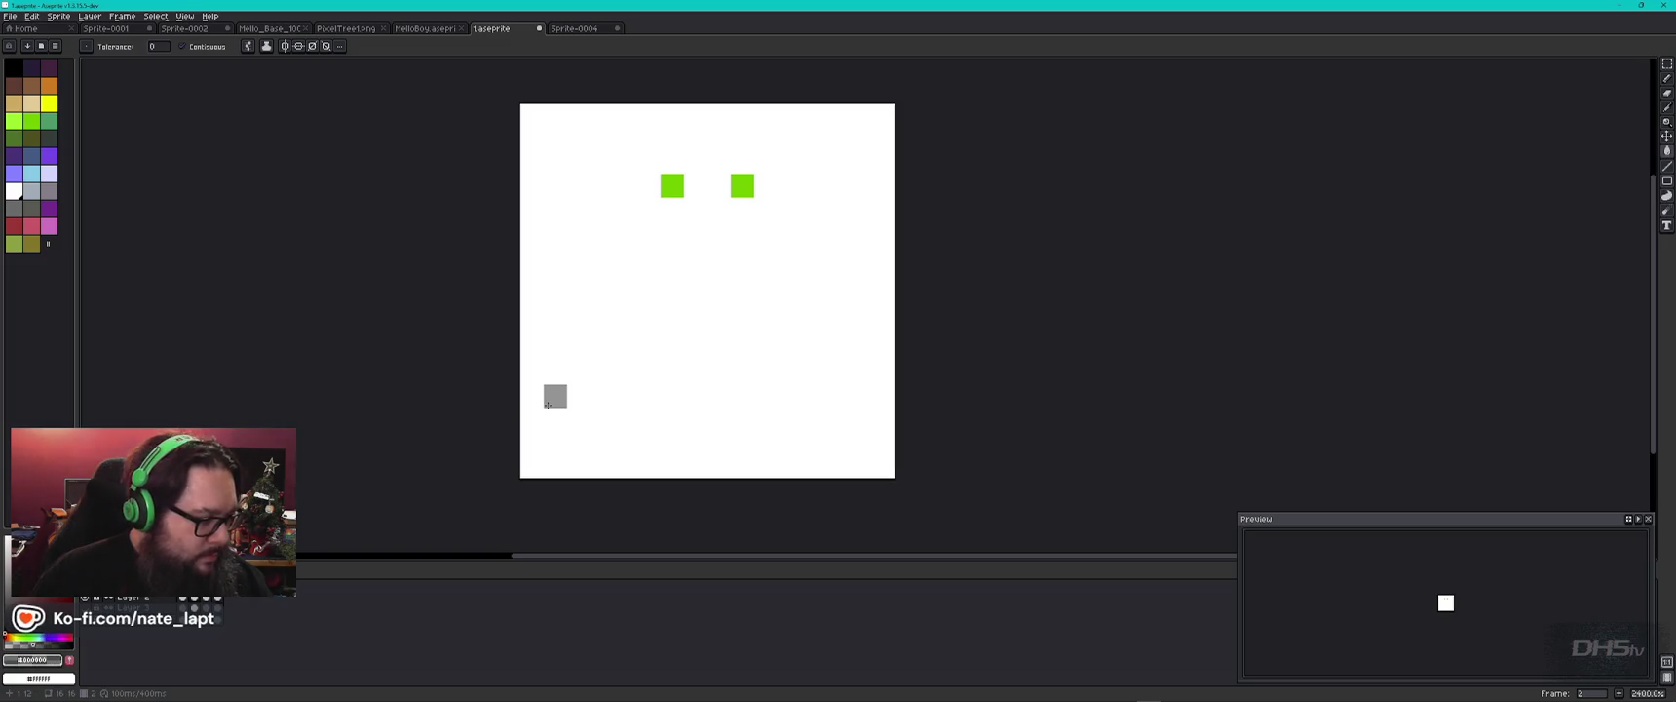
key("ctrl+z")
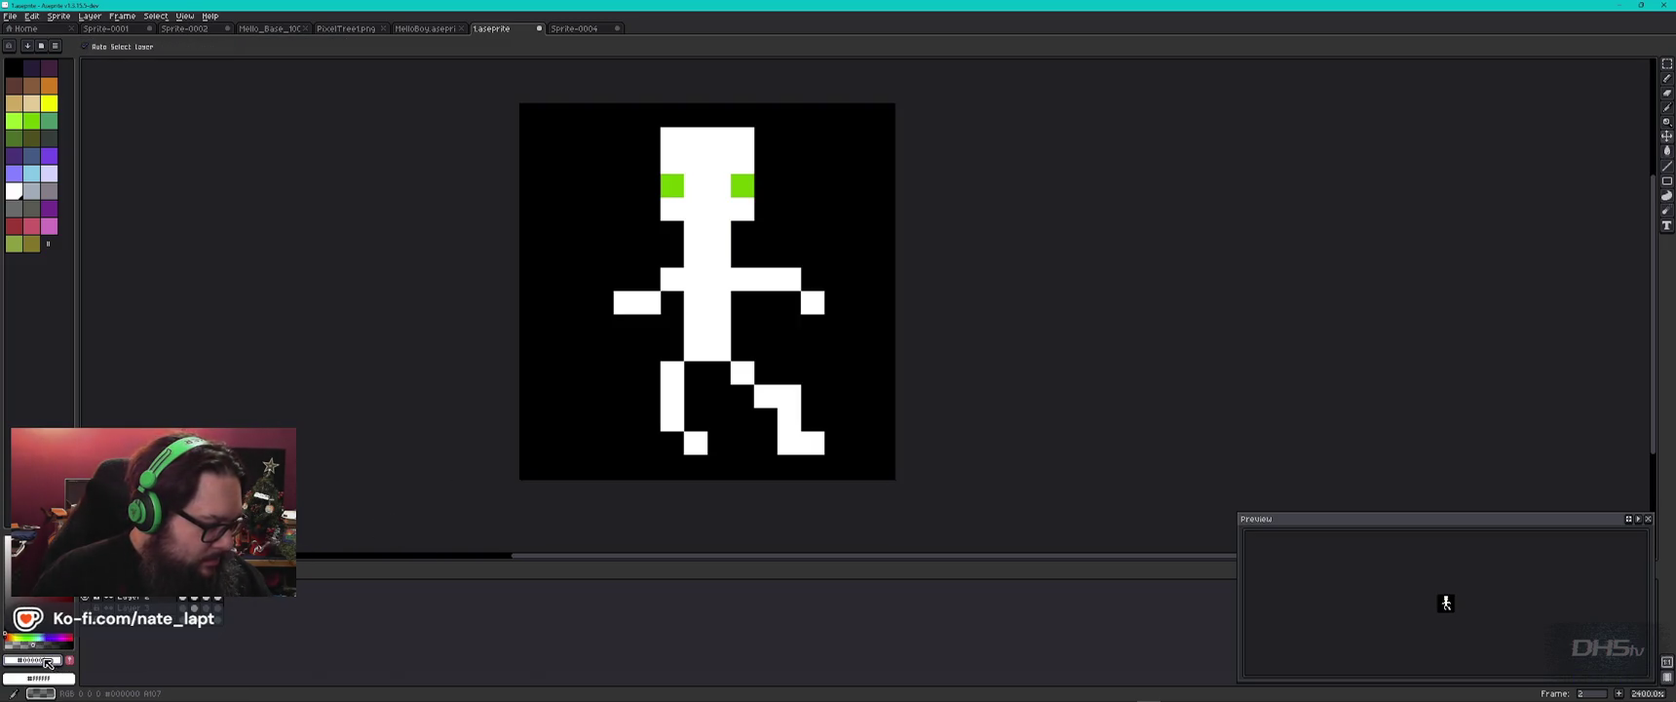
right_click(598, 370, "alt")
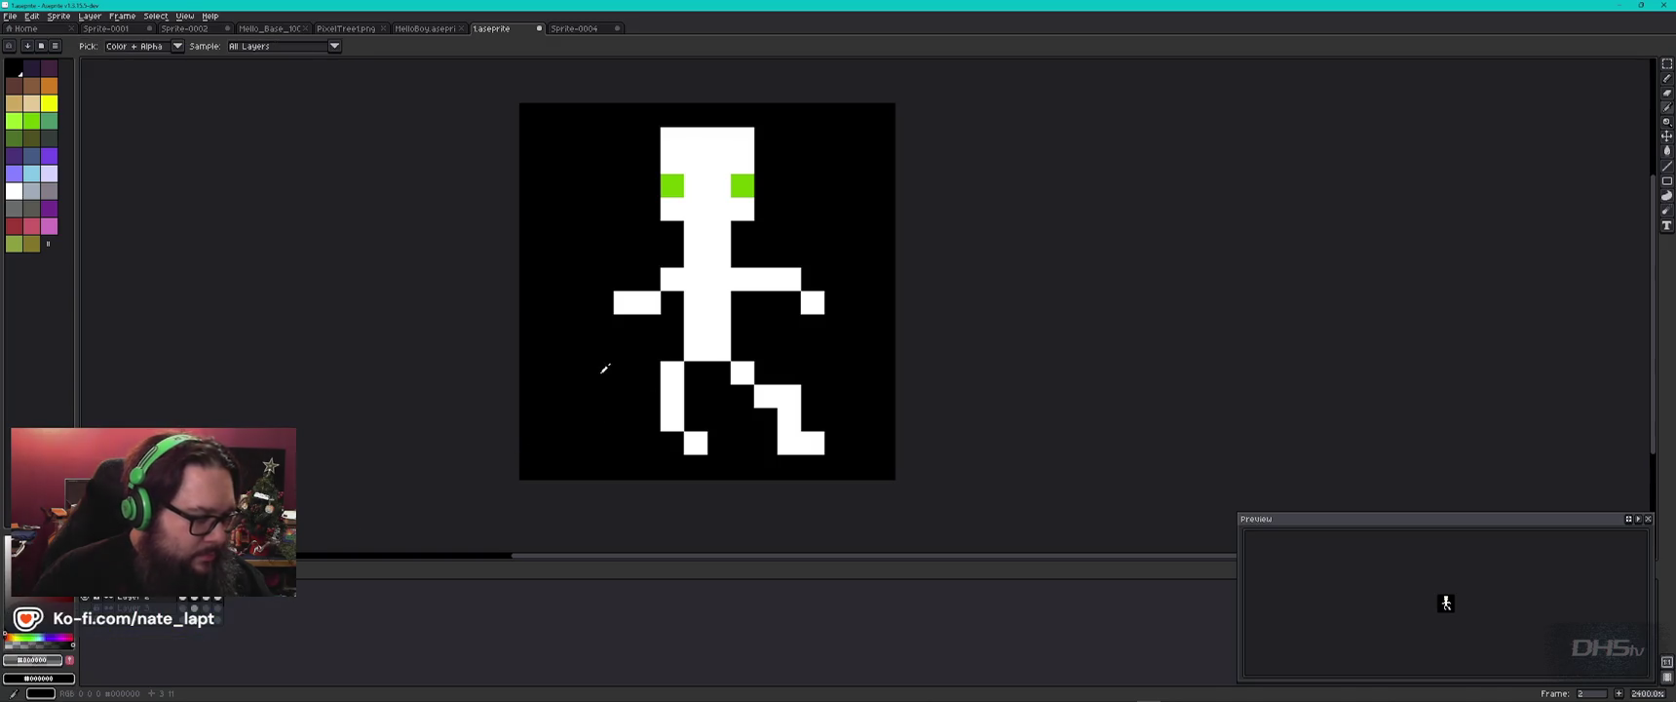
key("i")
left_click(58, 677)
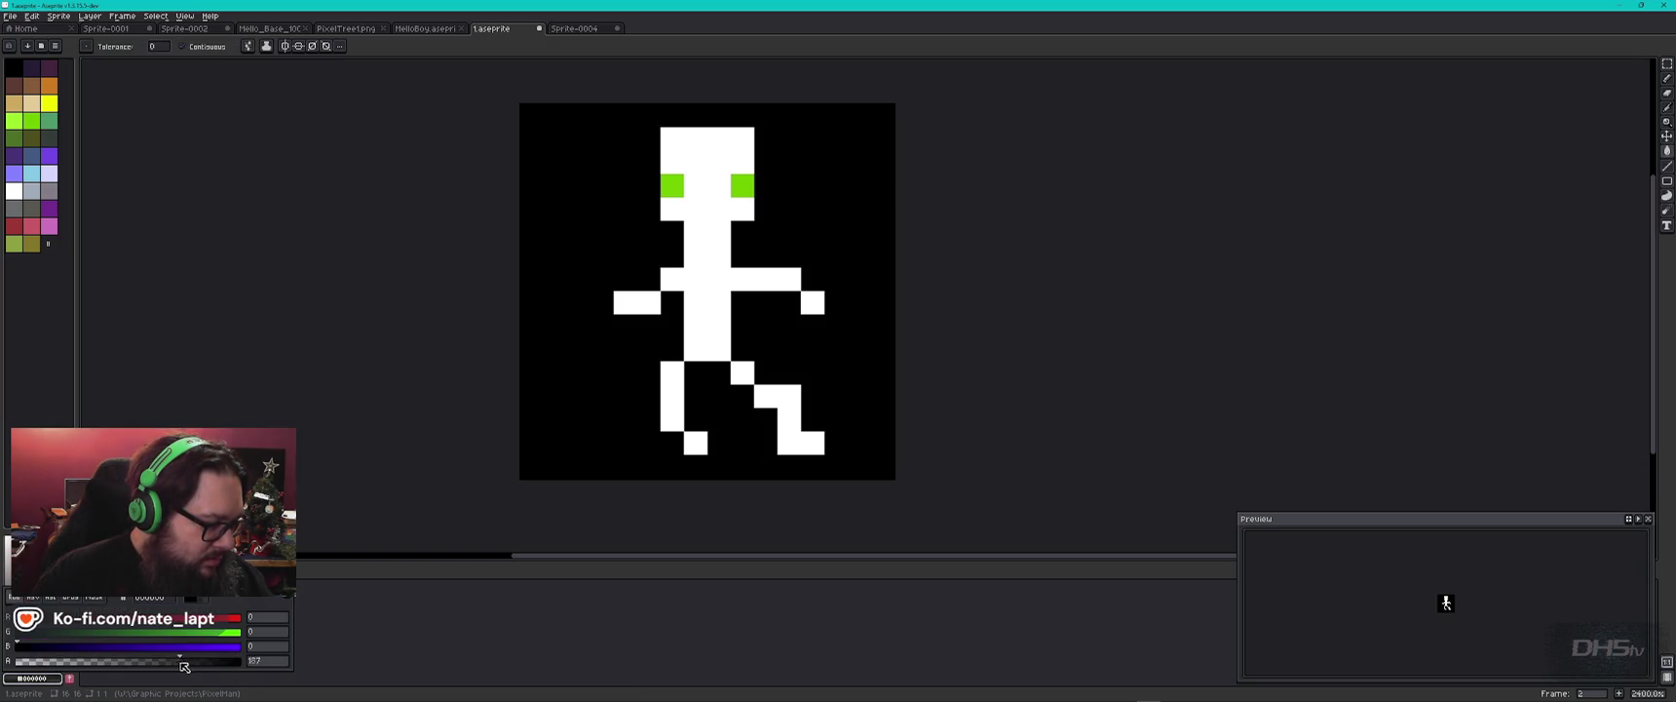
left_click(345, 544)
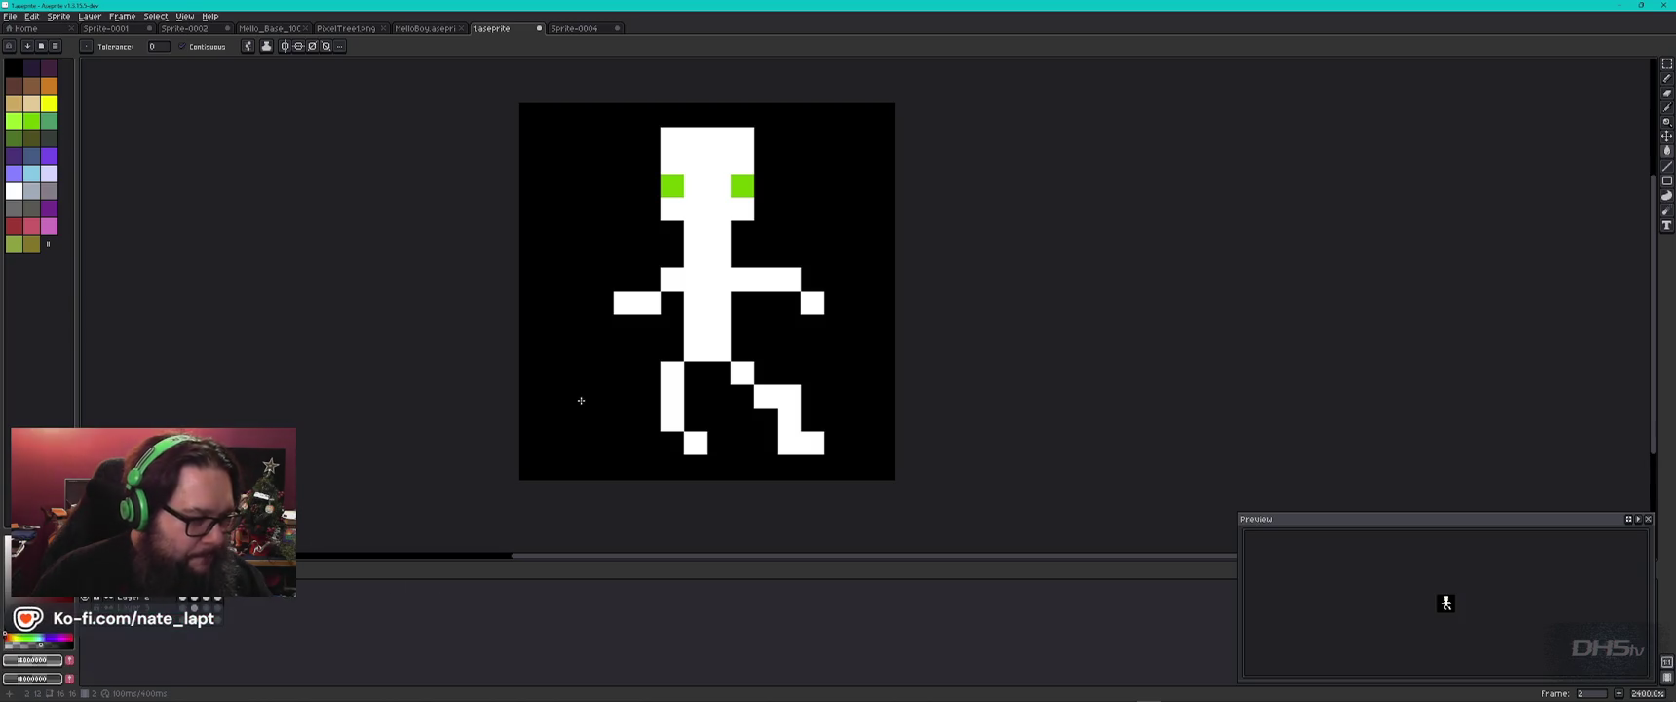
left_click(70, 678)
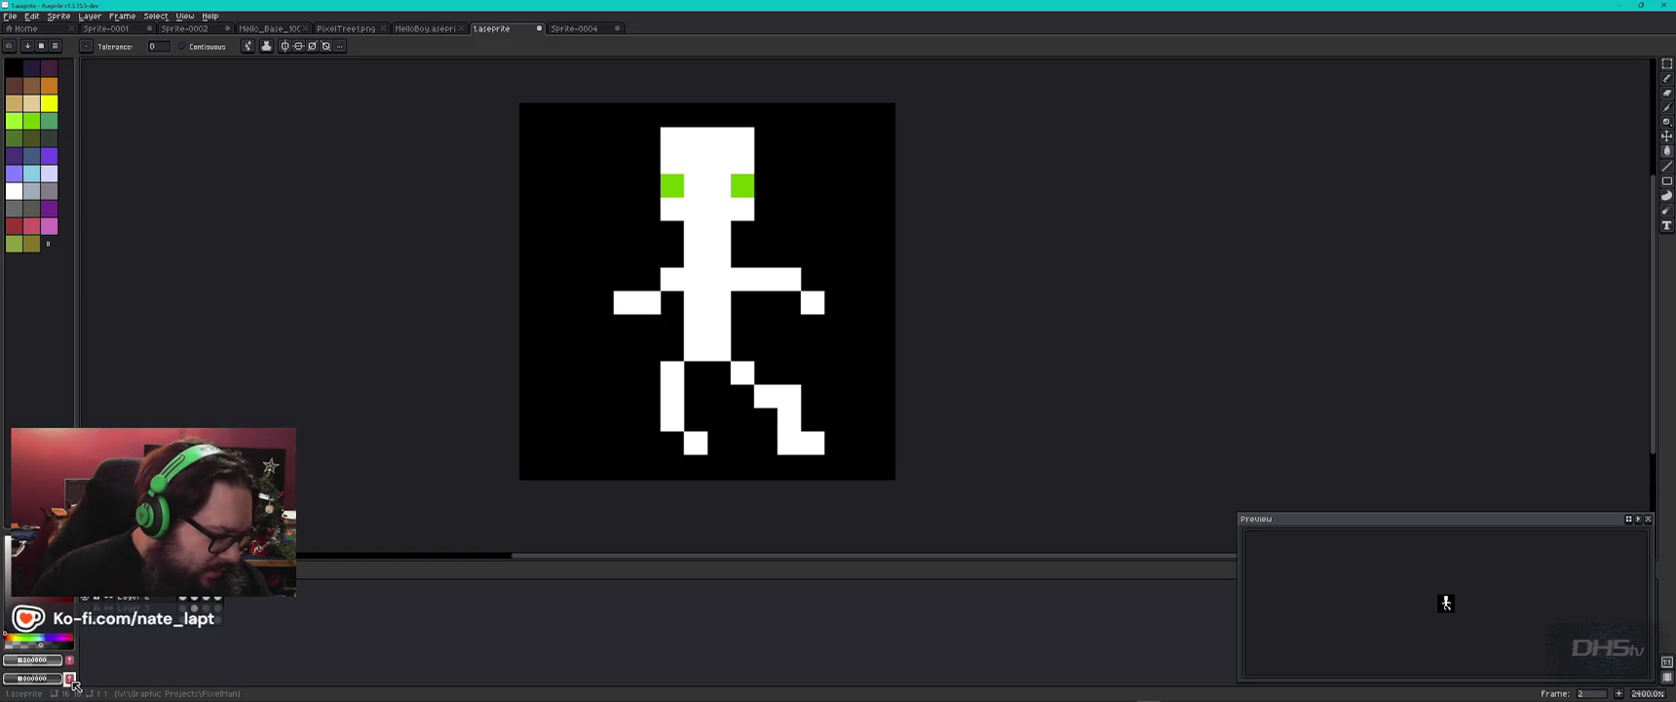
key("i")
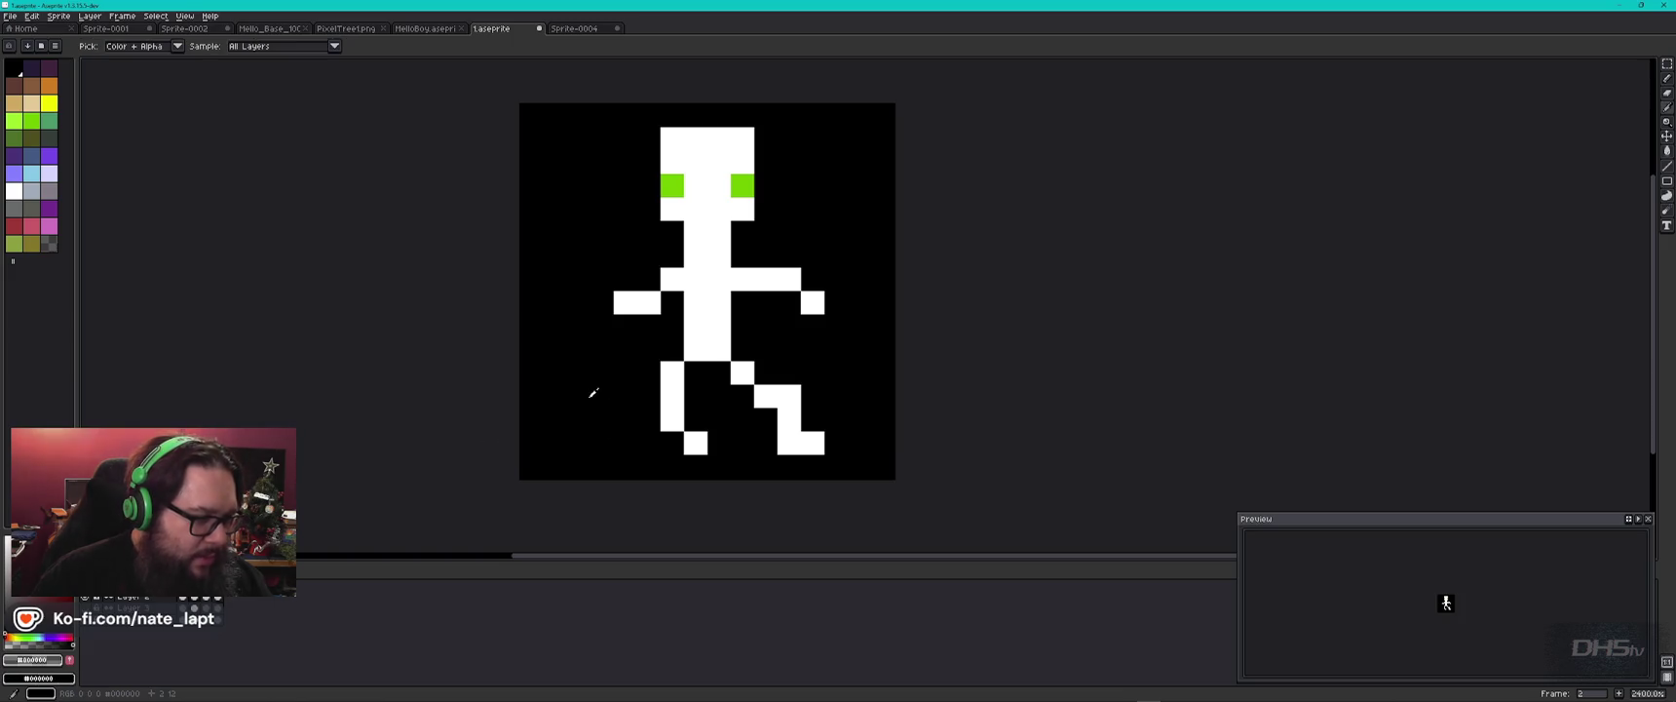
key("w")
Fill the background with a dark translucent red, opacity lowered to 195.
left_click(58, 680)
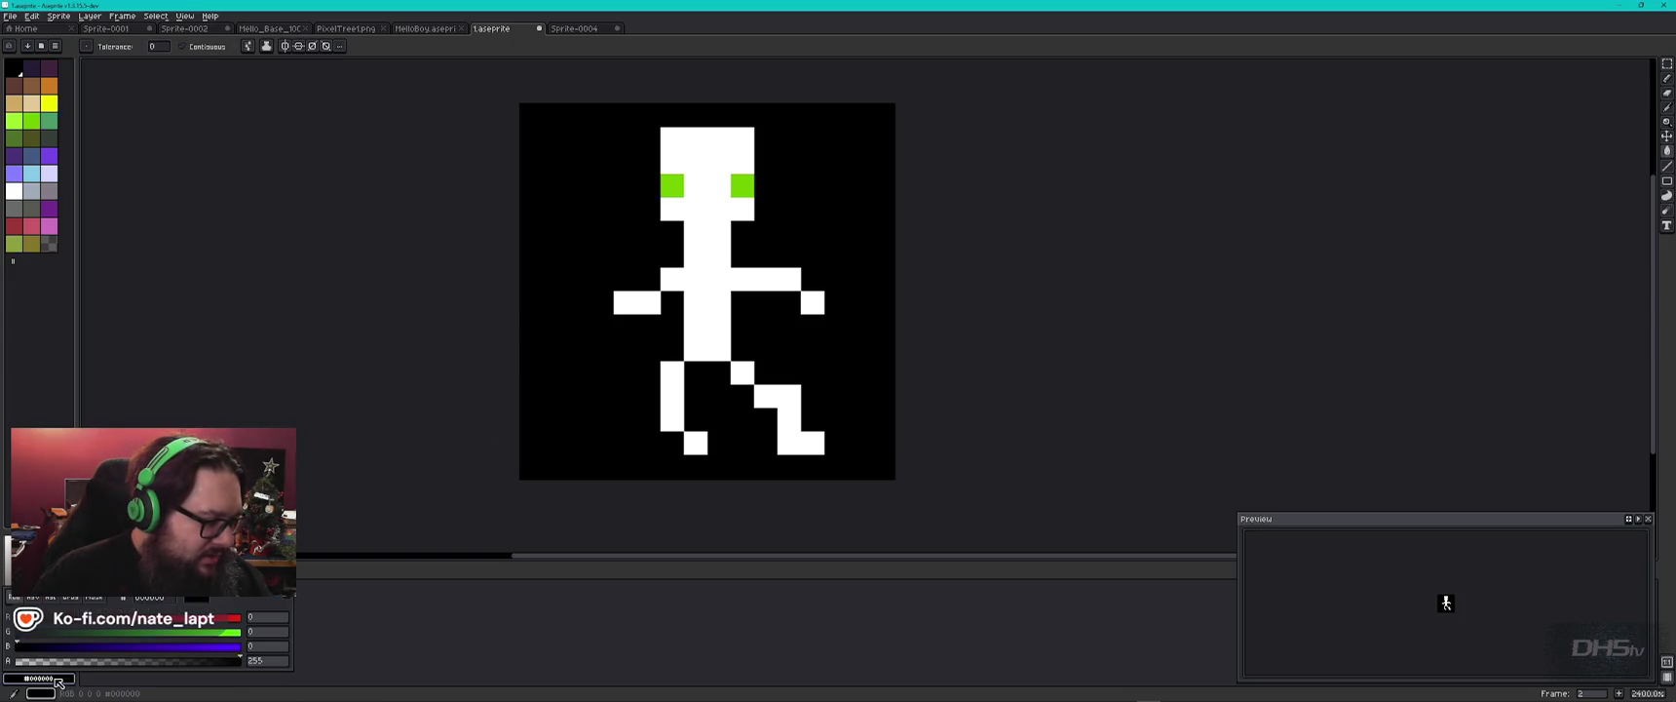
left_click_drag(240, 661, 192, 662)
key("Escape")
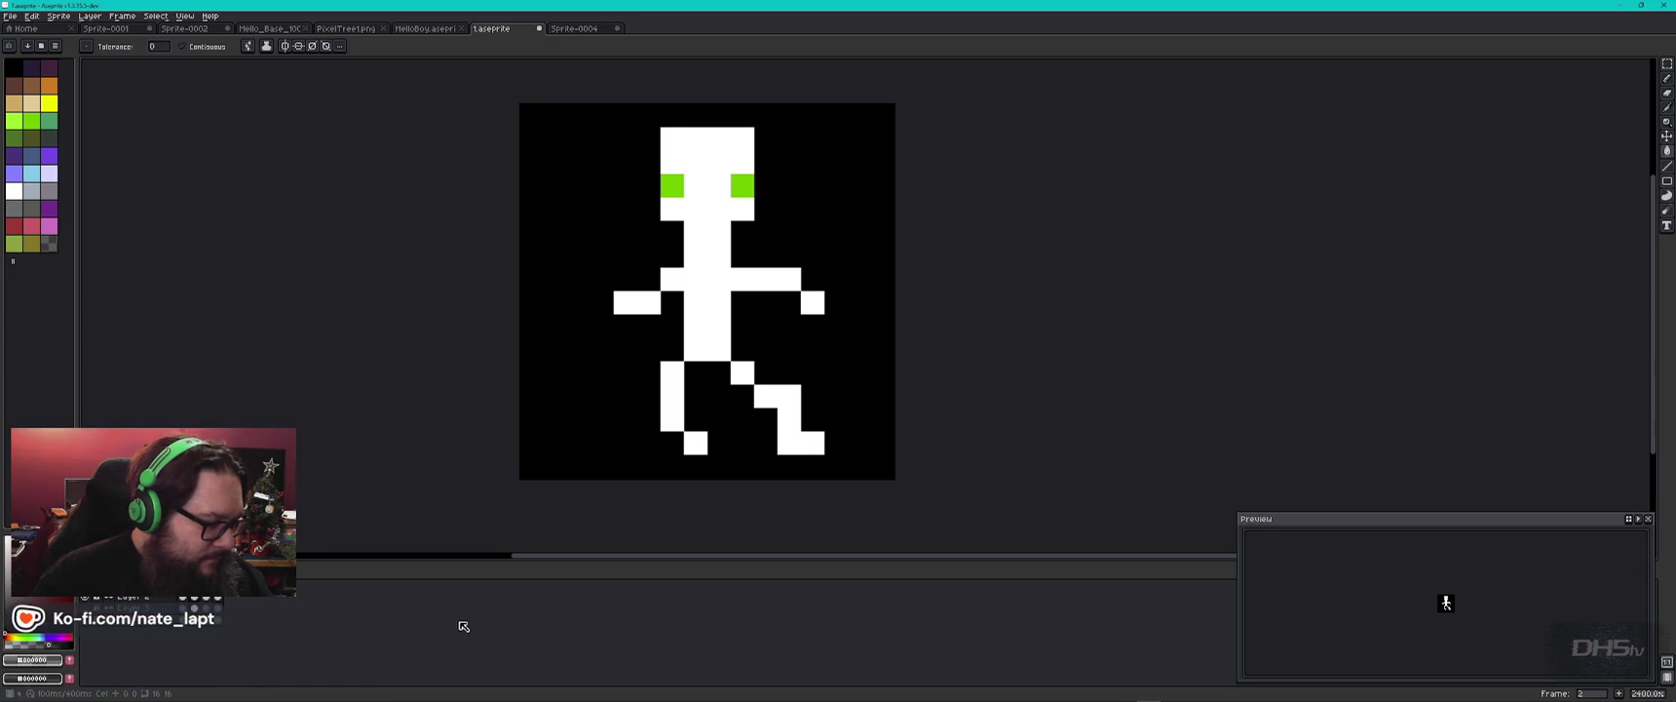
left_click(8, 638)
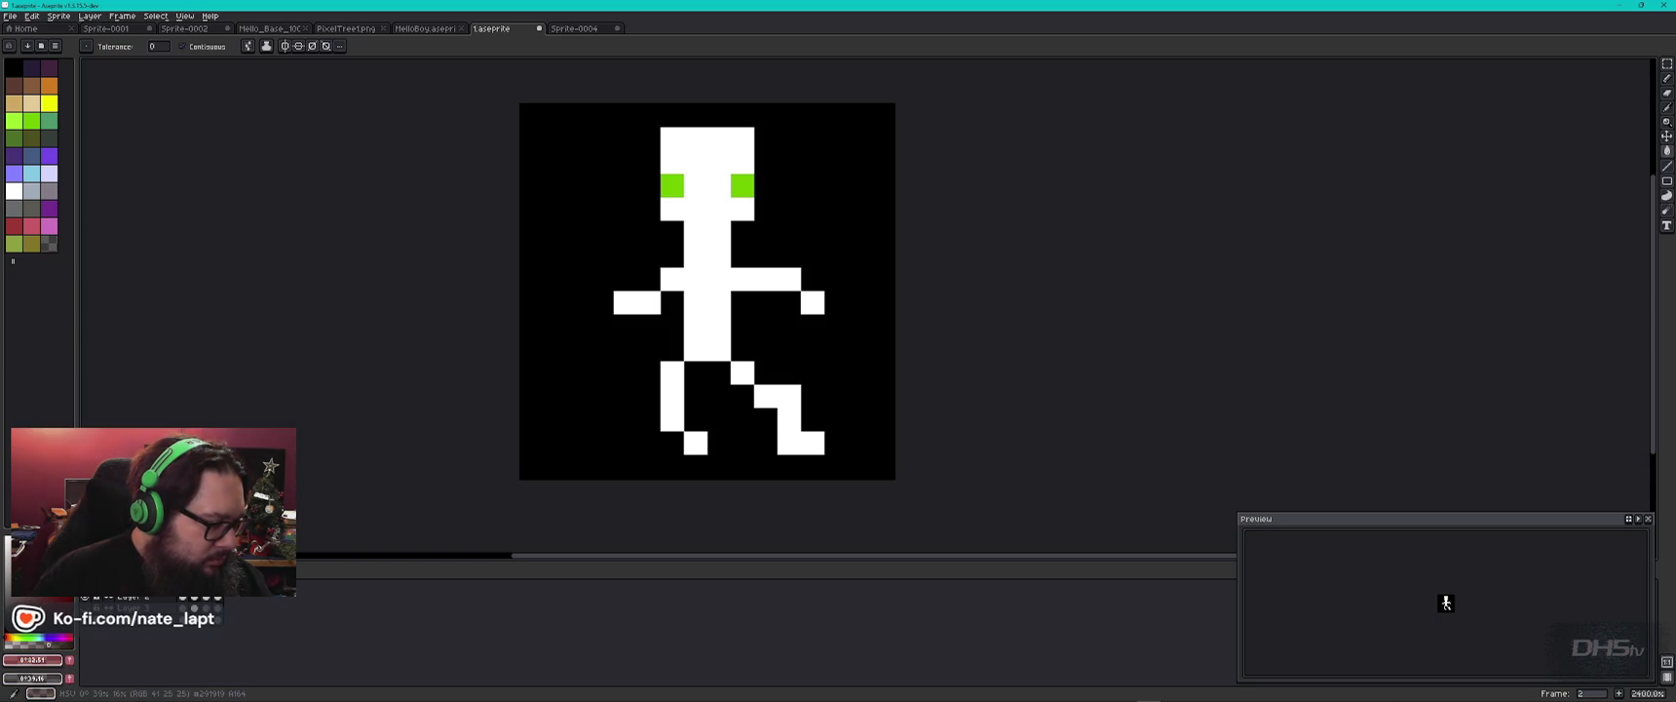
left_click(542, 413)
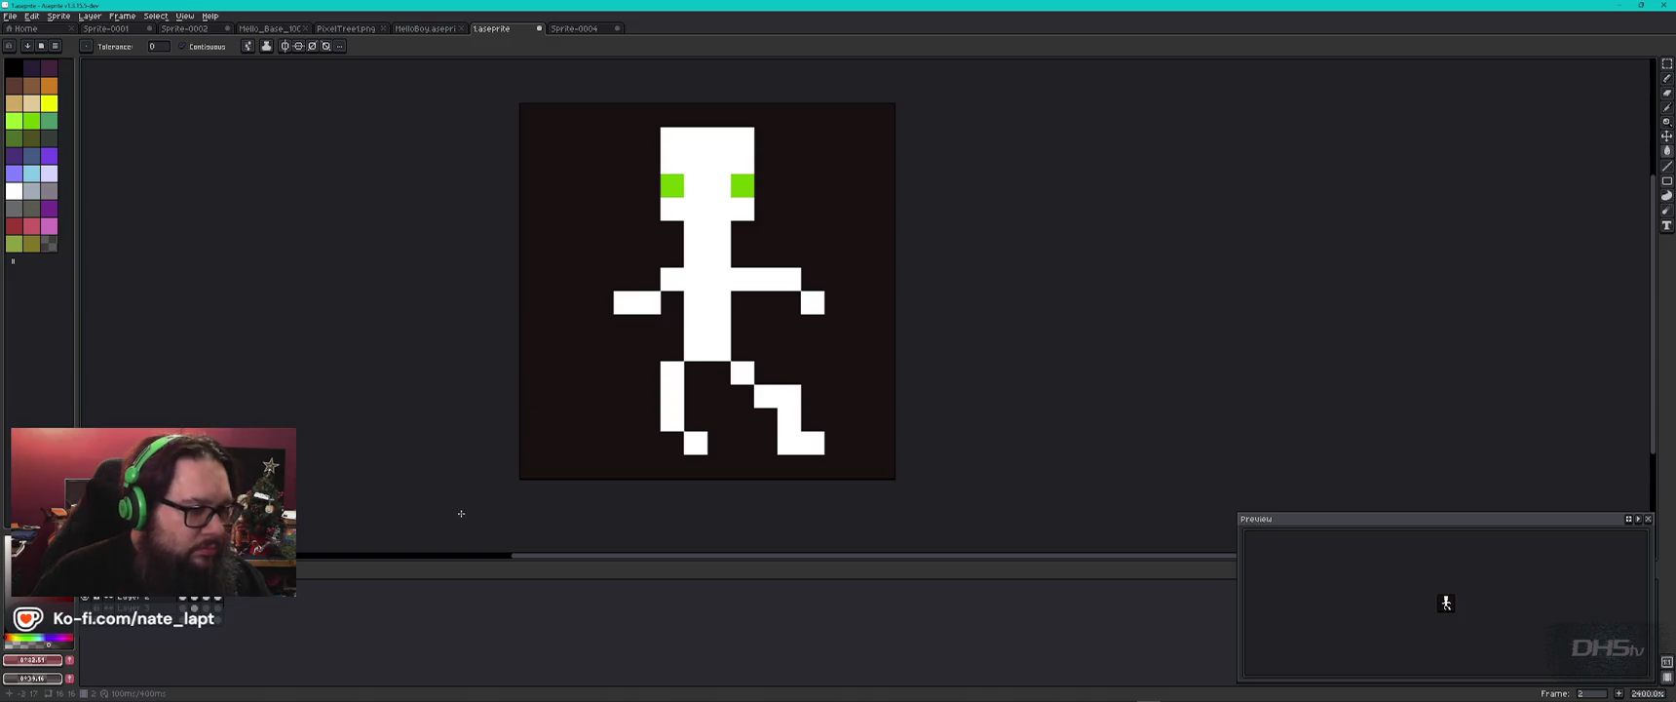
left_click(32, 680)
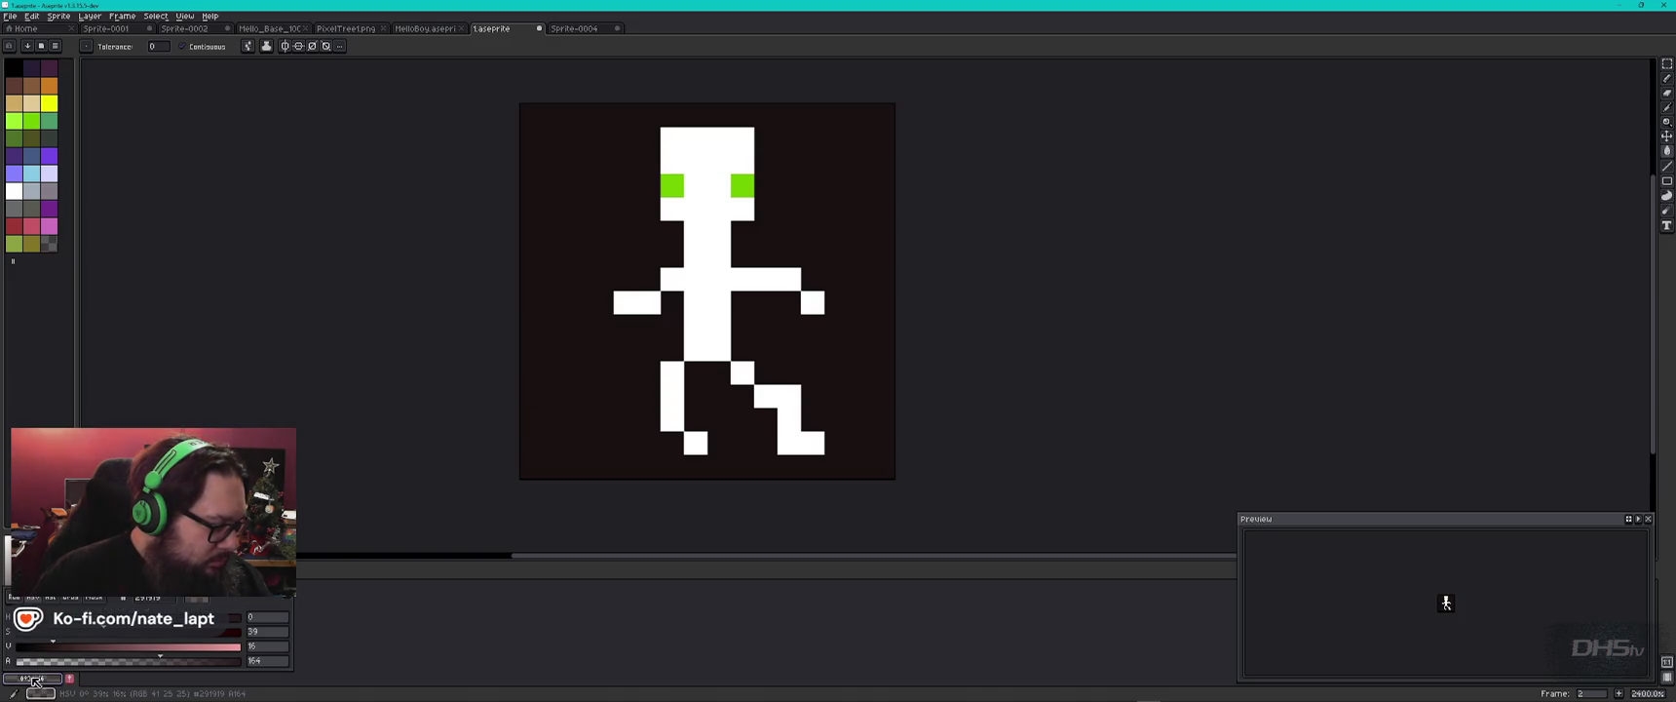
mouse_move(54, 644)
left_mouse_down()
mouse_move(30, 644)
mouse_move(124, 664)
left_mouse_up()
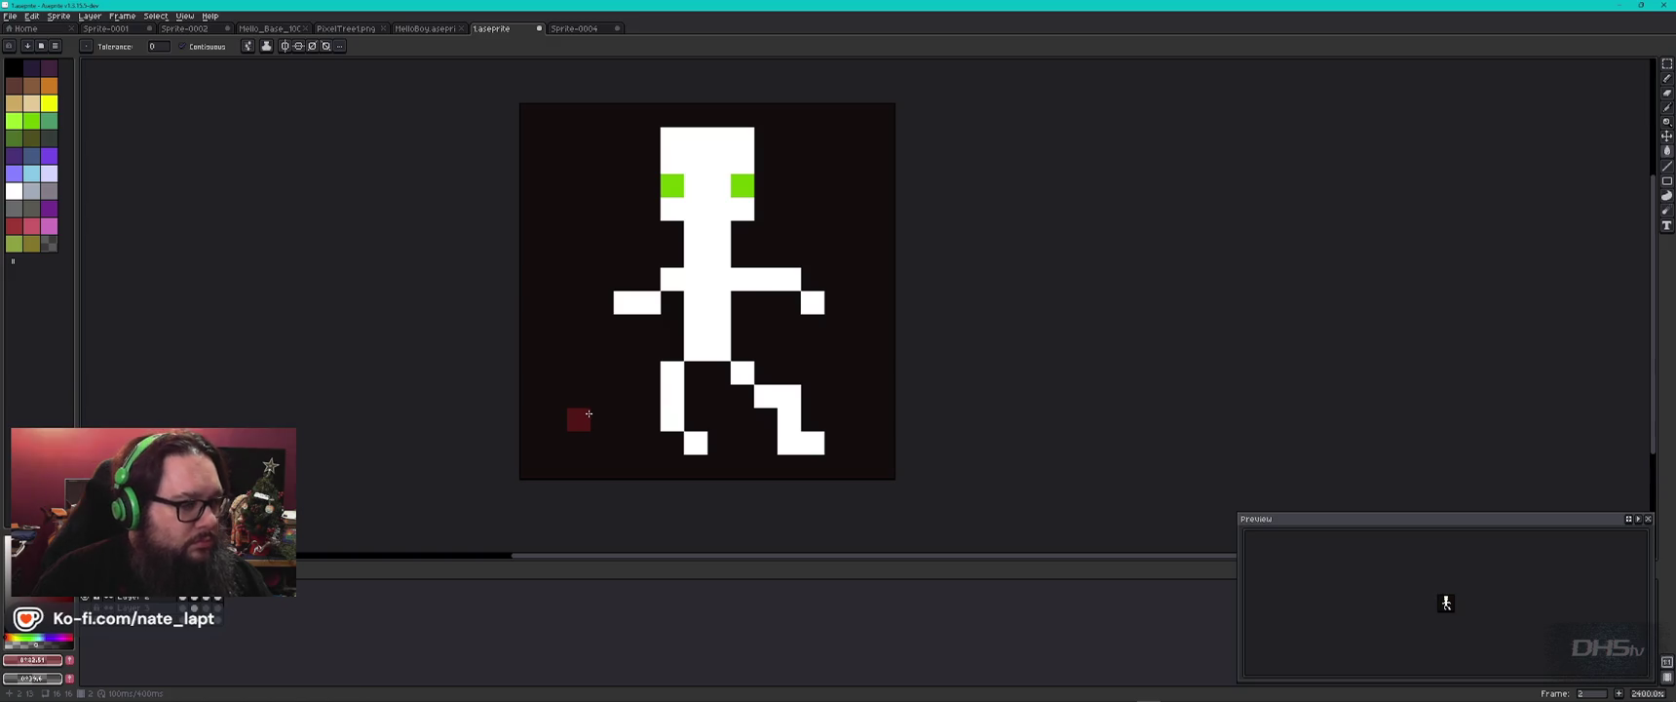
Play the walk animation, then switch back to Godot.
key("Return")
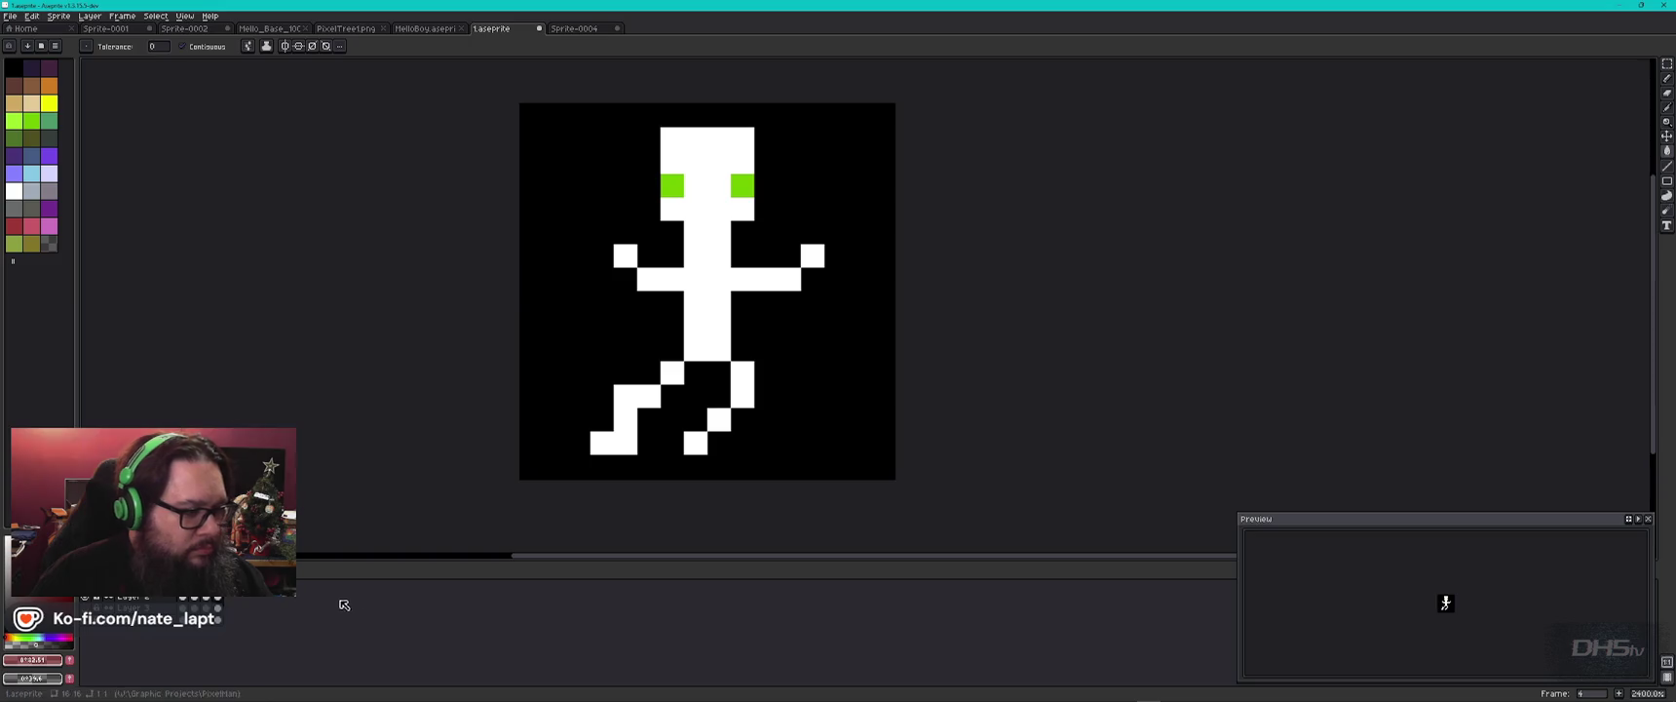
key("alt+Tab")
key("alt+Tab")
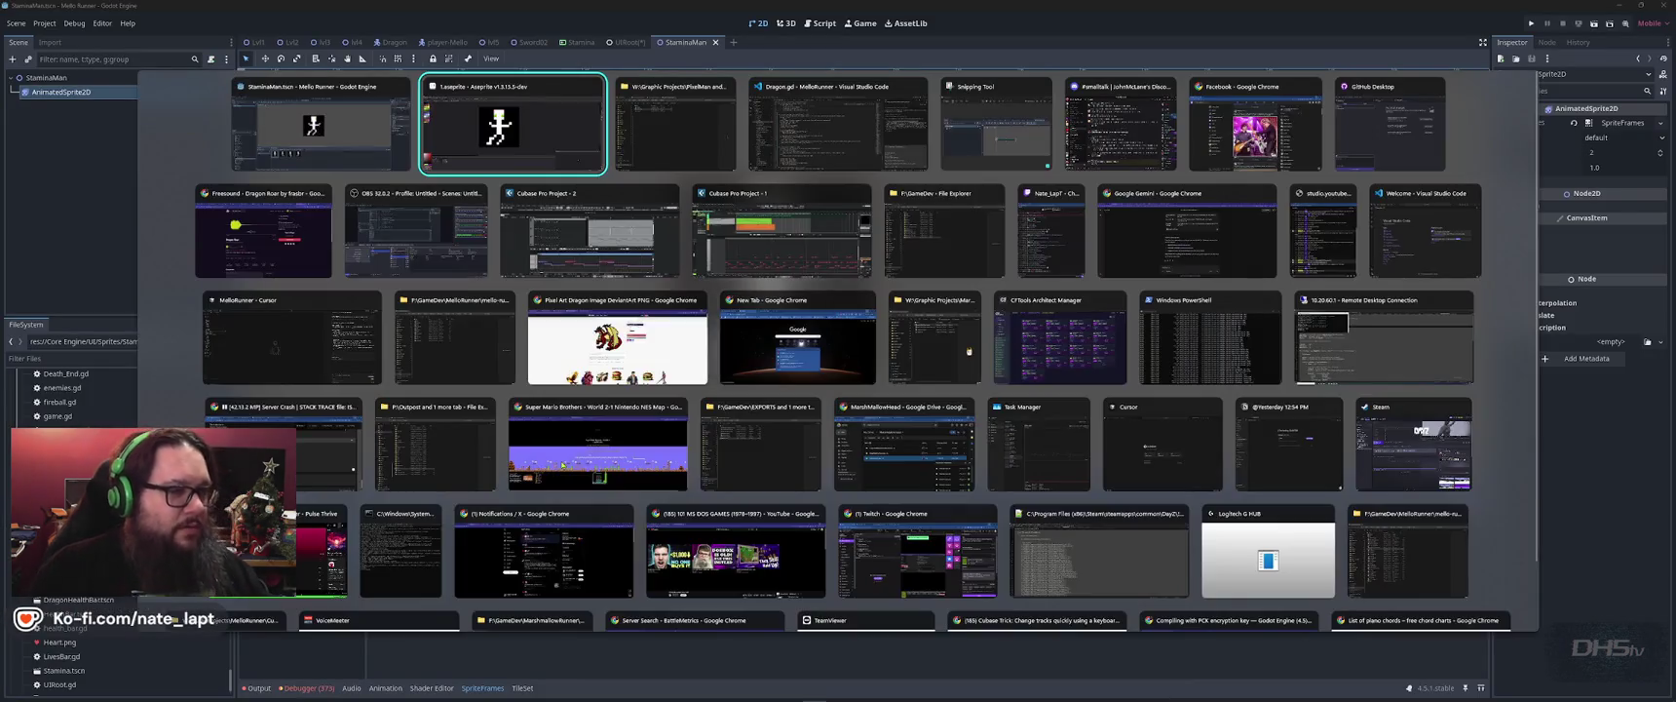
key("alt+Tab")
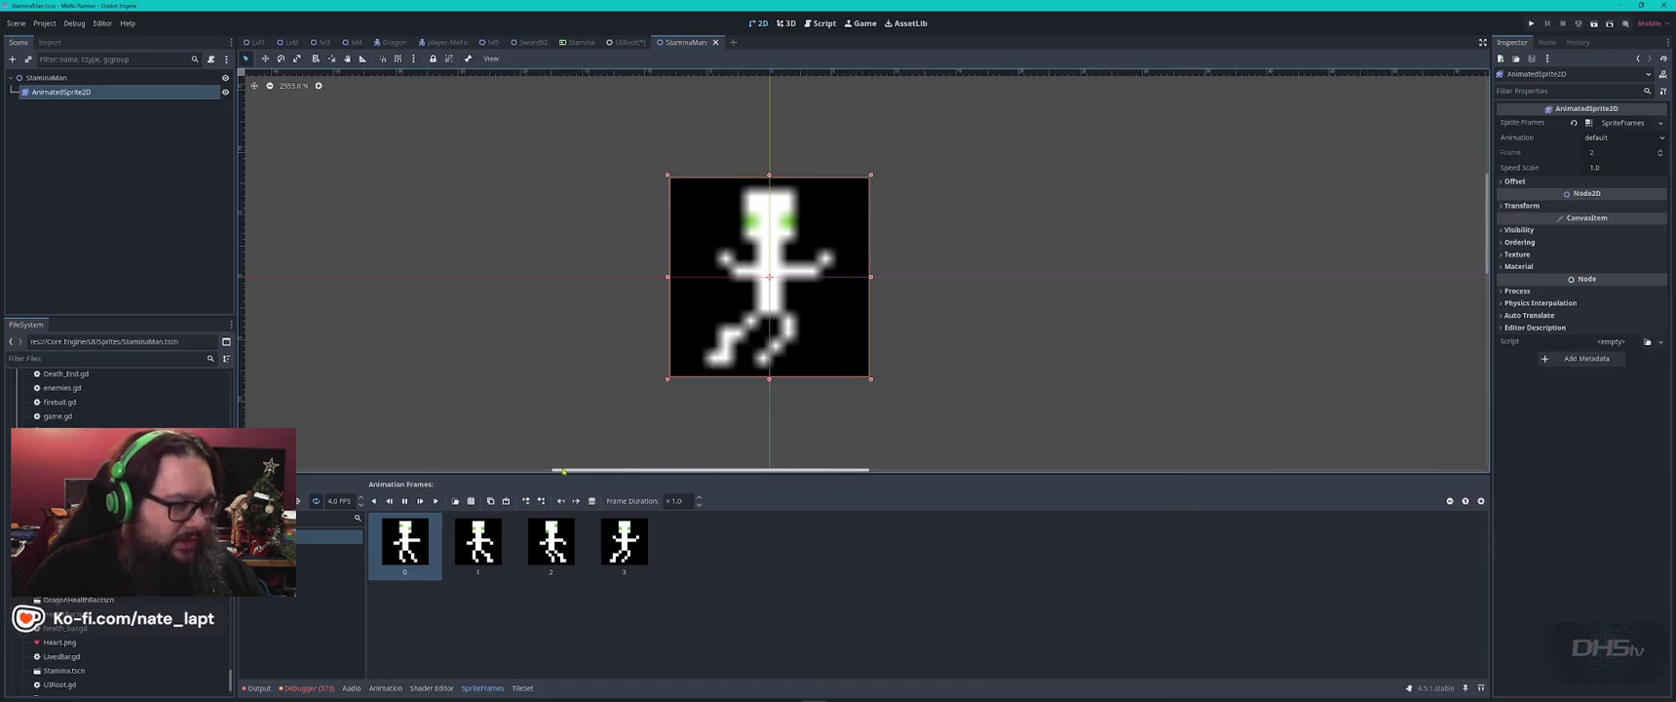
Close the StaminaMan tab and nudge the heart and stamina icons slightly right.
middle_click(665, 41)
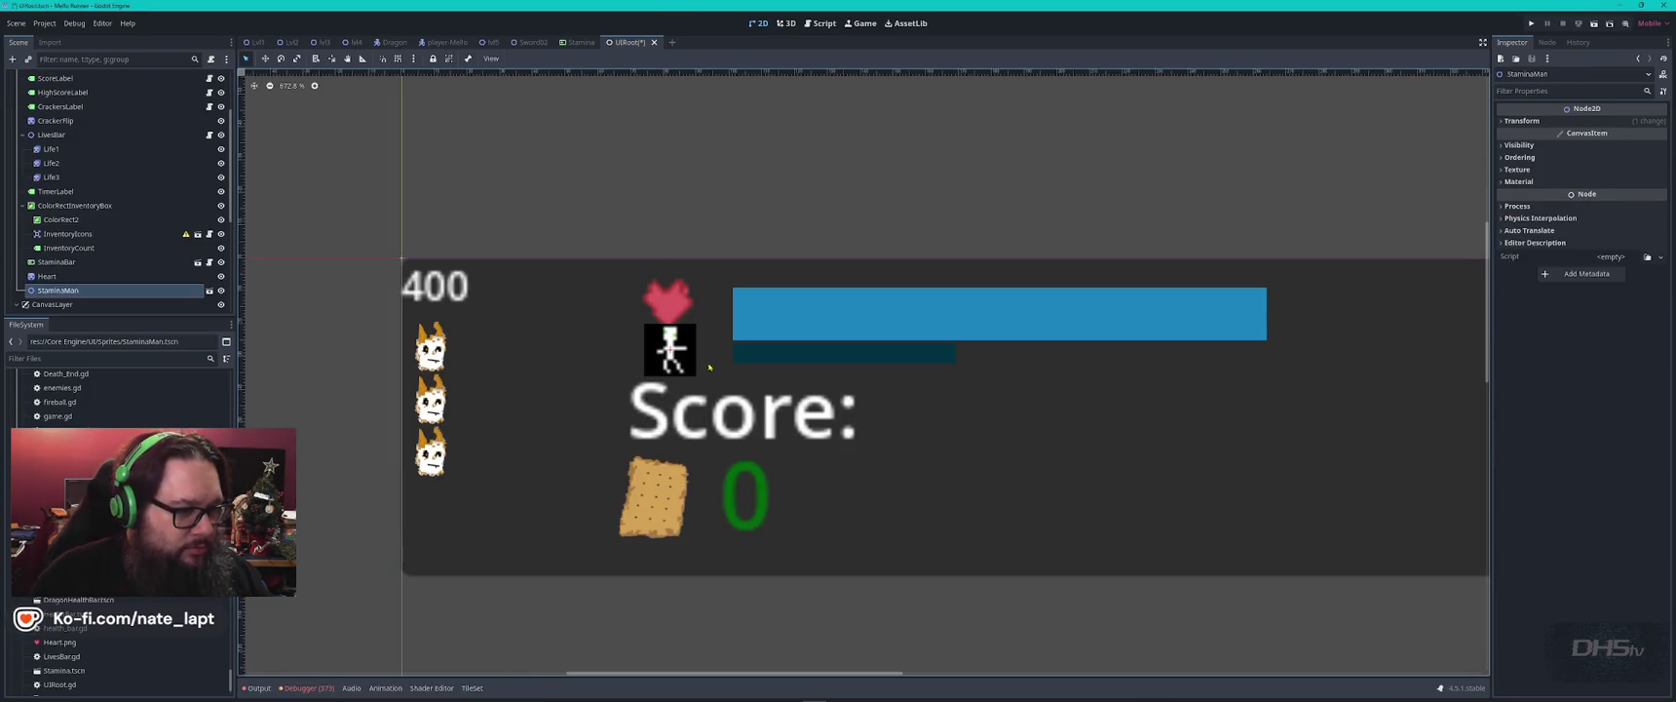
left_click_drag(664, 314, 673, 296)
left_click_drag(672, 346, 685, 343)
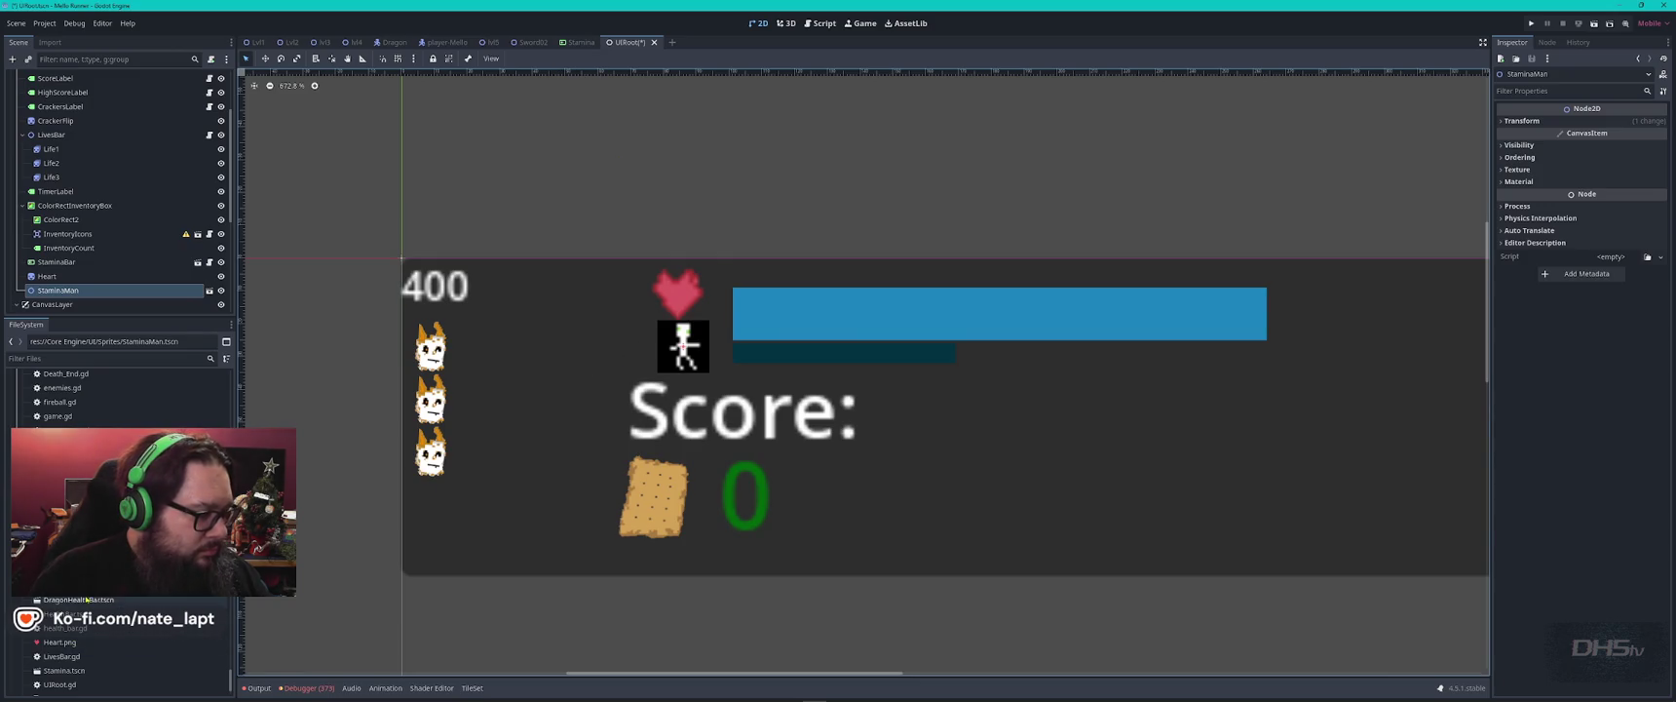
Set the StaminaMan sprite's Transform scale to 0.8 and save the scene.
left_click(209, 290)
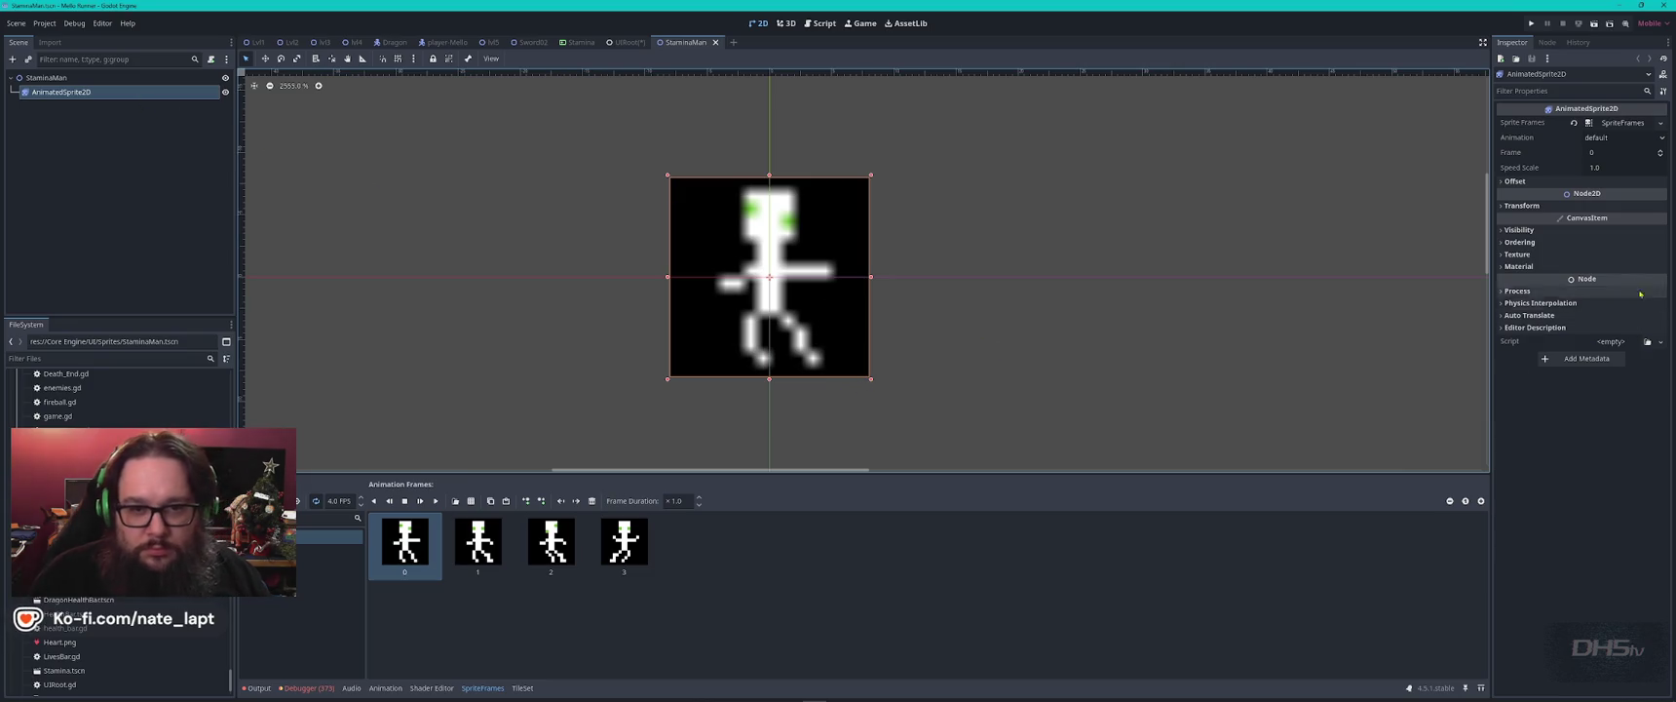
left_click(1521, 206)
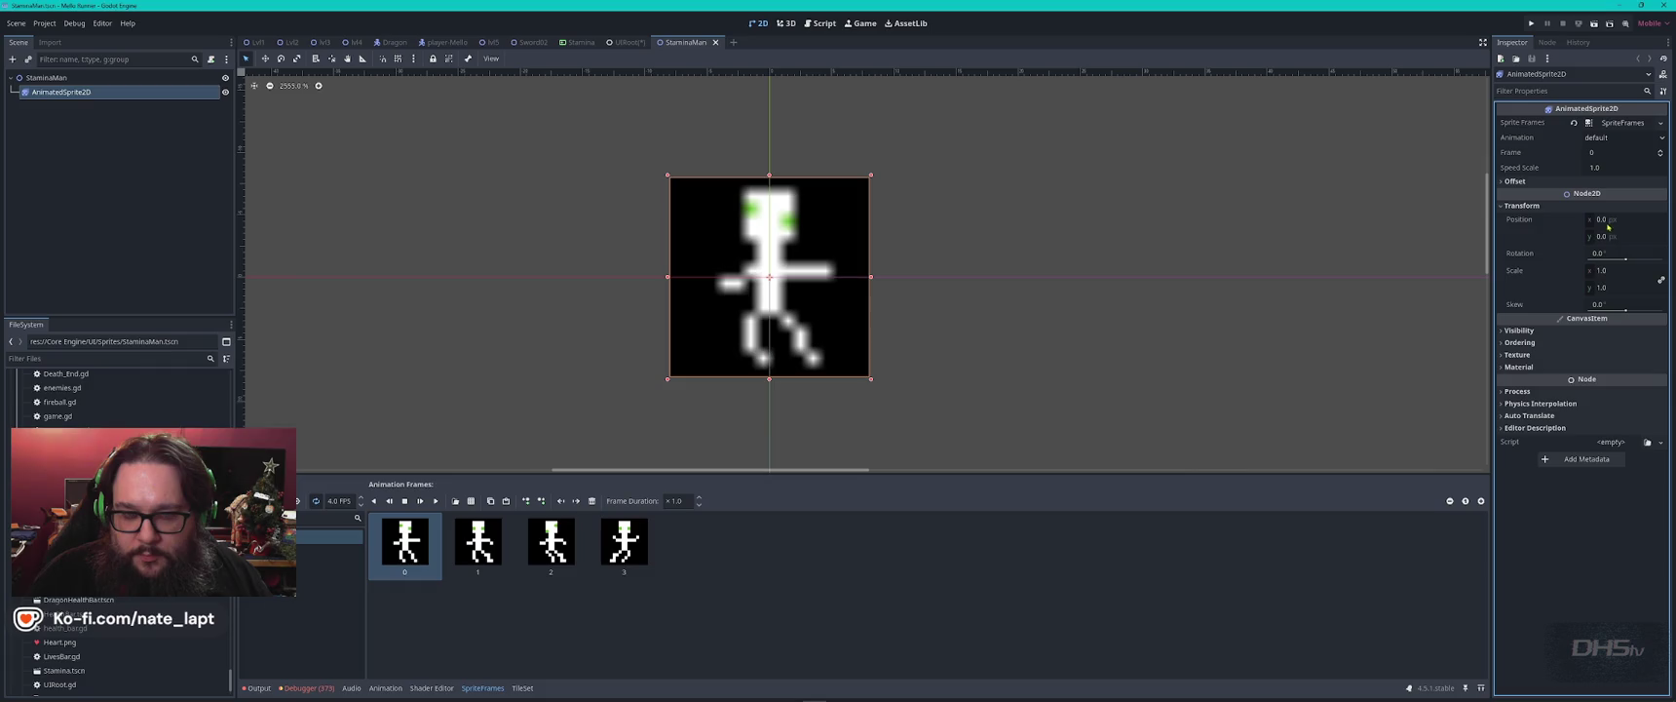
left_click(1612, 273)
type("0.8")
key("Return")
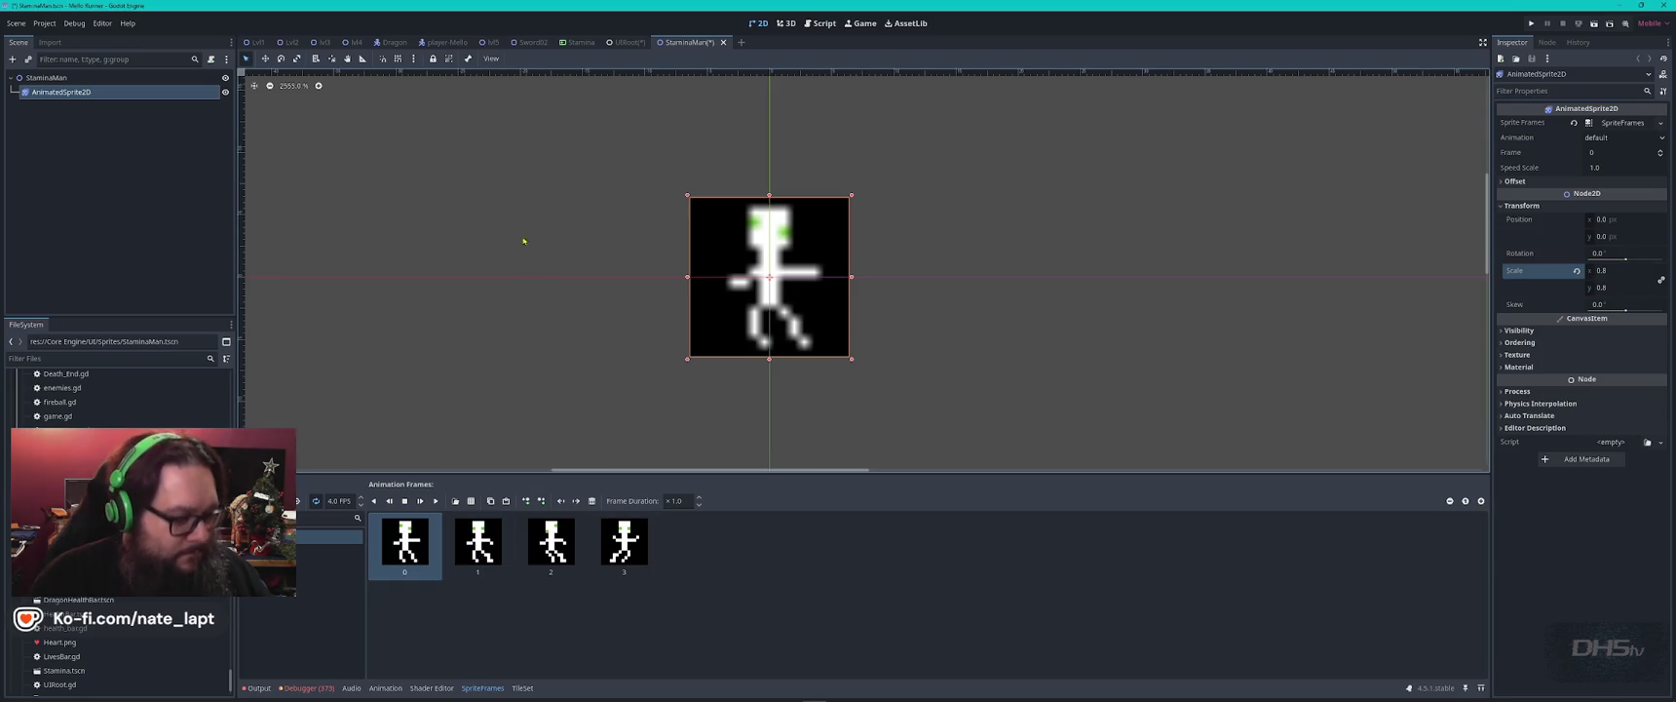
key("ctrl+s")
left_click(624, 42)
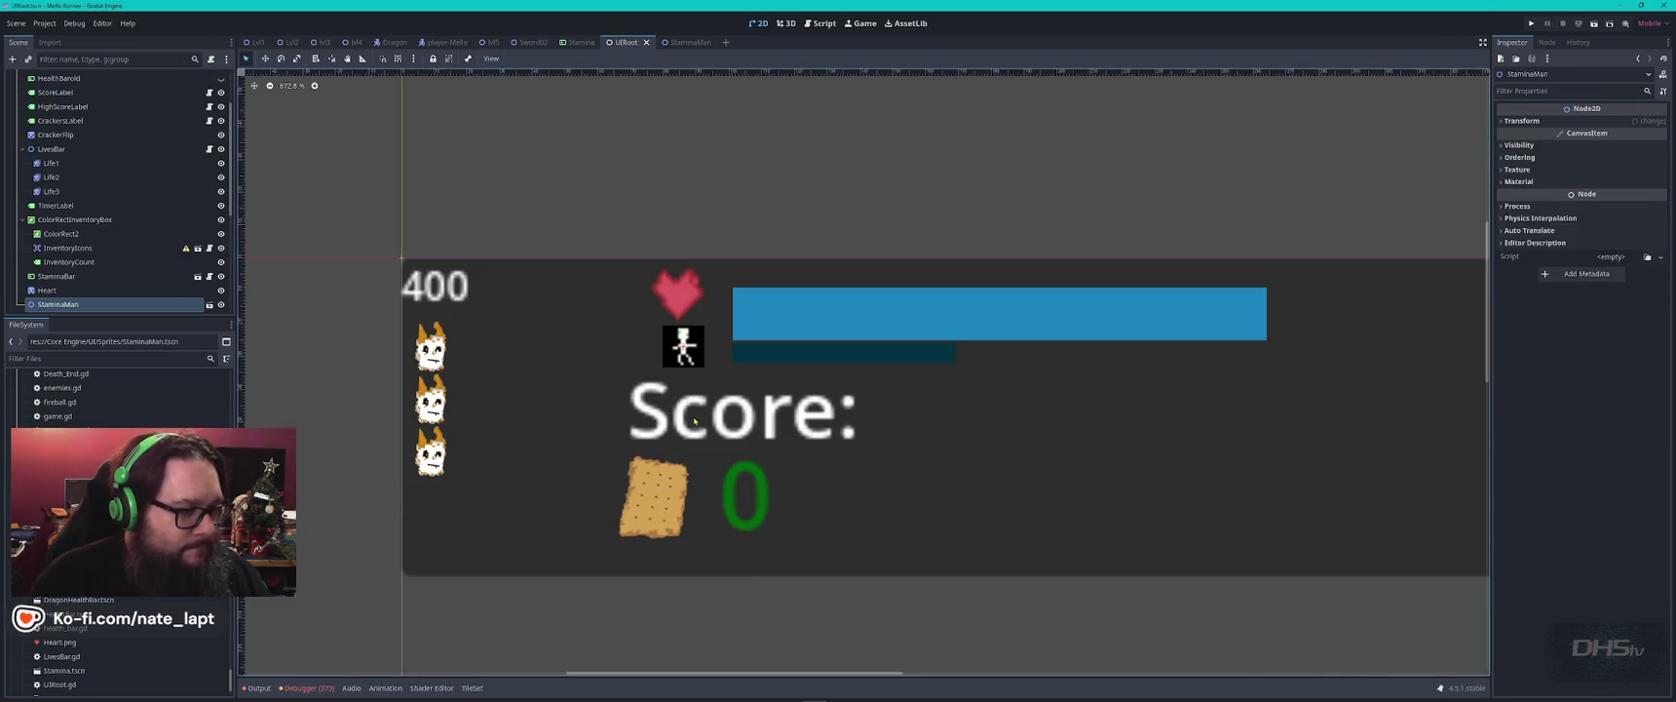
Nudge the stamina icon right and shrink the heart icon slightly by its corner handle.
left_click_drag(688, 360, 675, 359)
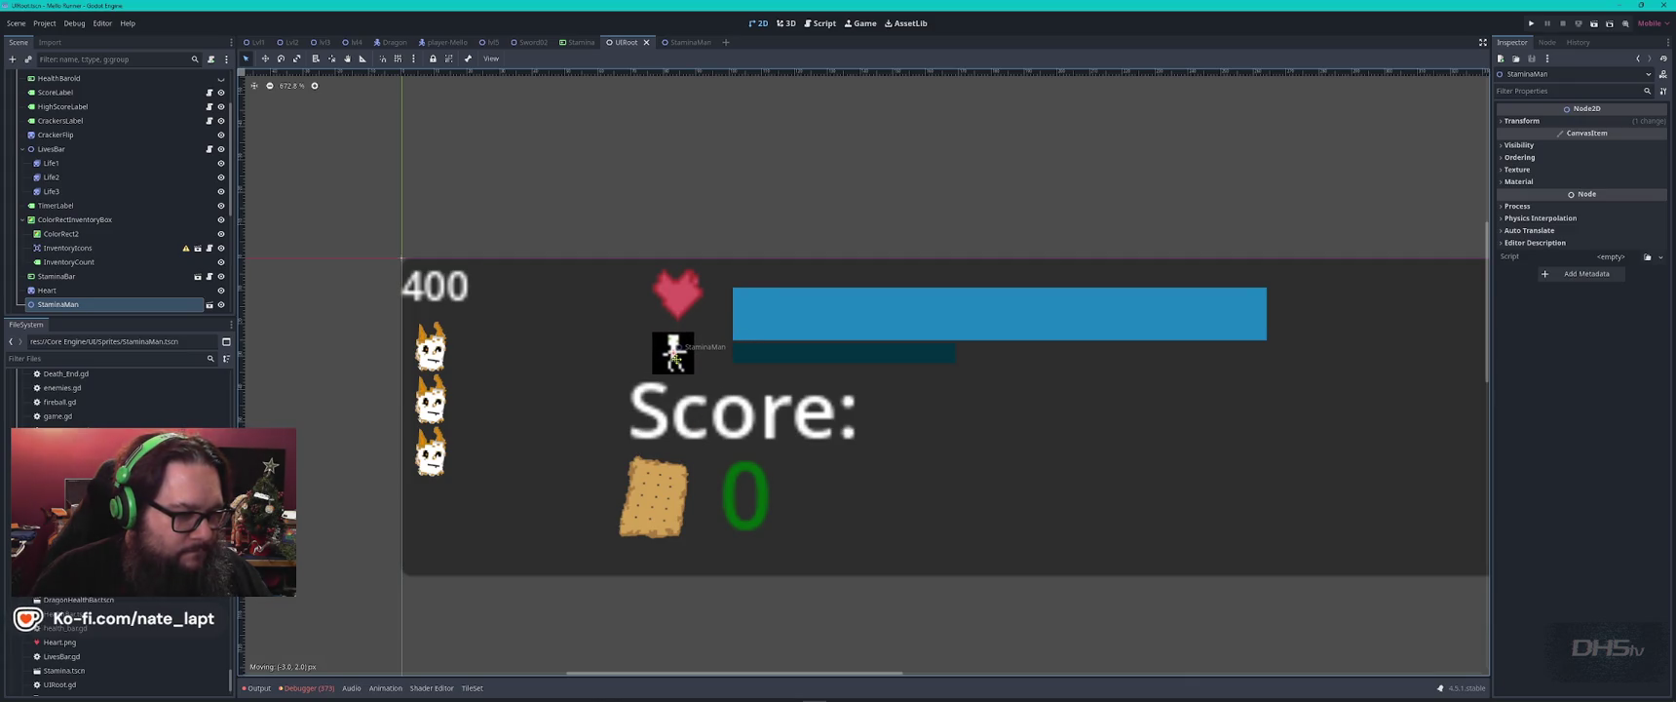
left_click(769, 362)
left_click(700, 302)
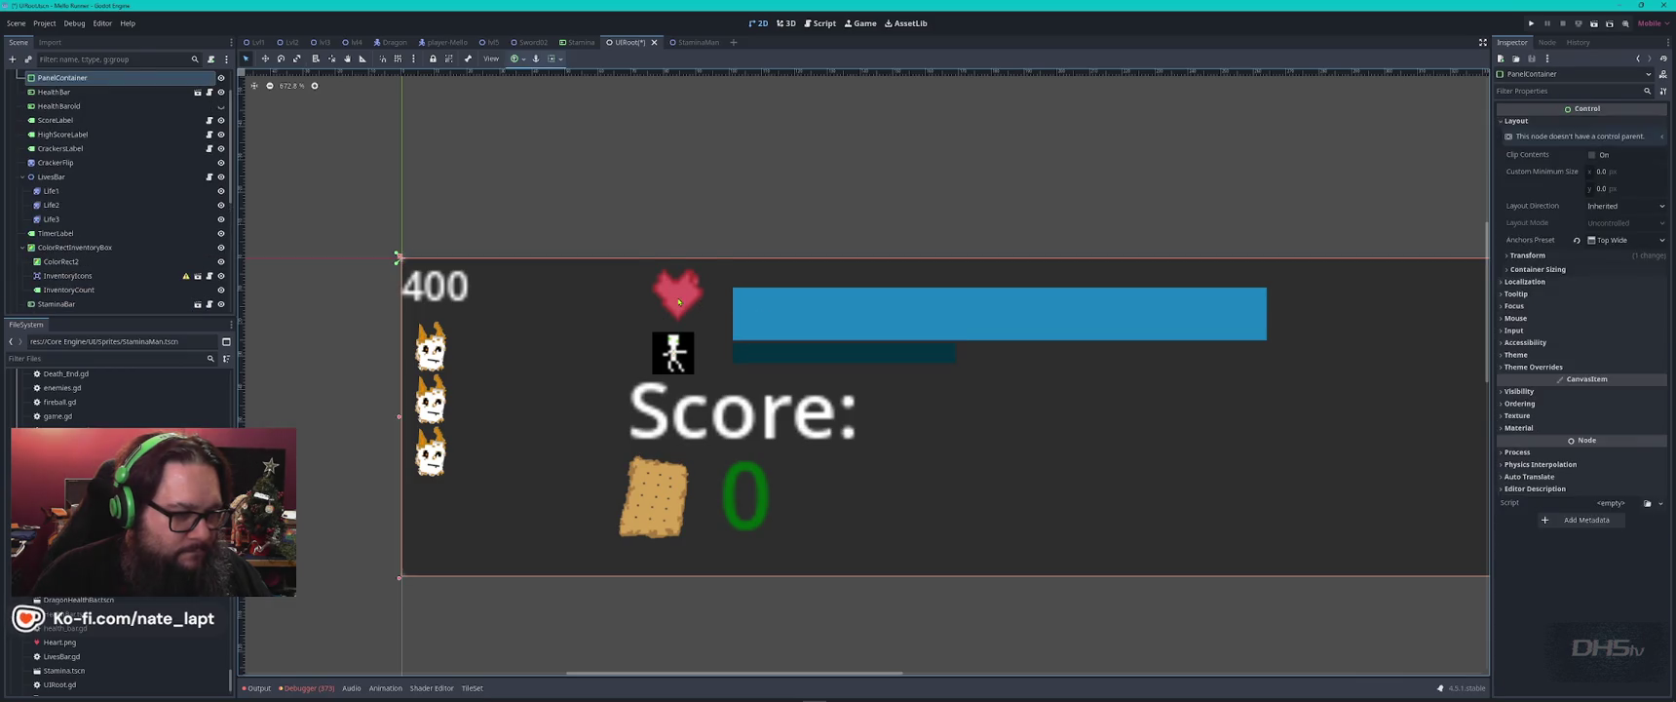
left_click_drag(704, 328, 672, 300)
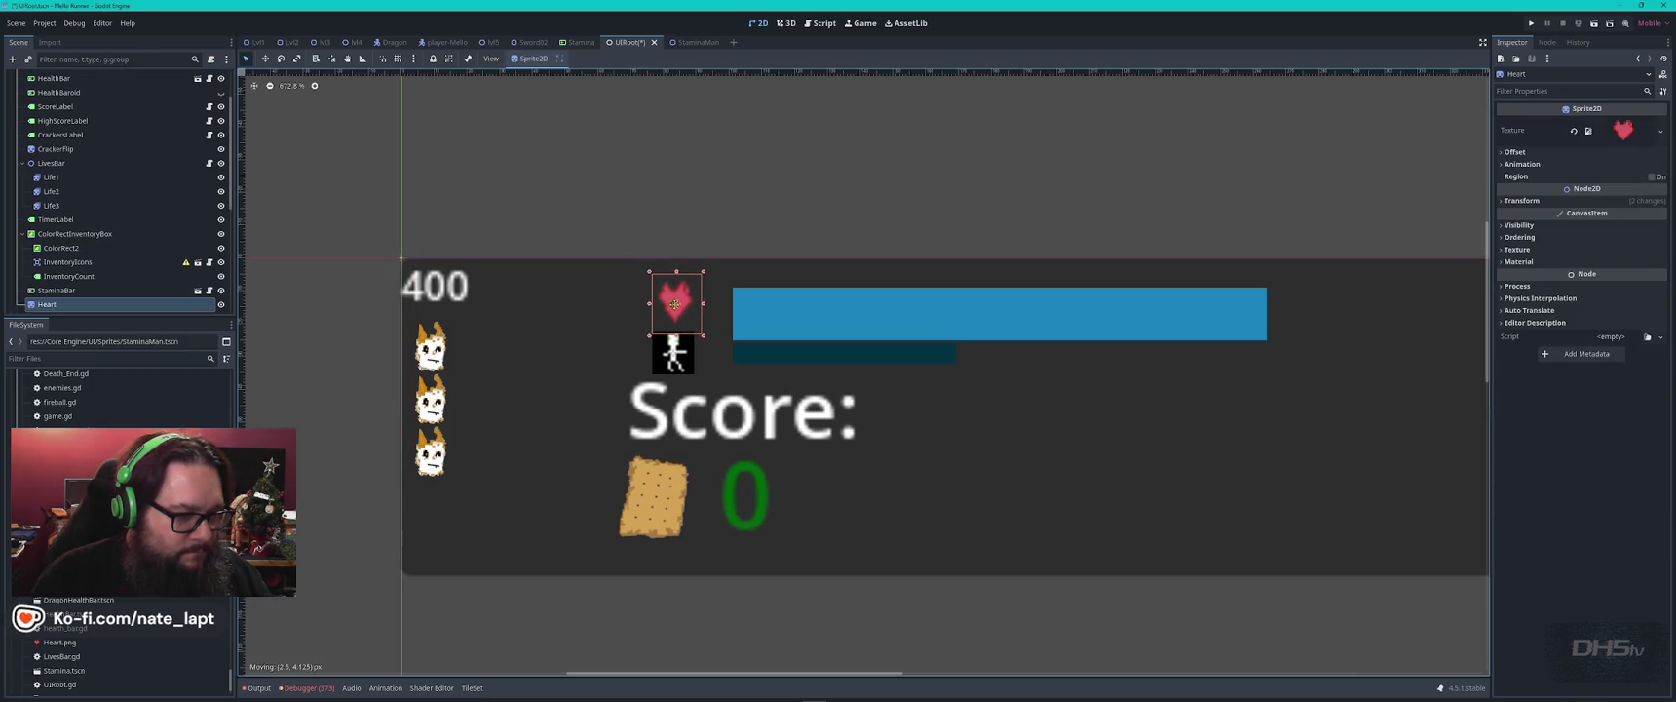
Move the stamina figure up two pixels and save the UI scene.
left_click(675, 352)
left_click_drag(674, 352, 674, 345)
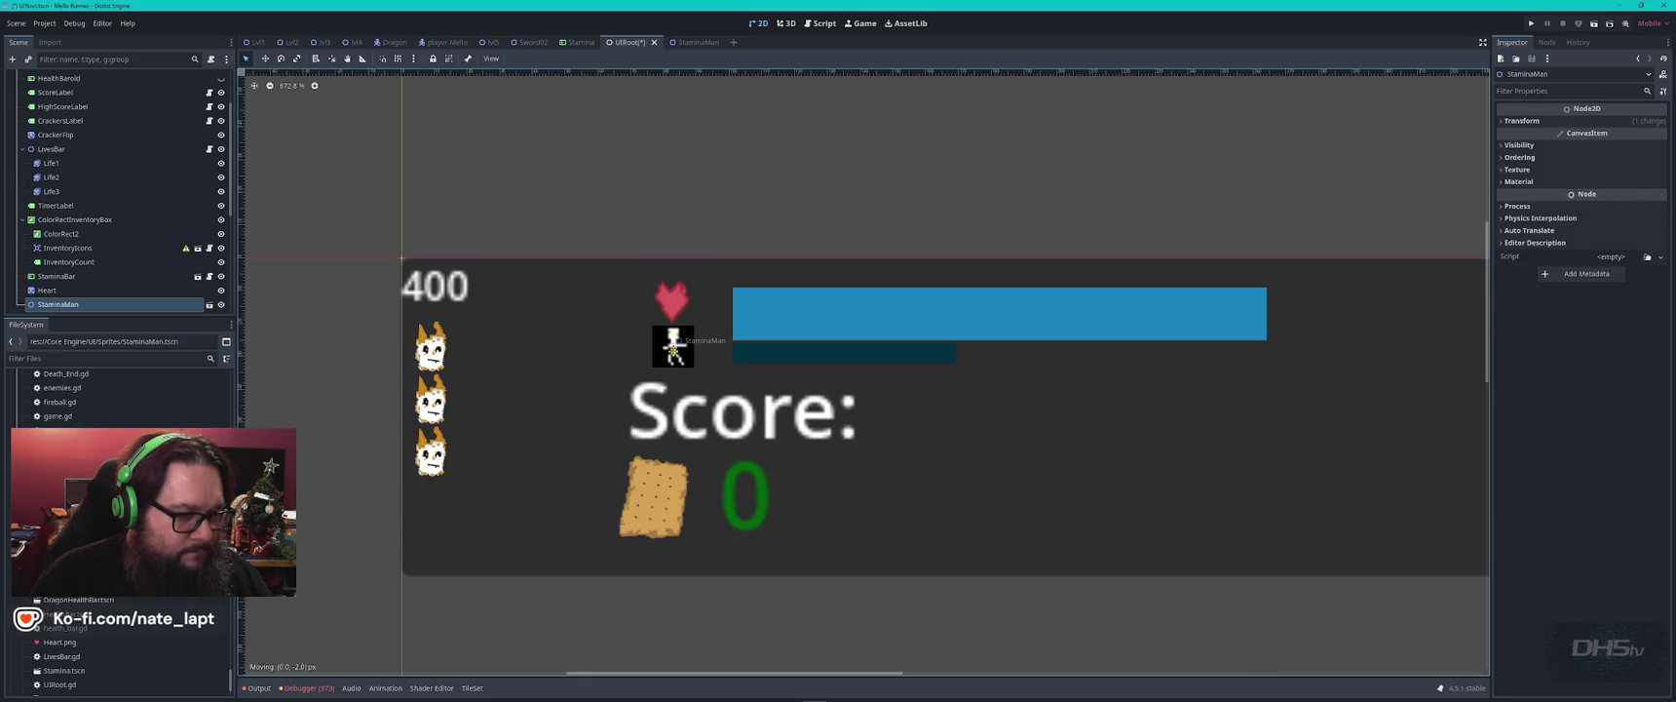
left_click(749, 226)
key("ctrl+s")
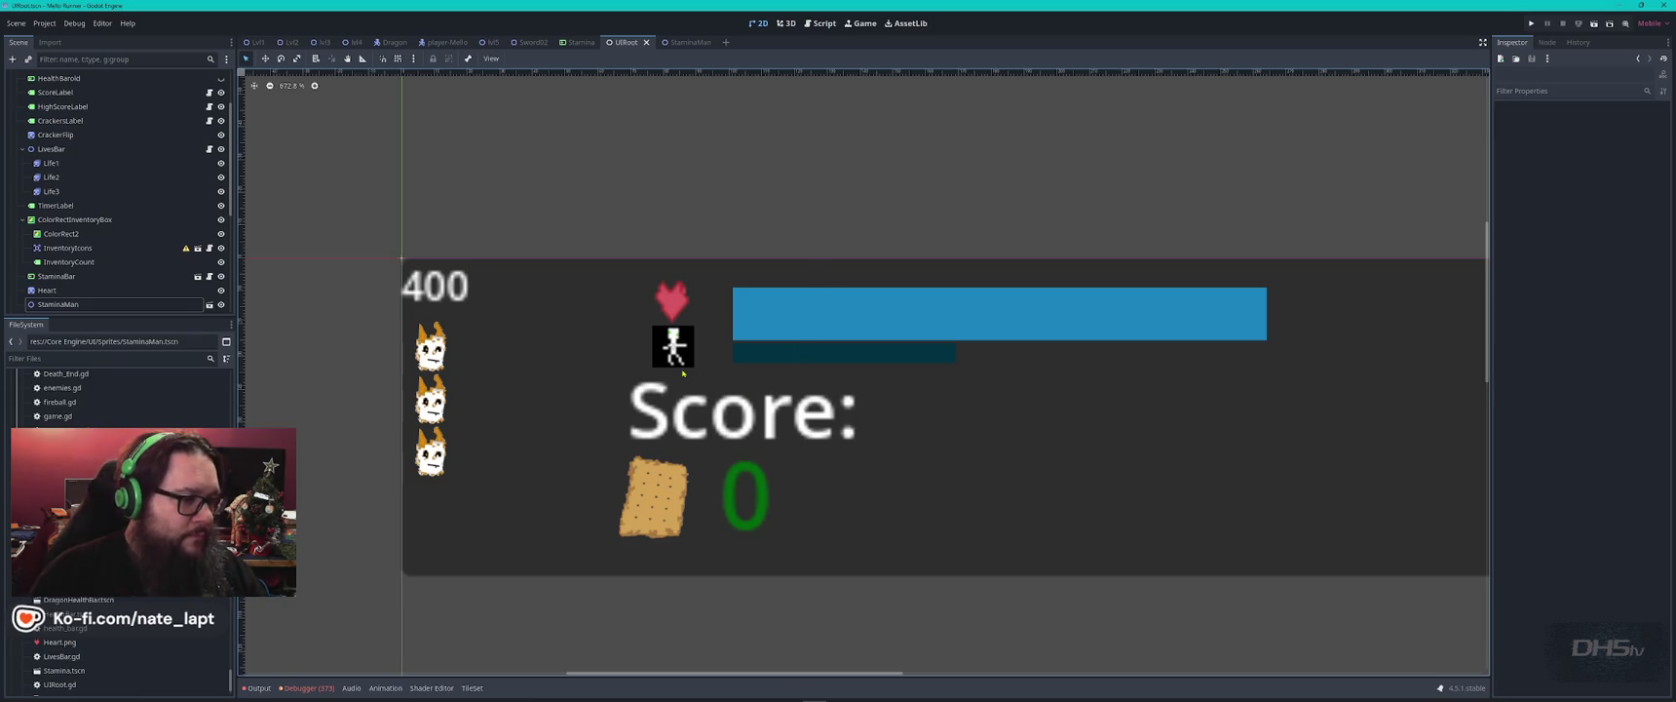
left_click(685, 42)
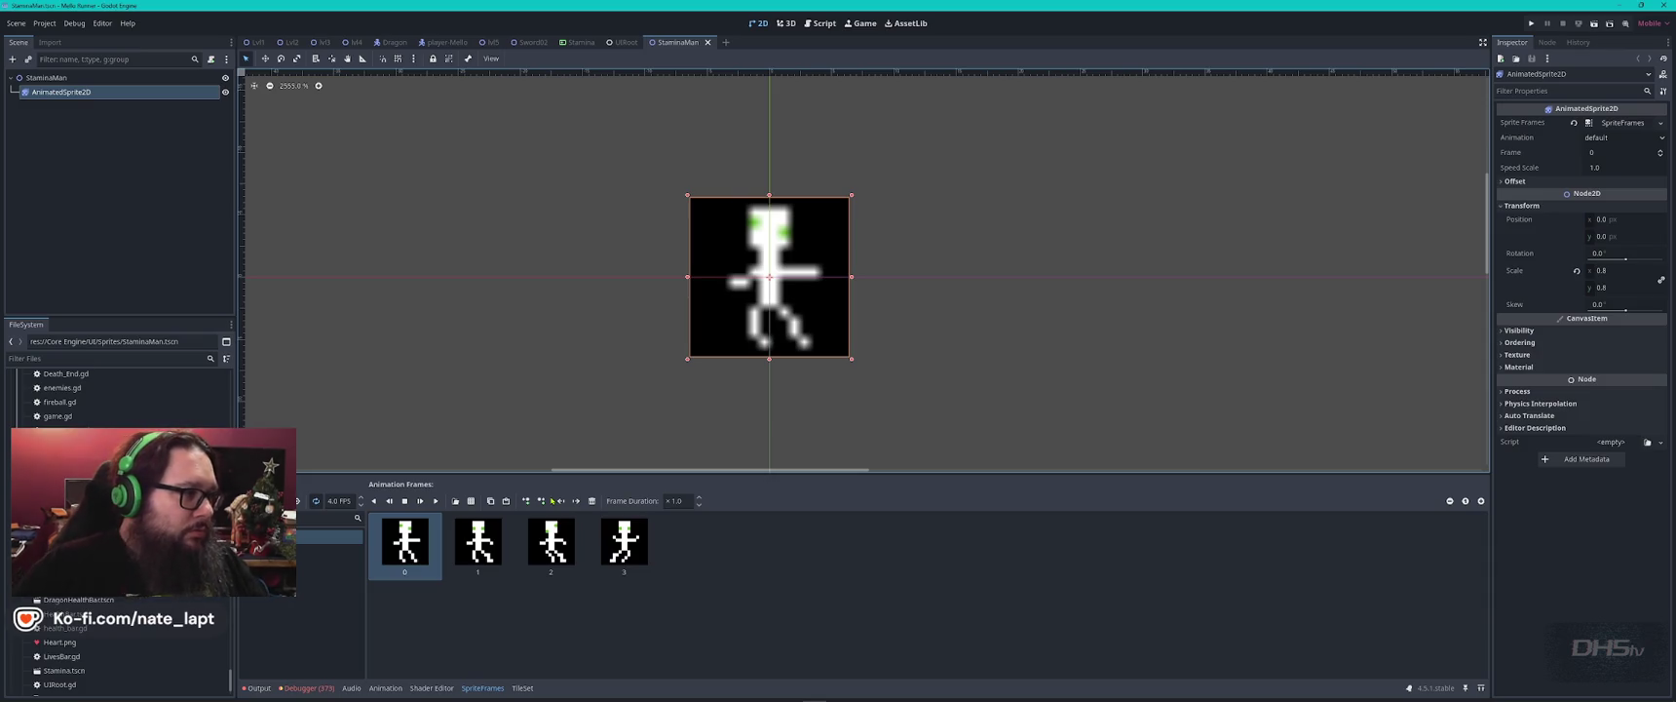
Snip the StaminaMan Scene dock's node tree with Snipping Tool.
key("super")
type("snip")
key("Return")
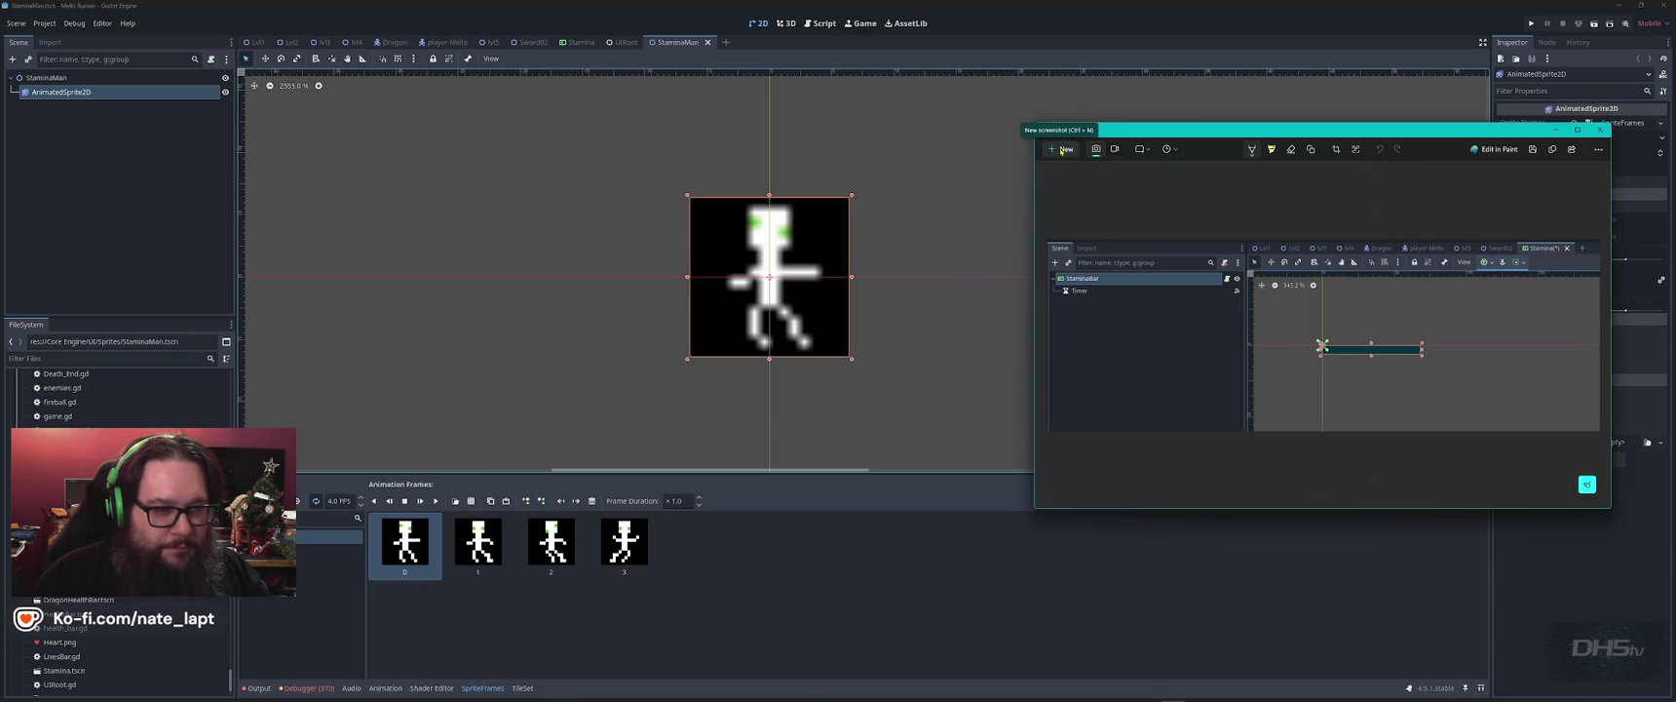
left_click(1061, 151)
left_click_drag(3, 31, 206, 128)
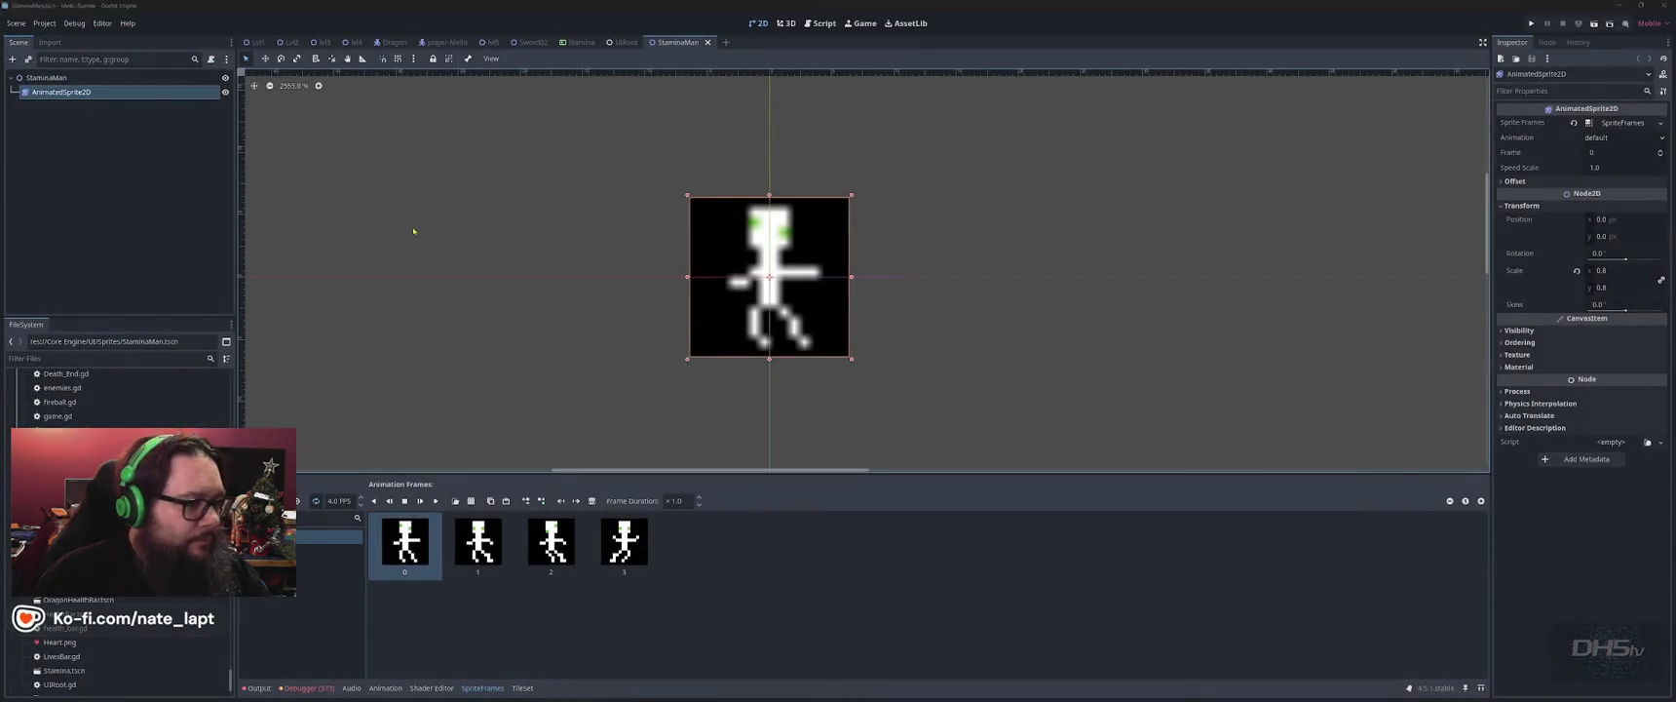
key("alt+Tab")
key("alt+Tab")
key("alt+Tab")
key("alt+Tab")
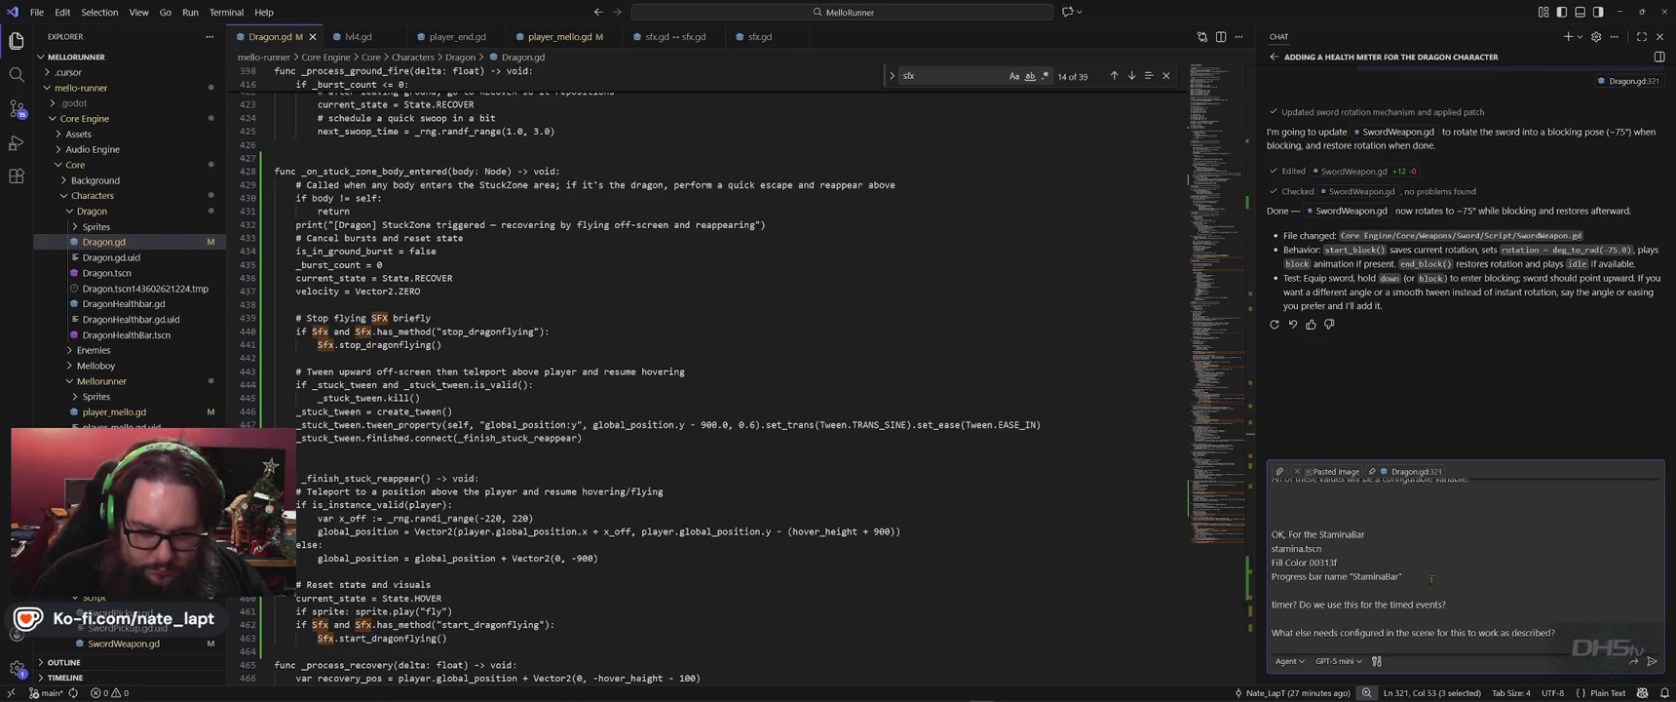
Write the chat line asking to enable StaminaMan's animation while stamina drops, and paste the screenshot.
type("Wh")
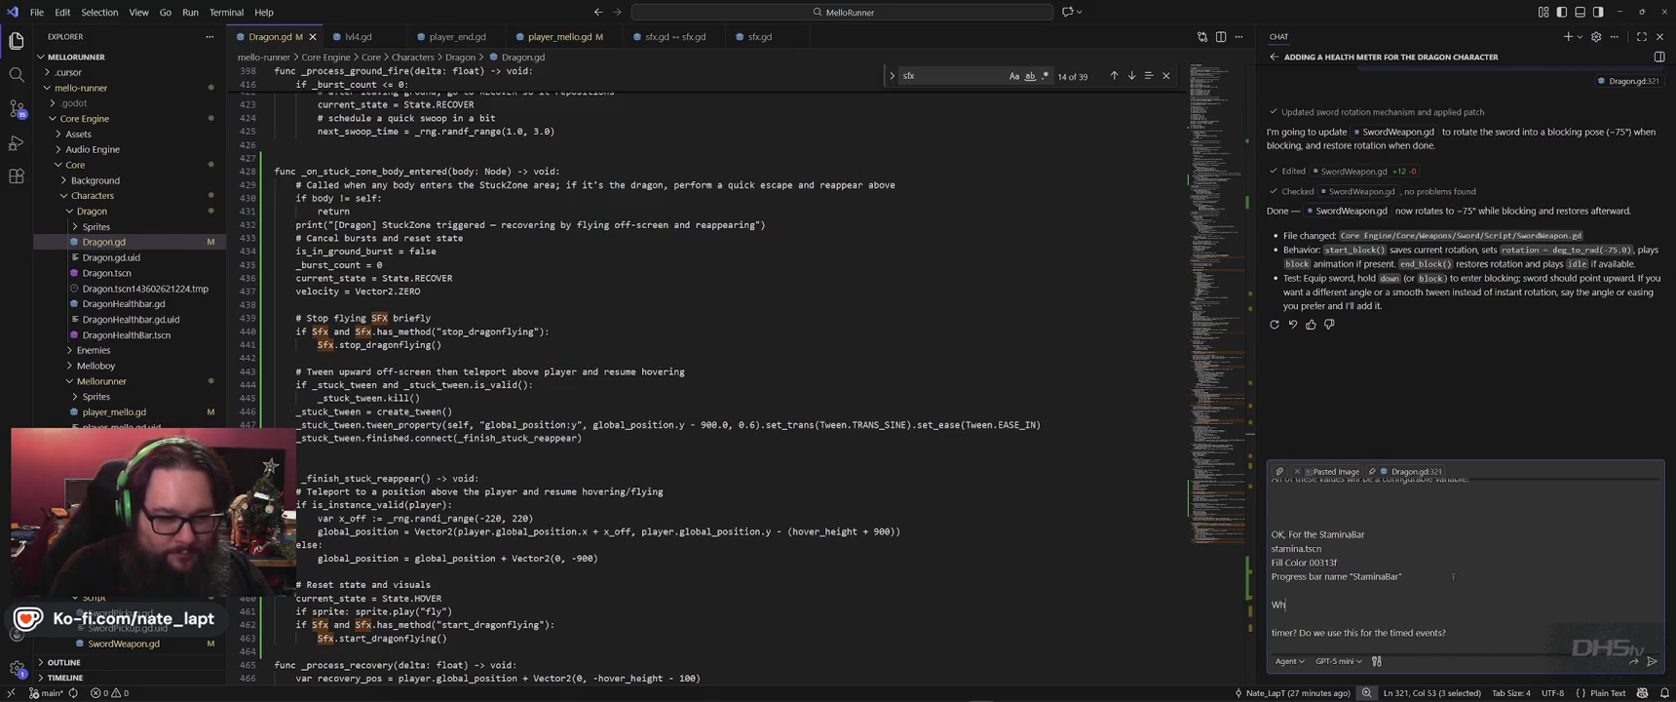
type("en The stamina is dr")
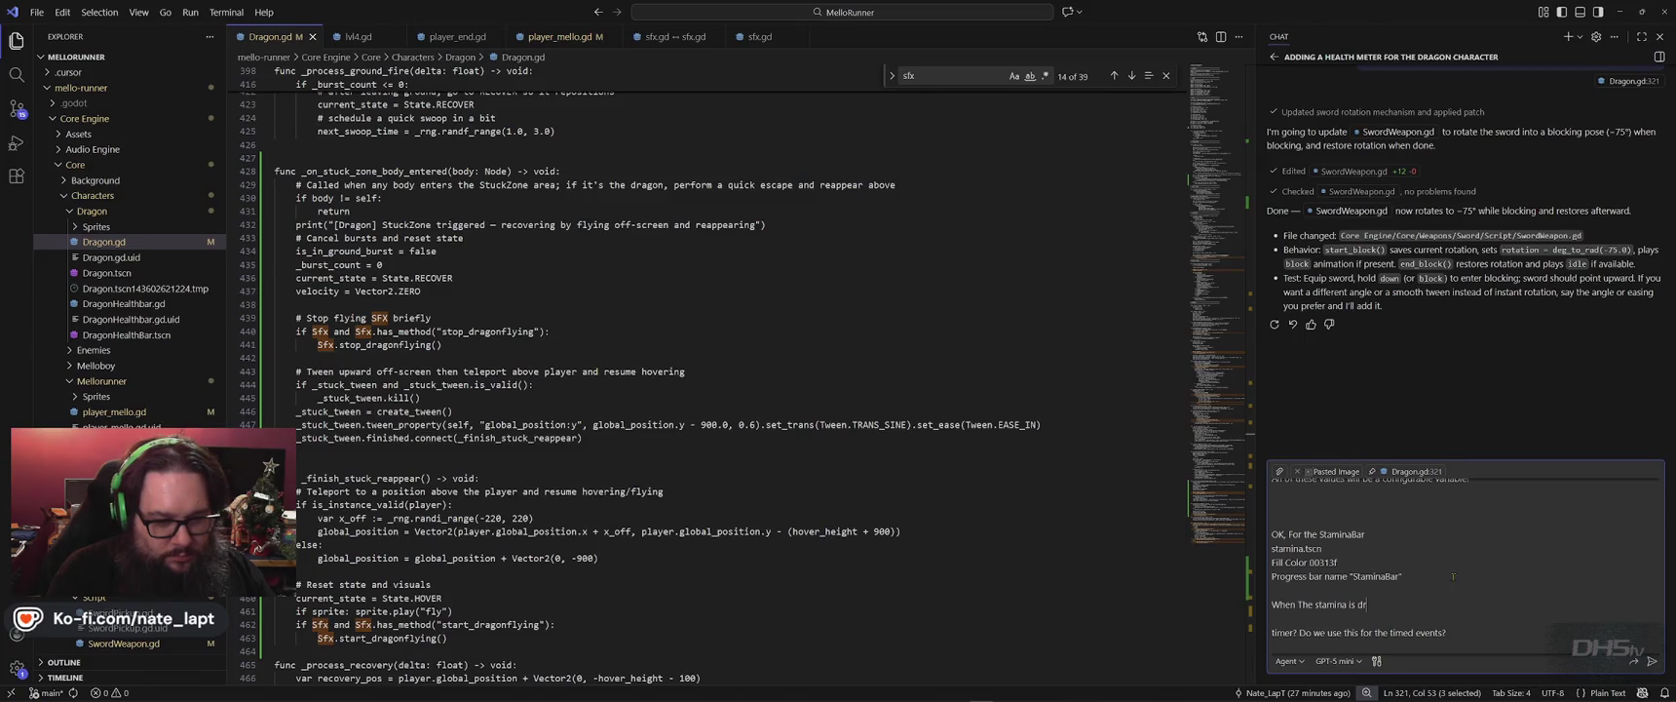
type("opping, Enable Stam")
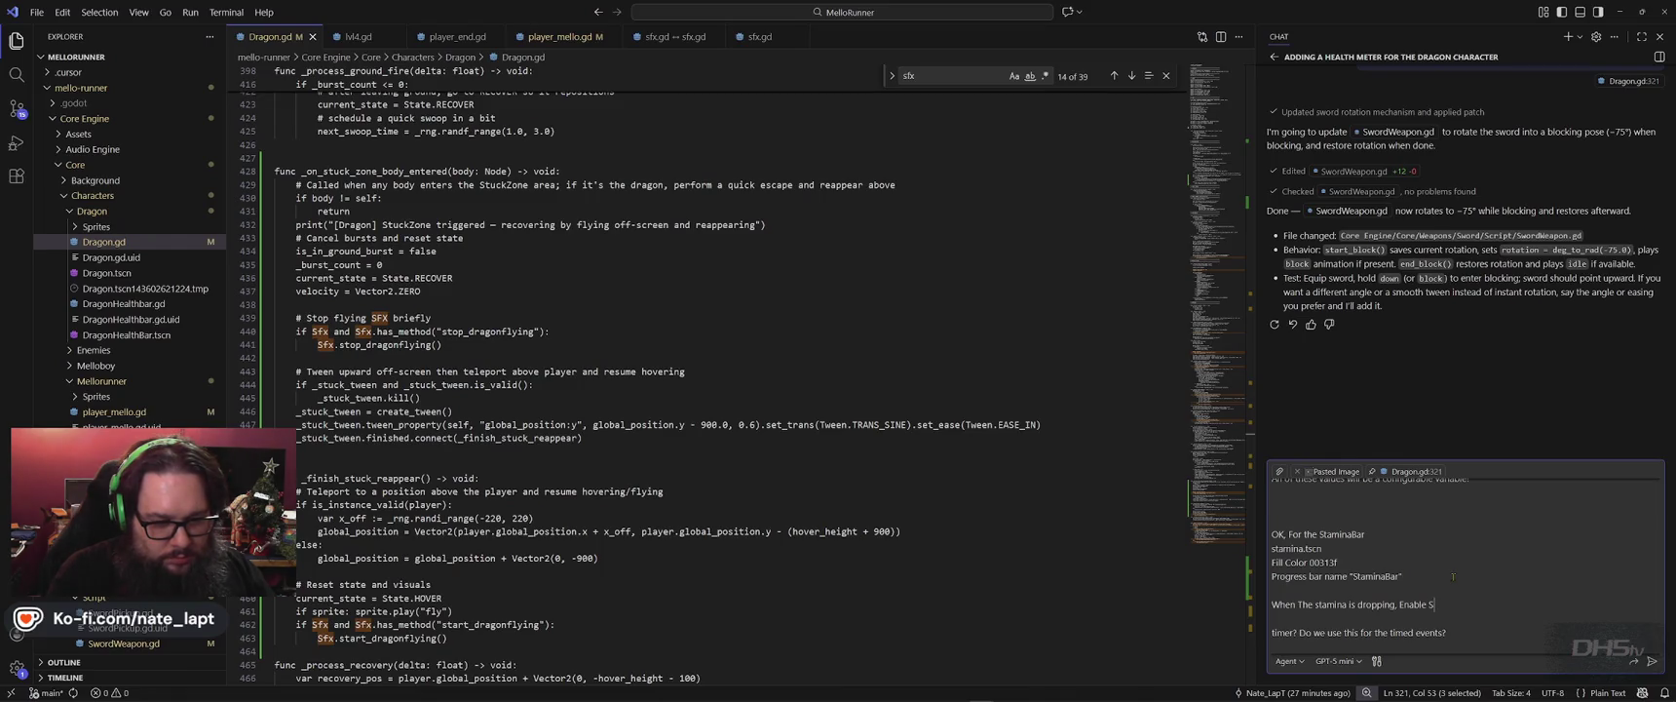
type("inaman animation \"default")
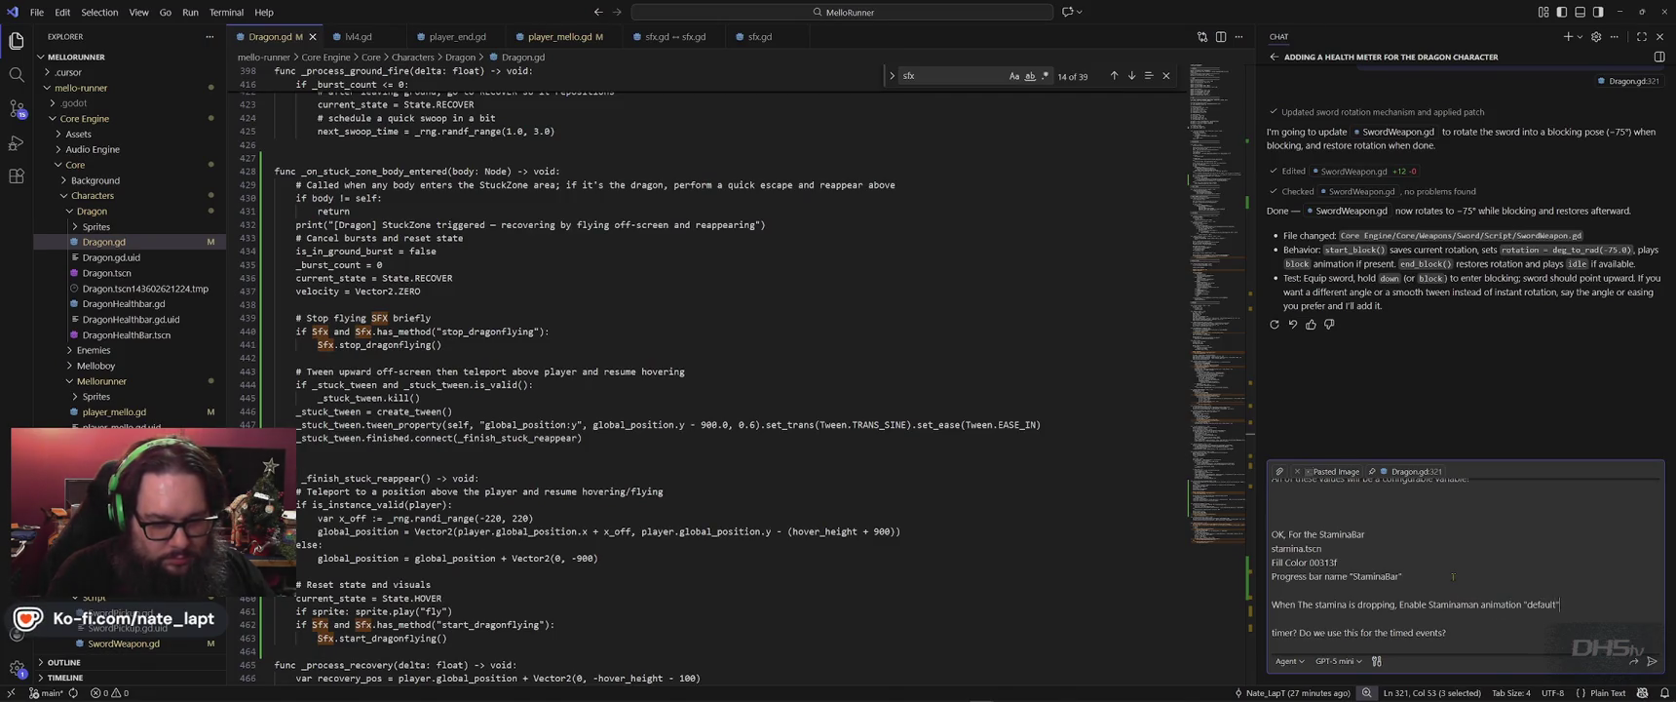
key("ctrl+v")
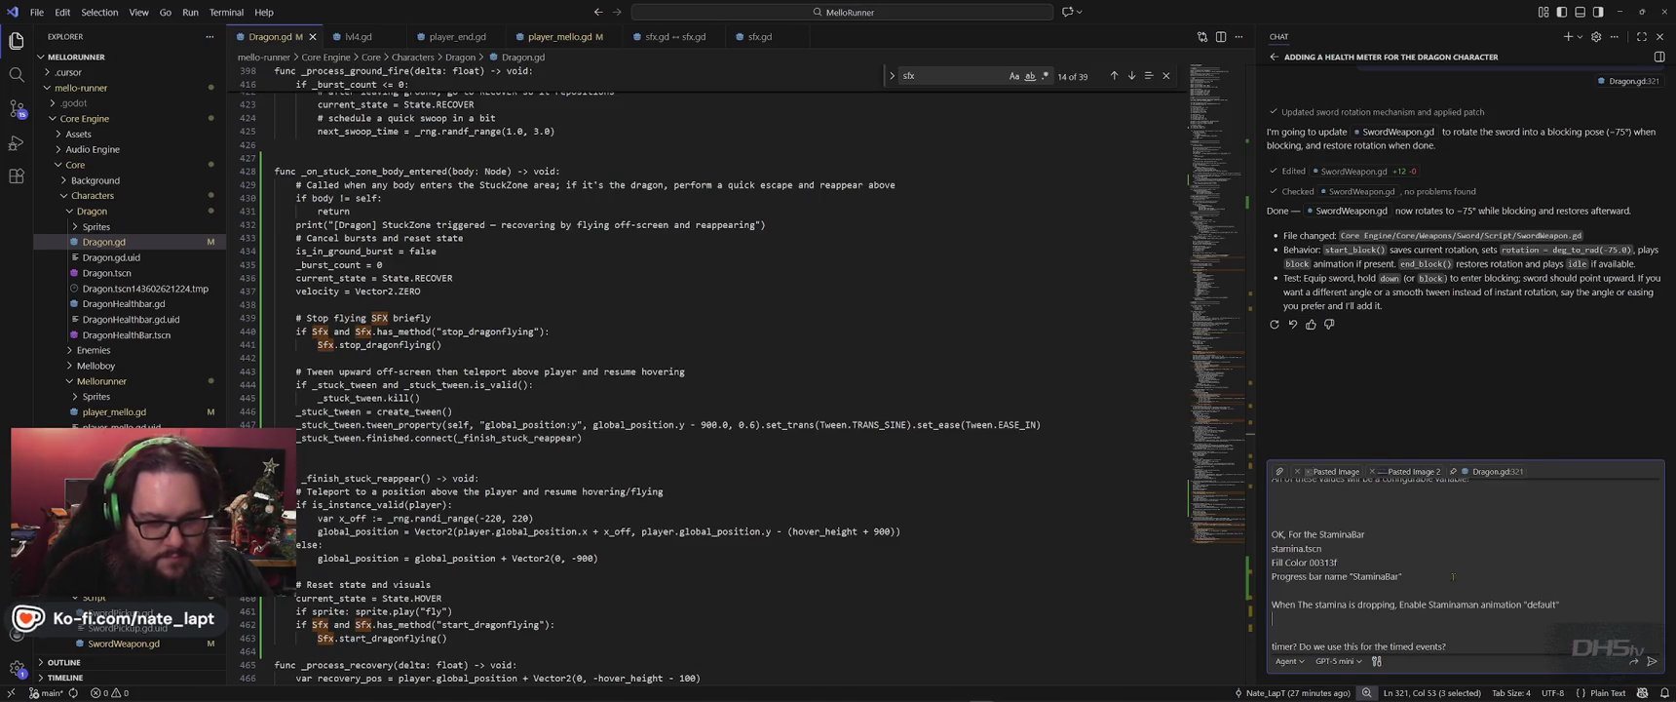
key("alt+Tab")
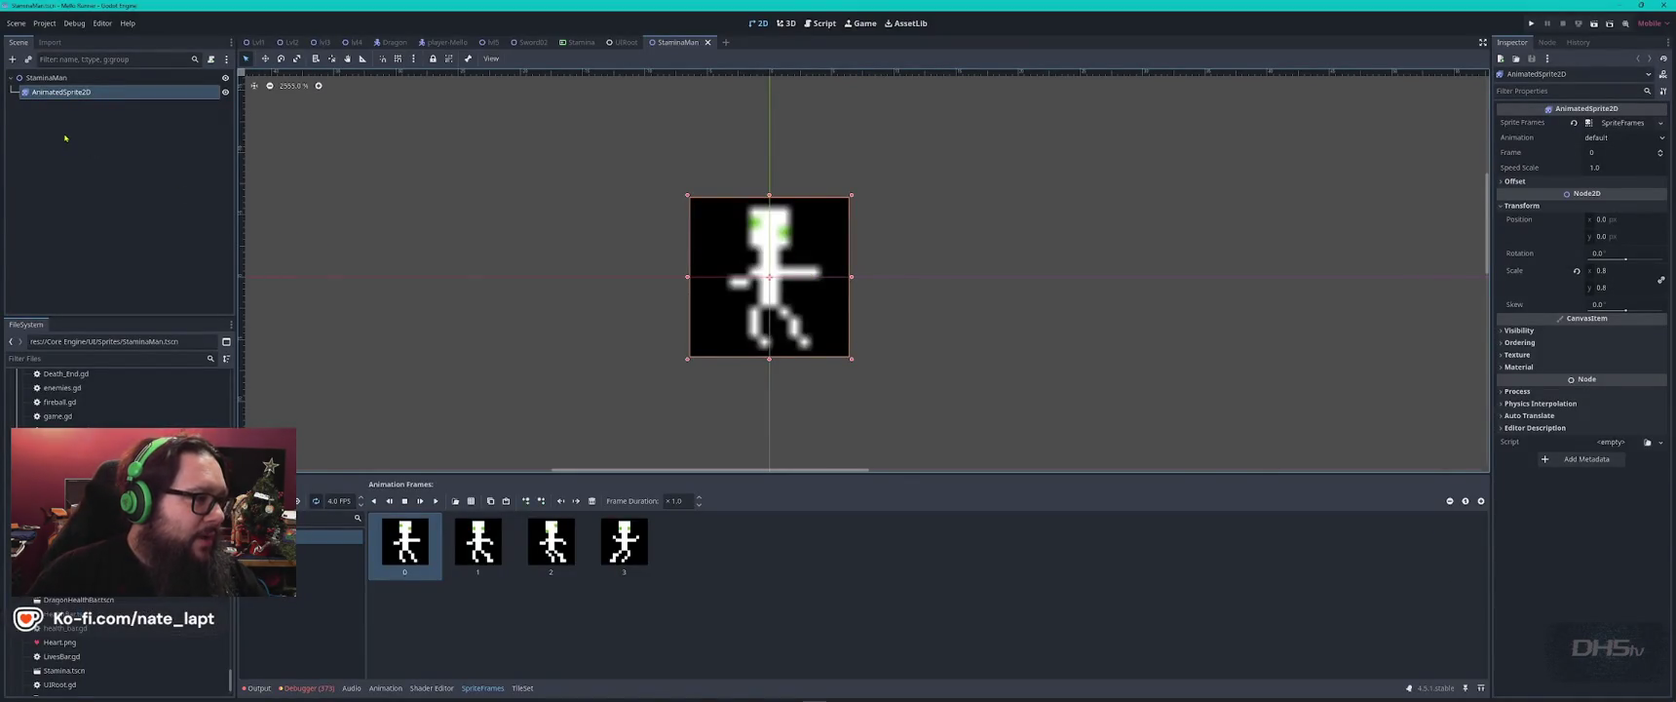
Screenshot the StaminaMan scene tree showing its AnimatedSprite2D node with Win+Shift+S.
double_click(100, 92)
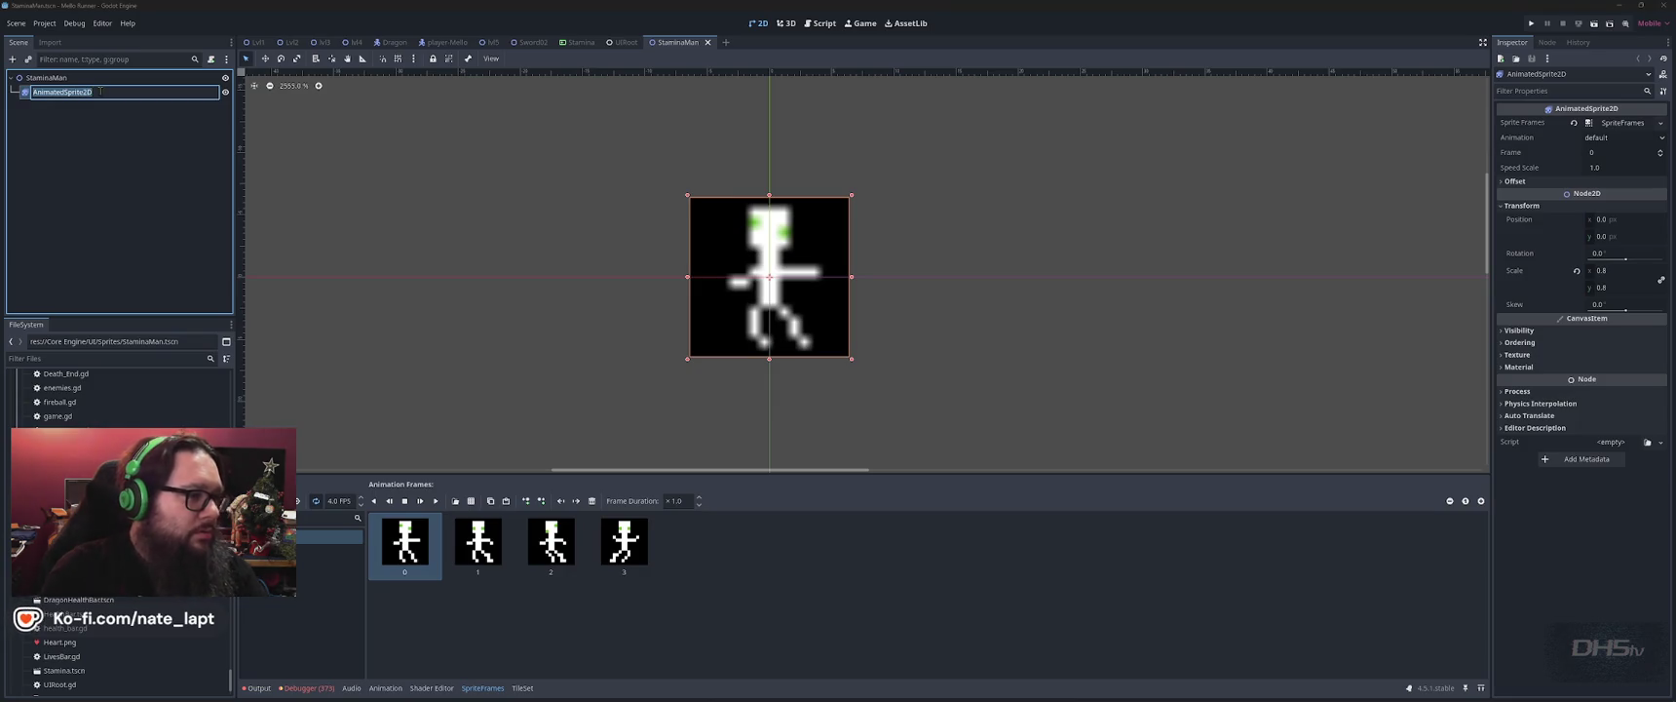
key("Return")
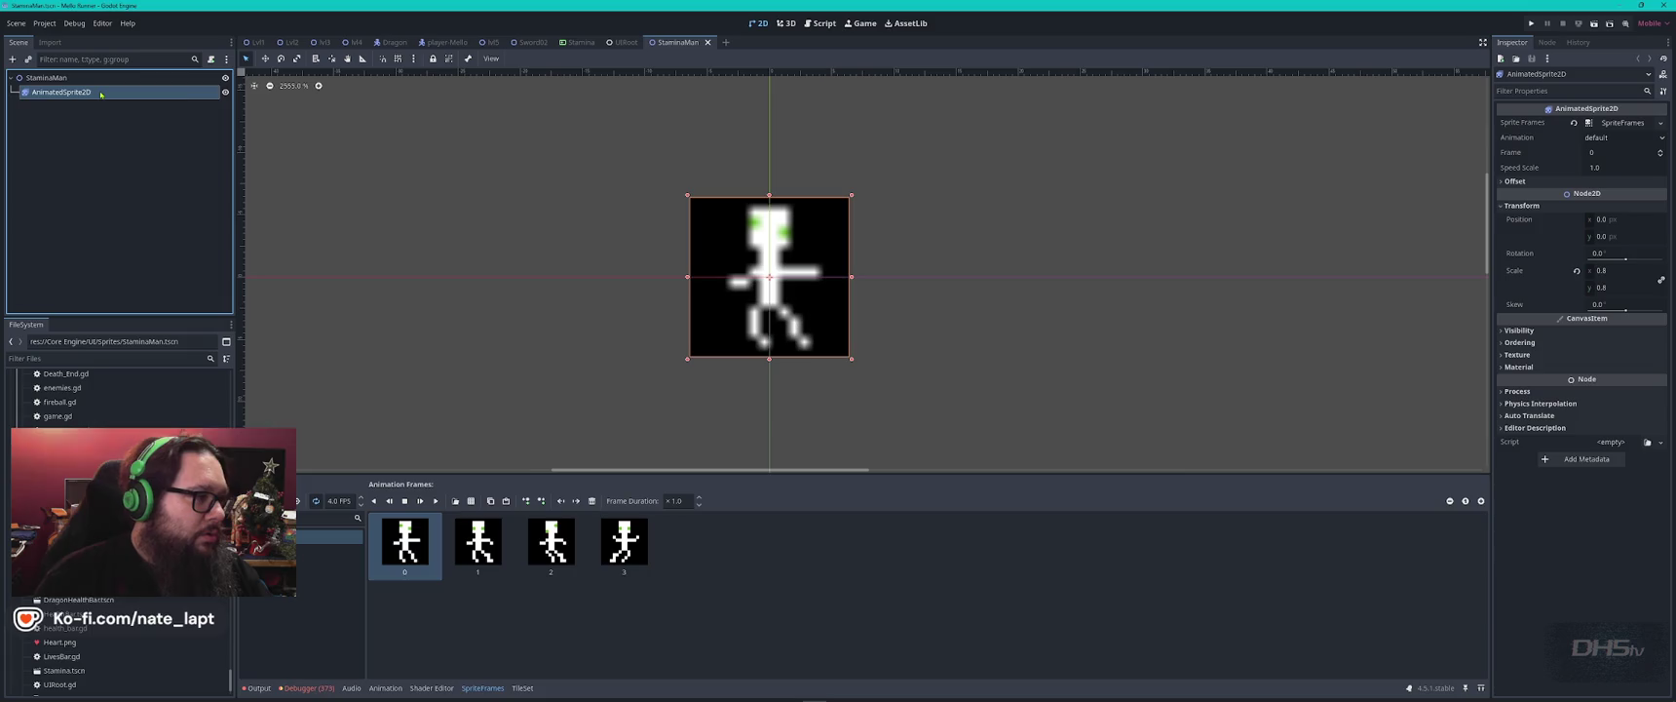
key("super+shift+s")
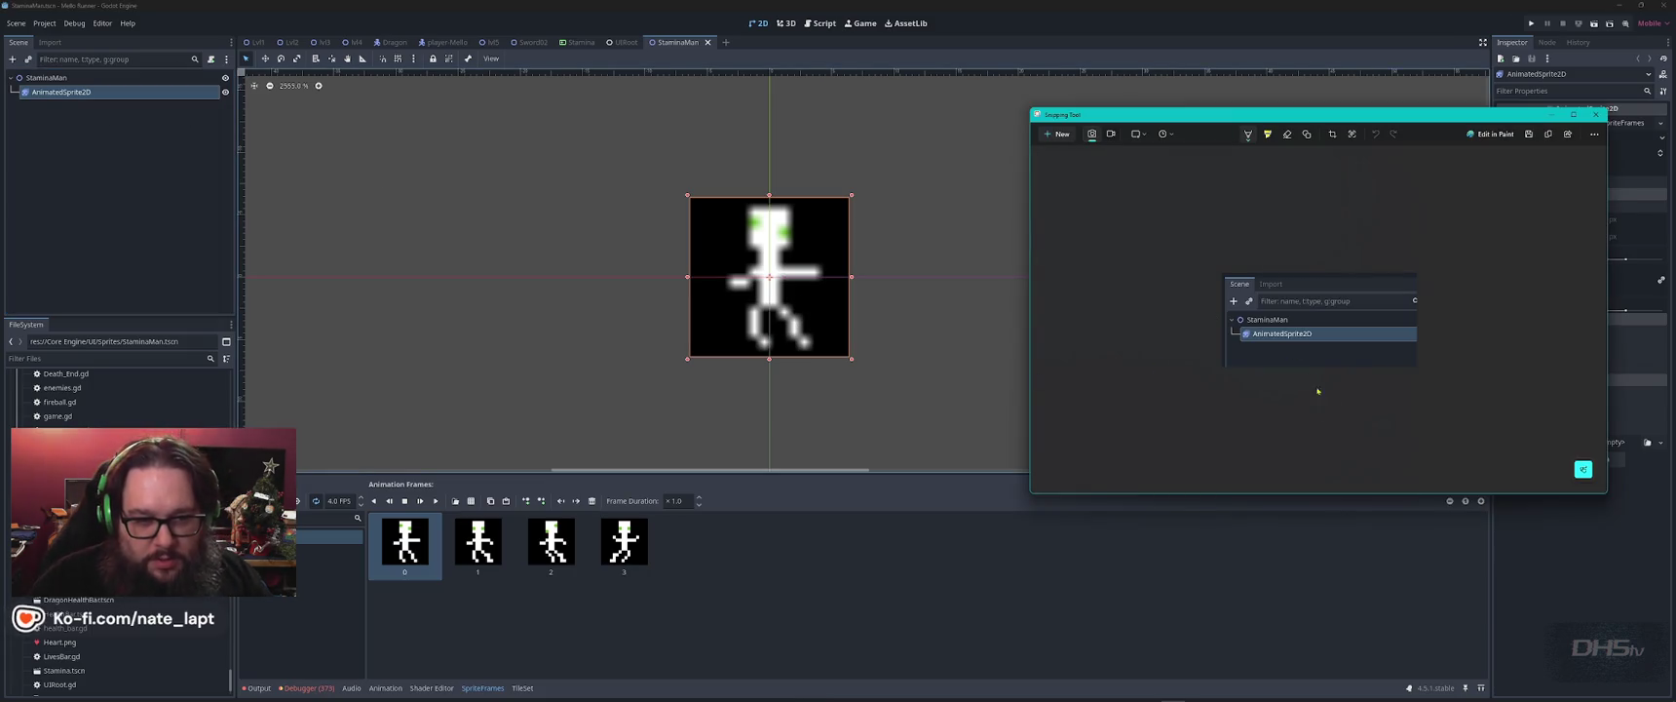
key("alt+Tab")
key("alt+Tab")
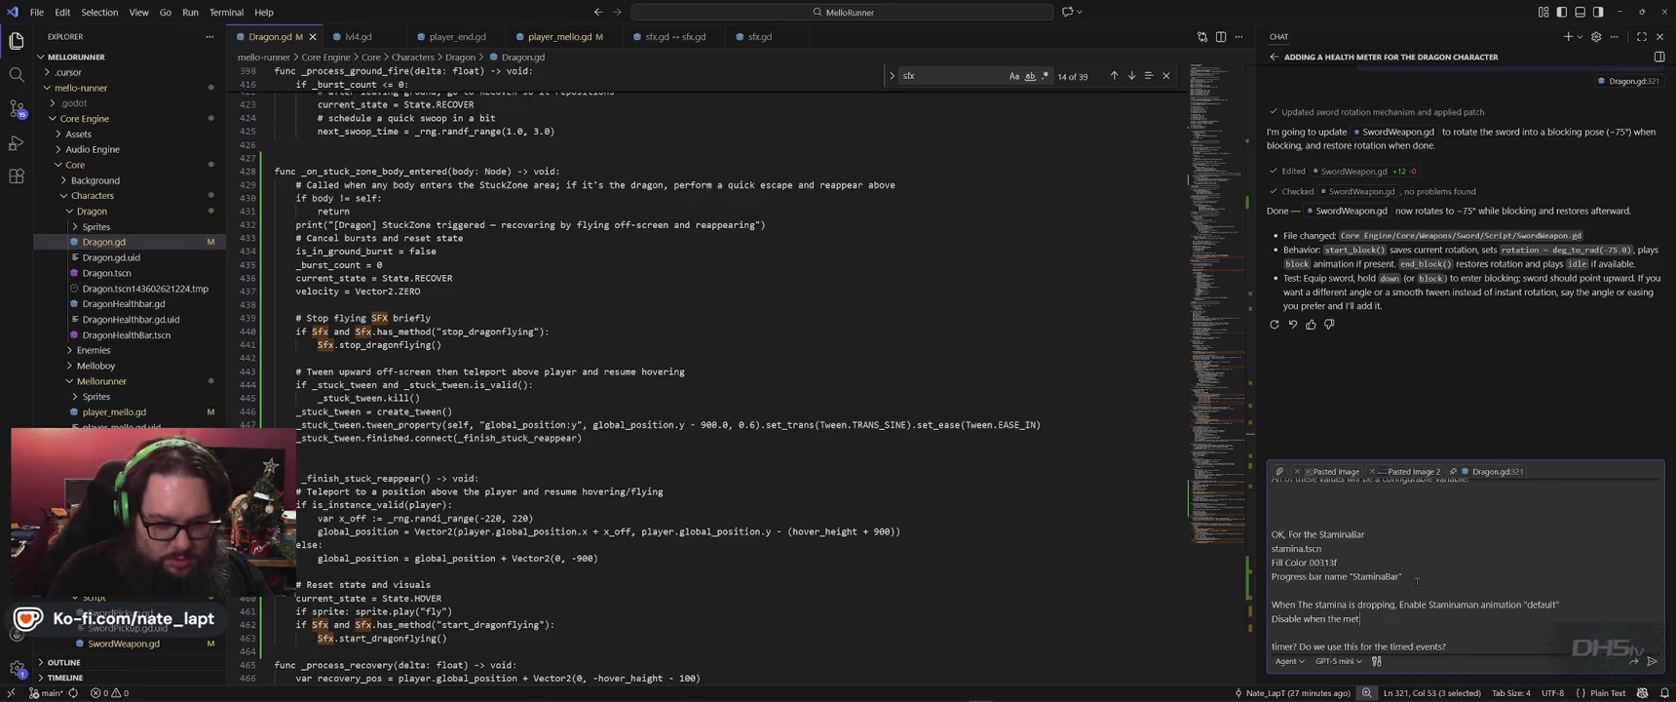
Finish the line 'Disable when the meter is full again!' and send the stamina request.
type("er is full again!")
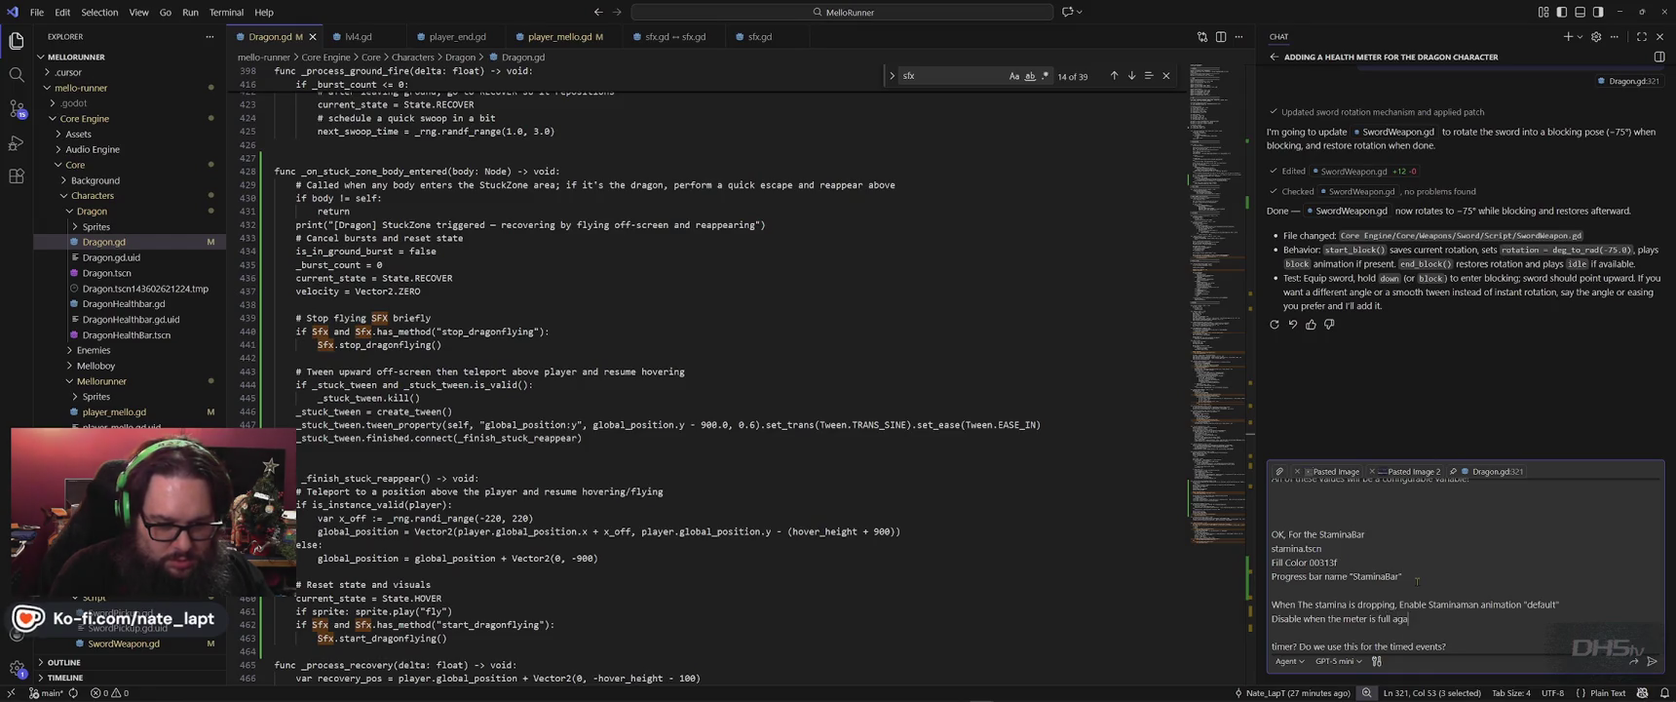
key("Return")
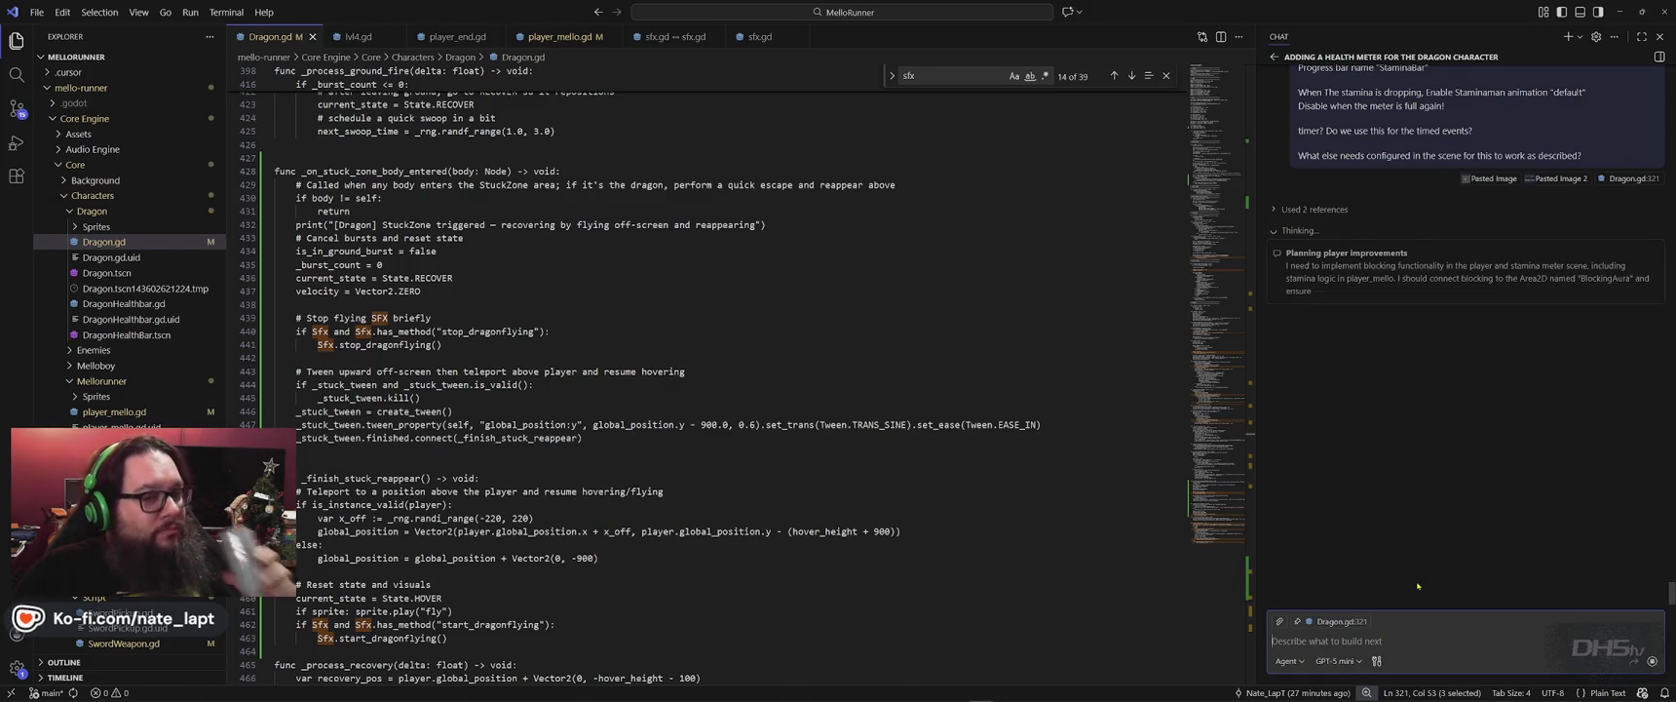
key("alt+Tab")
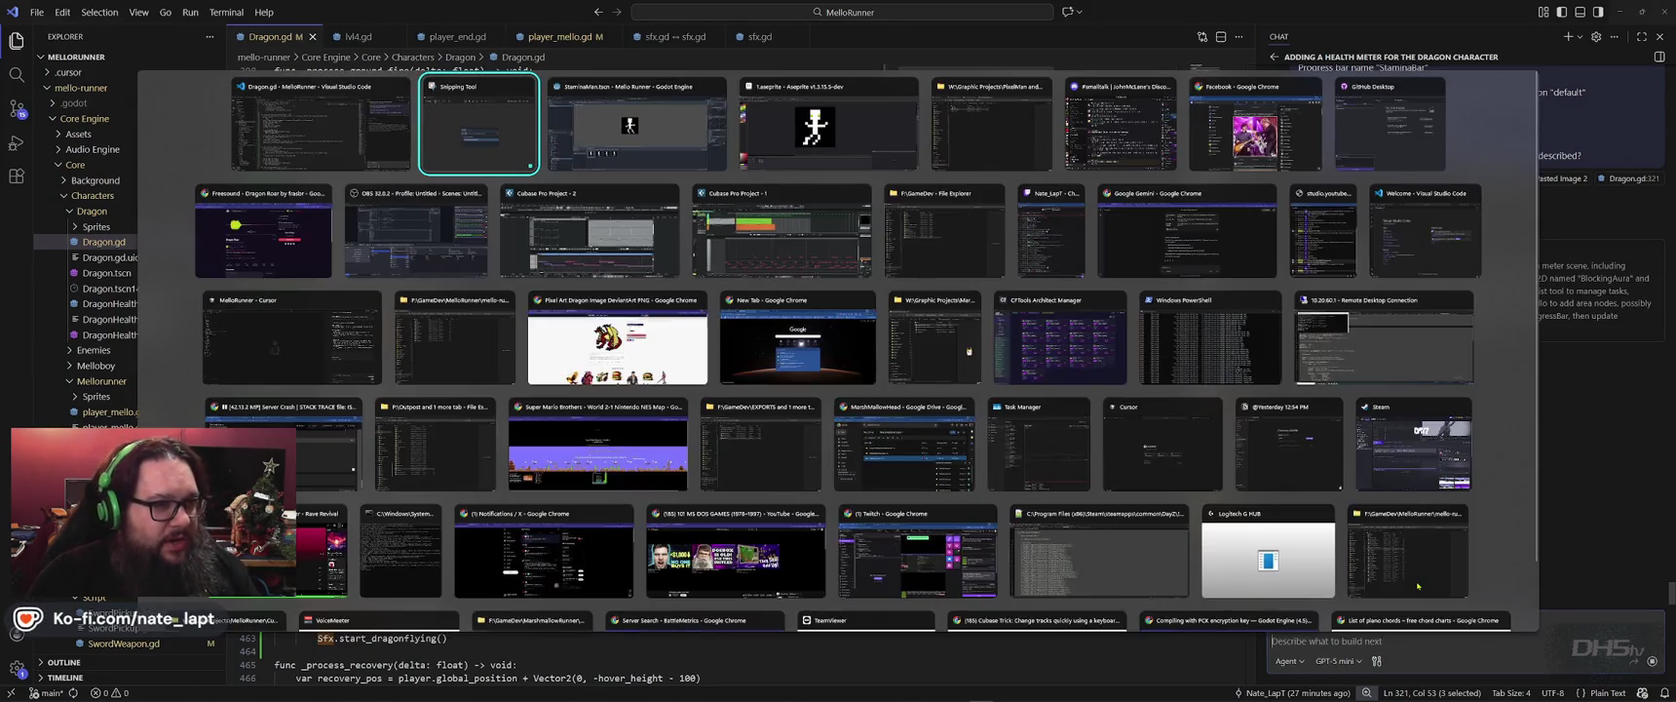
key("Tab")
key("Tab")
key("Tab")
key("Escape")
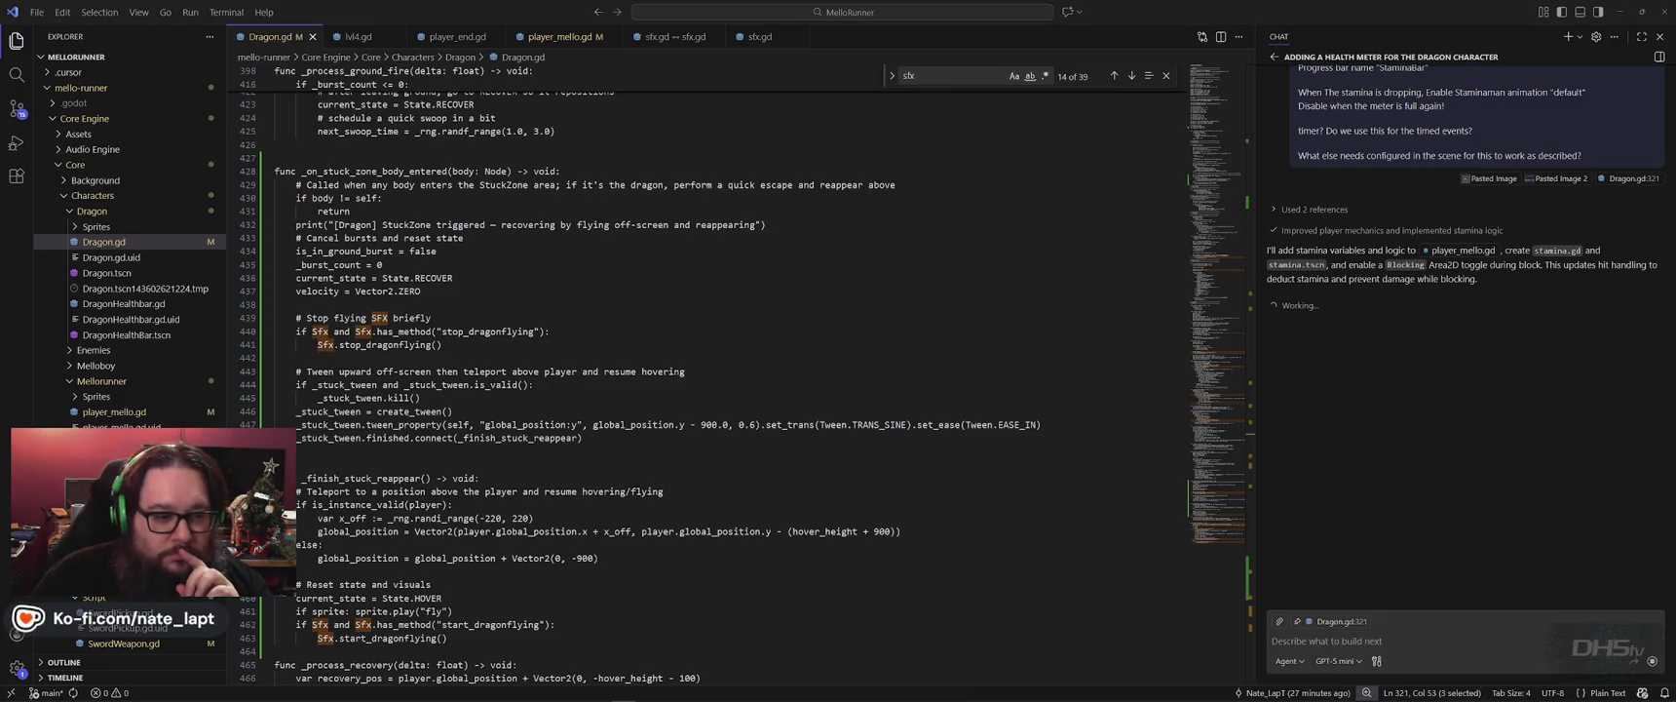
mouse_move(886, 691)
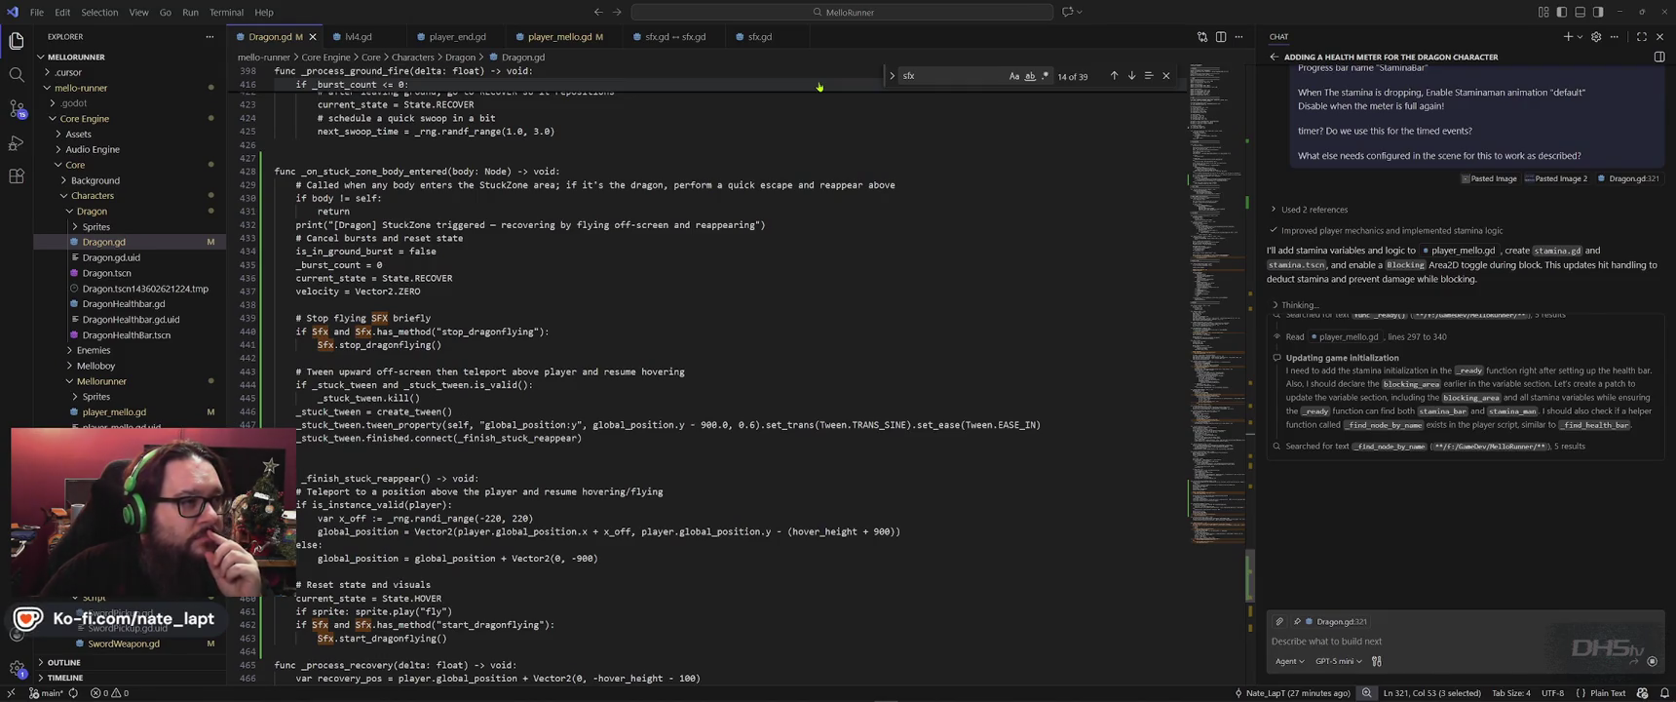
key("super")
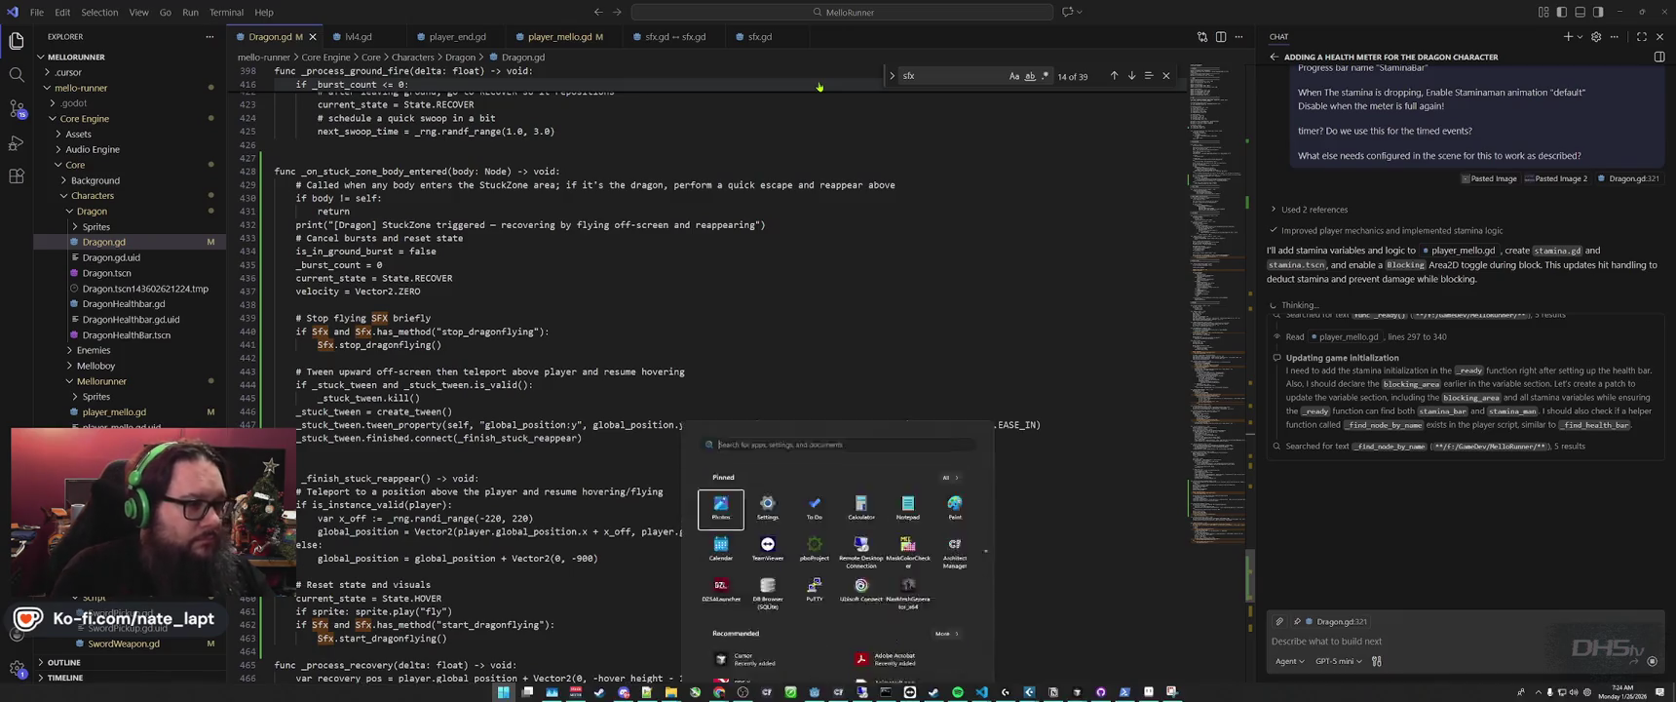
type("snip")
key("Return")
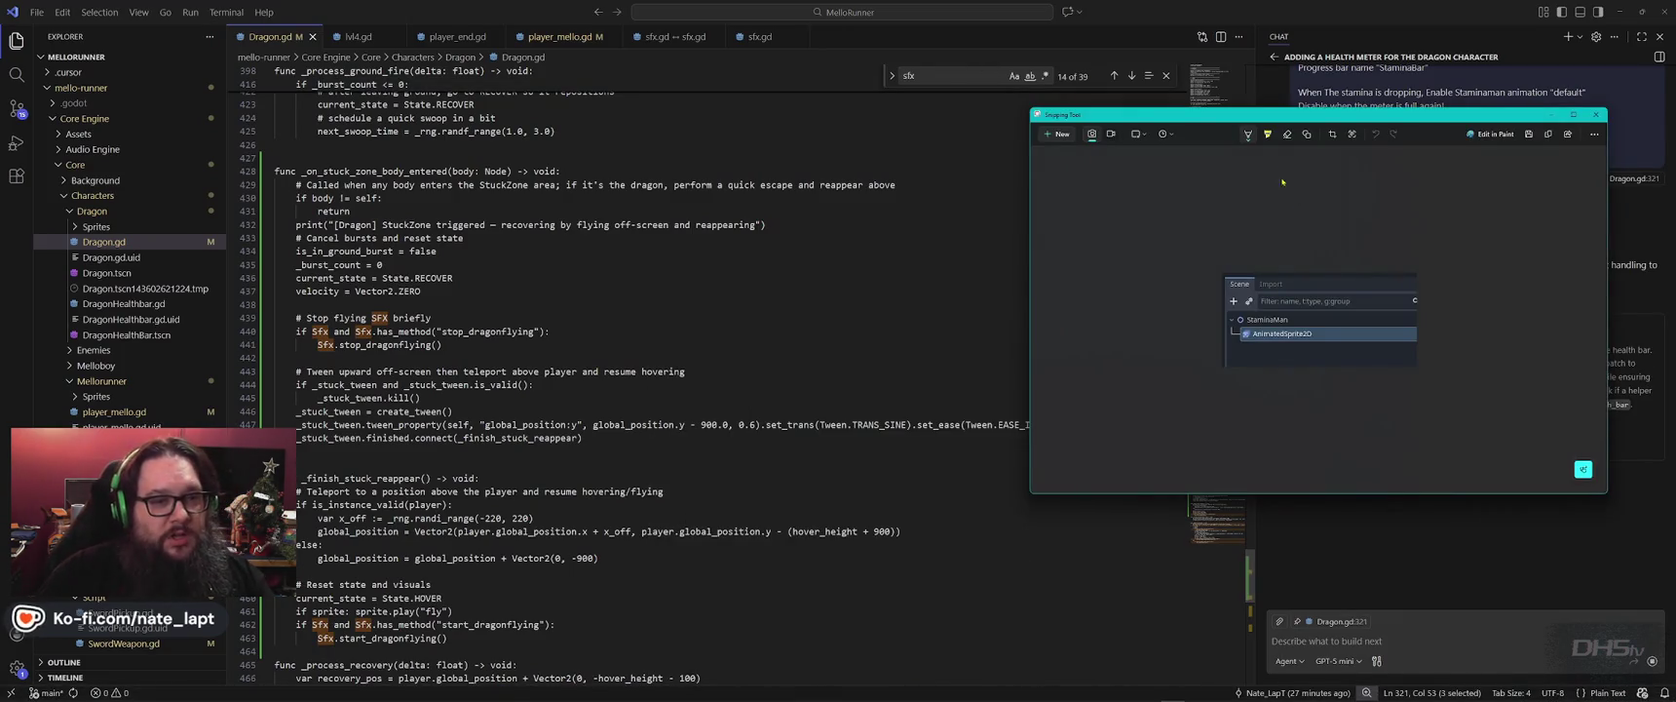
key("alt+Tab")
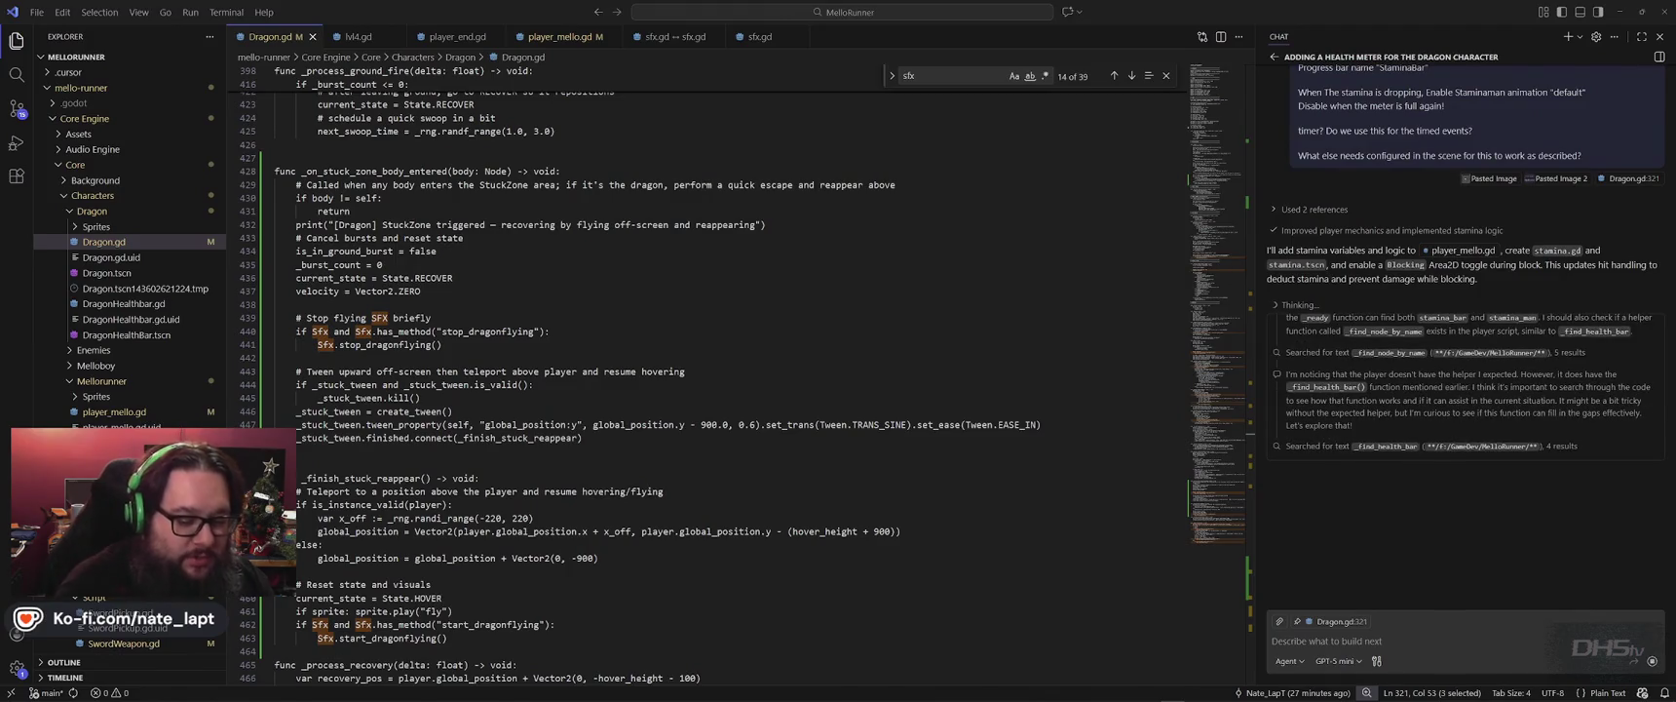